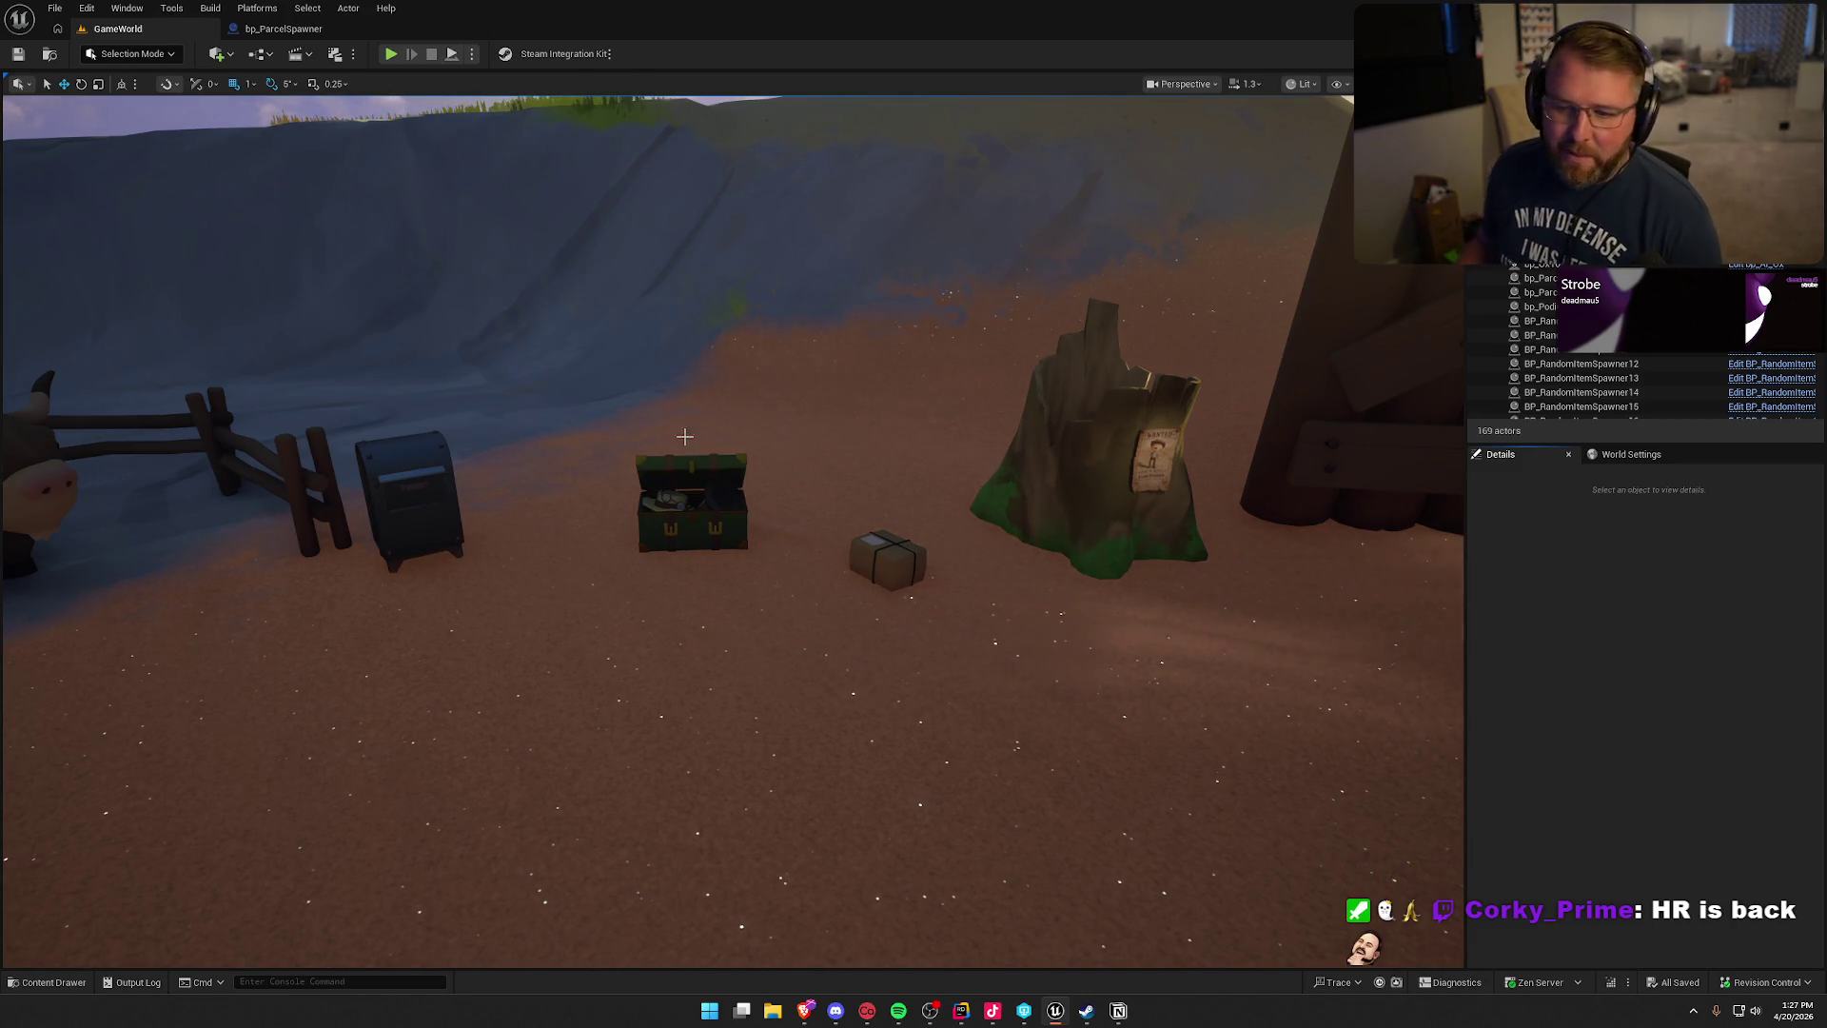
# - Pull the camera back and up to frame the wall, chest and whole desert yard
pyautogui.moveTo(611, 338); pyautogui.dragTo(723, 428)
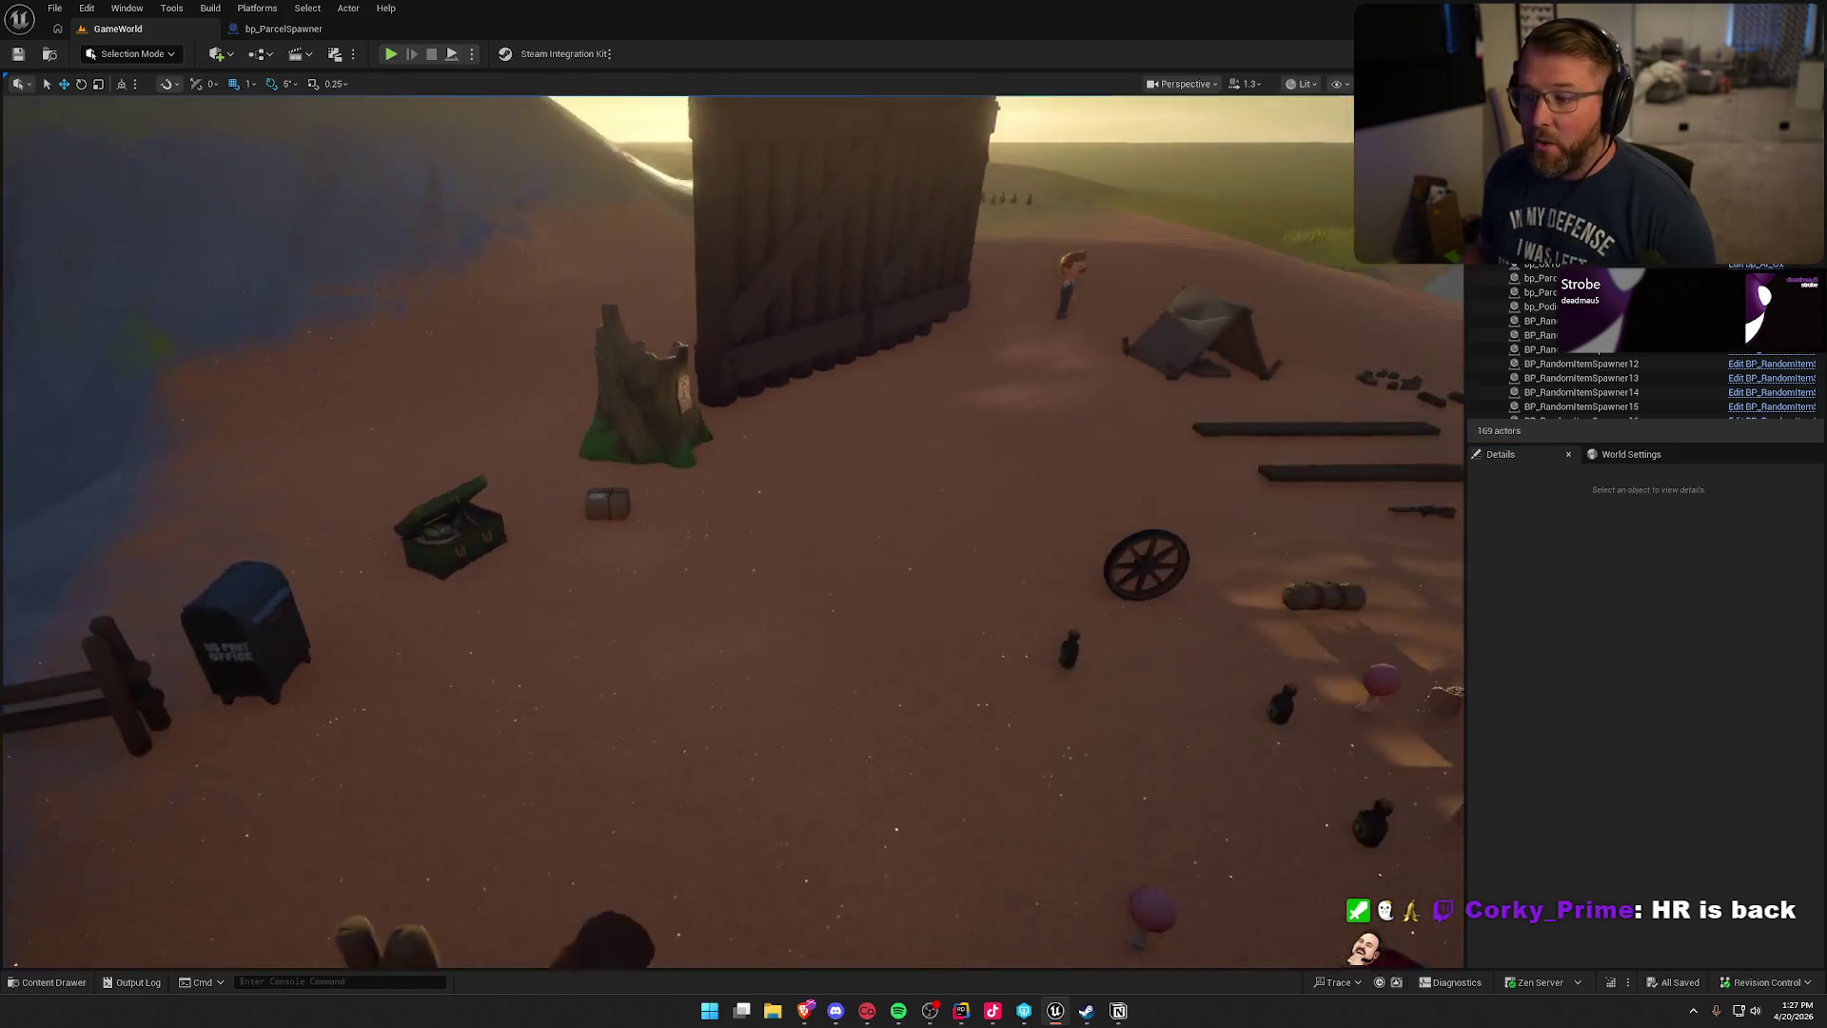
pyautogui.moveTo(1245, 553)
pyautogui.mouseDown()
pyautogui.moveTo(1237, 609)
pyautogui.moveTo(1246, 553)
pyautogui.mouseUp()
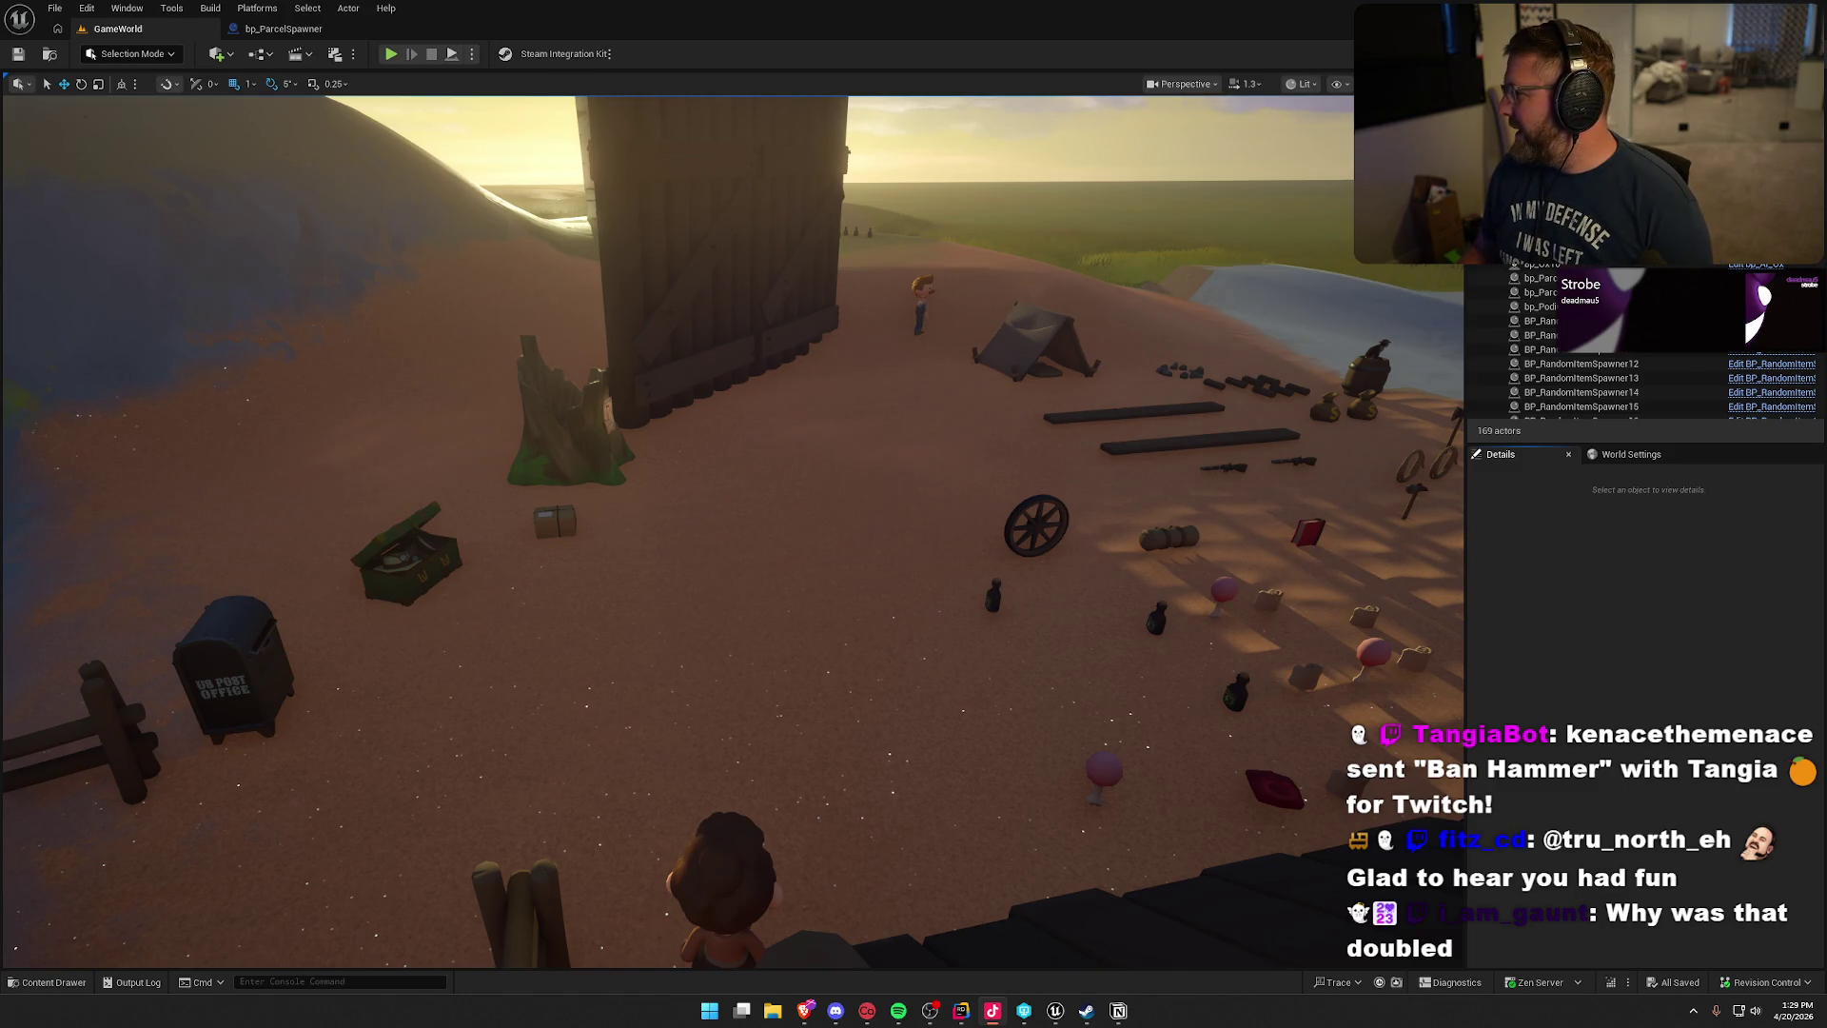
pyautogui.click(1641, 648)
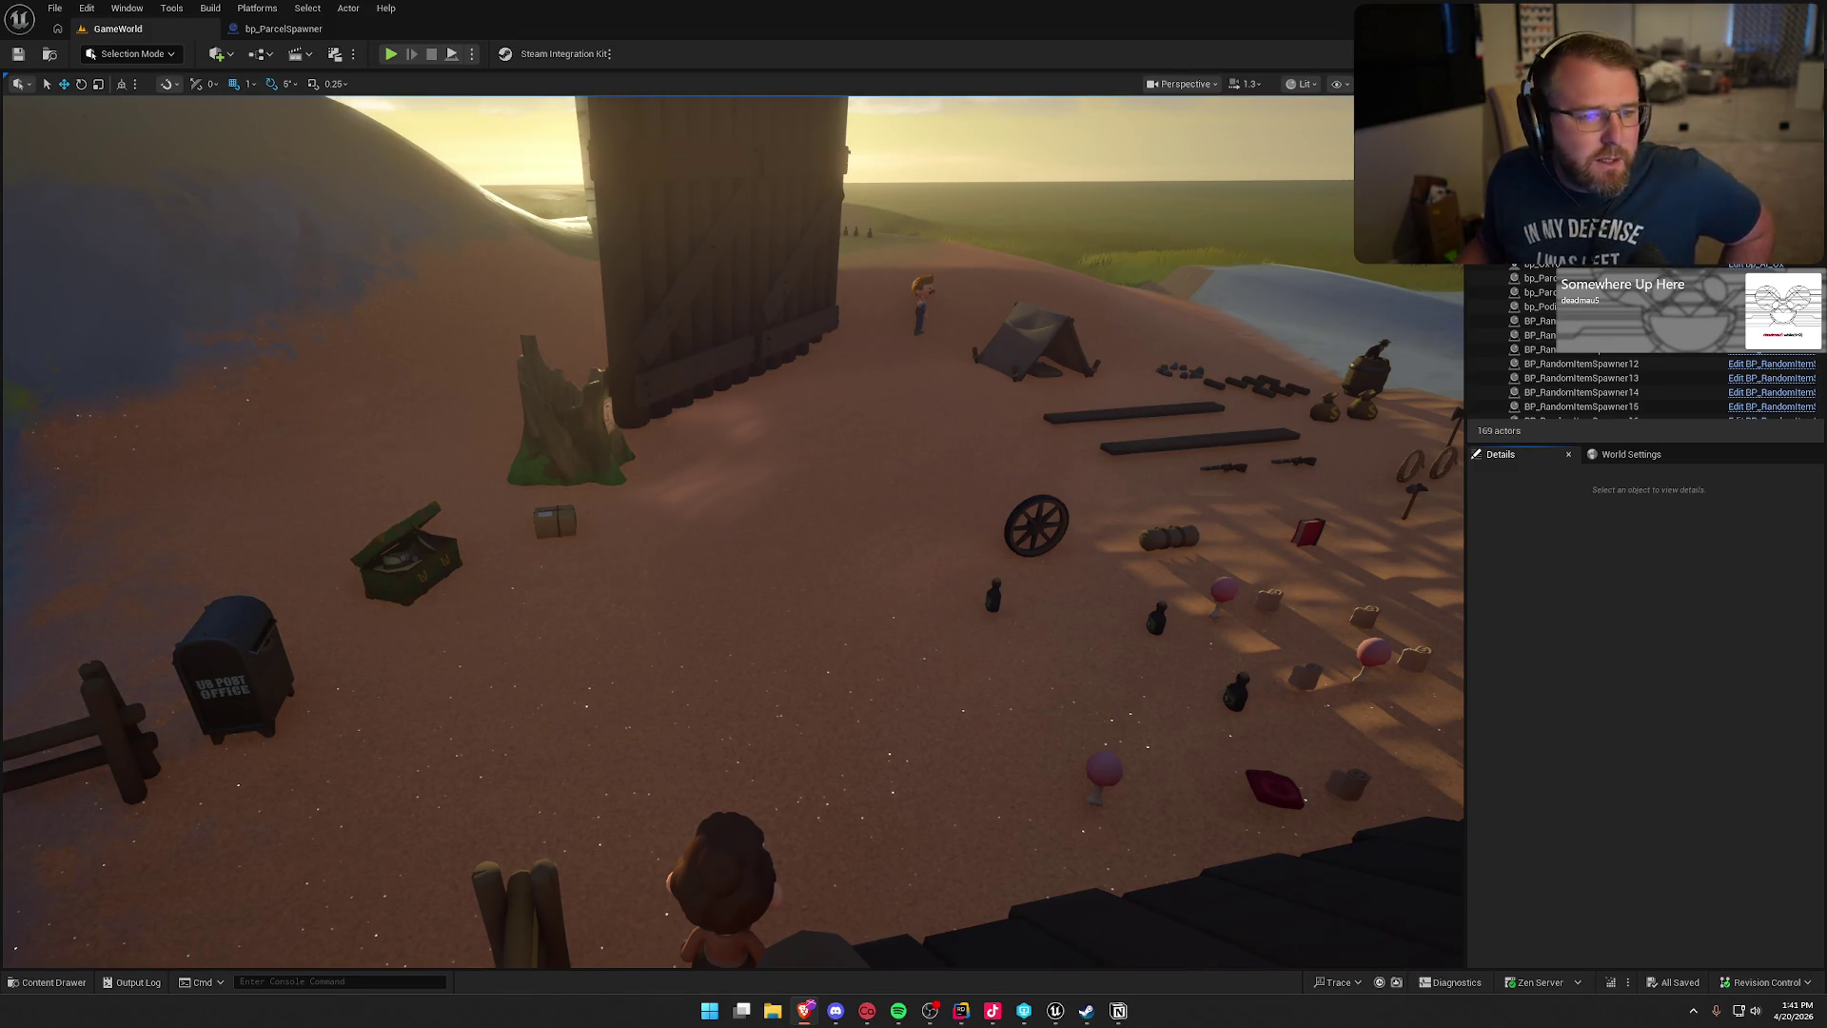
# - Drag the TikTok Get Coins browser page out over the Unreal viewport
pyautogui.moveTo(183, 13); pyautogui.dragTo(367, 52)
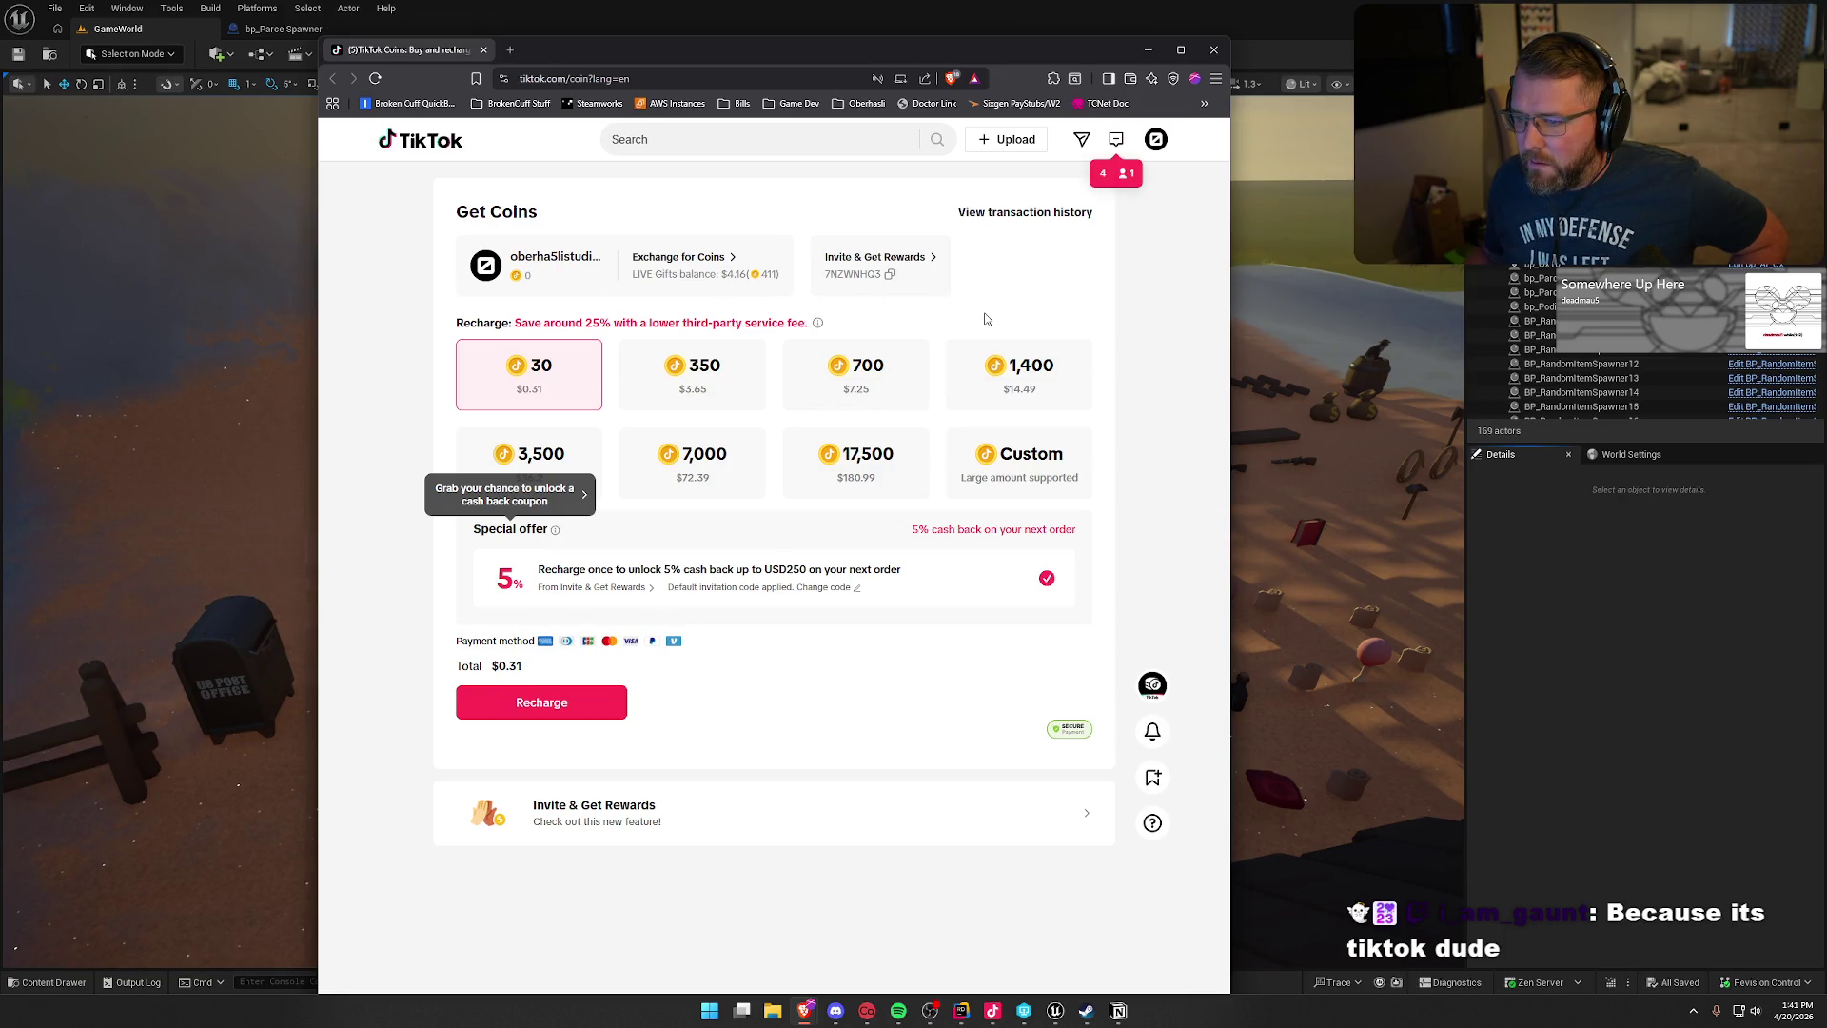
# - Pick the 700-coin recharge package ($7.25 total) and switch back to the Unreal level
pyautogui.moveTo(779, 321)
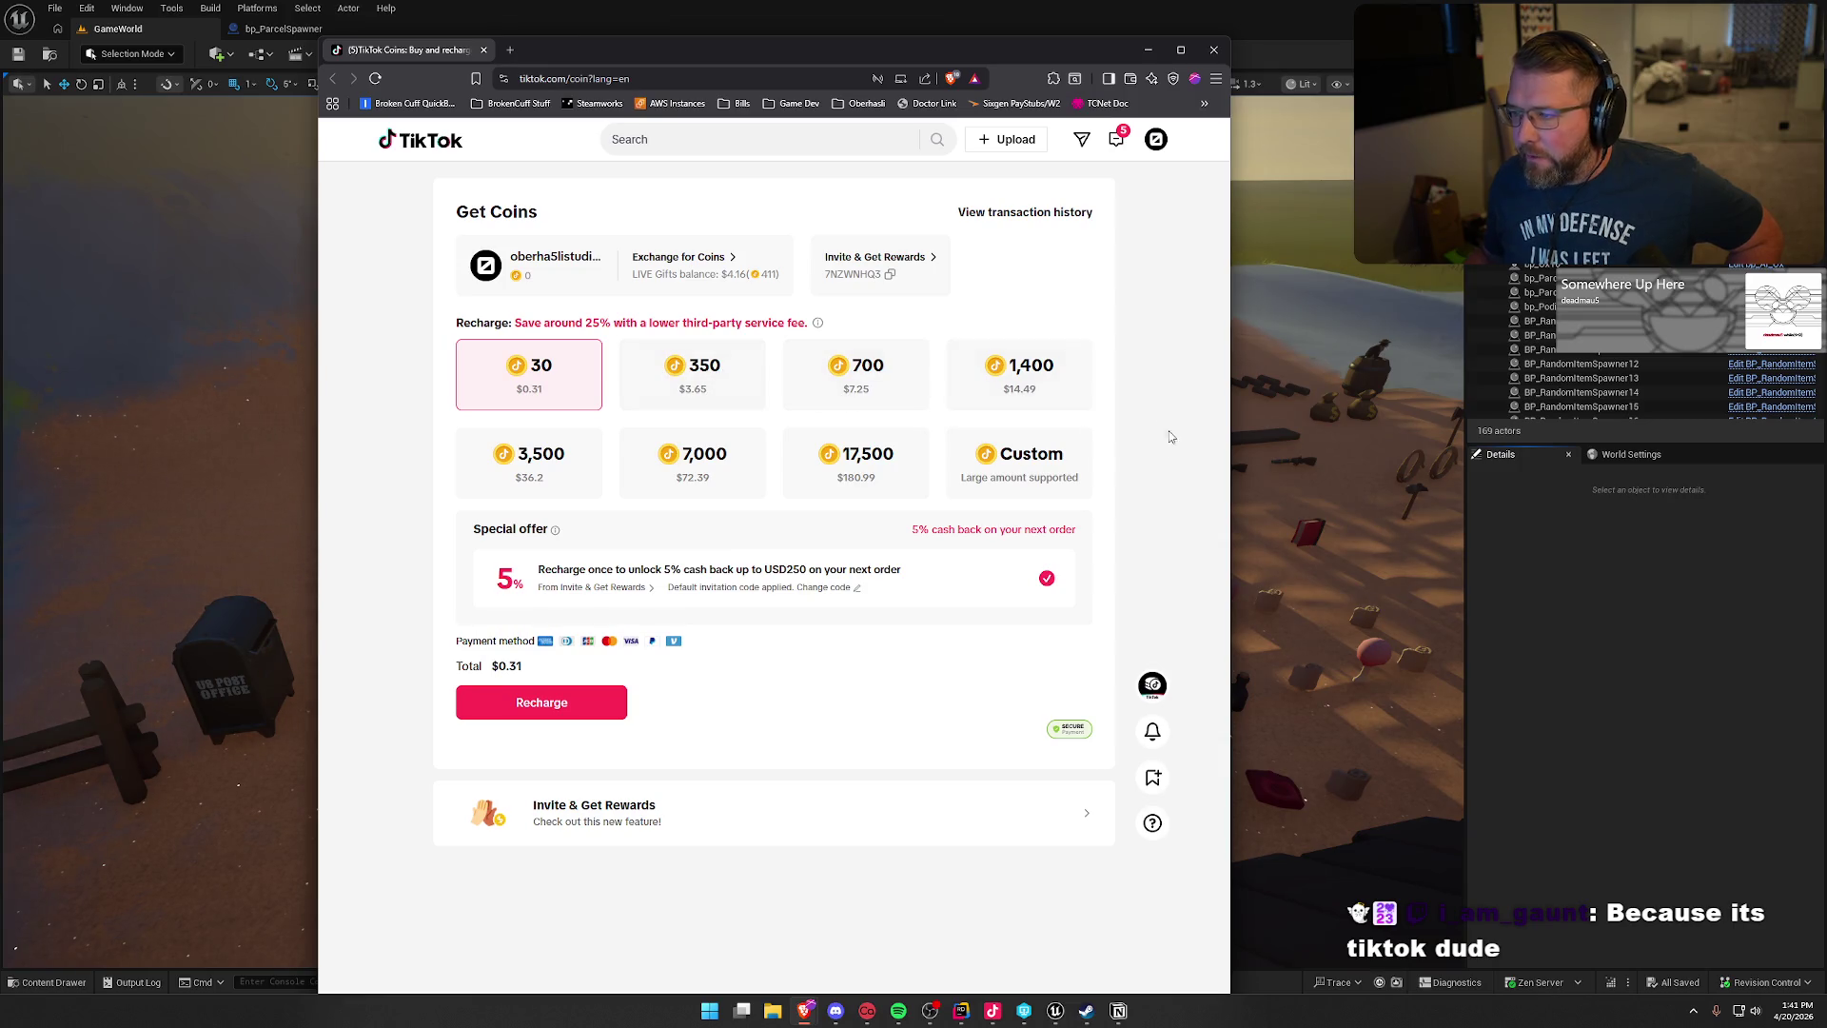
pyautogui.click(841, 388)
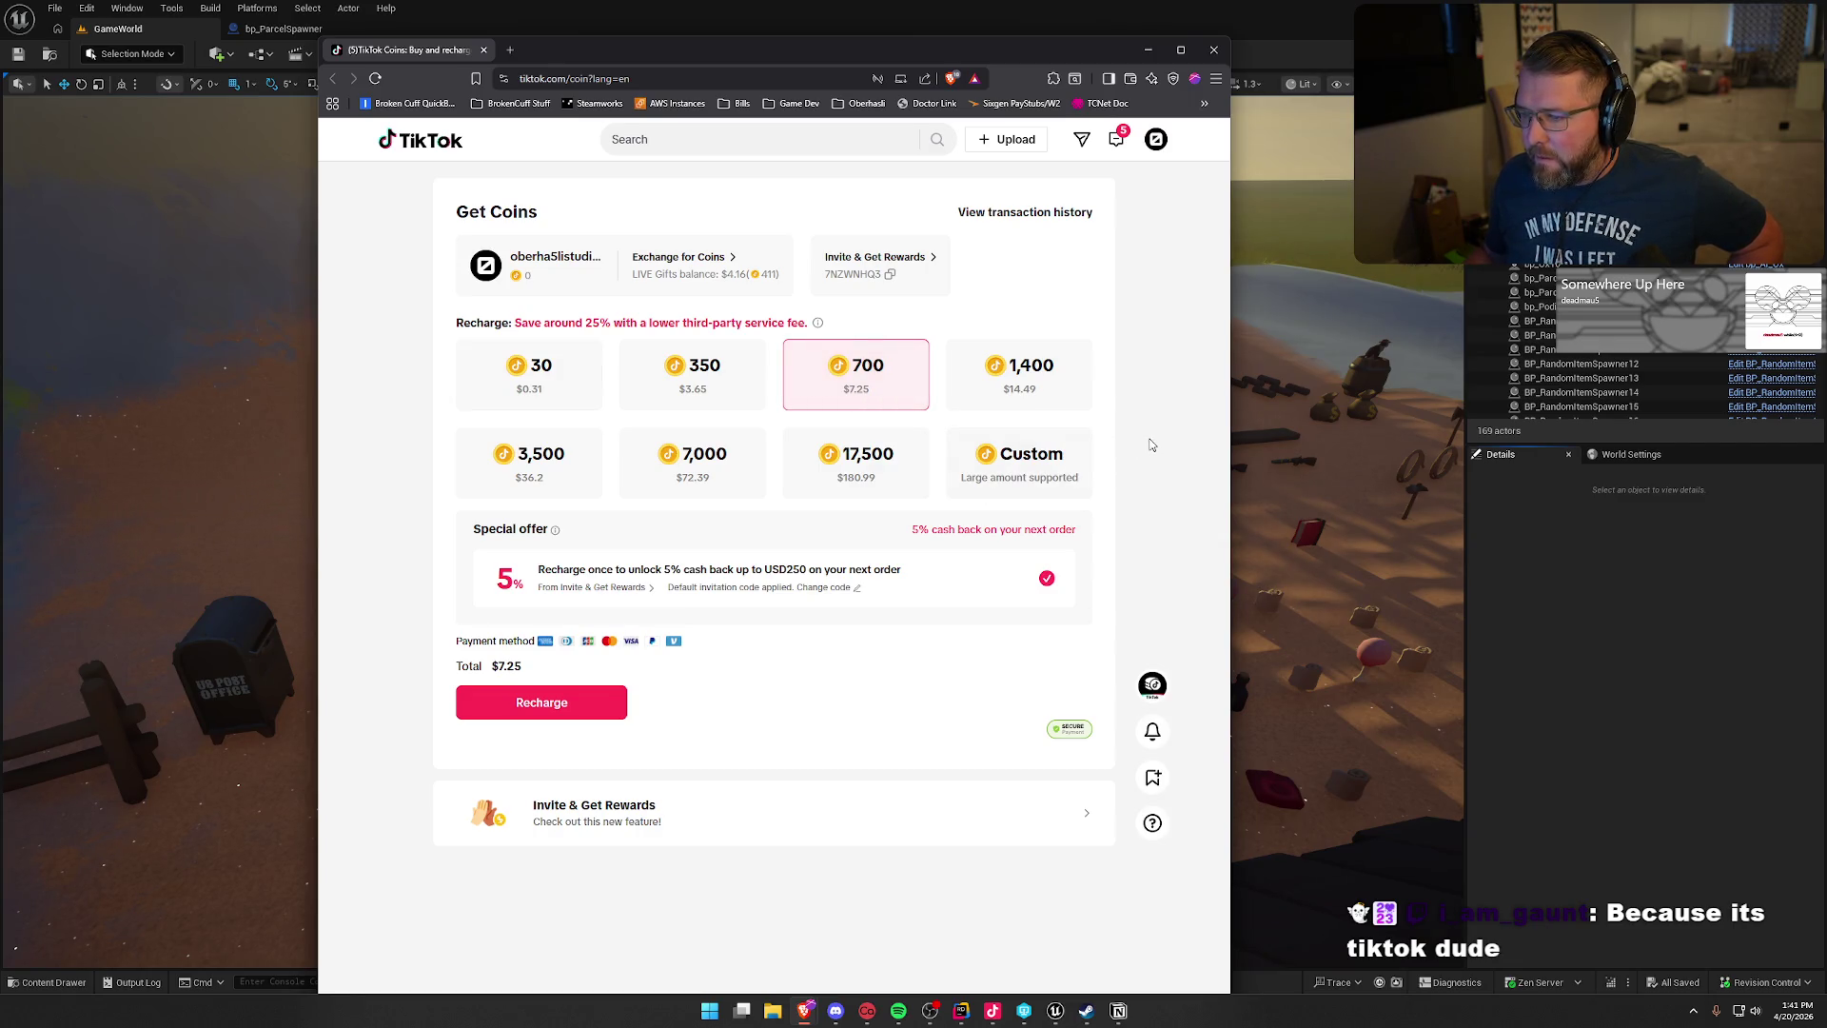
pyautogui.hotkey('alt', 'Tab')
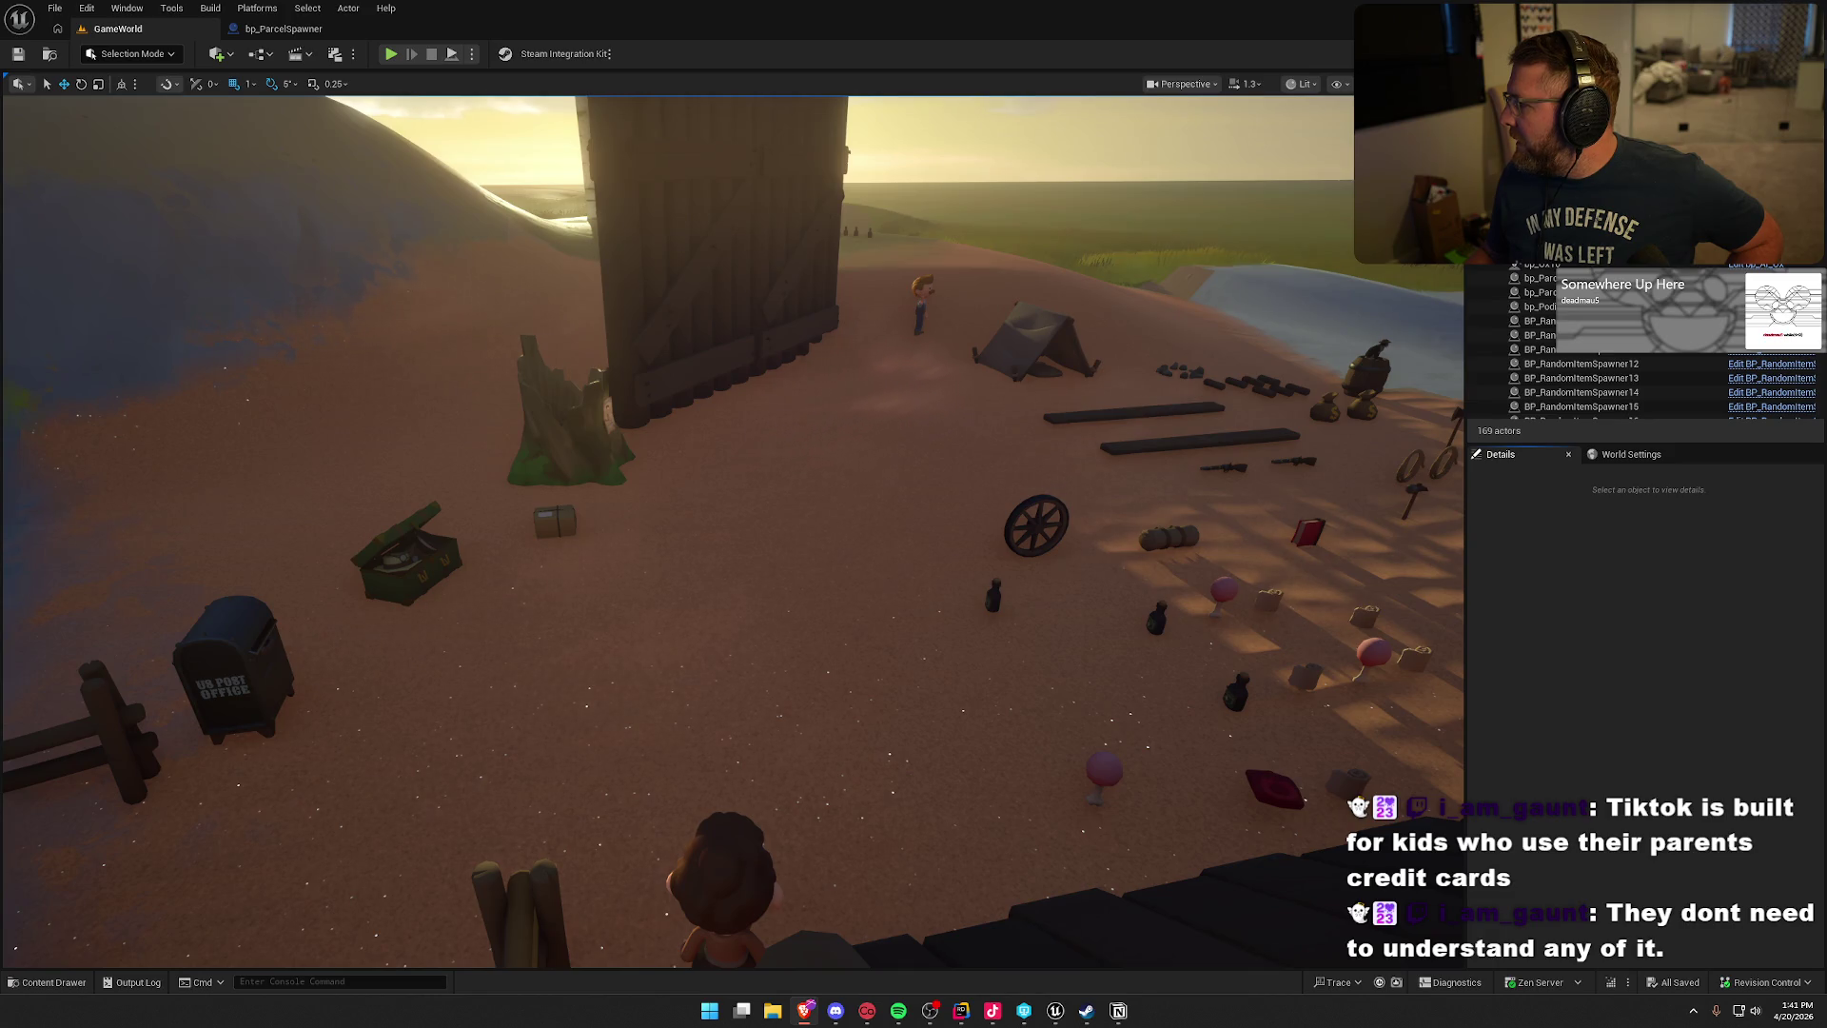
pyautogui.hotkey('alt', 'Tab')
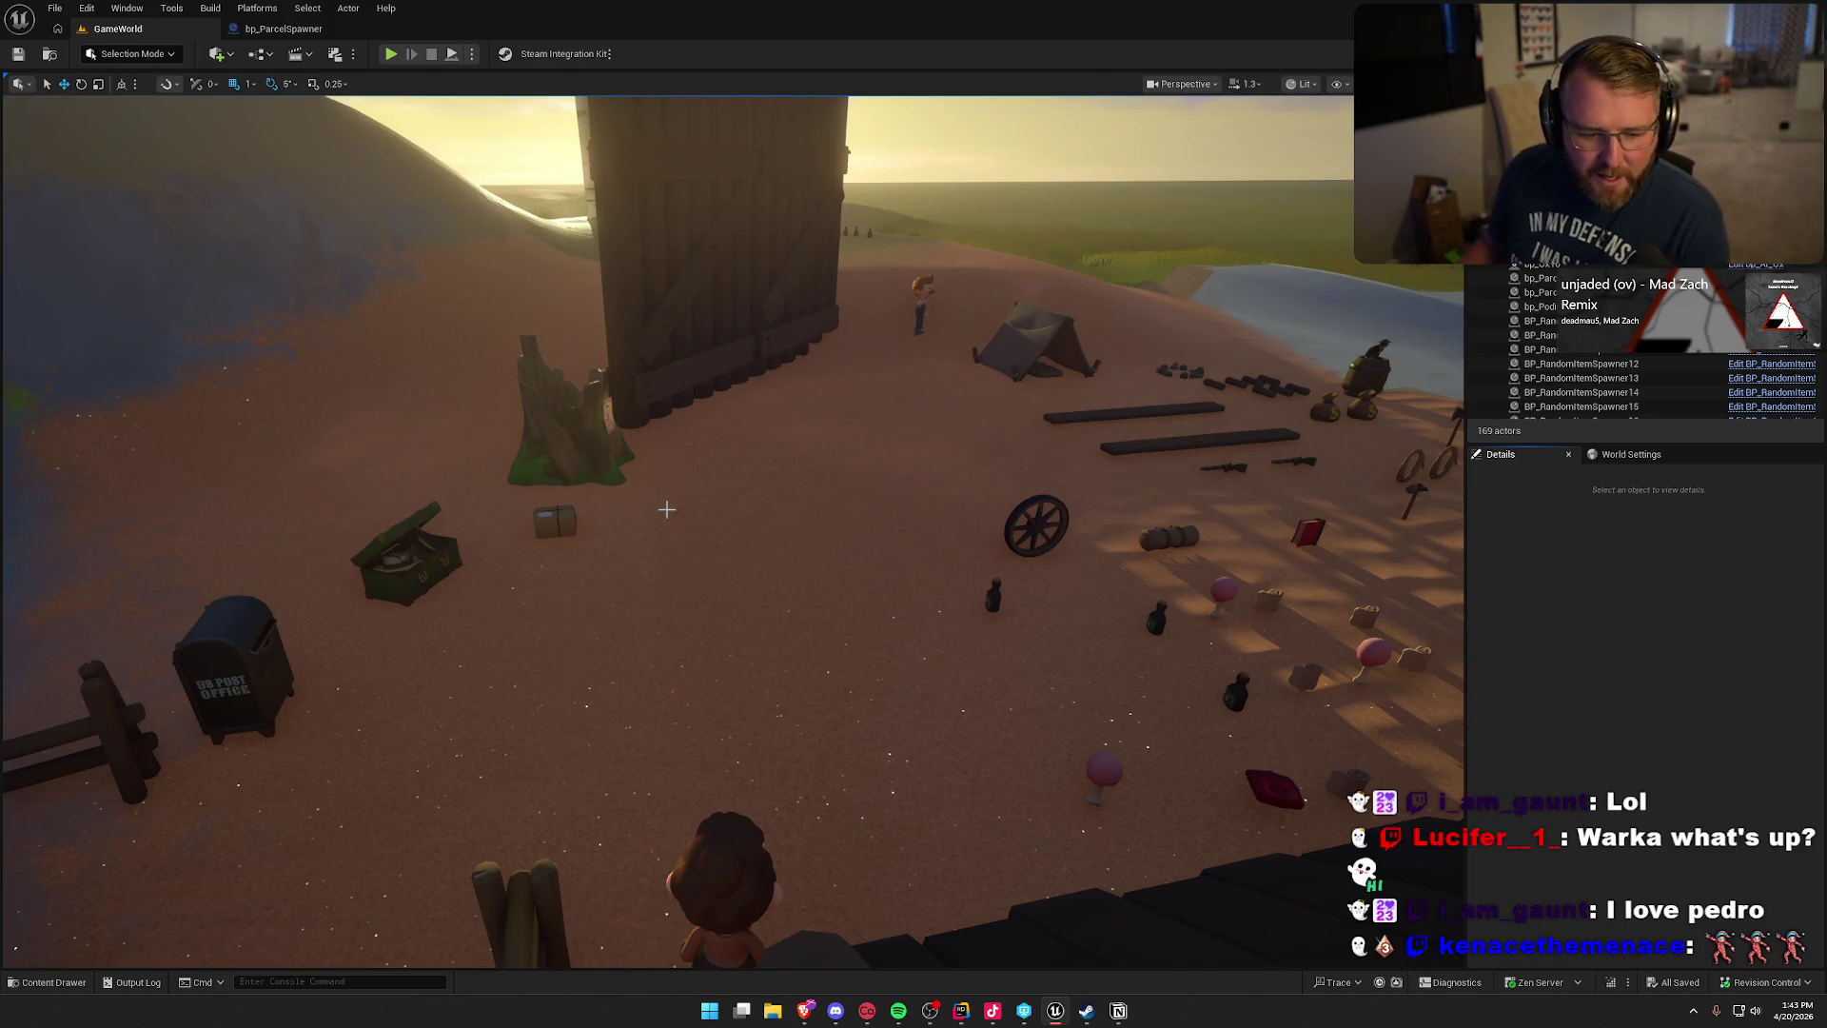
# - Fly the camera from the gate toward the item props, then start a Play-in-Editor session
pyautogui.moveTo(666, 509); pyautogui.dragTo(666, 505)
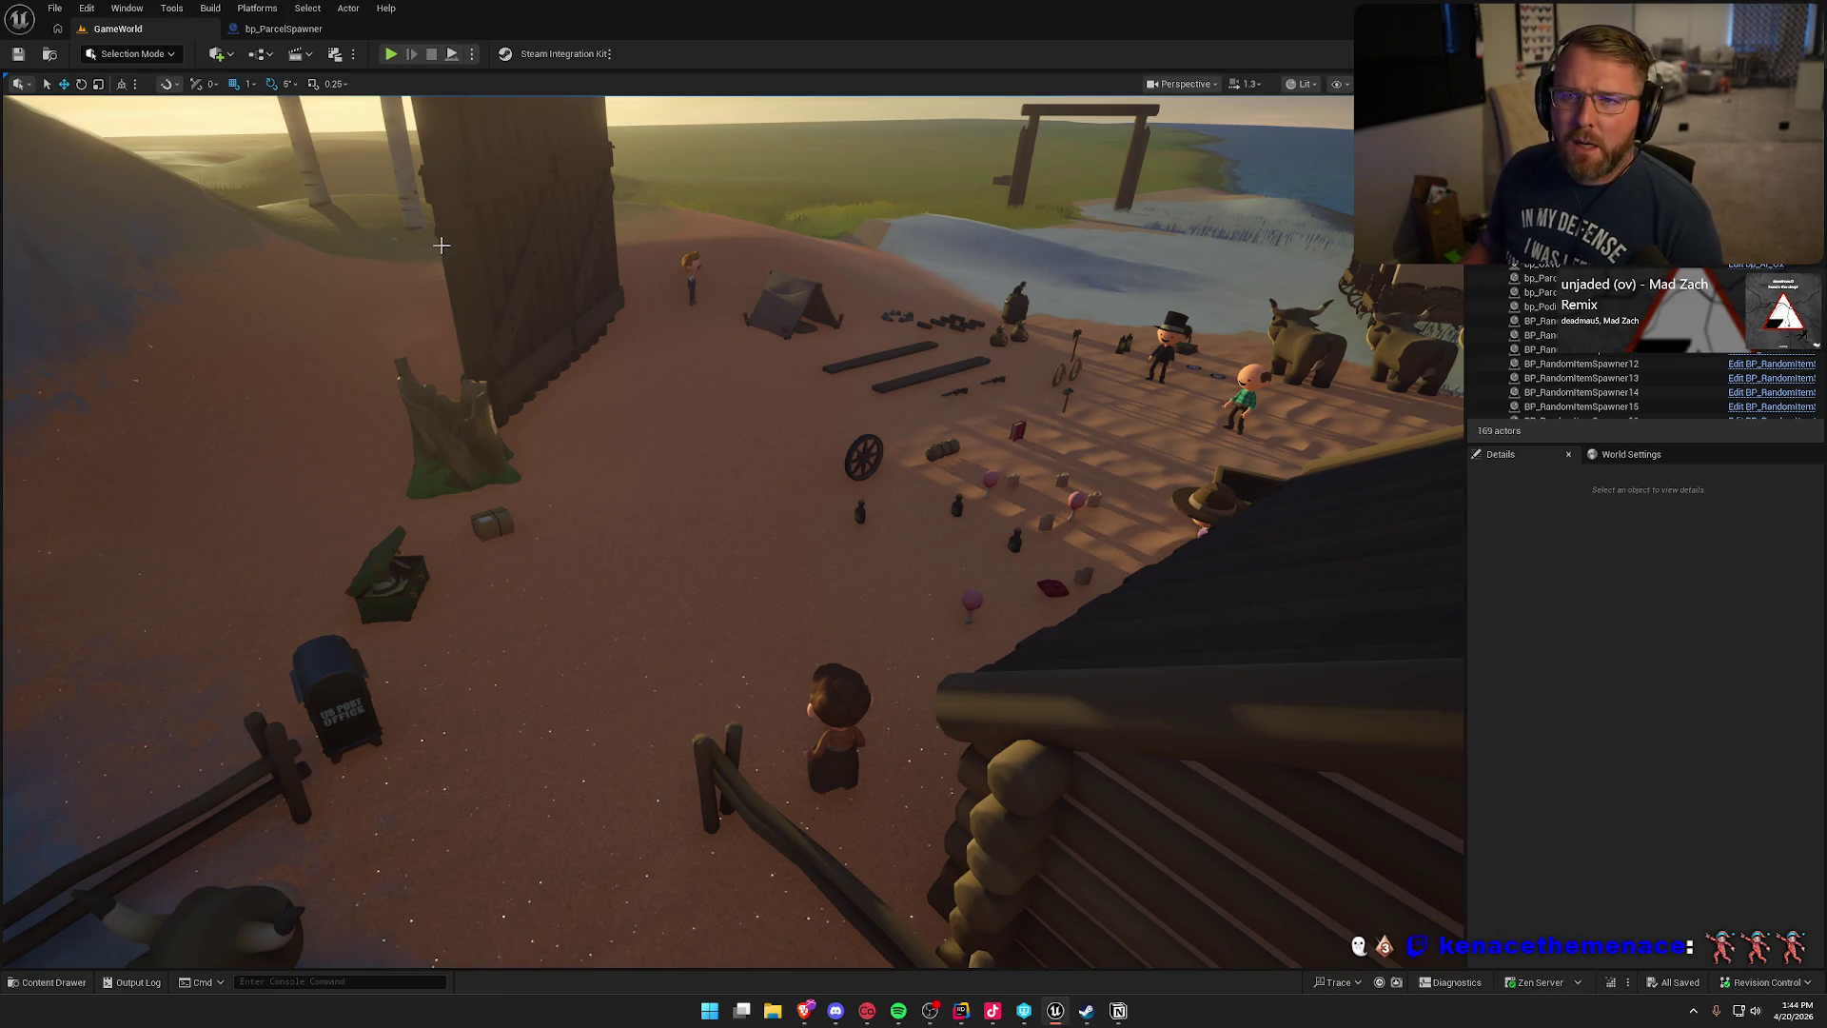
pyautogui.moveTo(420, 234)
pyautogui.mouseDown()
pyautogui.moveTo(419, 390)
pyautogui.moveTo(592, 296)
pyautogui.mouseUp()
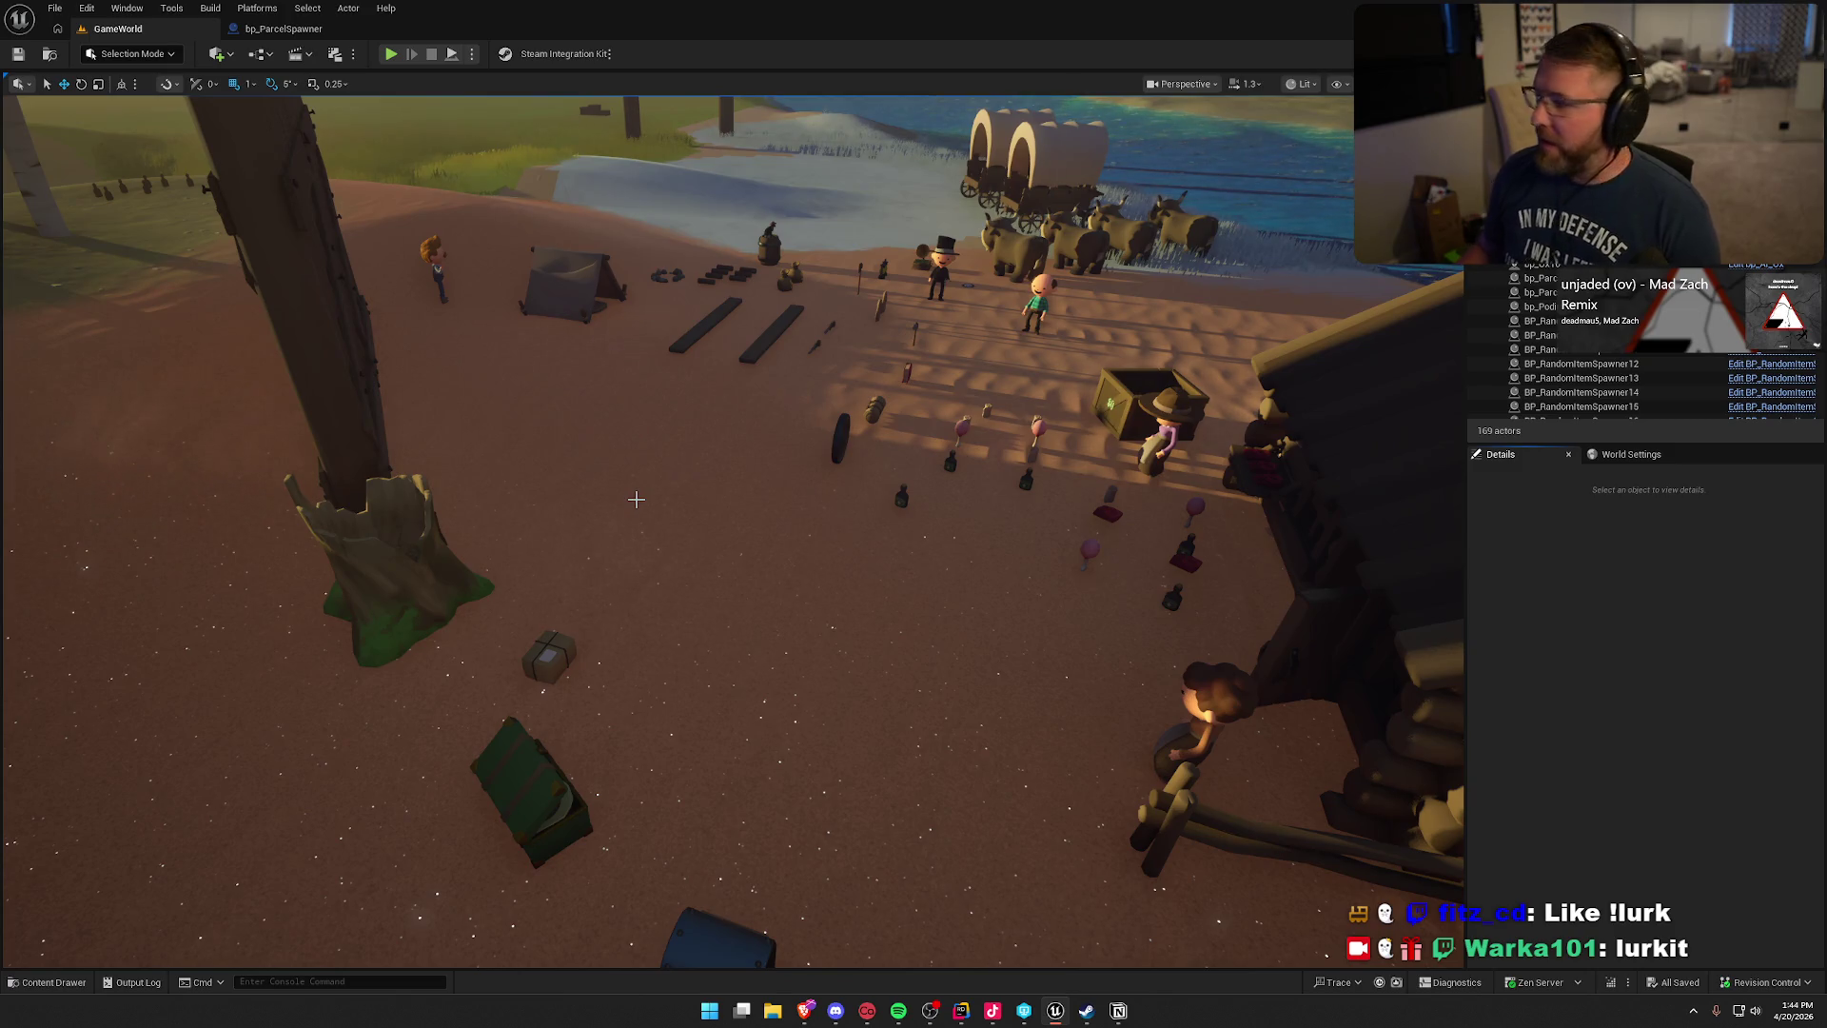
pyautogui.moveTo(745, 460); pyautogui.dragTo(355, 121)
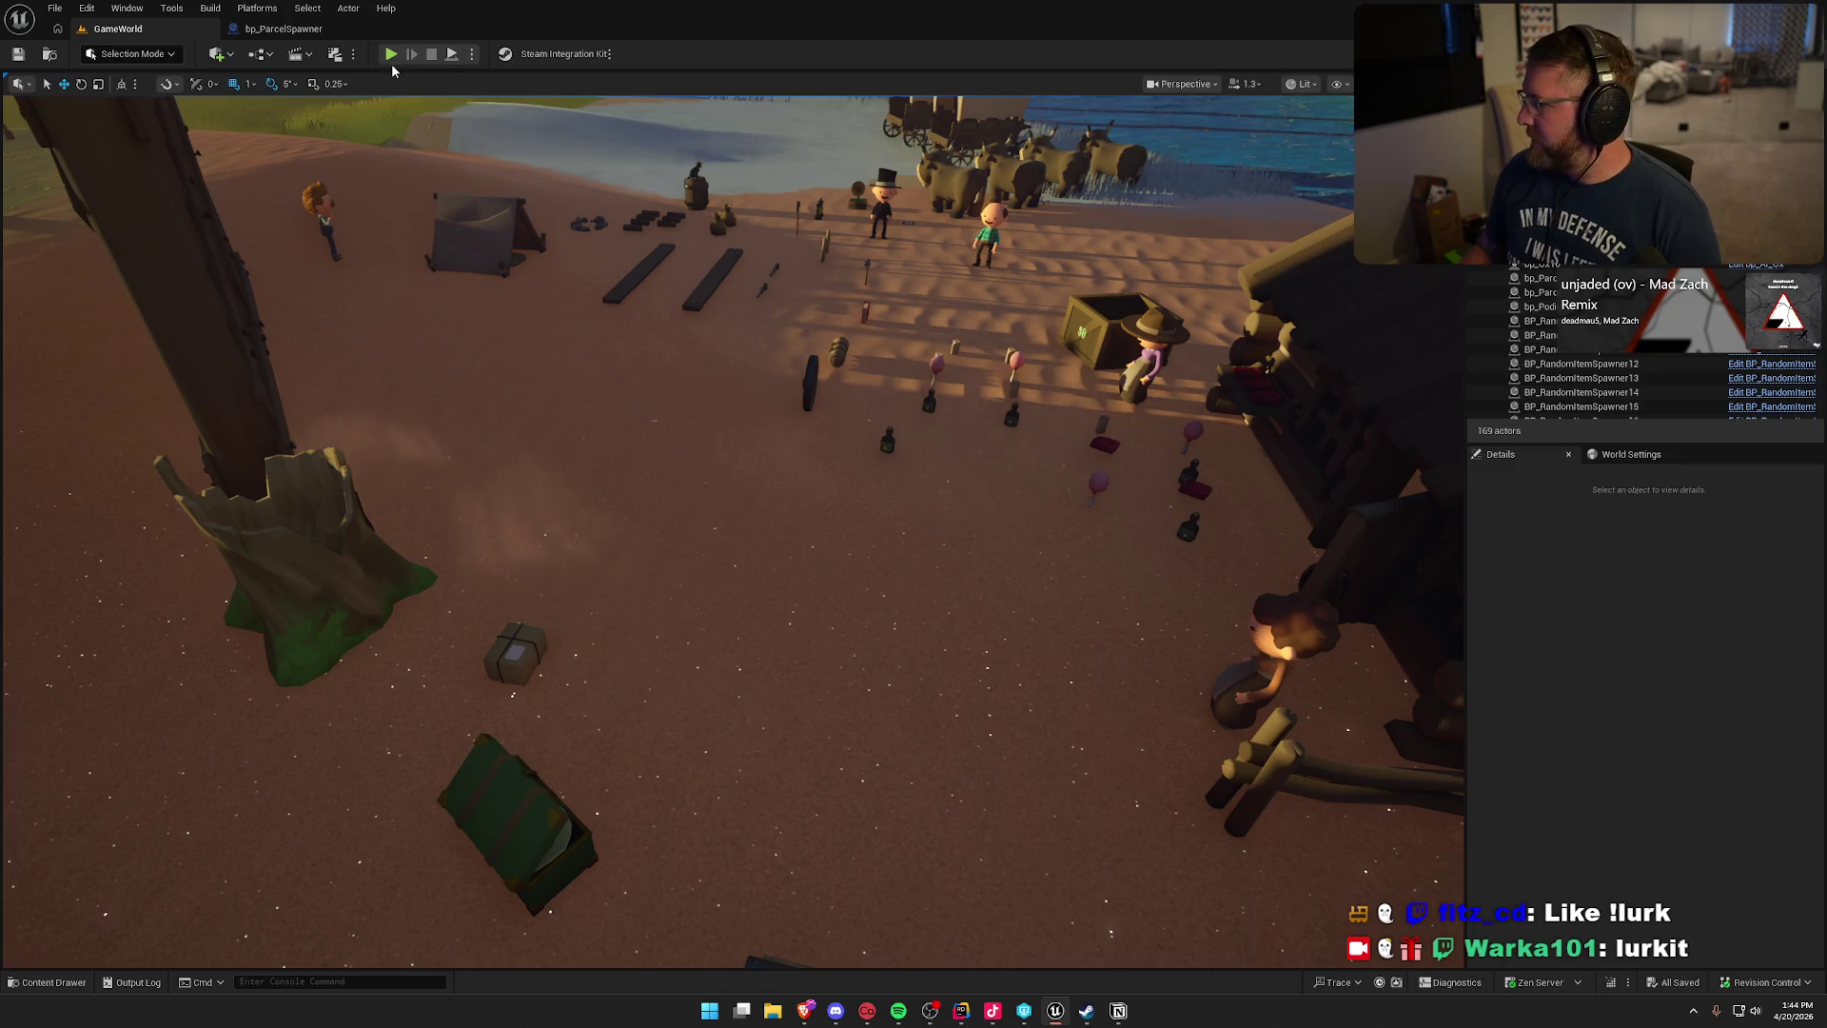
pyautogui.click(391, 53)
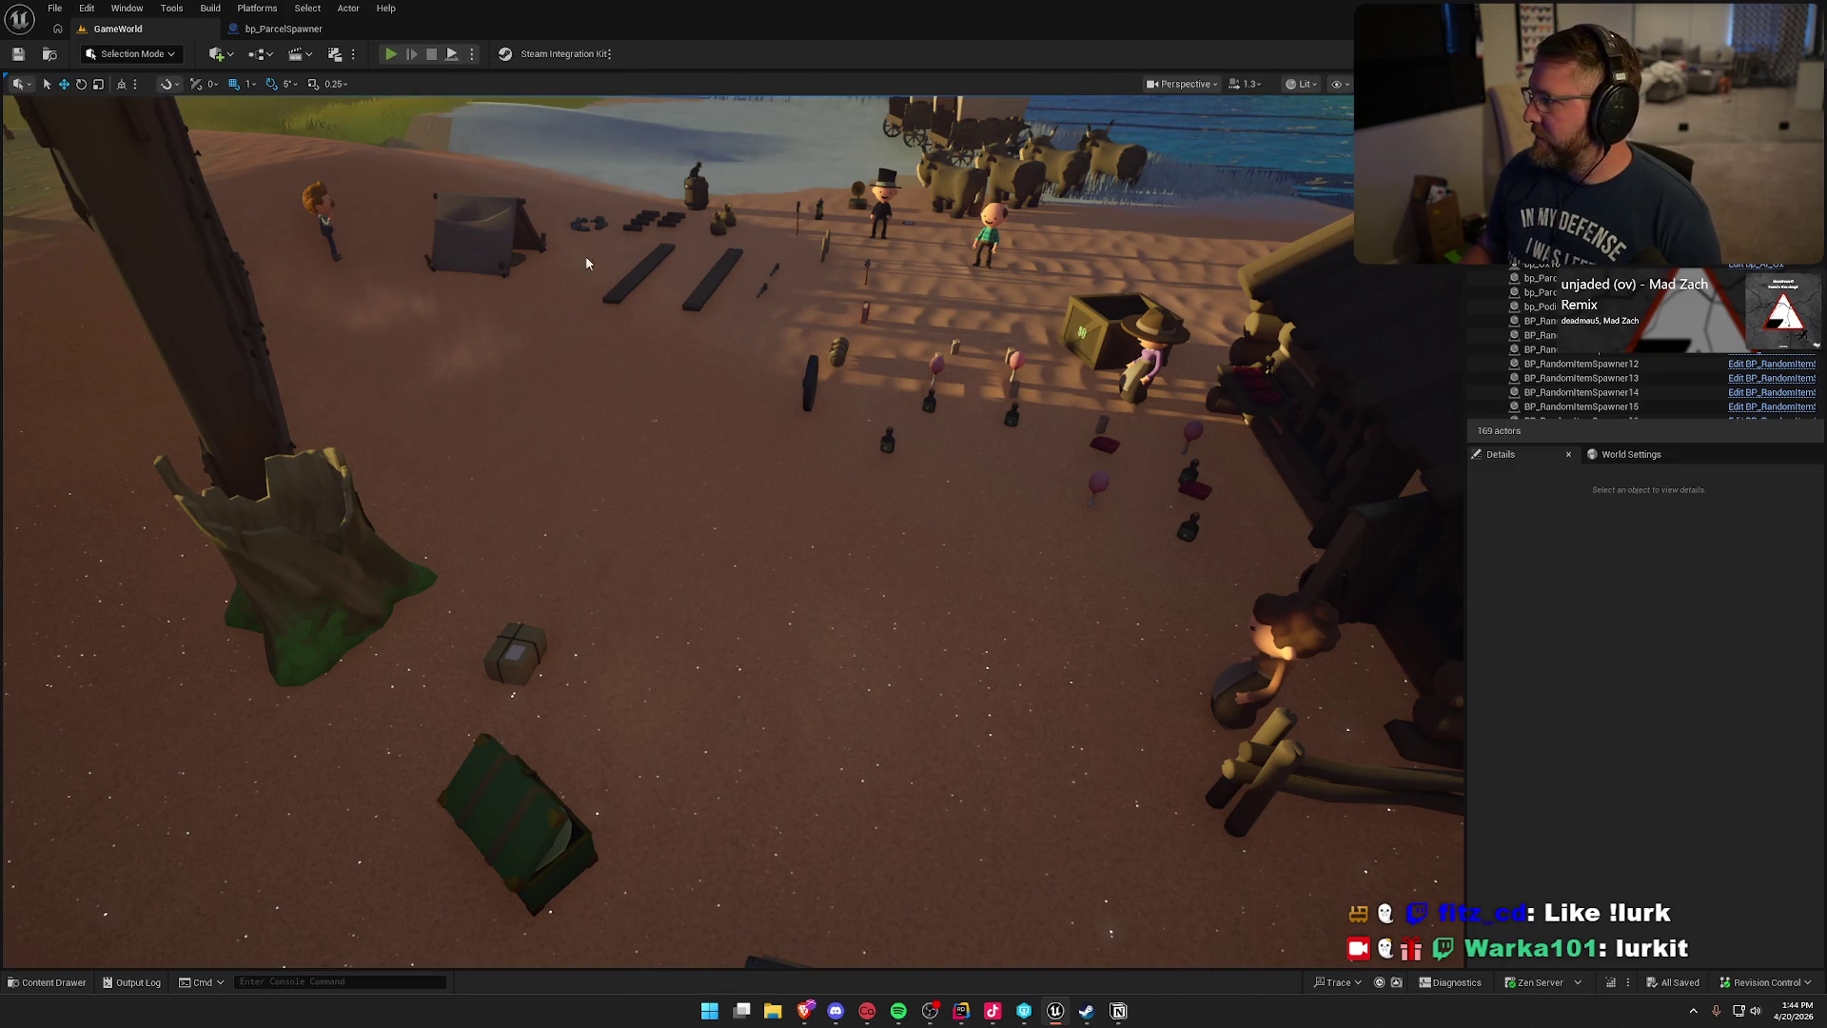
# - Run the character uphill and back to the trading post, stop play, and bring up Notion
pyautogui.hotkey('shift', 'w')
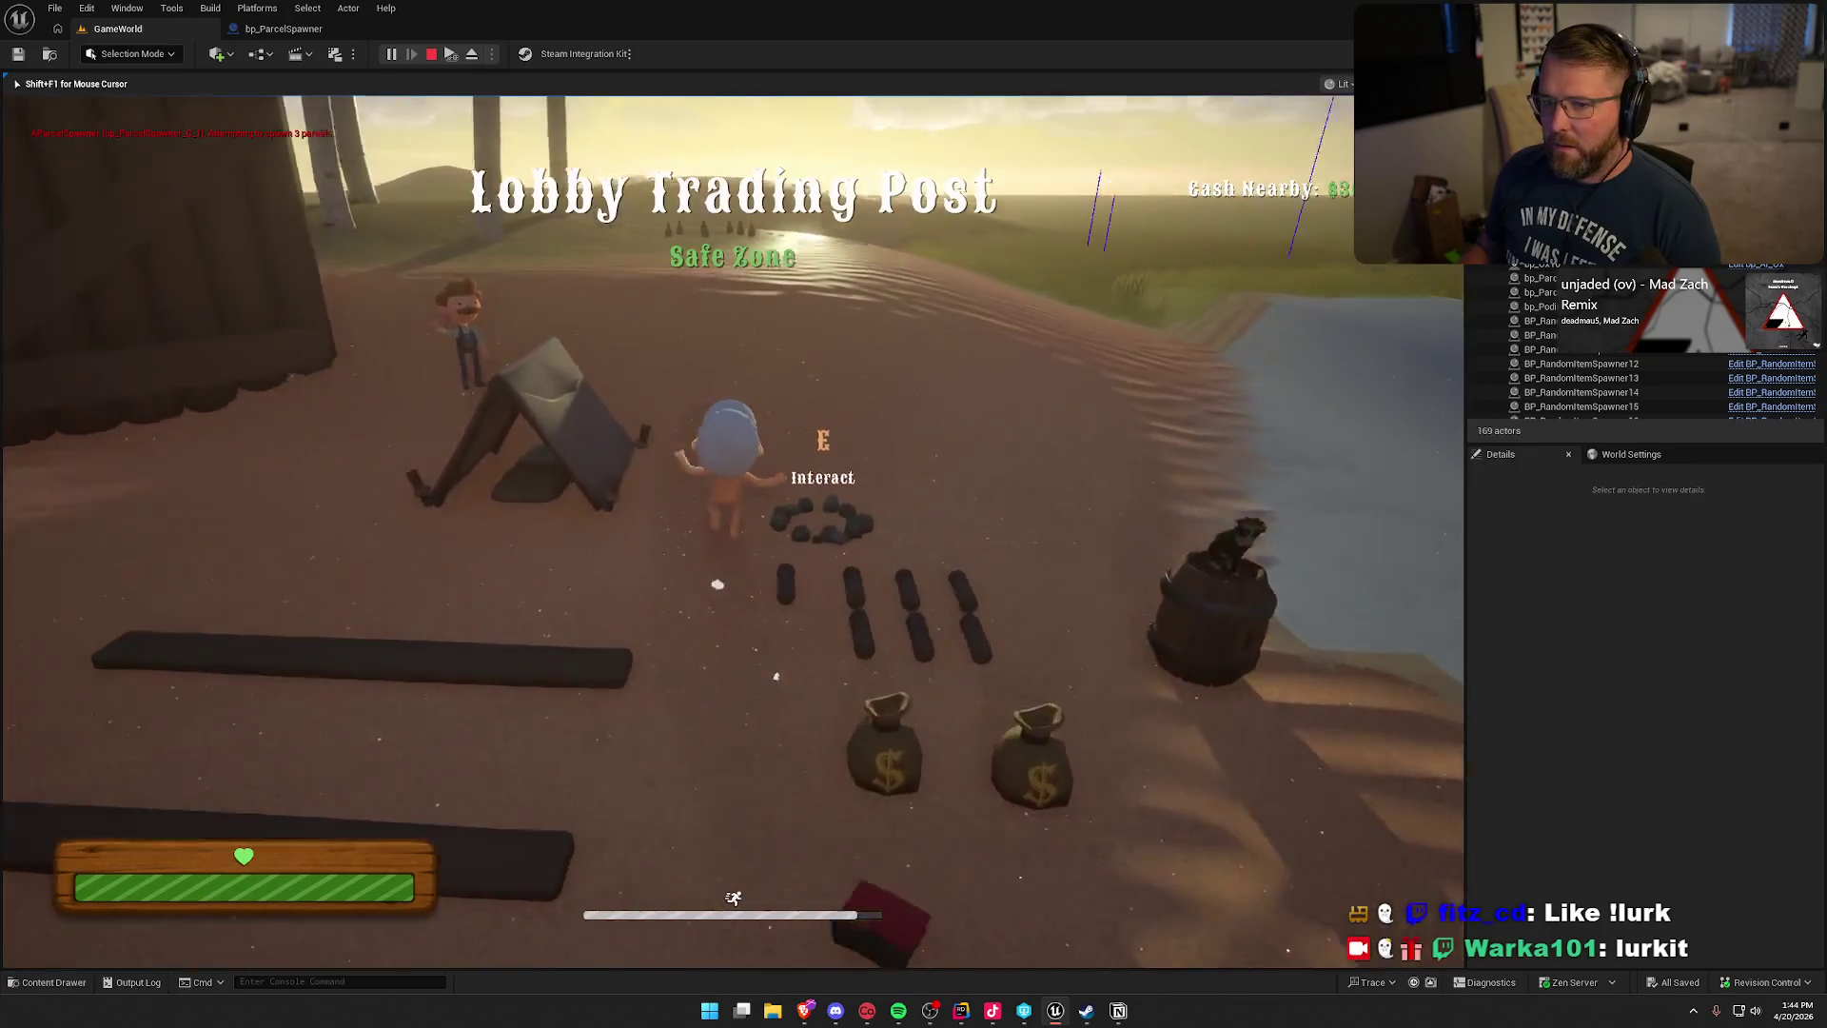
pyautogui.press('w')
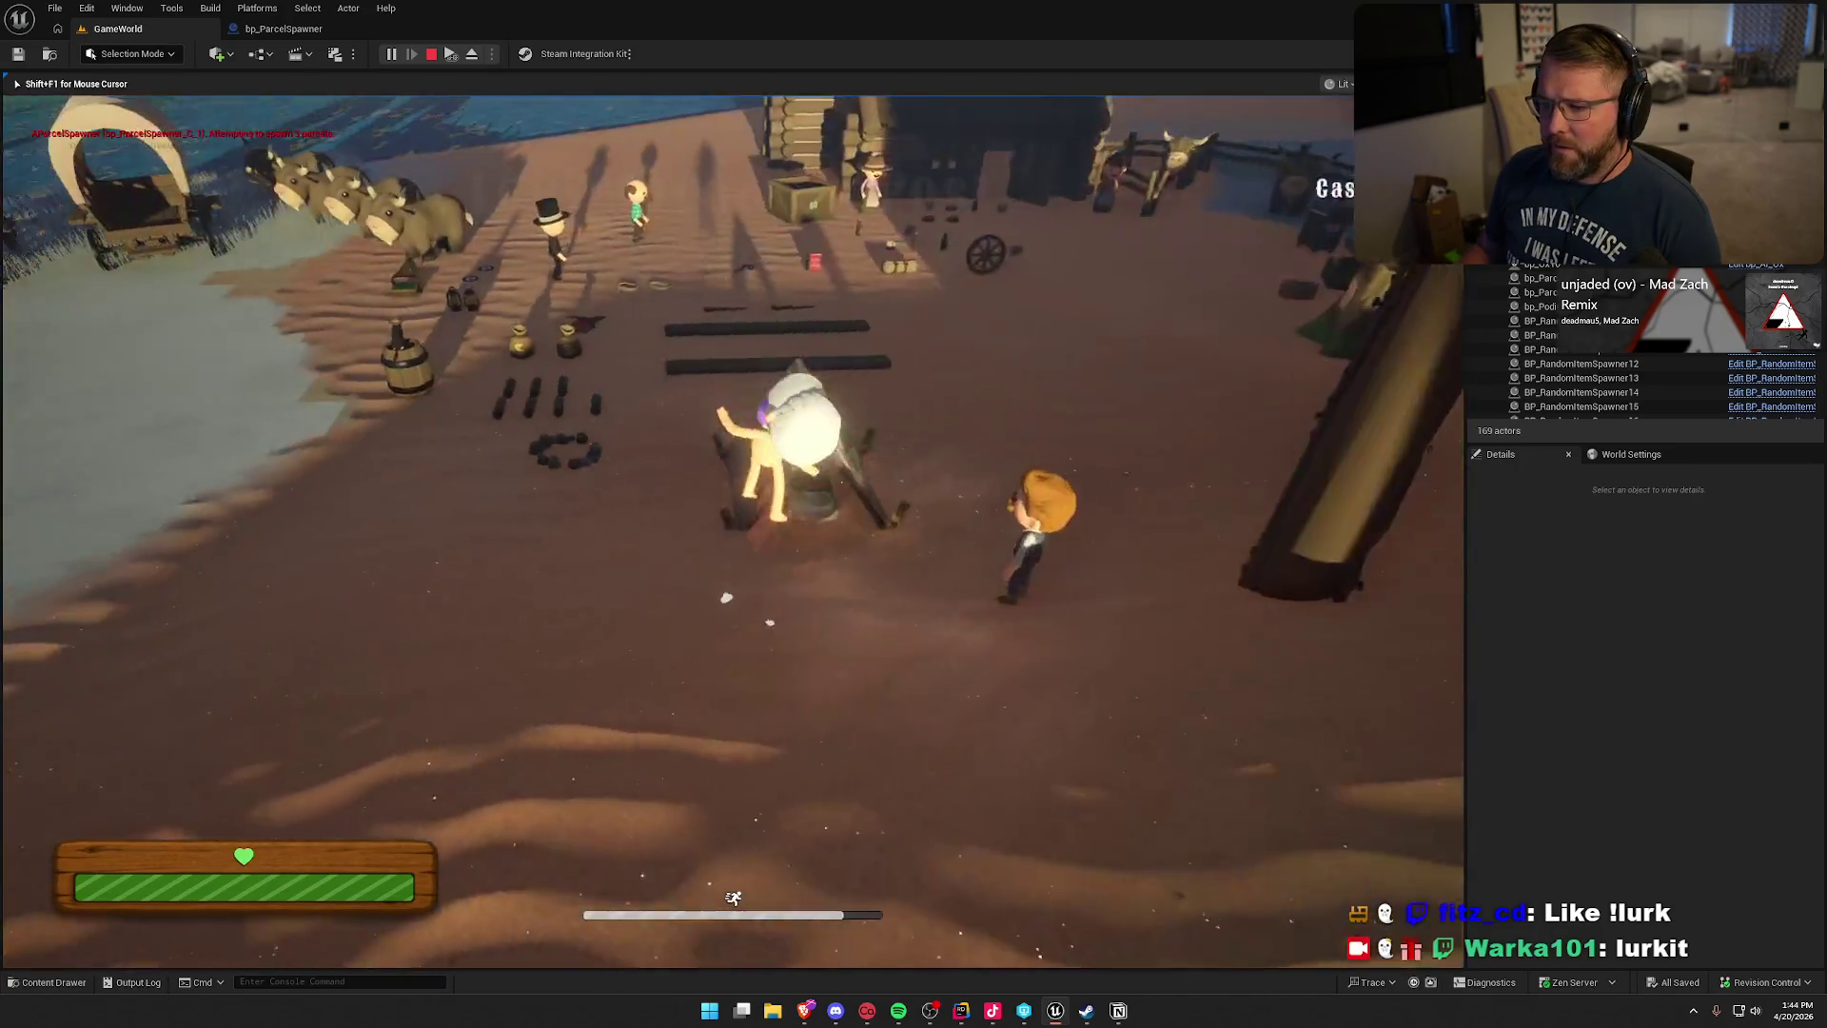
pyautogui.press('w')
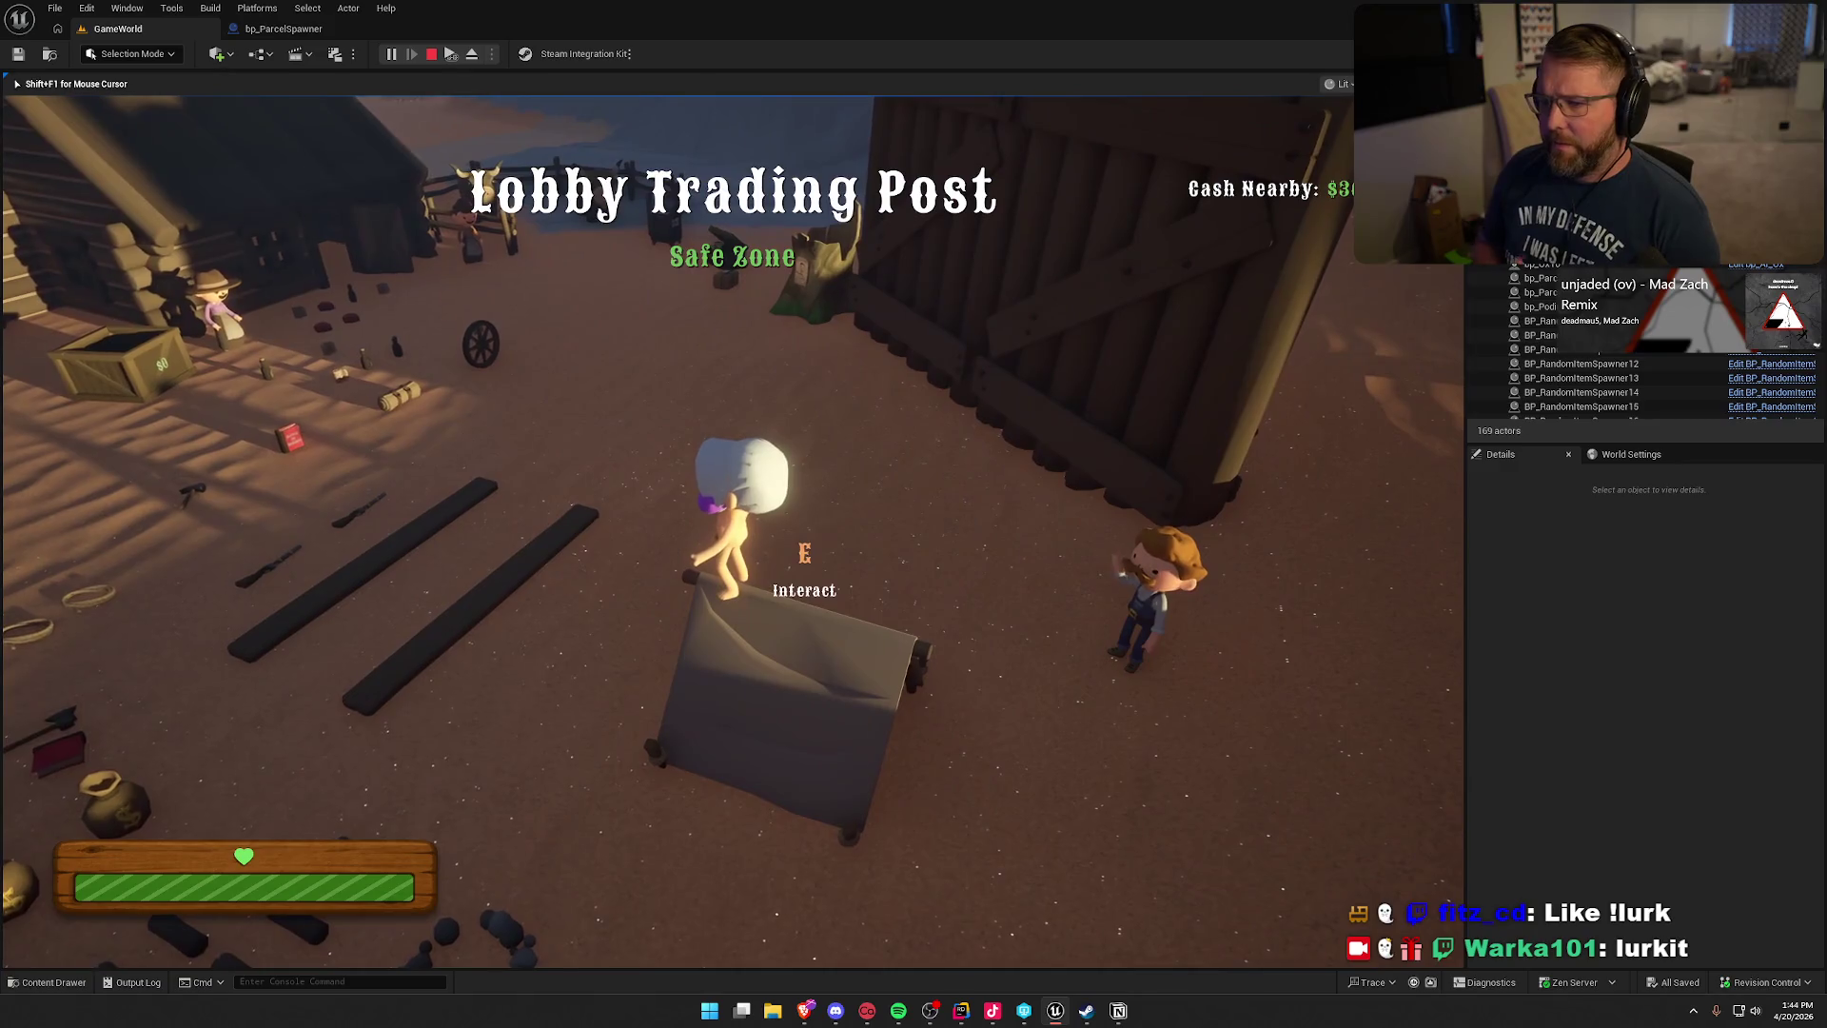
pyautogui.press('Escape')
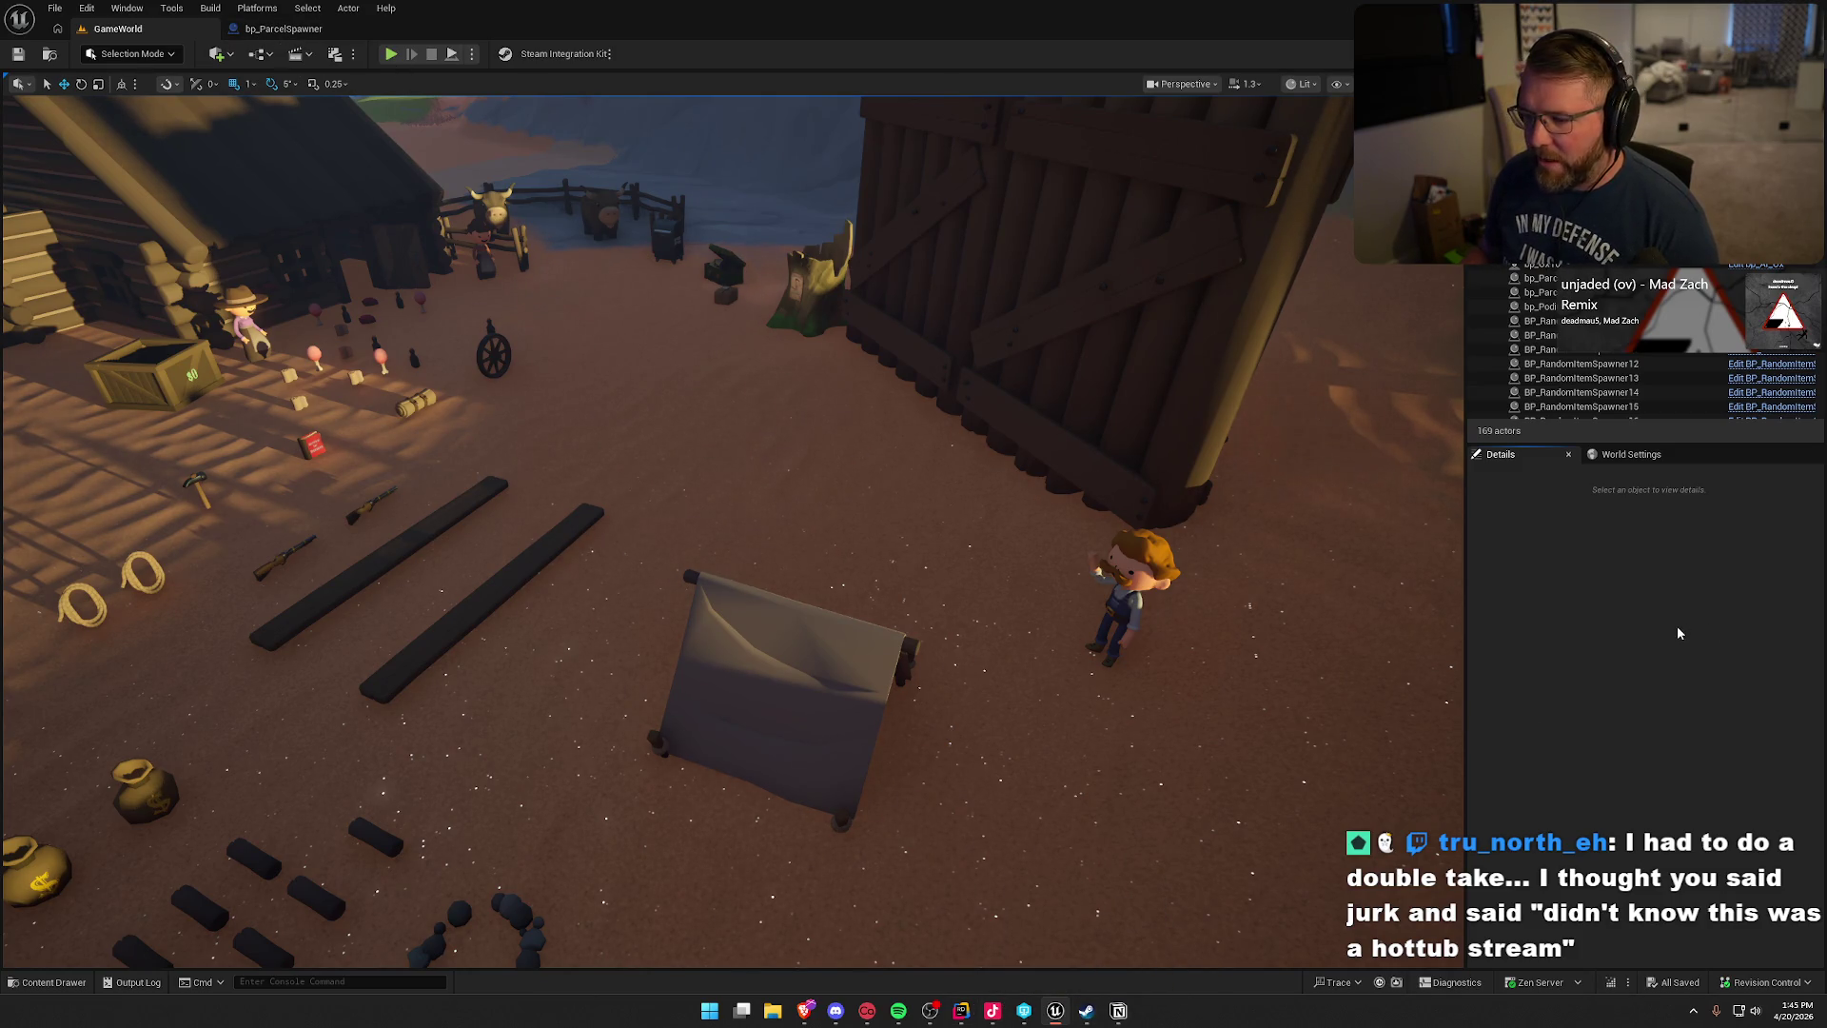
pyautogui.click(1118, 1010)
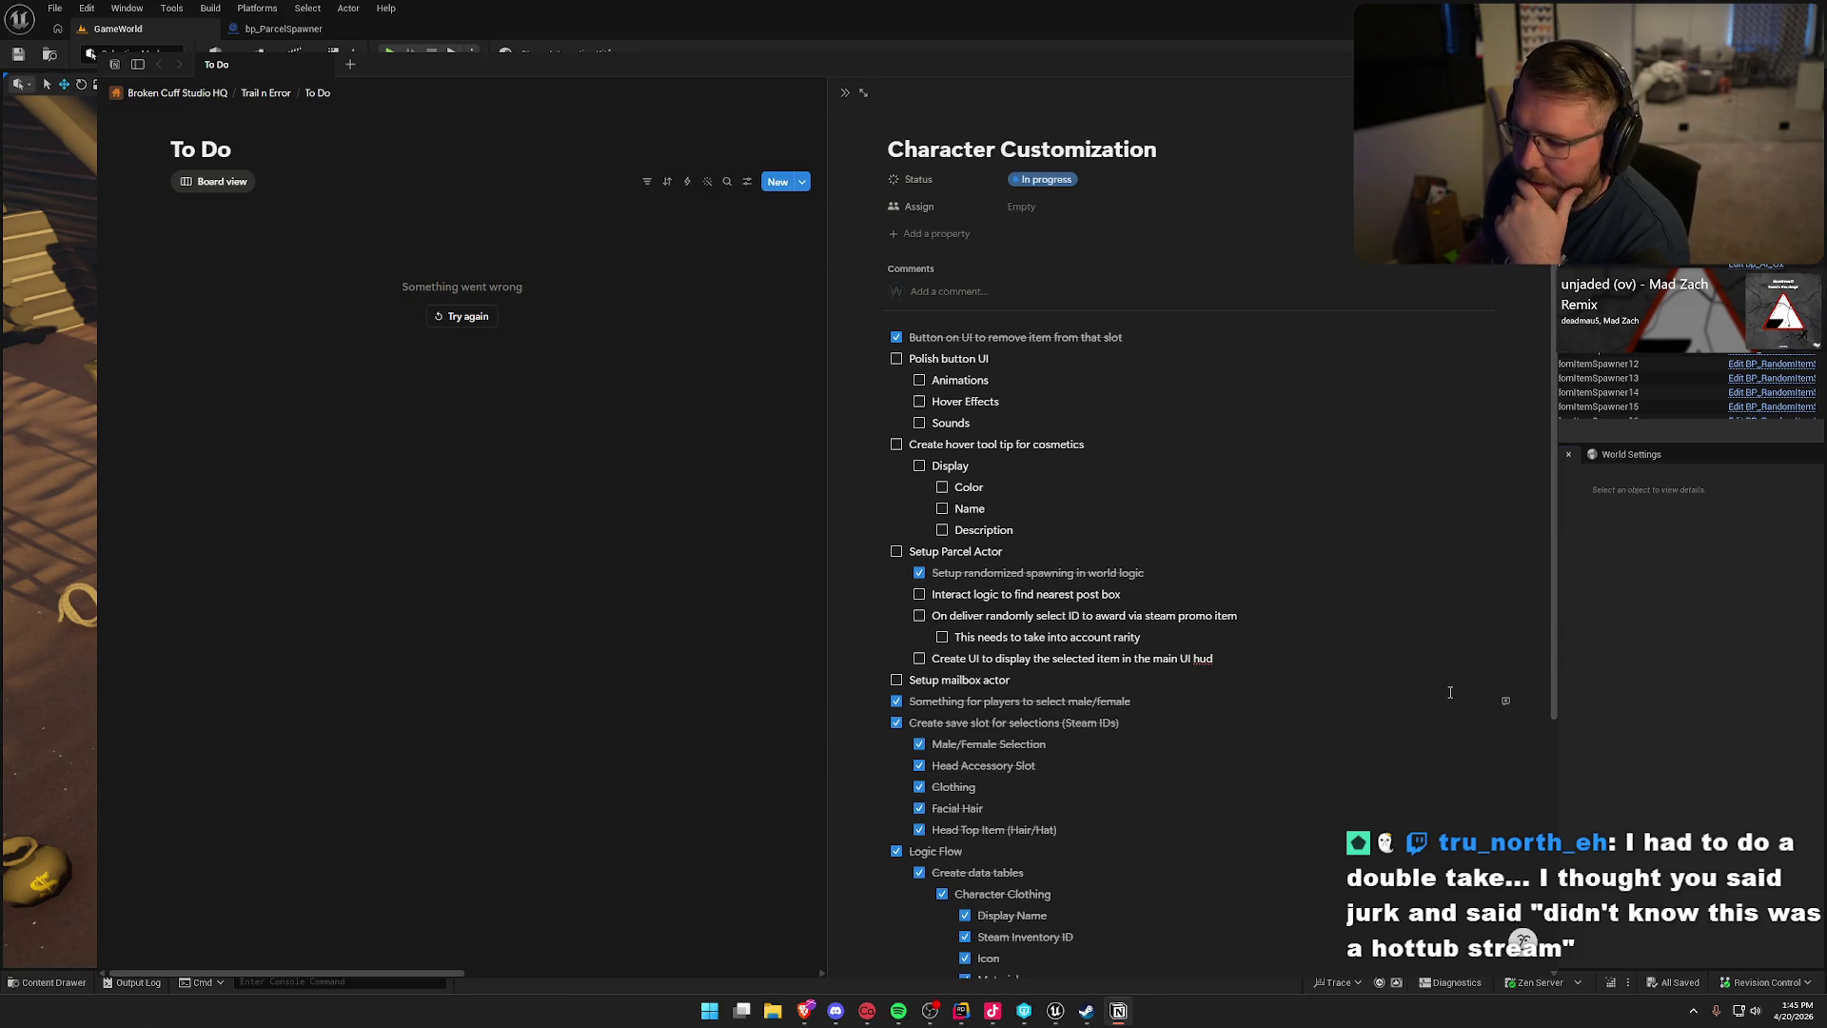
# - Minimize the Notion Character Customization to-do window to reveal the Unreal level
pyautogui.click(1631, 619)
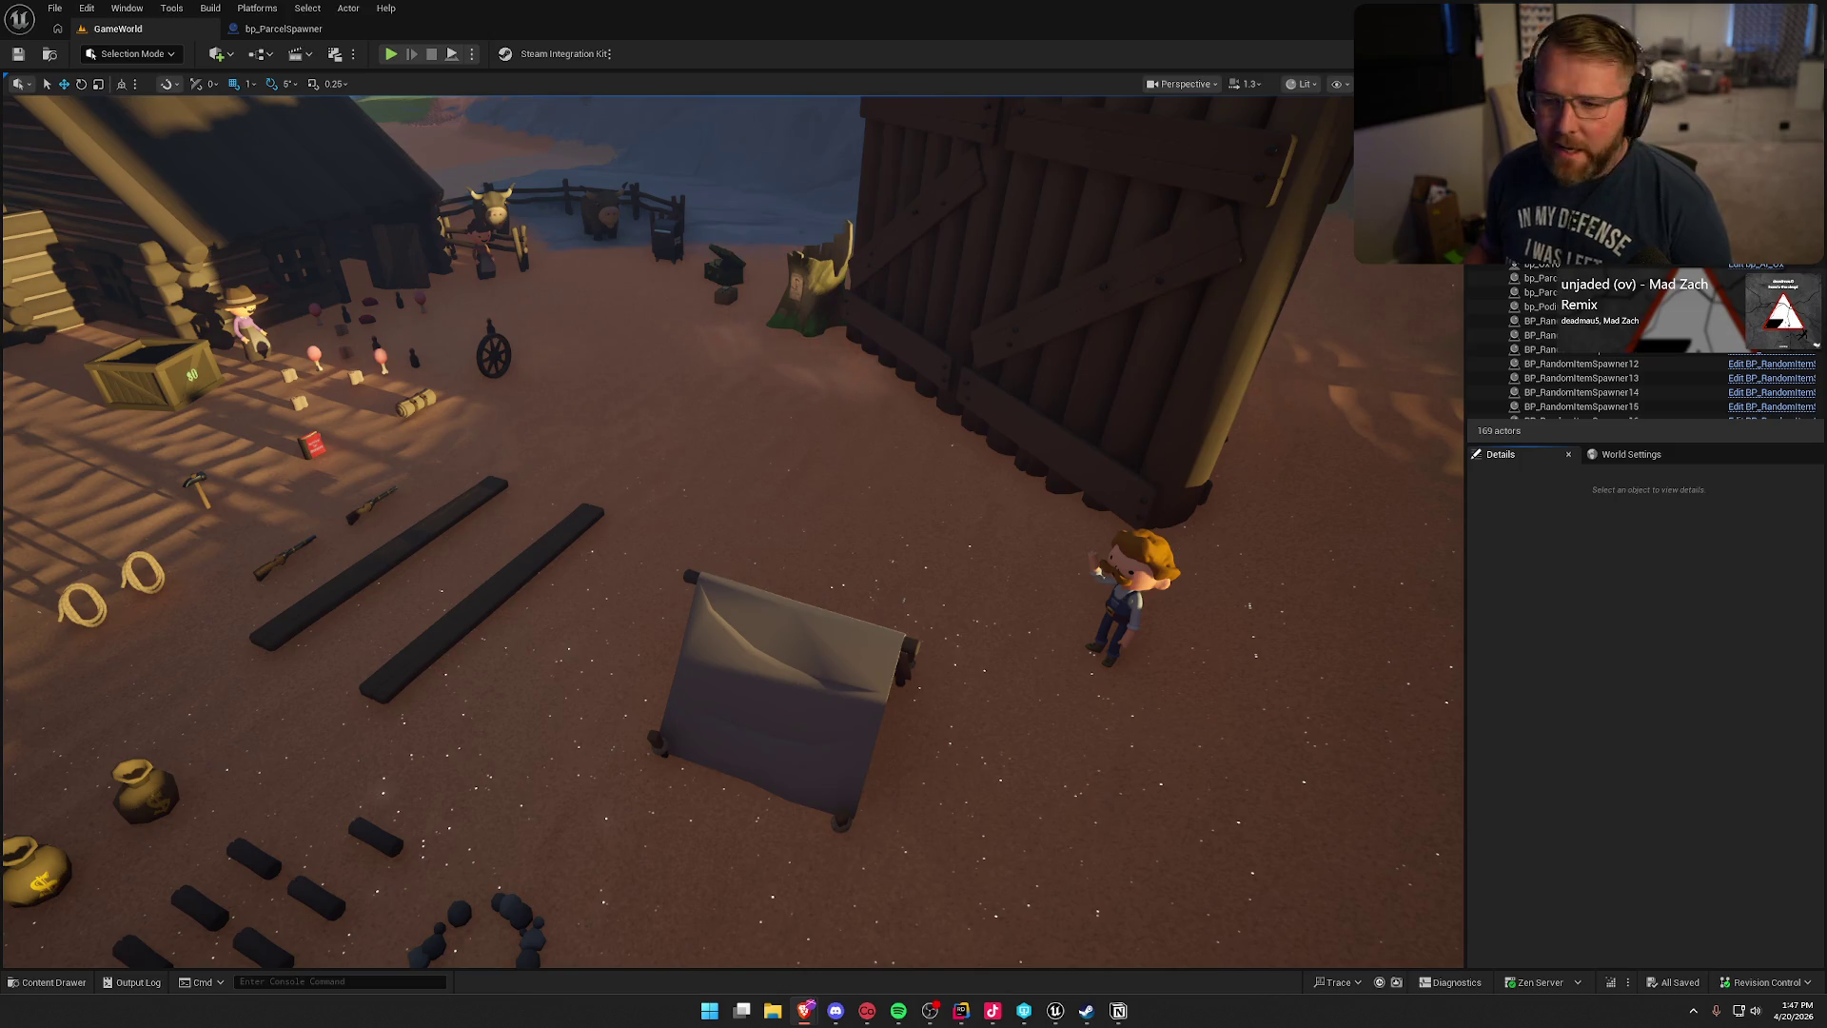
# - Show maximized Google Image results for 'burst gradient background' and preview the pink burst gradient
pyautogui.hotkey('alt', 'Tab')
pyautogui.doubleClick(1193, 282)
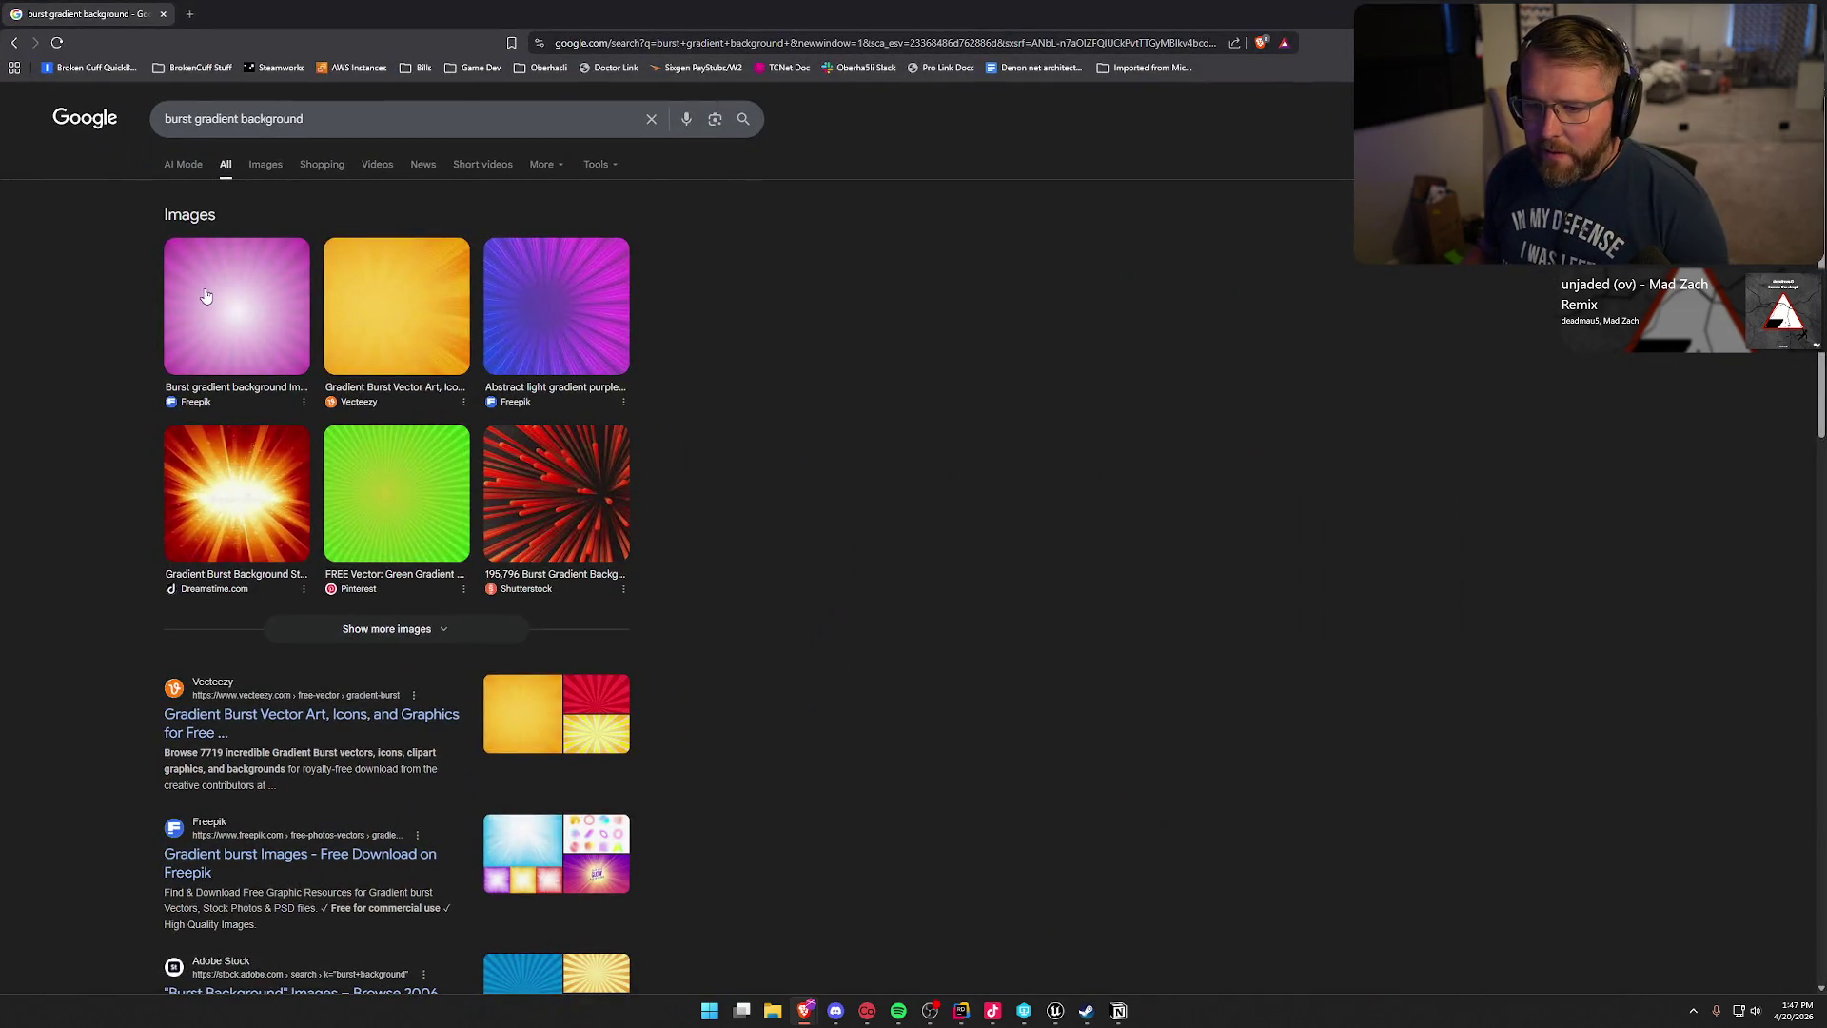
pyautogui.click(266, 163)
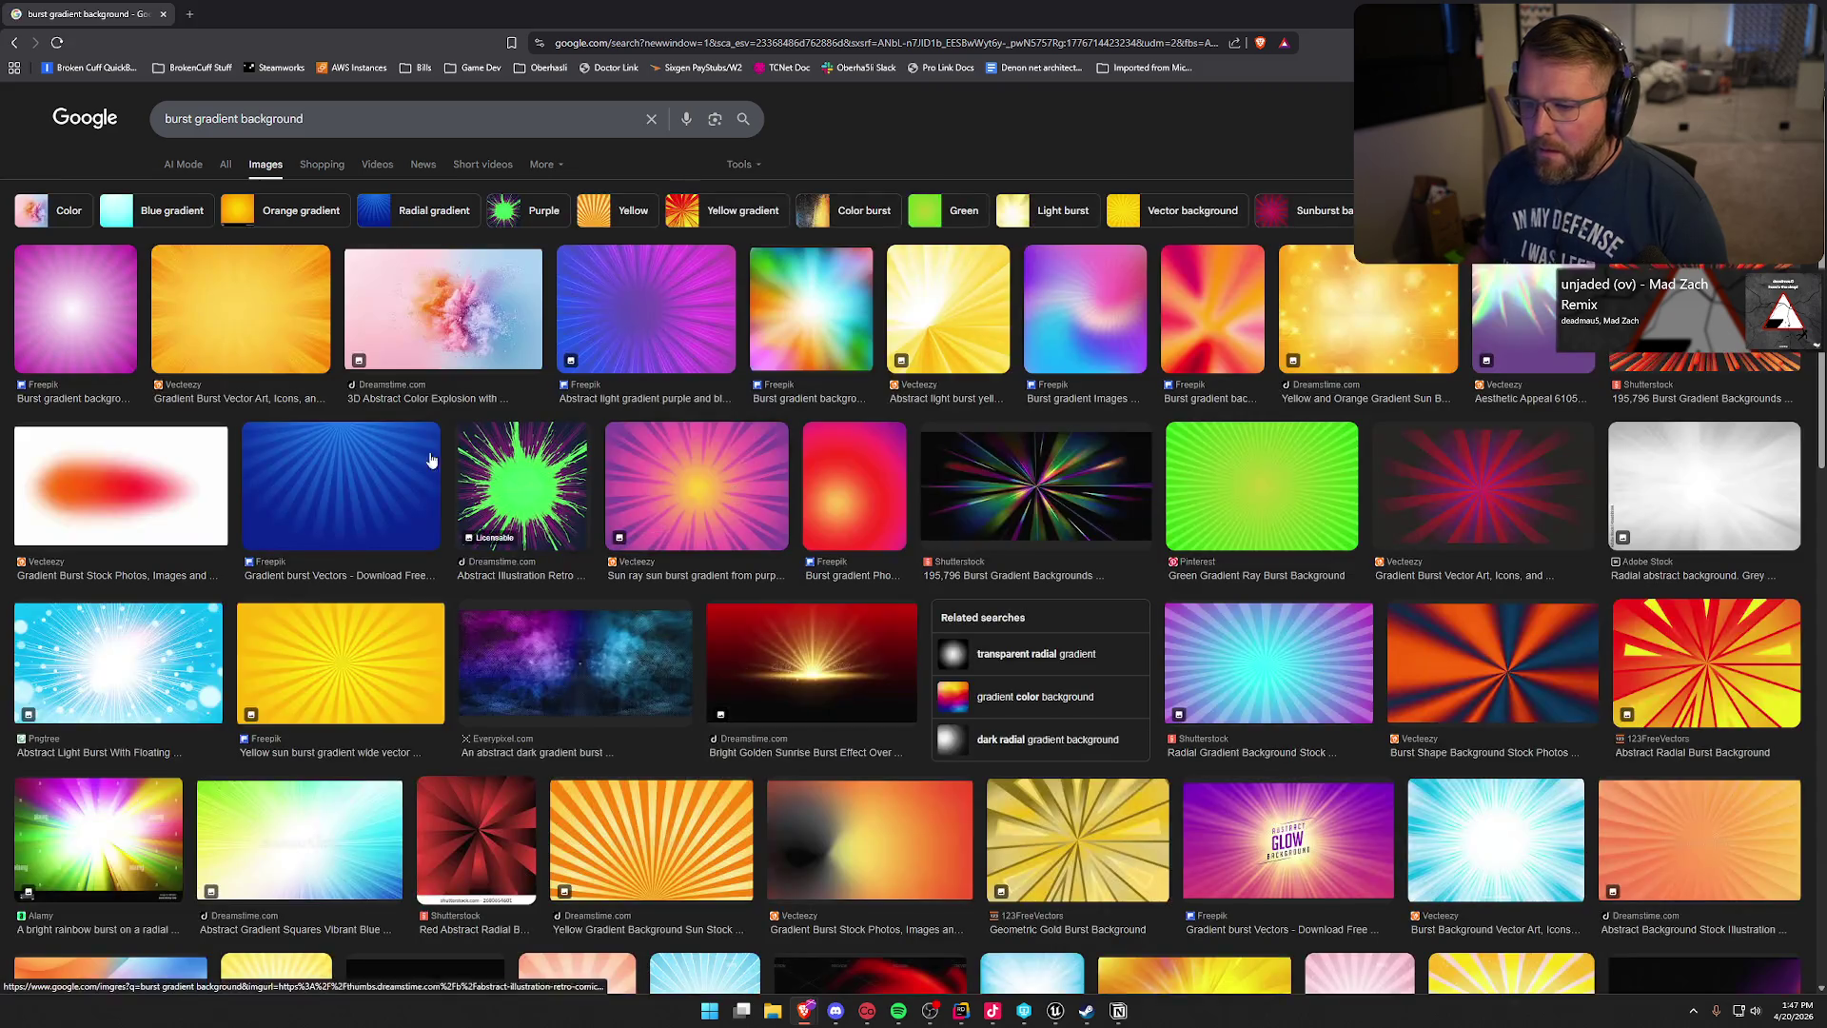
pyautogui.click(37, 317)
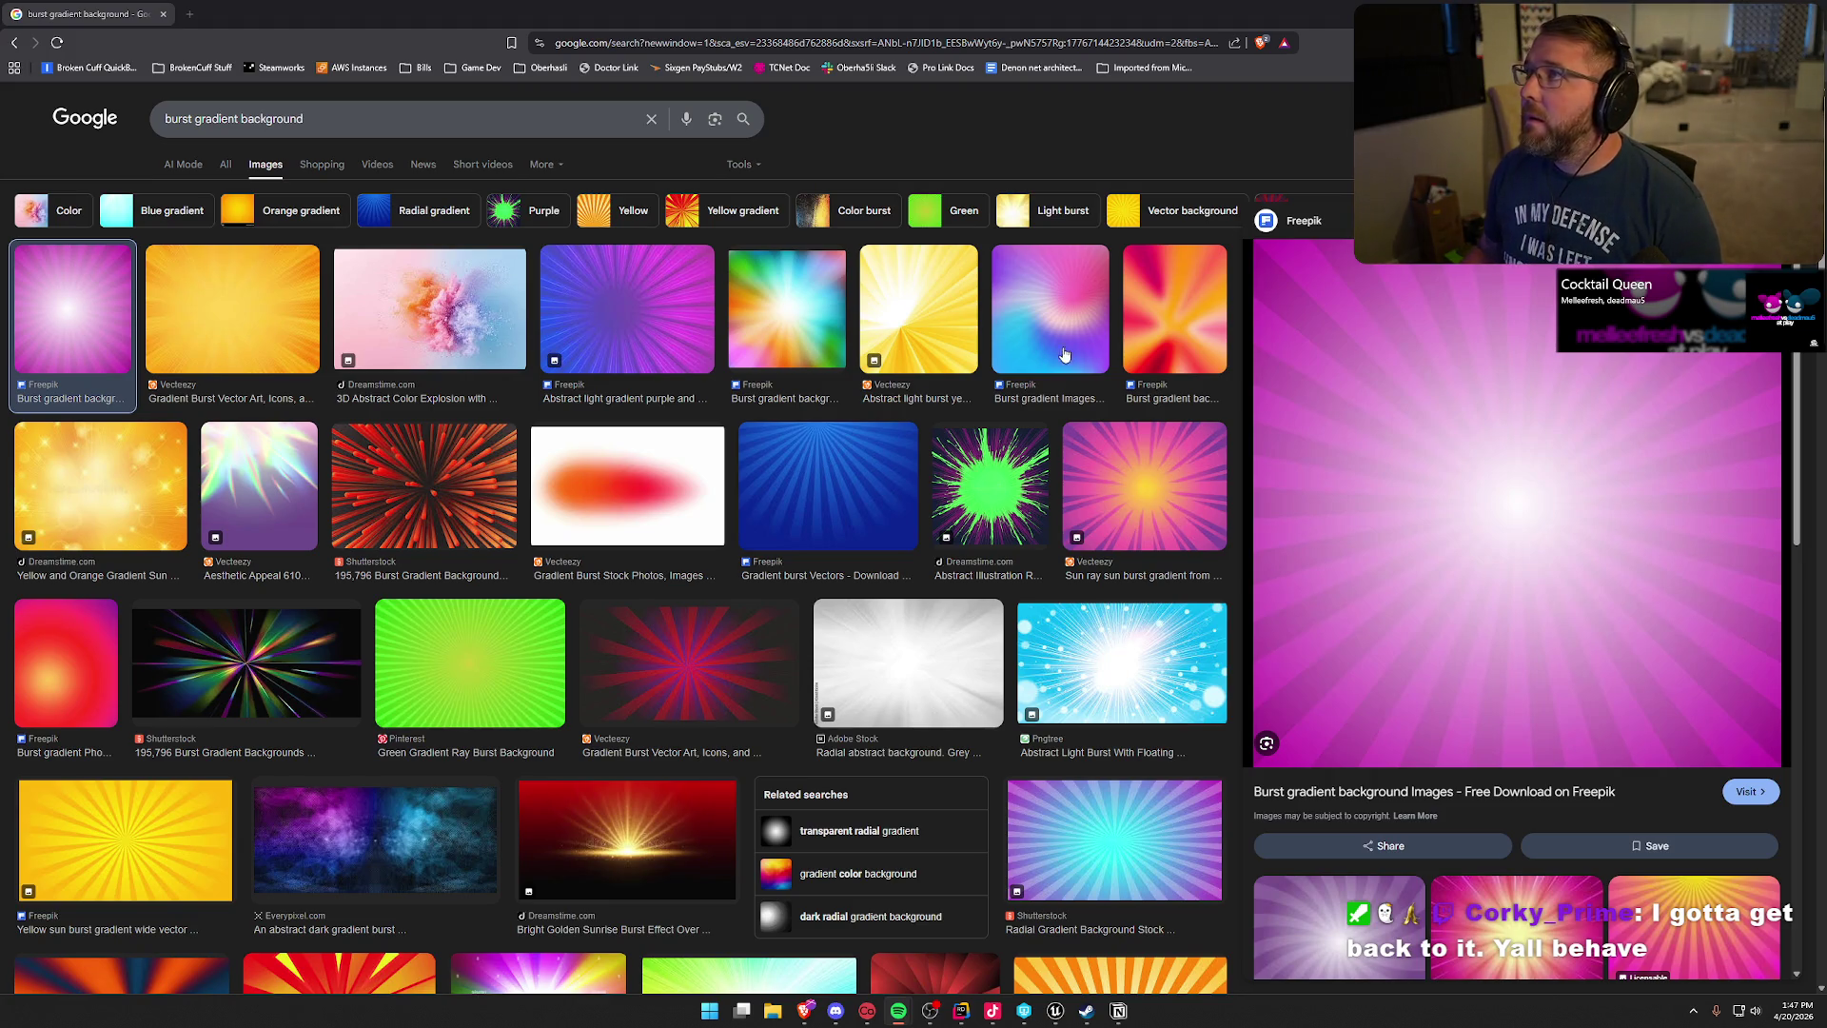
# - Preview the abstract ray-burst gradient, then the purple Freepik burst gradient image
pyautogui.scroll(-3, 866, 588)
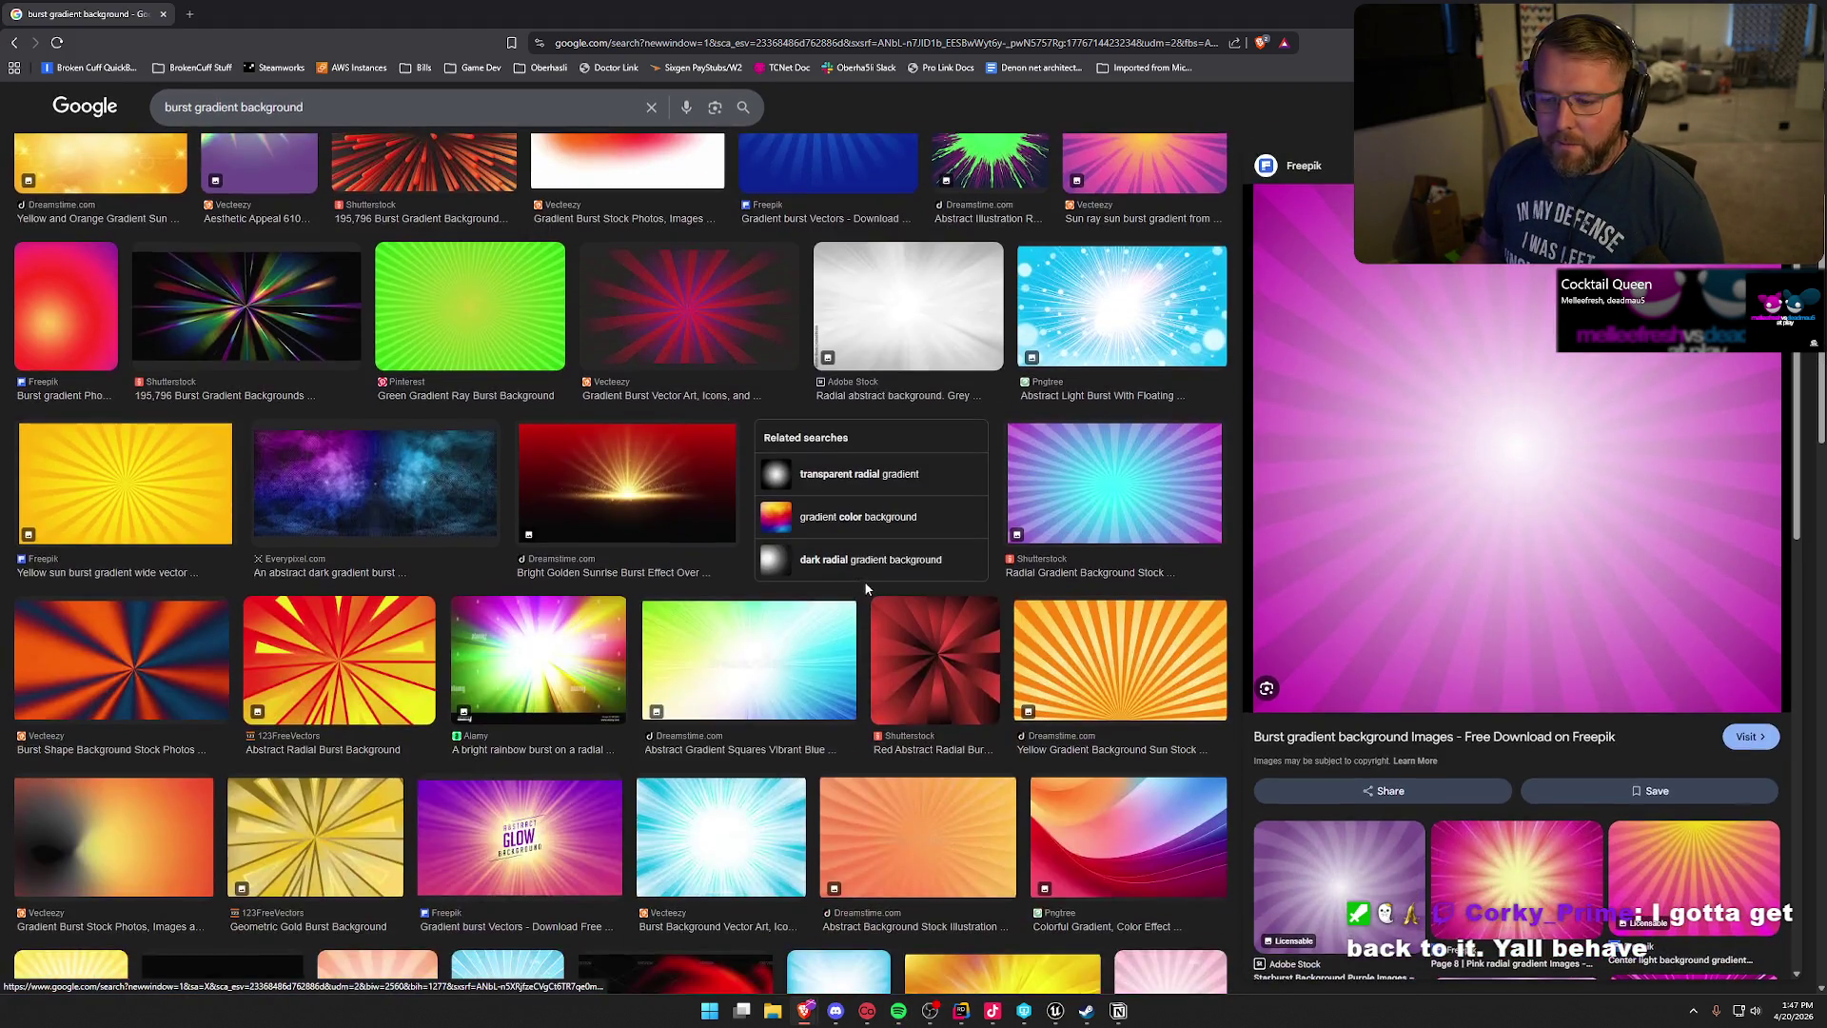
pyautogui.scroll(-4, 895, 583)
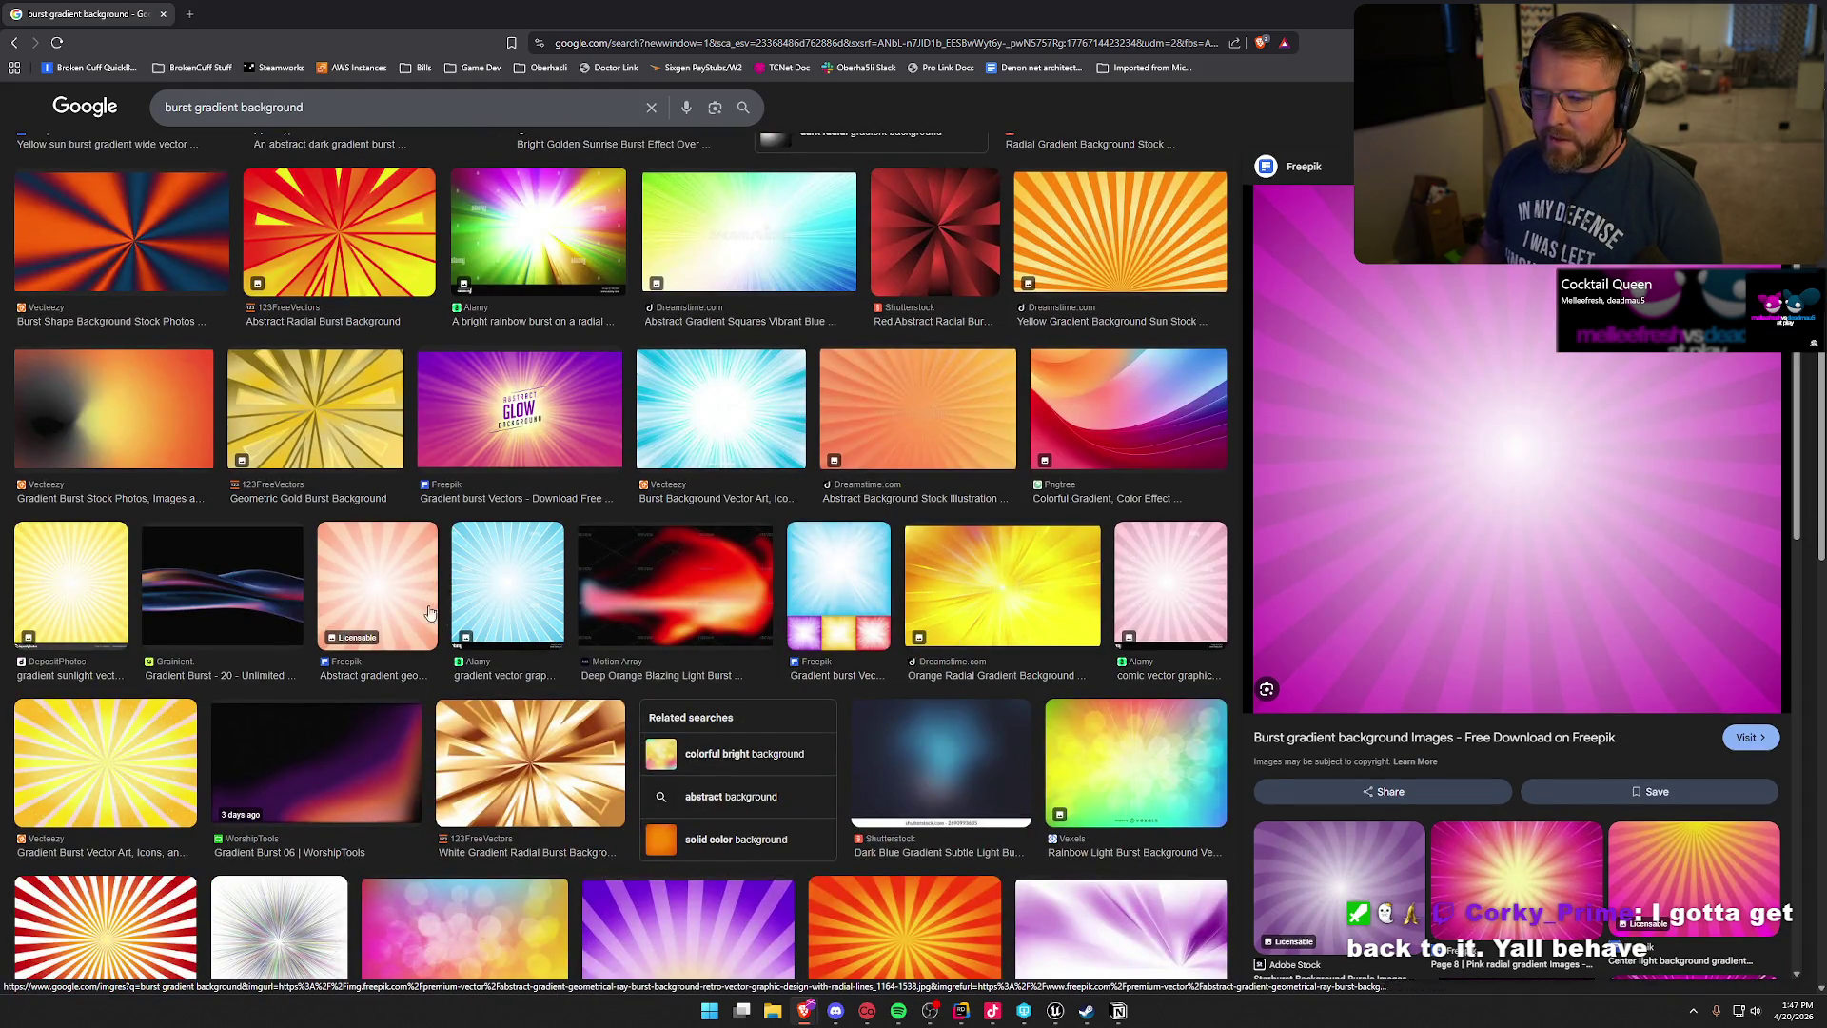
pyautogui.click(385, 591)
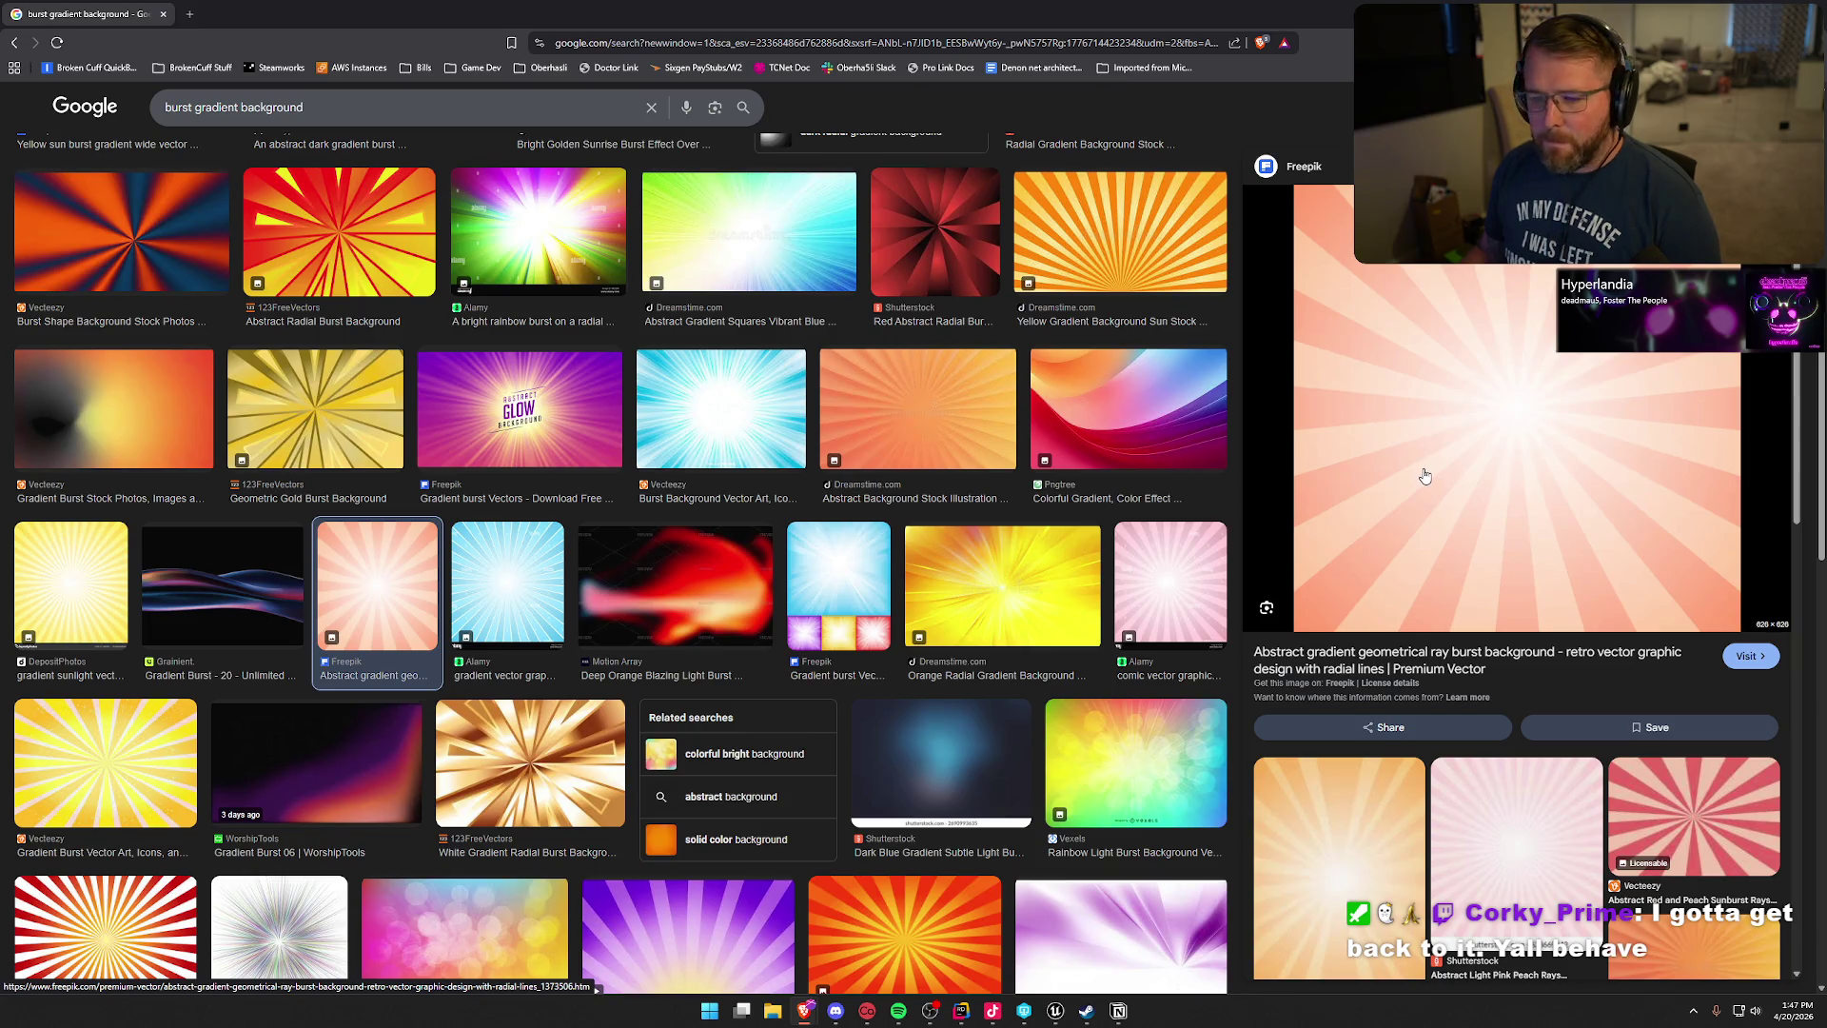
pyautogui.scroll(8, 637, 422)
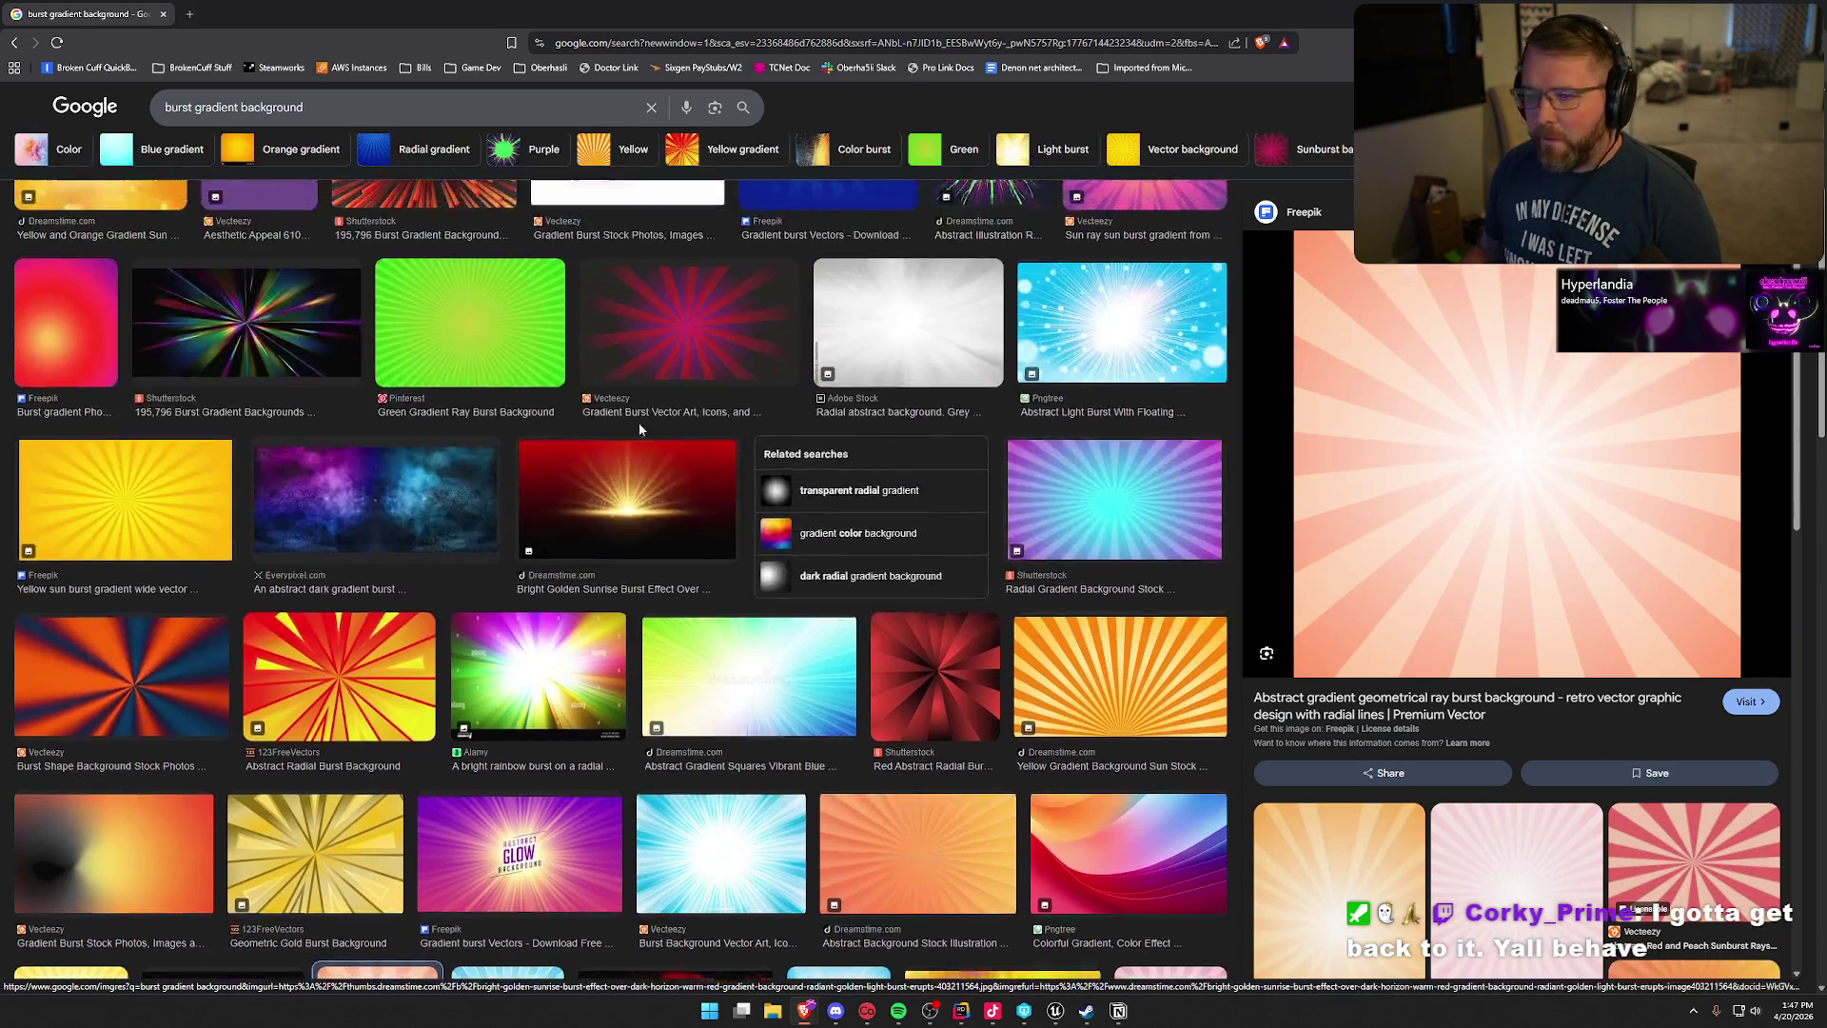
pyautogui.click(73, 312)
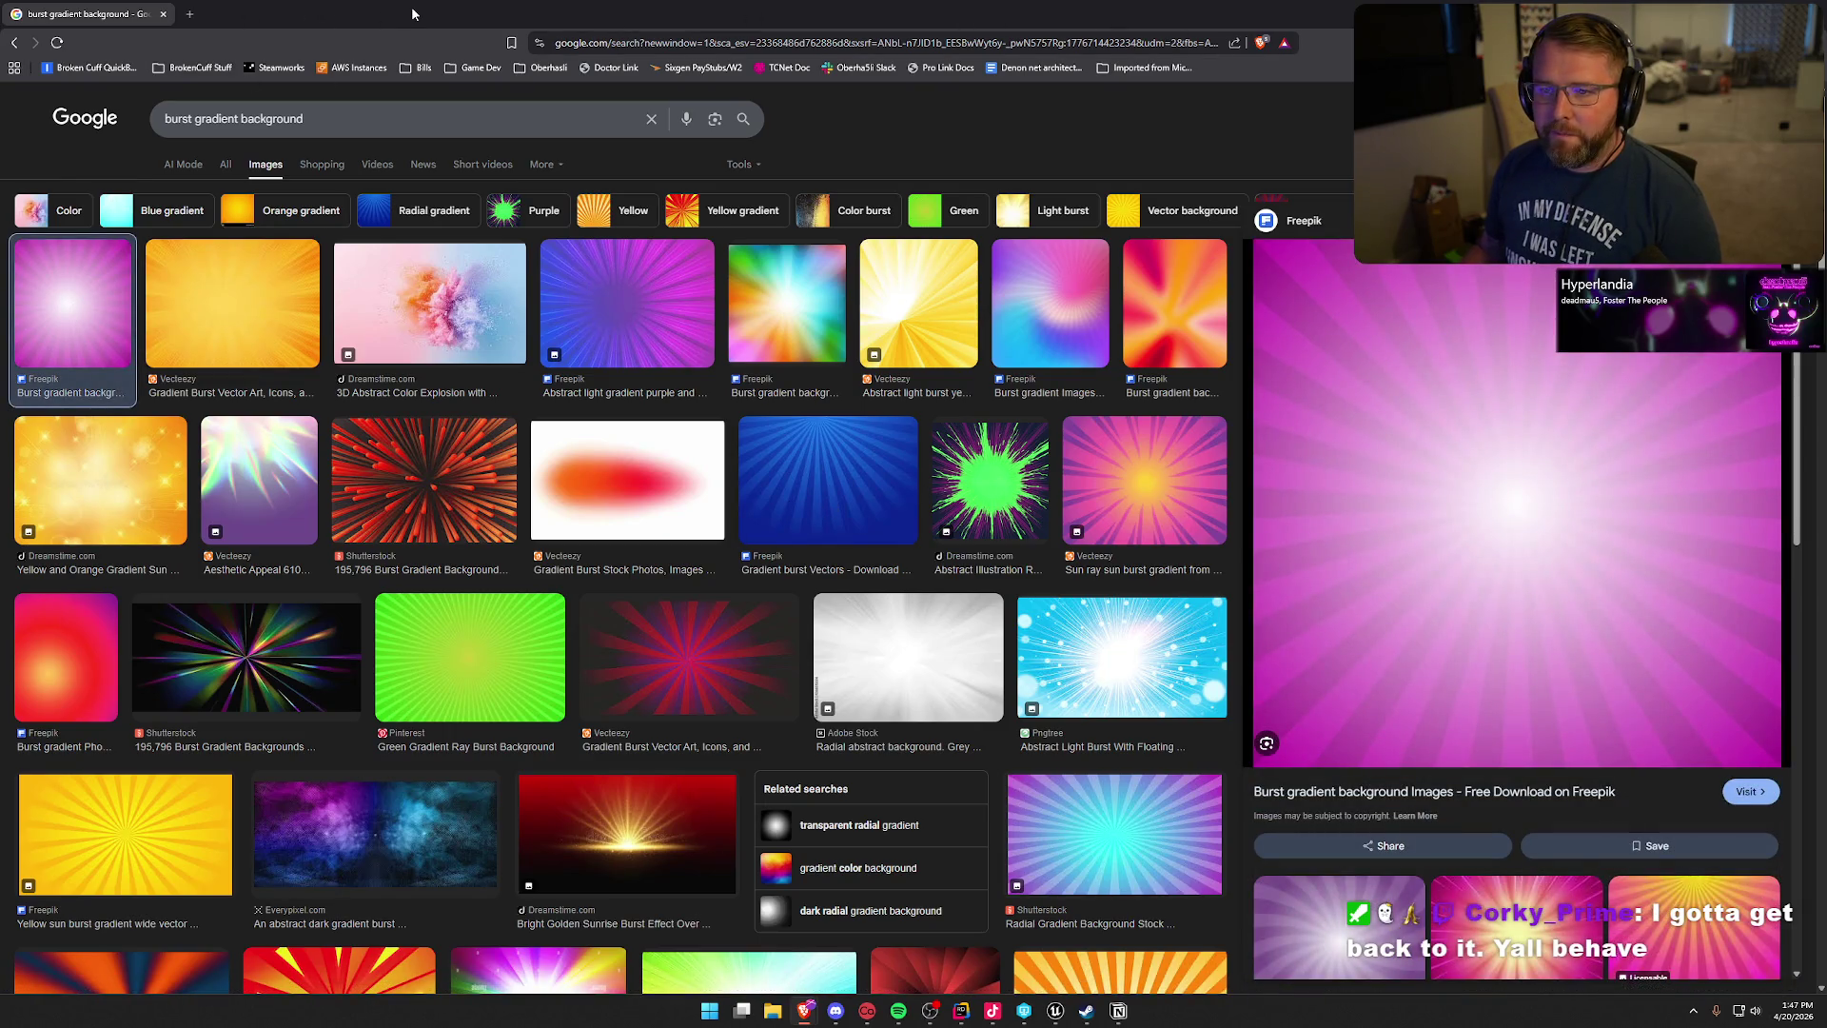
pyautogui.click(190, 13)
# - Go to google.com in the new tab and search 'ue5 burst gradient background material'
pyautogui.write('google.com')
pyautogui.press('Return')
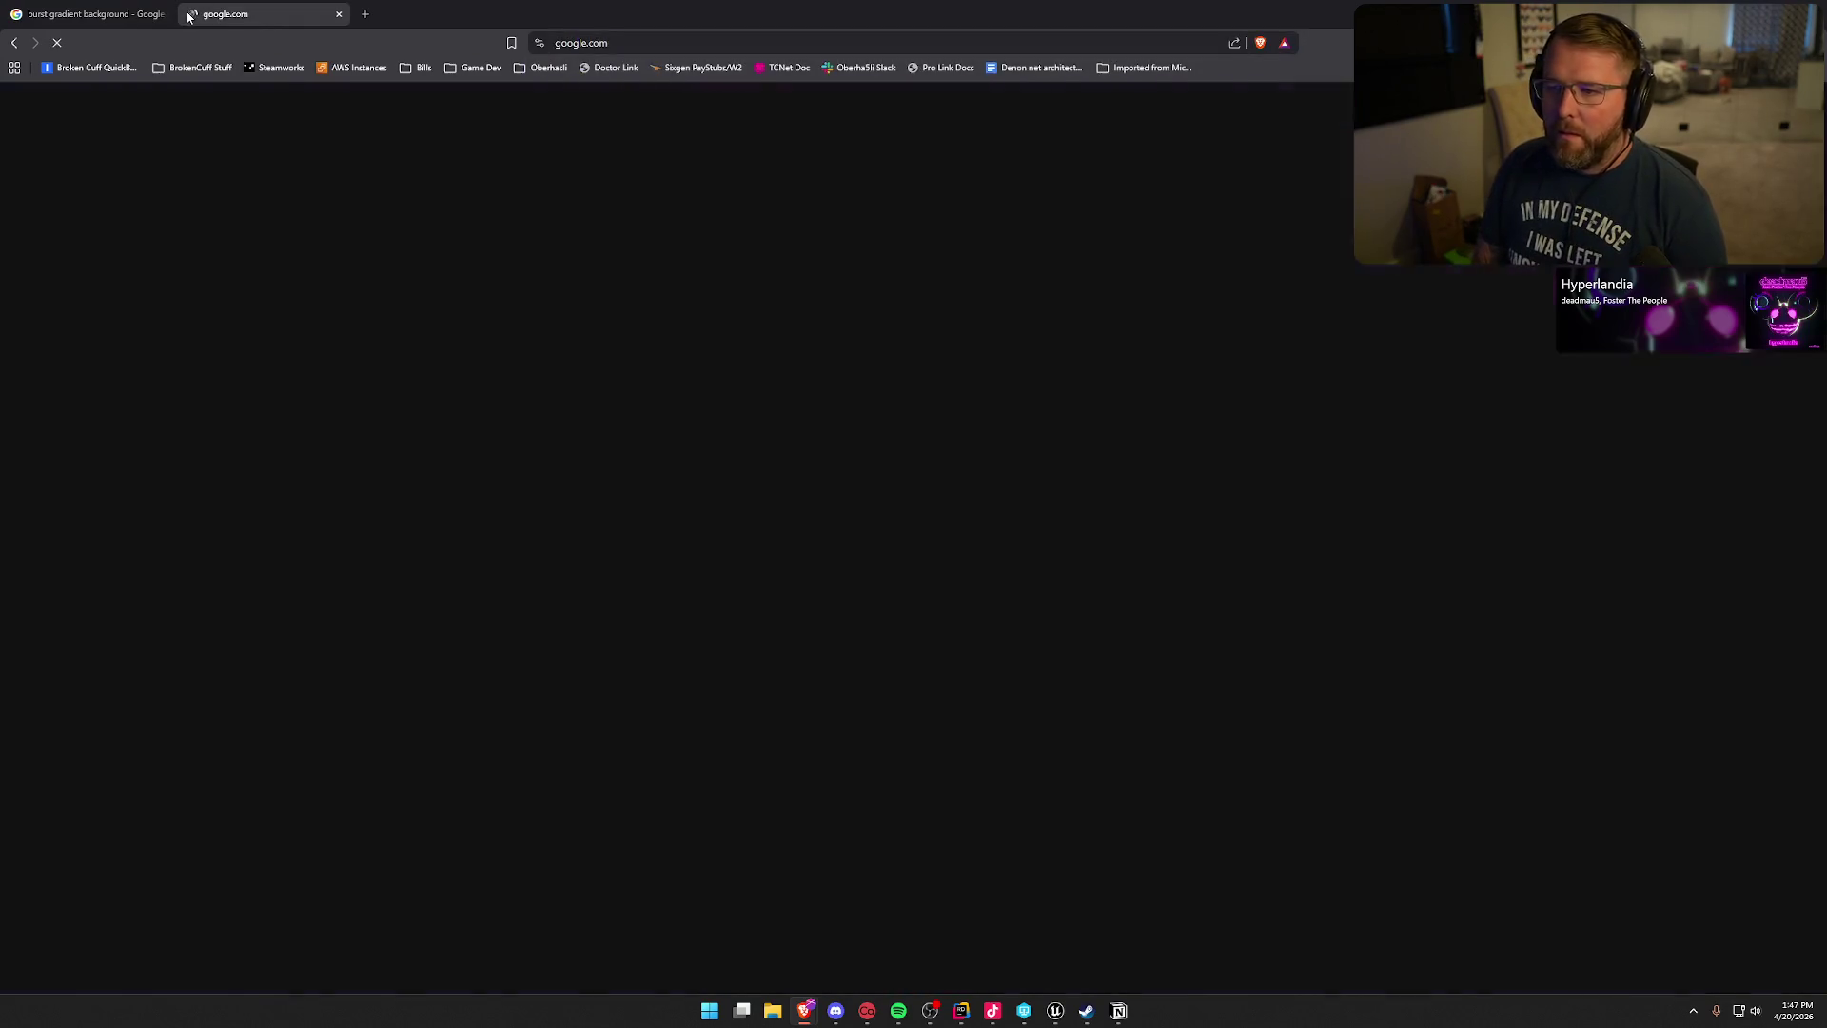
pyautogui.write('ue5 bur')
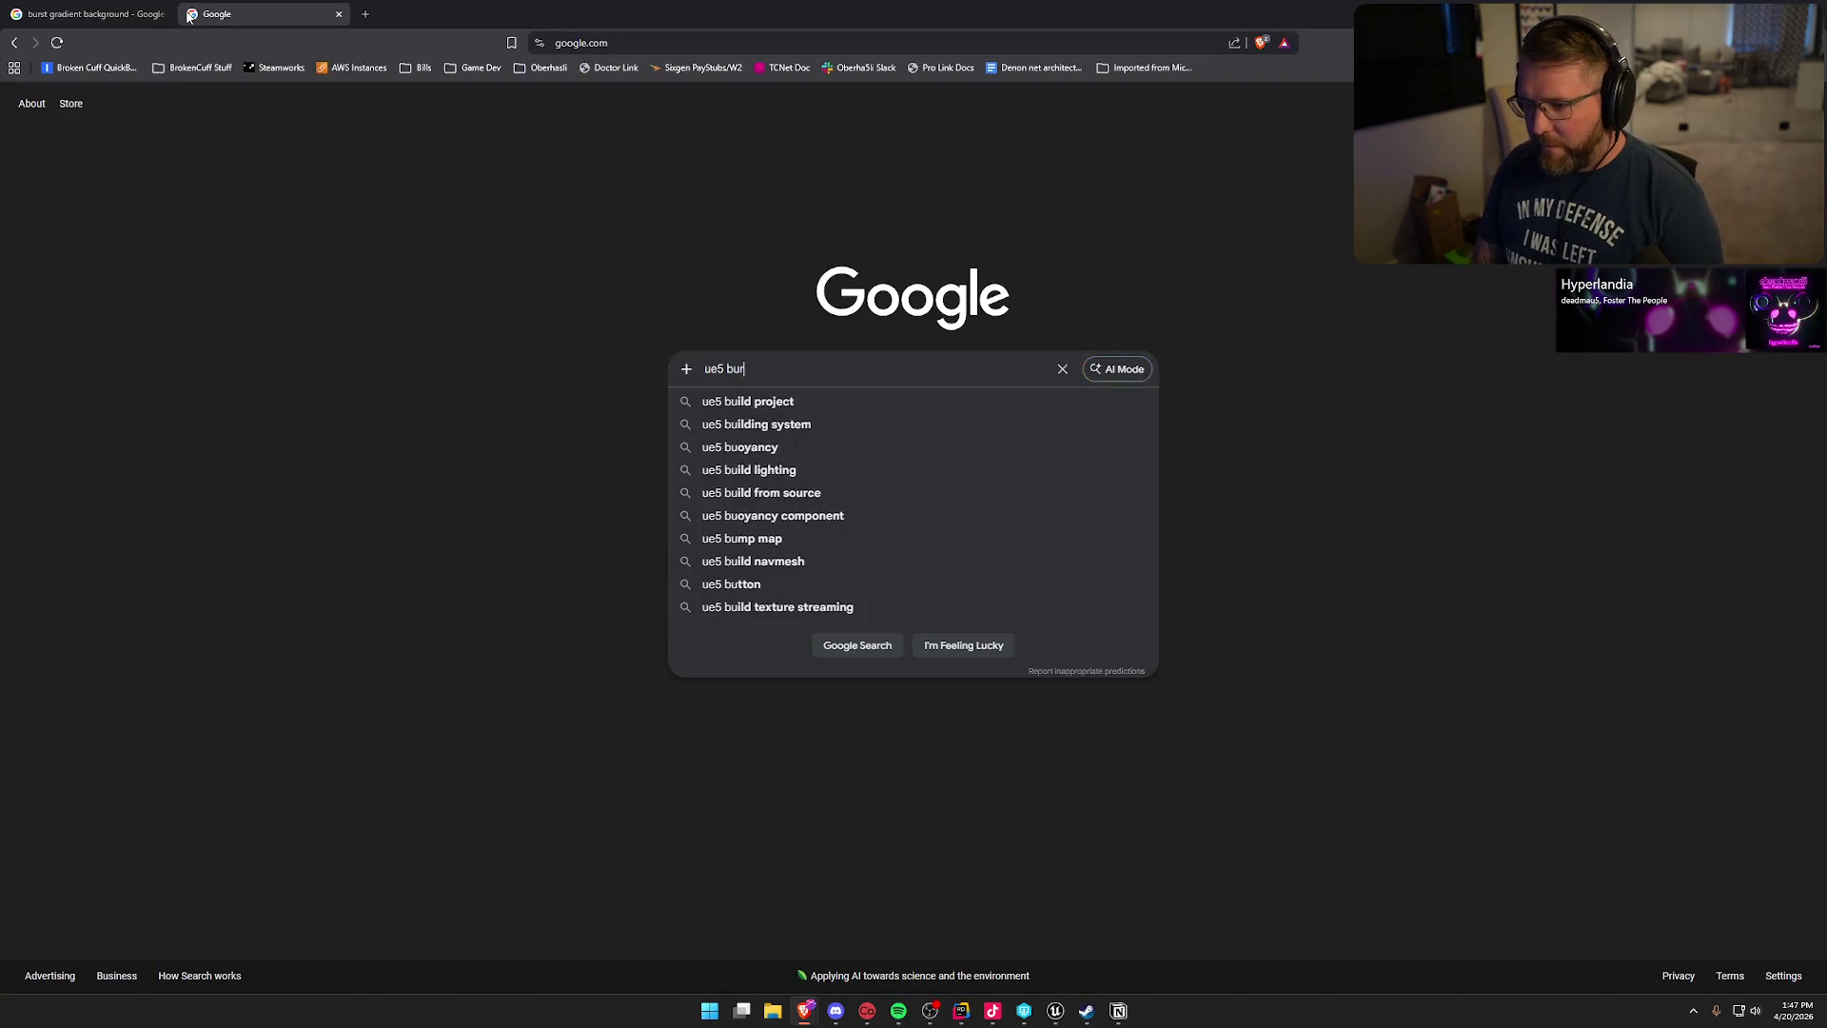
pyautogui.write('st gradient background')
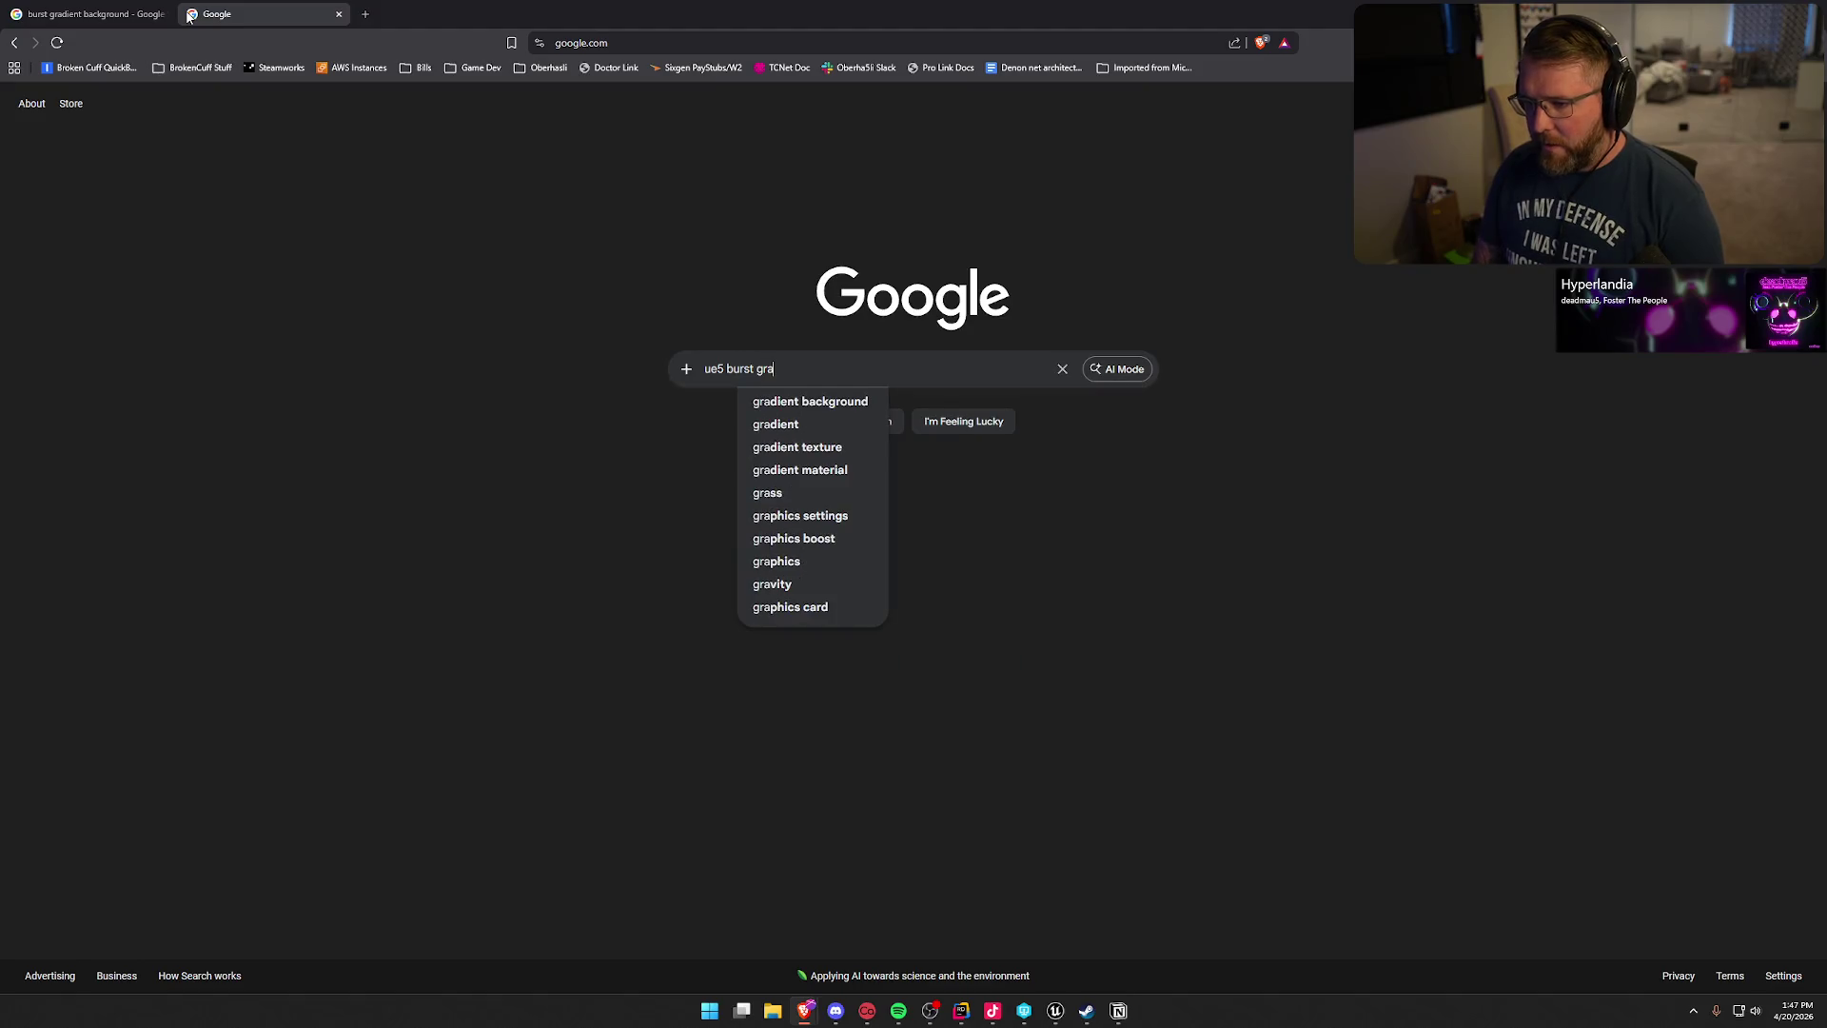
pyautogui.write(' material')
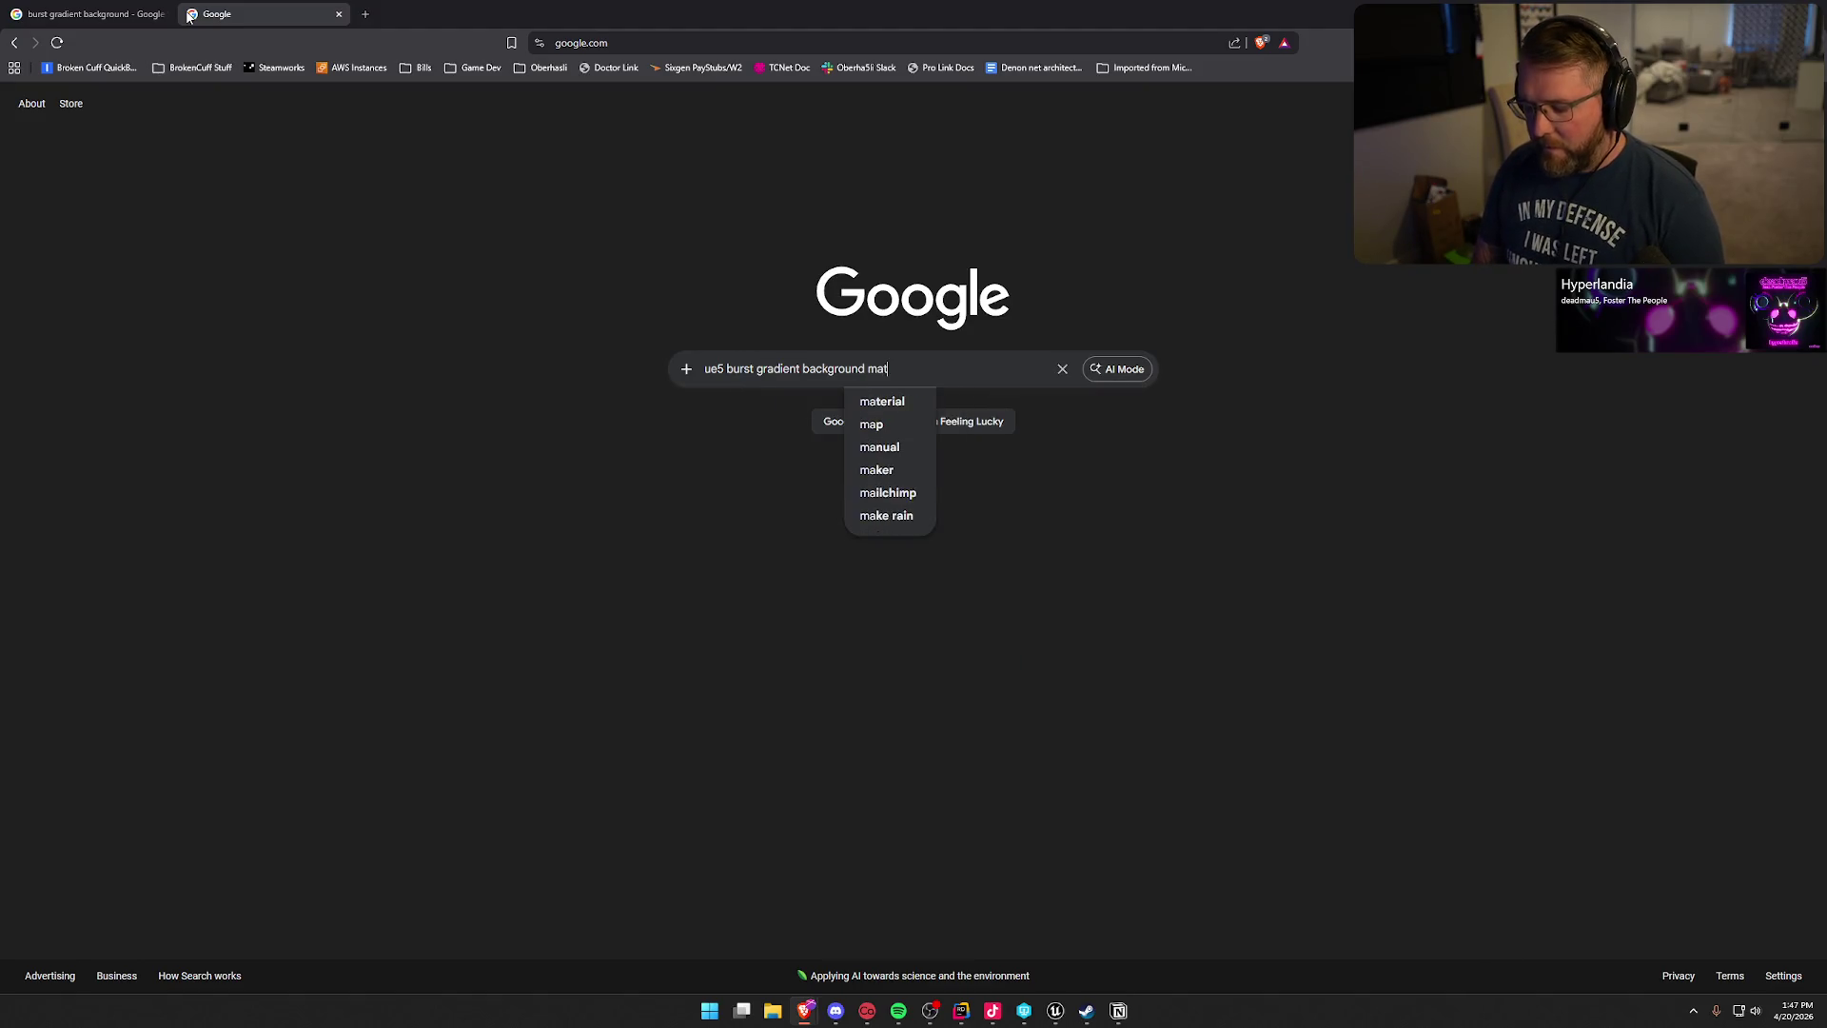
pyautogui.press('Return')
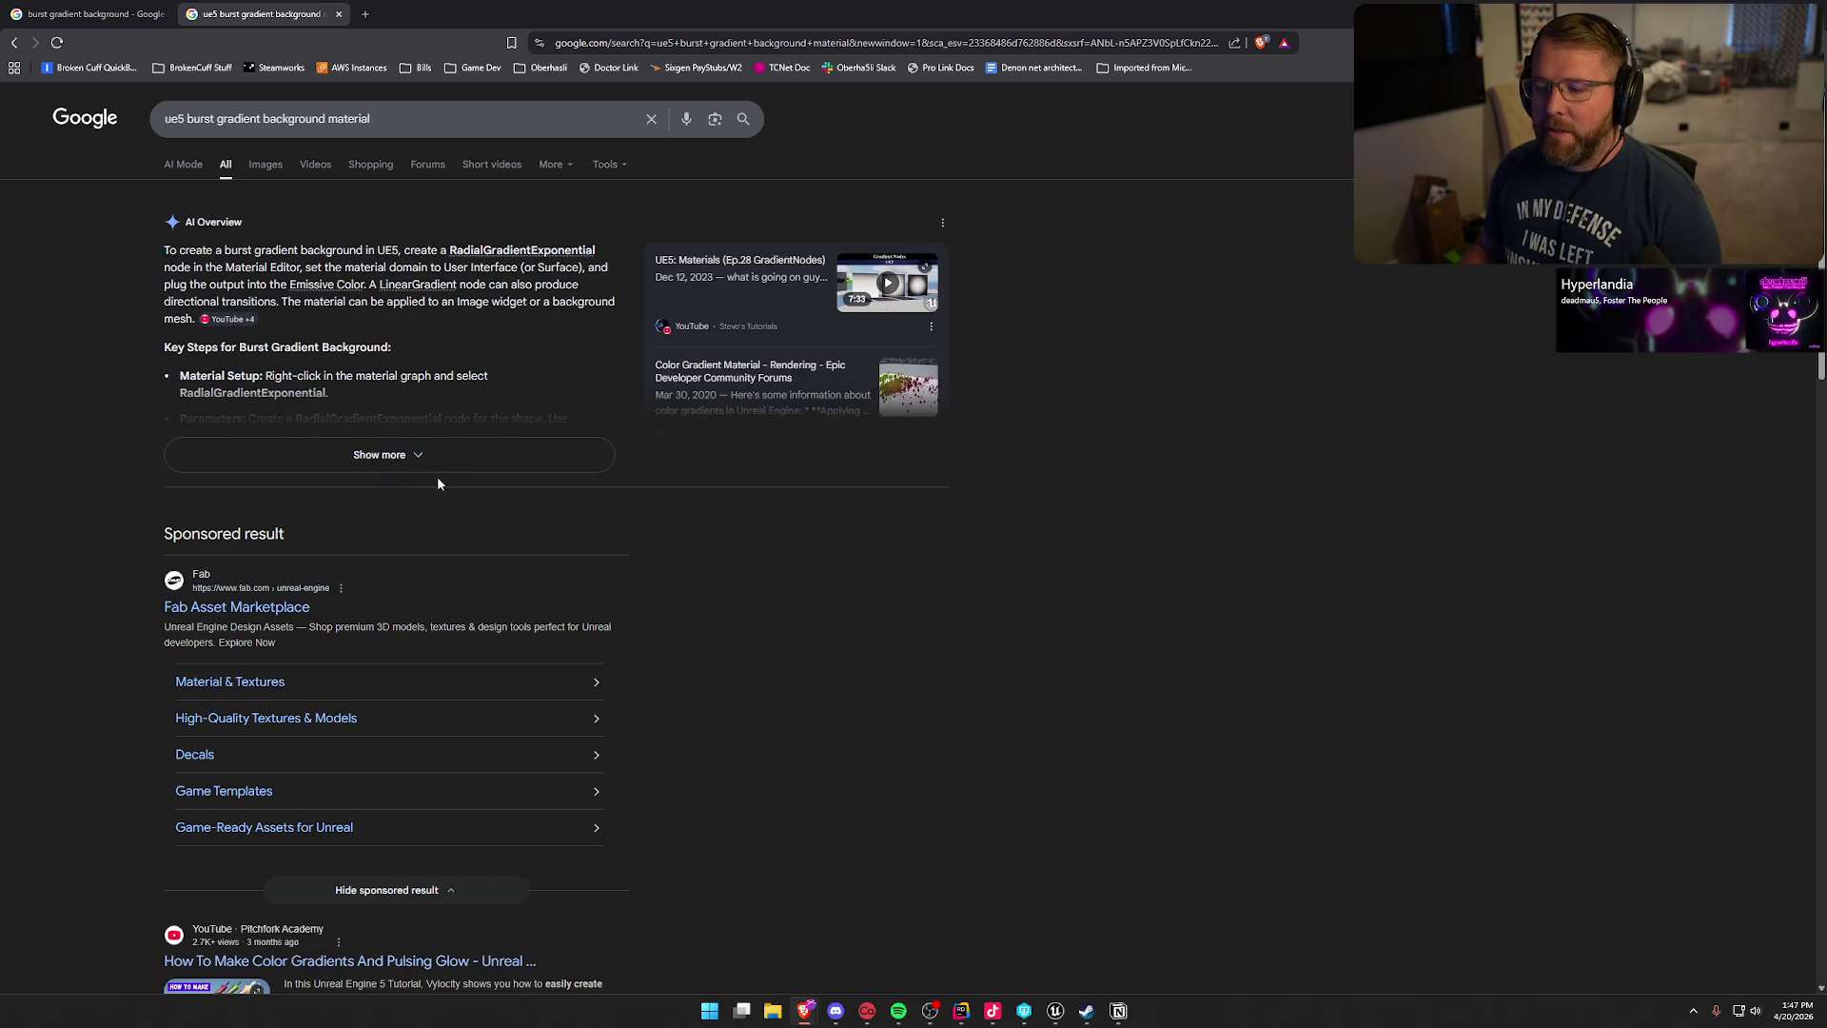
# - Expand and read through the full AI Overview, then switch back to the Unreal Editor
pyautogui.click(436, 469)
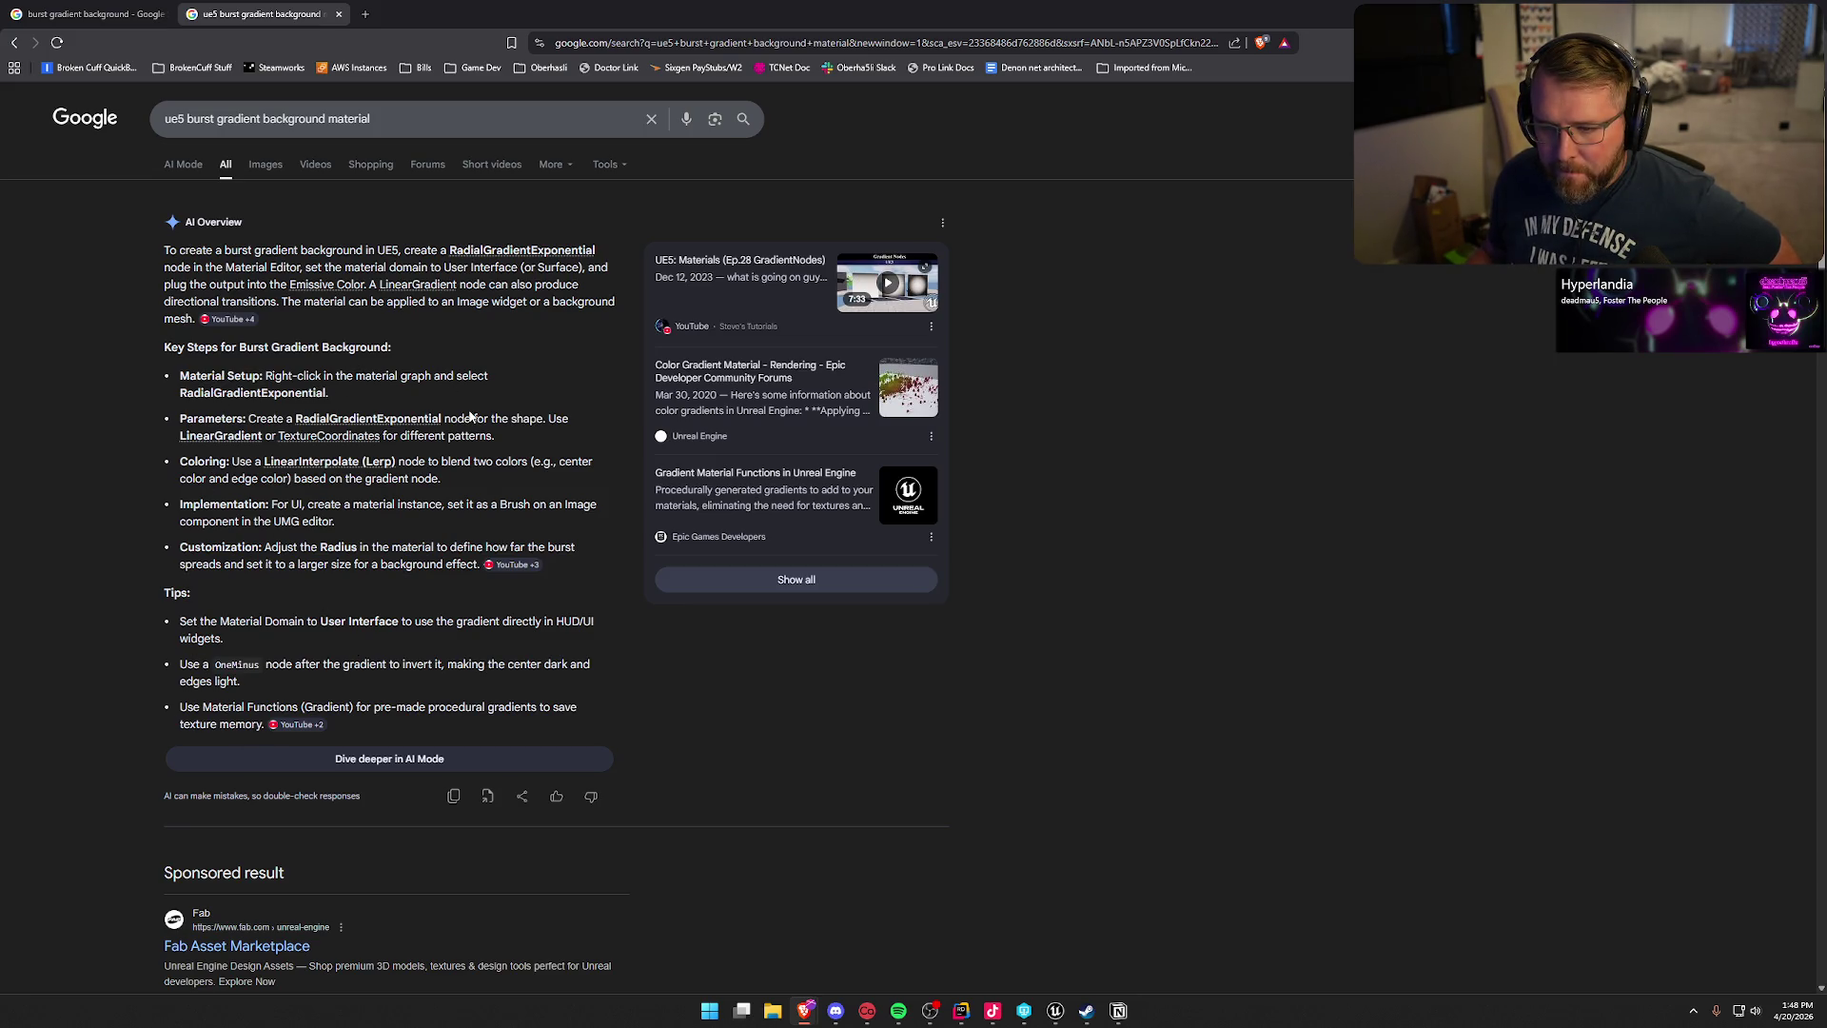
pyautogui.scroll(-8, 793, 713)
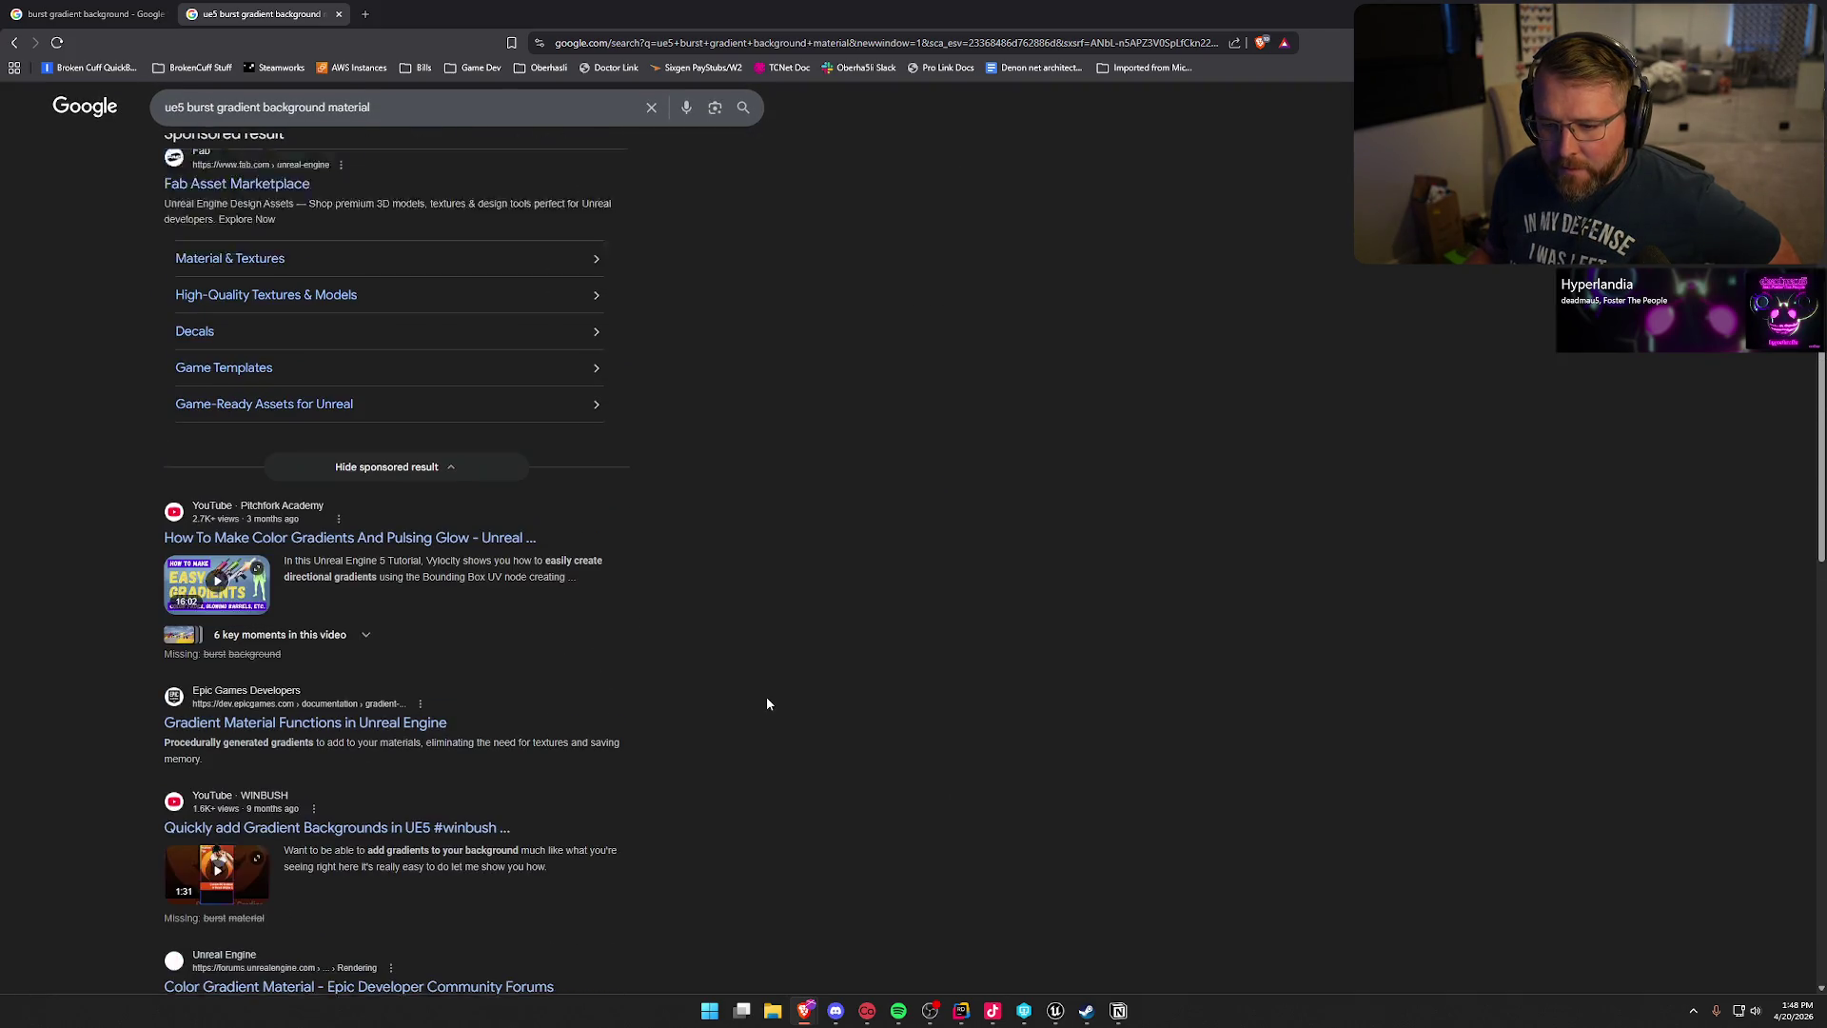
pyautogui.scroll(7, 766, 703)
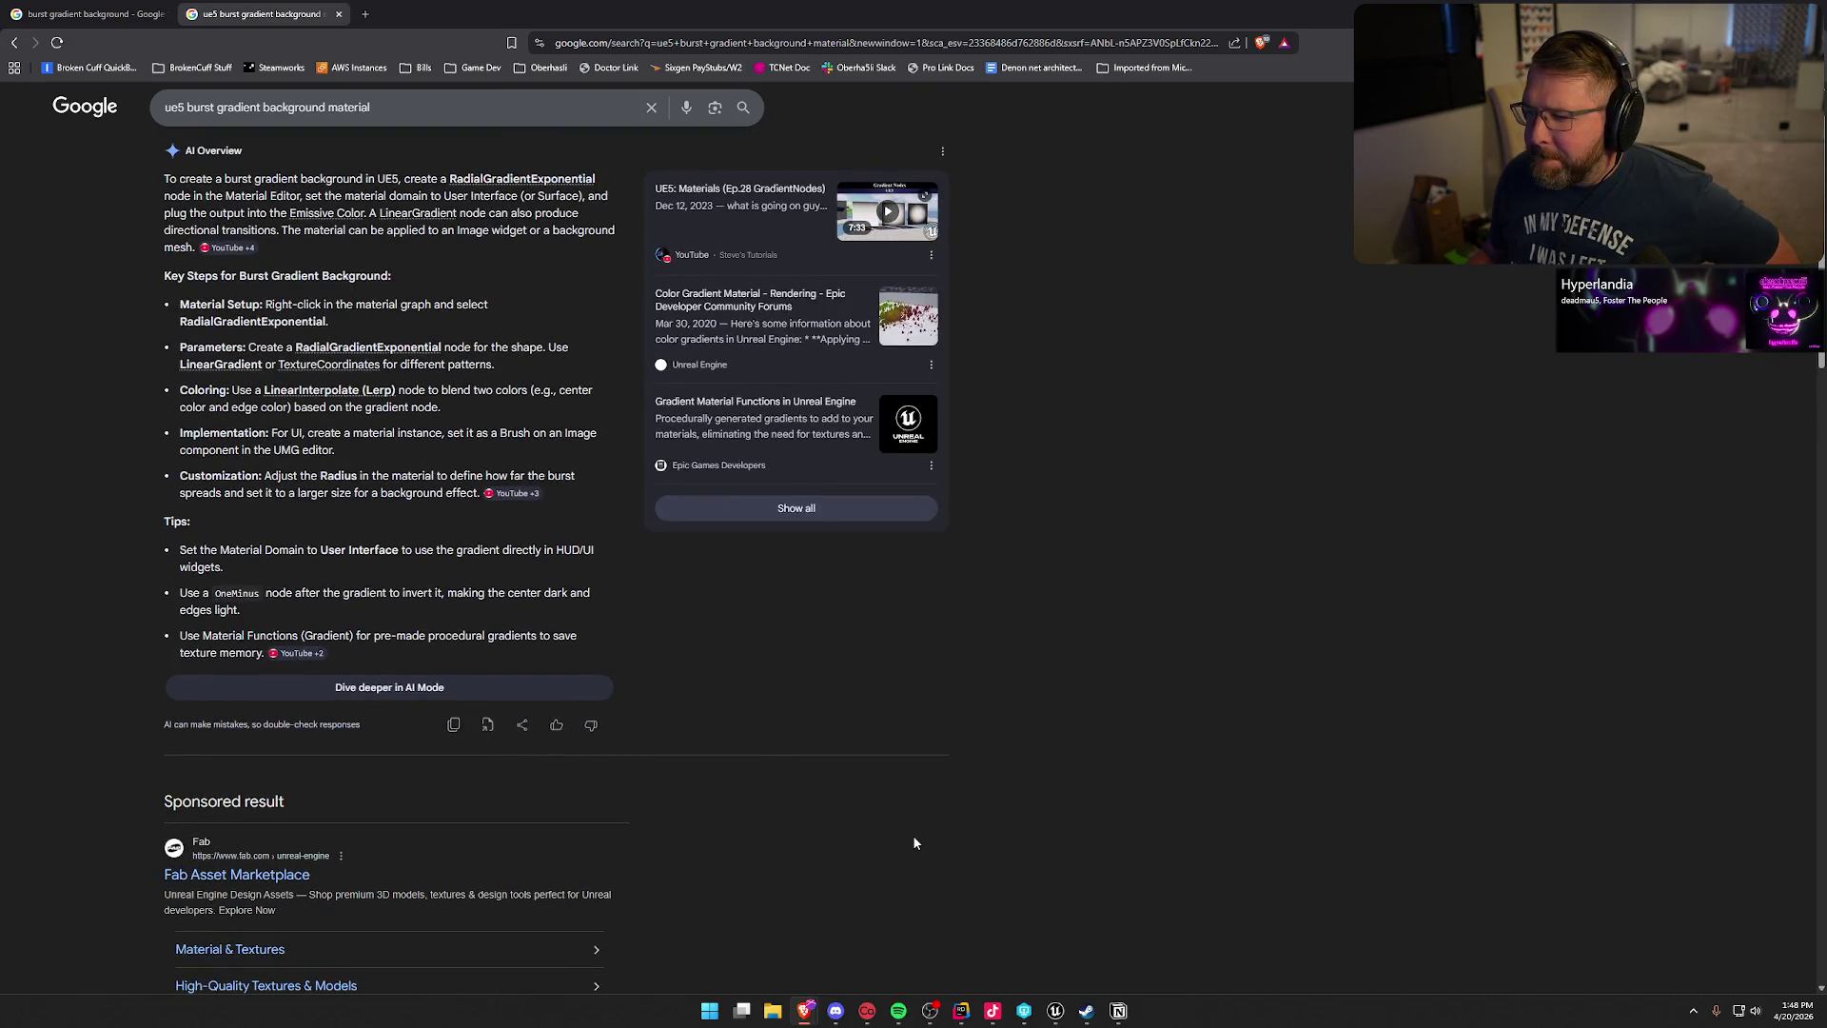
pyautogui.scroll(1, 913, 842)
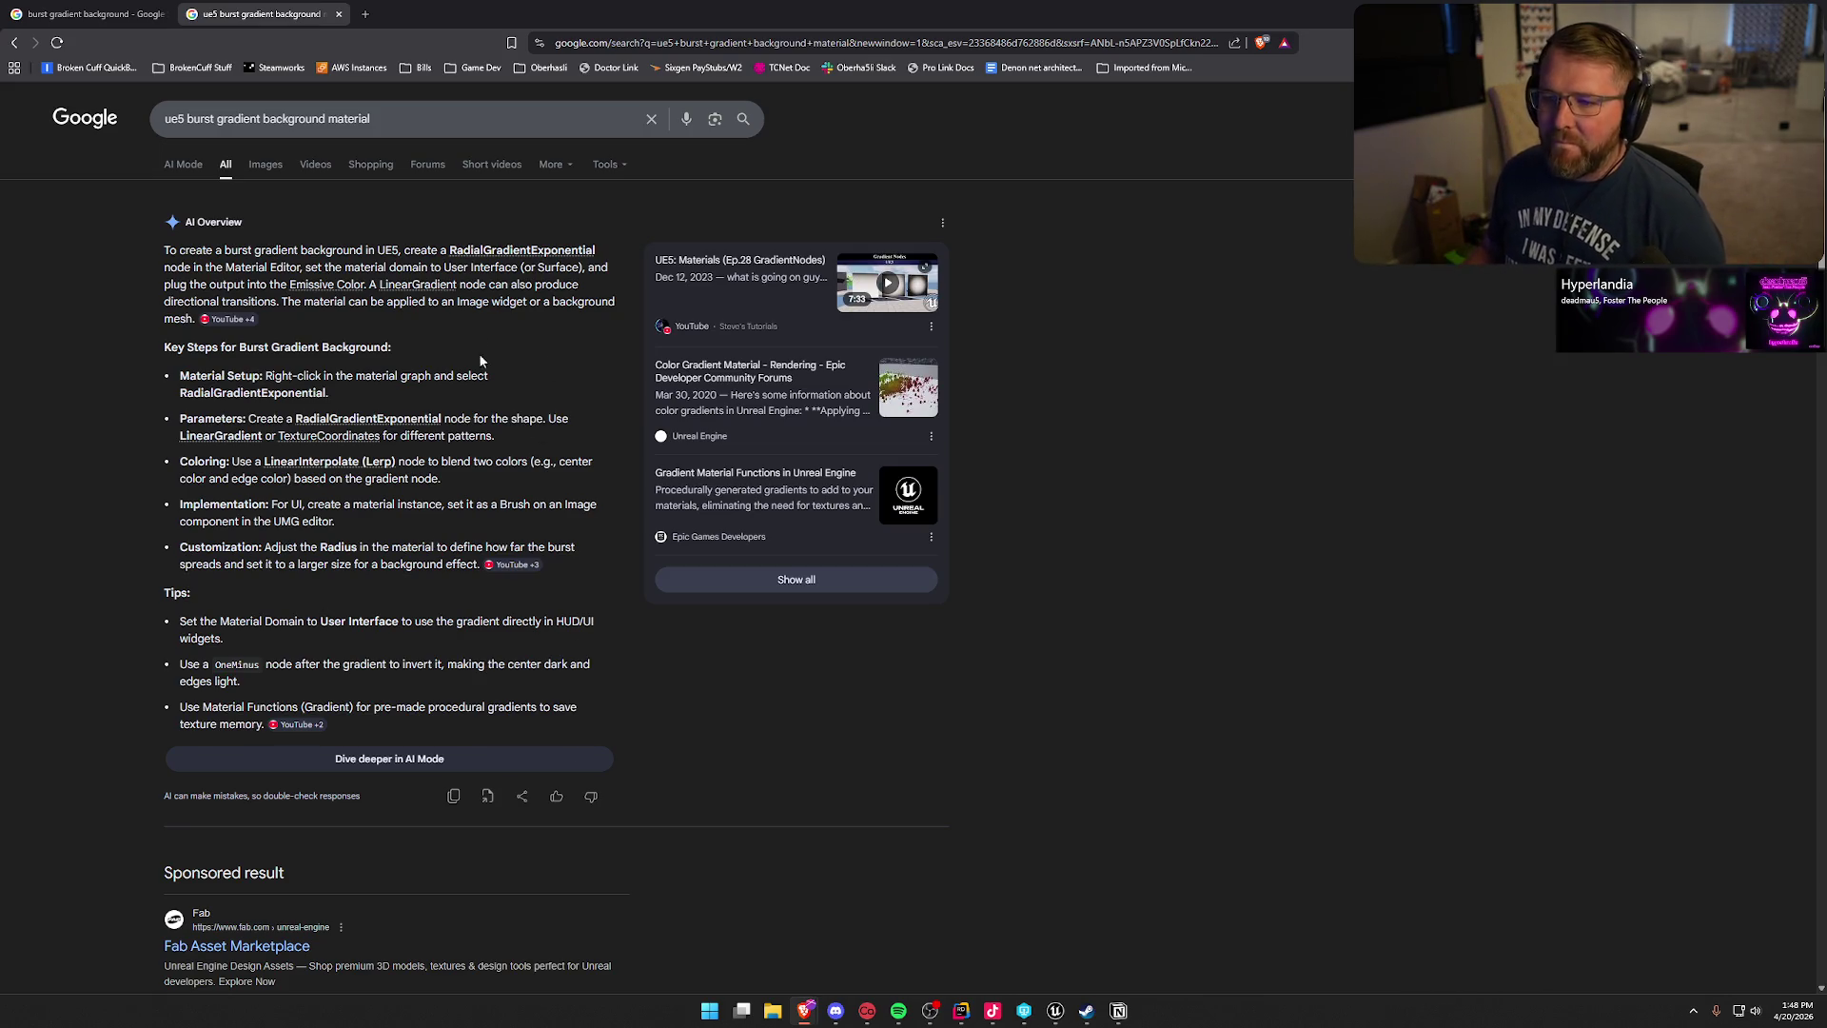
pyautogui.hotkey('alt', 'Tab')
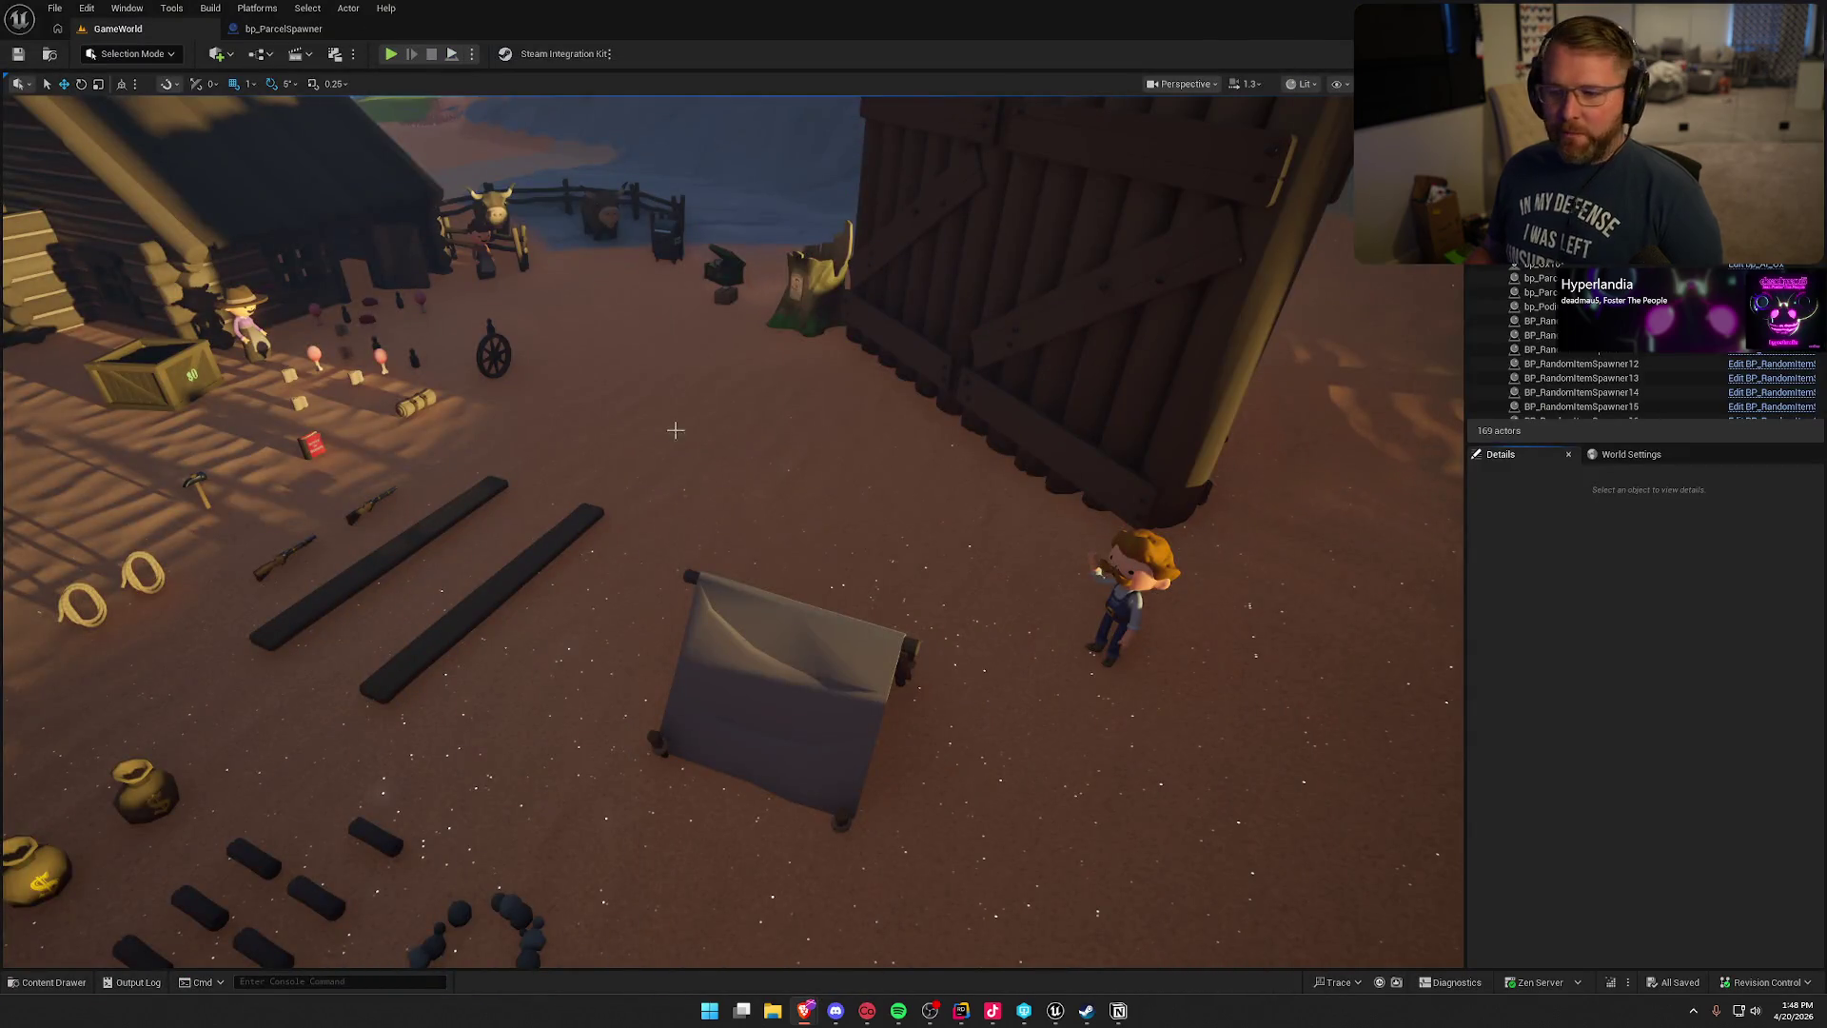
# - Browse the Content Drawer to Content > UI > Assets > Materials and open its Add menu
pyautogui.scroll(-5, 674, 430)
pyautogui.click(48, 982)
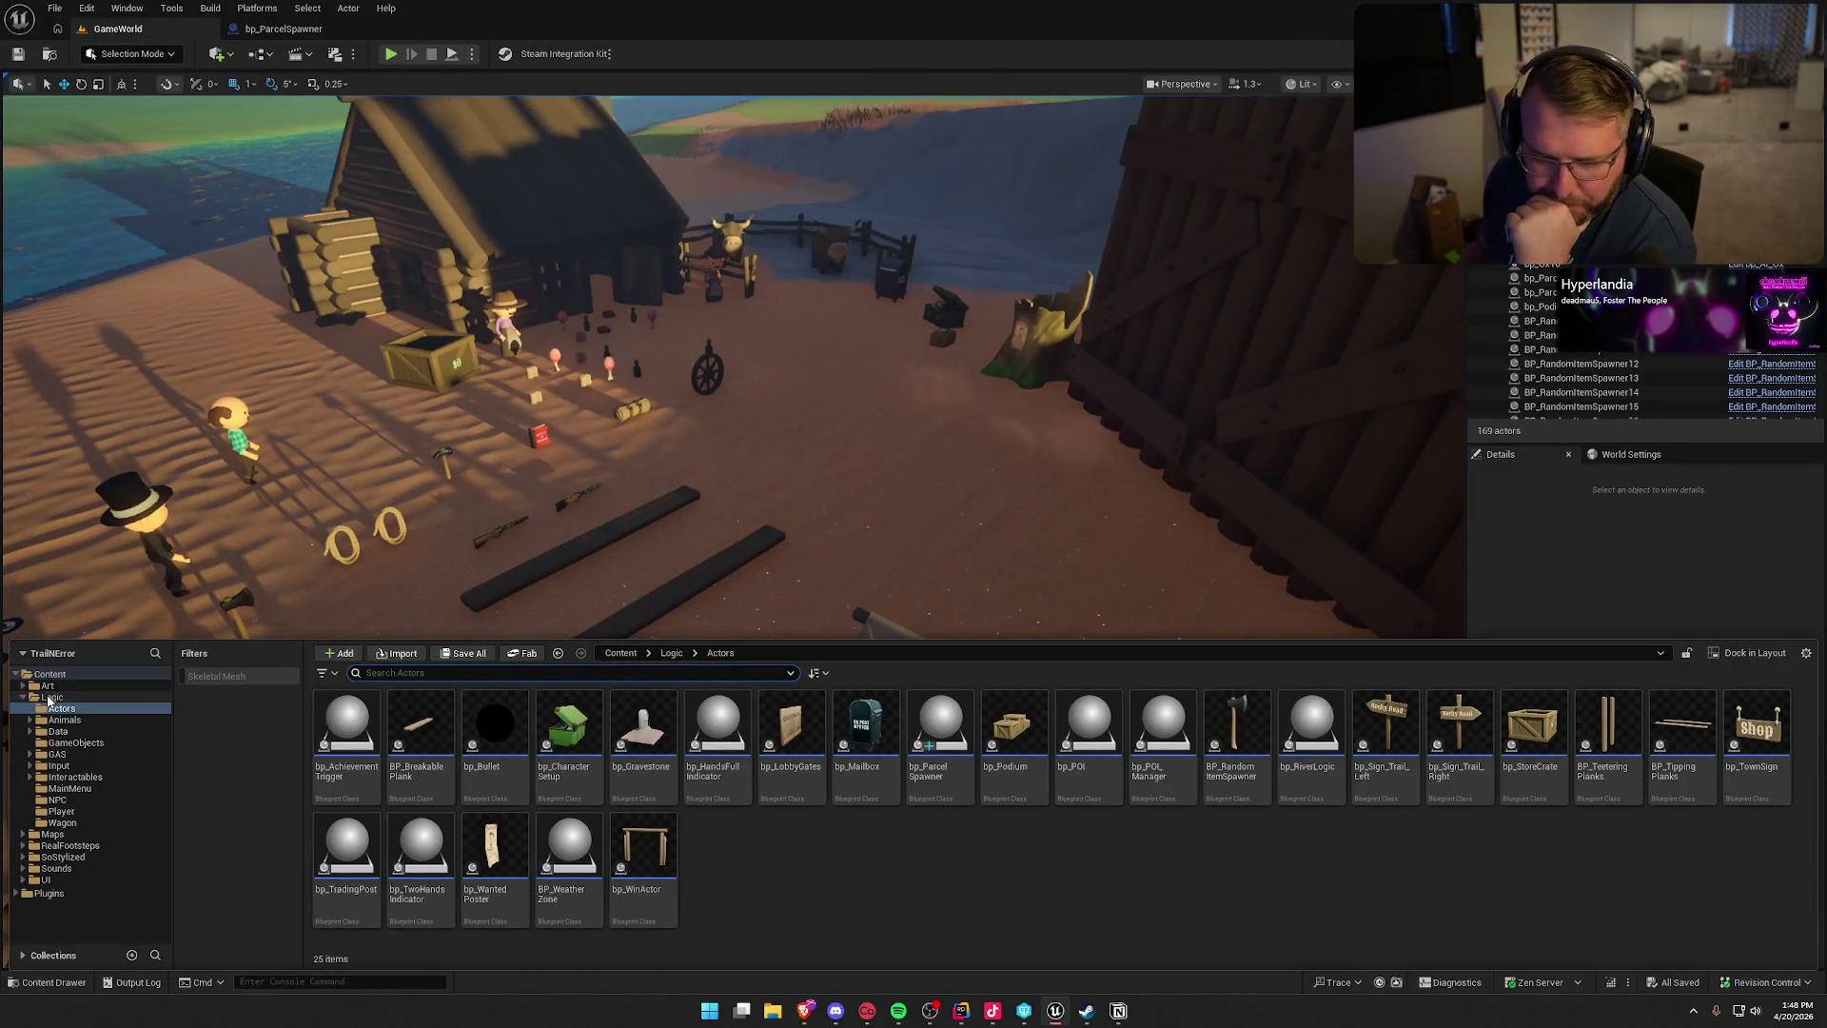
pyautogui.click(46, 685)
pyautogui.doubleClick(569, 723)
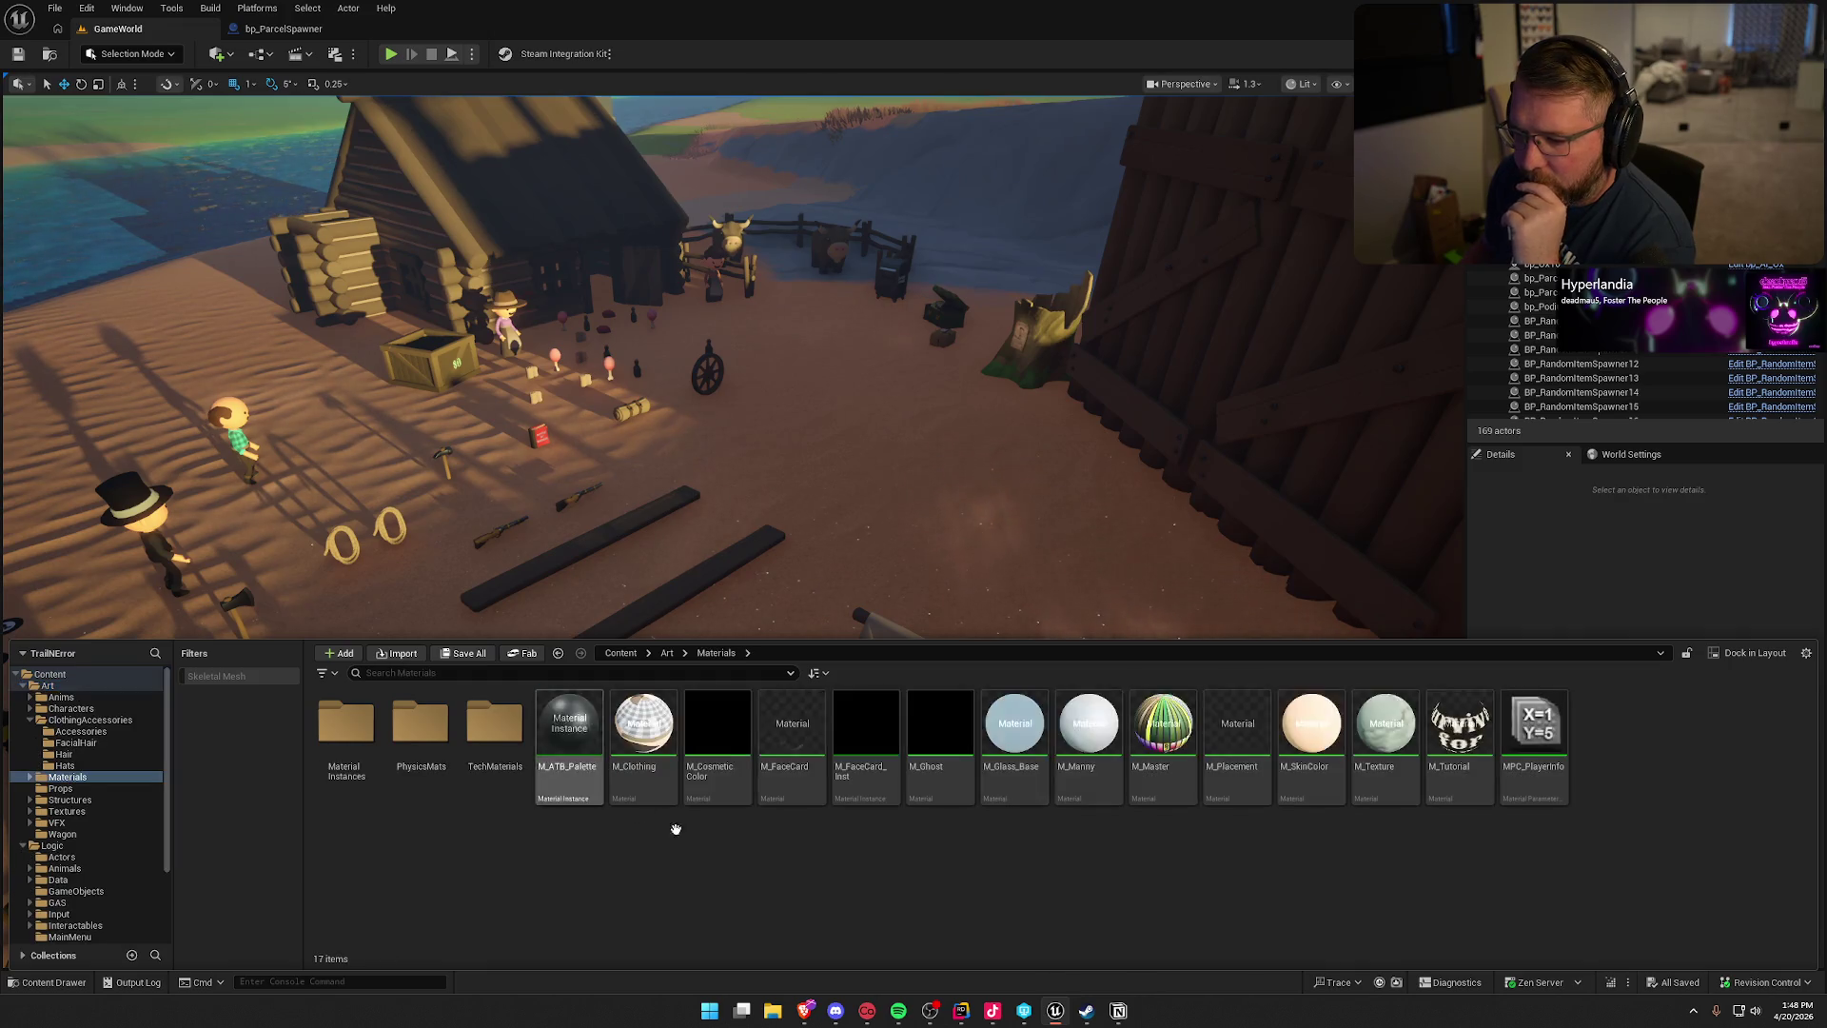
pyautogui.scroll(-3, 84, 872)
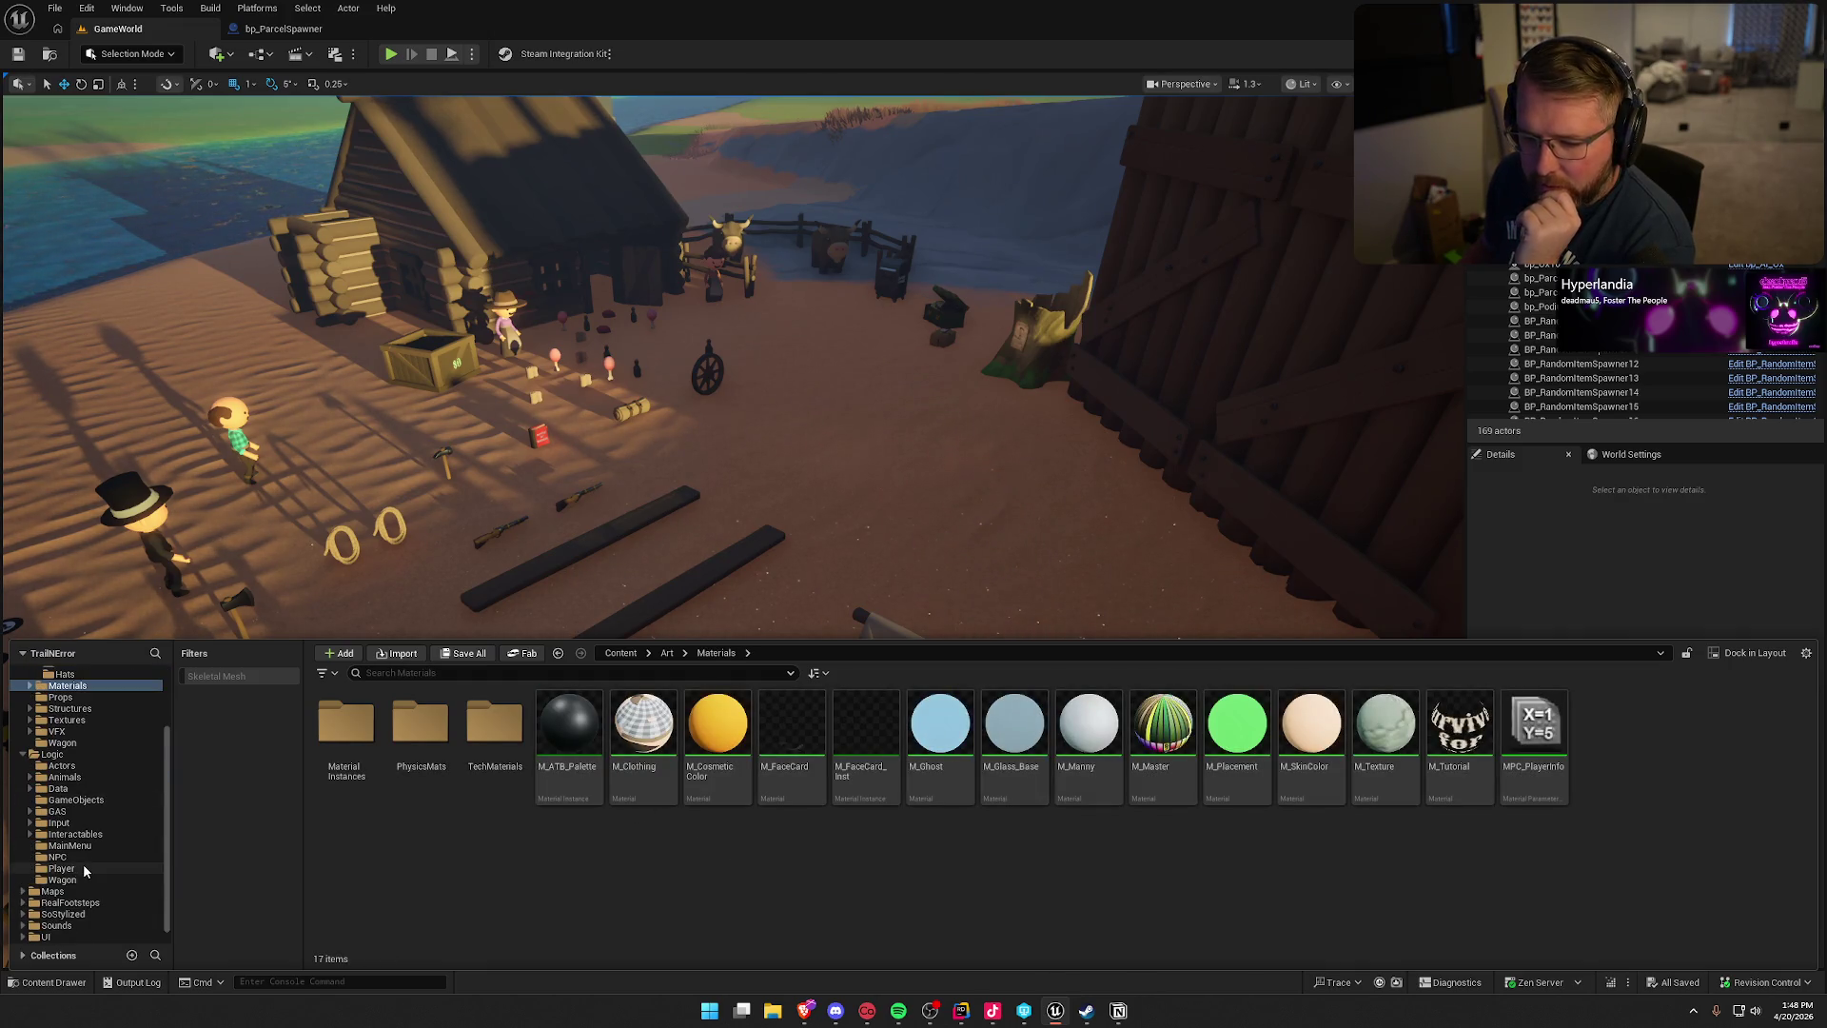
pyautogui.scroll(-1, 84, 871)
pyautogui.click(47, 922)
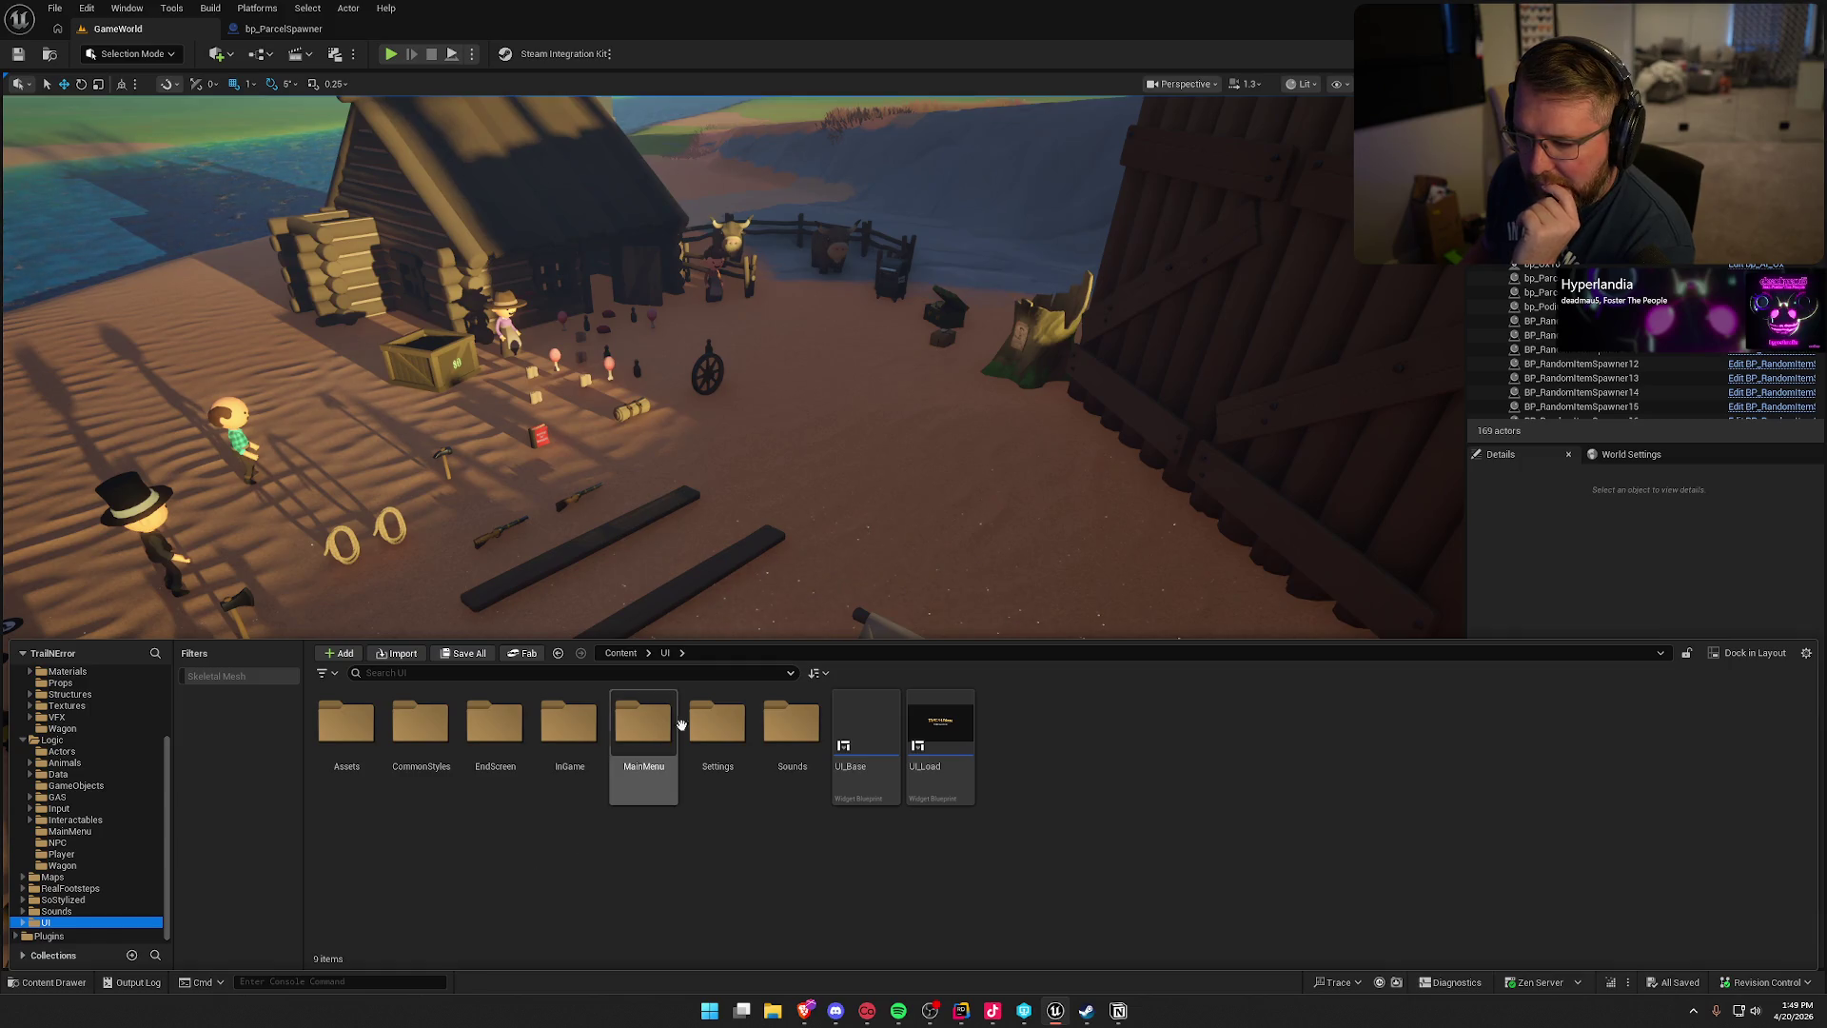
pyautogui.doubleClick(346, 723)
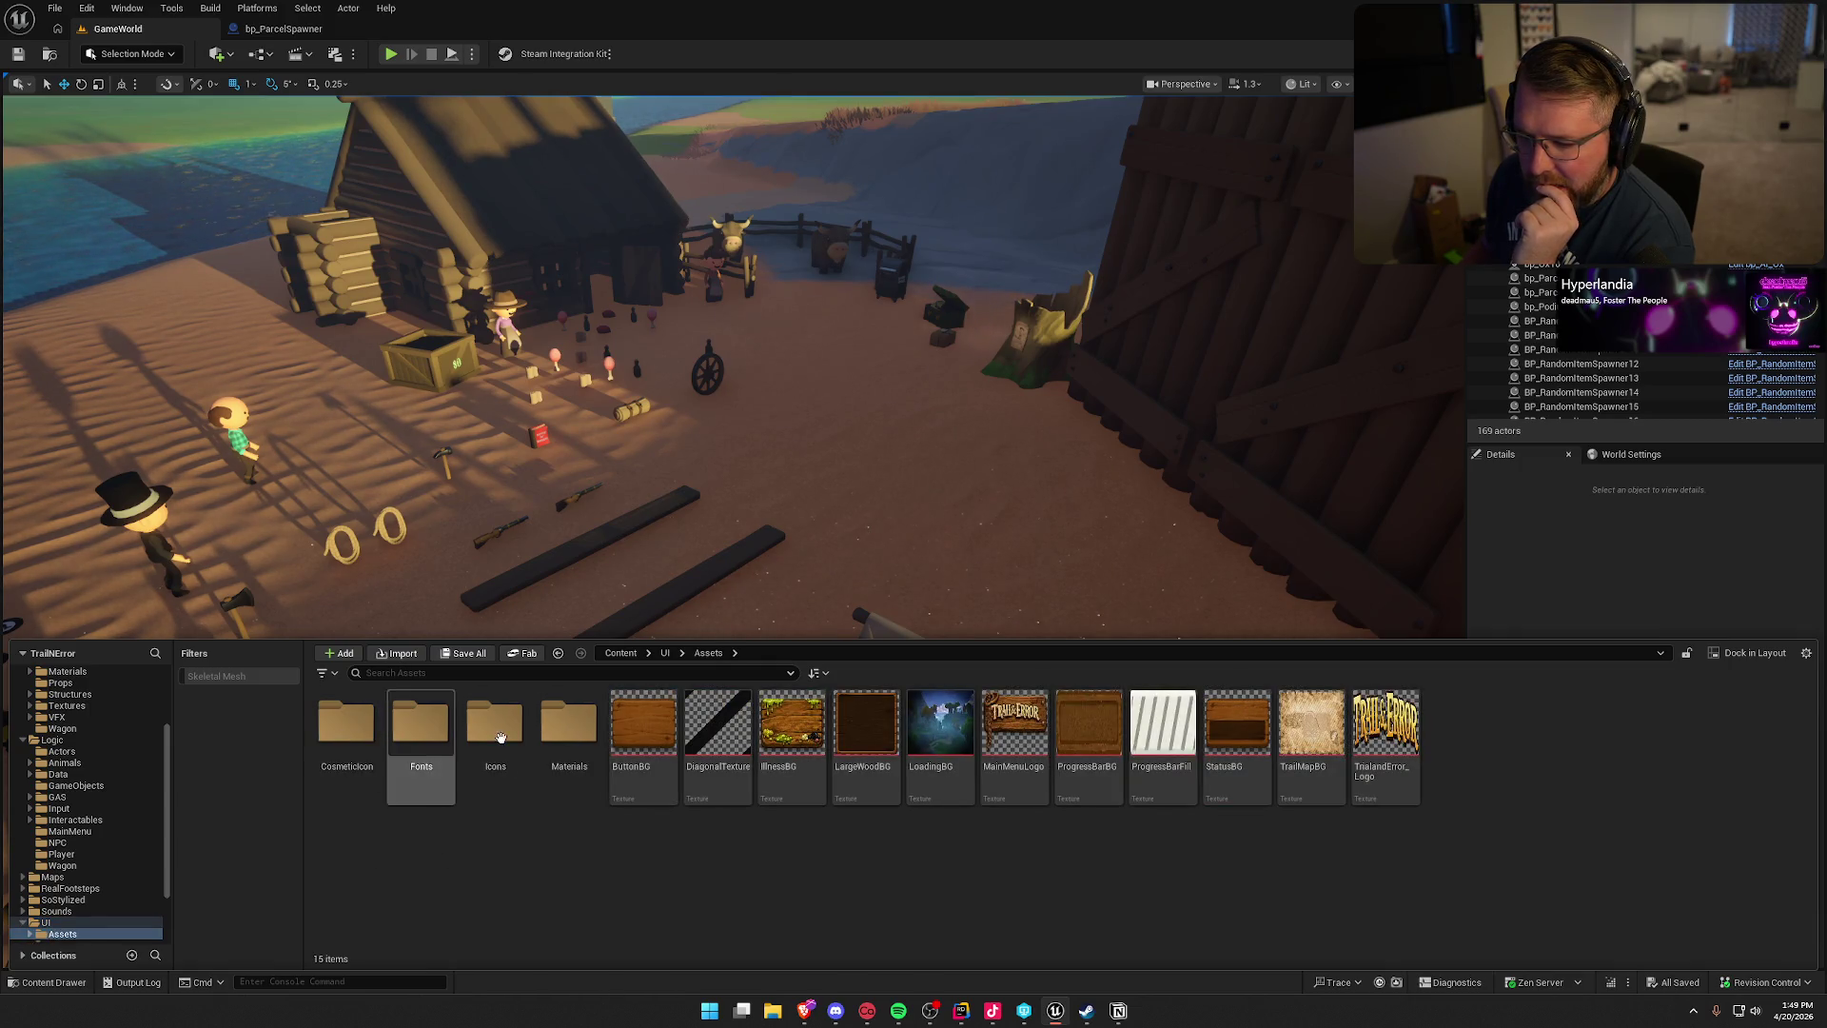
pyautogui.doubleClick(569, 723)
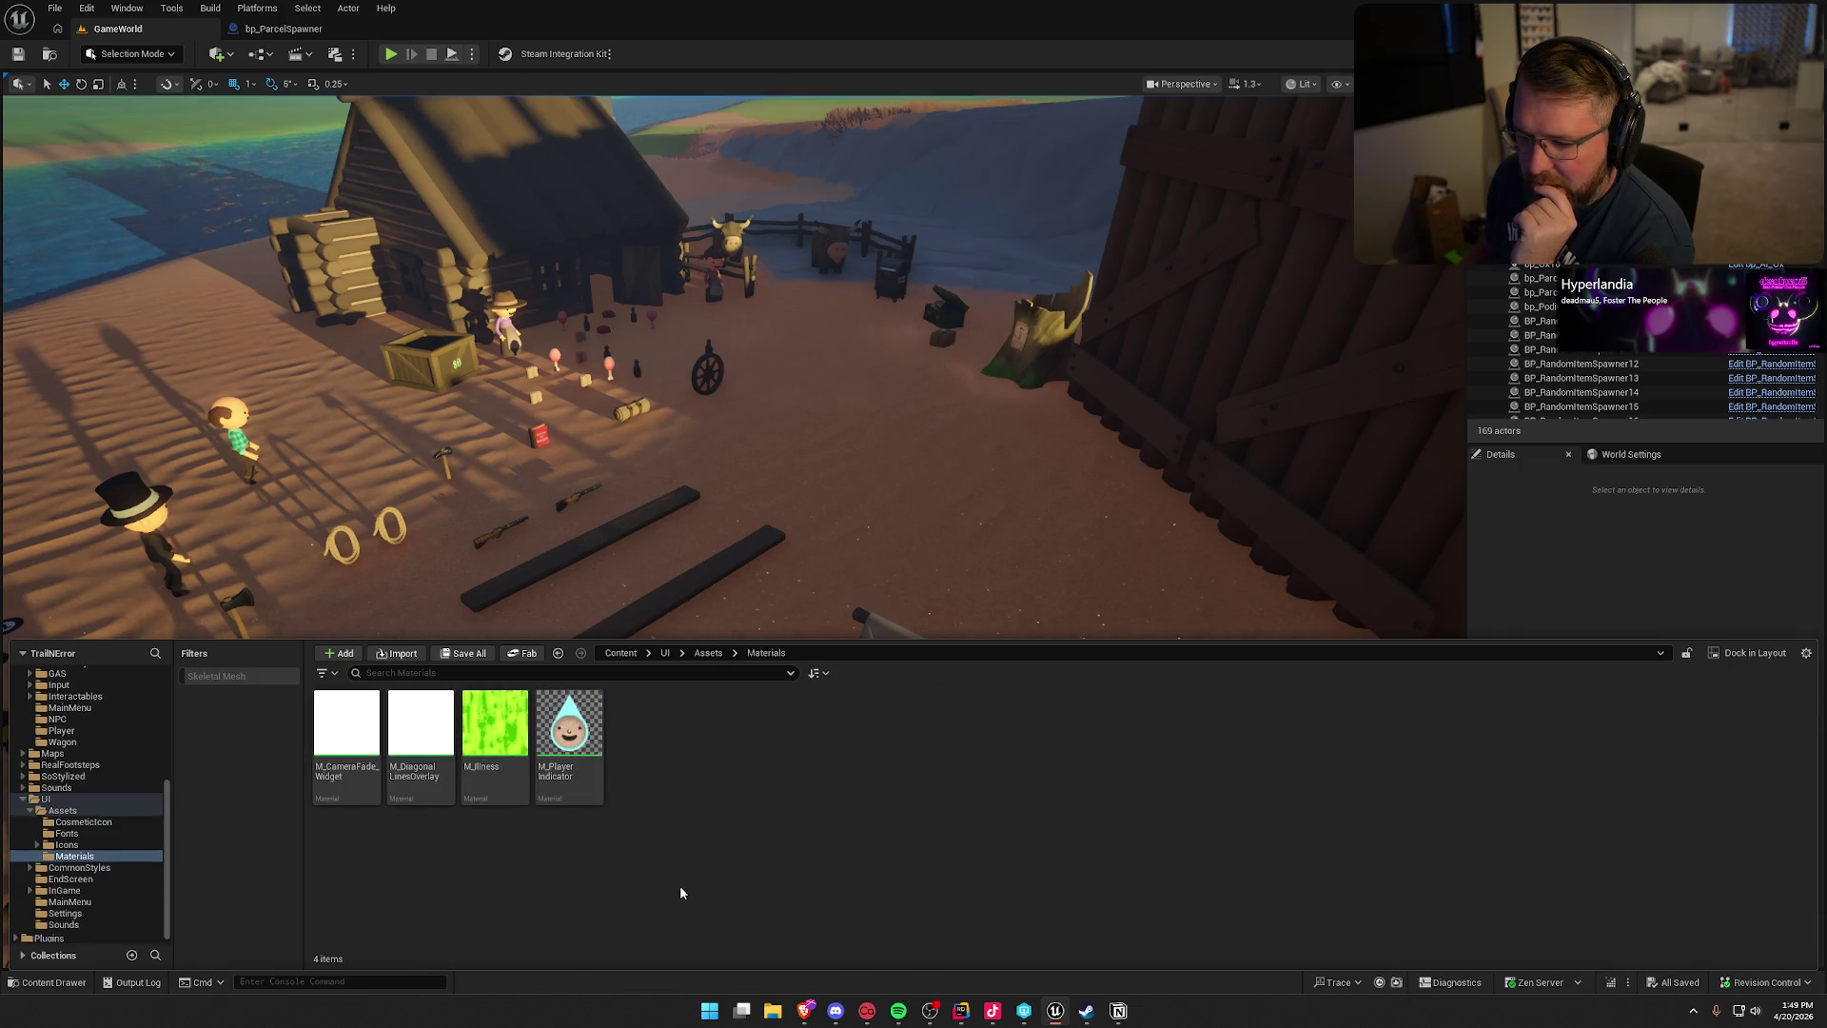
pyautogui.rightClick(717, 784)
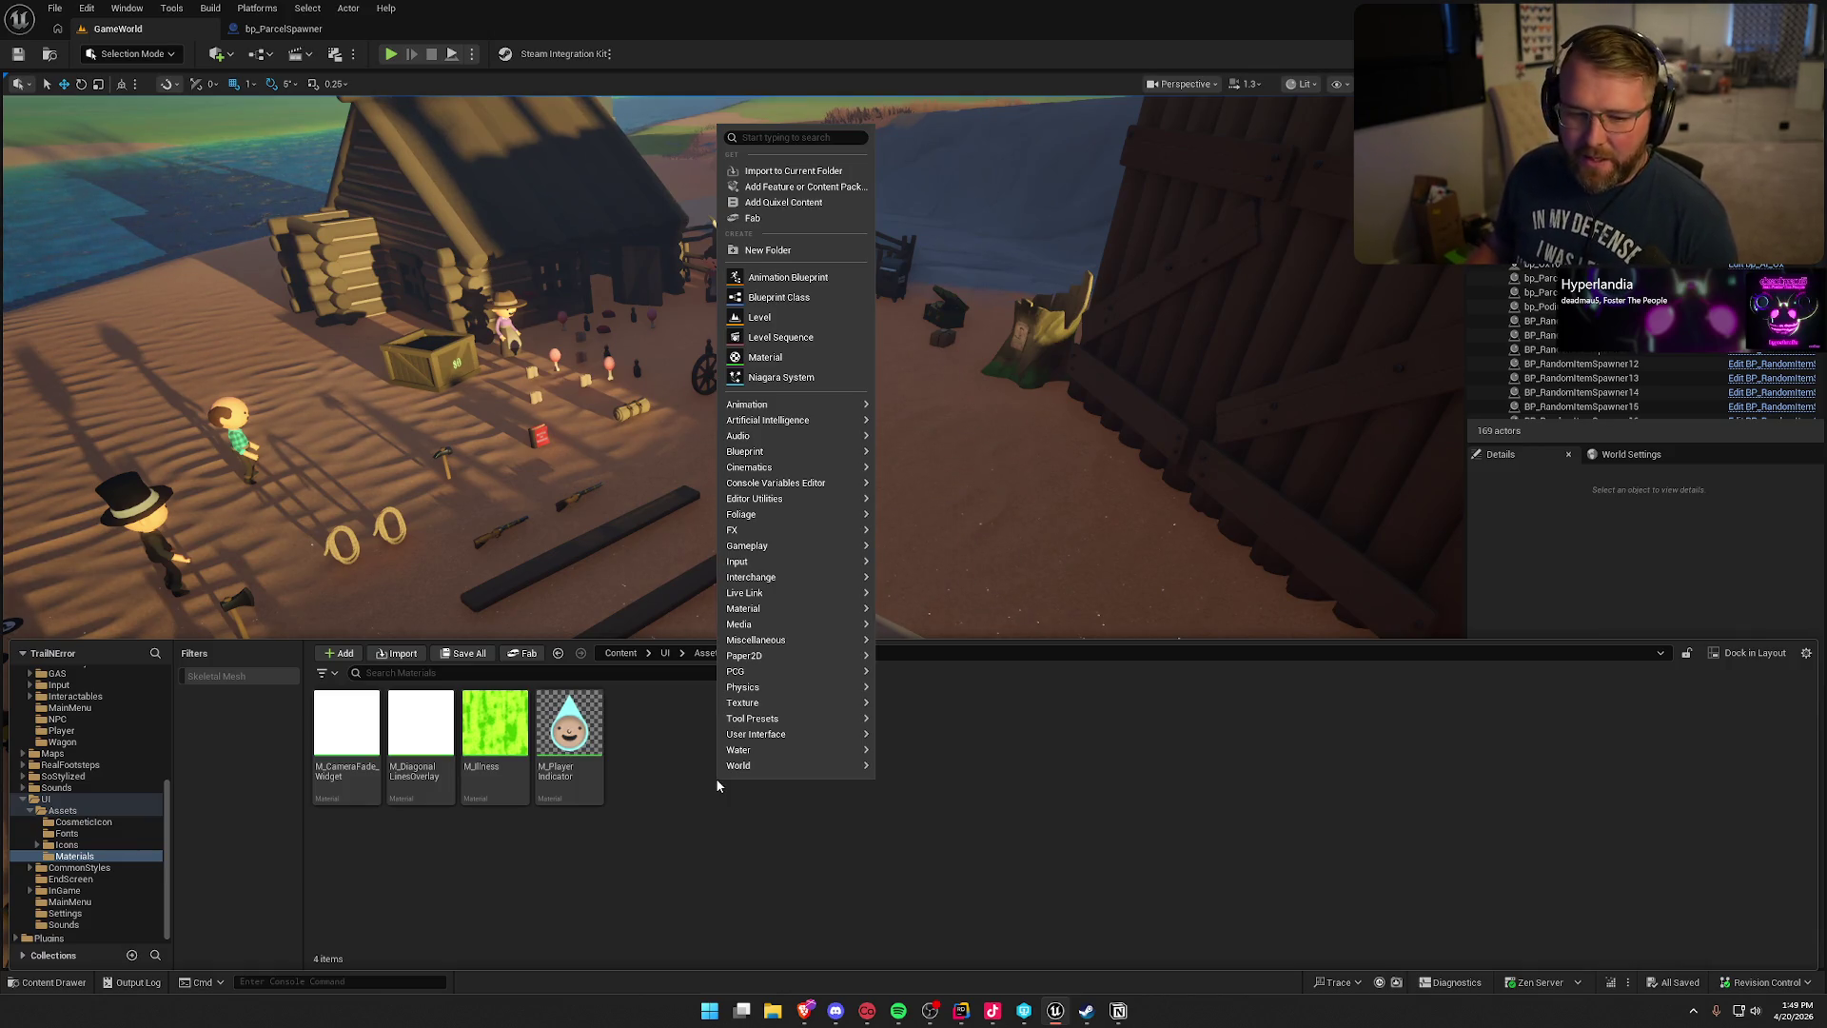
# - Name the new material asset M_ParcelBackground and open it in the Material Editor
pyautogui.click(765, 356)
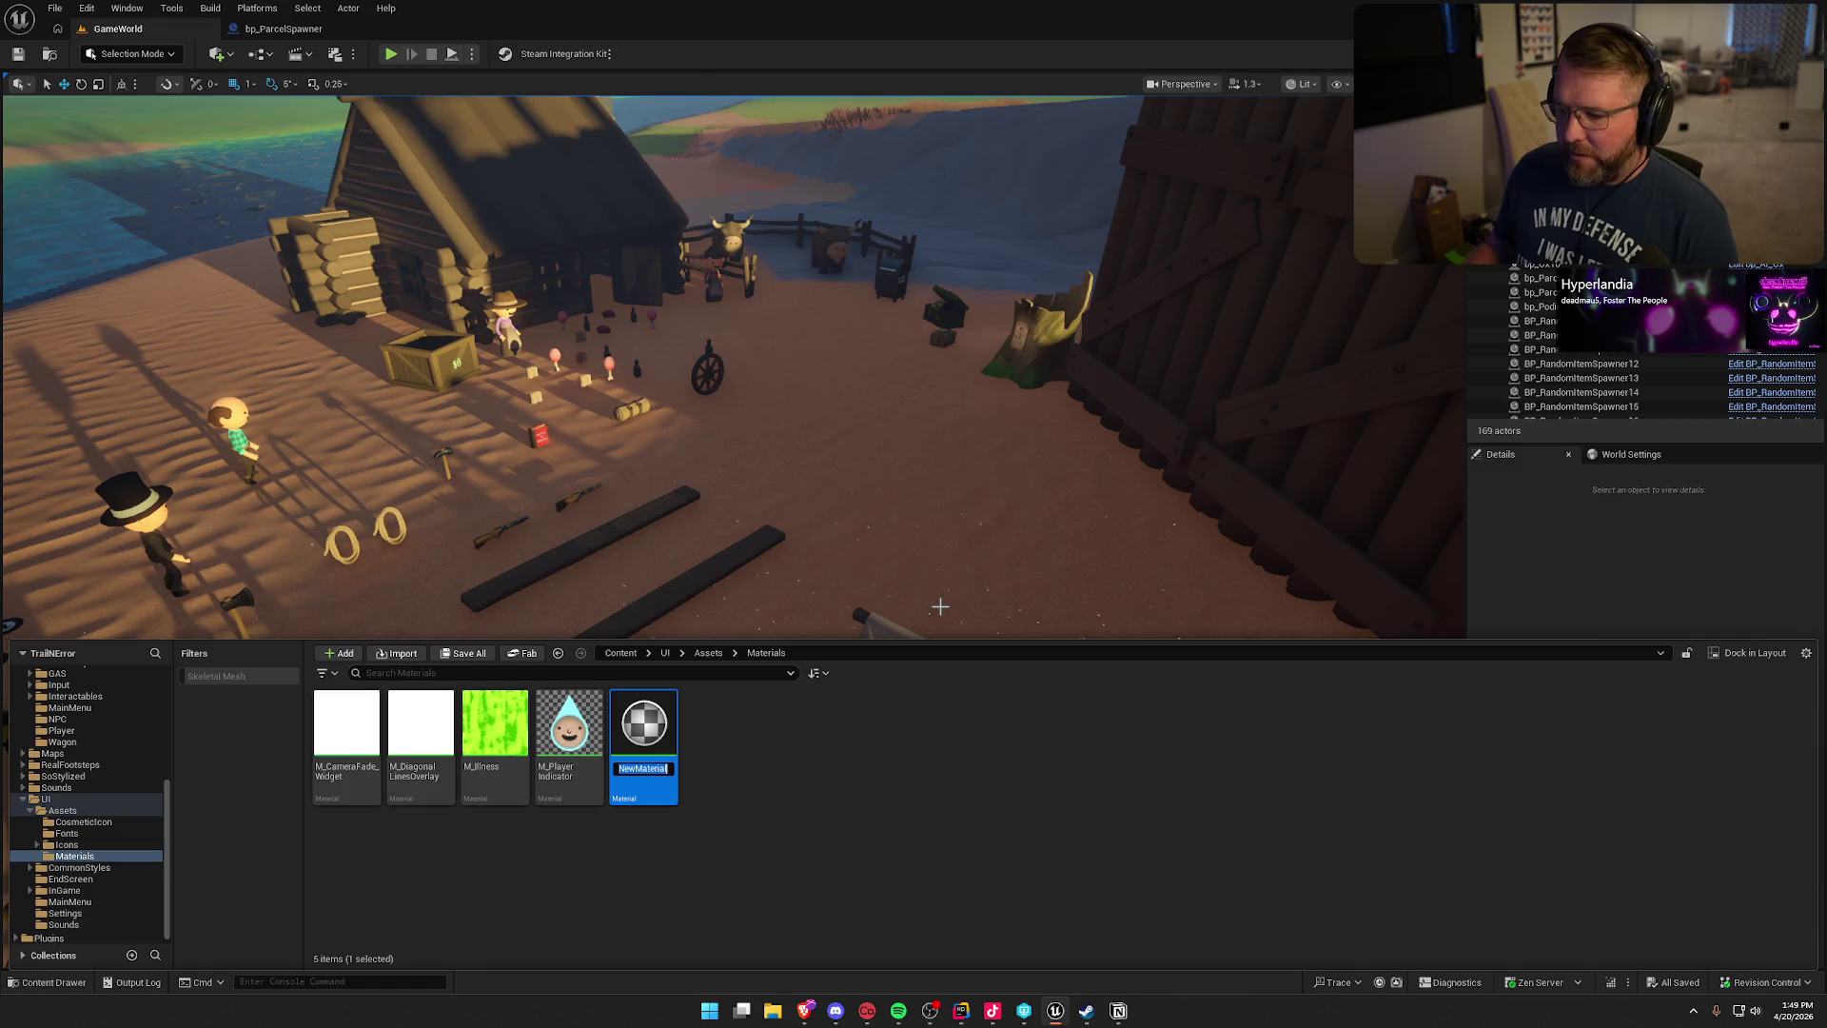
pyautogui.write('M_')
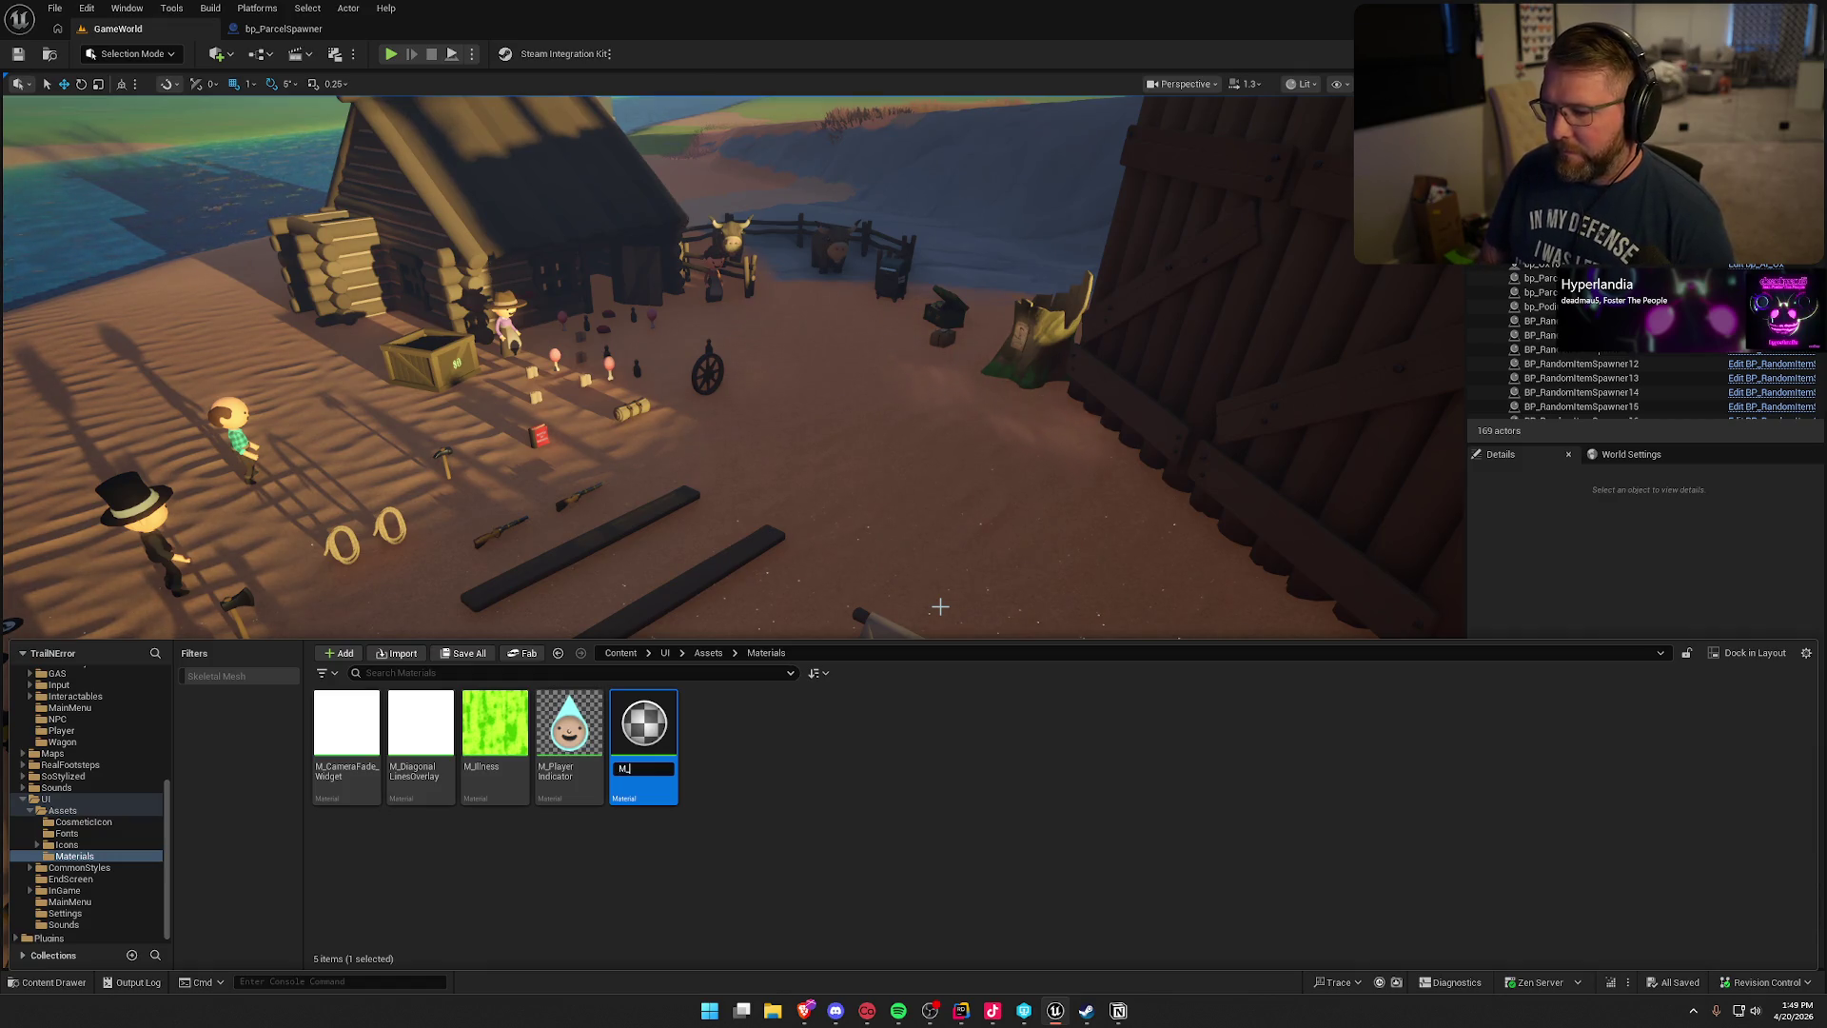
pyautogui.write('ParcelB')
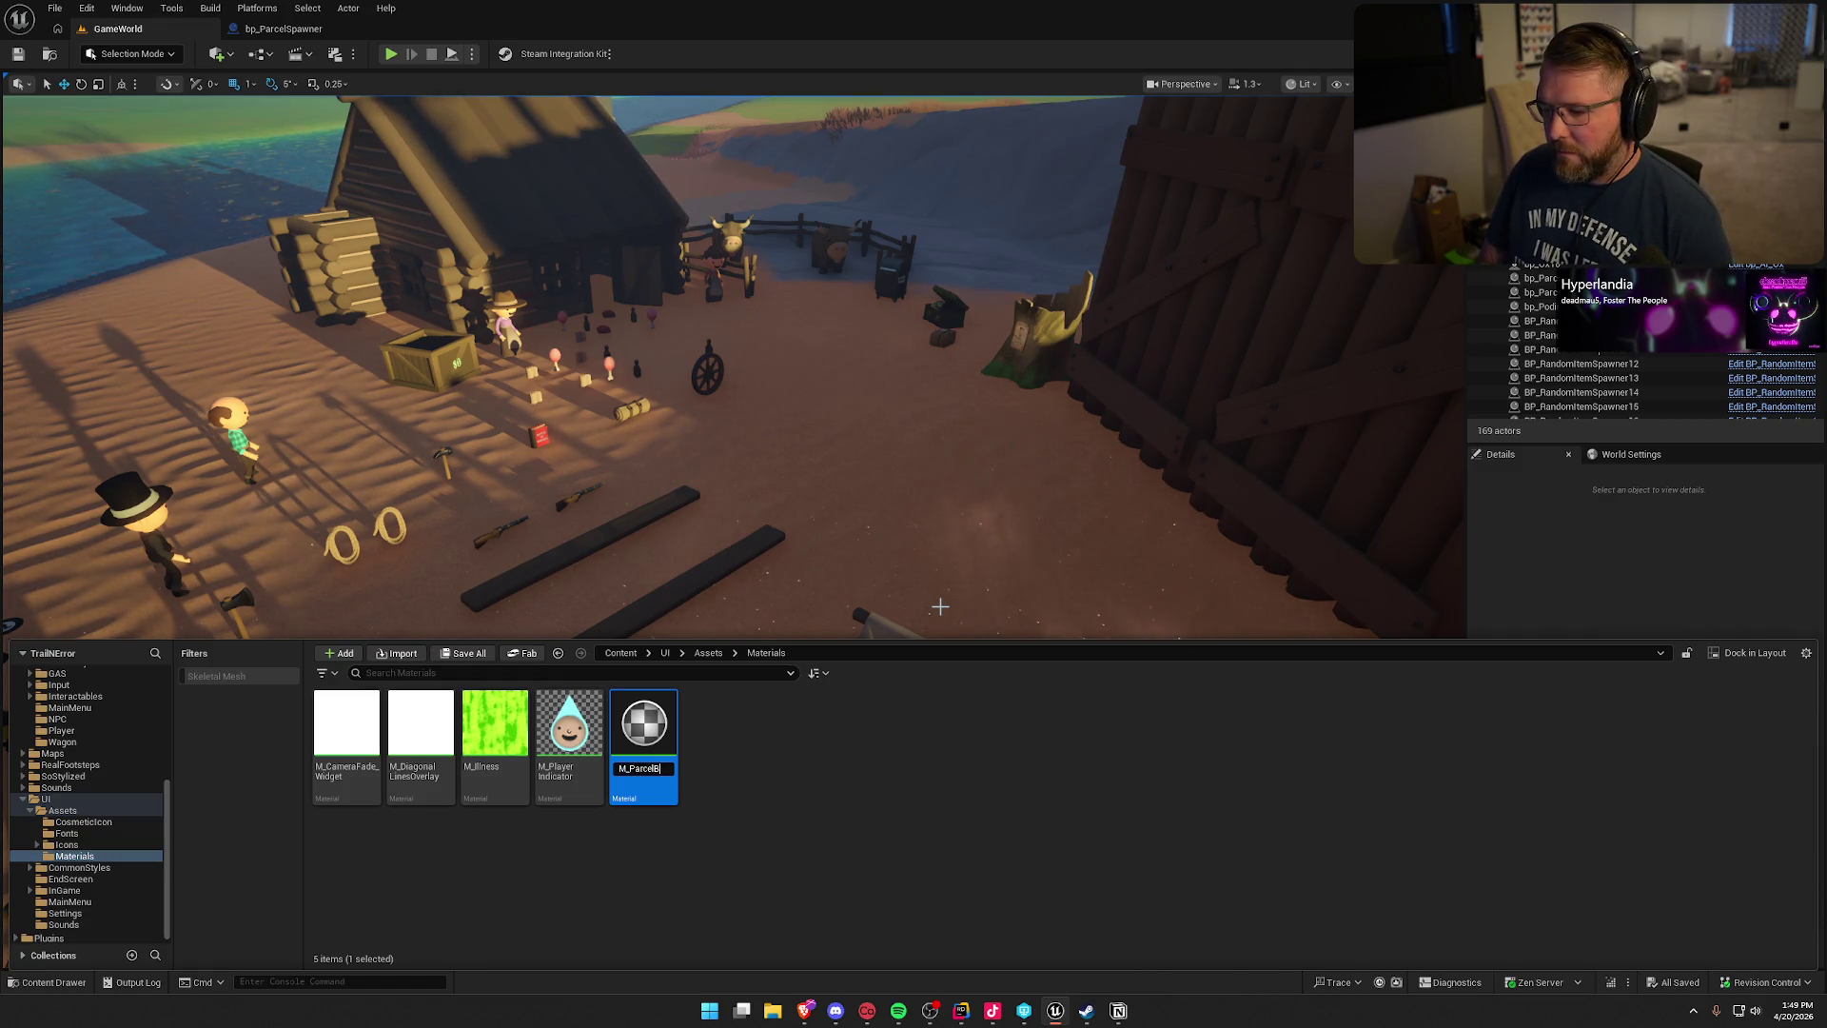
pyautogui.write('ackgrou')
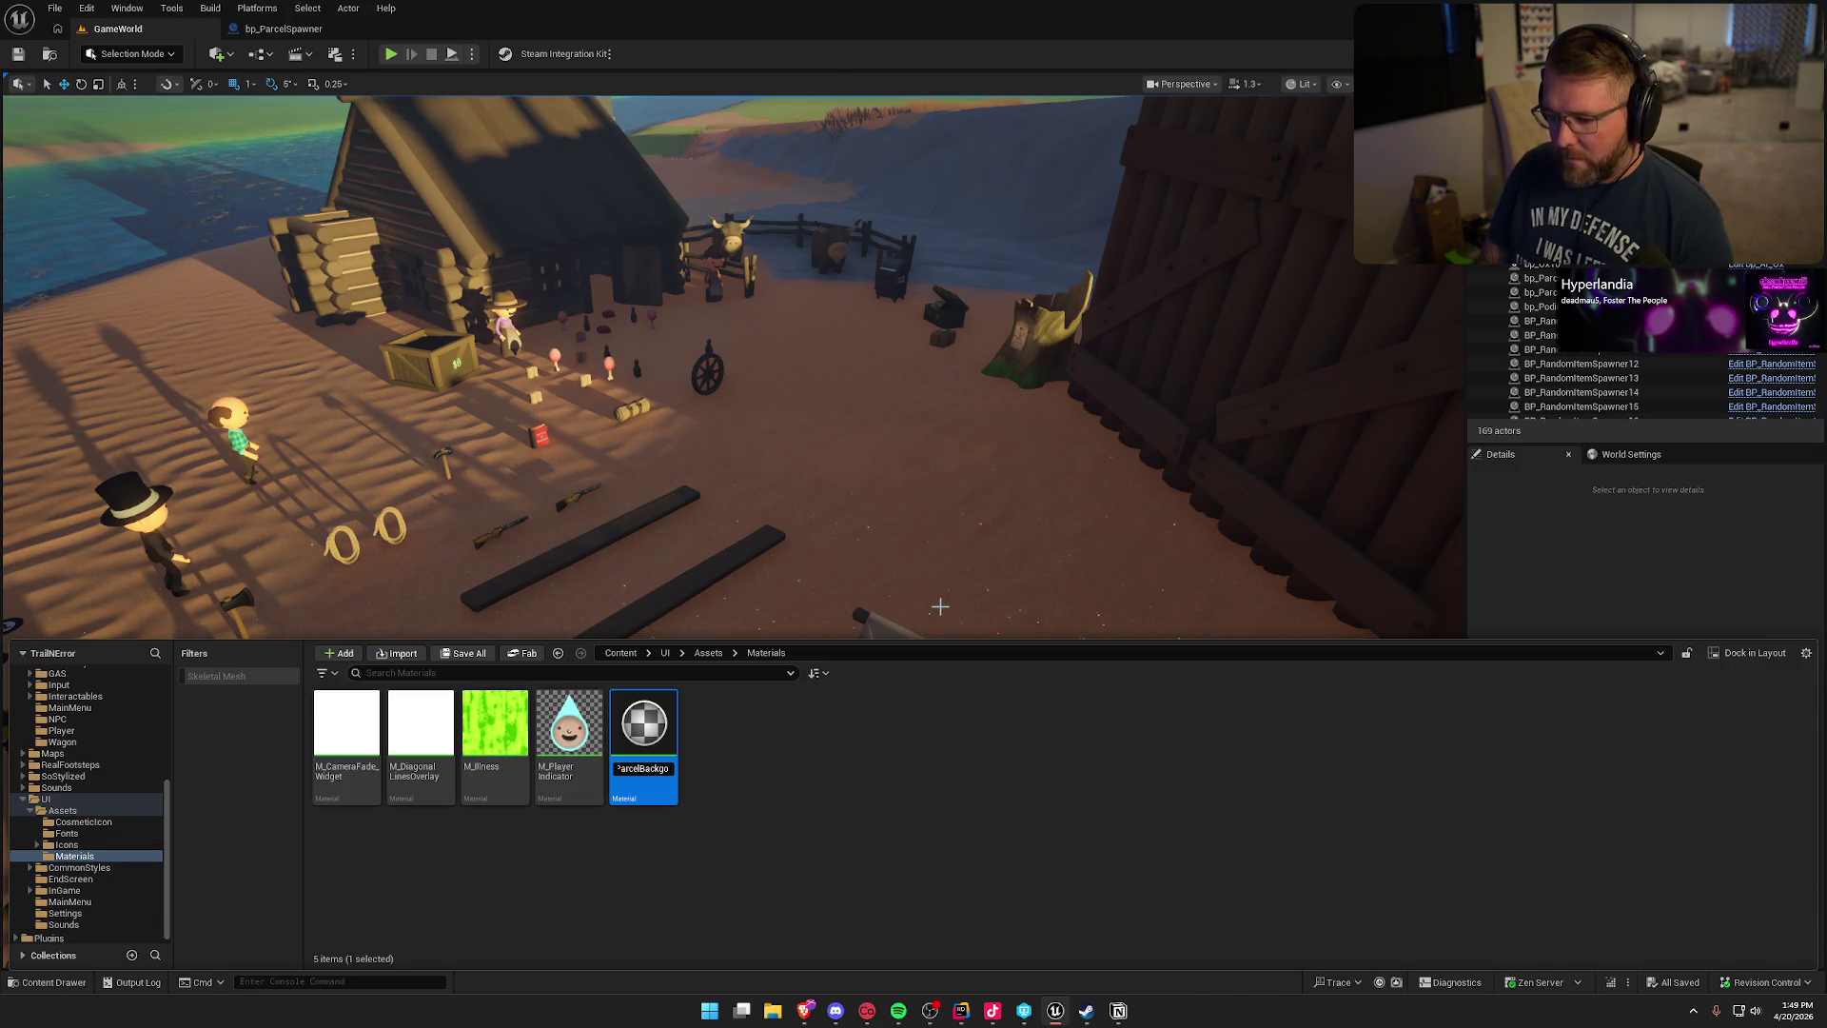
pyautogui.write('nd')
pyautogui.press('Return')
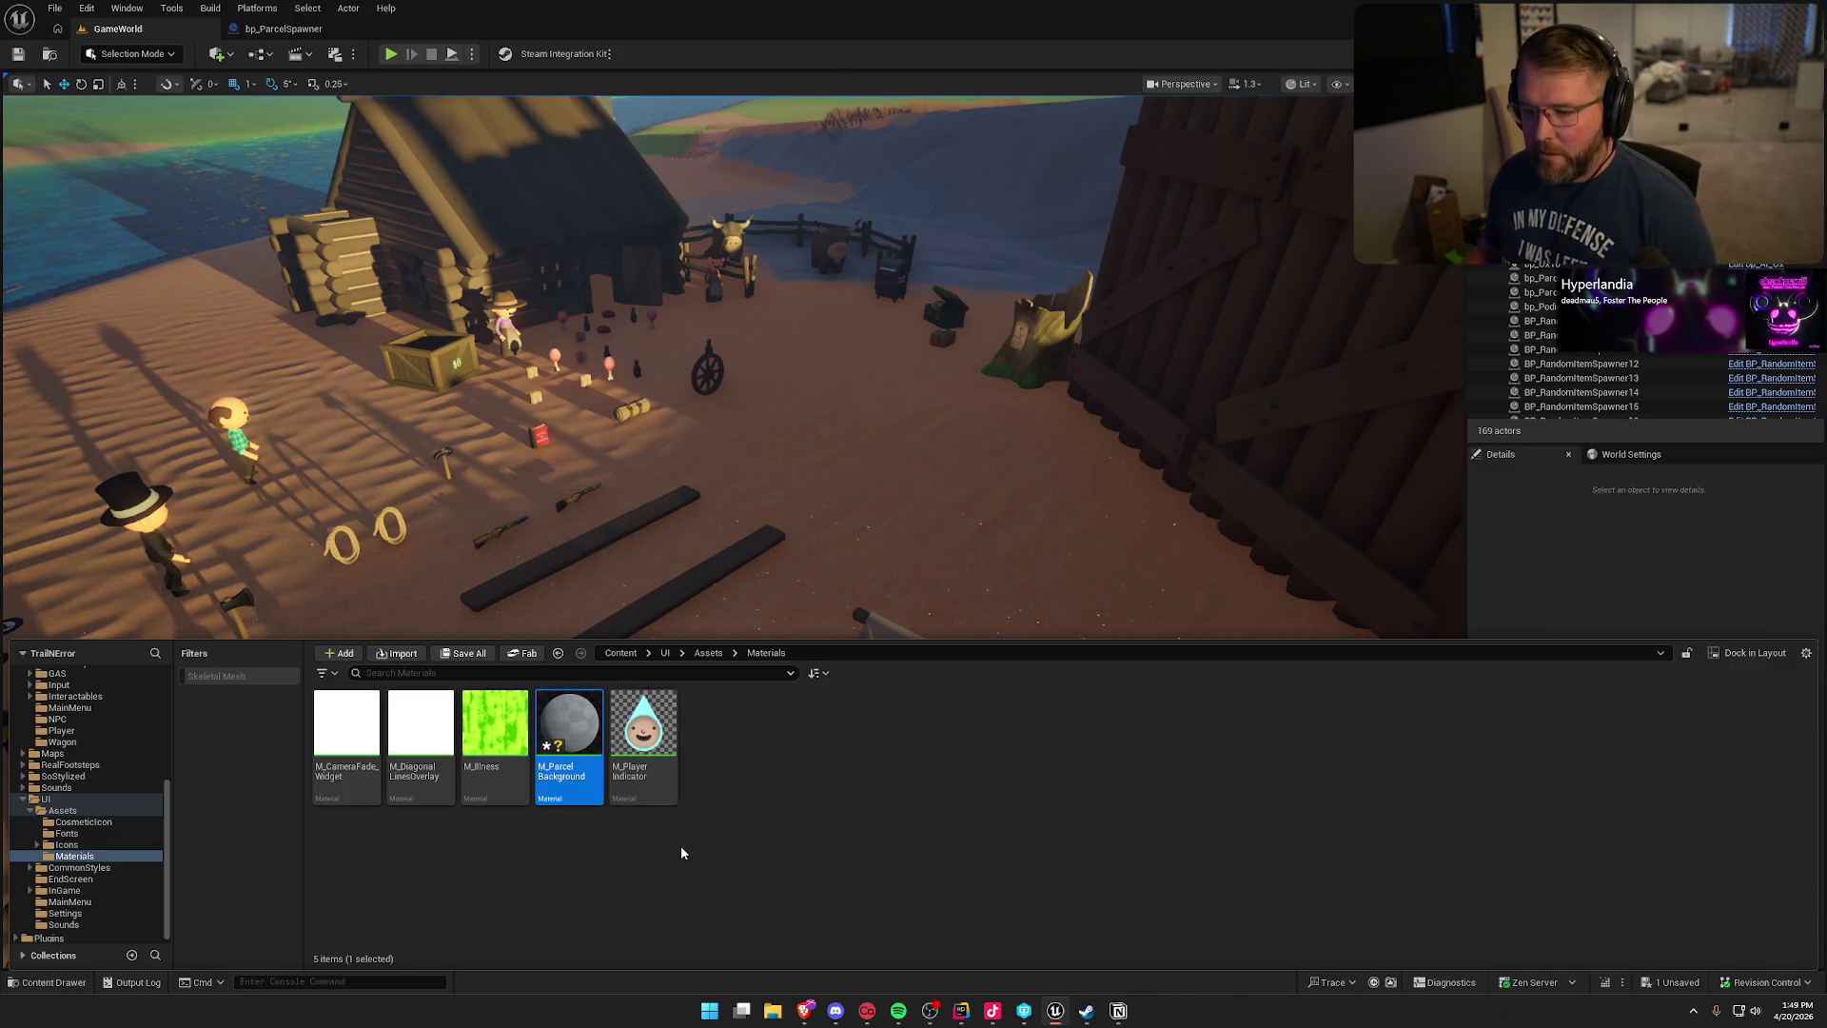
pyautogui.doubleClick(557, 729)
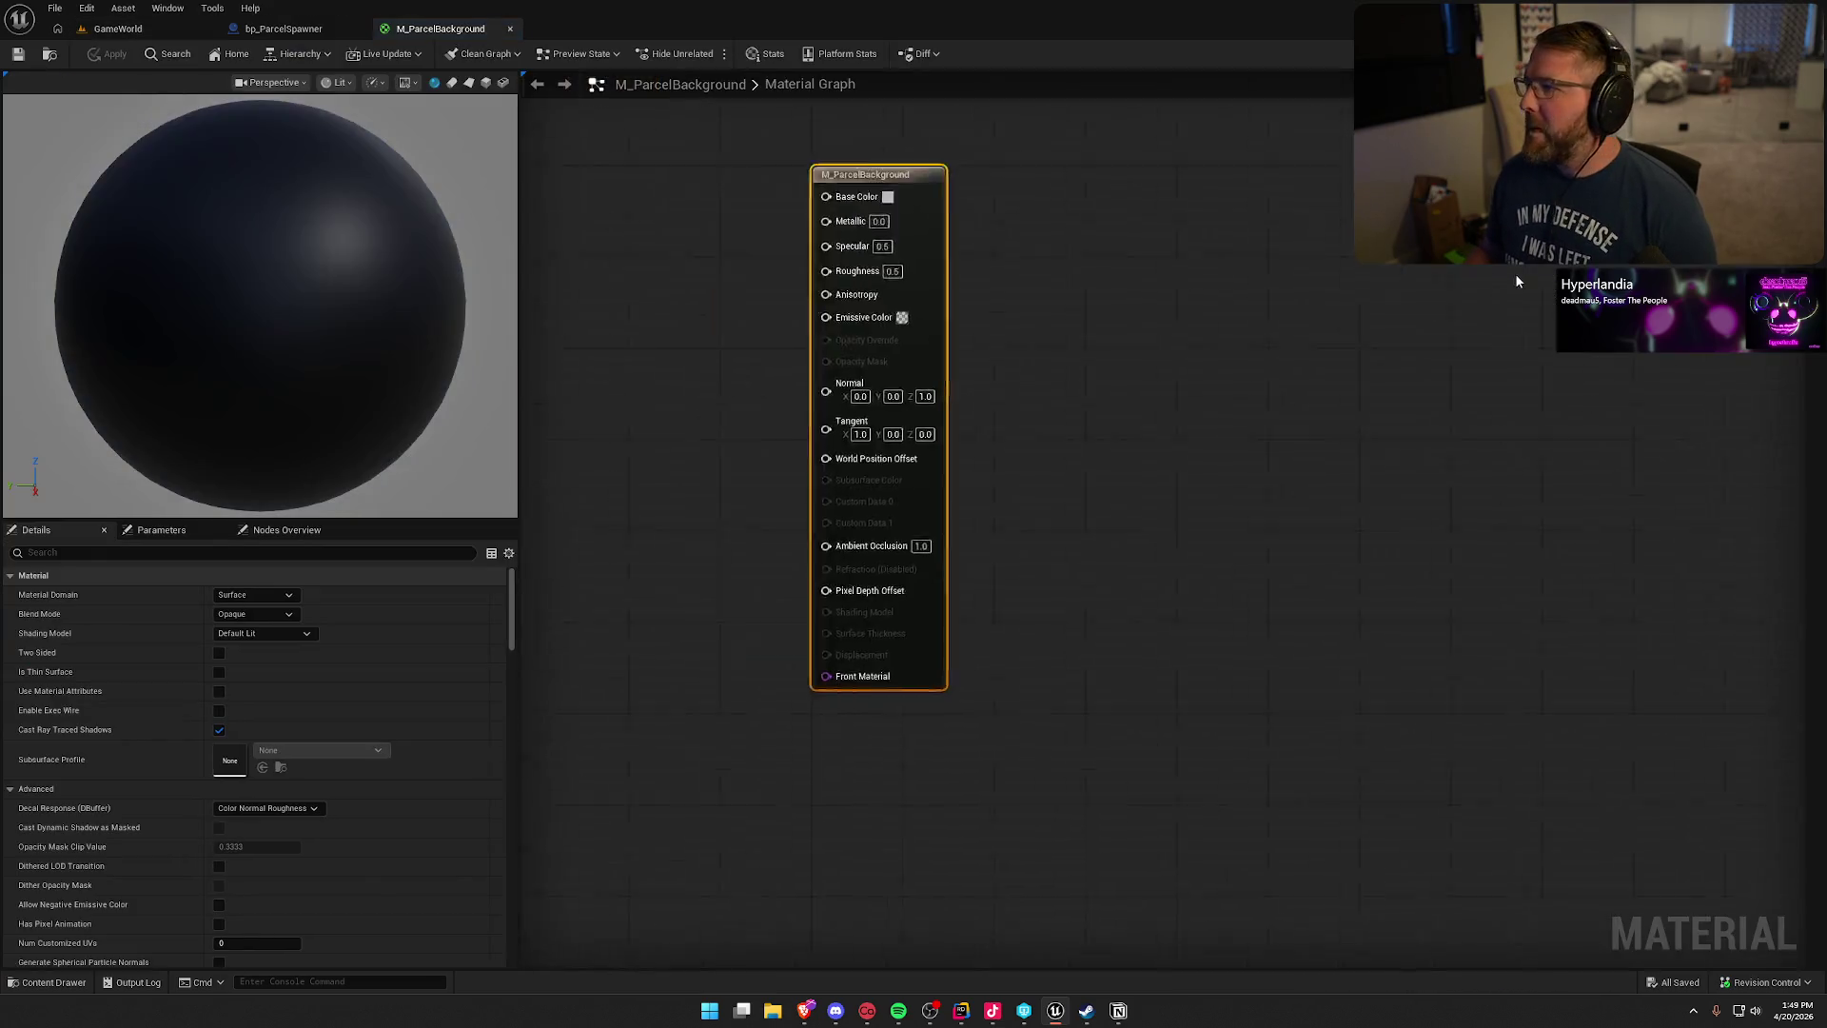
# - Set Material Domain to User Interface and Blend Mode to TranslucentGreyTransmittance
pyautogui.click(265, 593)
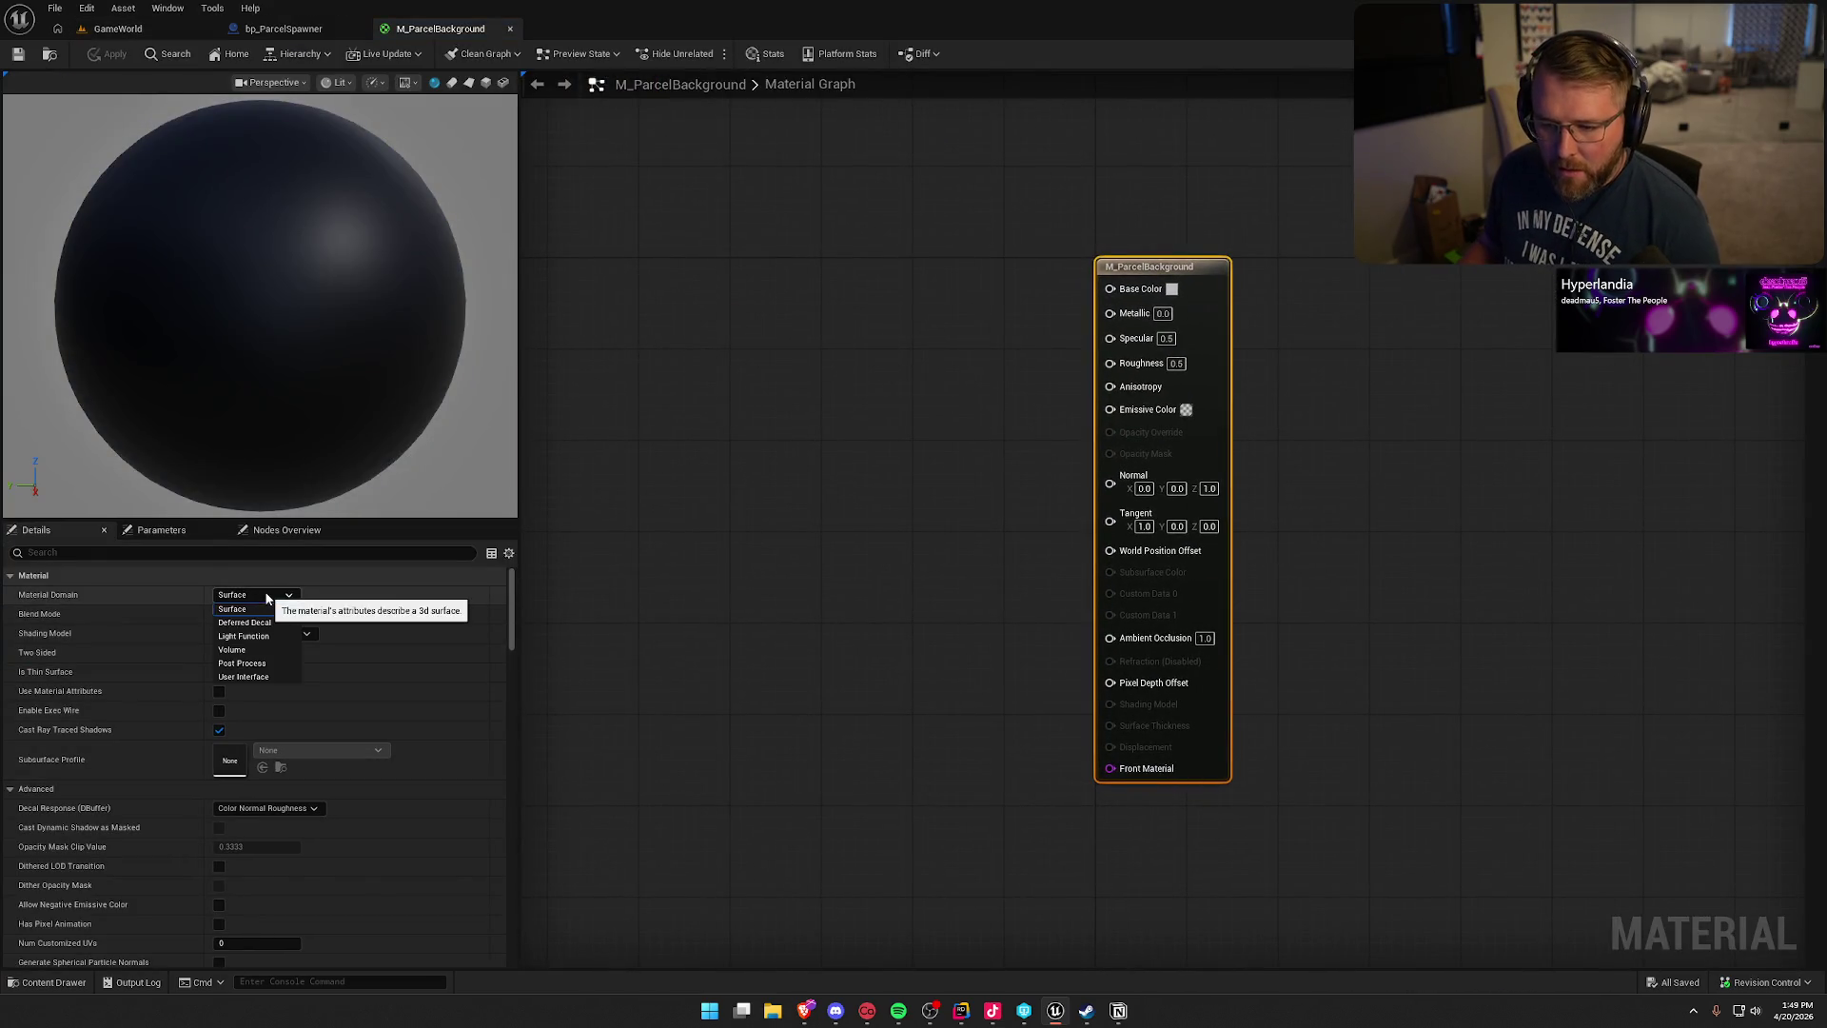
pyautogui.click(249, 676)
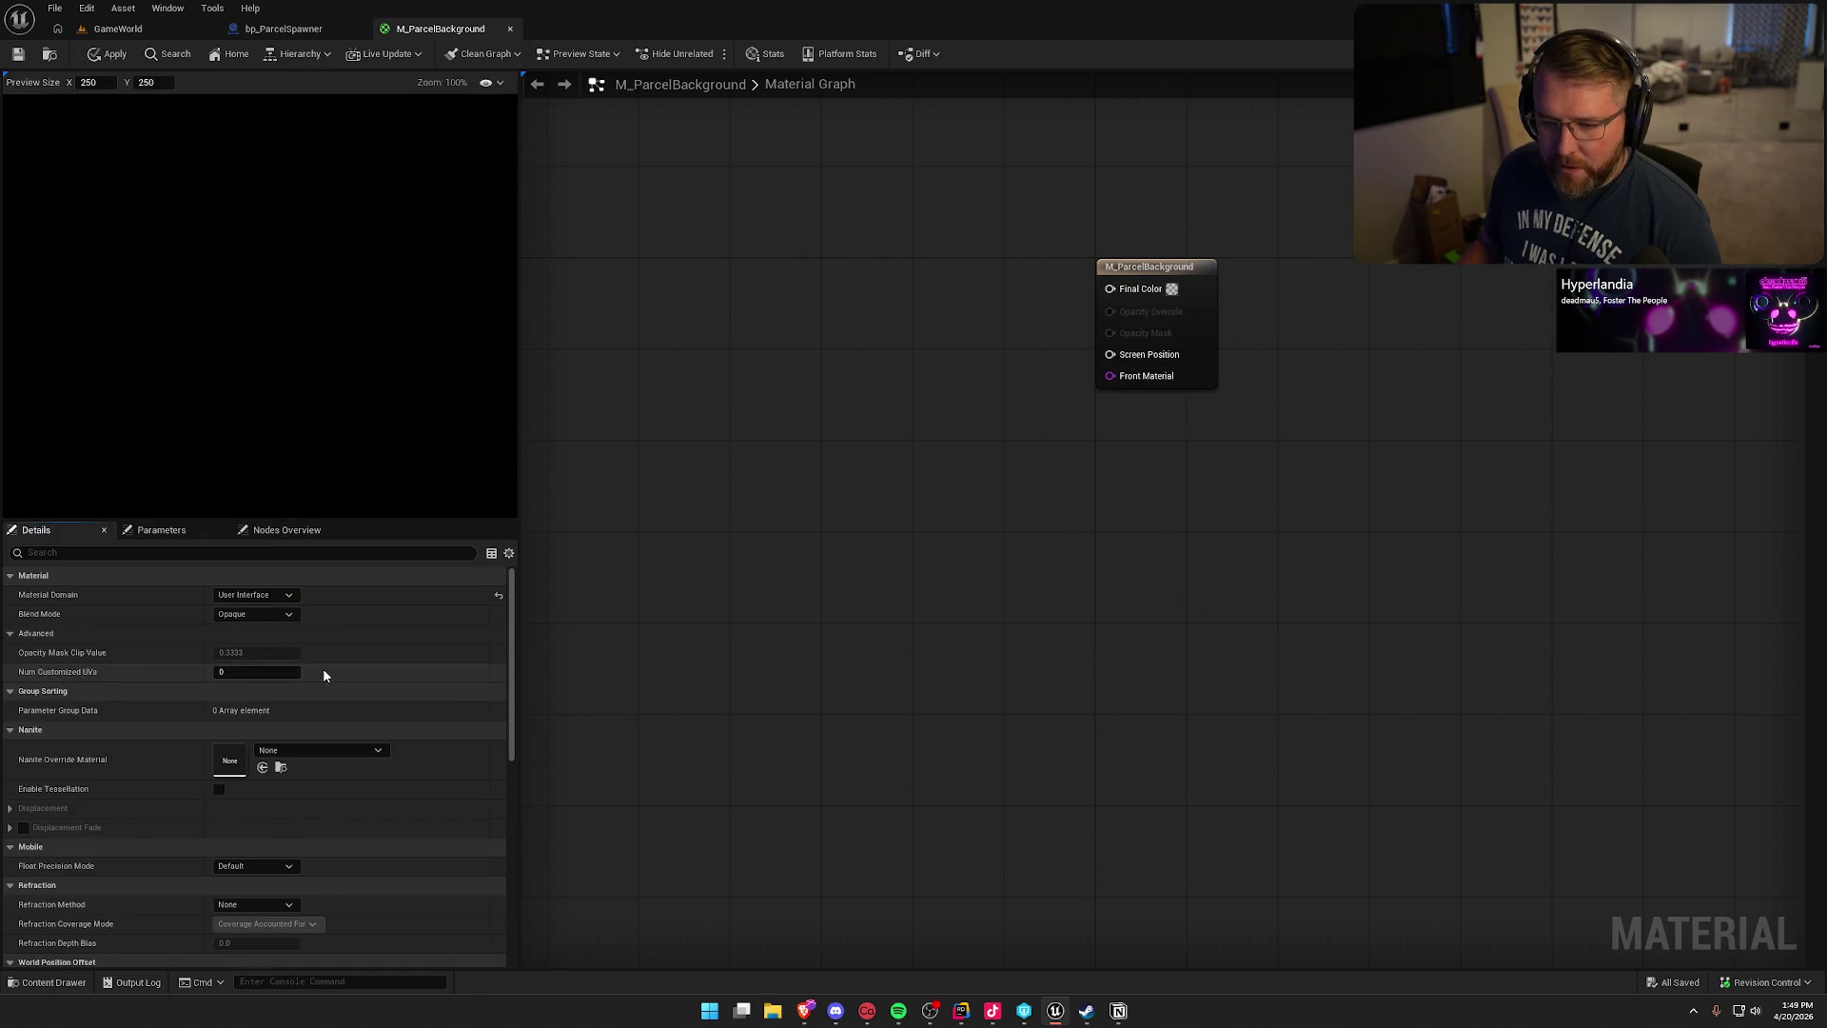
pyautogui.click(237, 618)
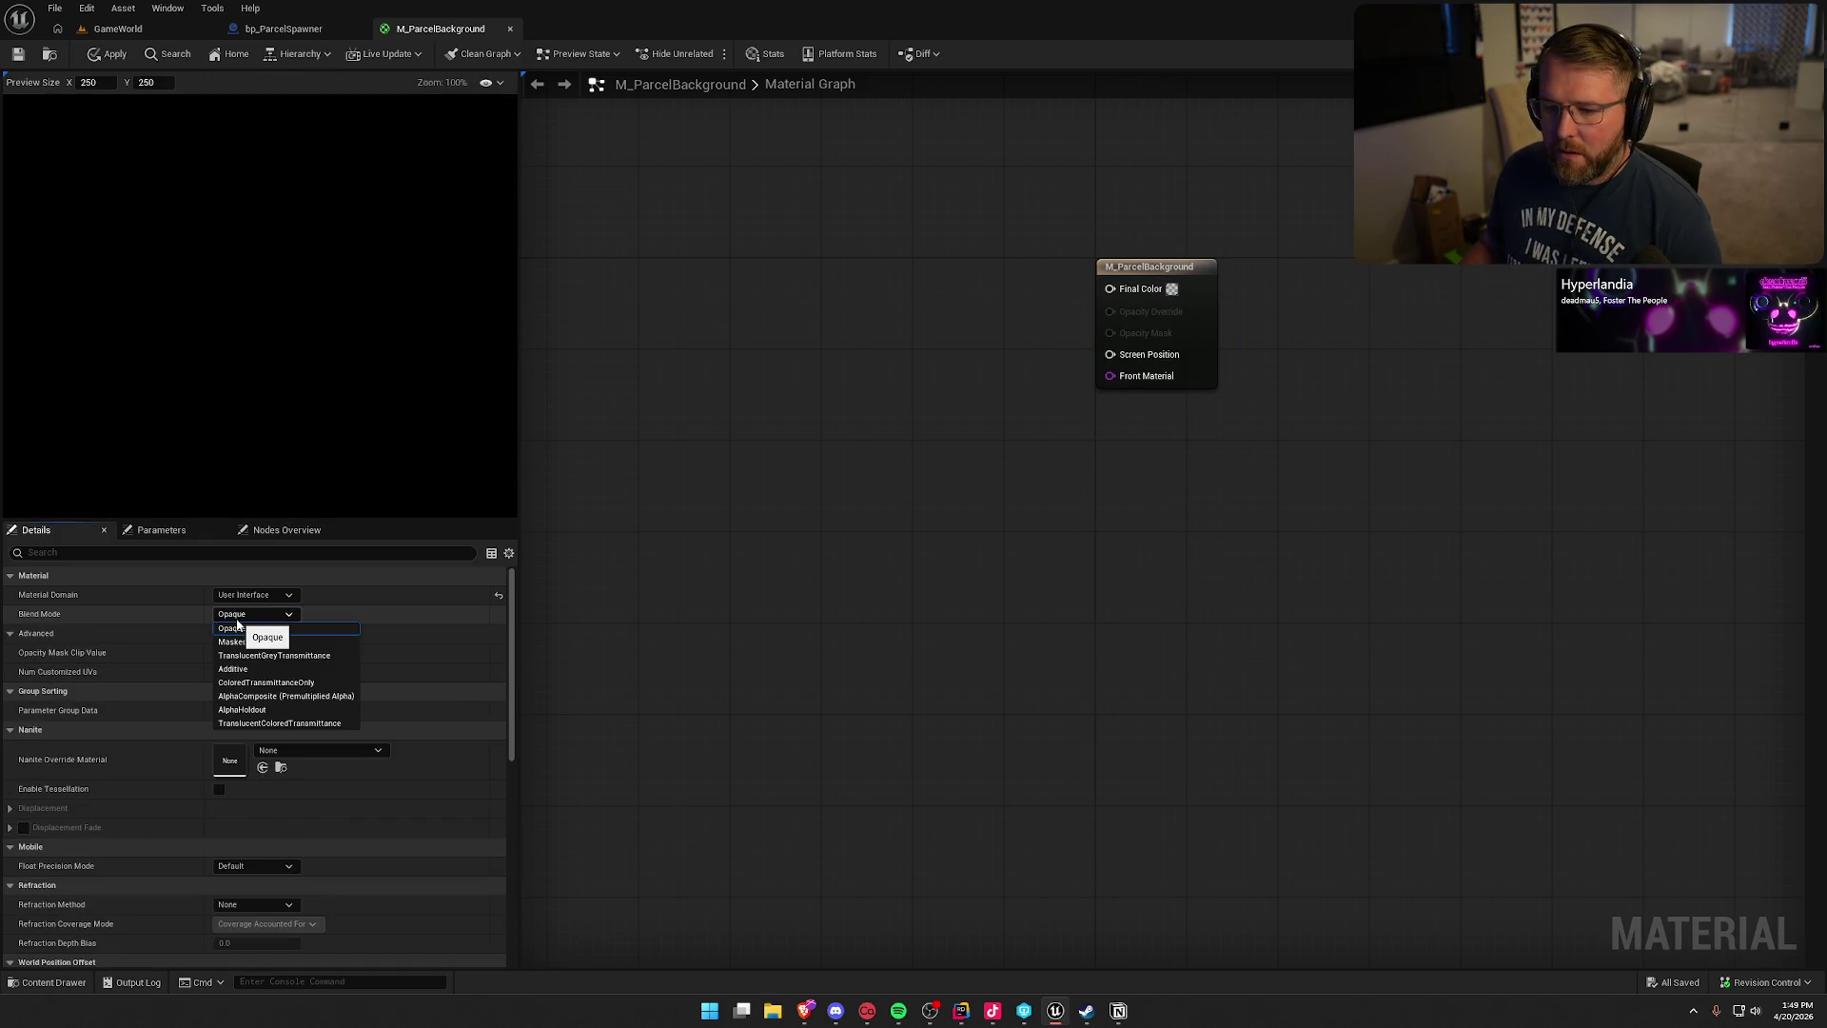
pyautogui.click(307, 655)
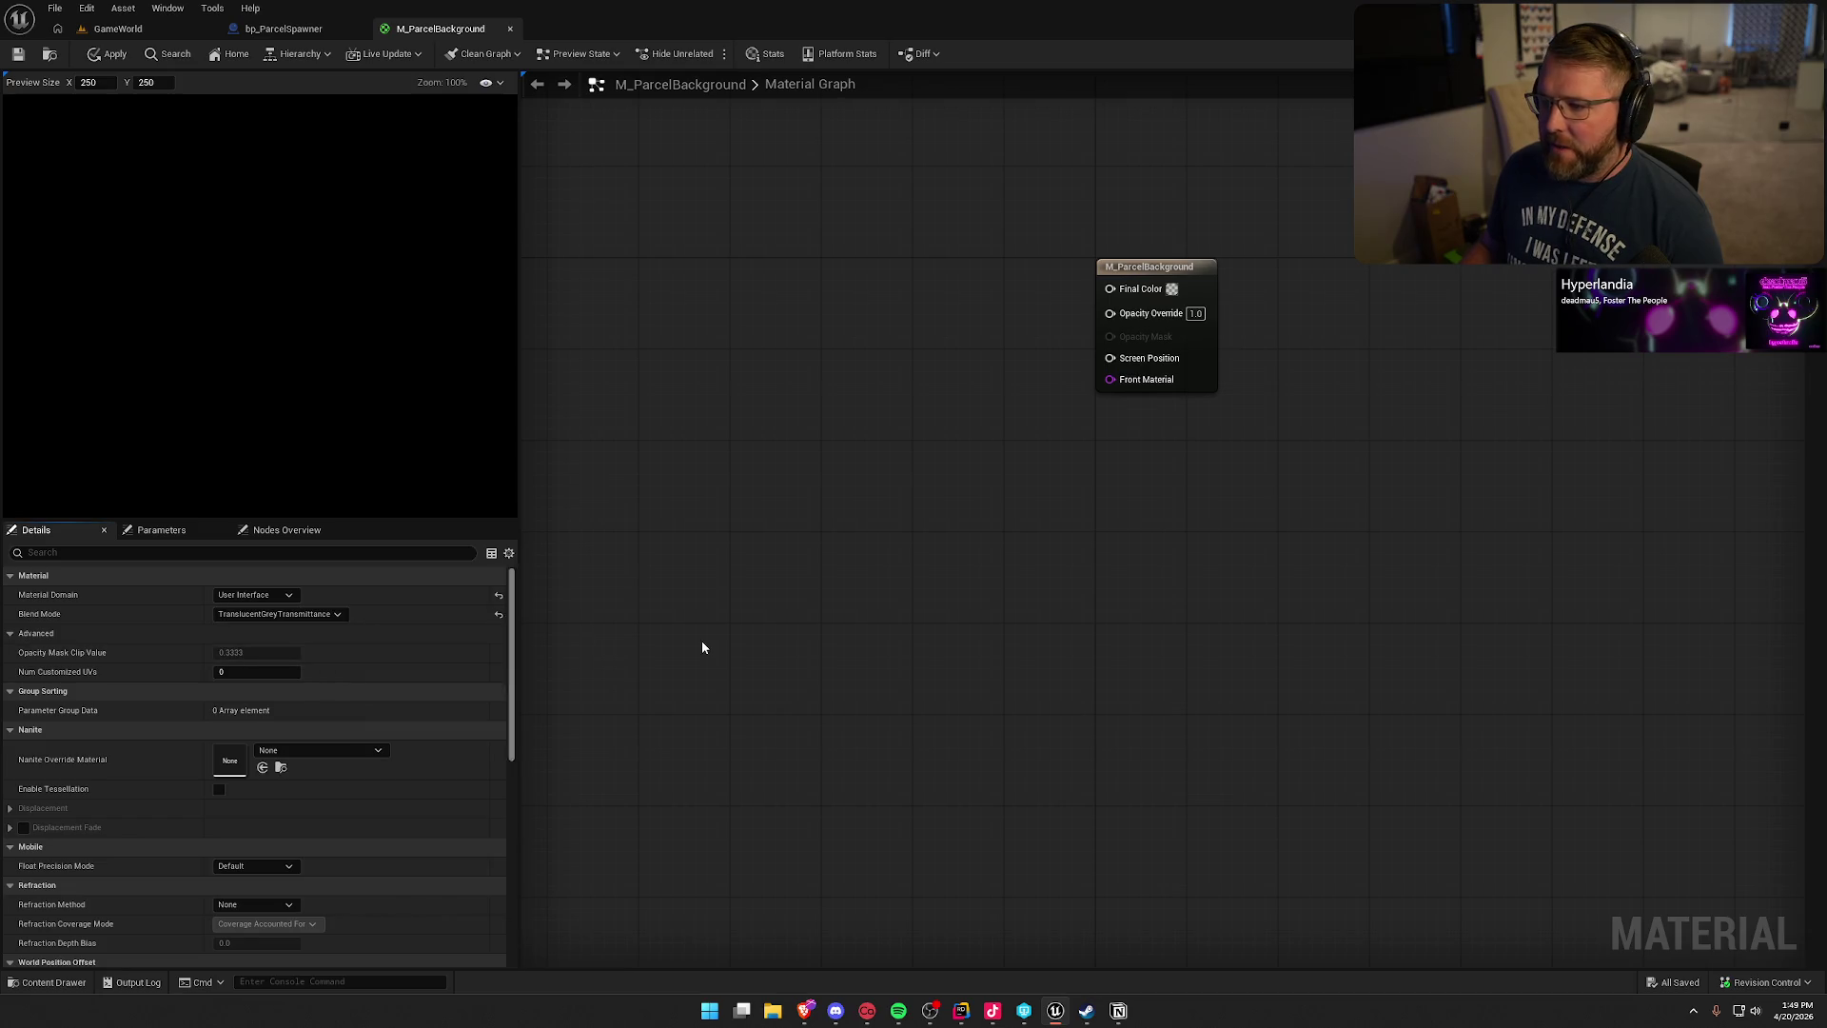
pyautogui.moveTo(721, 540); pyautogui.dragTo(834, 563)
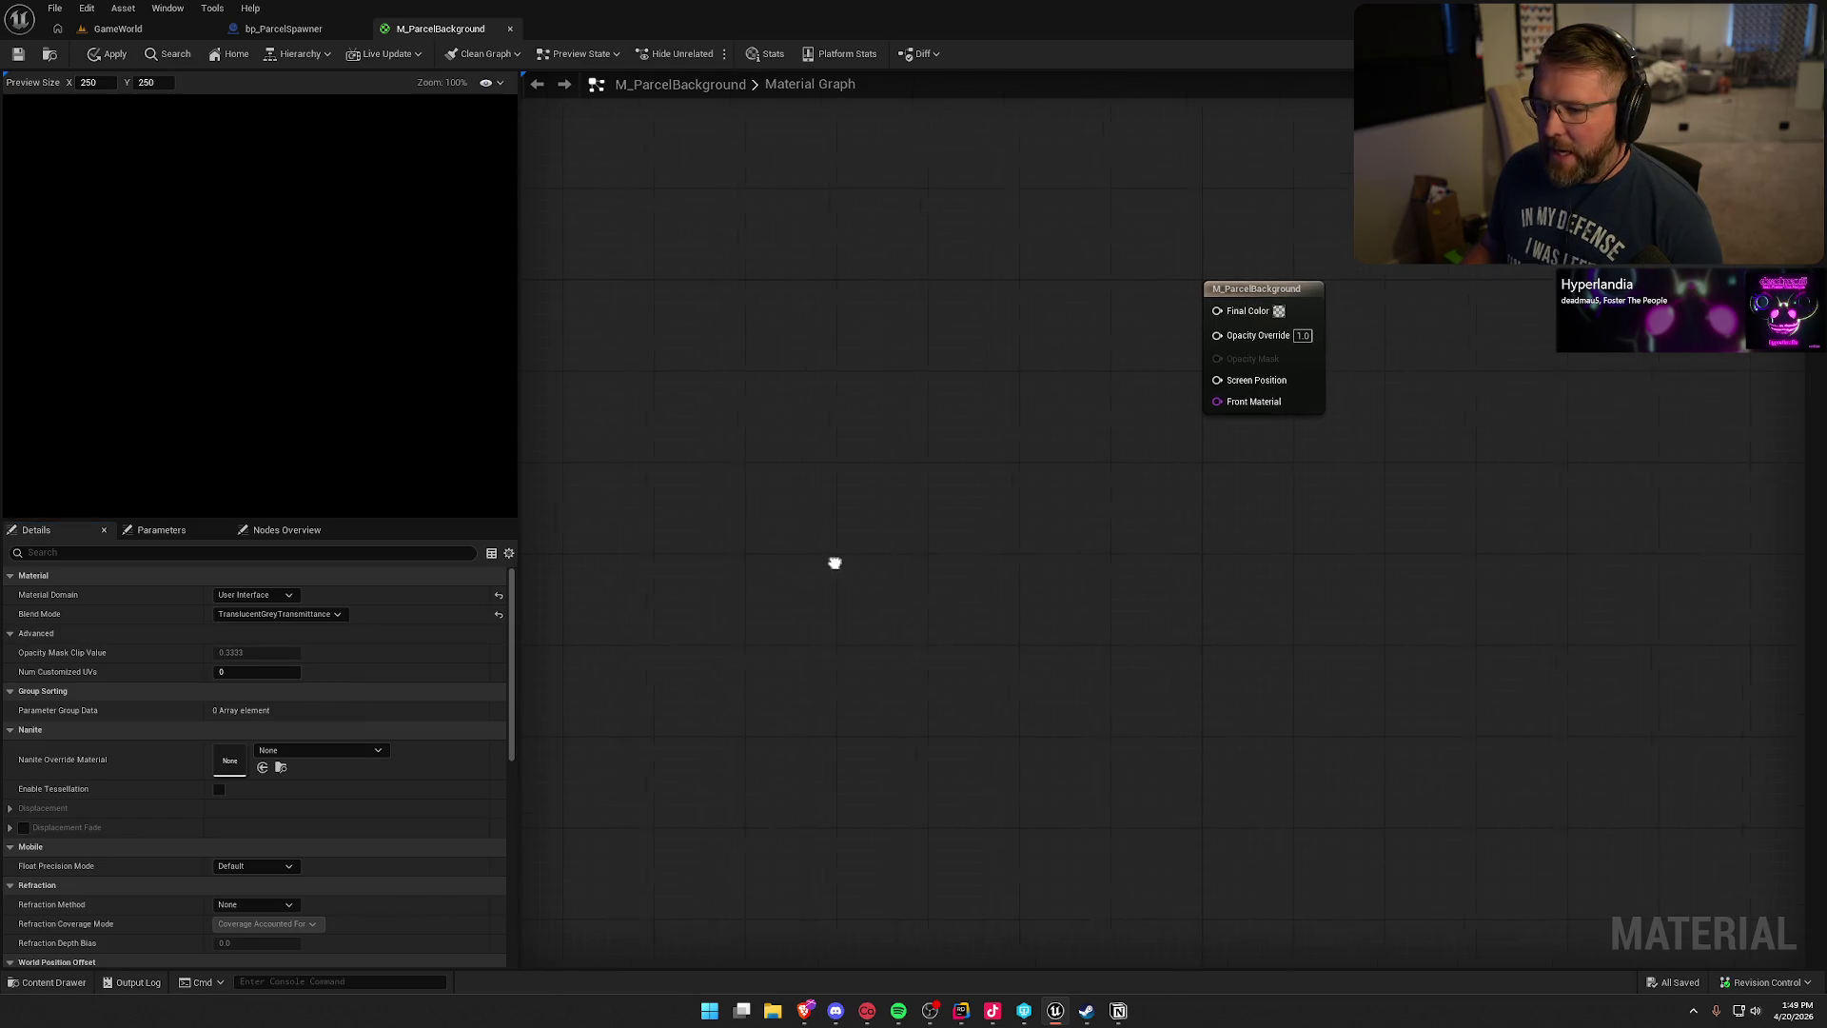
# - Add a RadialGradientExponential node via the 'radial' search, then search 'lineargrad' below it
pyautogui.rightClick(777, 299)
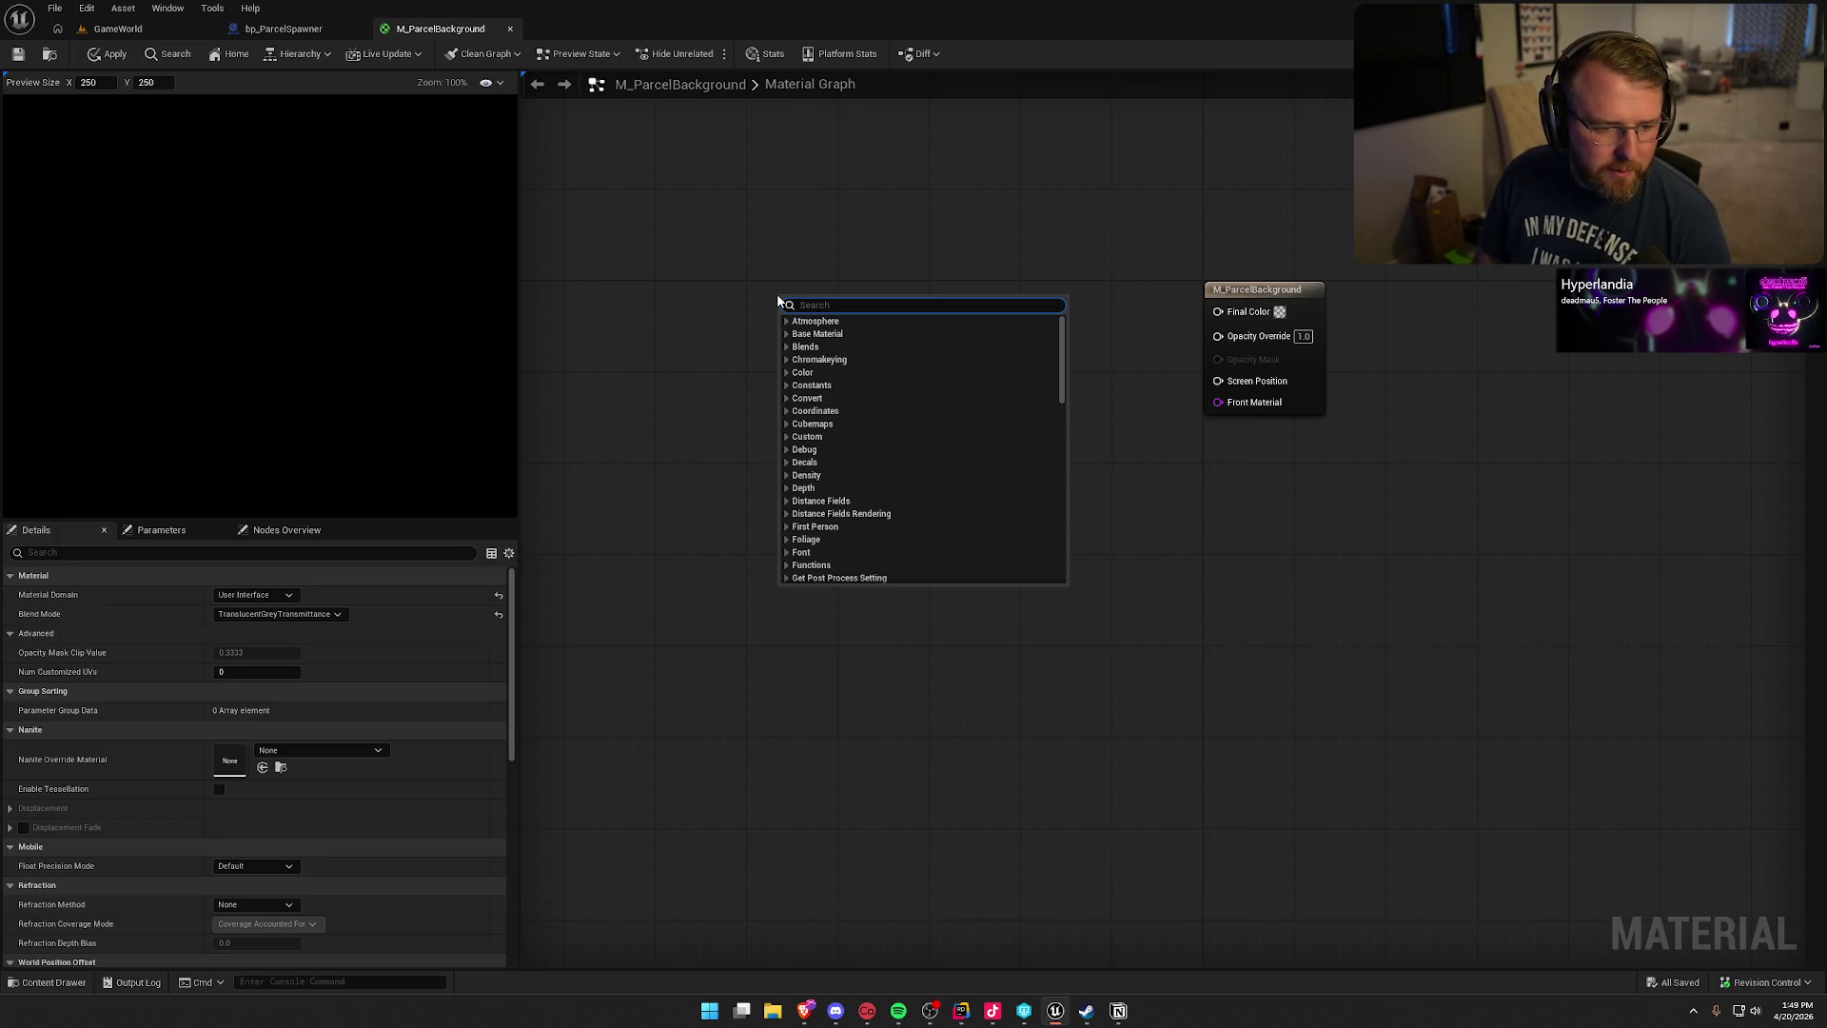
pyautogui.write('radial')
pyautogui.click(843, 341)
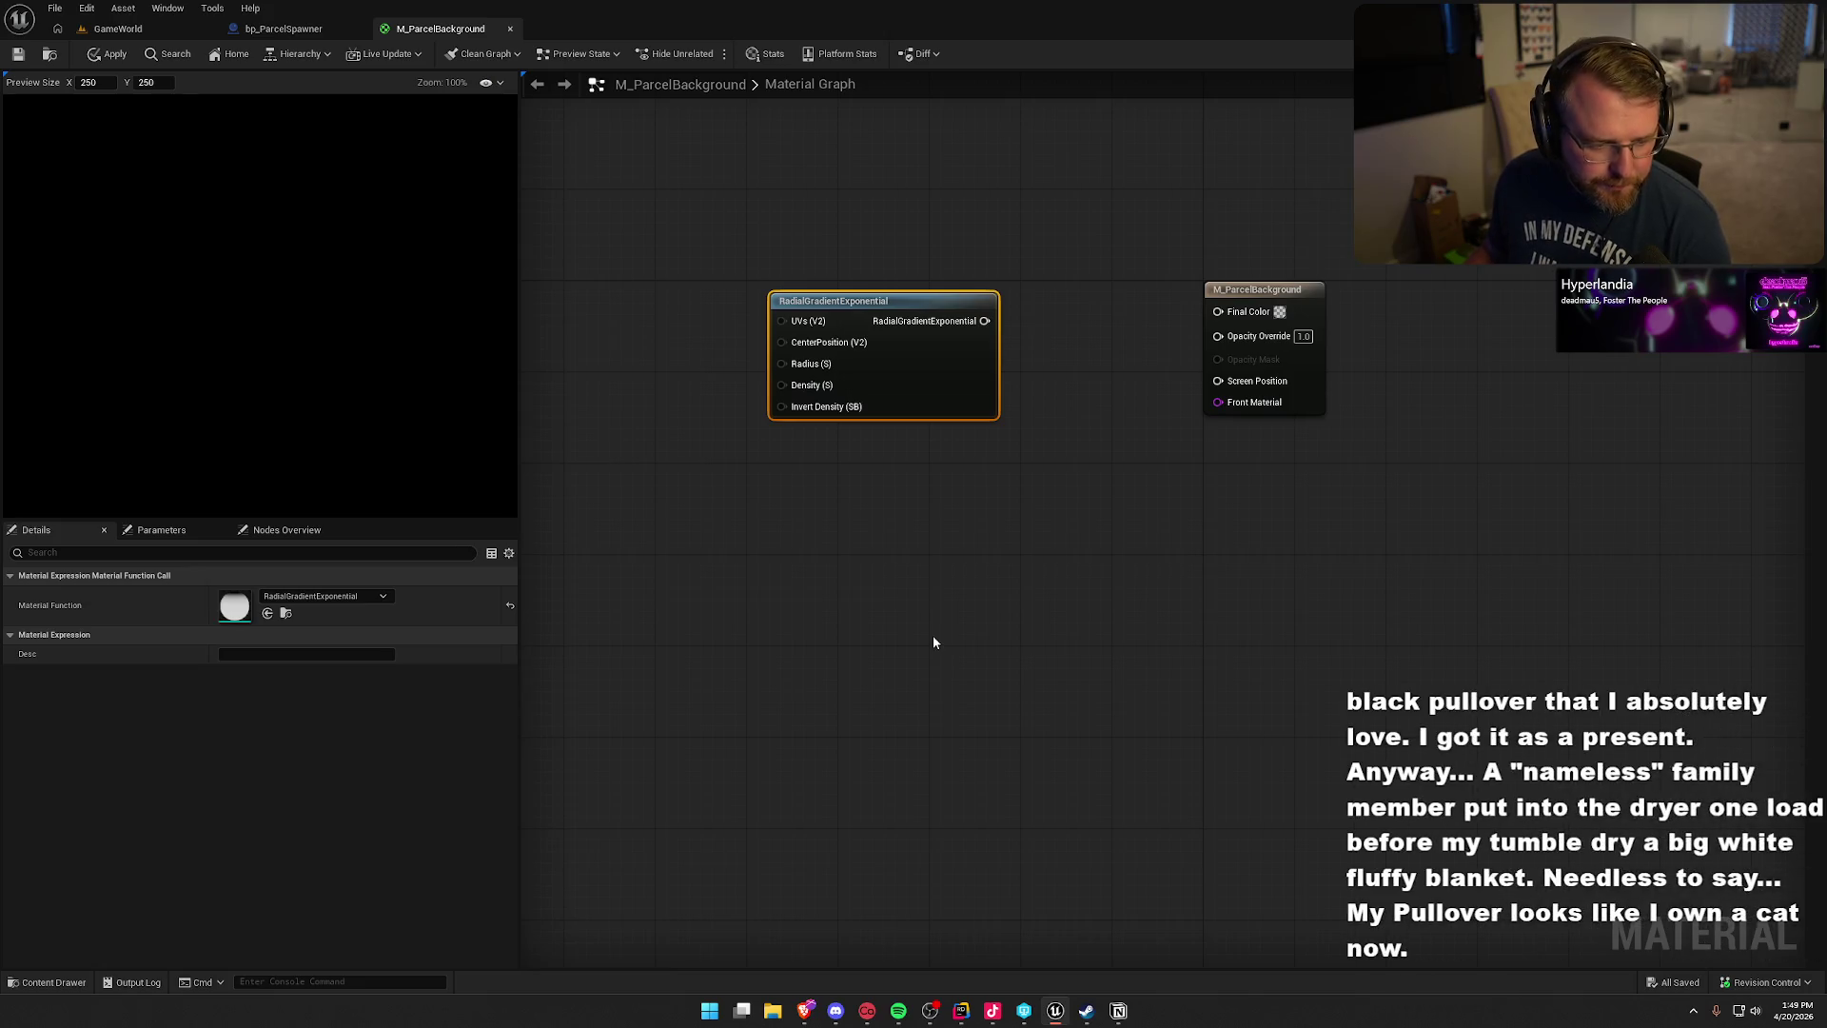
pyautogui.moveTo(905, 641); pyautogui.dragTo(974, 644)
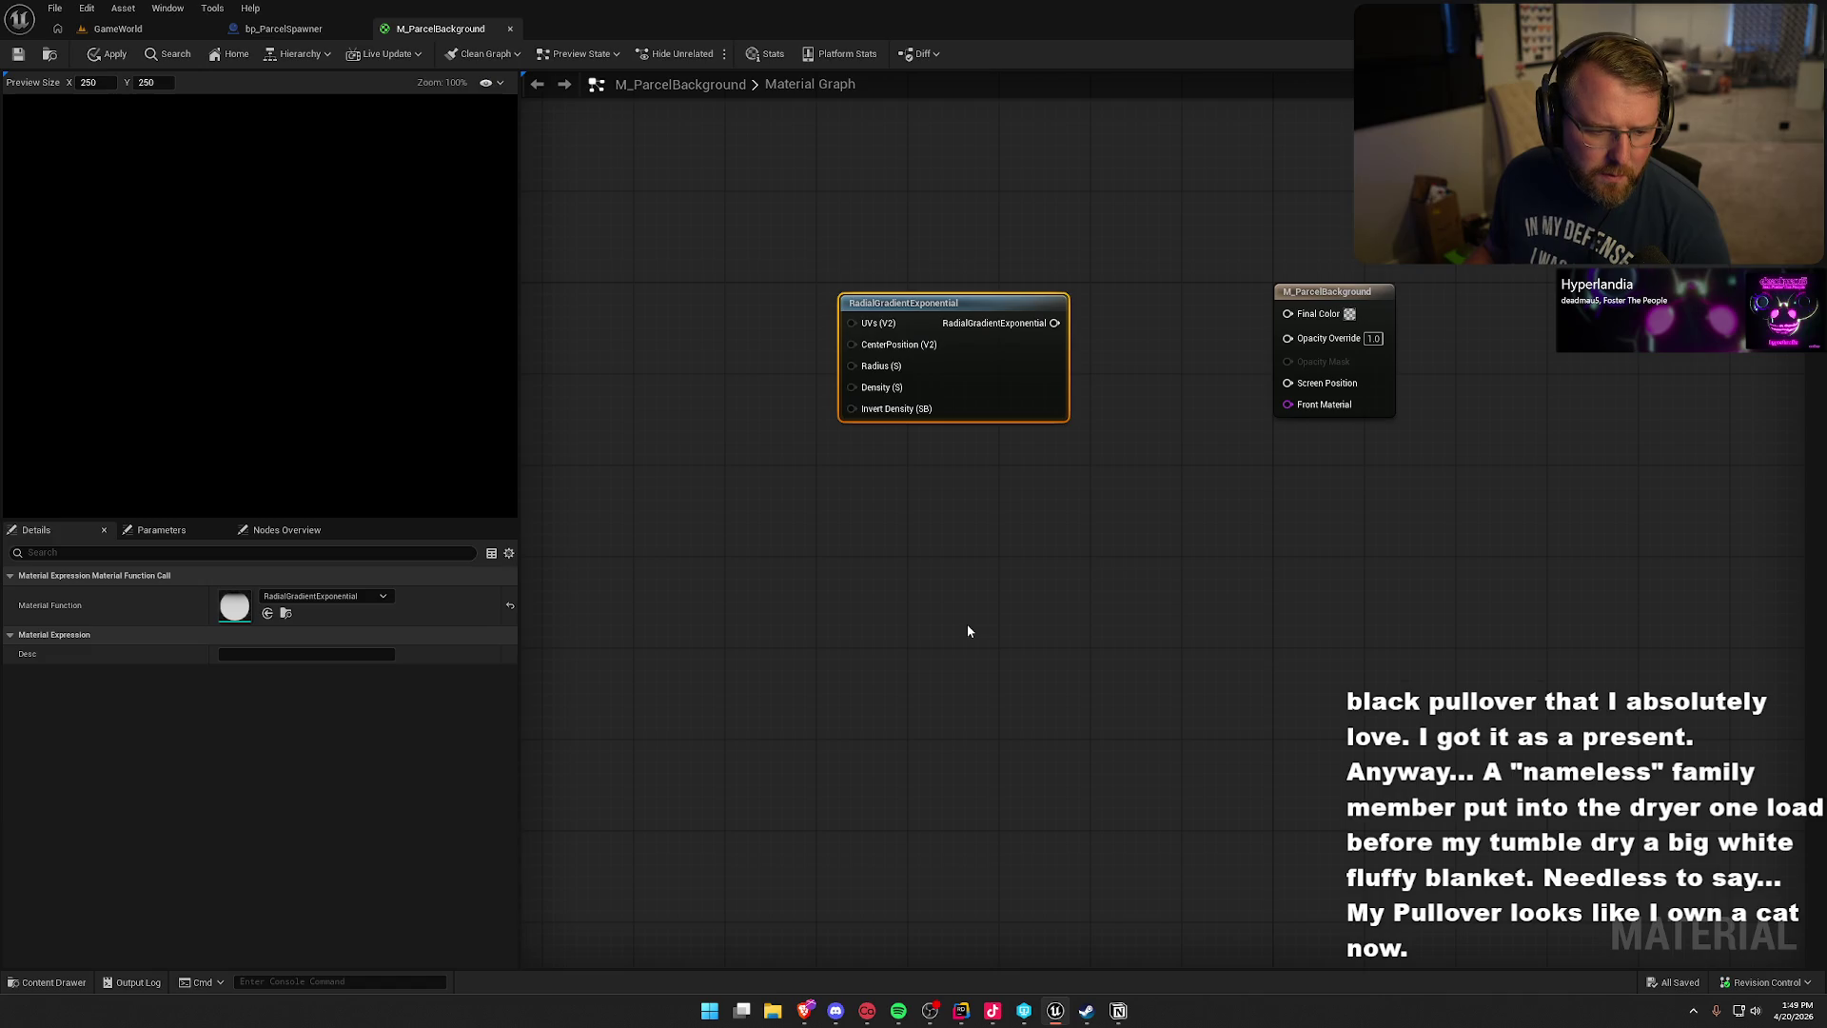
pyautogui.rightClick(830, 475)
pyautogui.write('linear')
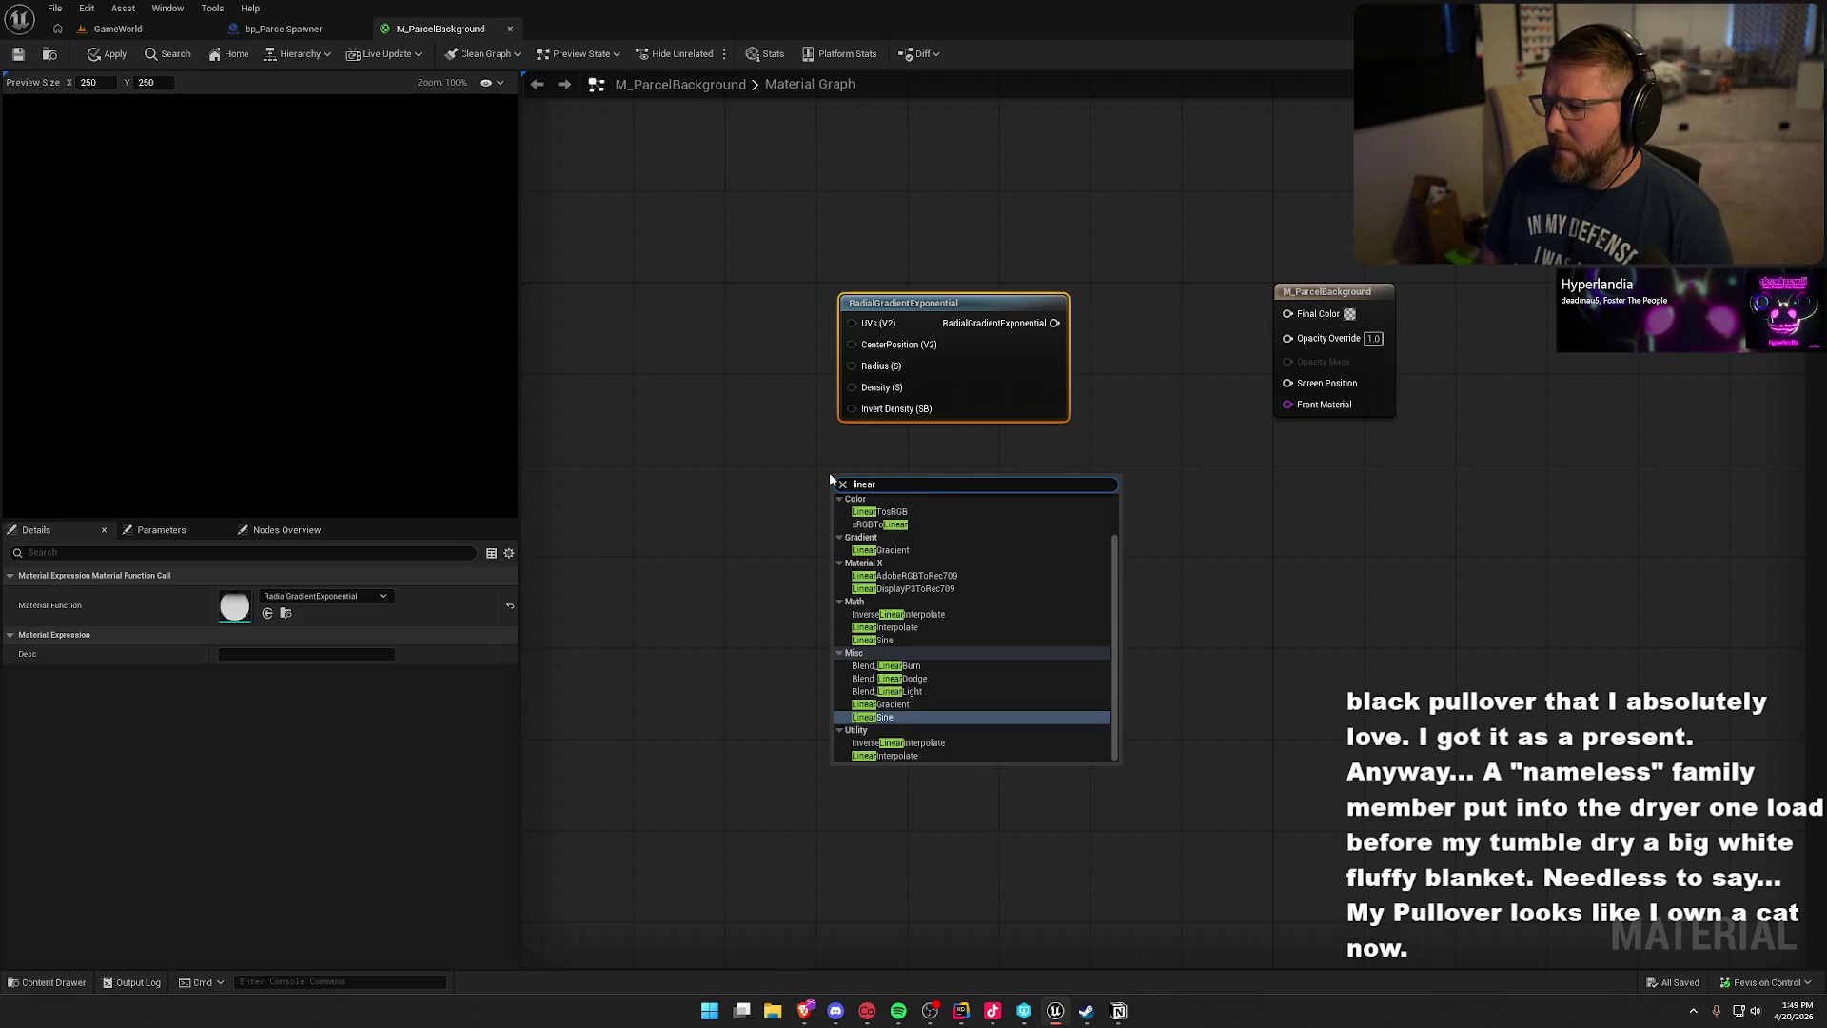
pyautogui.write('grad')
# - Place the LinearGradient node beneath the RadialGradientExponential node
pyautogui.press('Return')
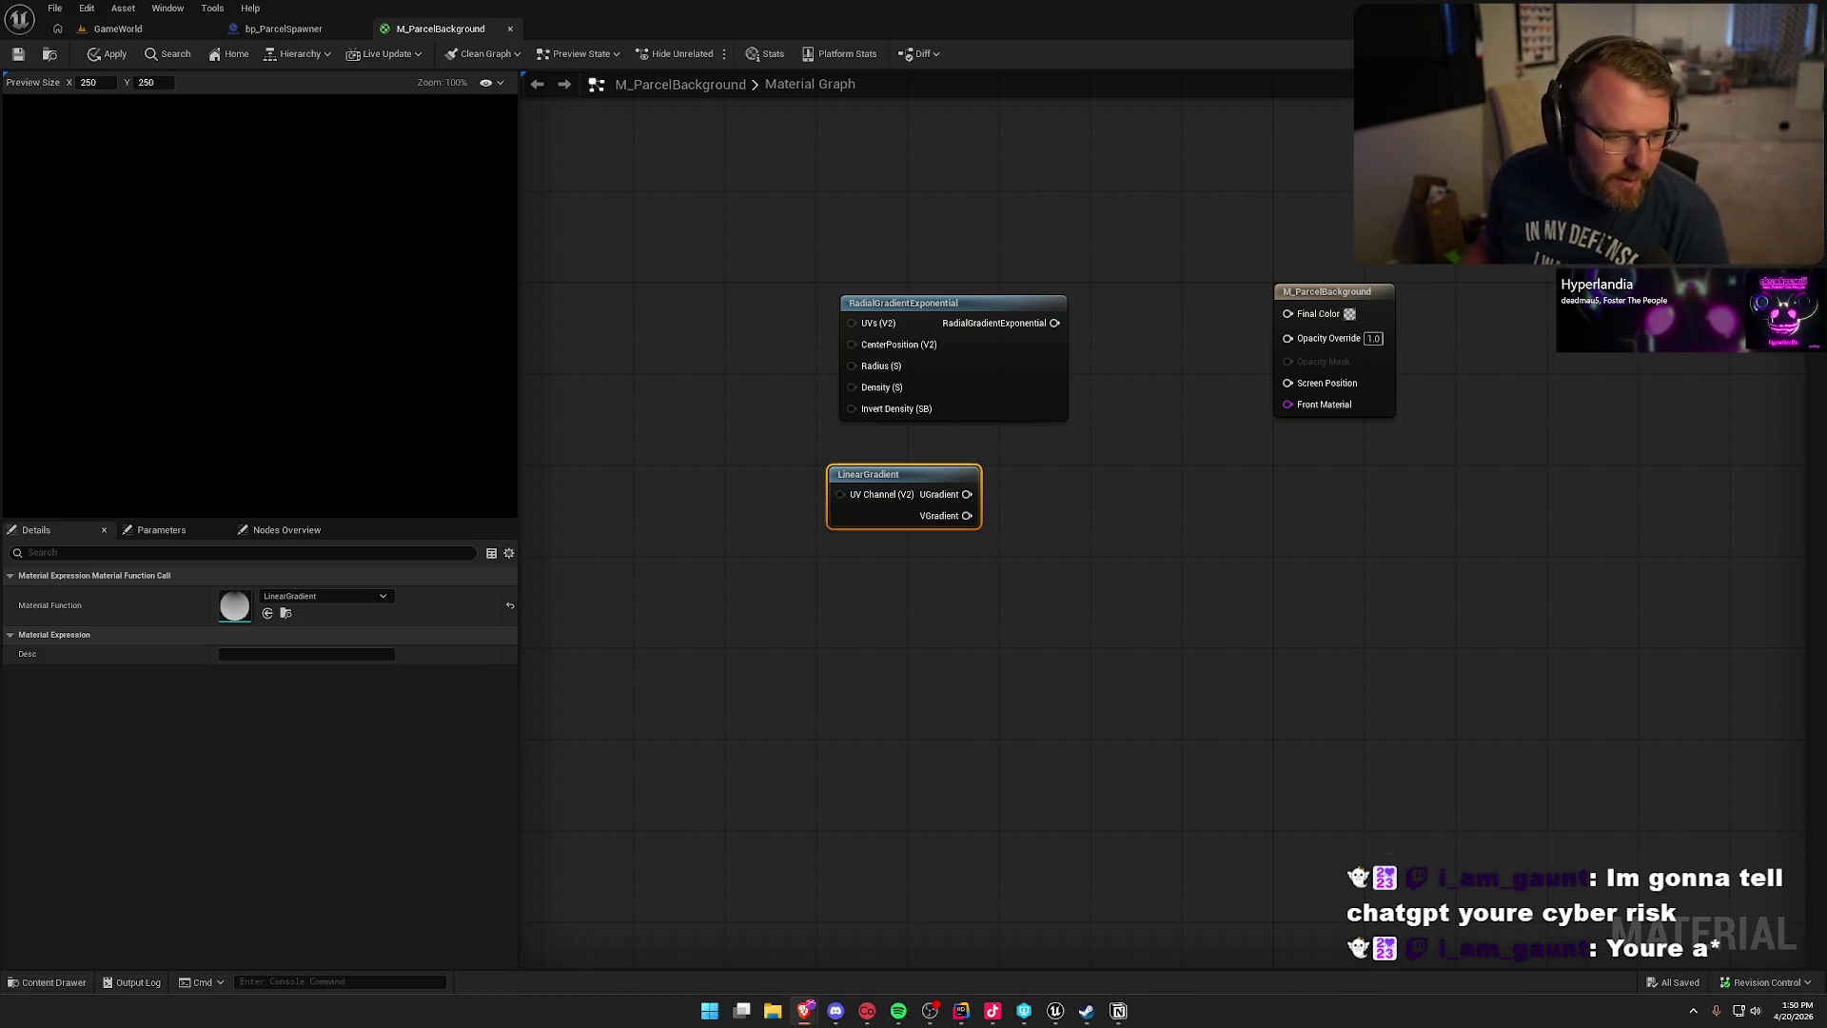
pyautogui.click(930, 685)
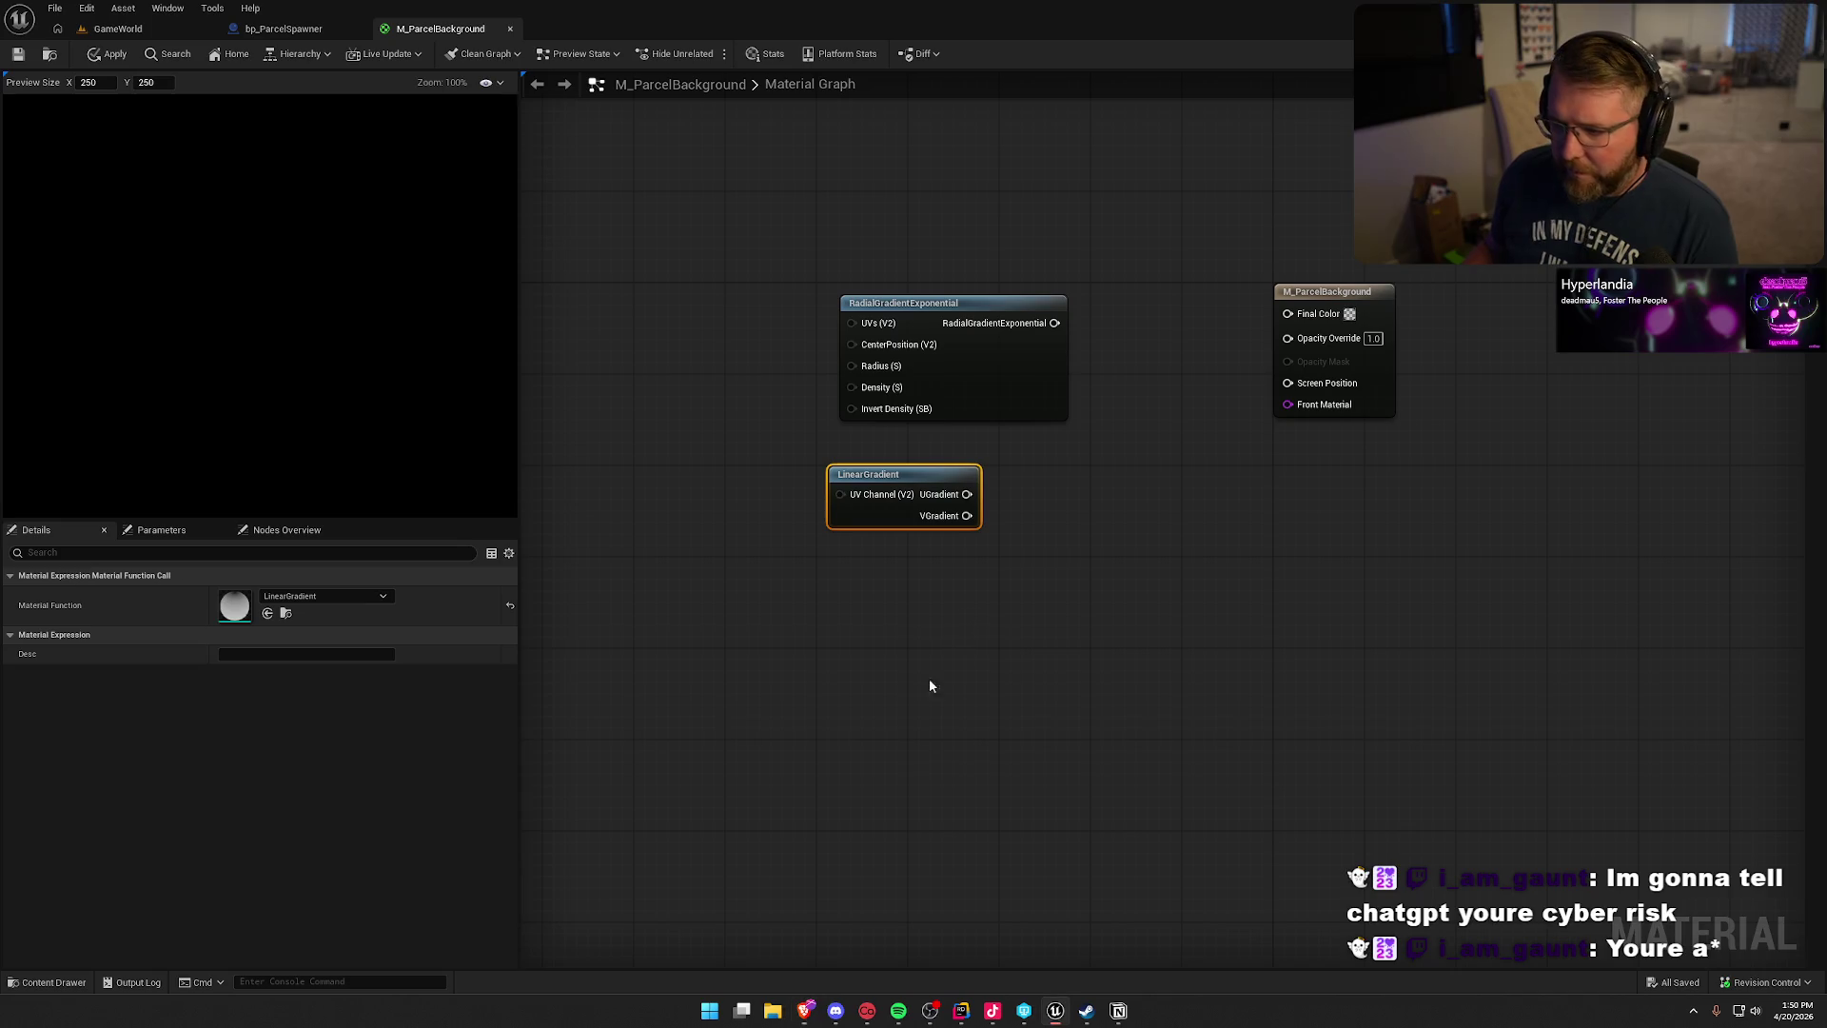
# - Review the blend modes, briefly trying Opaque, and keep TranslucentGreyTransmittance
pyautogui.click(590, 500)
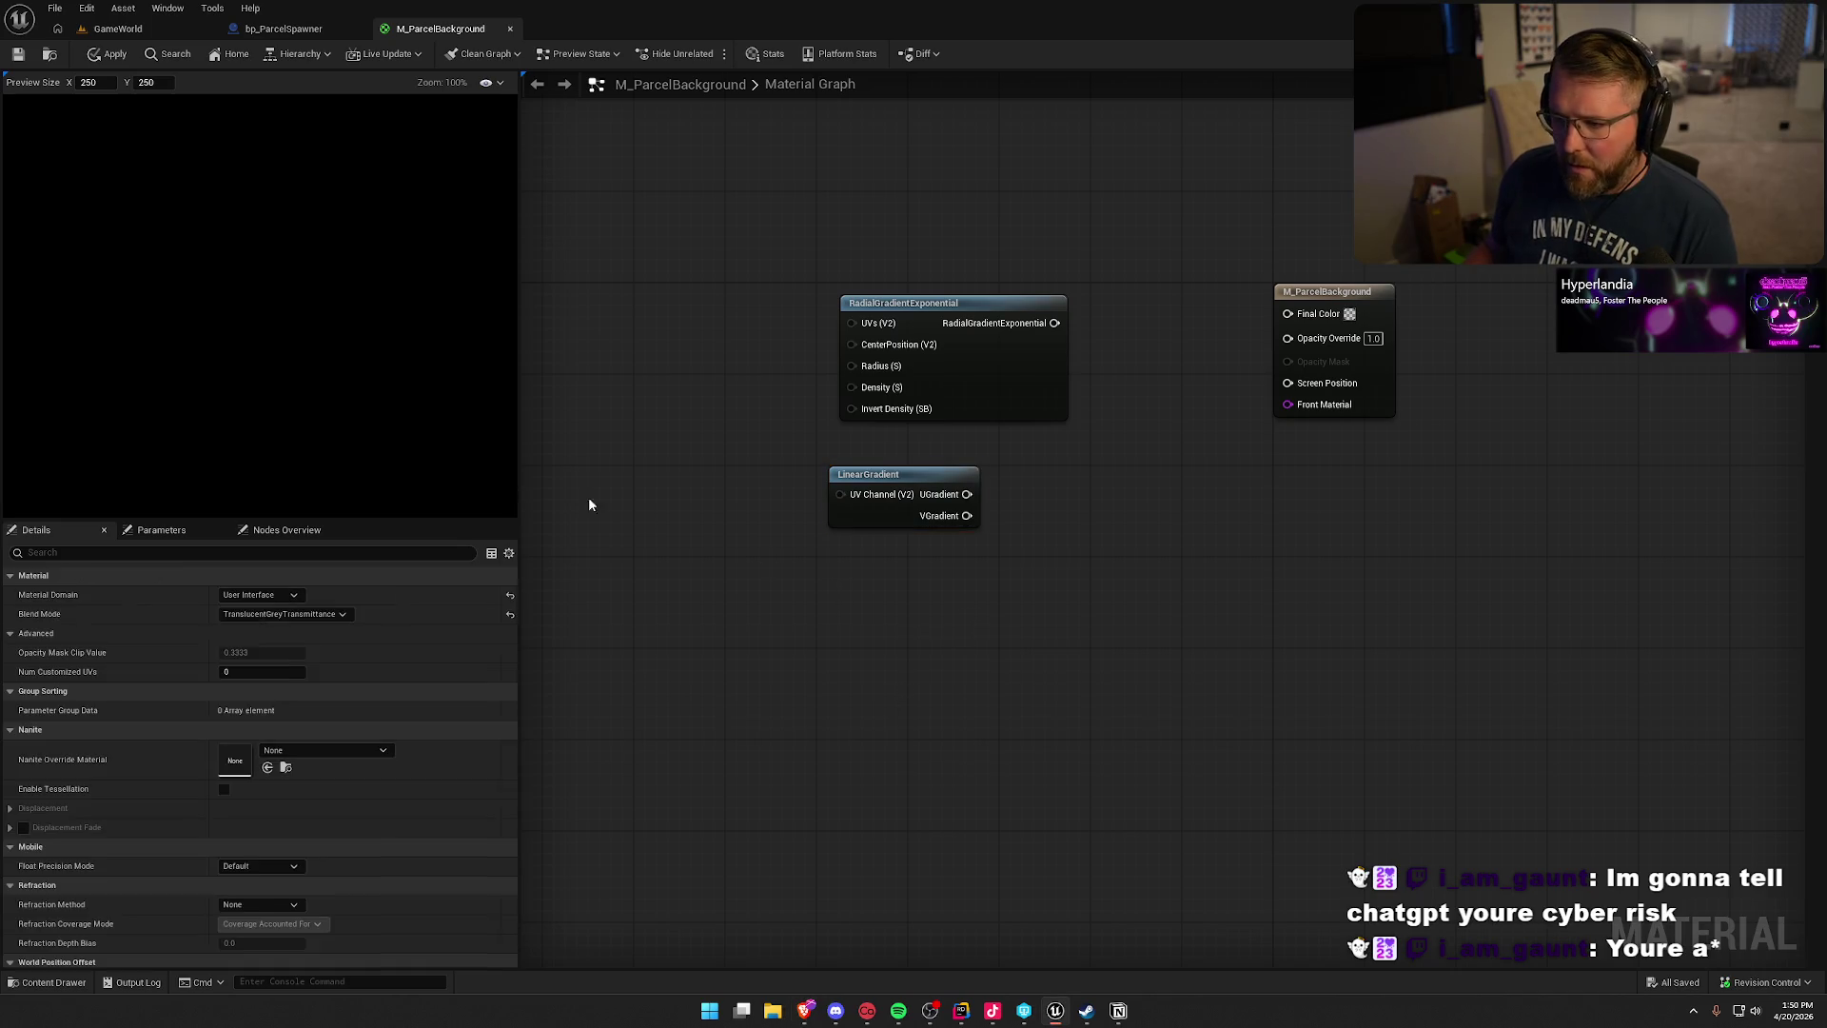
pyautogui.click(276, 614)
pyautogui.click(277, 613)
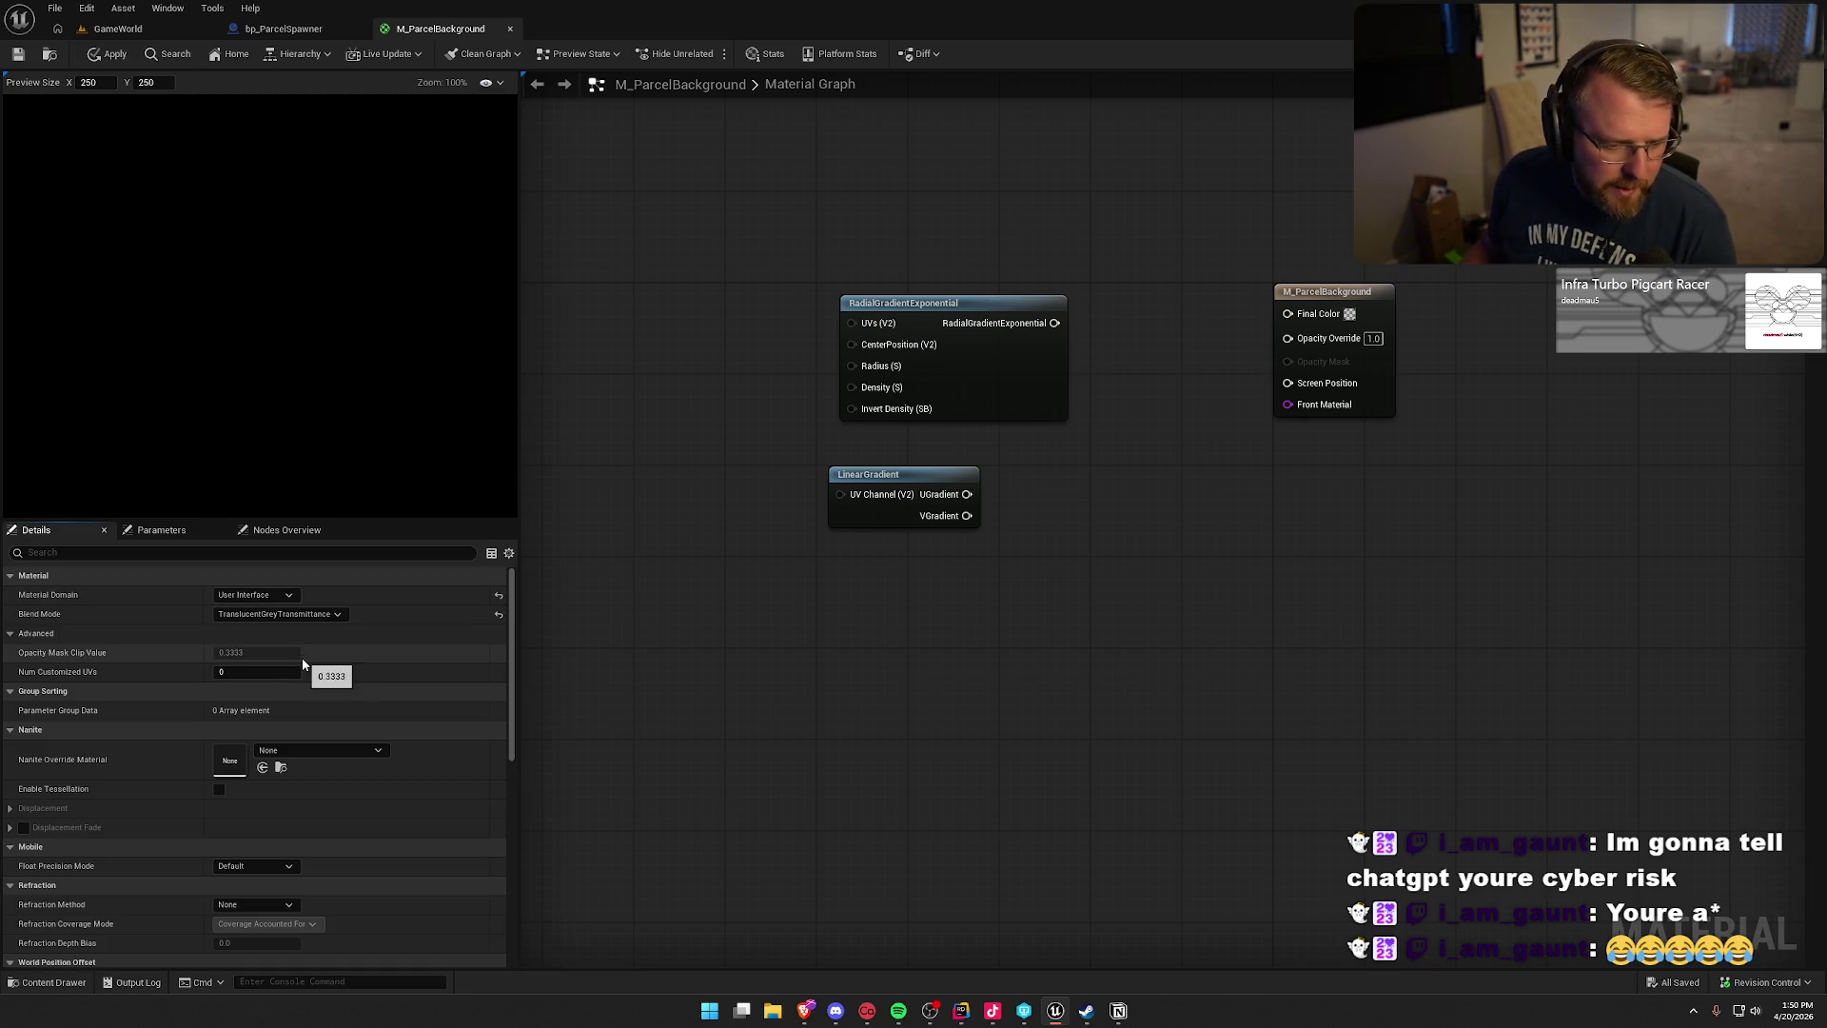
pyautogui.click(278, 615)
pyautogui.click(278, 614)
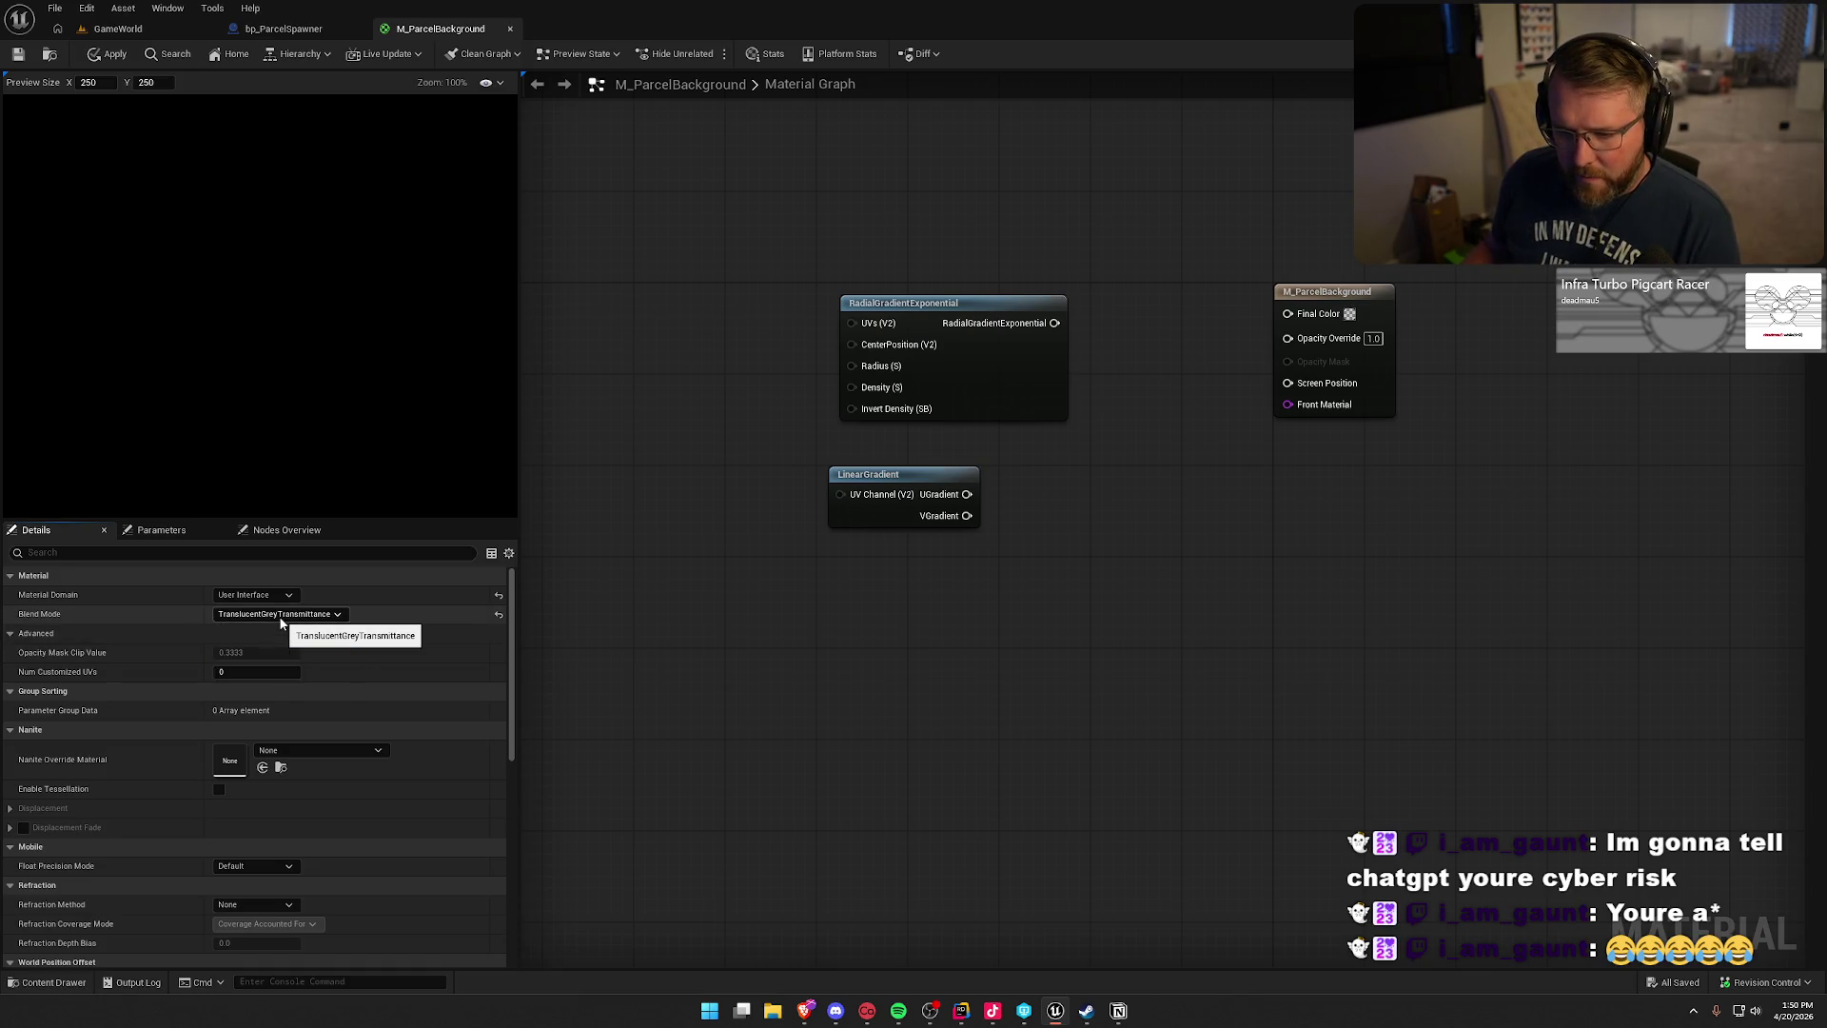
pyautogui.click(278, 615)
pyautogui.click(278, 614)
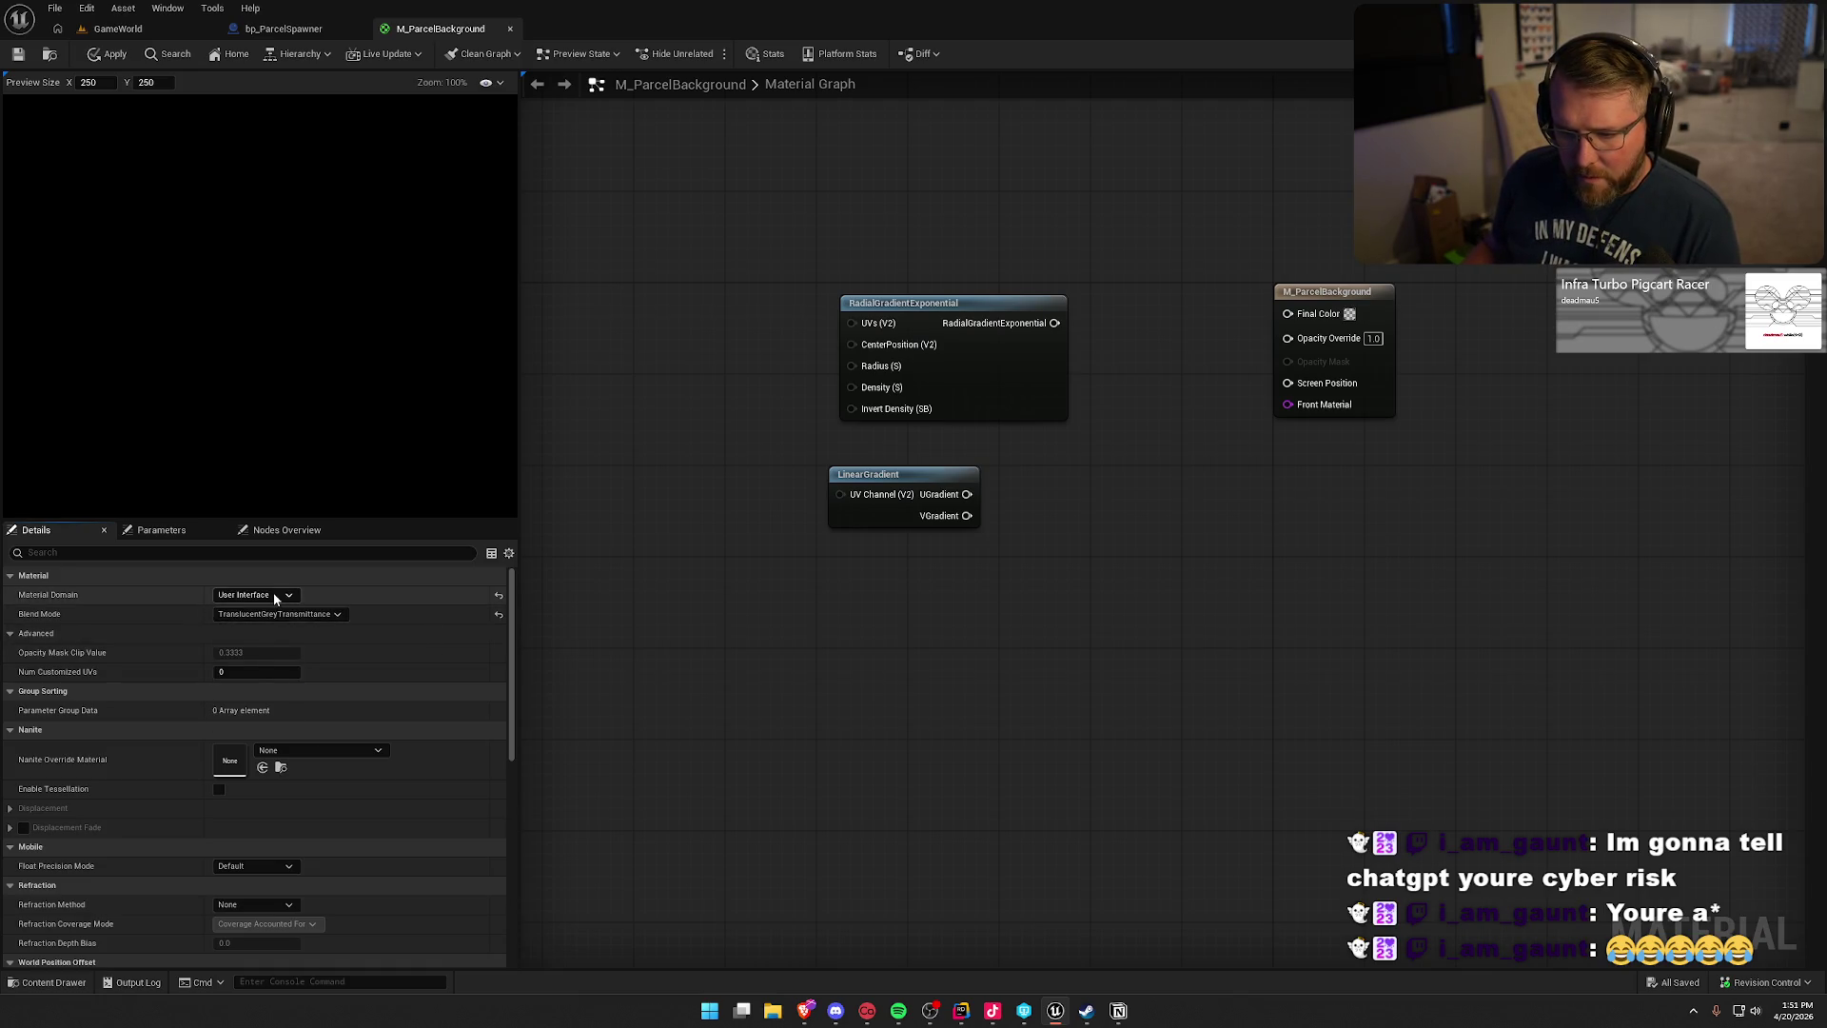
pyautogui.click(273, 609)
pyautogui.click(242, 617)
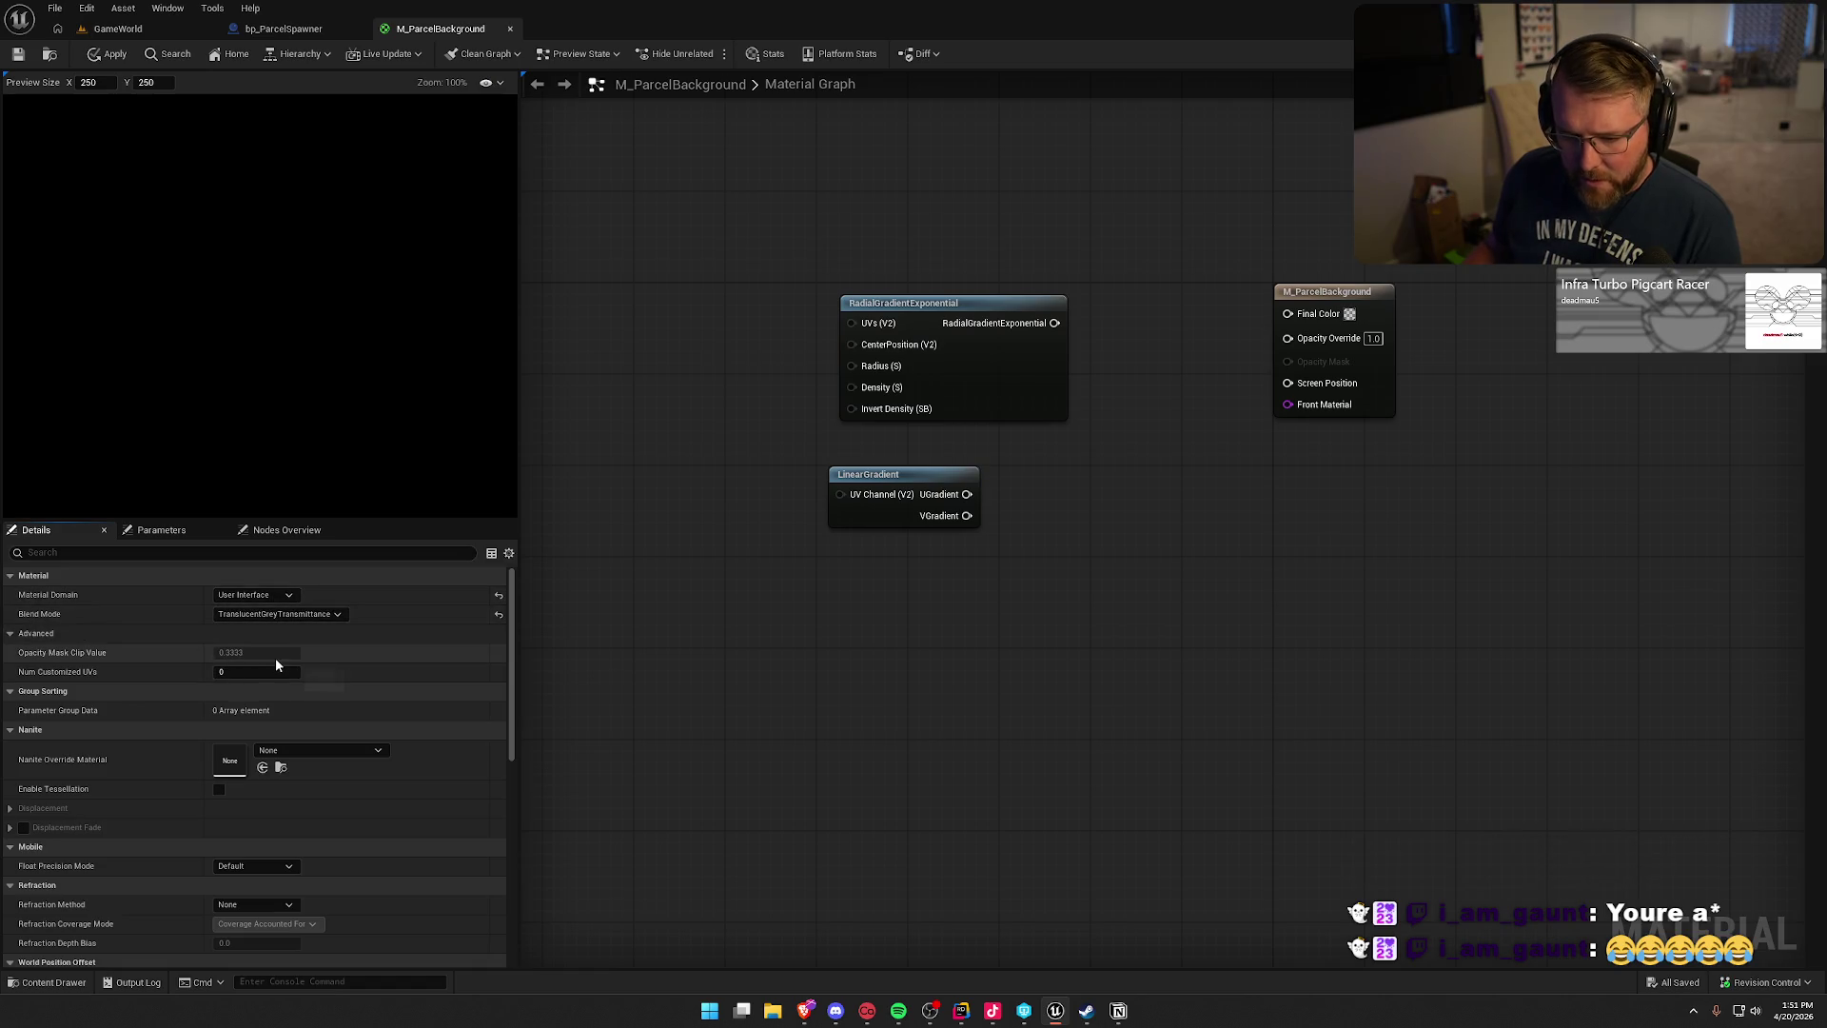
pyautogui.click(271, 615)
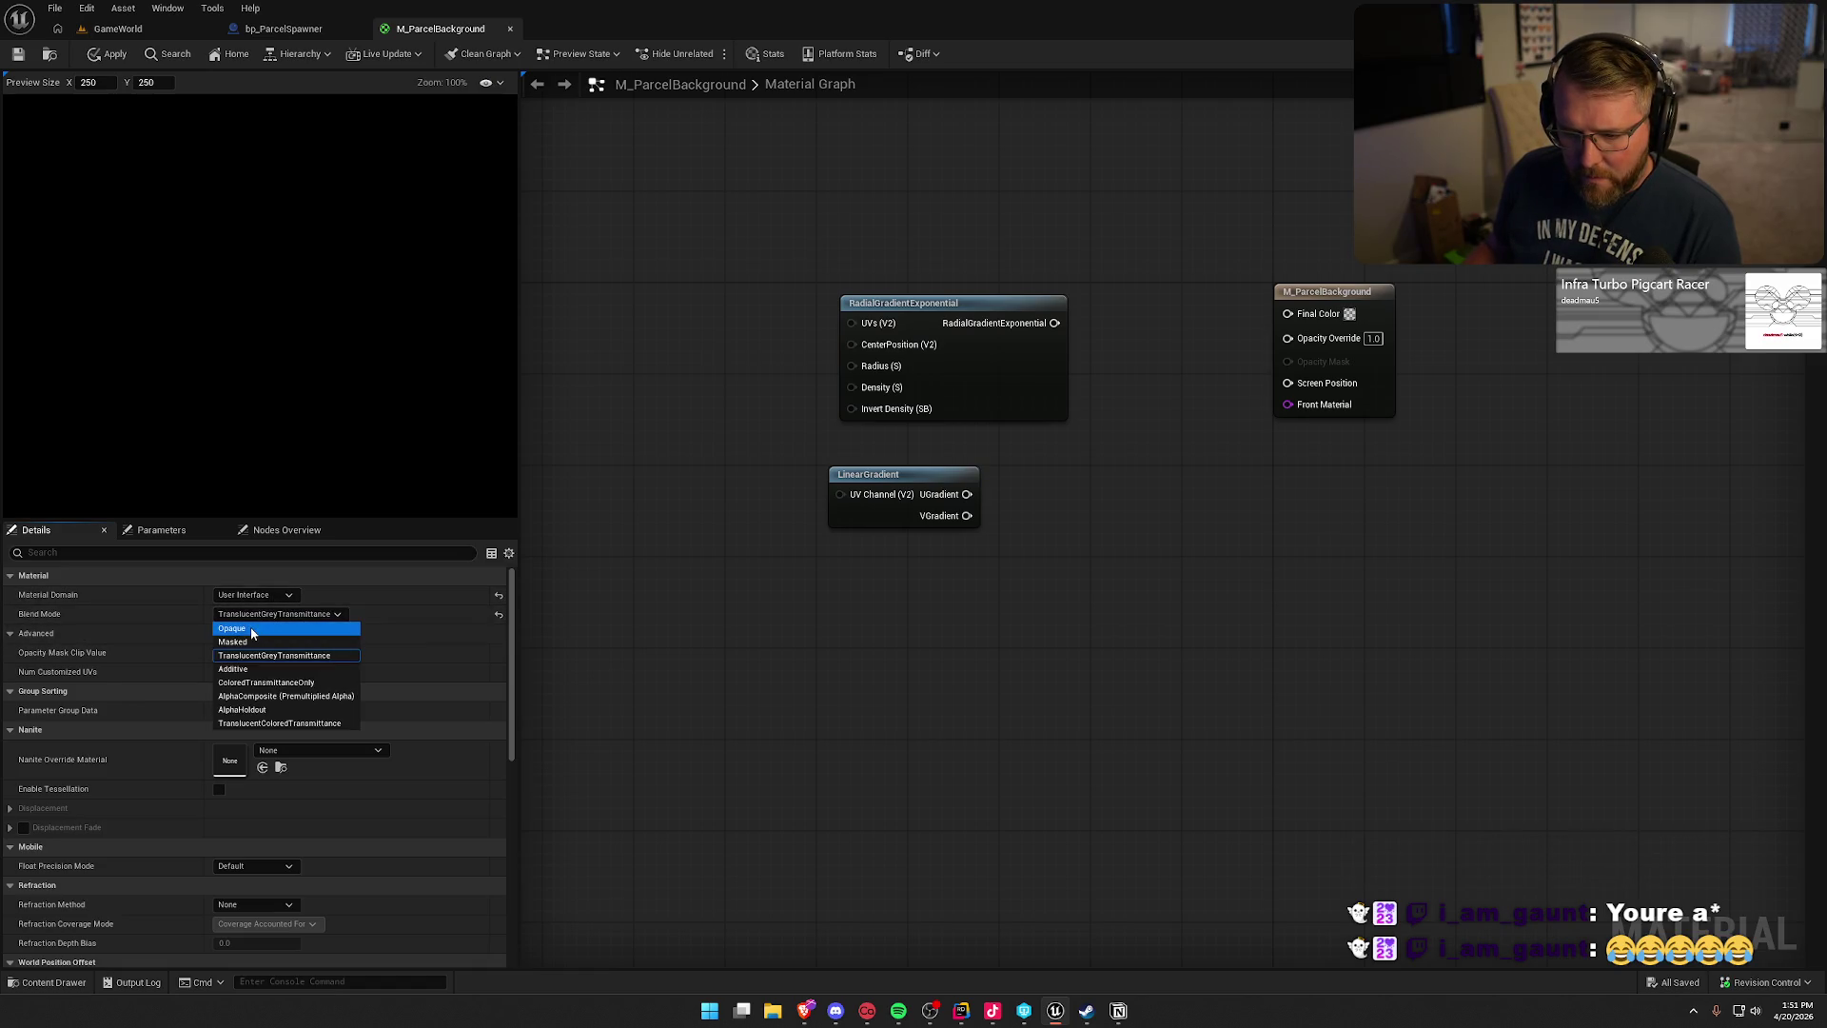
pyautogui.click(249, 626)
pyautogui.click(250, 625)
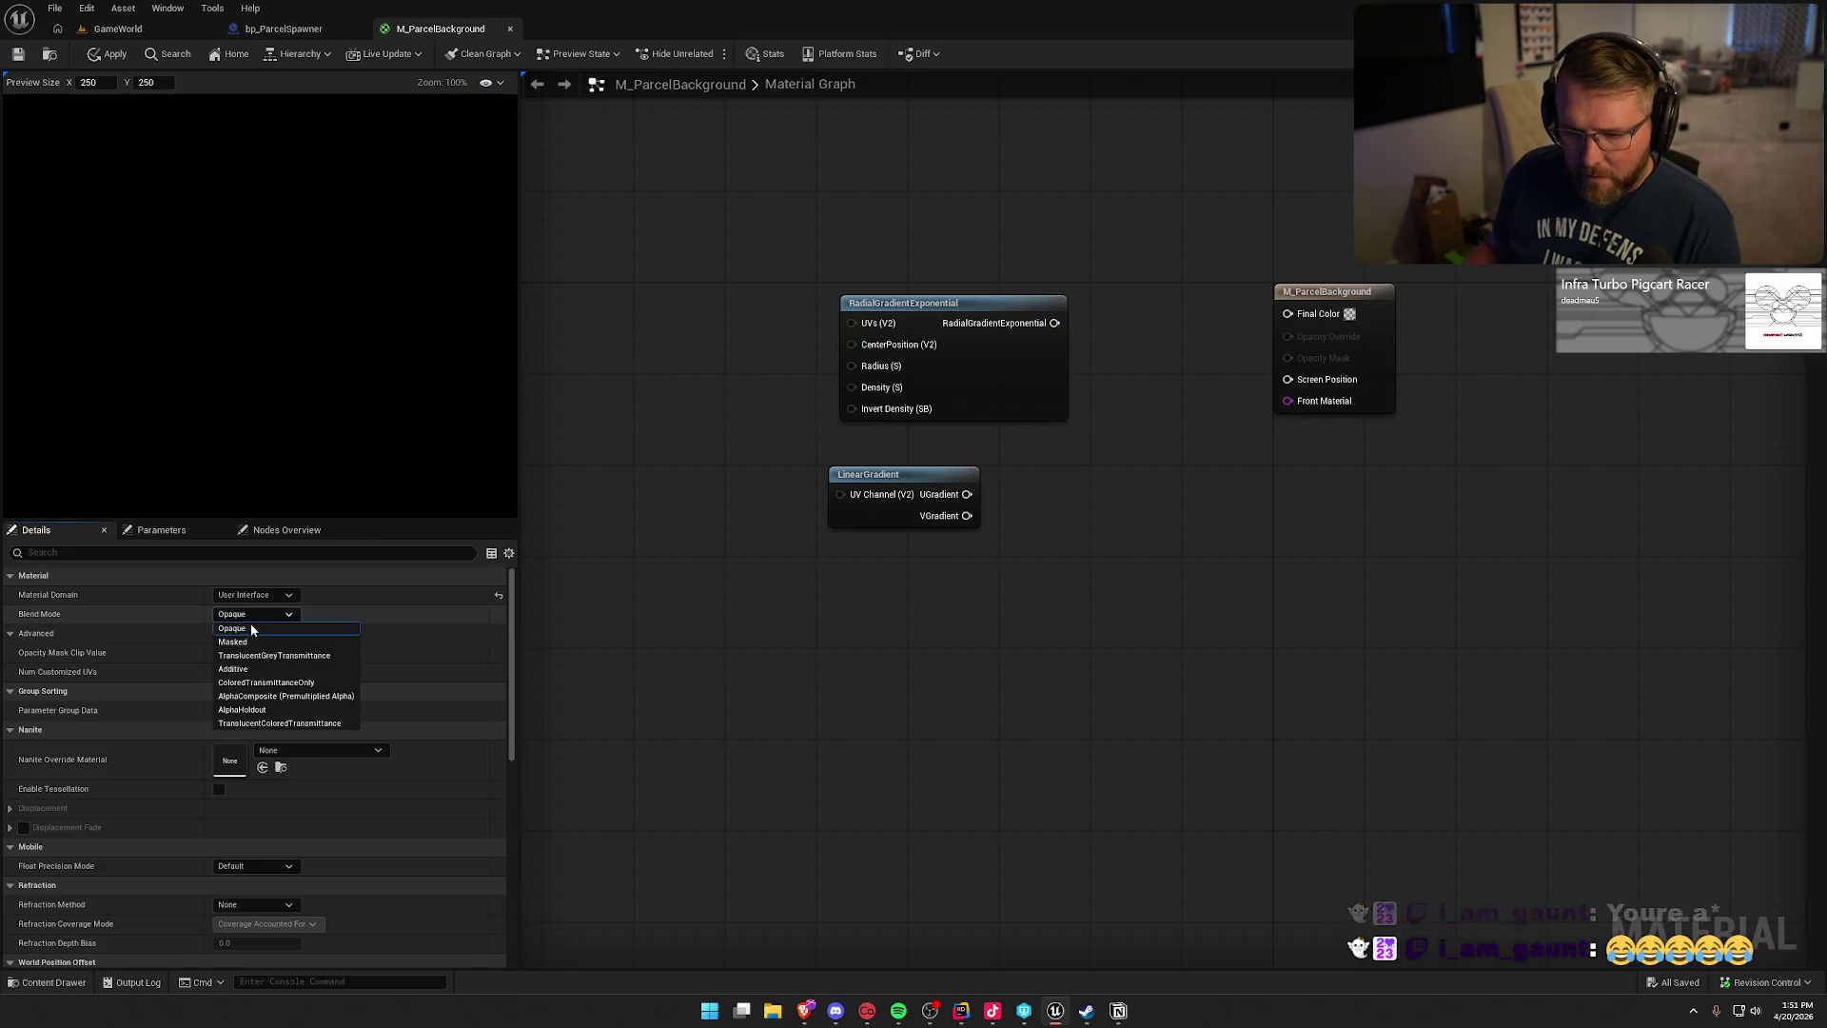
pyautogui.click(255, 654)
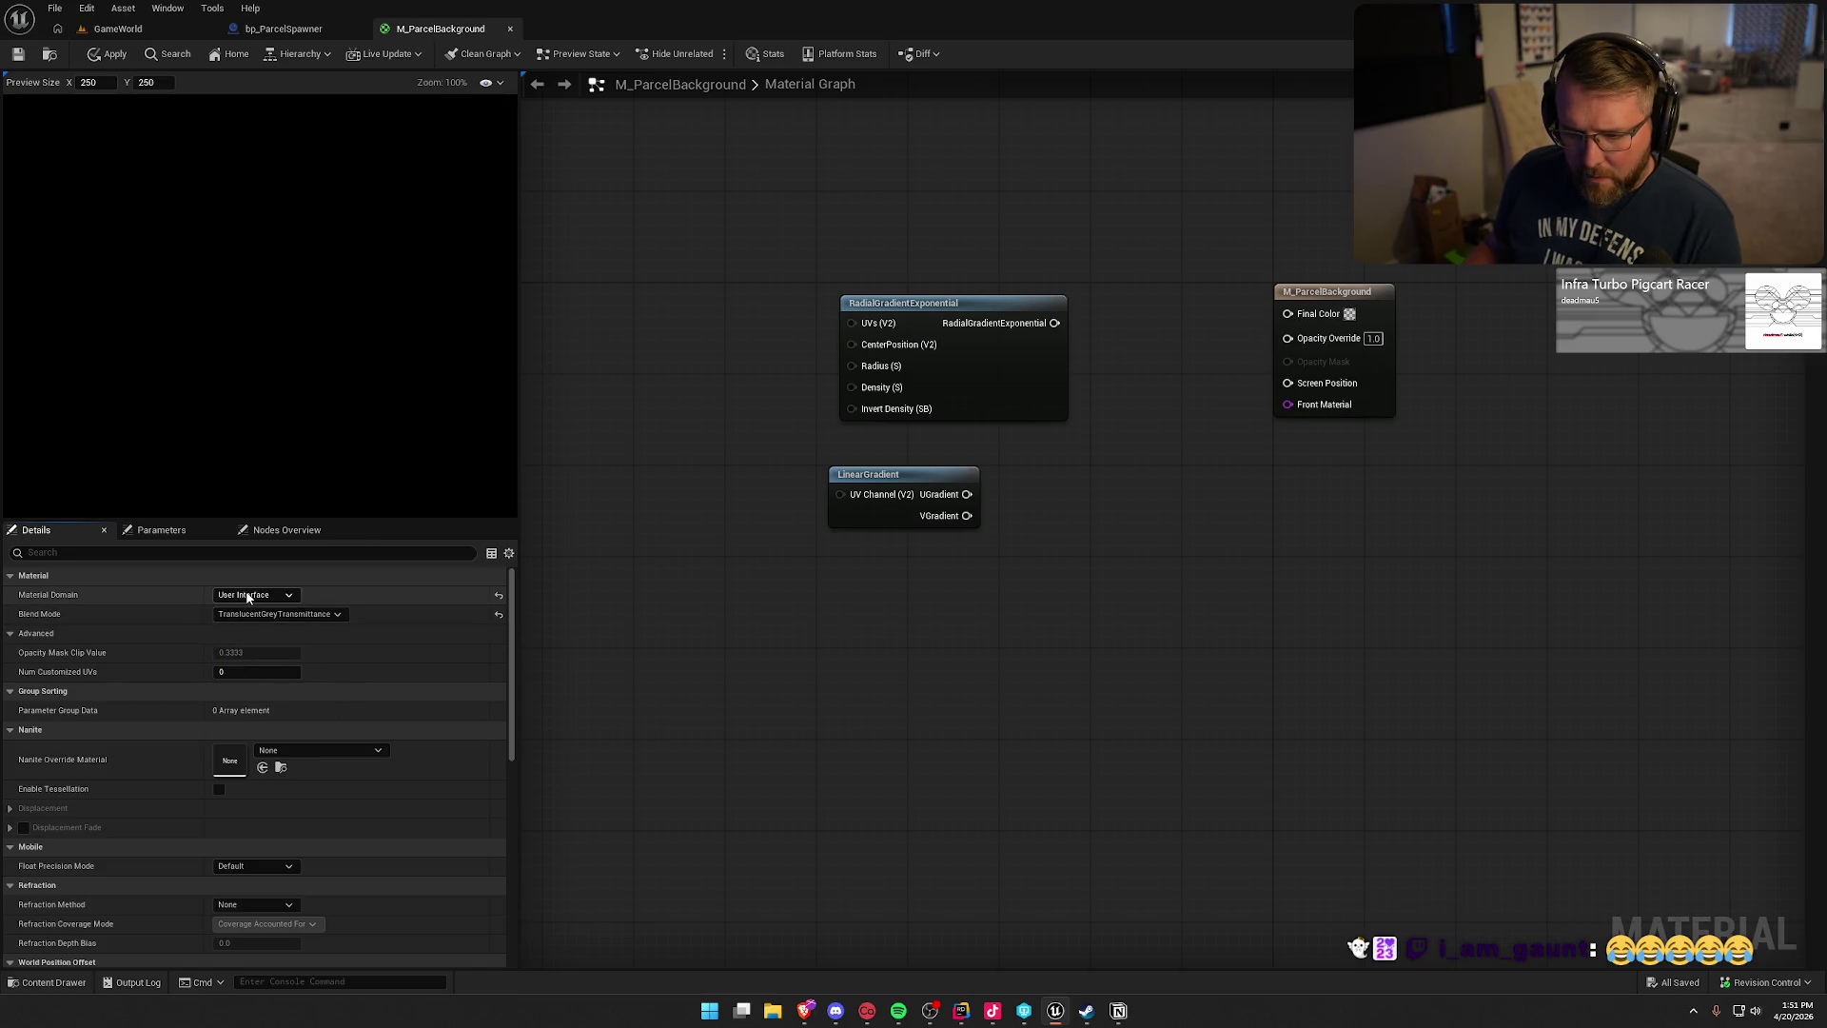
# - Switch the domain to Surface, set shading model Unlit, then restore User Interface domain
pyautogui.click(271, 595)
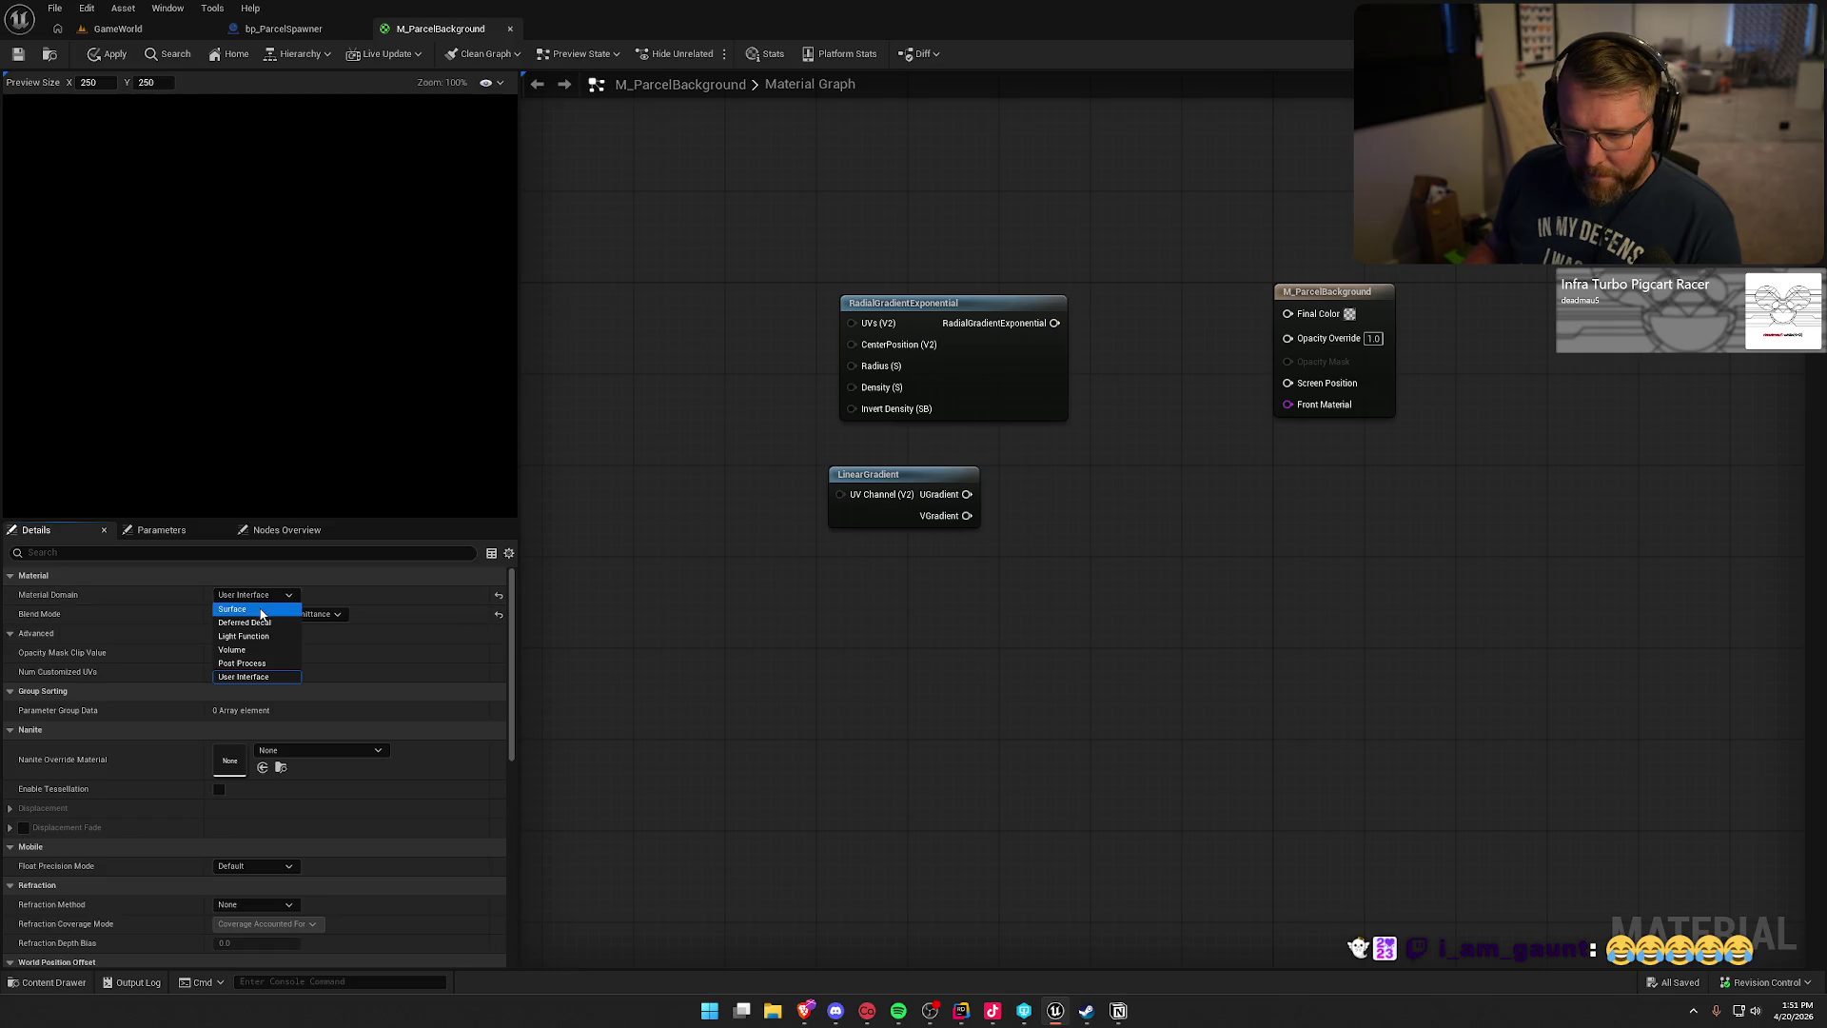
pyautogui.click(249, 609)
pyautogui.click(255, 635)
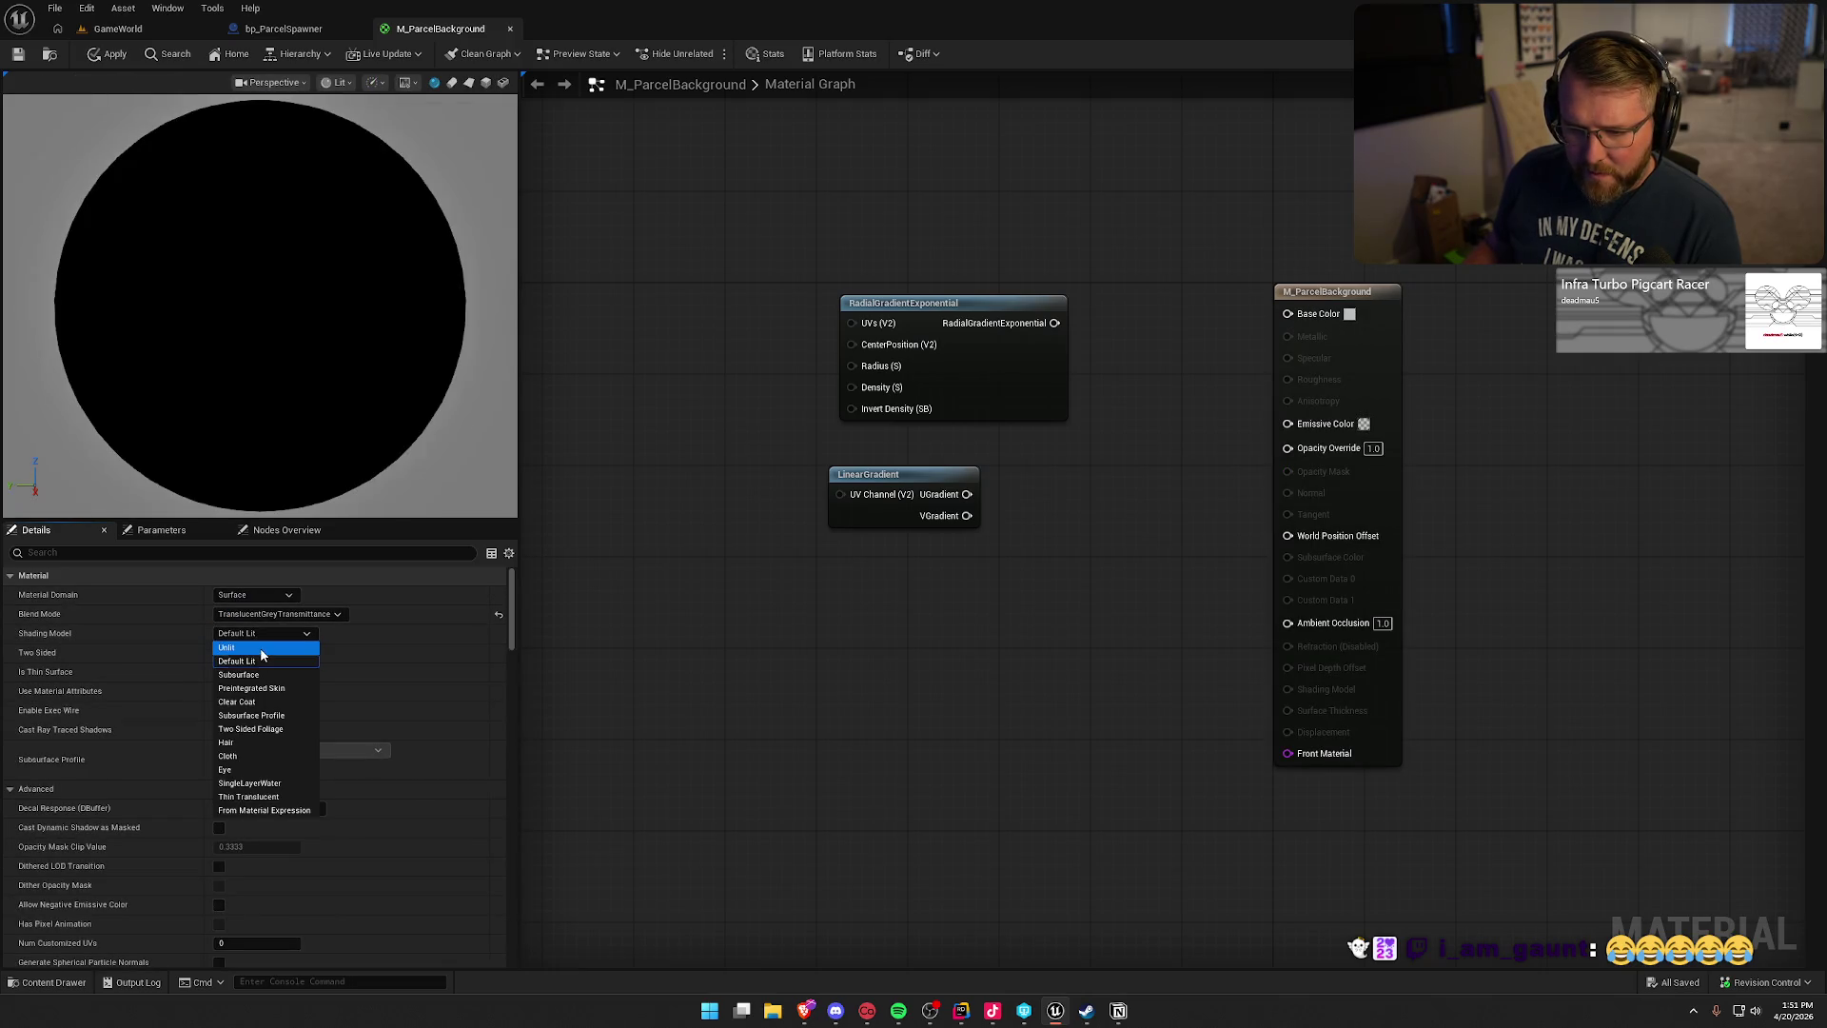
pyautogui.click(262, 648)
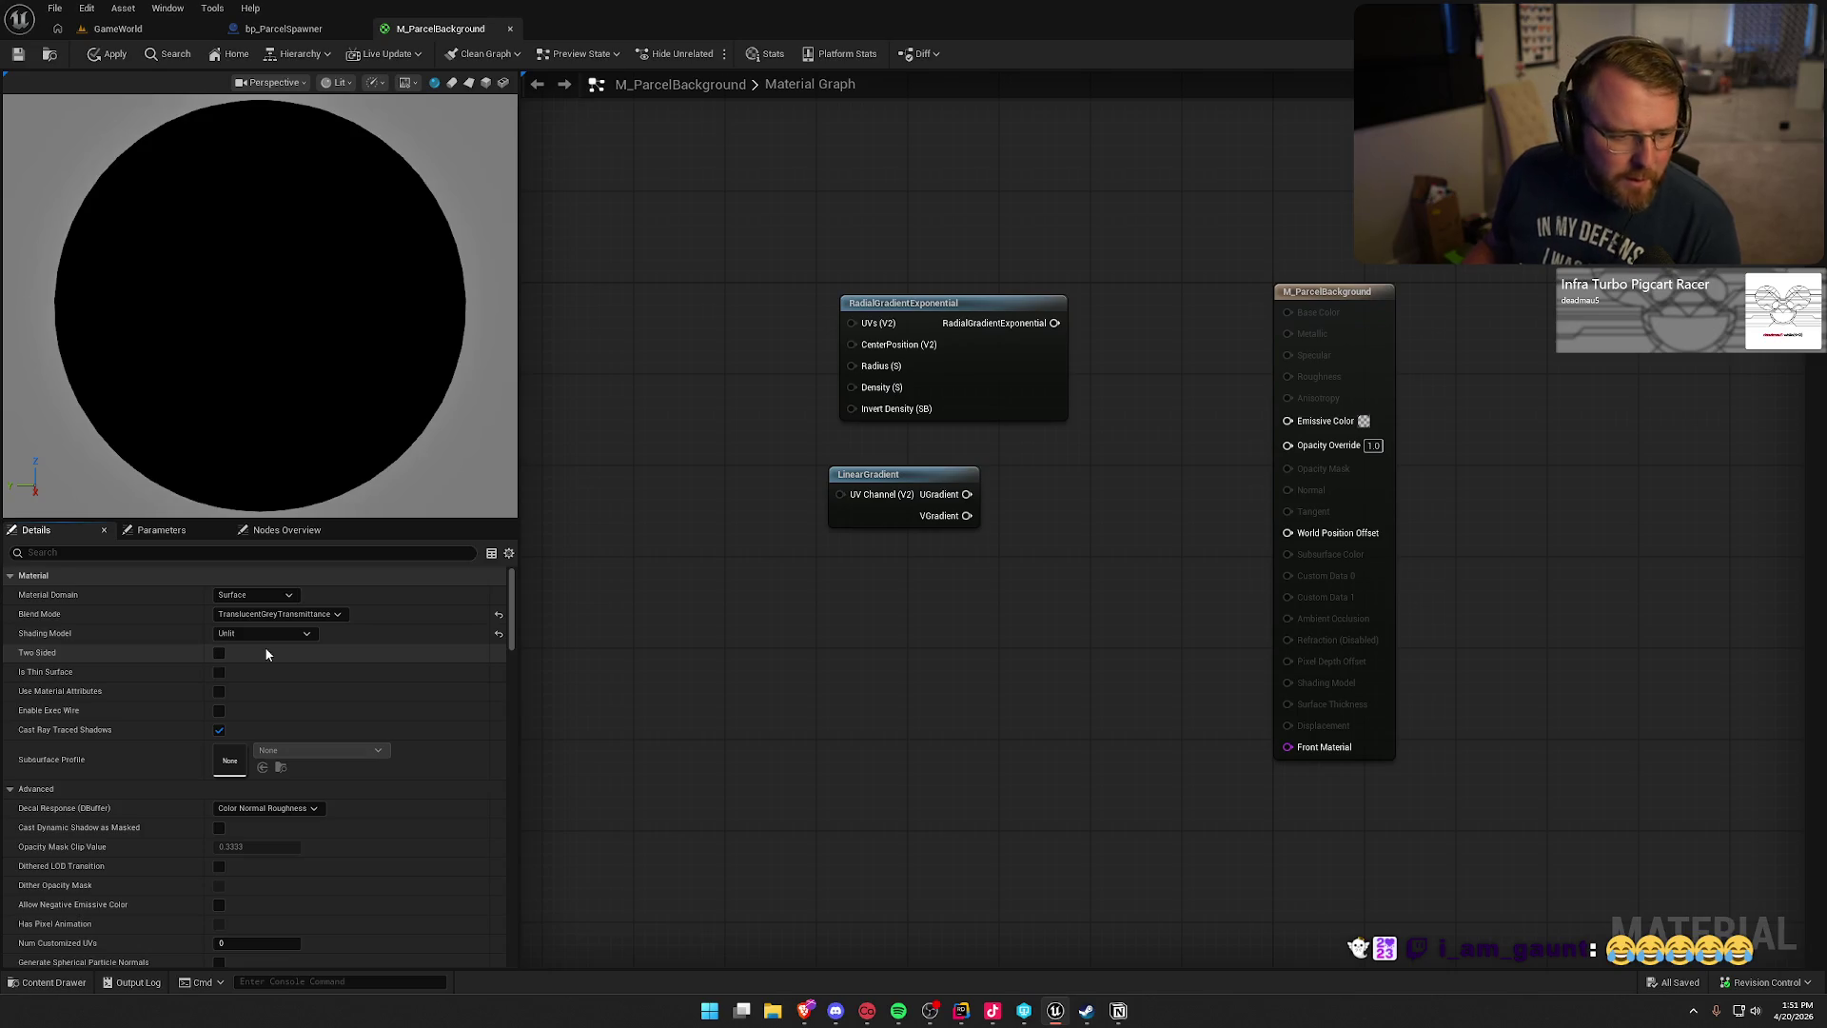
pyautogui.click(248, 593)
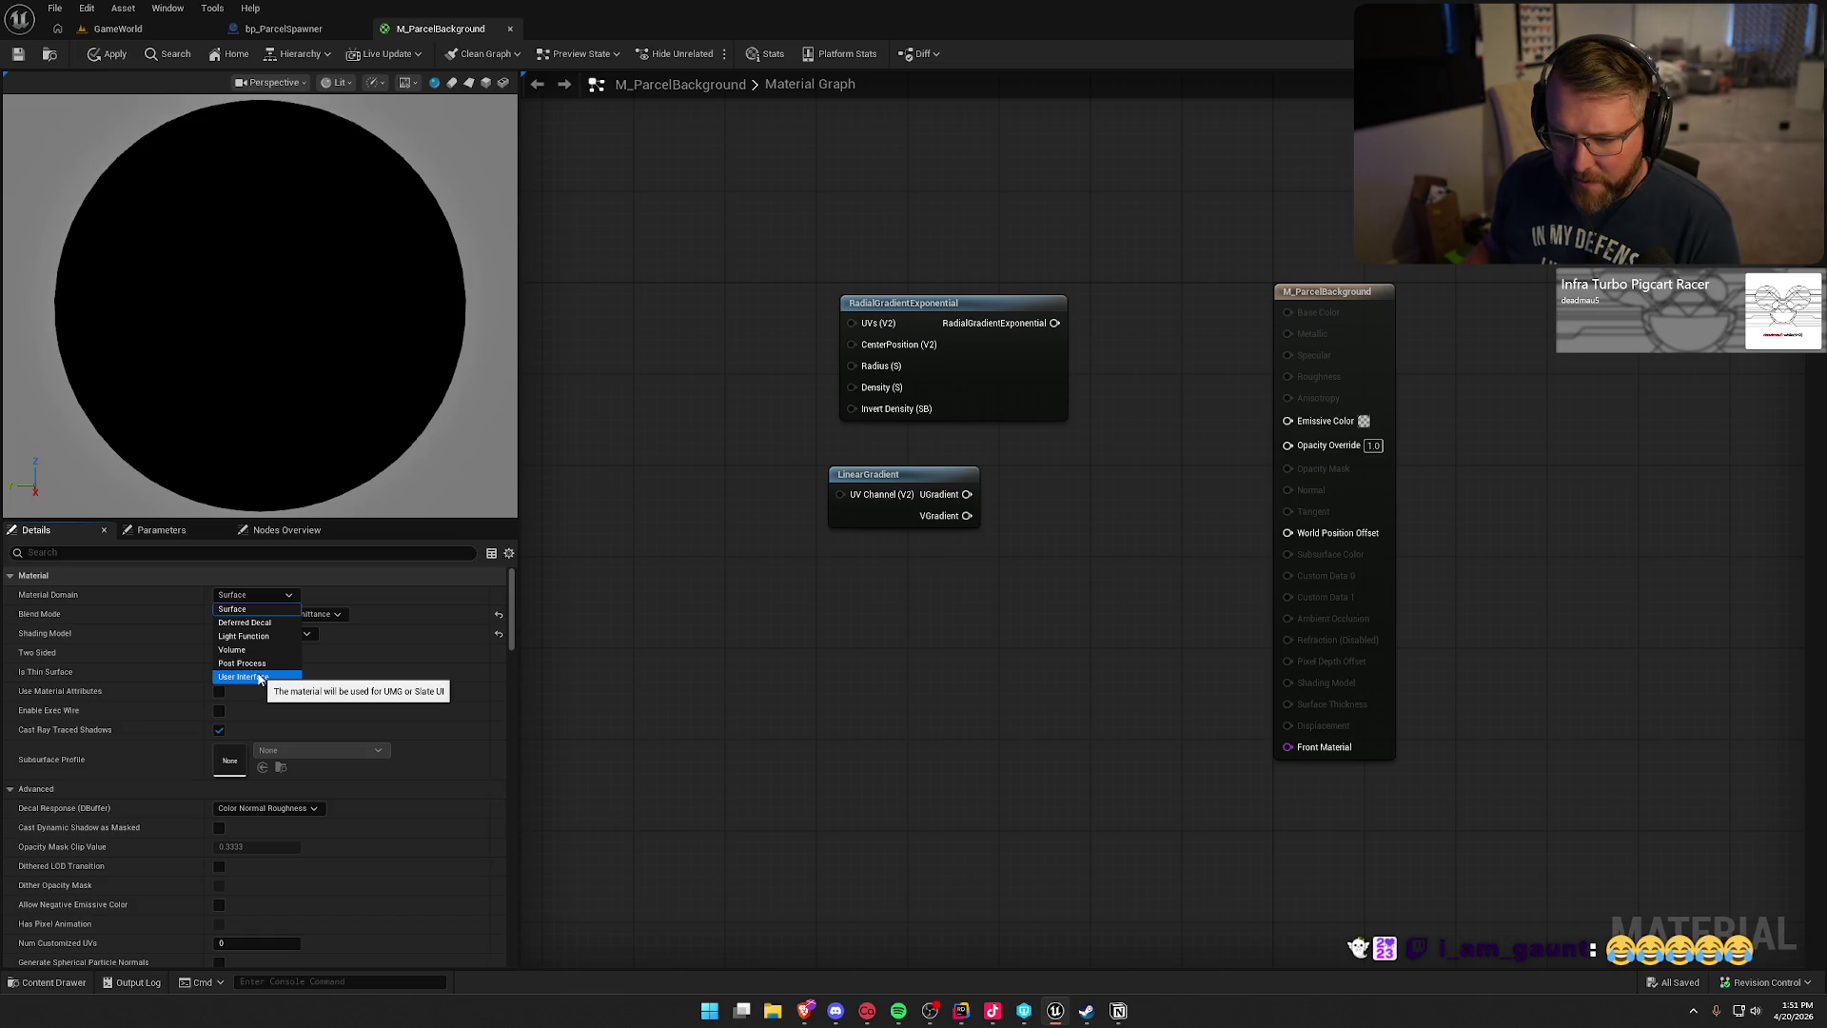
pyautogui.click(259, 678)
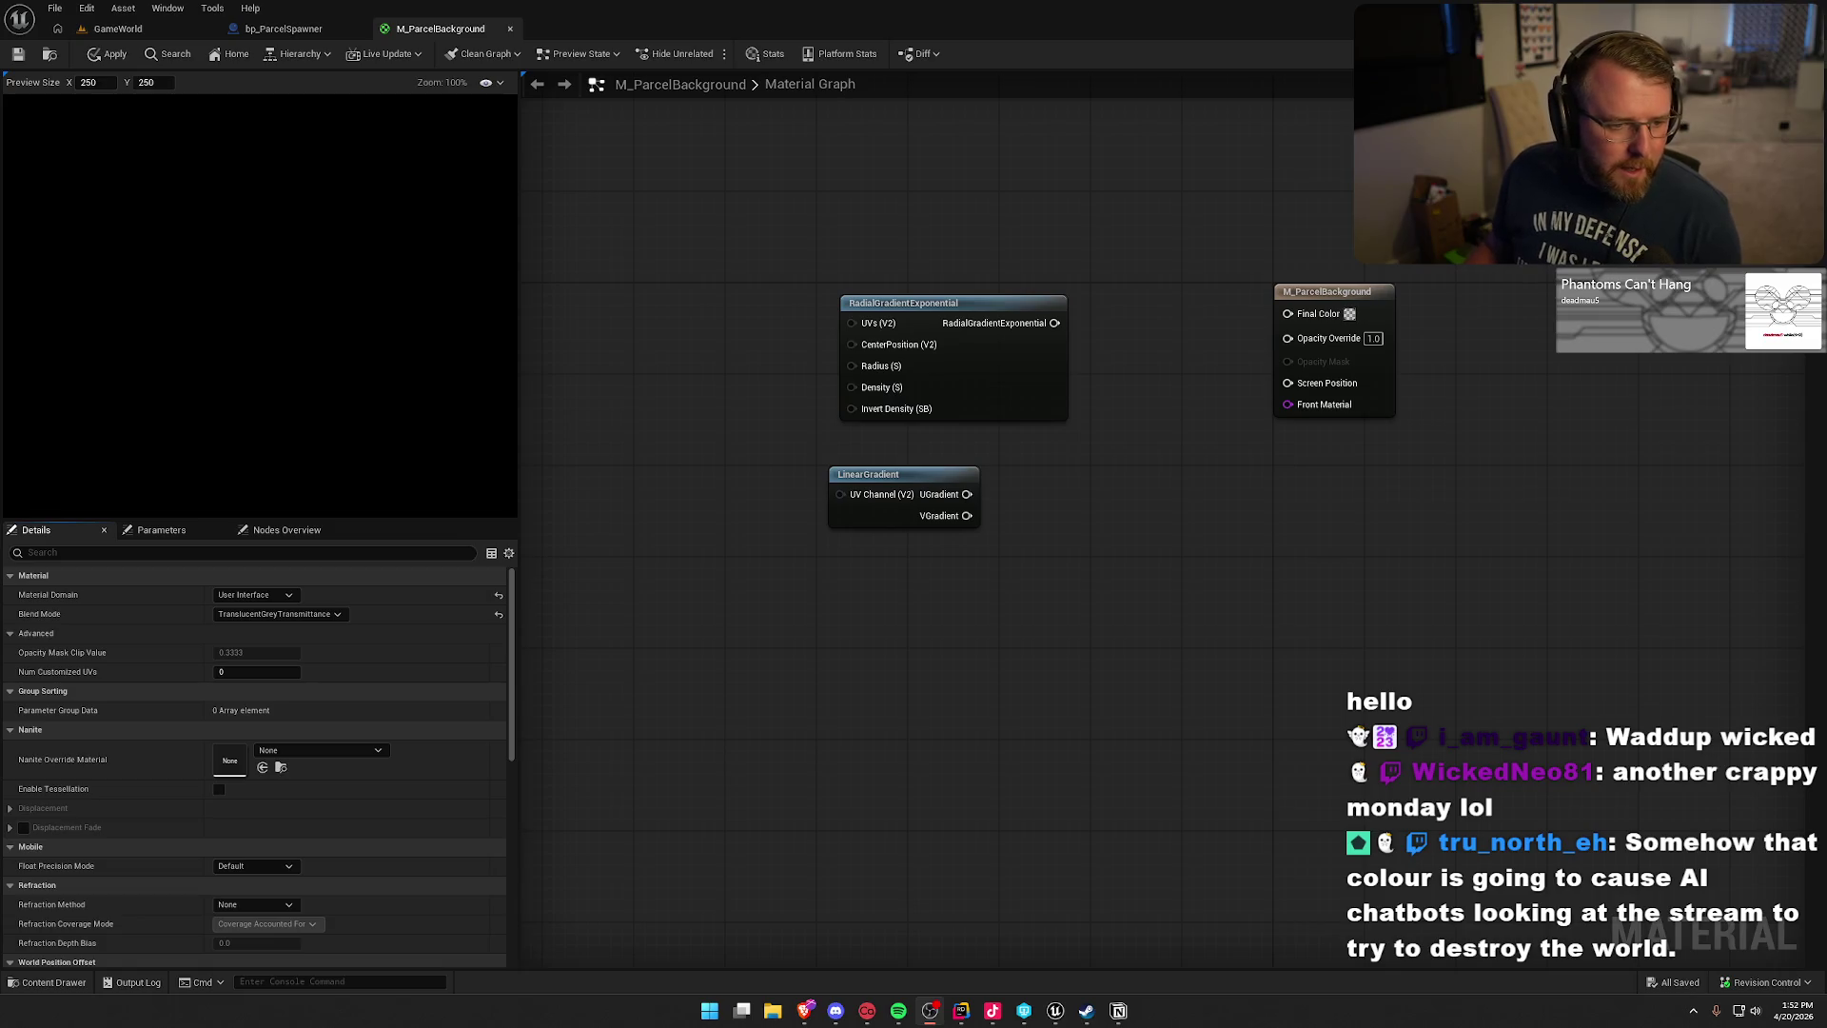
# - Add a TextureCoordinate node and a Subtract node fed by its output
pyautogui.rightClick(883, 564)
pyautogui.write('te')
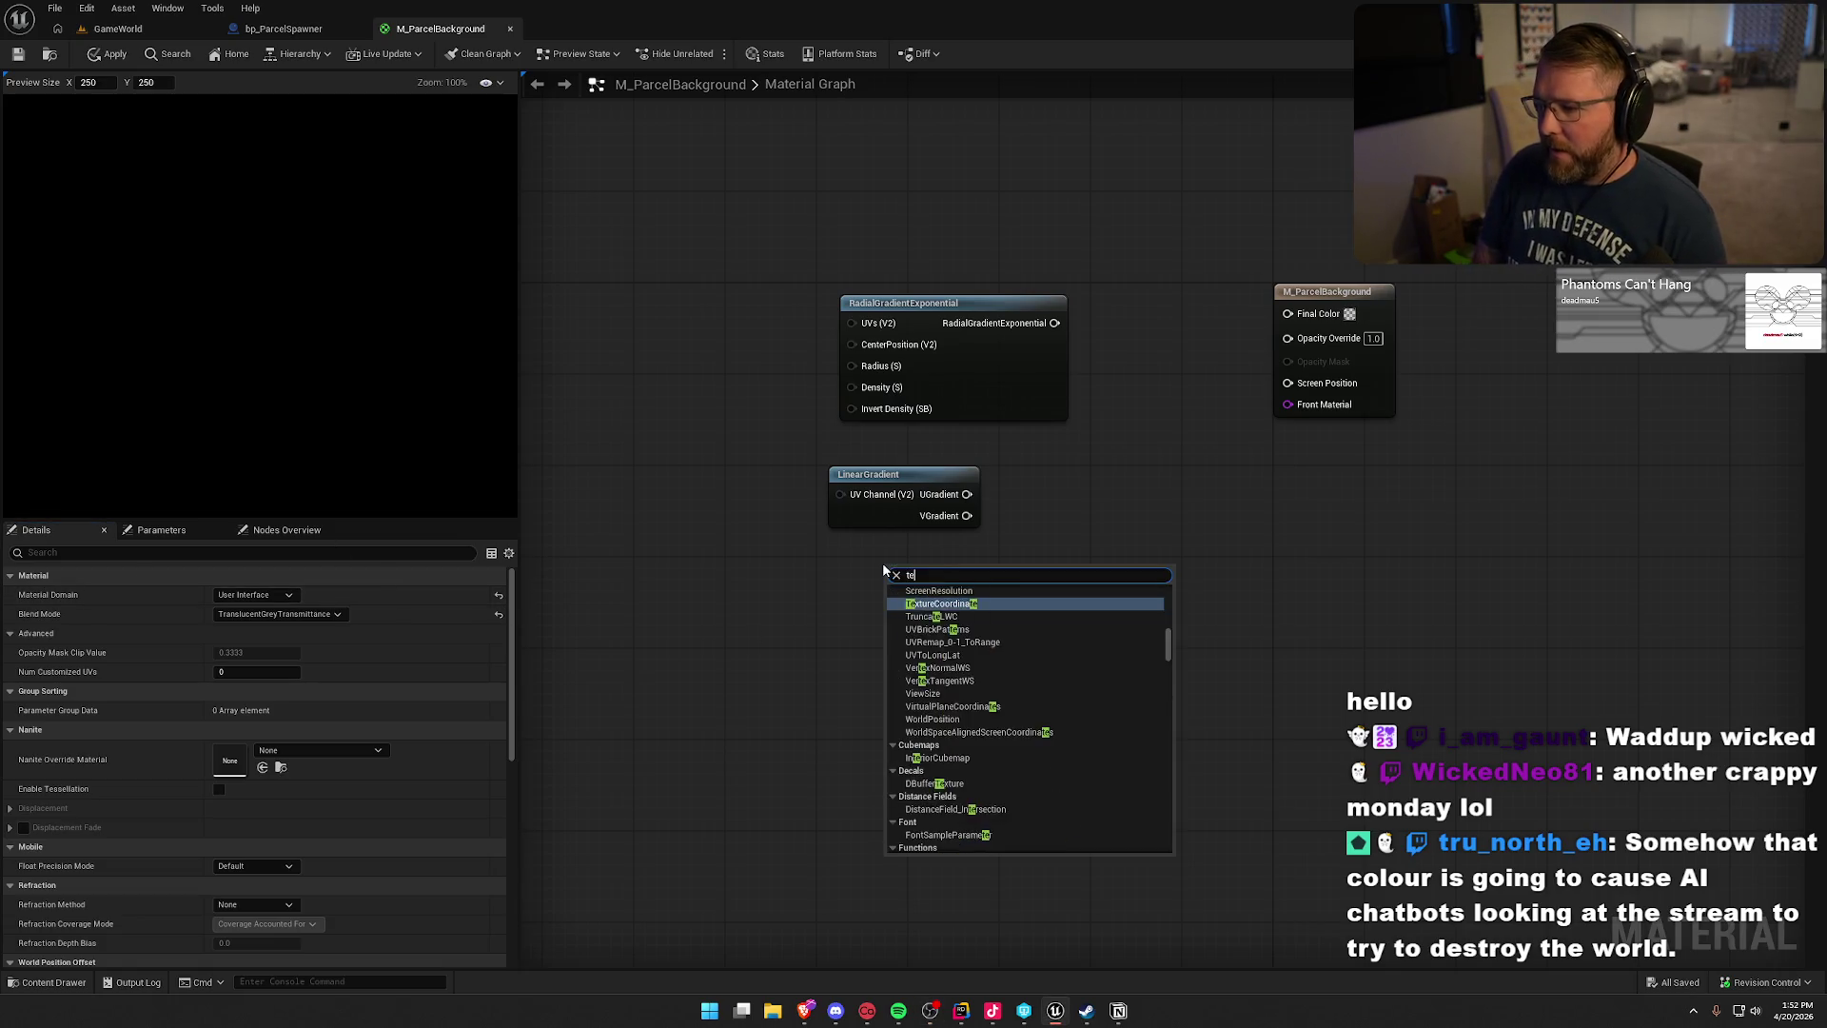
pyautogui.write('xc')
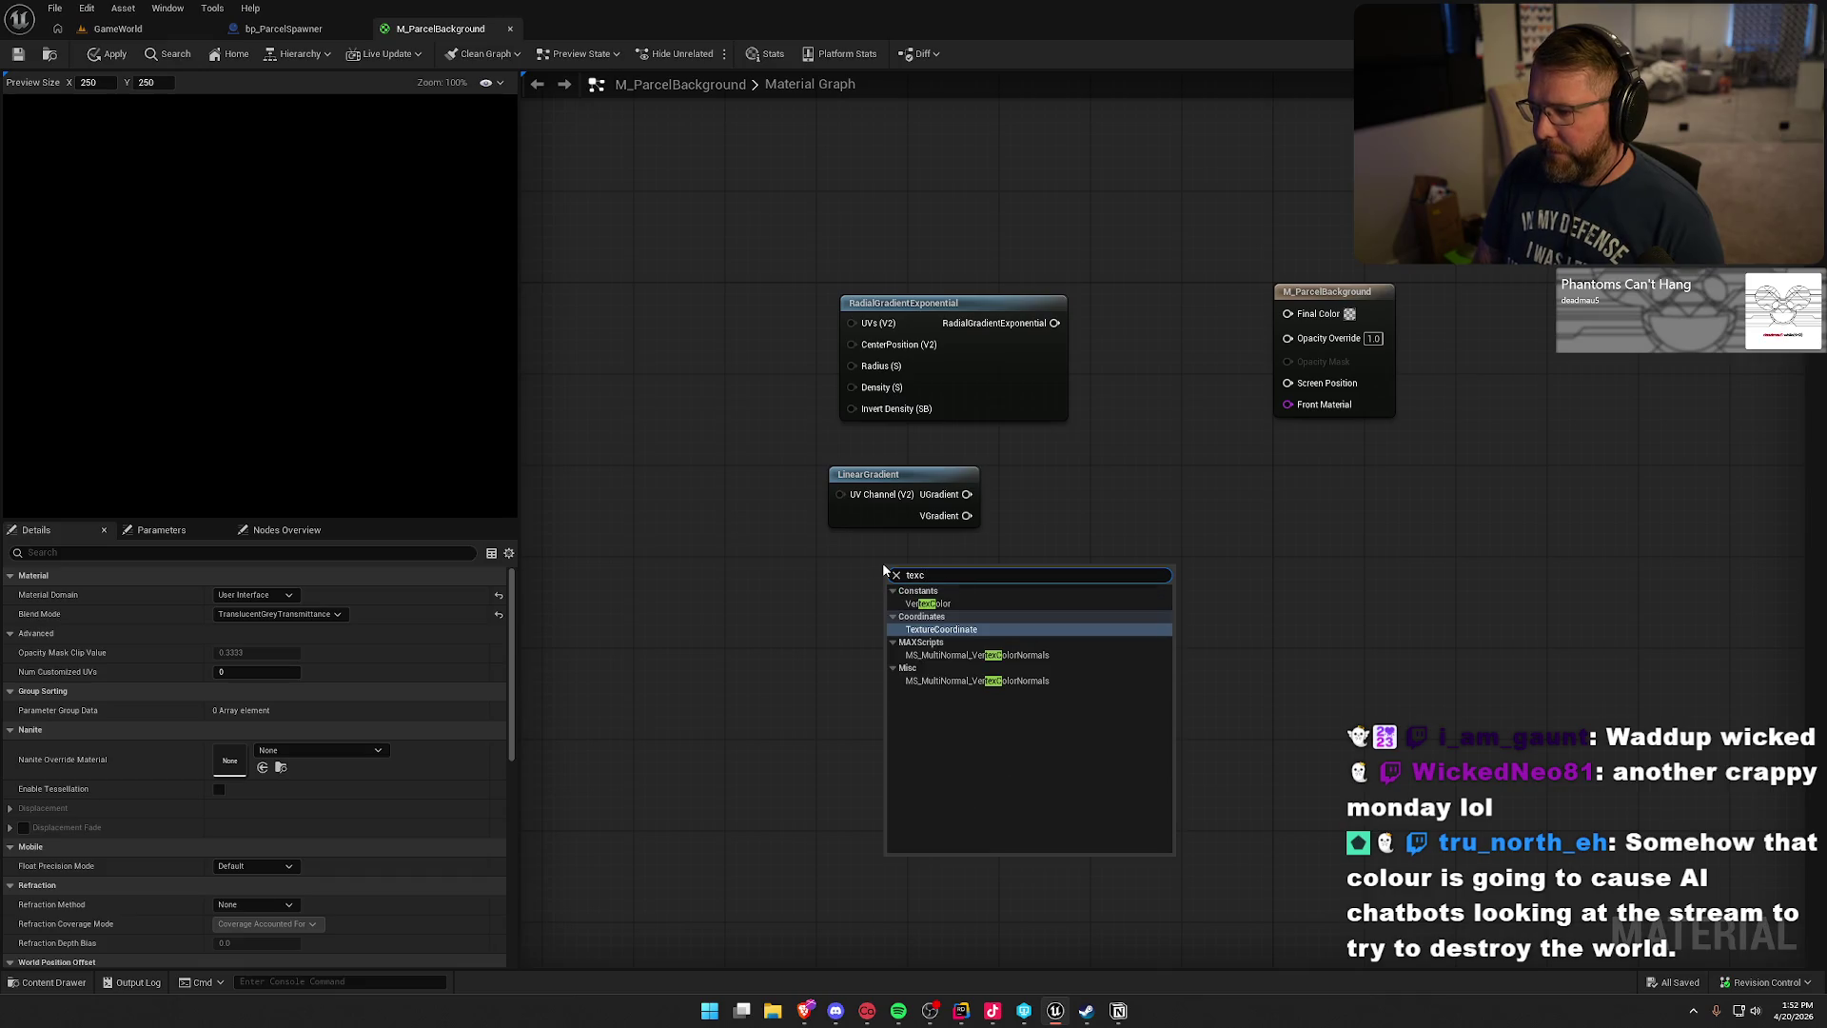
pyautogui.press('Return')
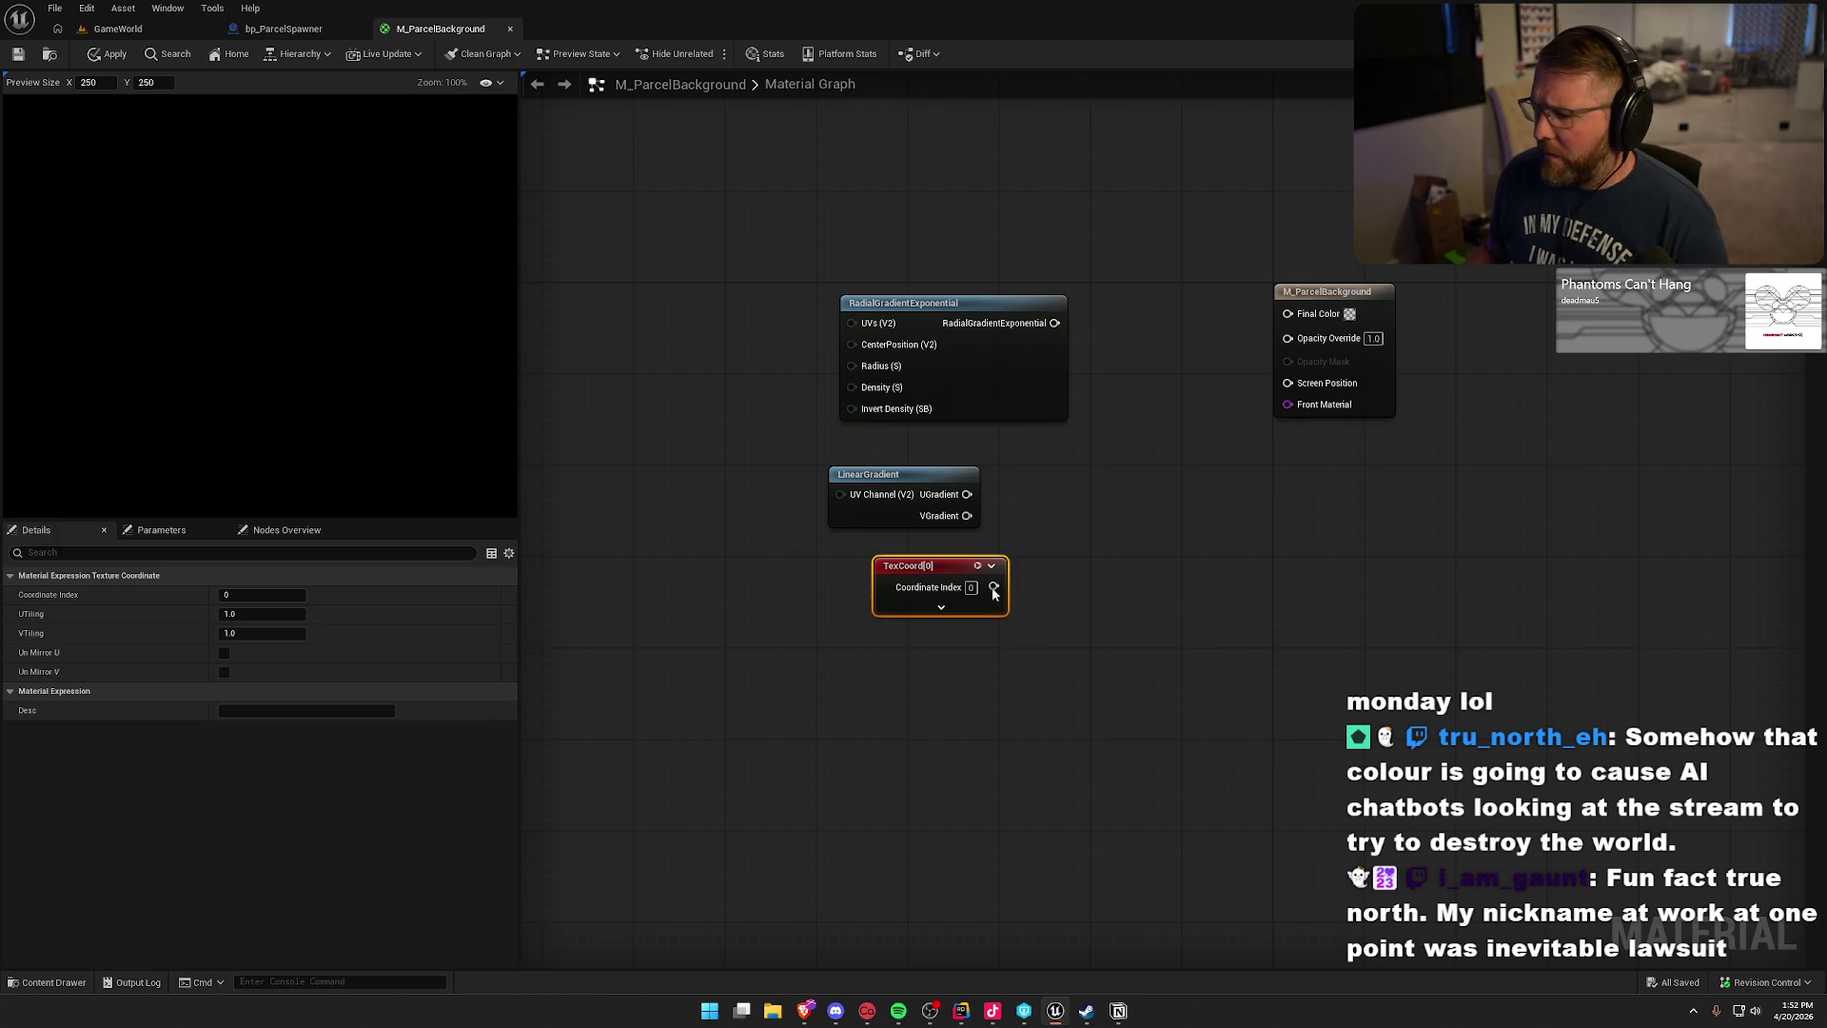
pyautogui.moveTo(993, 587); pyautogui.dragTo(1119, 571)
pyautogui.write('subtract')
pyautogui.press('Return')
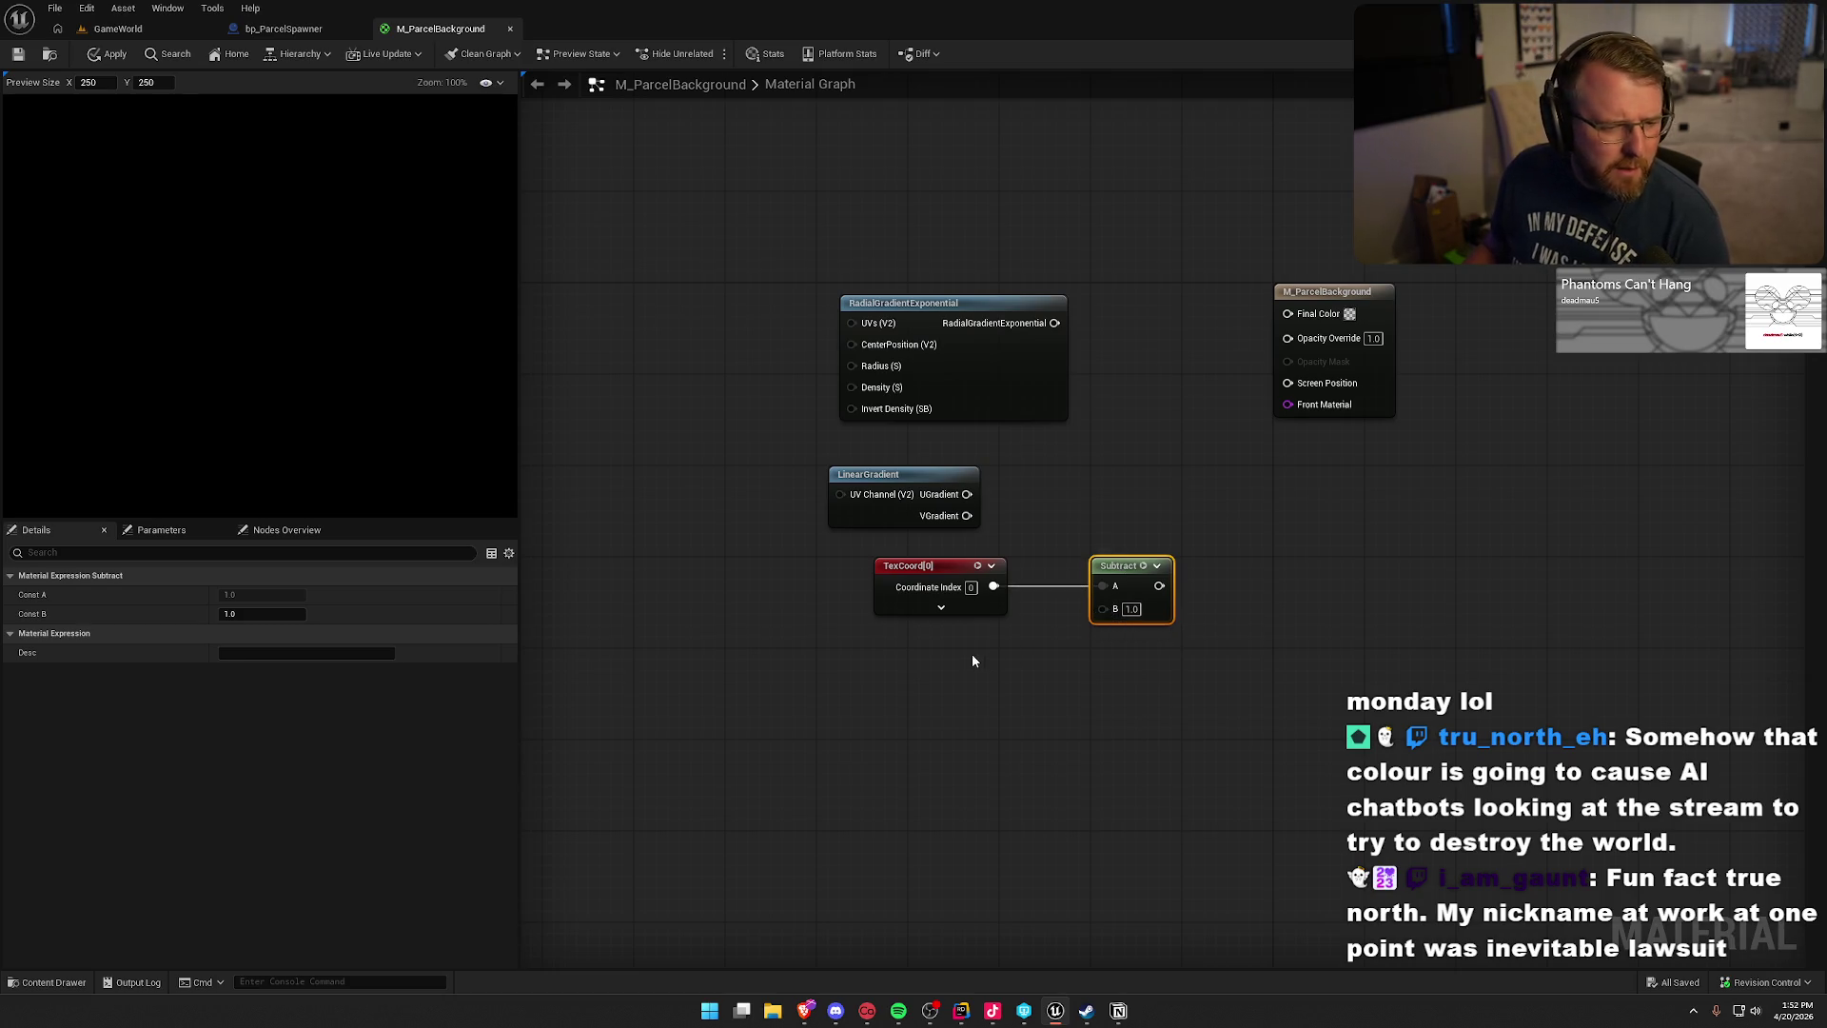
pyautogui.click(985, 644)
# - Add a Constant2Vector of 0.5,0.5 wired into Subtract's B input
pyautogui.rightClick(907, 655)
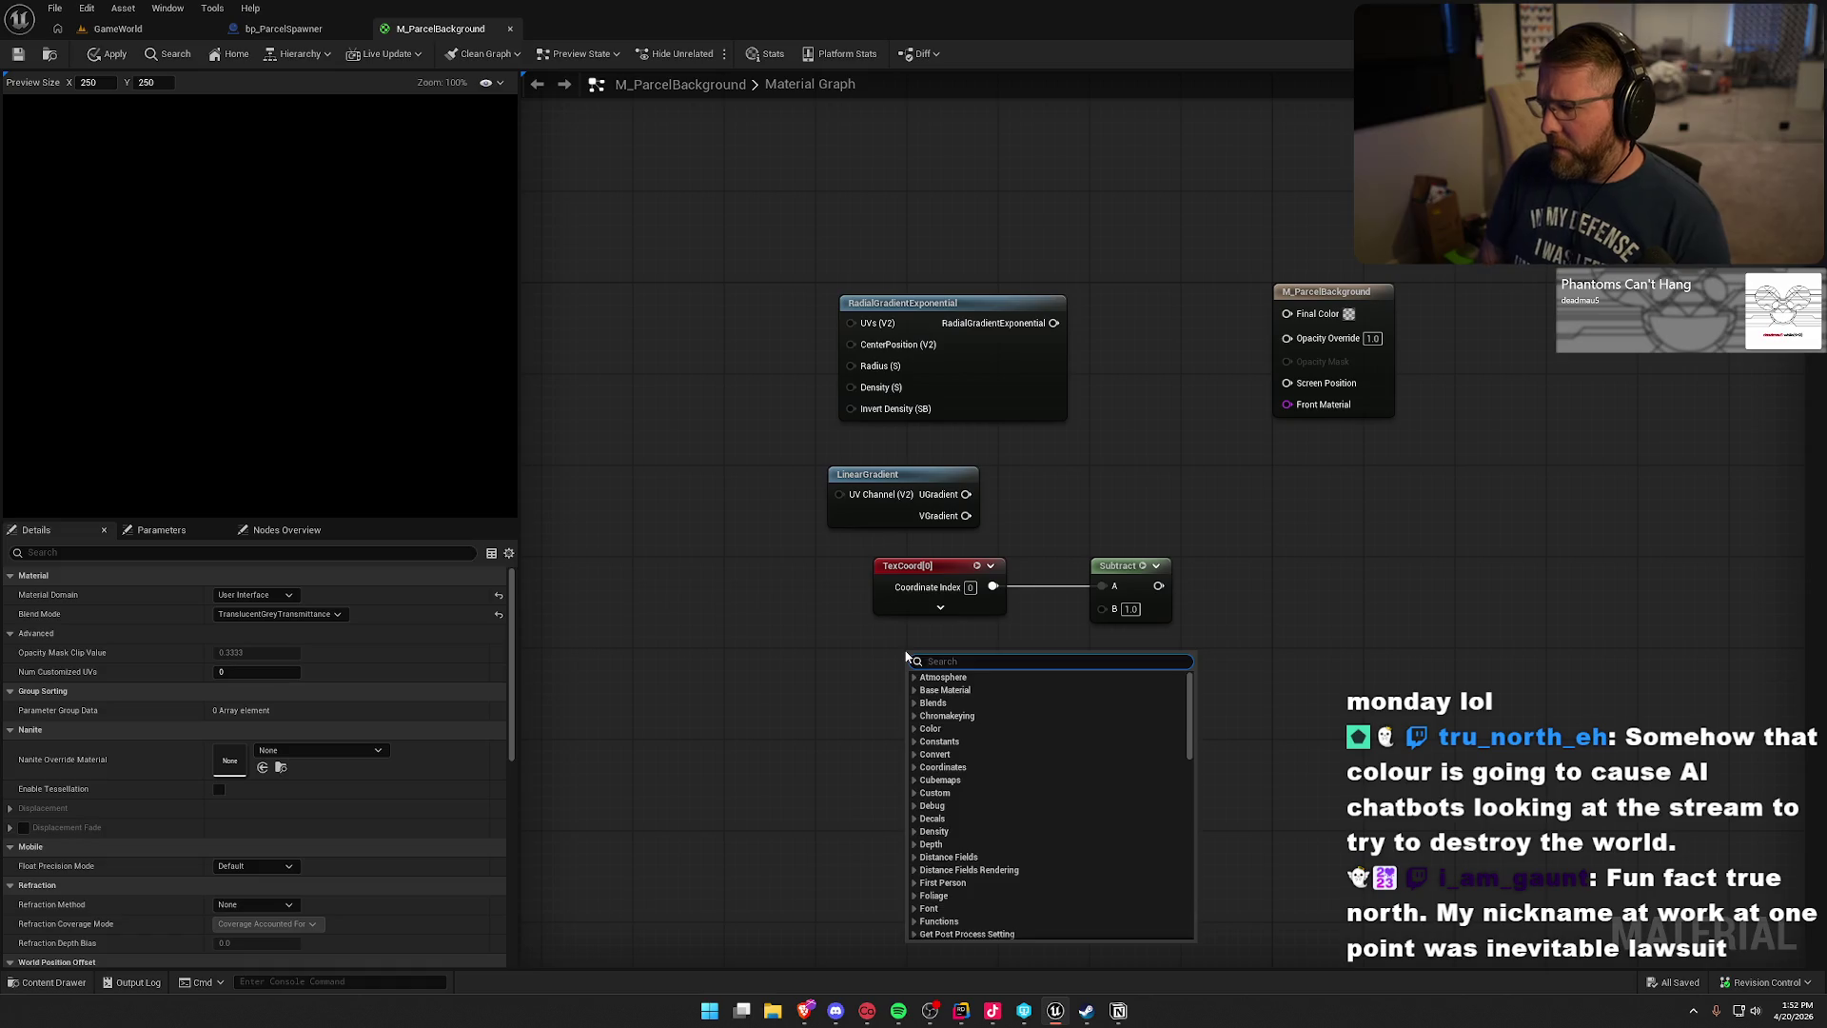
pyautogui.write('const')
pyautogui.press('Down')
pyautogui.press('Return')
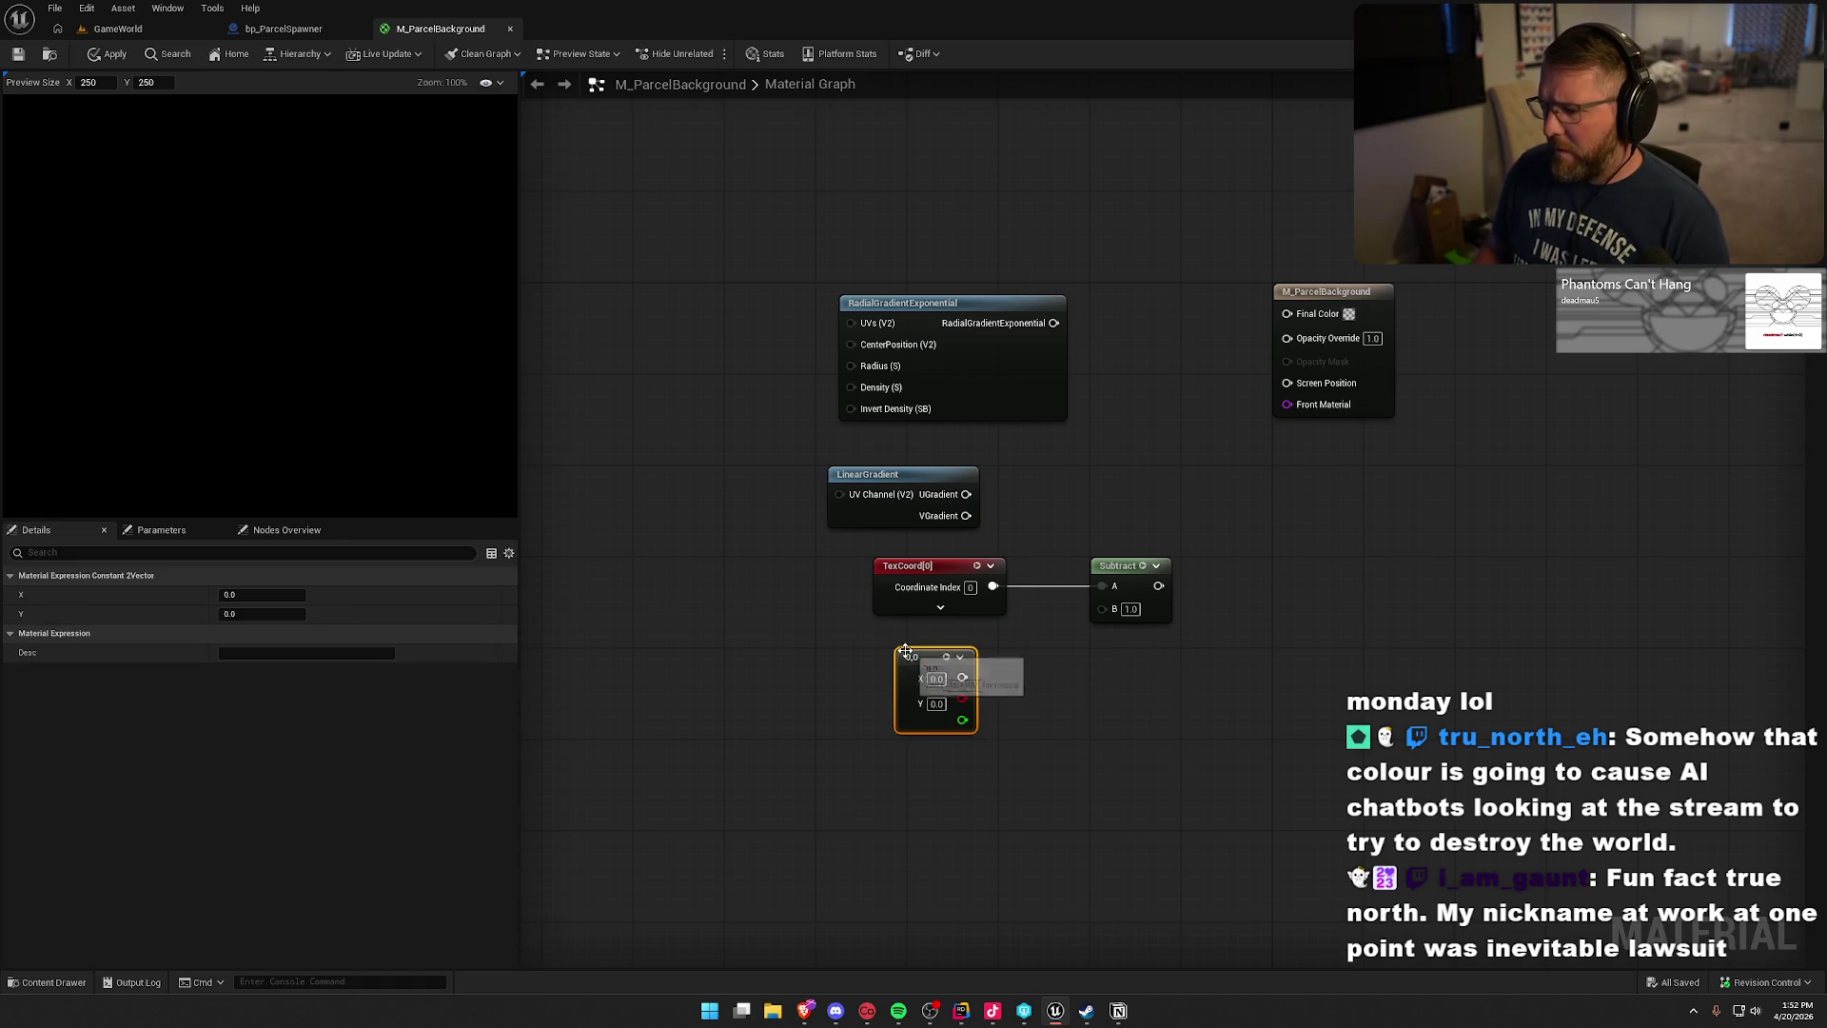
pyautogui.moveTo(961, 678); pyautogui.dragTo(1108, 614)
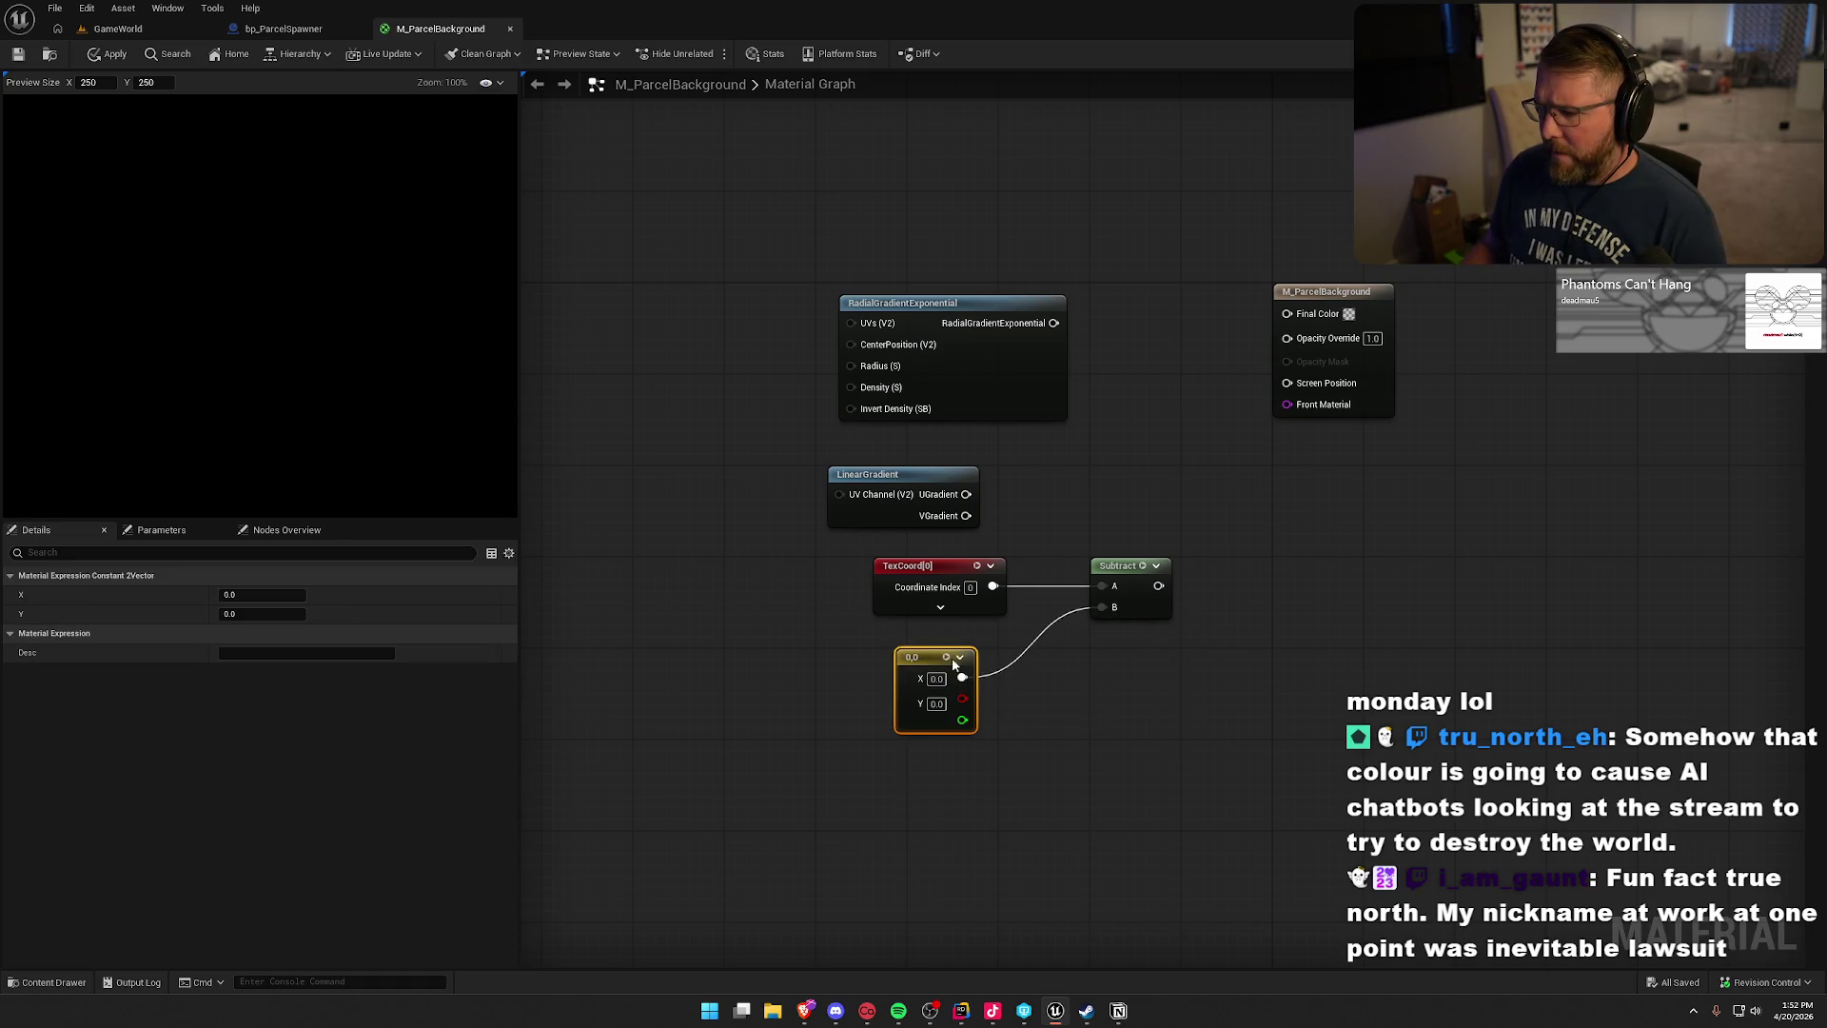
pyautogui.moveTo(911, 656); pyautogui.dragTo(888, 634)
pyautogui.click(911, 656)
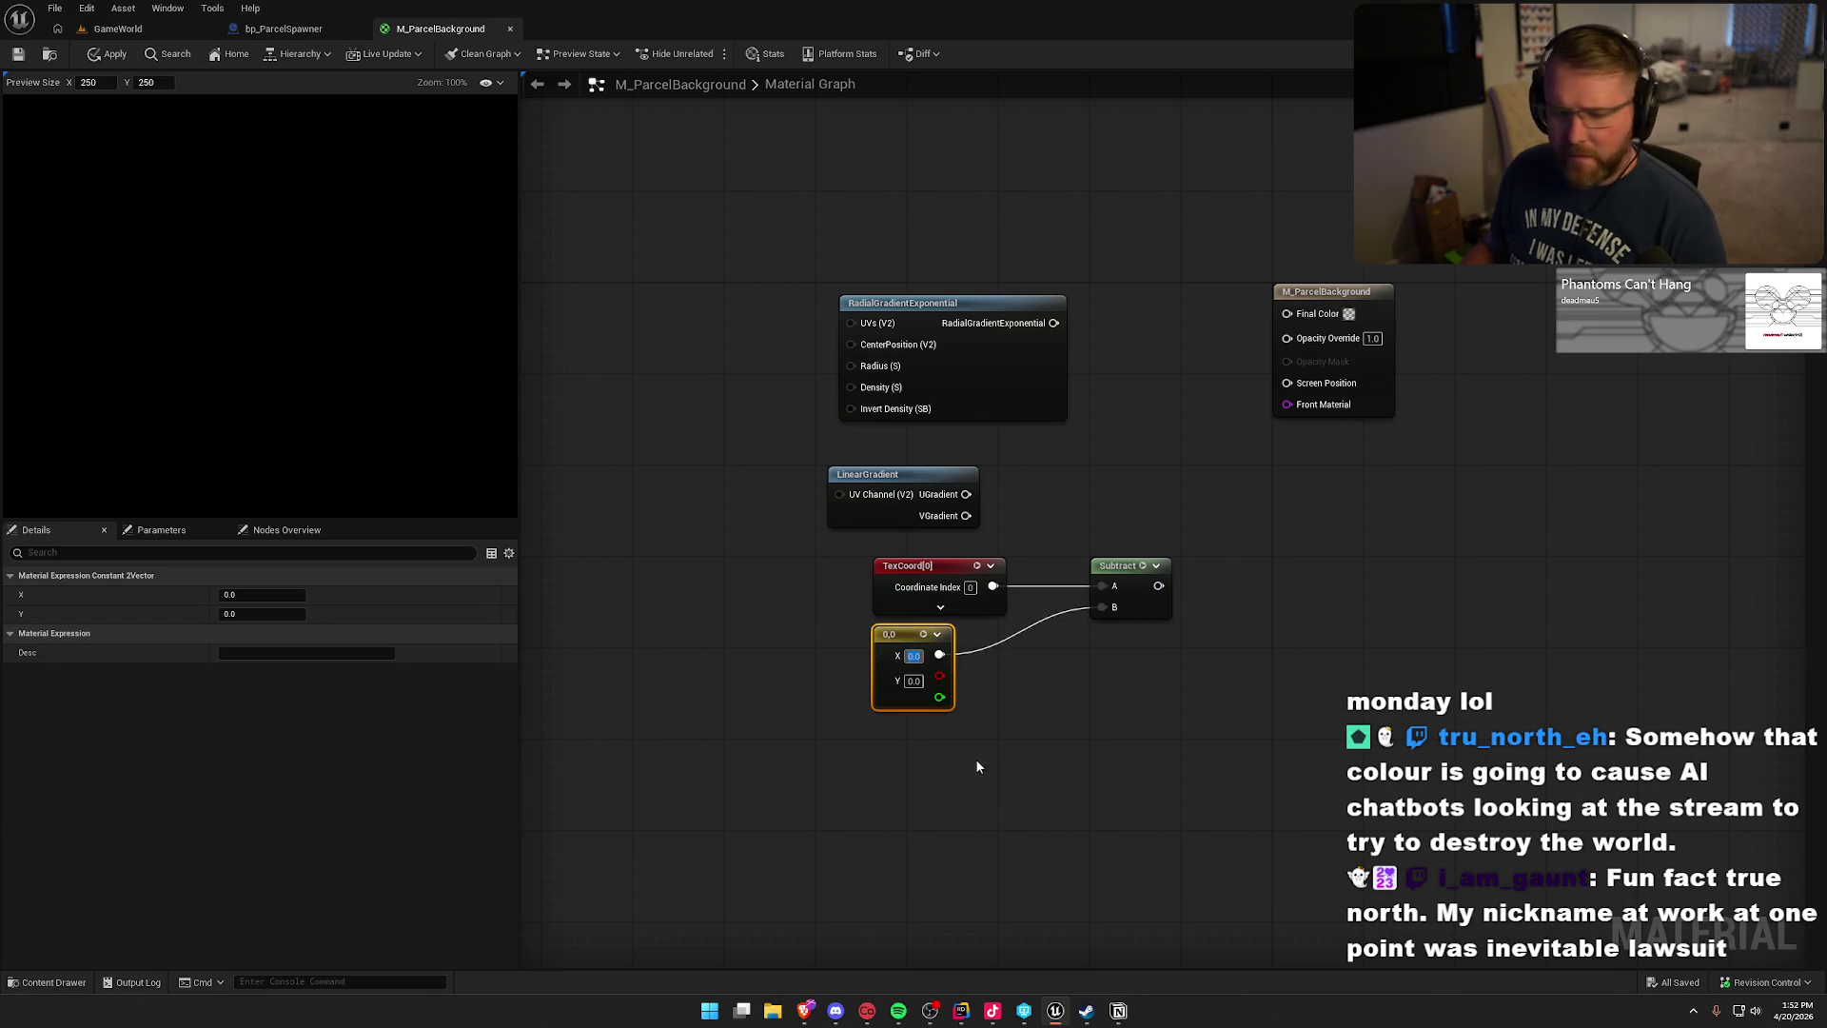
pyautogui.write('0.5')
pyautogui.press('Tab')
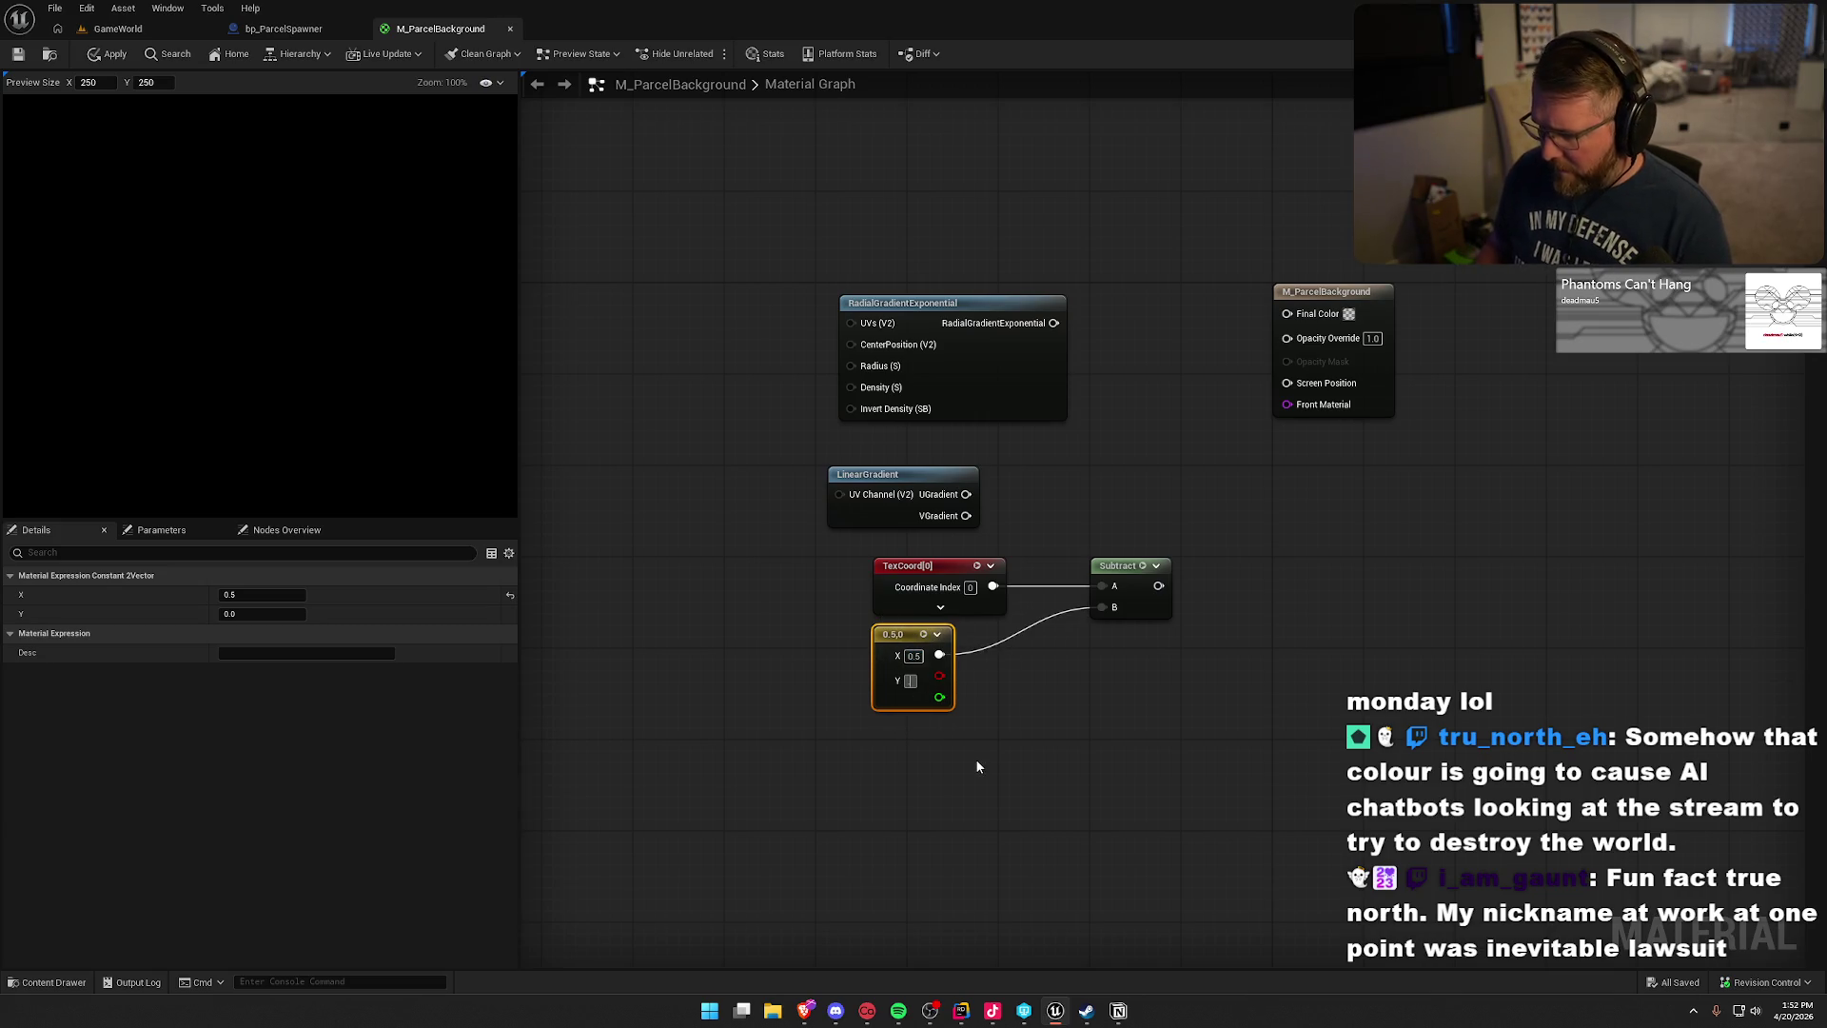
pyautogui.write('0.5')
pyautogui.click(1033, 747)
# - Move the TexCoord, constant and Subtract nodes further left
pyautogui.moveTo(860, 584)
pyautogui.mouseDown()
pyautogui.moveTo(1180, 723)
pyautogui.moveTo(718, 569)
pyautogui.moveTo(626, 569)
pyautogui.mouseUp()
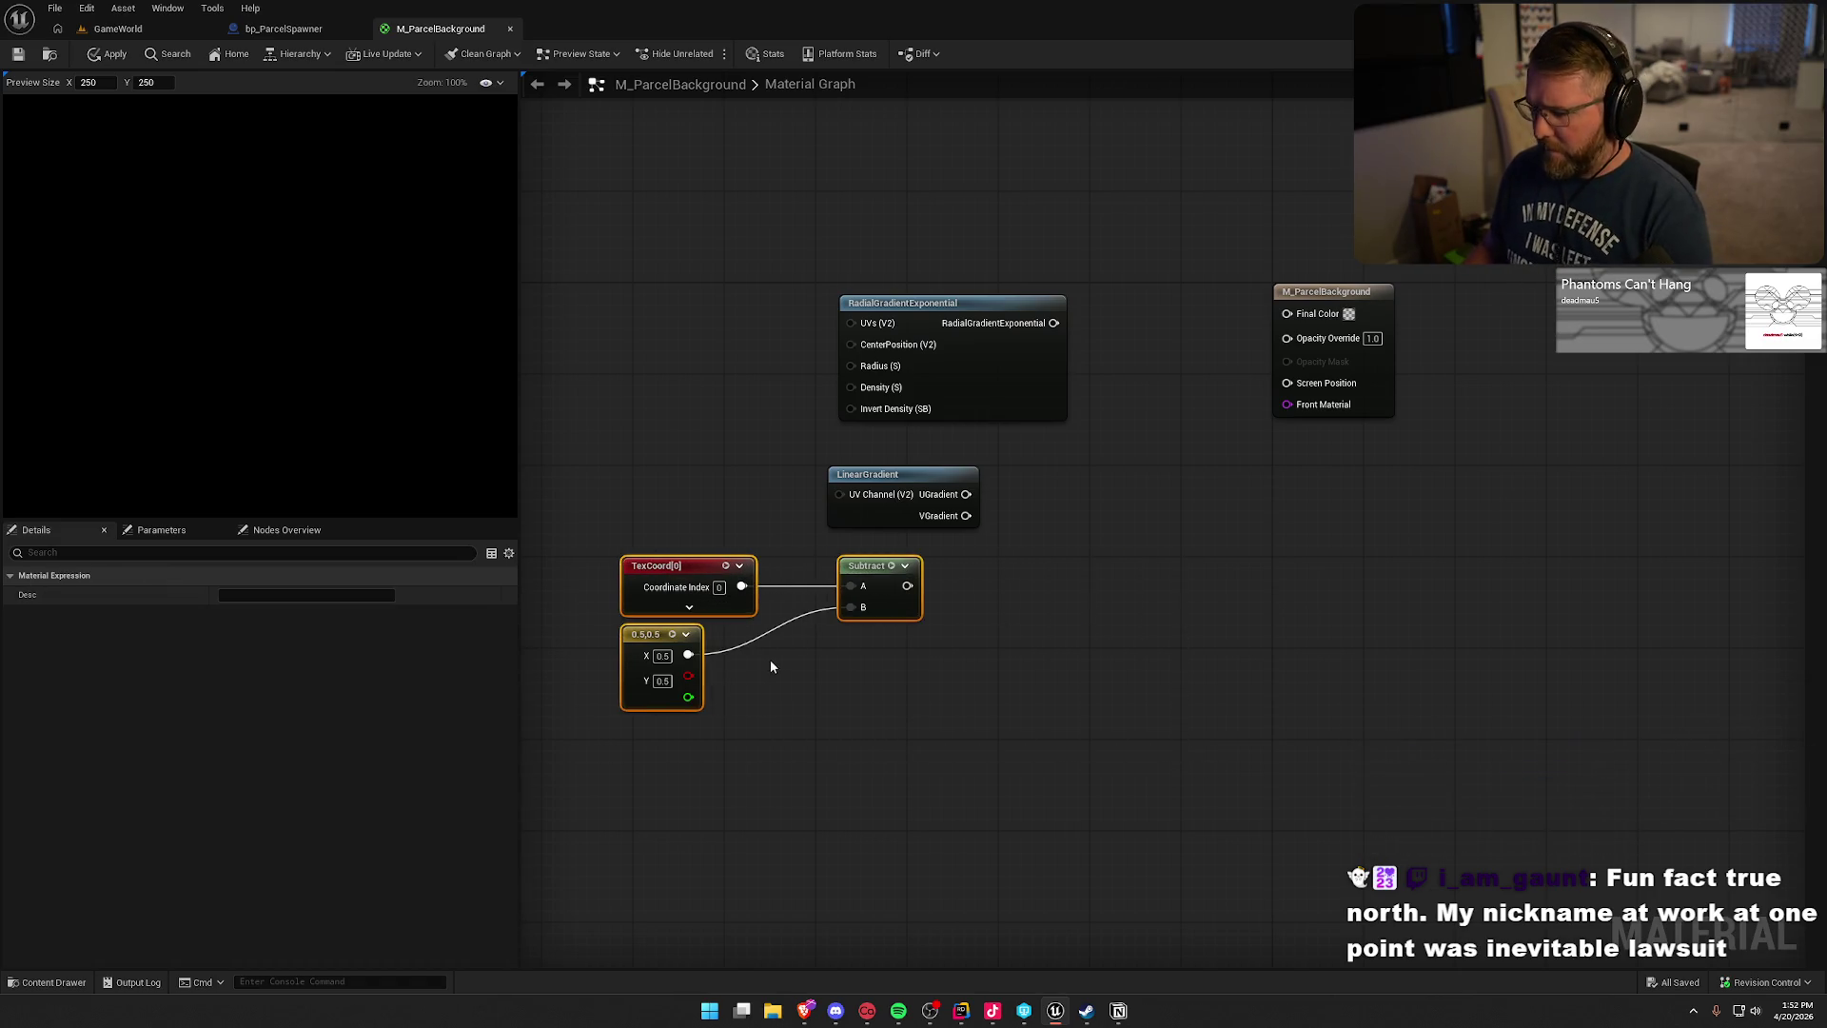
pyautogui.click(769, 659)
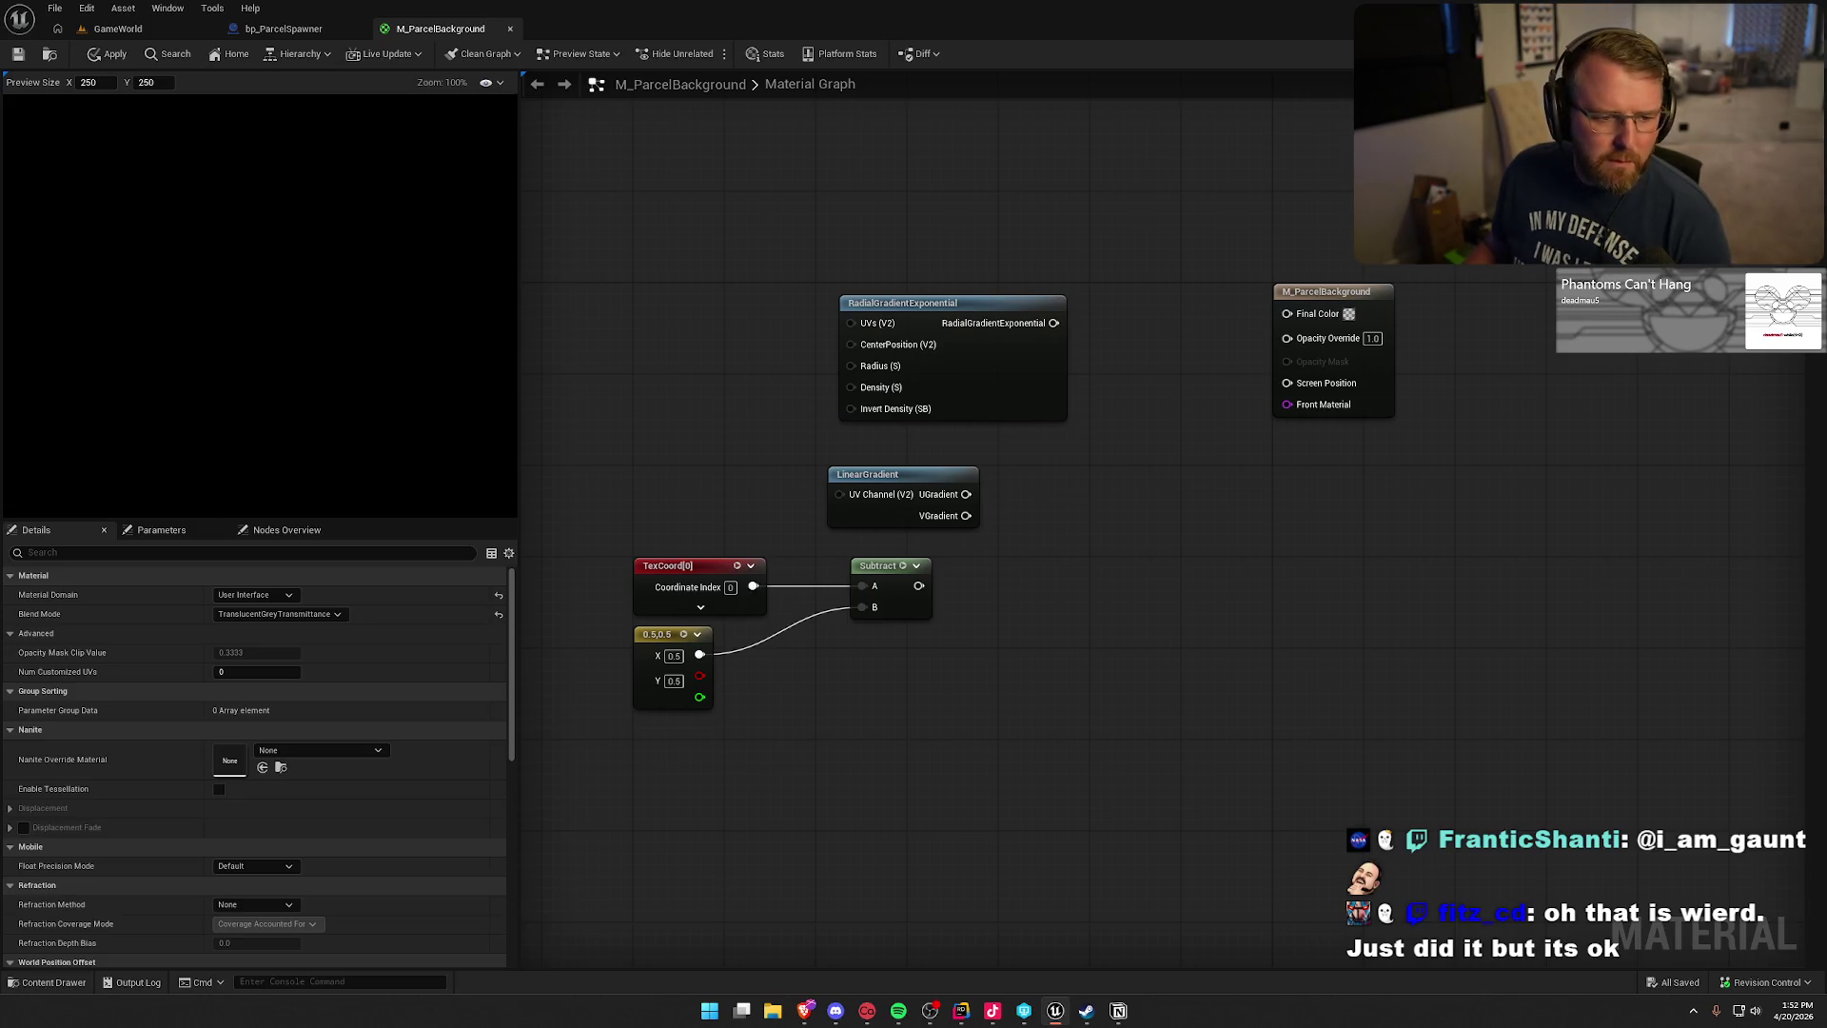
pyautogui.moveTo(878, 577)
pyautogui.mouseDown()
pyautogui.moveTo(842, 577)
pyautogui.moveTo(952, 594)
pyautogui.mouseUp()
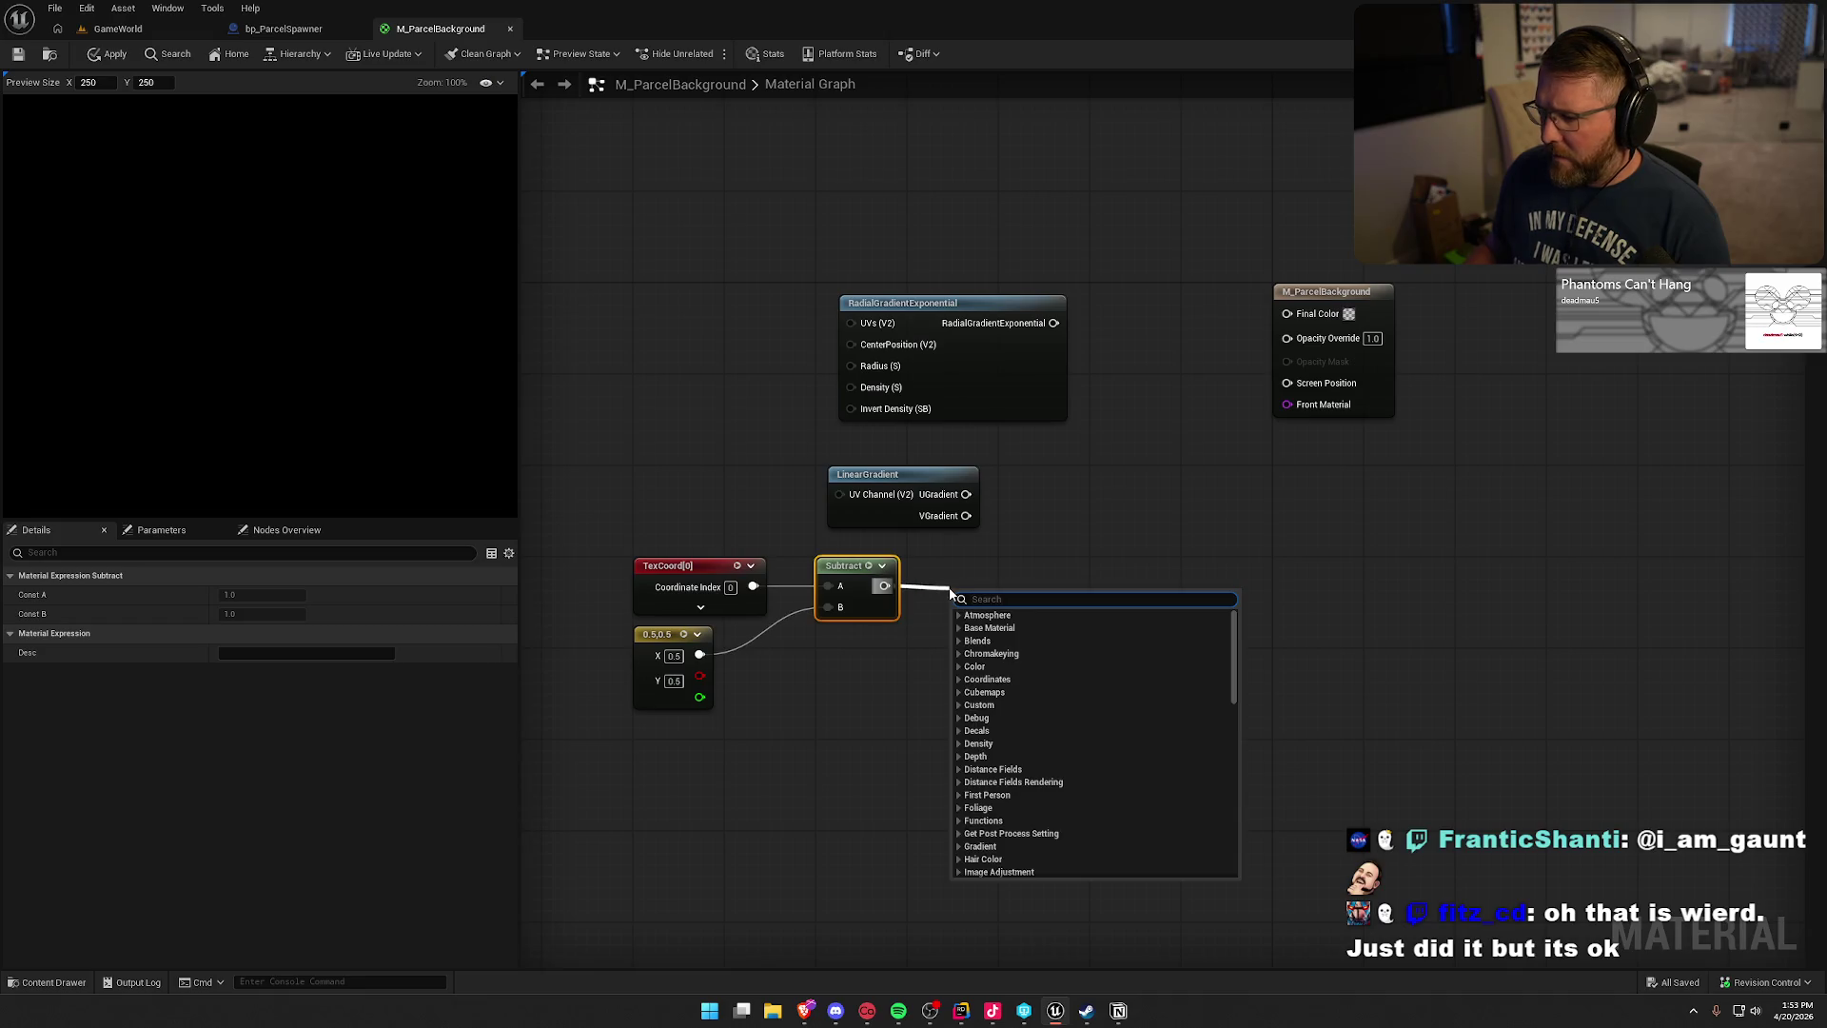
# - Add a named reroute node connected to Subtract's output
pyautogui.write('re')
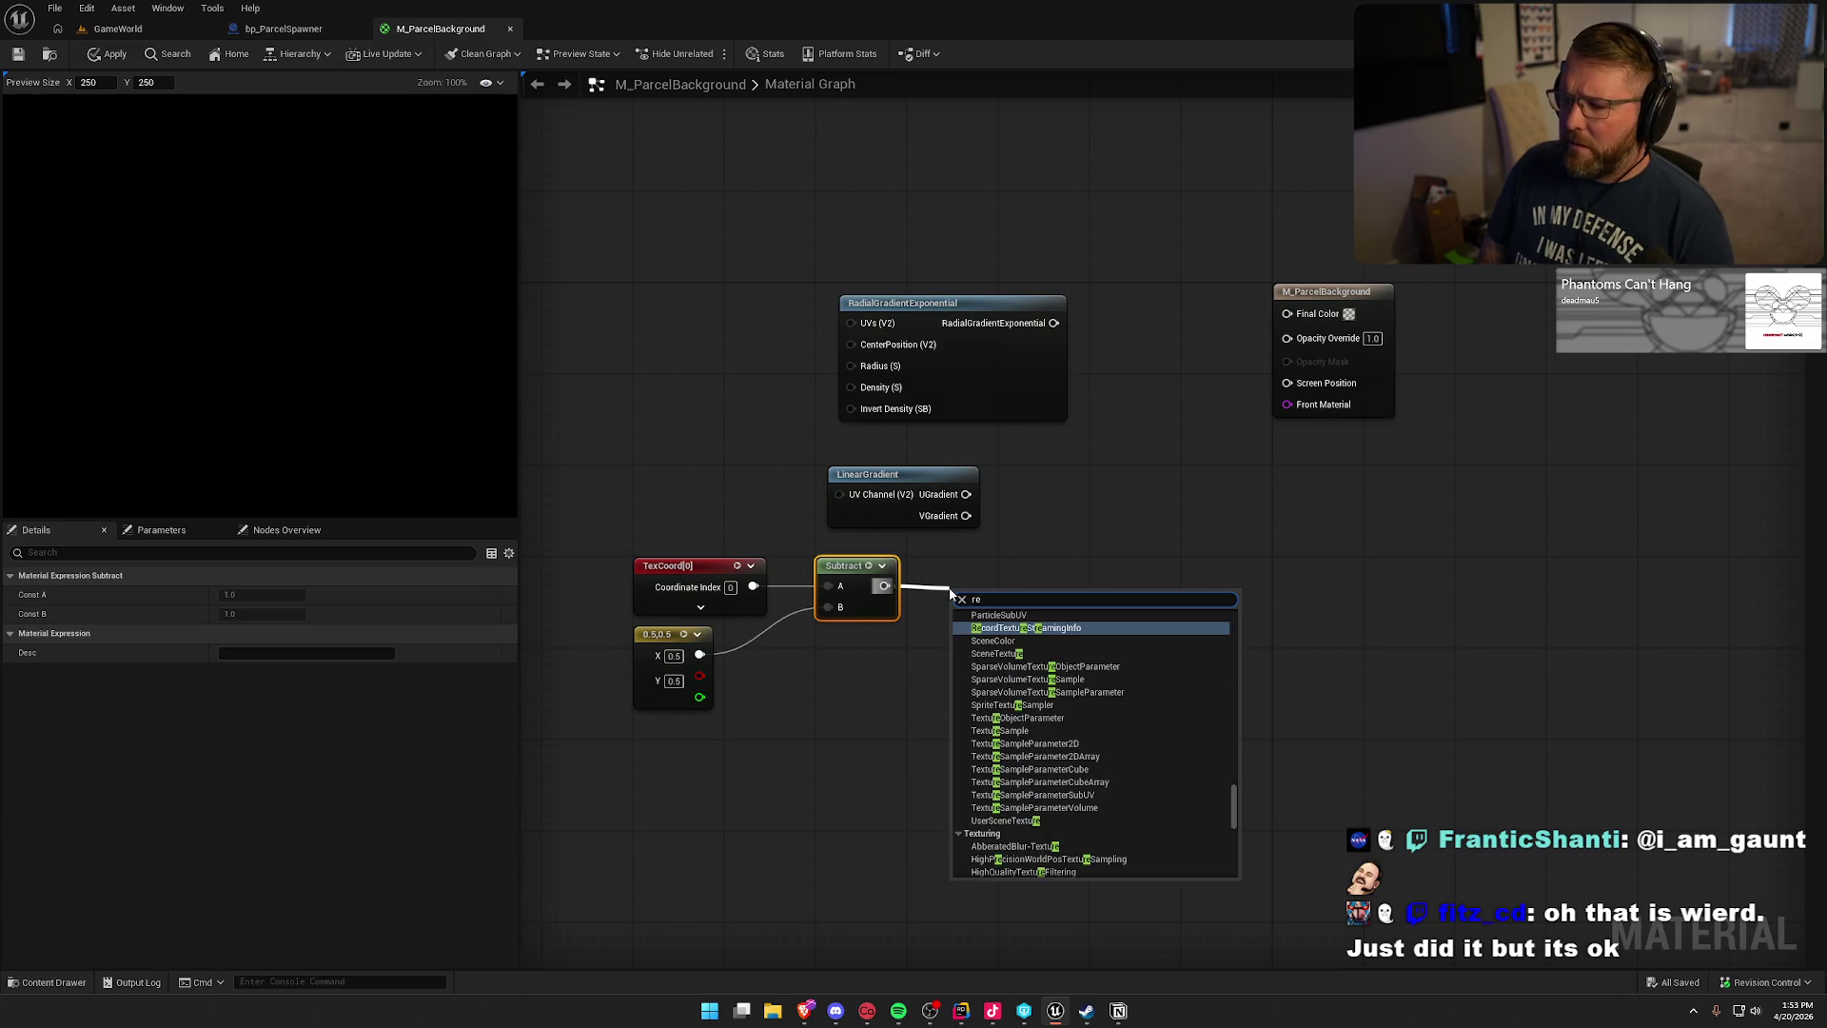
pyautogui.write('ute')
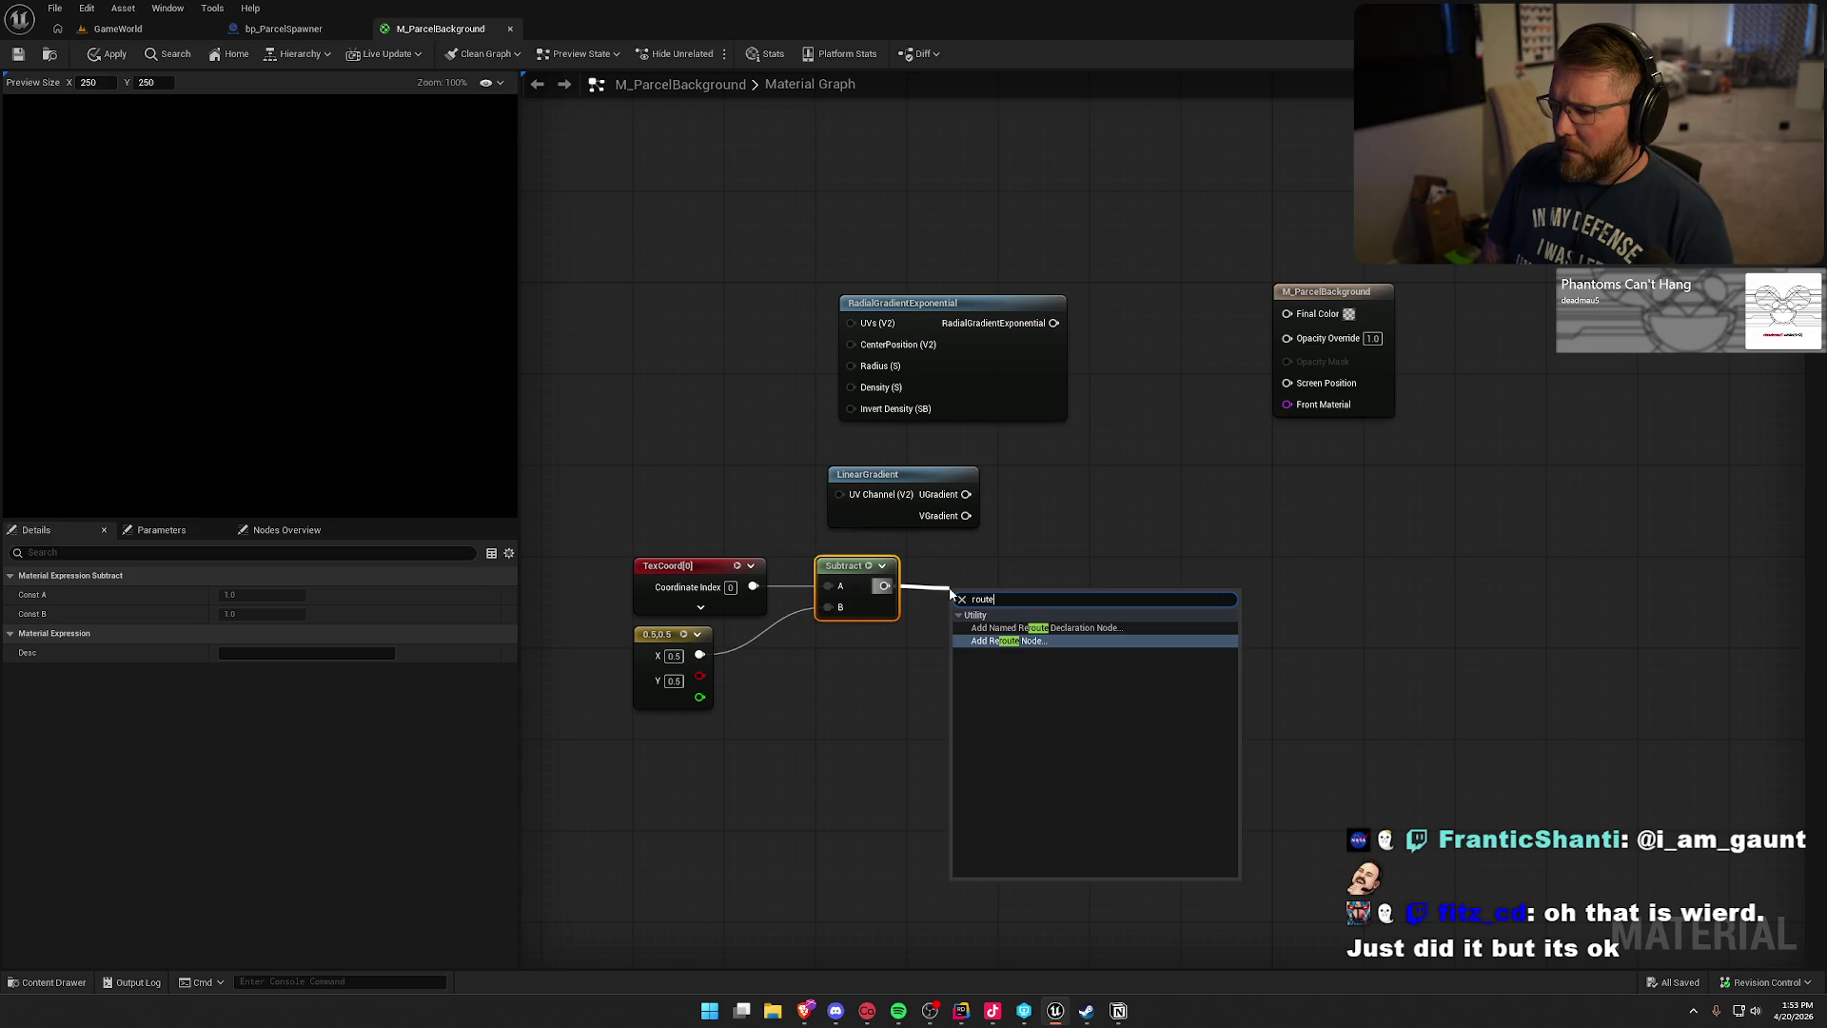
pyautogui.click(949, 593)
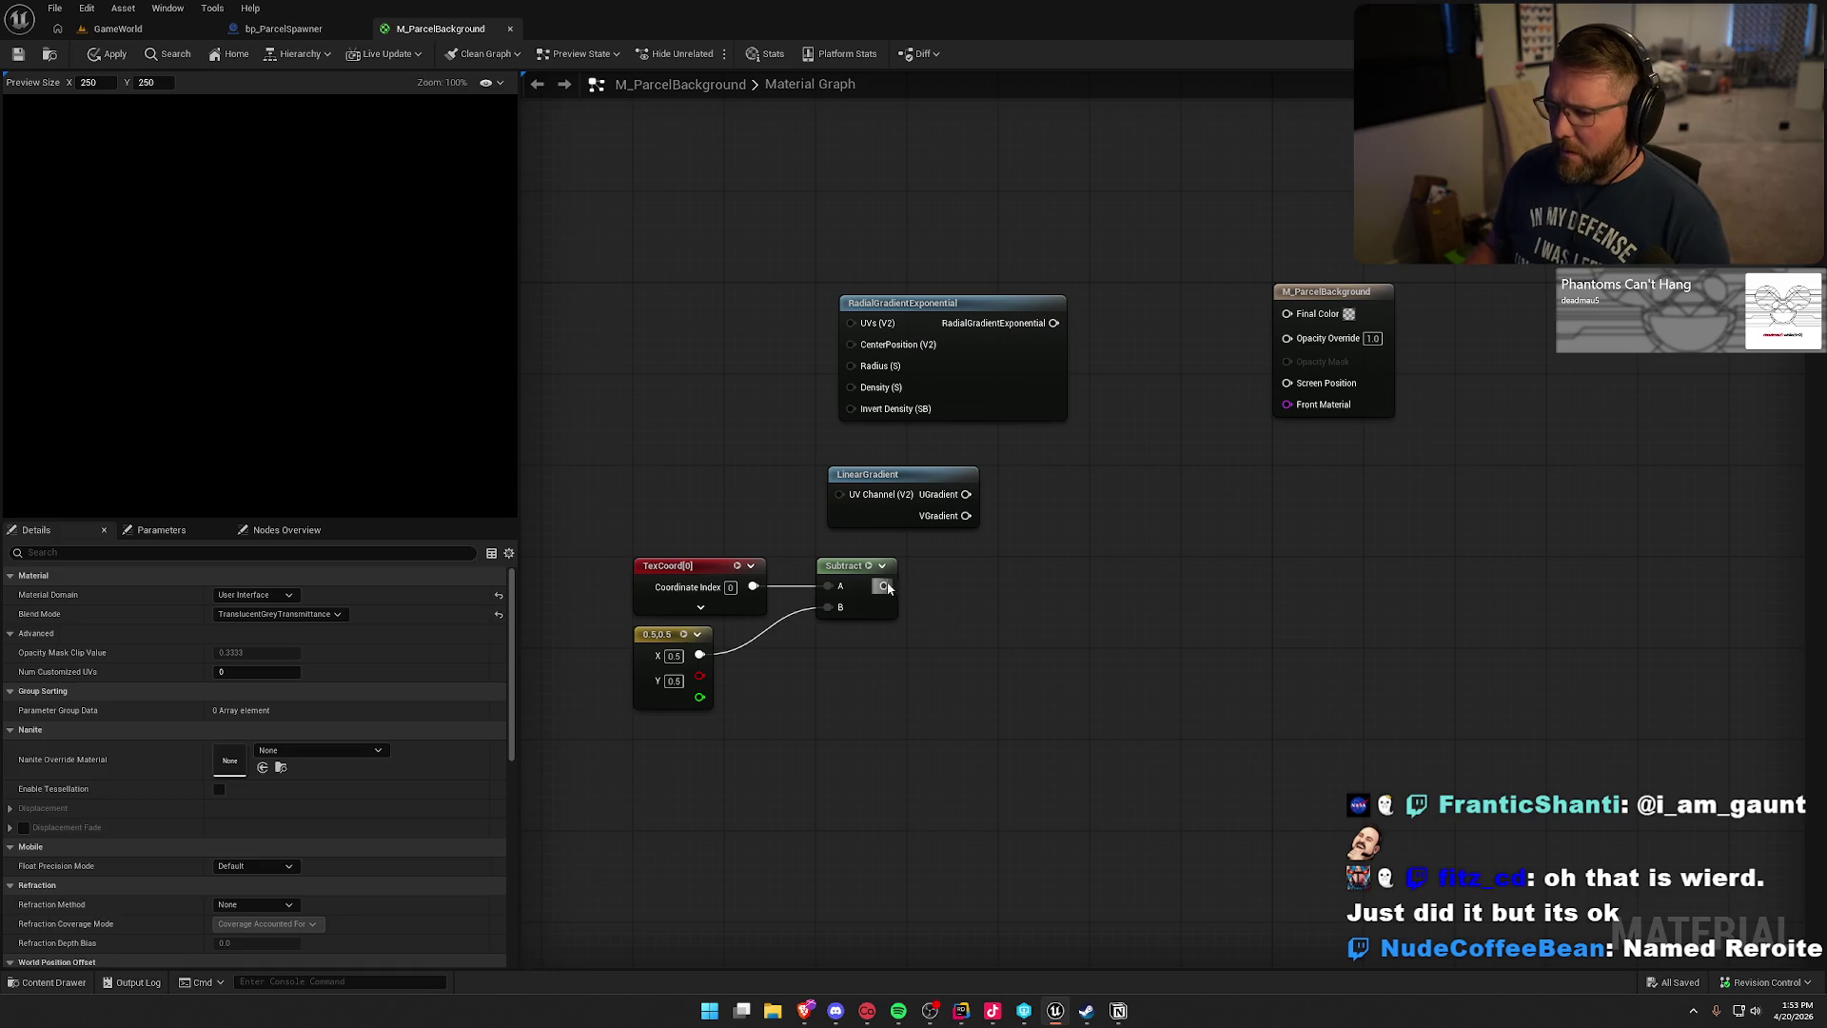
pyautogui.moveTo(884, 586); pyautogui.dragTo(980, 600)
pyautogui.write('route')
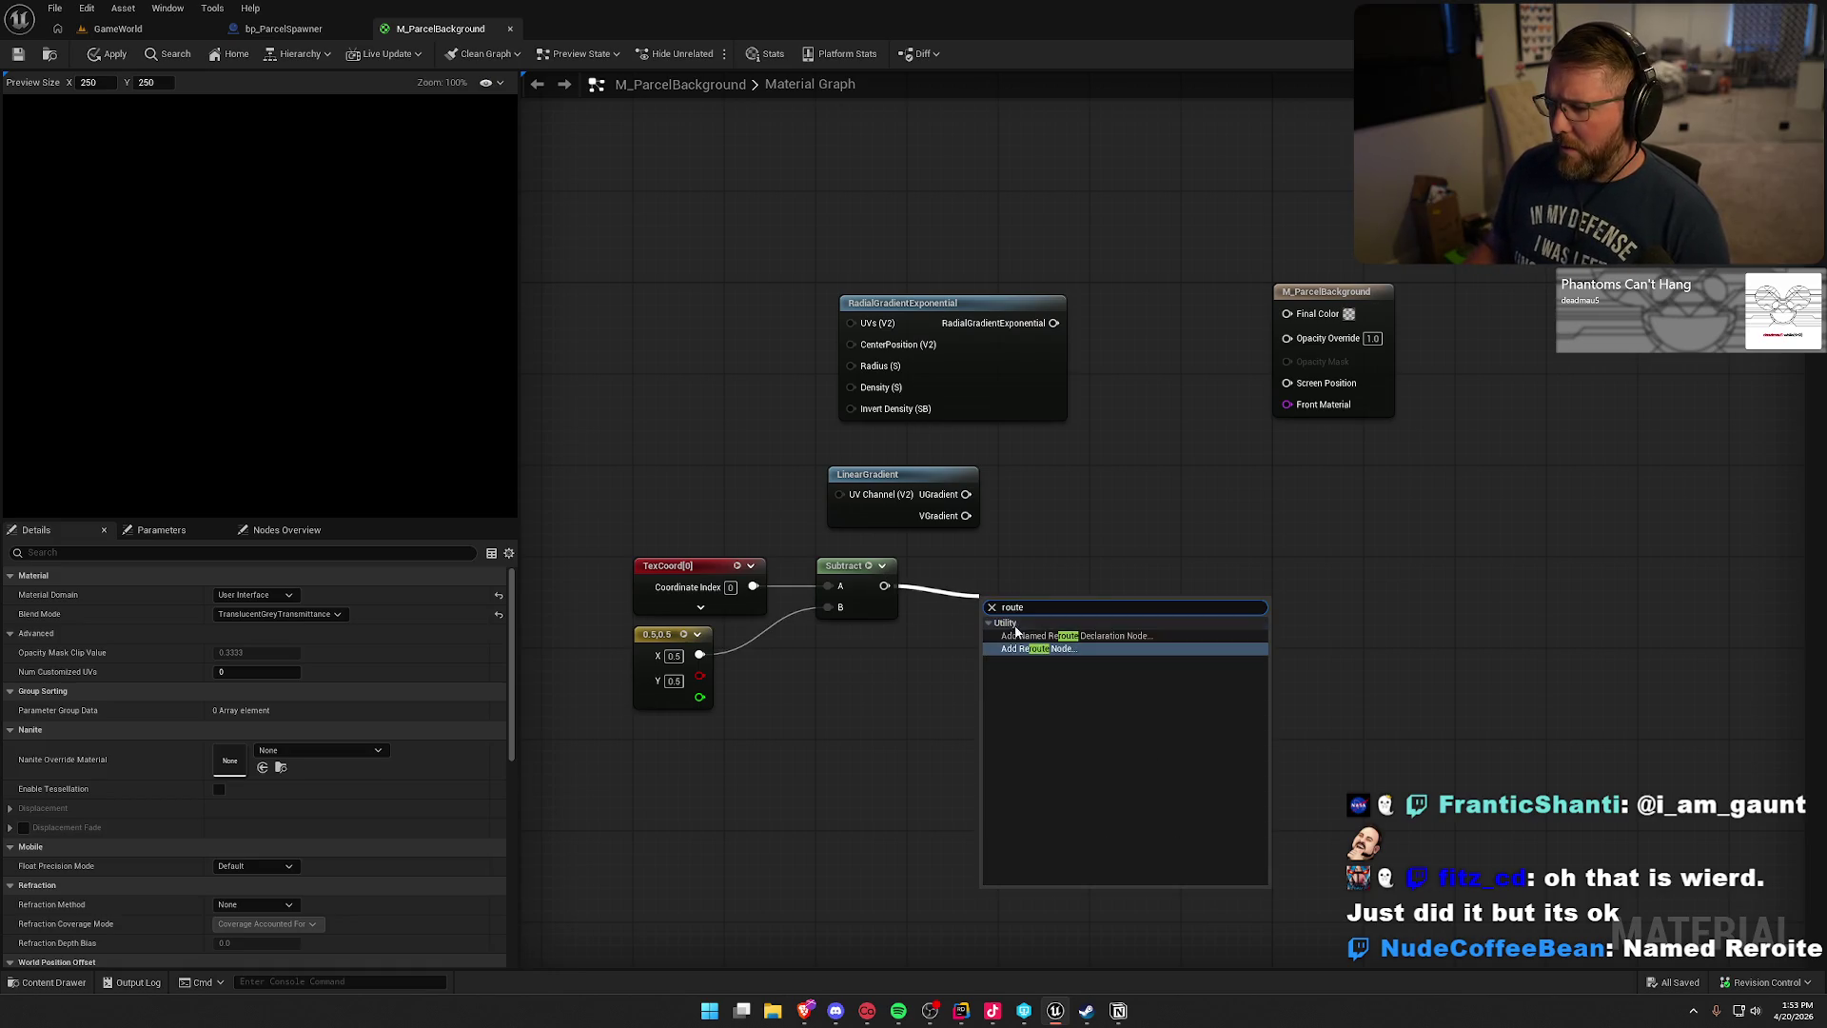
pyautogui.click(989, 635)
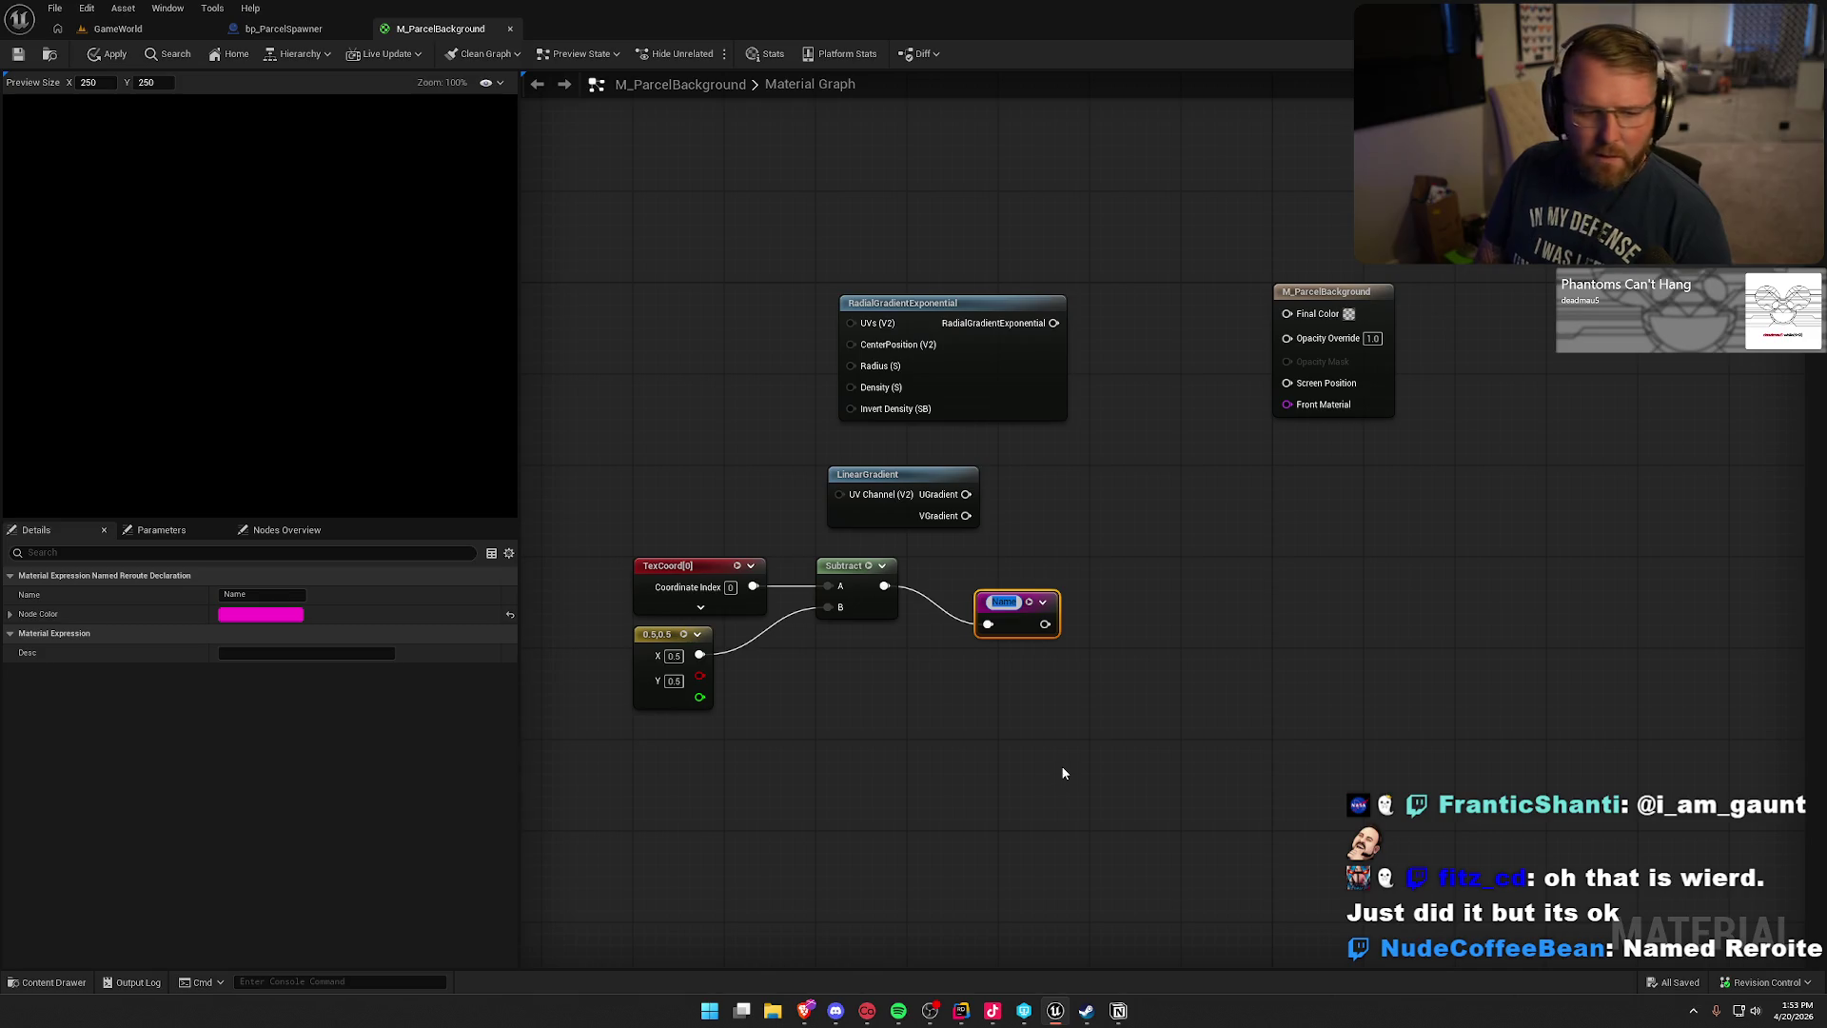
# - Name the reroute CenteredUV and position it beside the Subtract node
pyautogui.write('CenteredU')
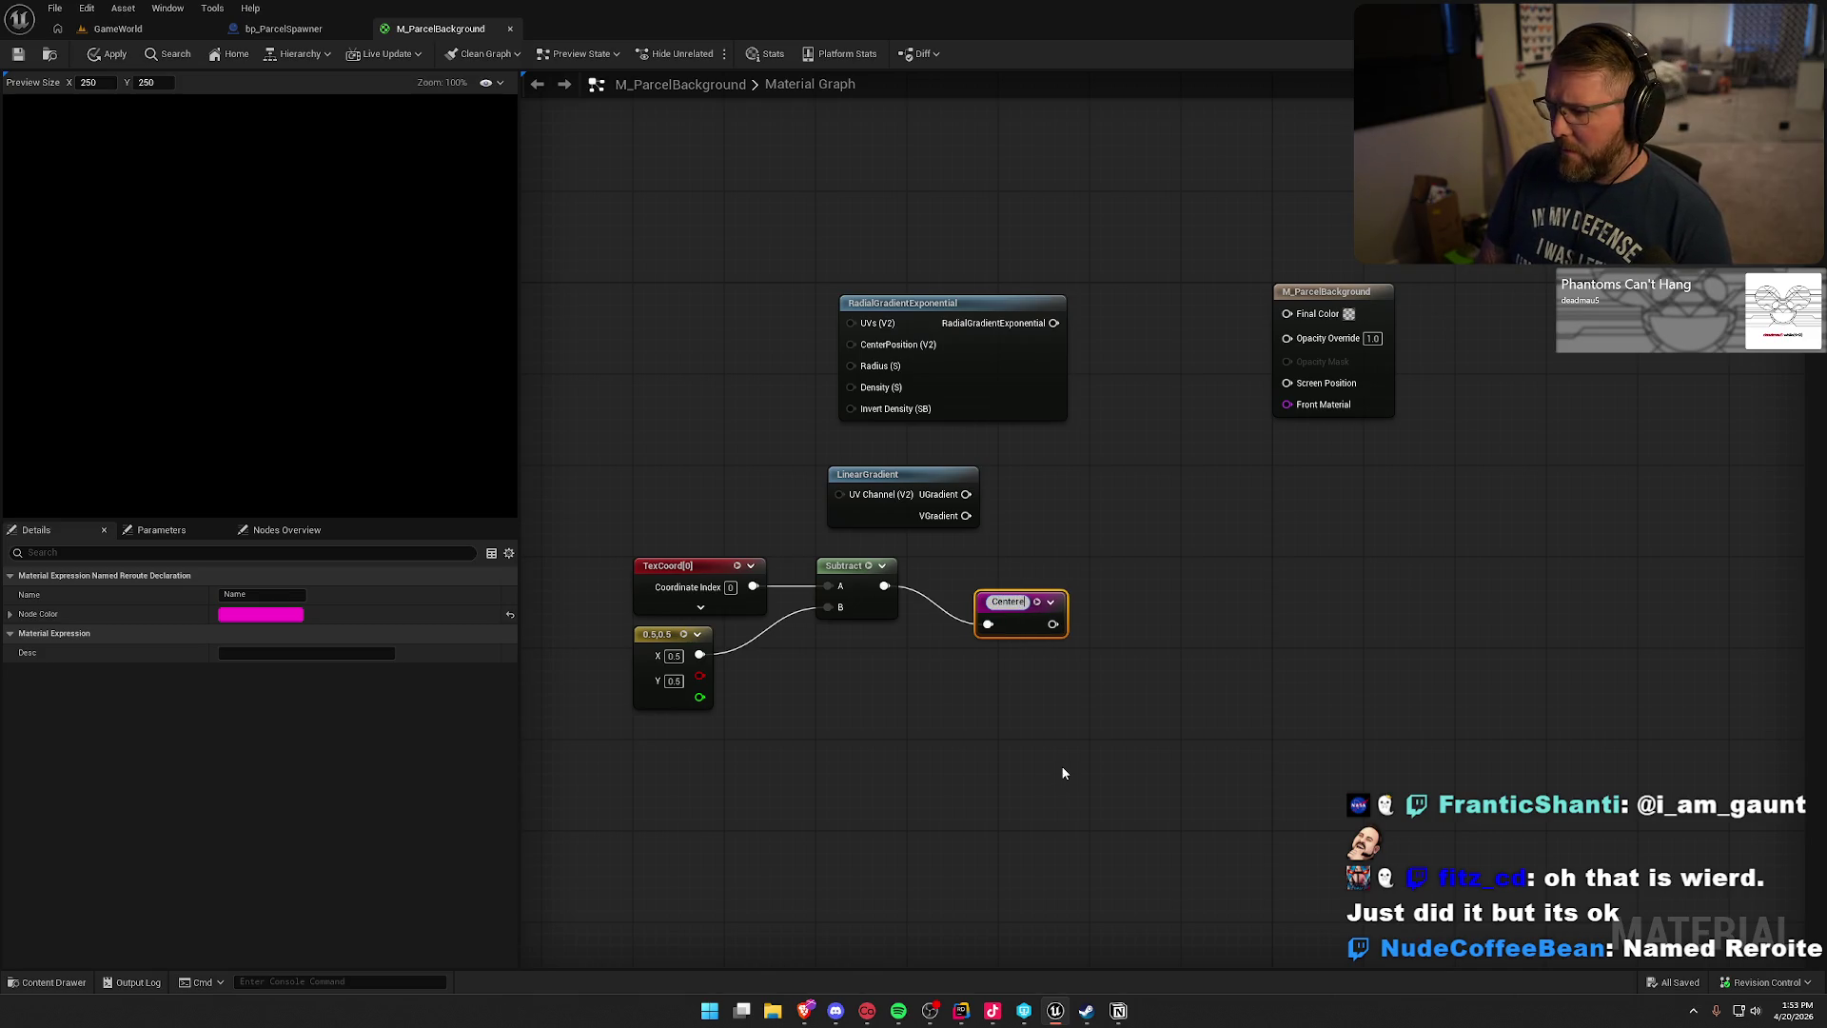
pyautogui.write('V')
pyautogui.press('Return')
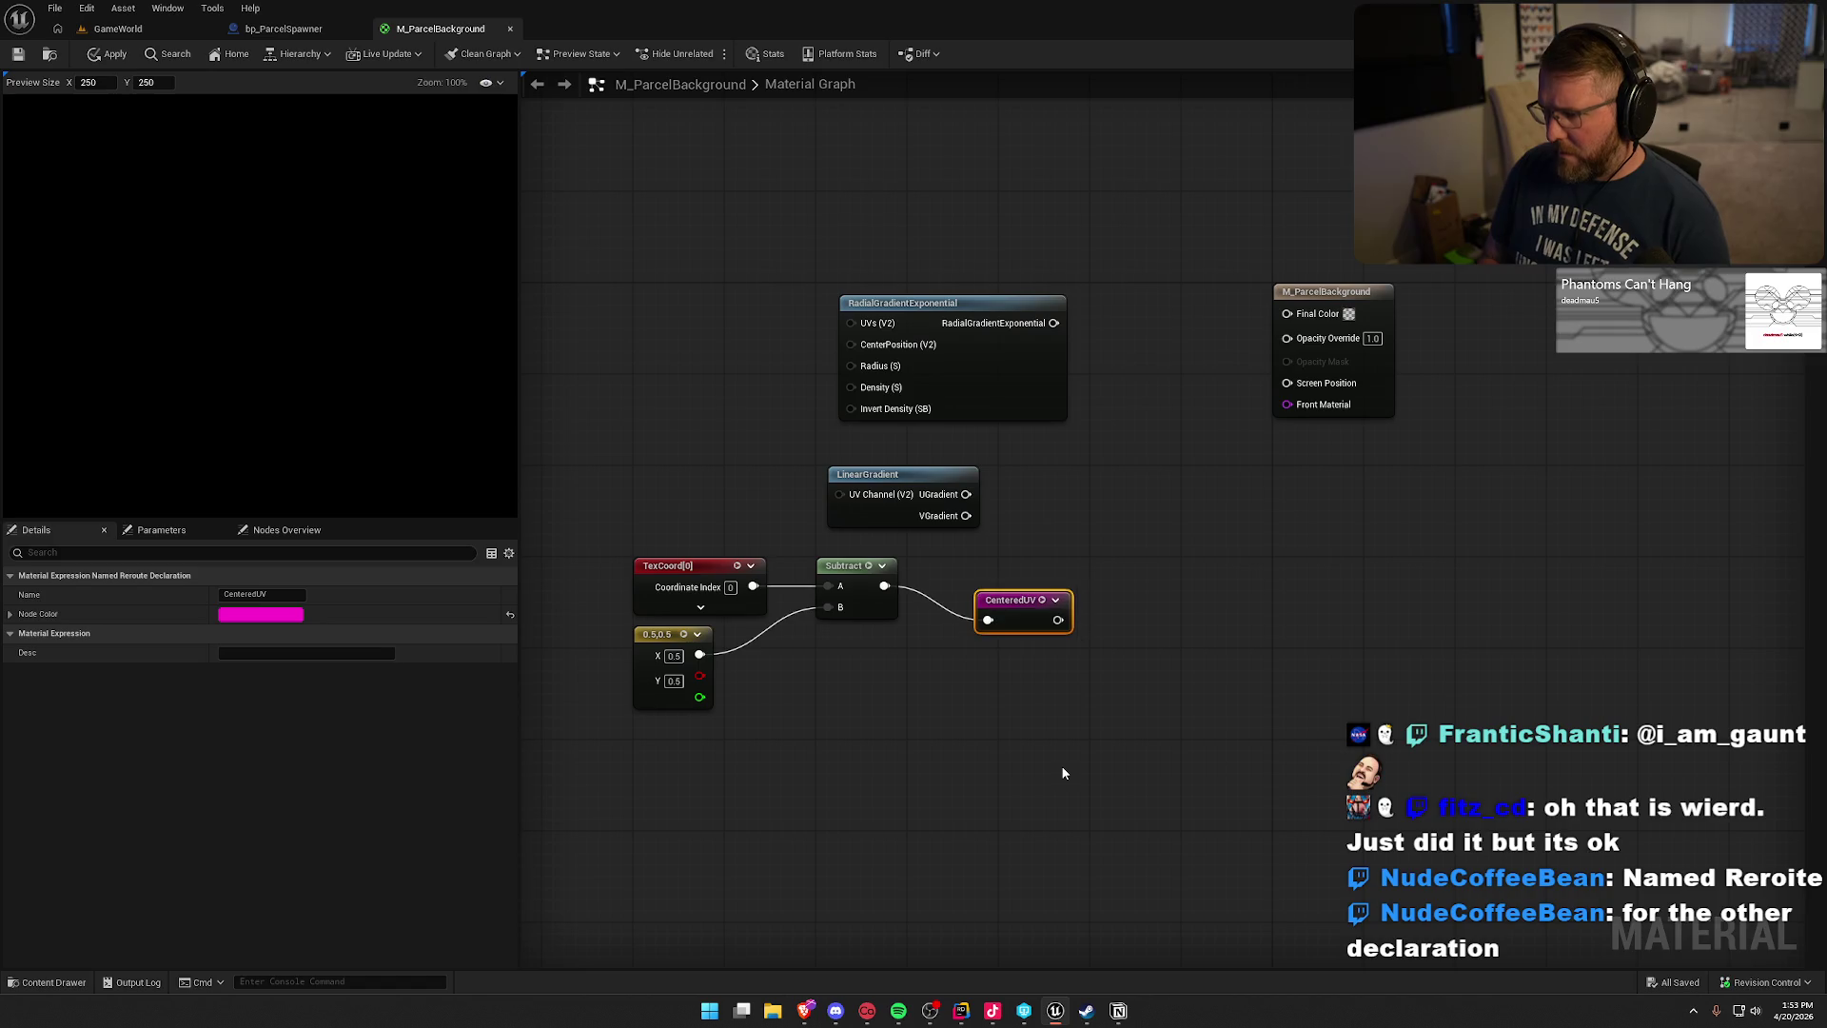
pyautogui.moveTo(1015, 602); pyautogui.dragTo(957, 569)
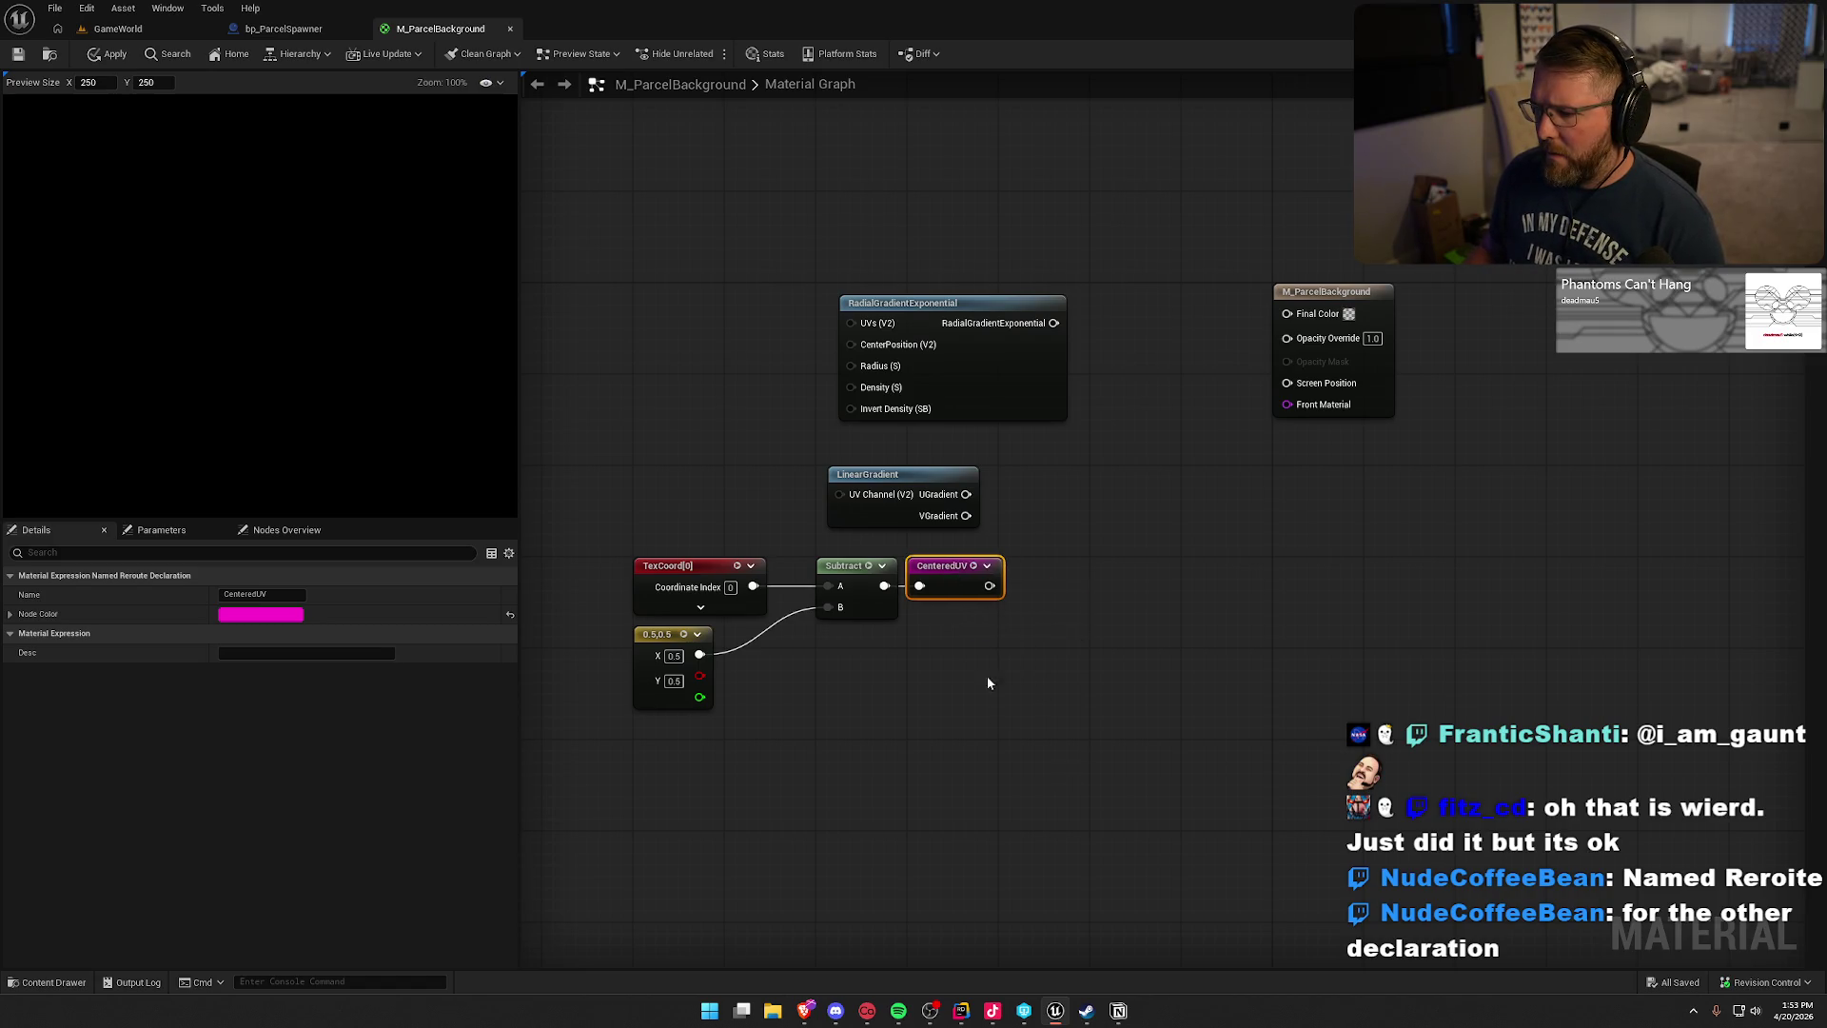
pyautogui.click(1007, 693)
pyautogui.rightClick(1009, 701)
pyautogui.write('get center')
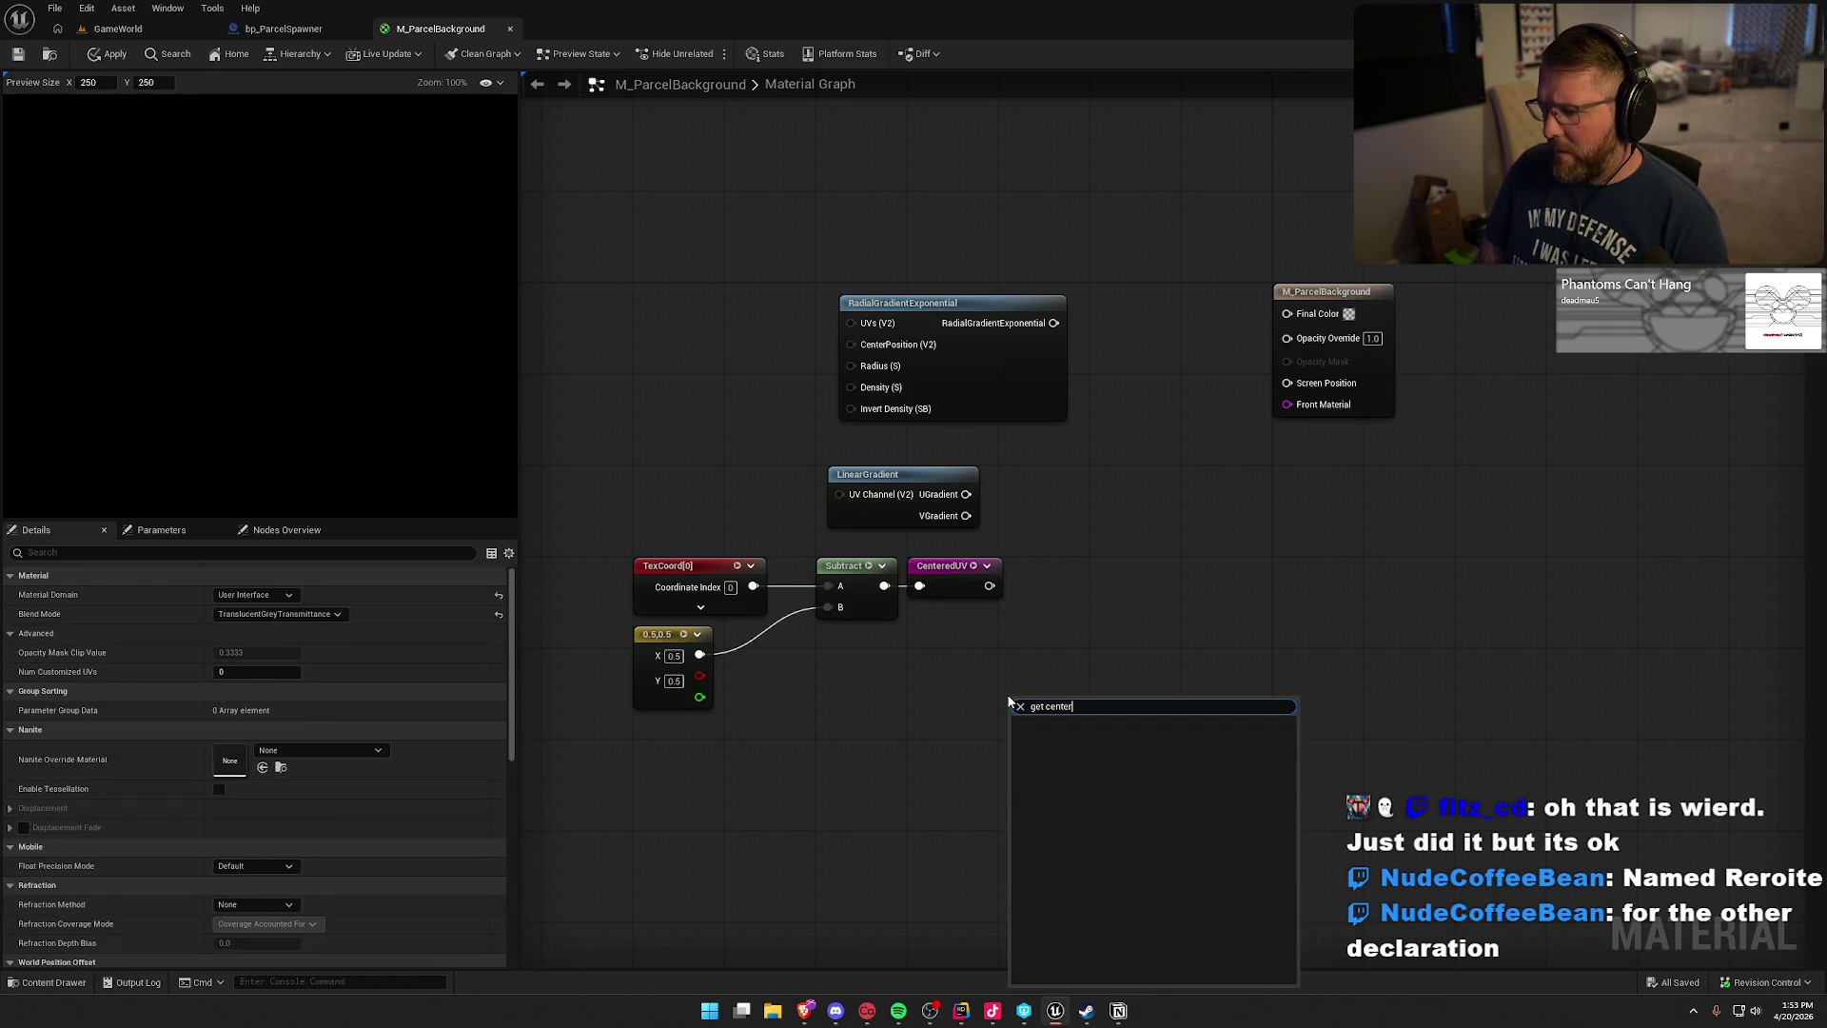
pyautogui.hotkey('ctrl', 'a')
pyautogui.write('center')
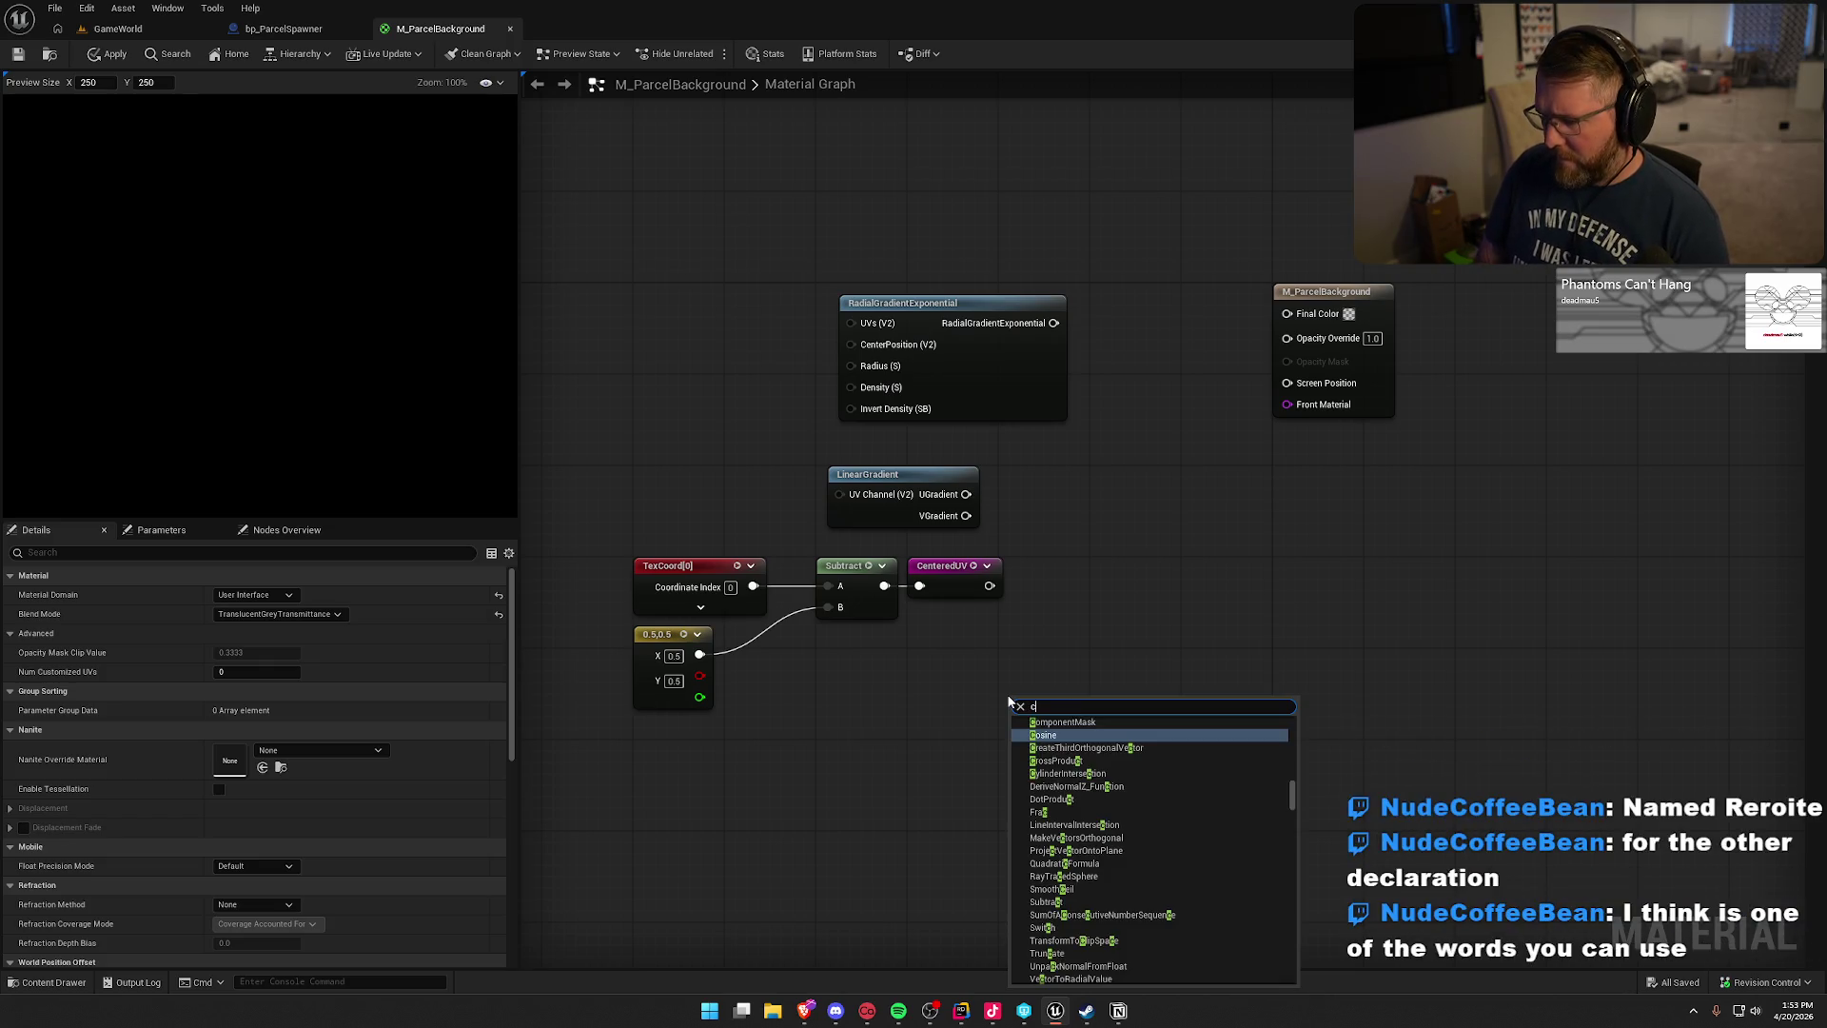
pyautogui.press('Return')
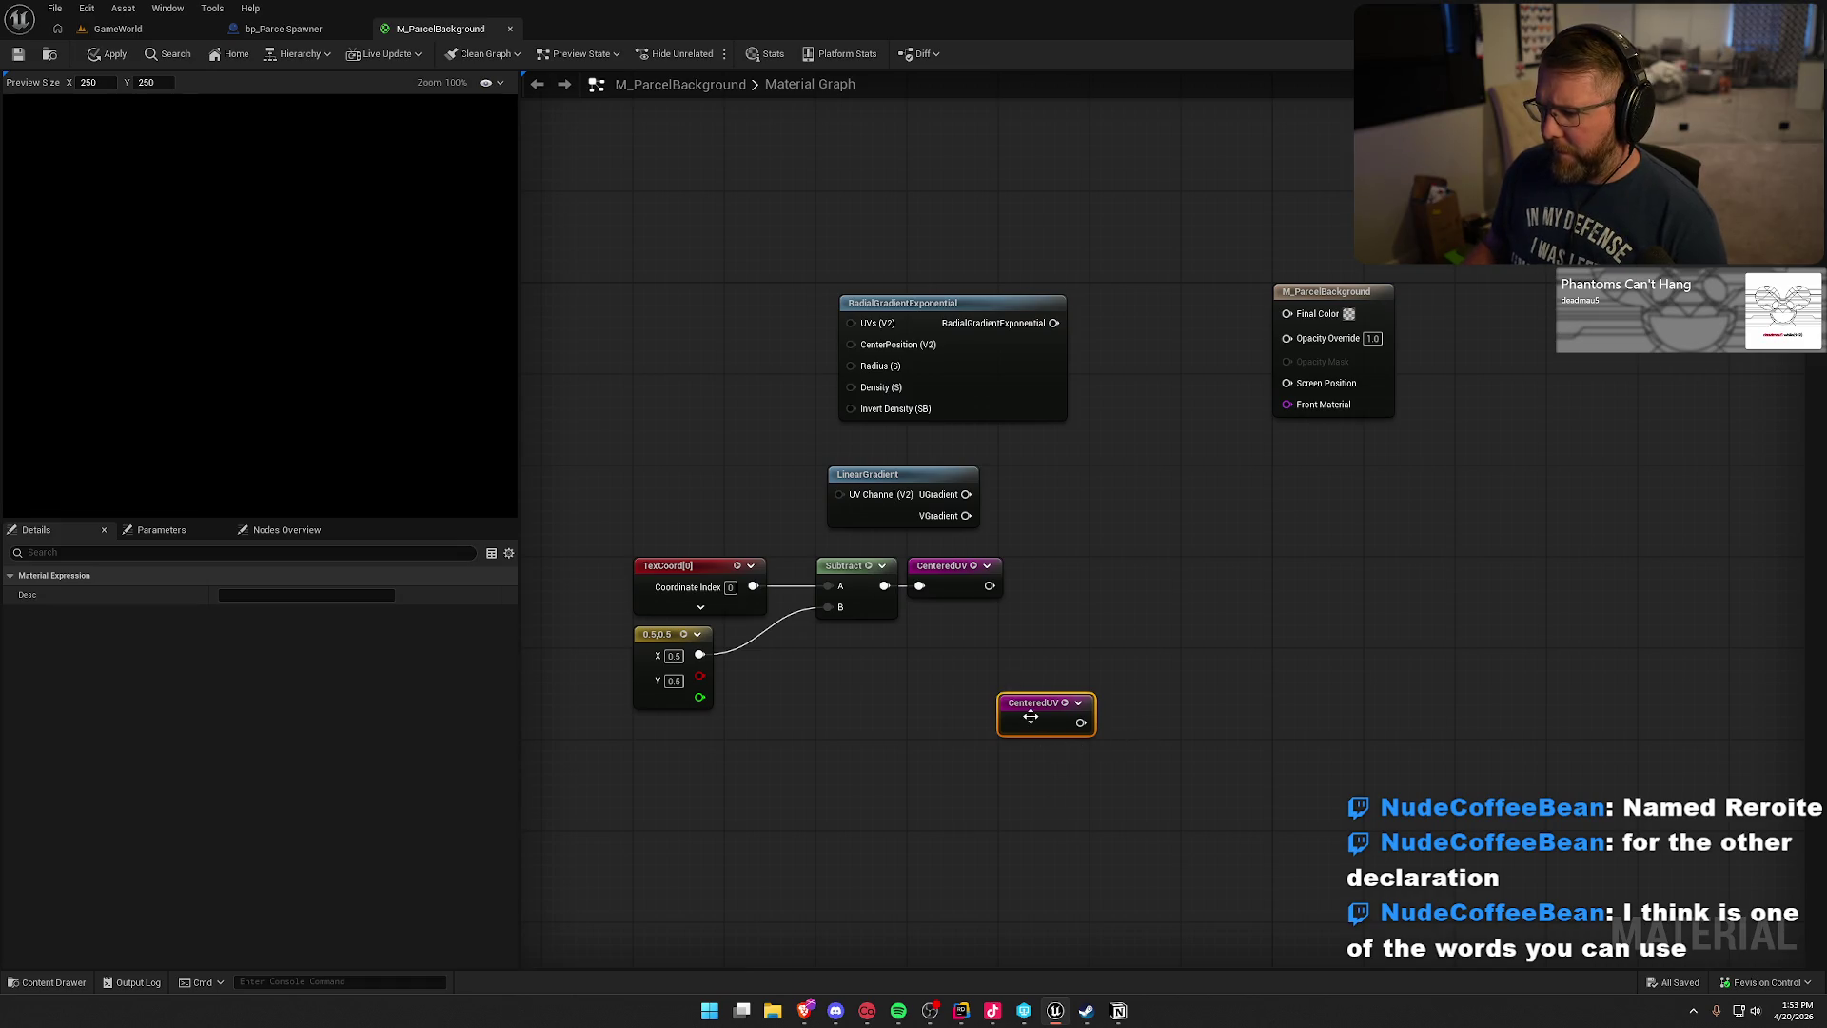
pyautogui.press('Delete')
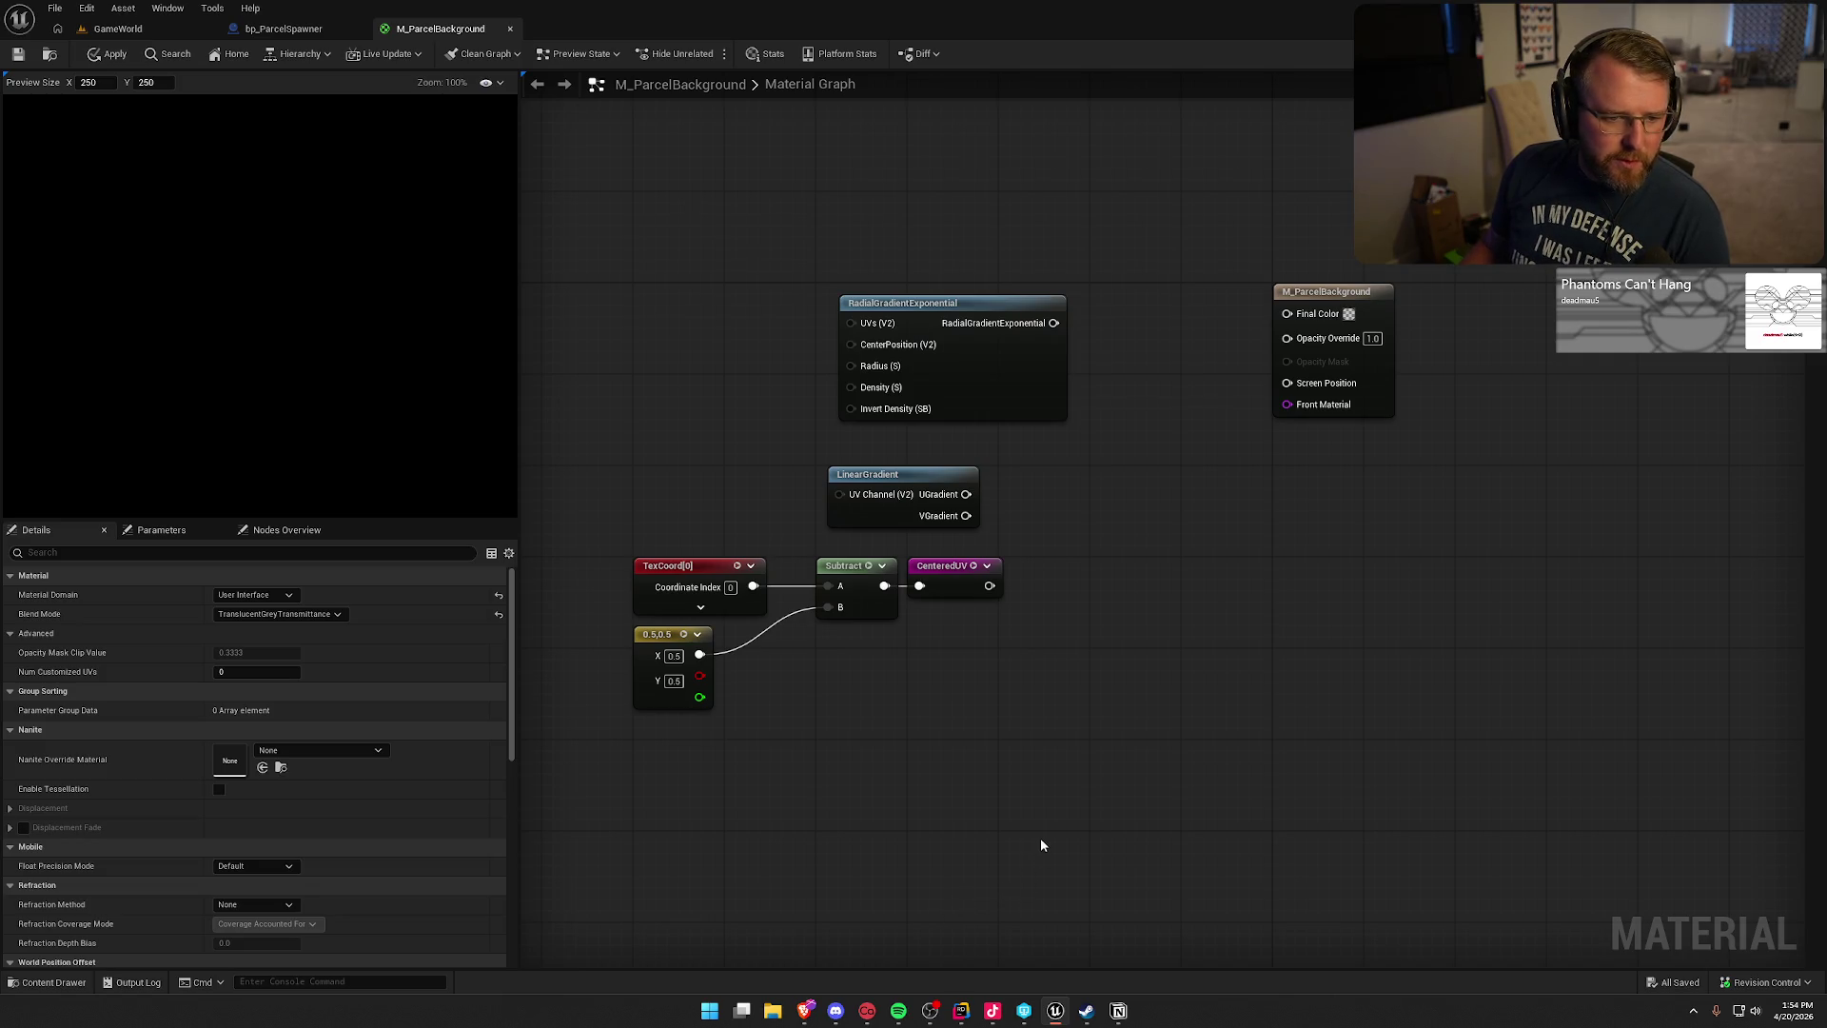
pyautogui.rightClick(947, 663)
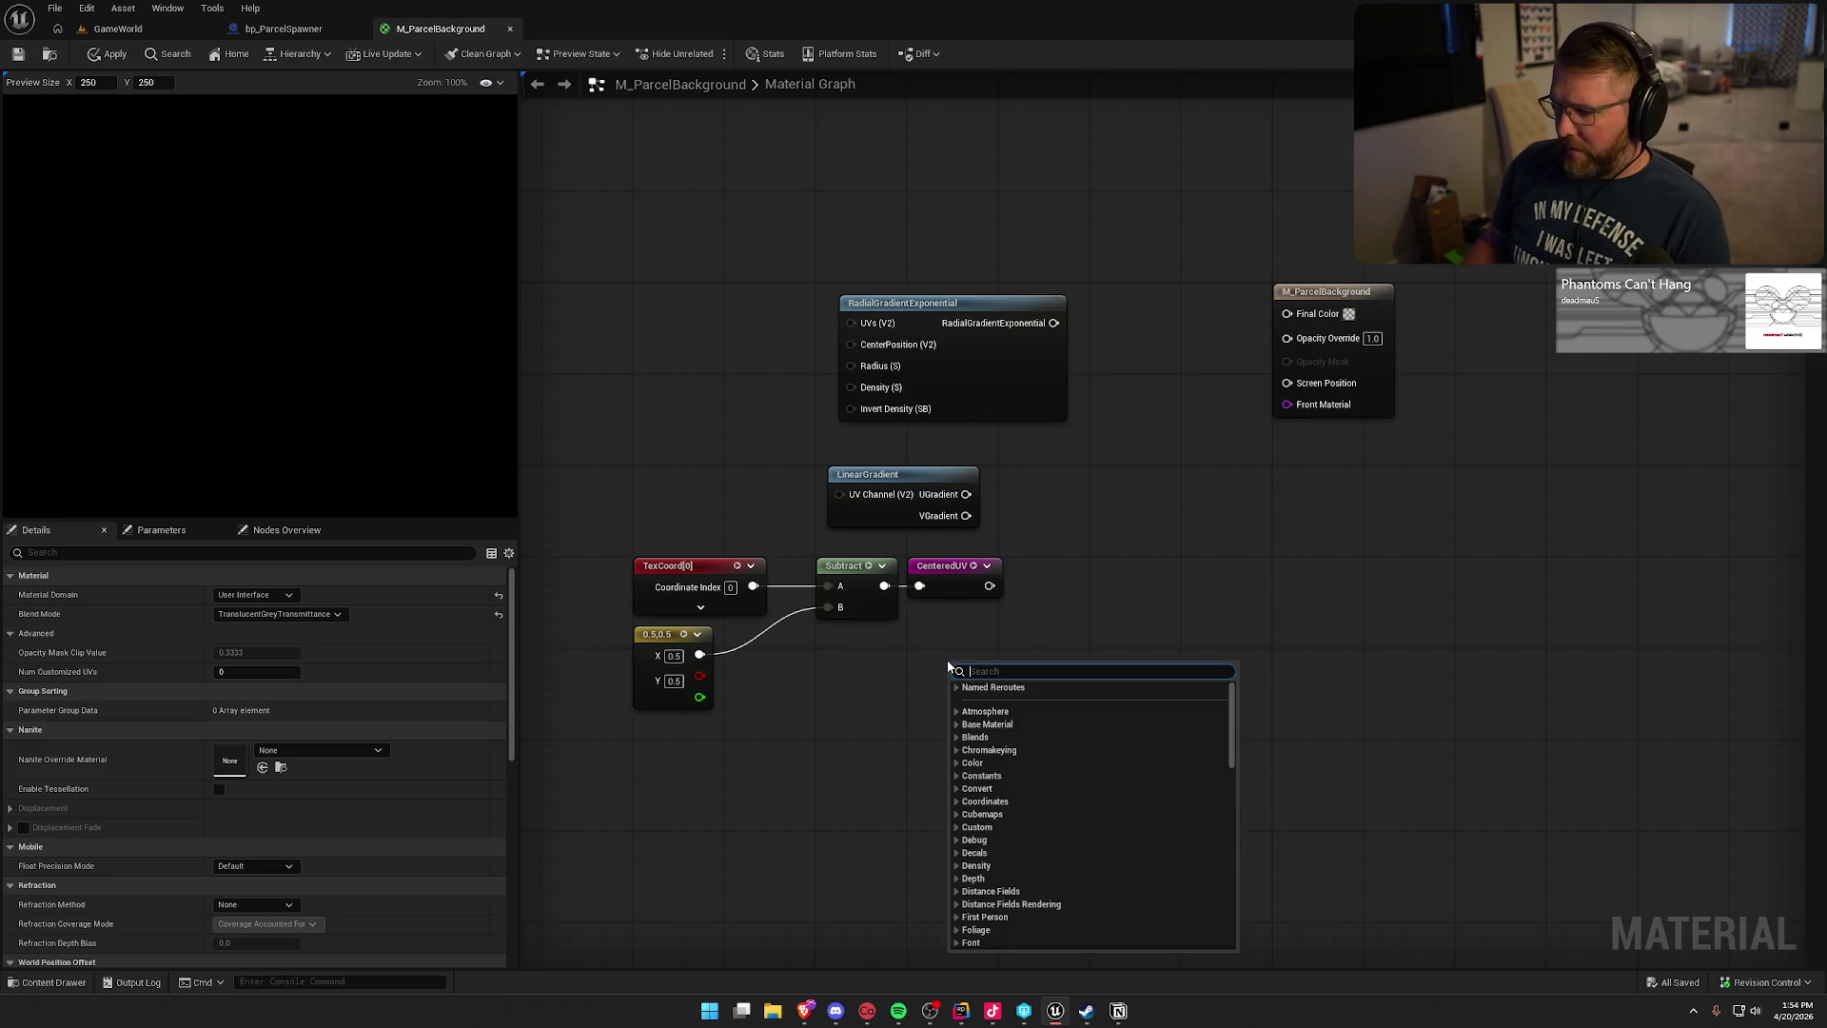
# - Add a Length node below the Subtract row
pyautogui.write('leng')
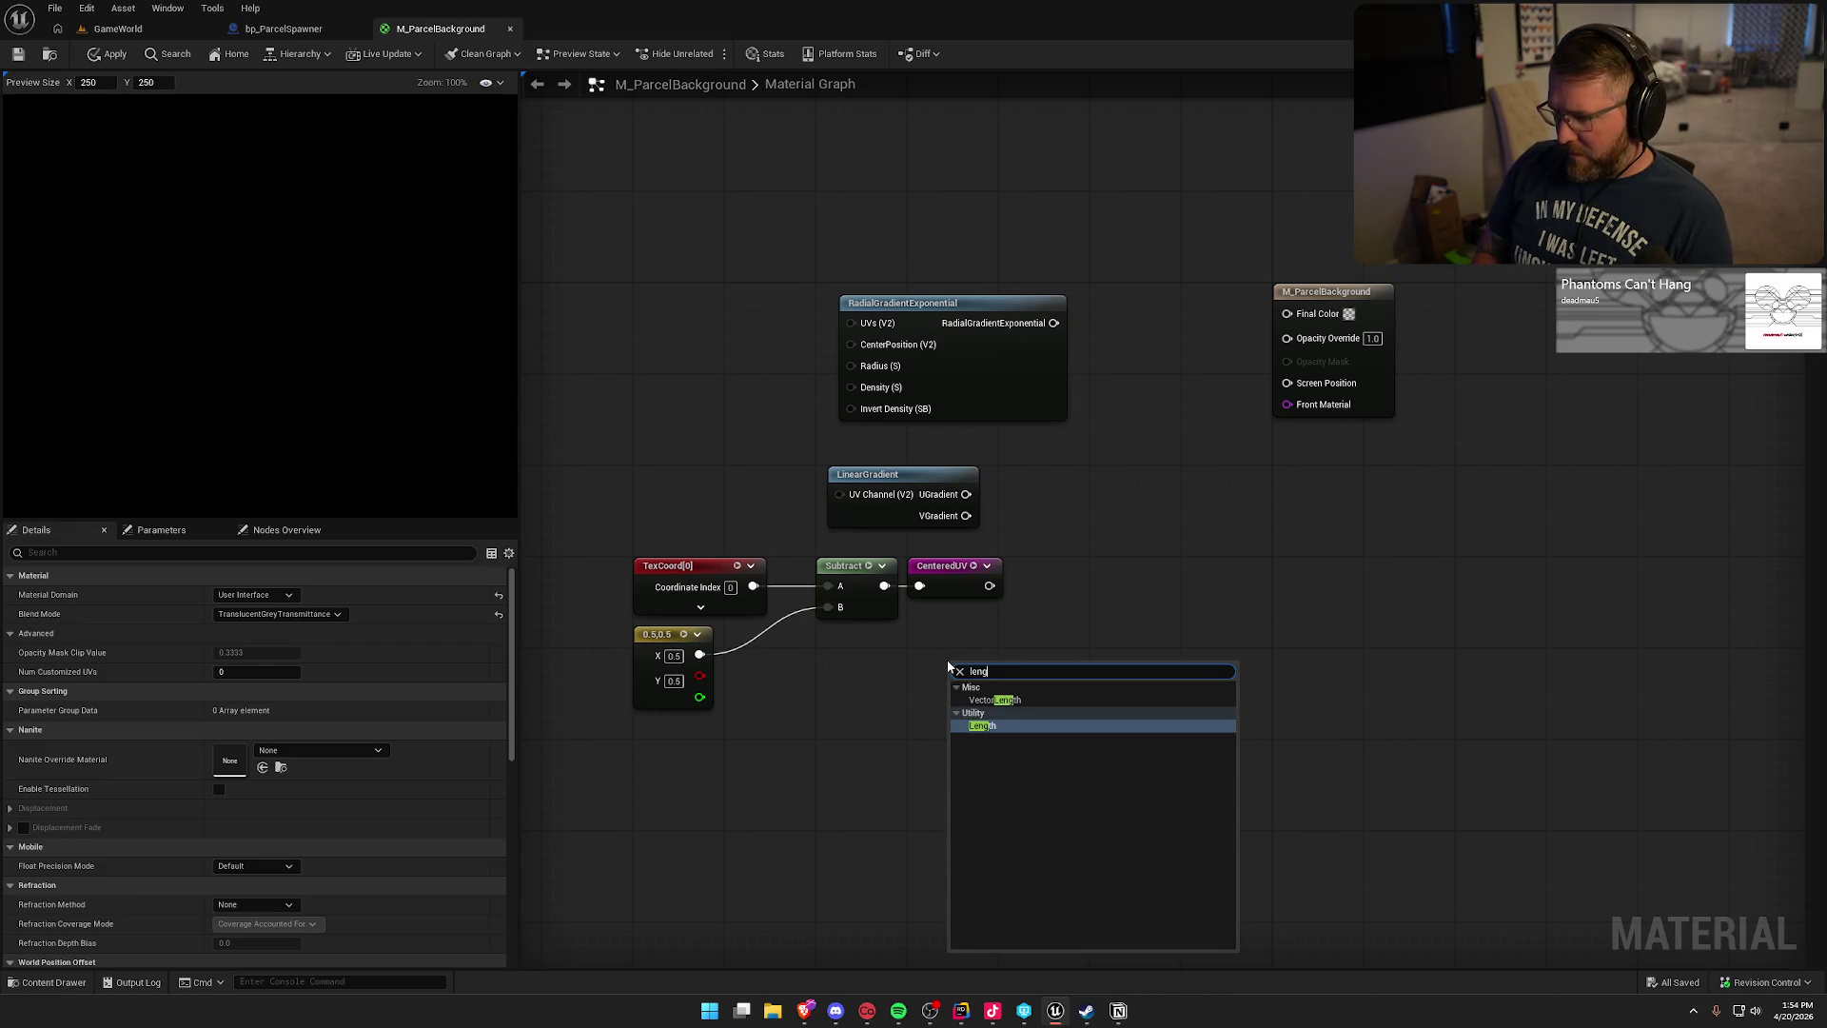
pyautogui.press('Return')
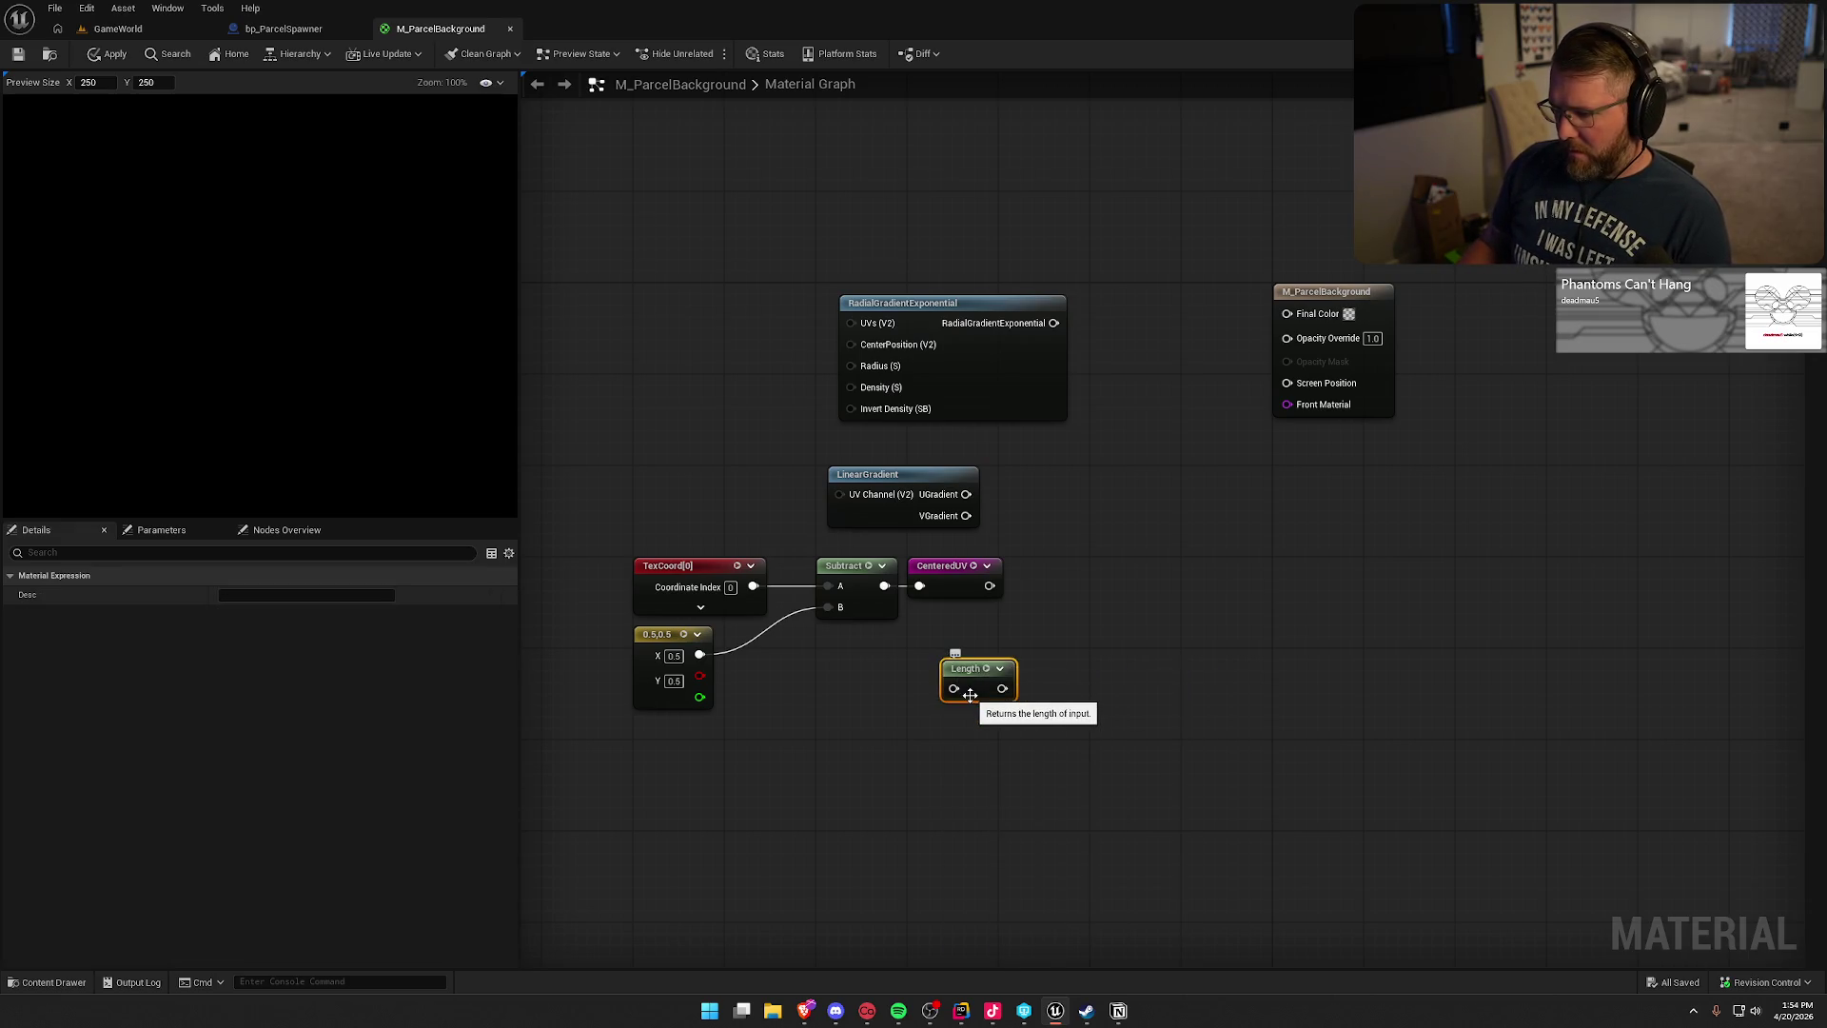
pyautogui.moveTo(977, 678); pyautogui.dragTo(1115, 667)
pyautogui.click(947, 565)
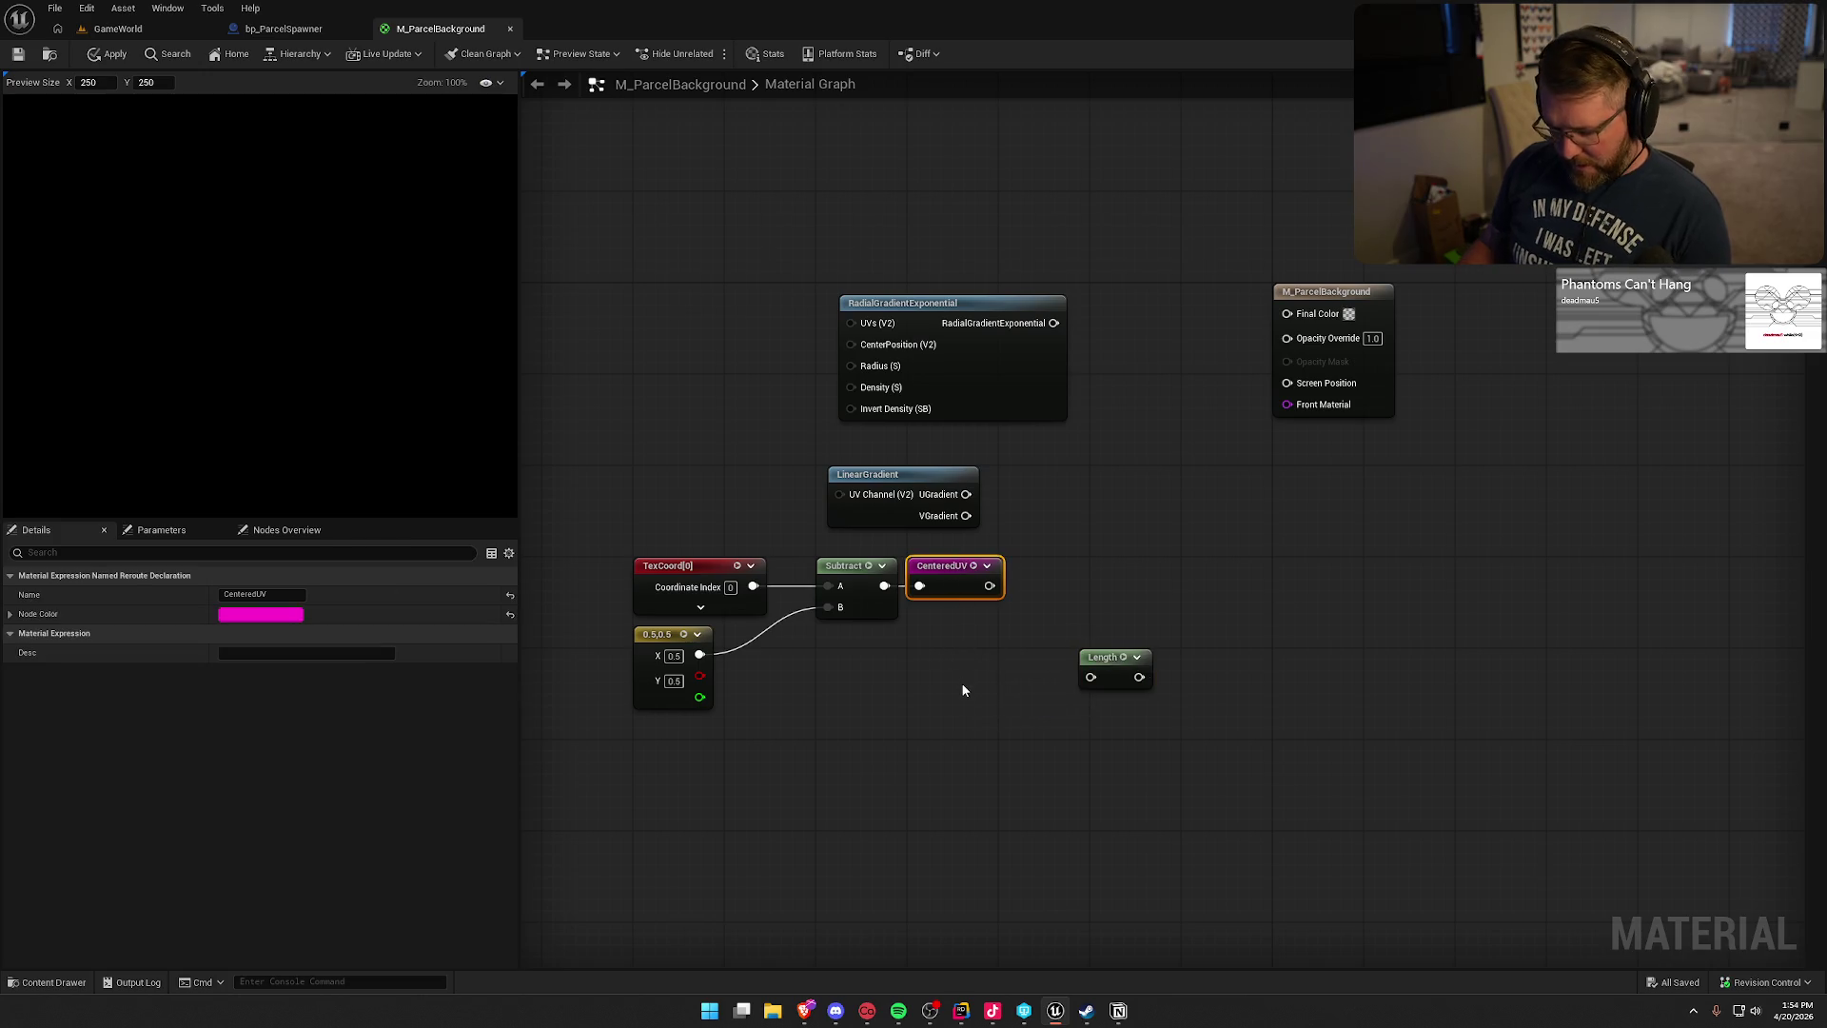
pyautogui.hotkey('ctrl', 'v')
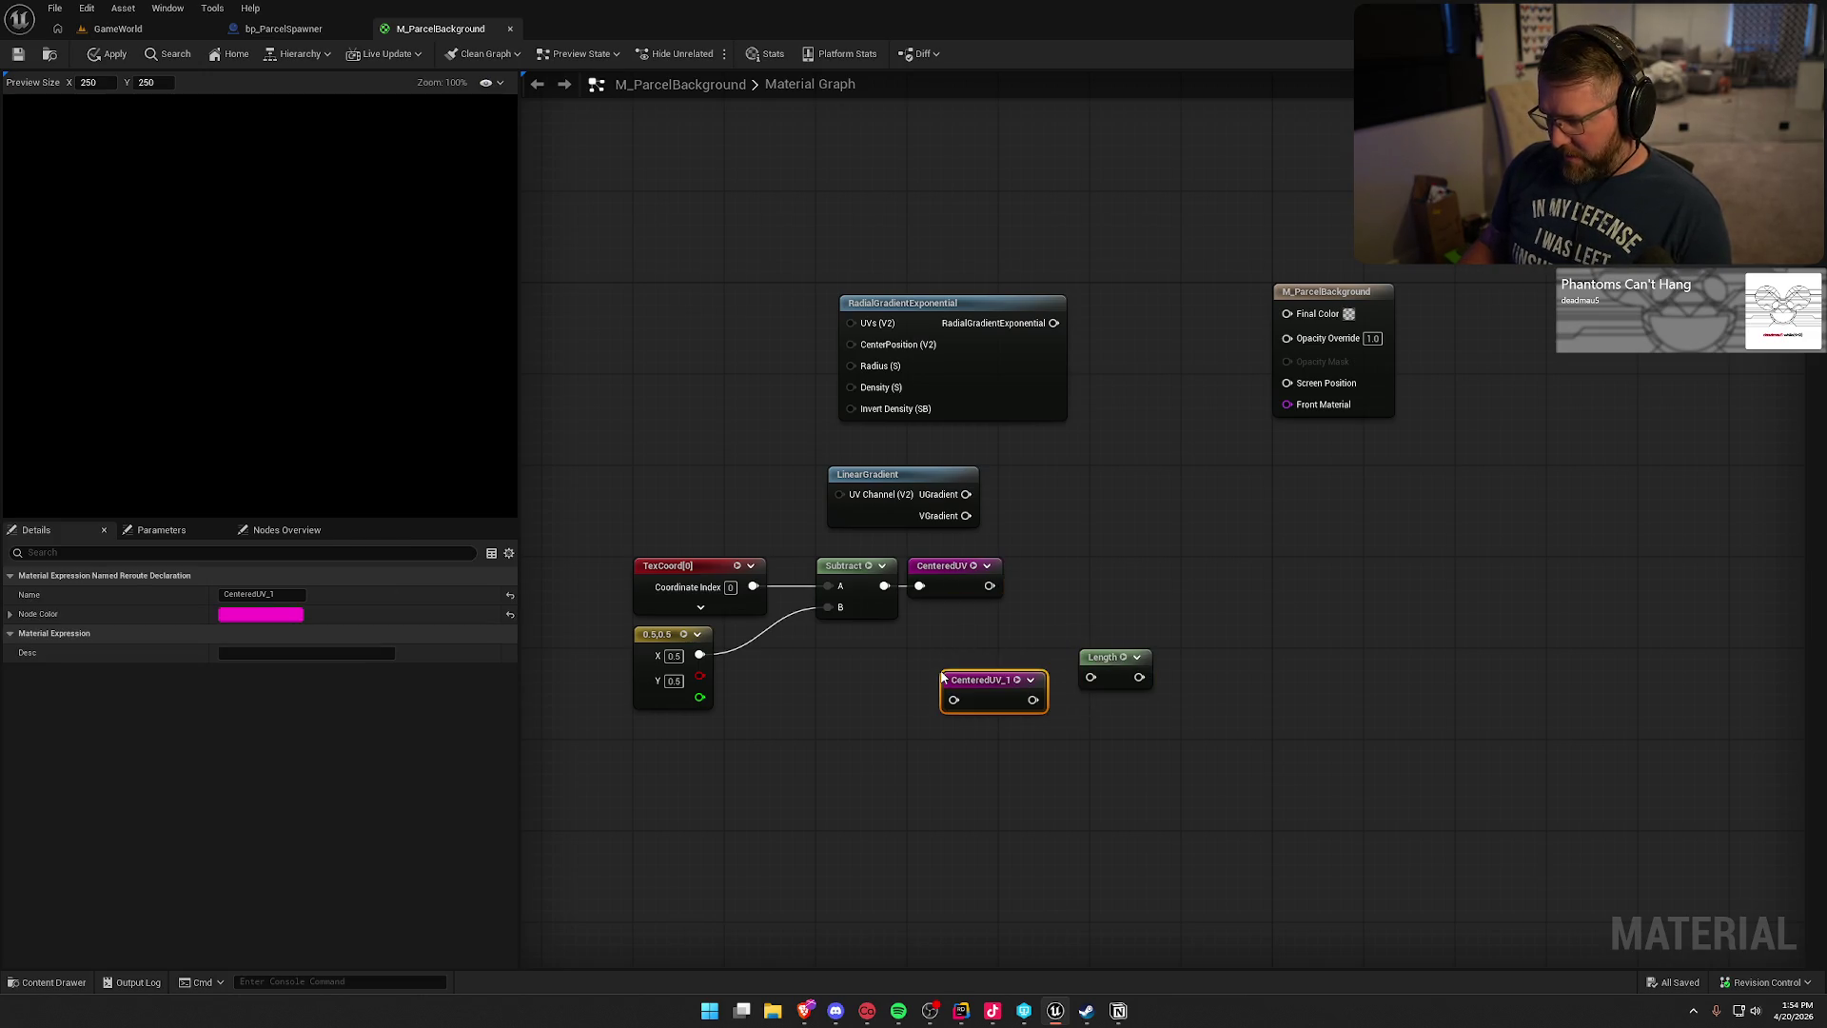
pyautogui.hotkey('ctrl', 'z')
# - Add a CenteredUV reroute usage node, wire it into Length, and move both up-left
pyautogui.rightClick(940, 677)
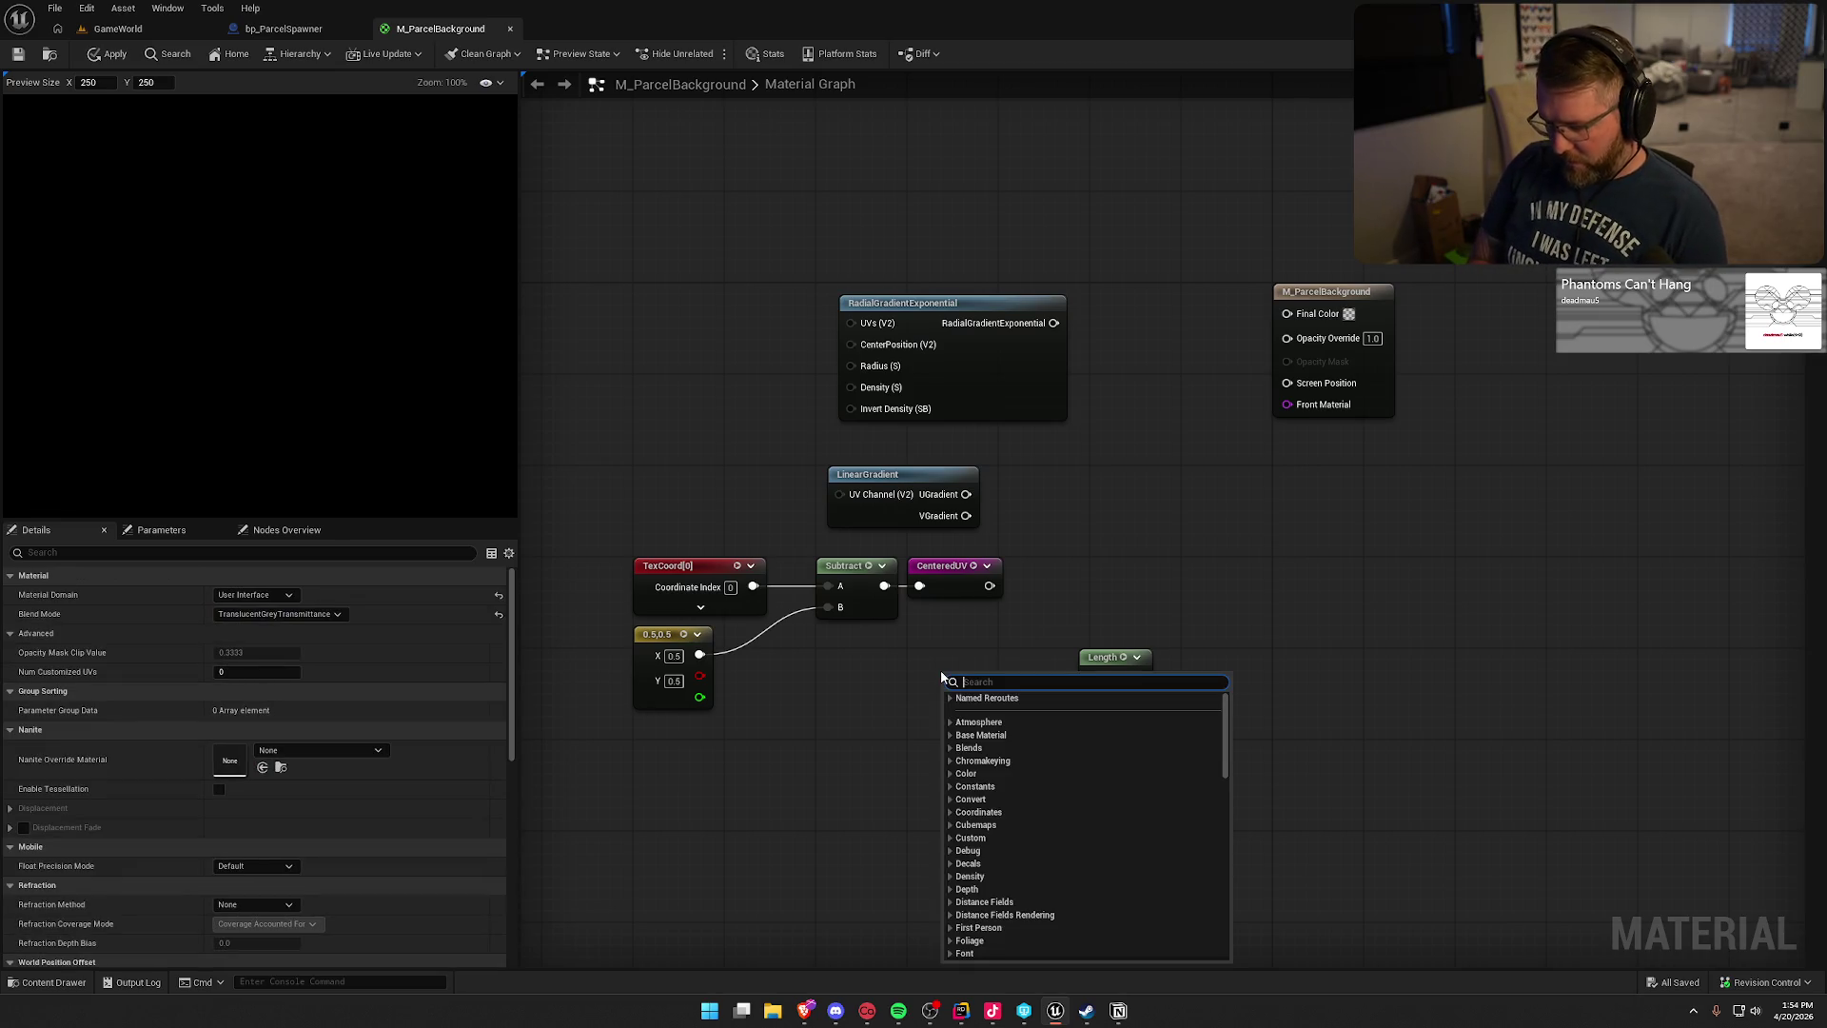
pyautogui.write('cenver')
pyautogui.press('BackSpace')
pyautogui.press('BackSpace')
pyautogui.press('BackSpace')
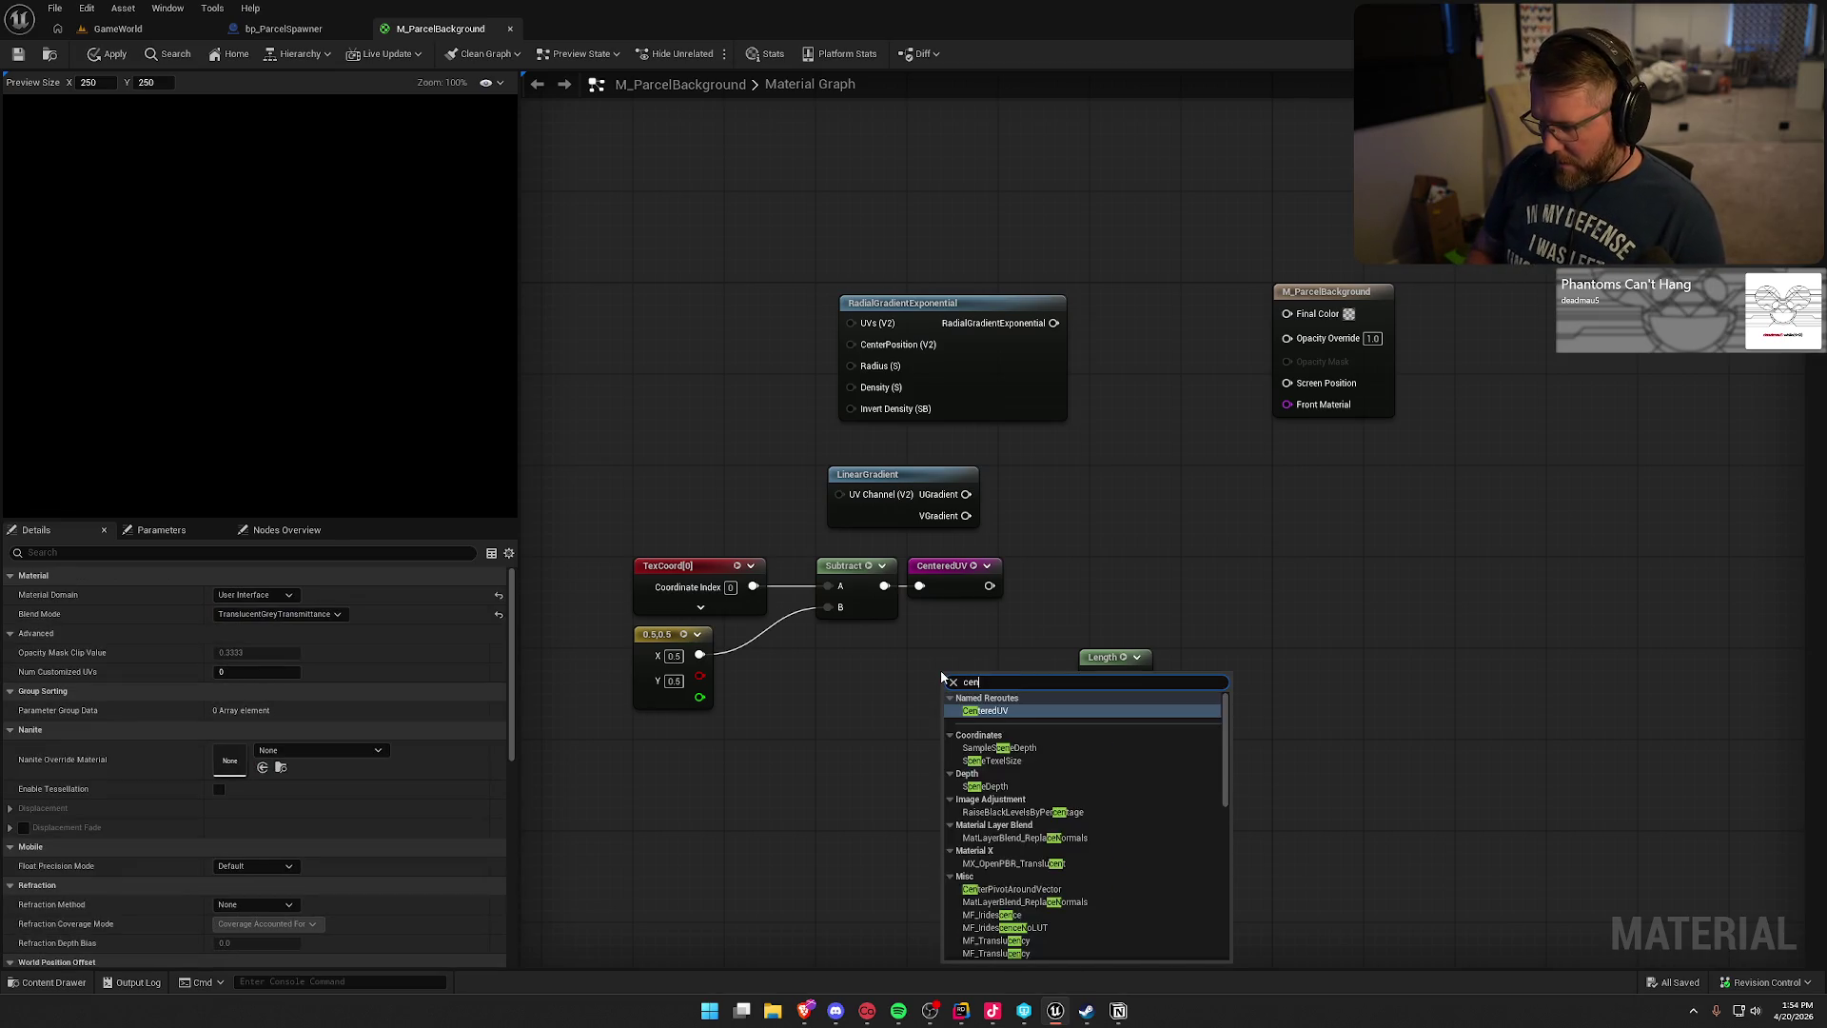
pyautogui.write('te')
pyautogui.click(996, 713)
pyautogui.moveTo(1024, 699); pyautogui.dragTo(1119, 687)
pyautogui.moveTo(1162, 750)
pyautogui.mouseDown()
pyautogui.moveTo(938, 665)
pyautogui.moveTo(944, 691)
pyautogui.moveTo(830, 672)
pyautogui.moveTo(828, 650)
pyautogui.moveTo(845, 660)
pyautogui.mouseUp()
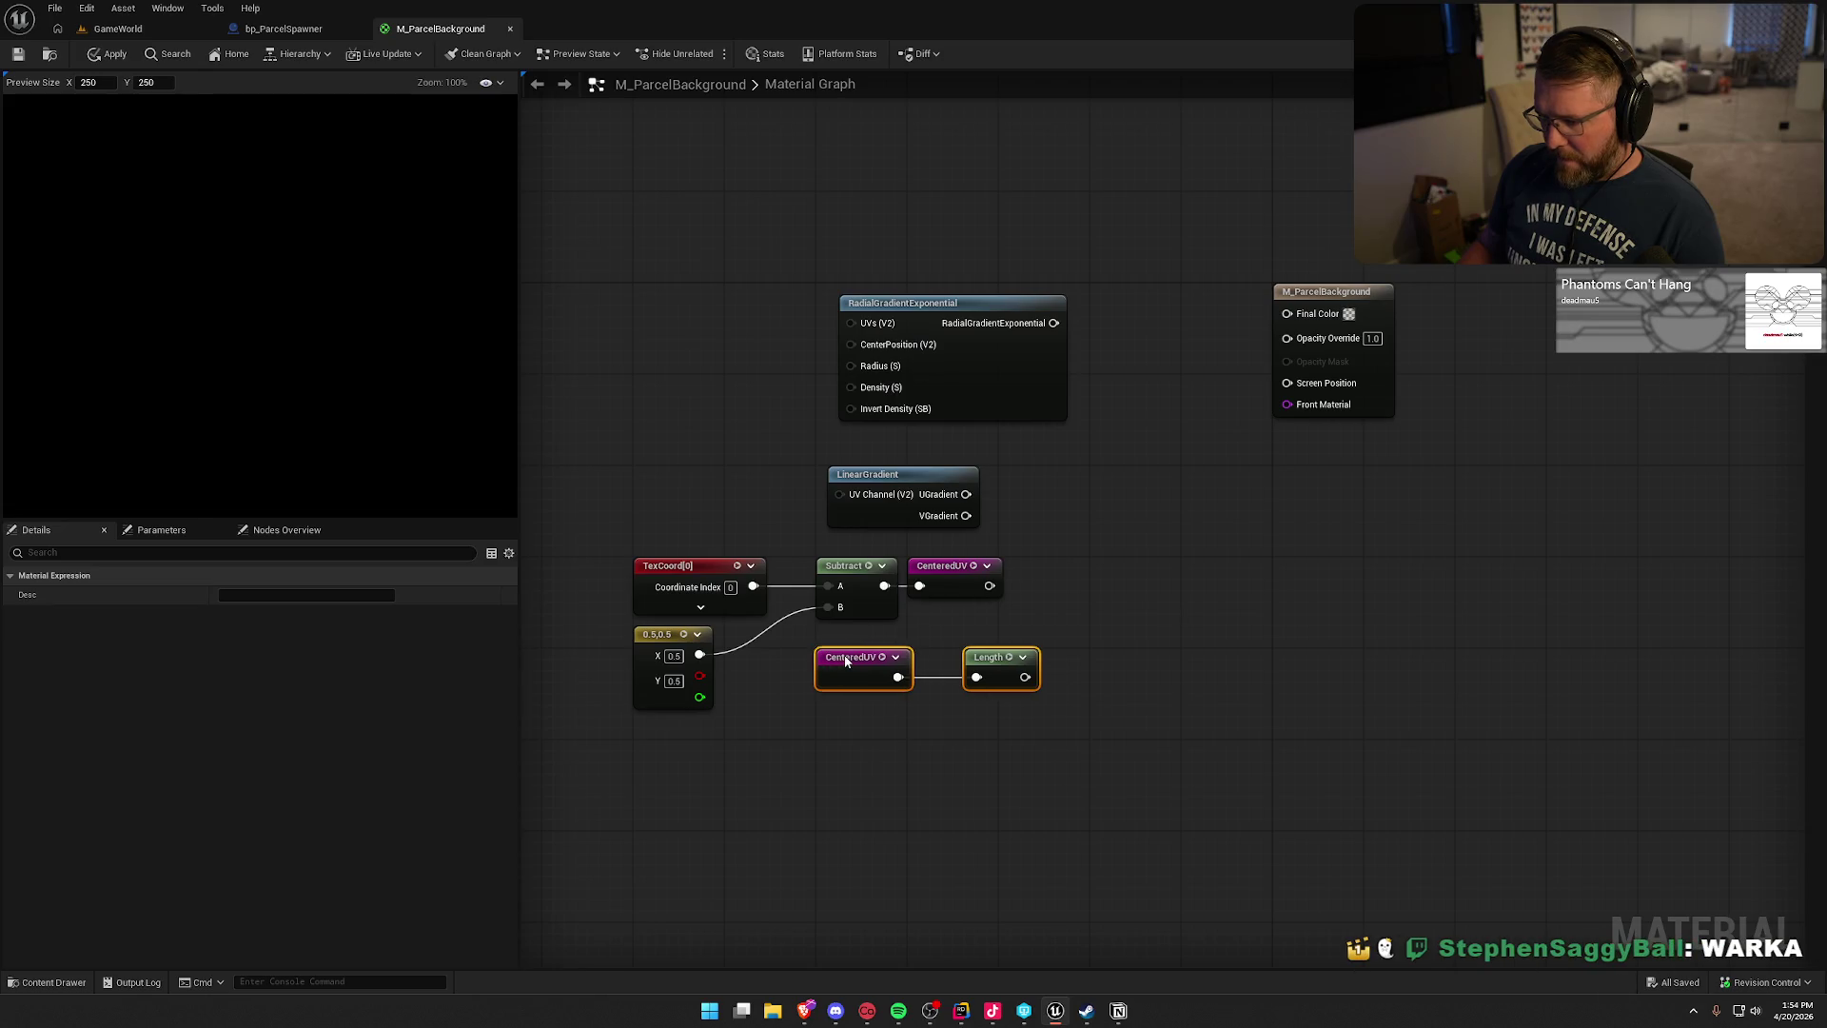
pyautogui.click(891, 790)
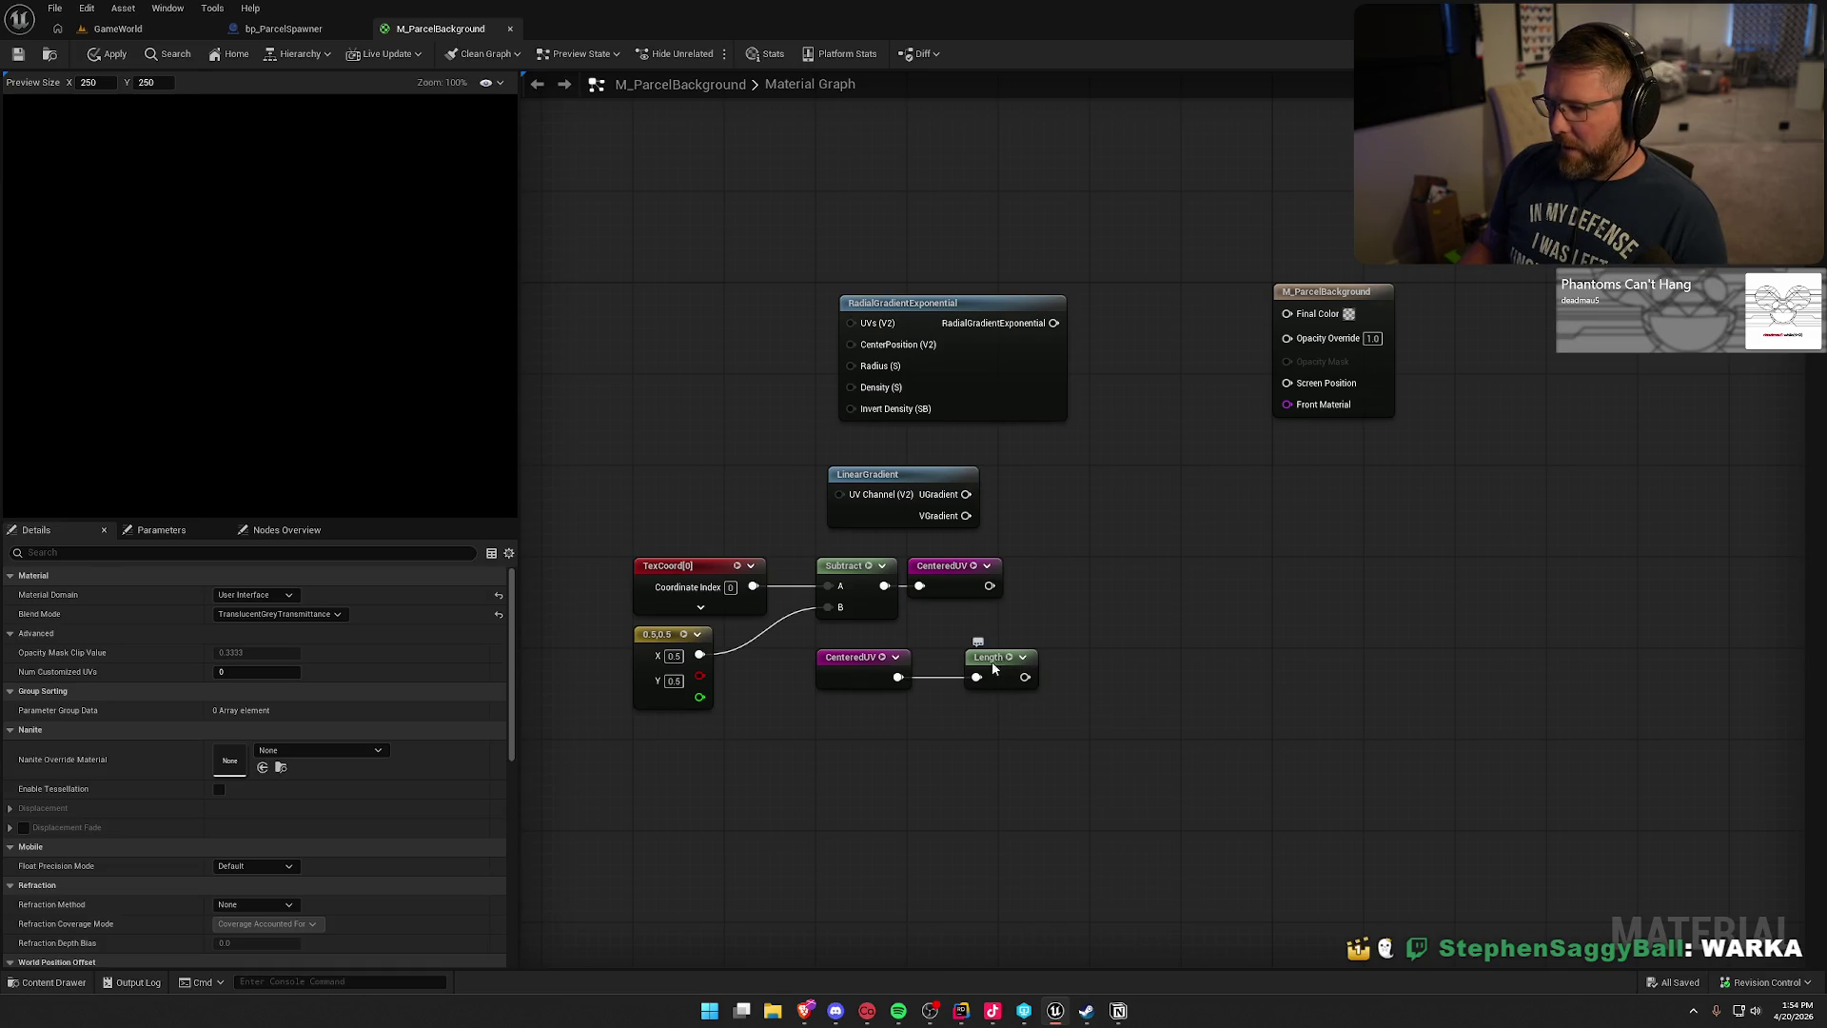
# - Add a 1-x node fed by Length's output and align the two nodes
pyautogui.moveTo(993, 669); pyautogui.dragTo(1130, 678)
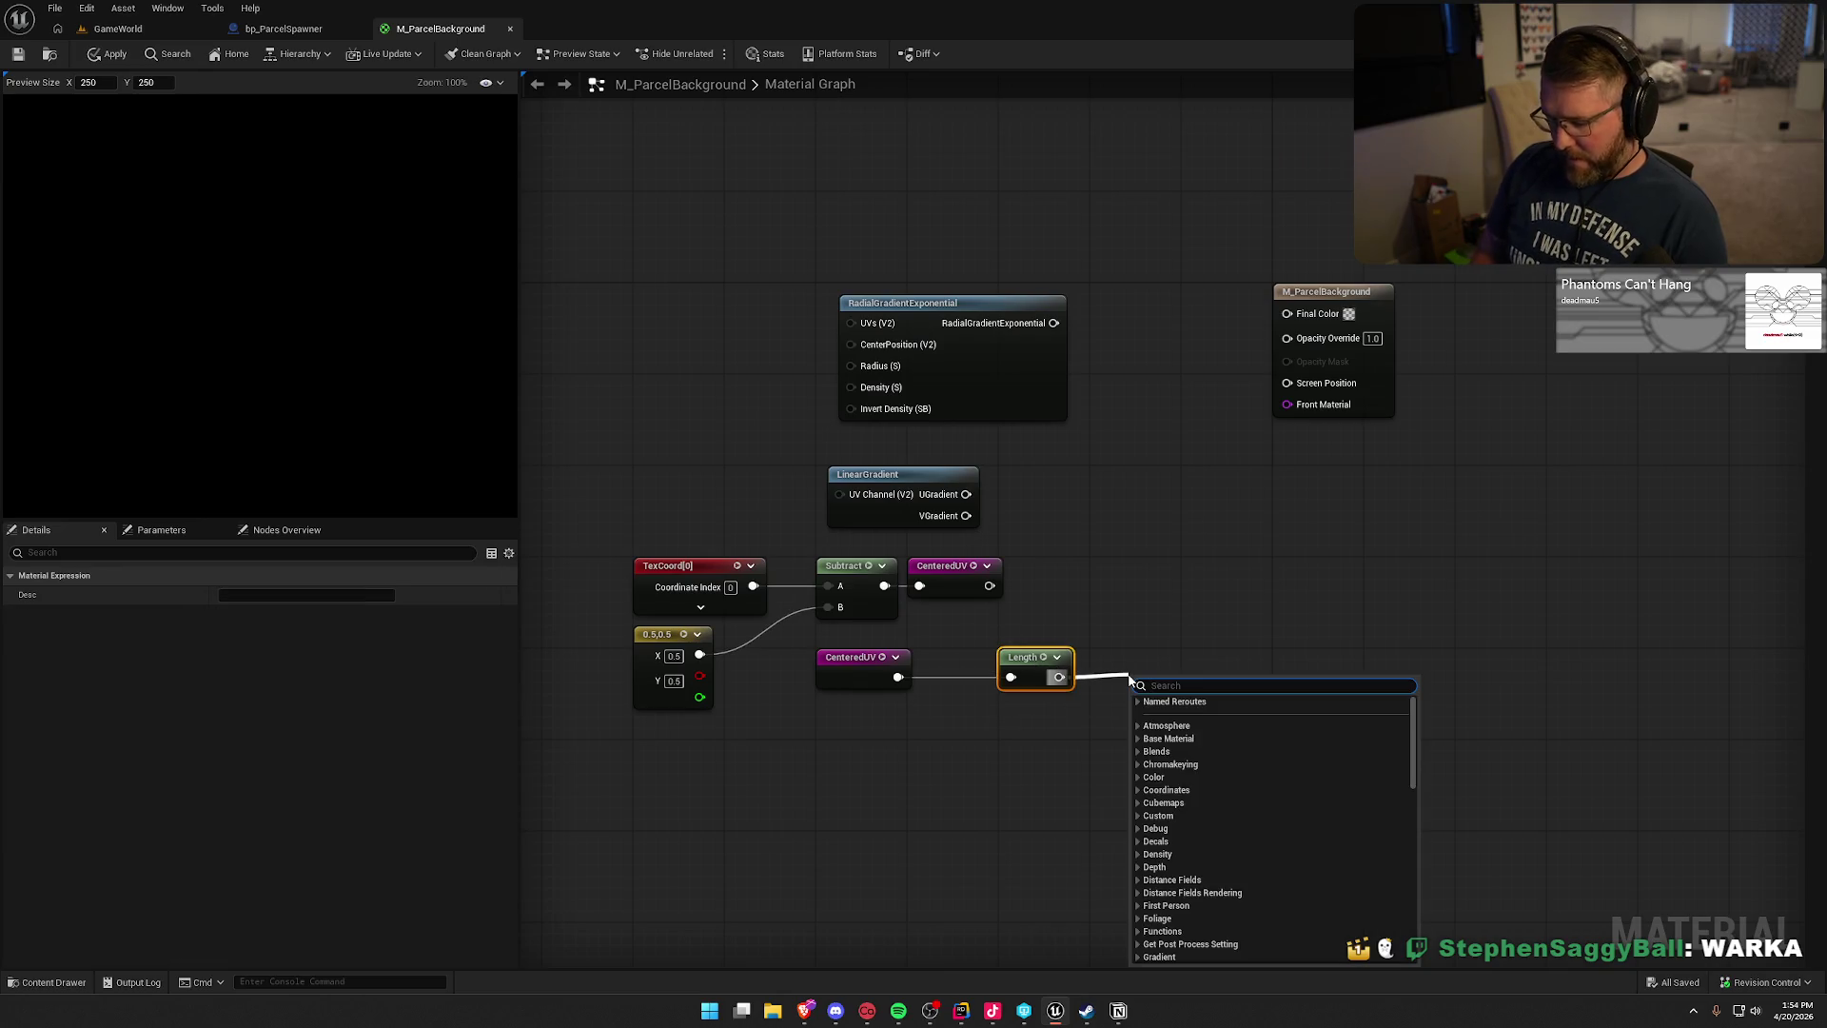
pyautogui.write('1-x')
pyautogui.click(1176, 714)
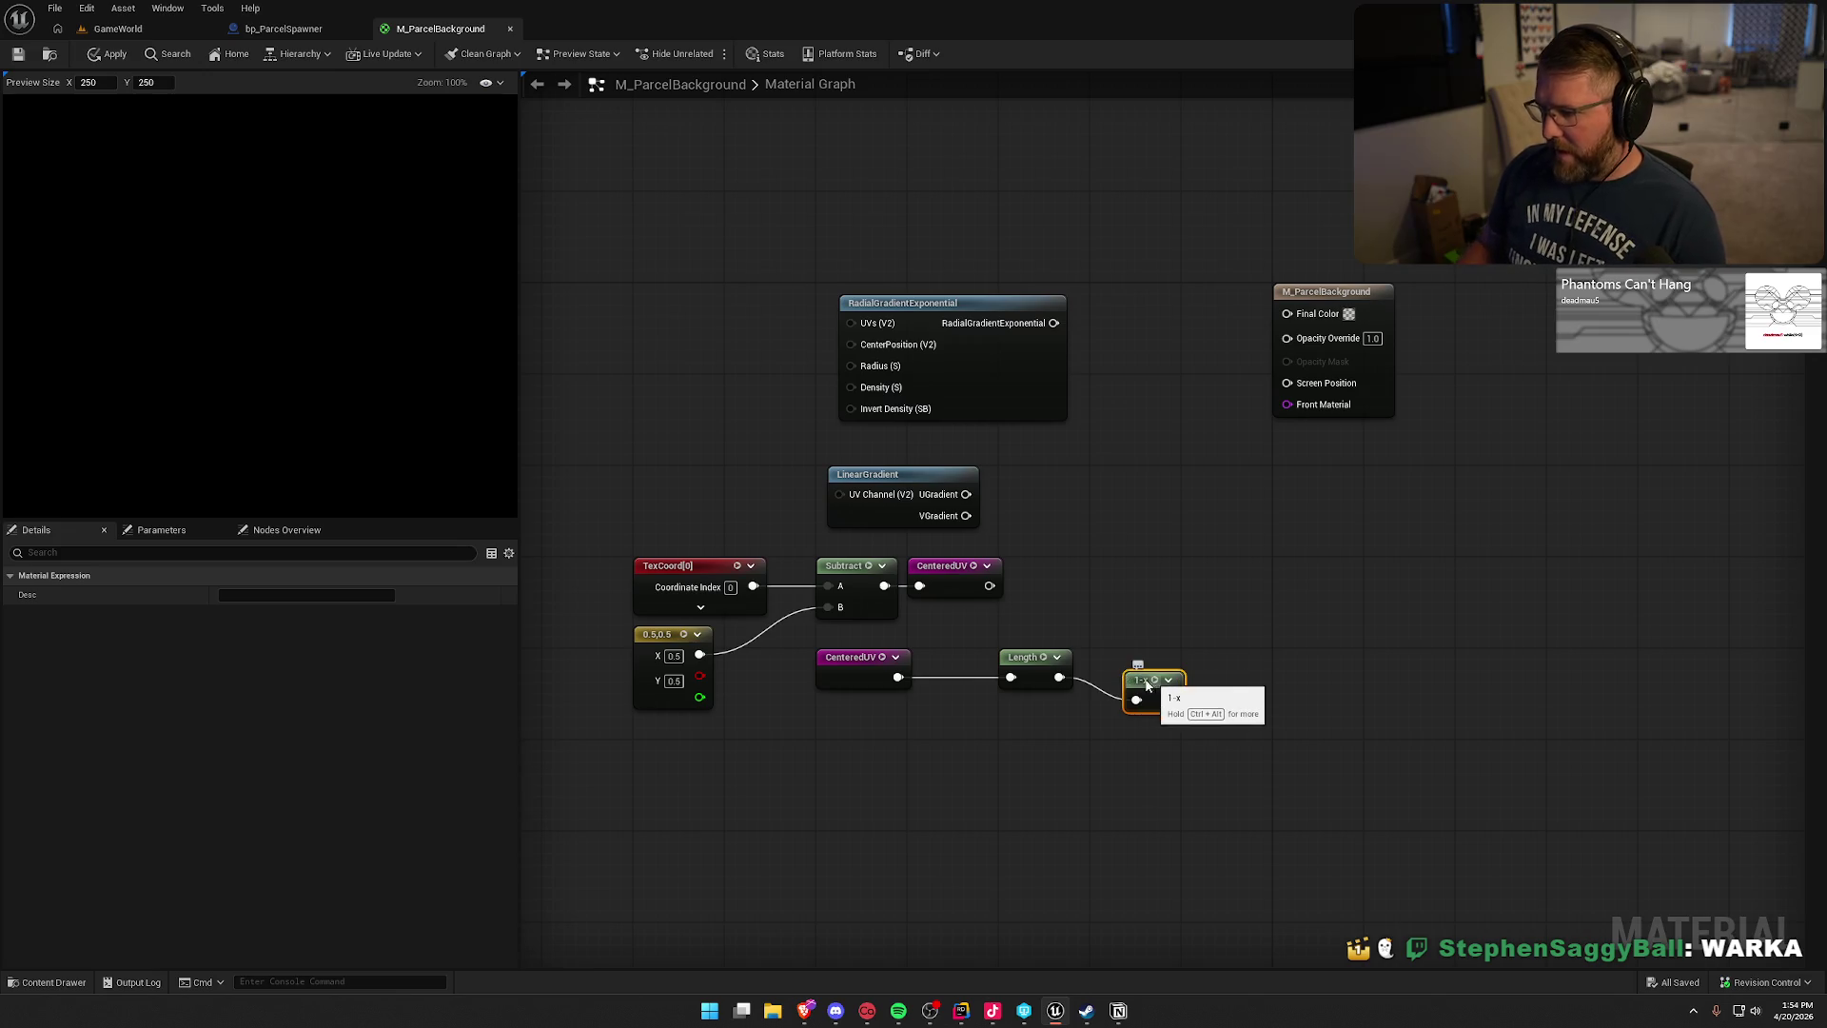
pyautogui.click(1196, 775)
pyautogui.moveTo(1197, 775); pyautogui.dragTo(1069, 689)
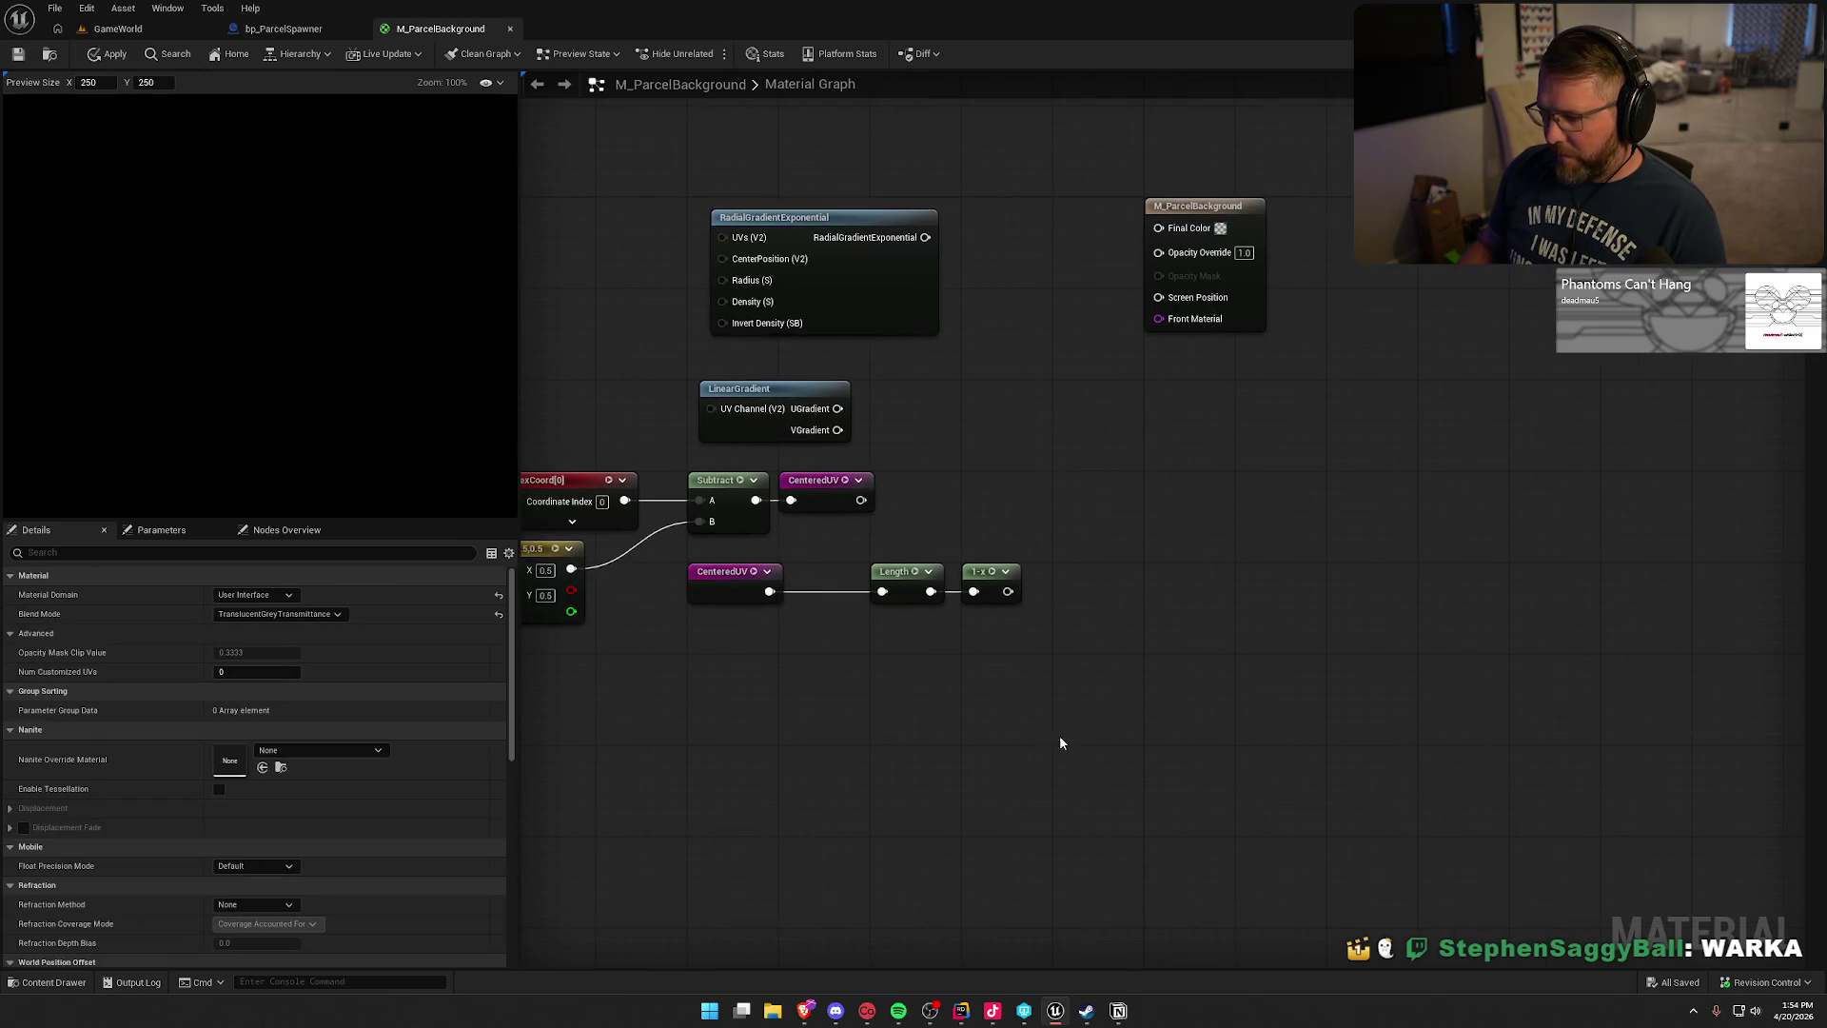
pyautogui.moveTo(870, 542); pyautogui.dragTo(1027, 614)
pyautogui.moveTo(904, 571)
pyautogui.mouseDown()
pyautogui.moveTo(835, 571)
pyautogui.moveTo(1008, 598)
pyautogui.mouseUp()
pyautogui.click(954, 630)
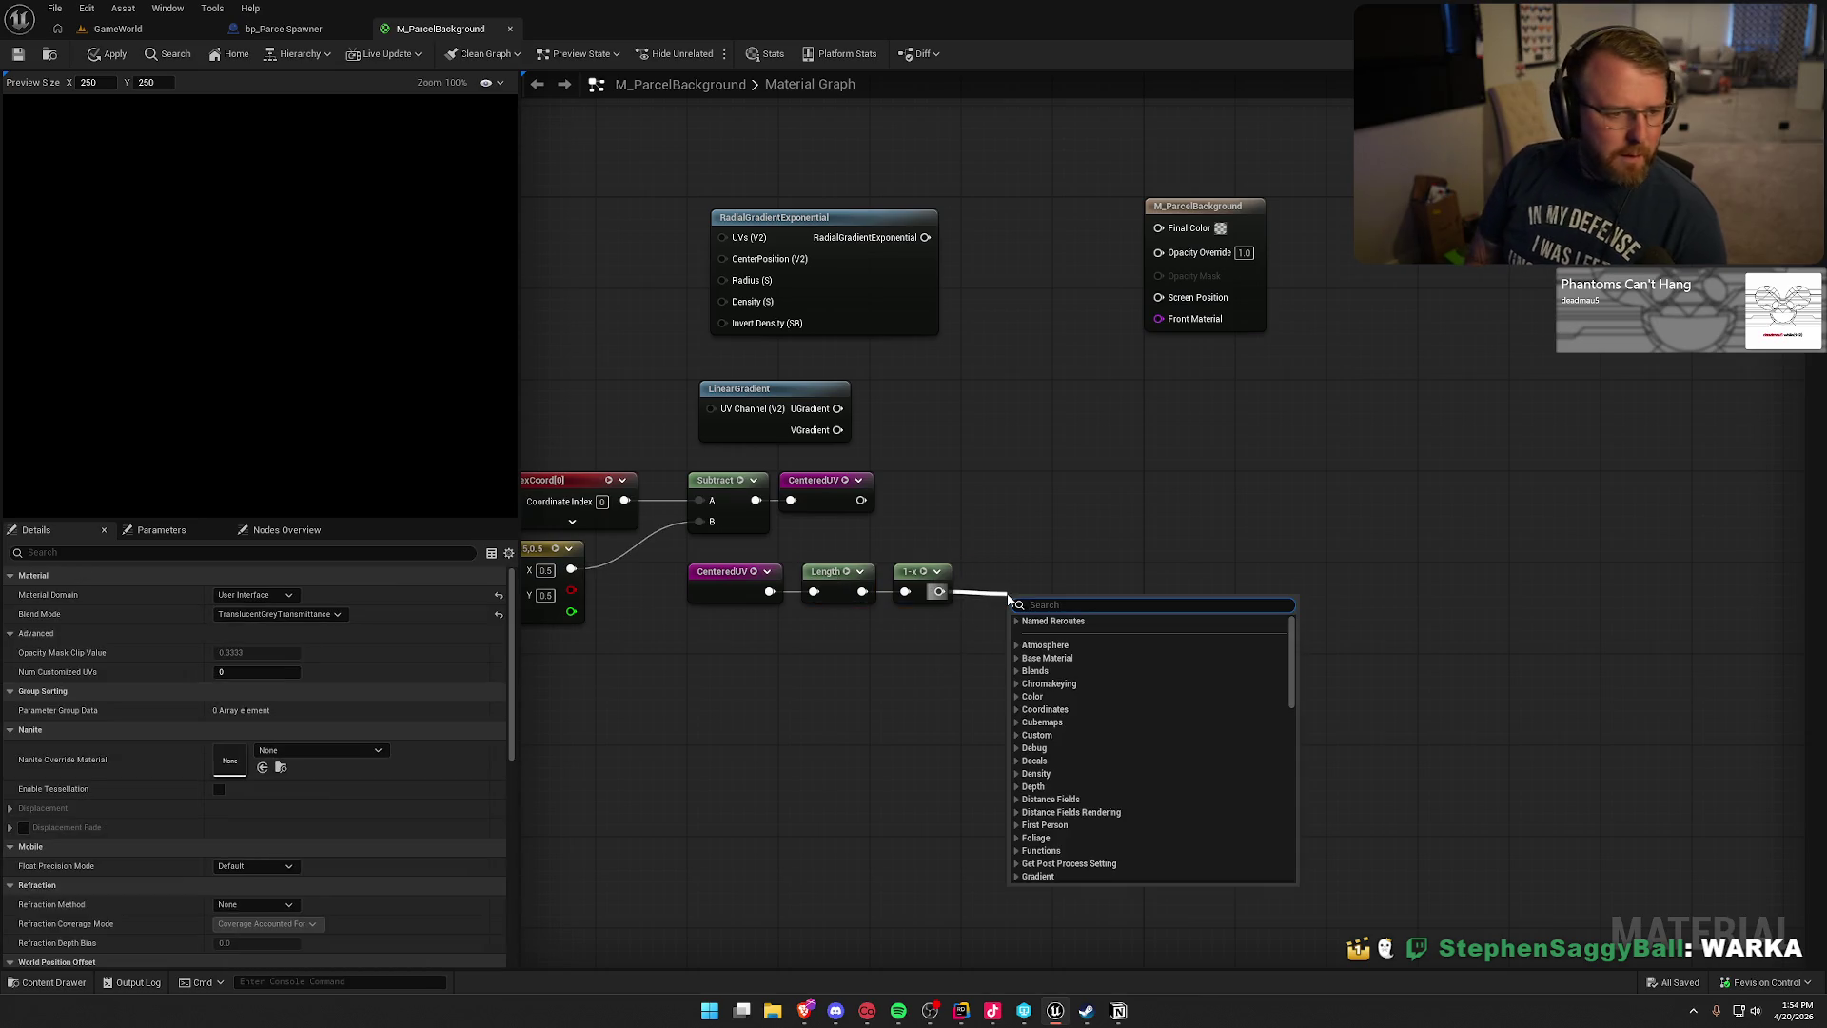
# - Add a Power node with exponent 2 after the 1-x node, lined up with the chain
pyautogui.write('power')
pyautogui.press('Return')
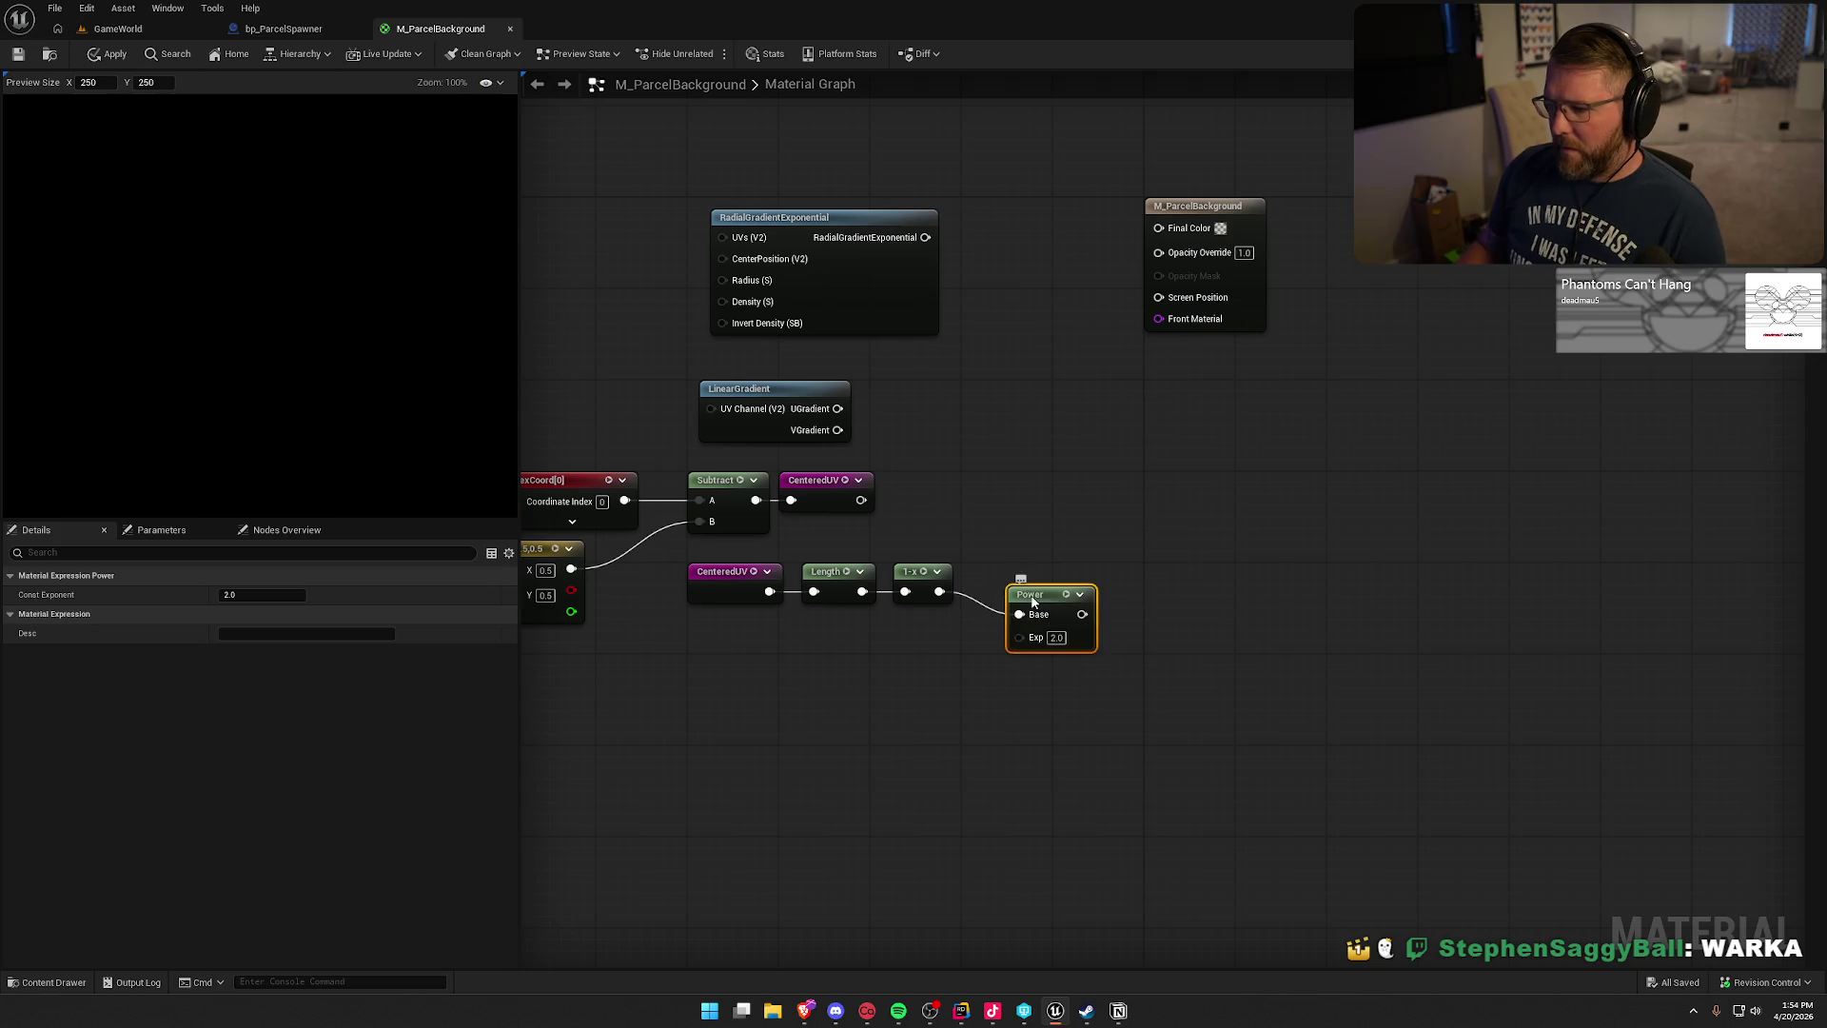
pyautogui.moveTo(1032, 585); pyautogui.dragTo(985, 573)
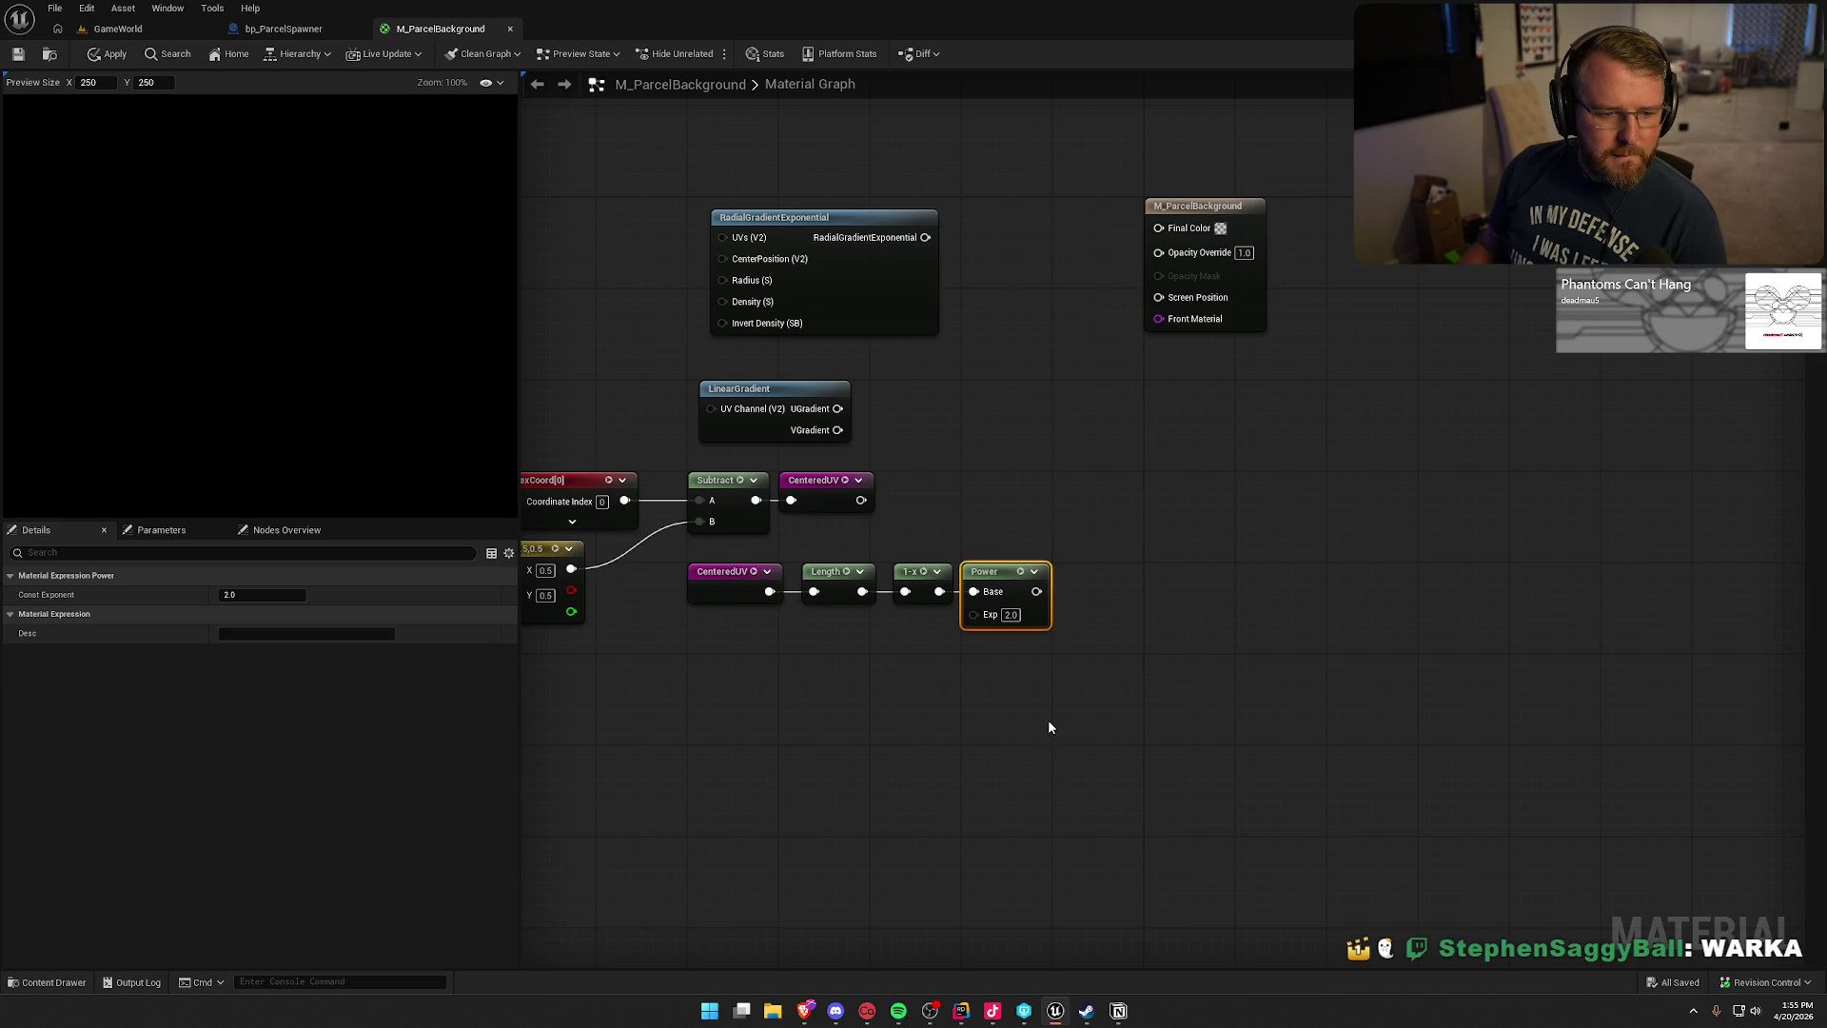
pyautogui.click(1065, 699)
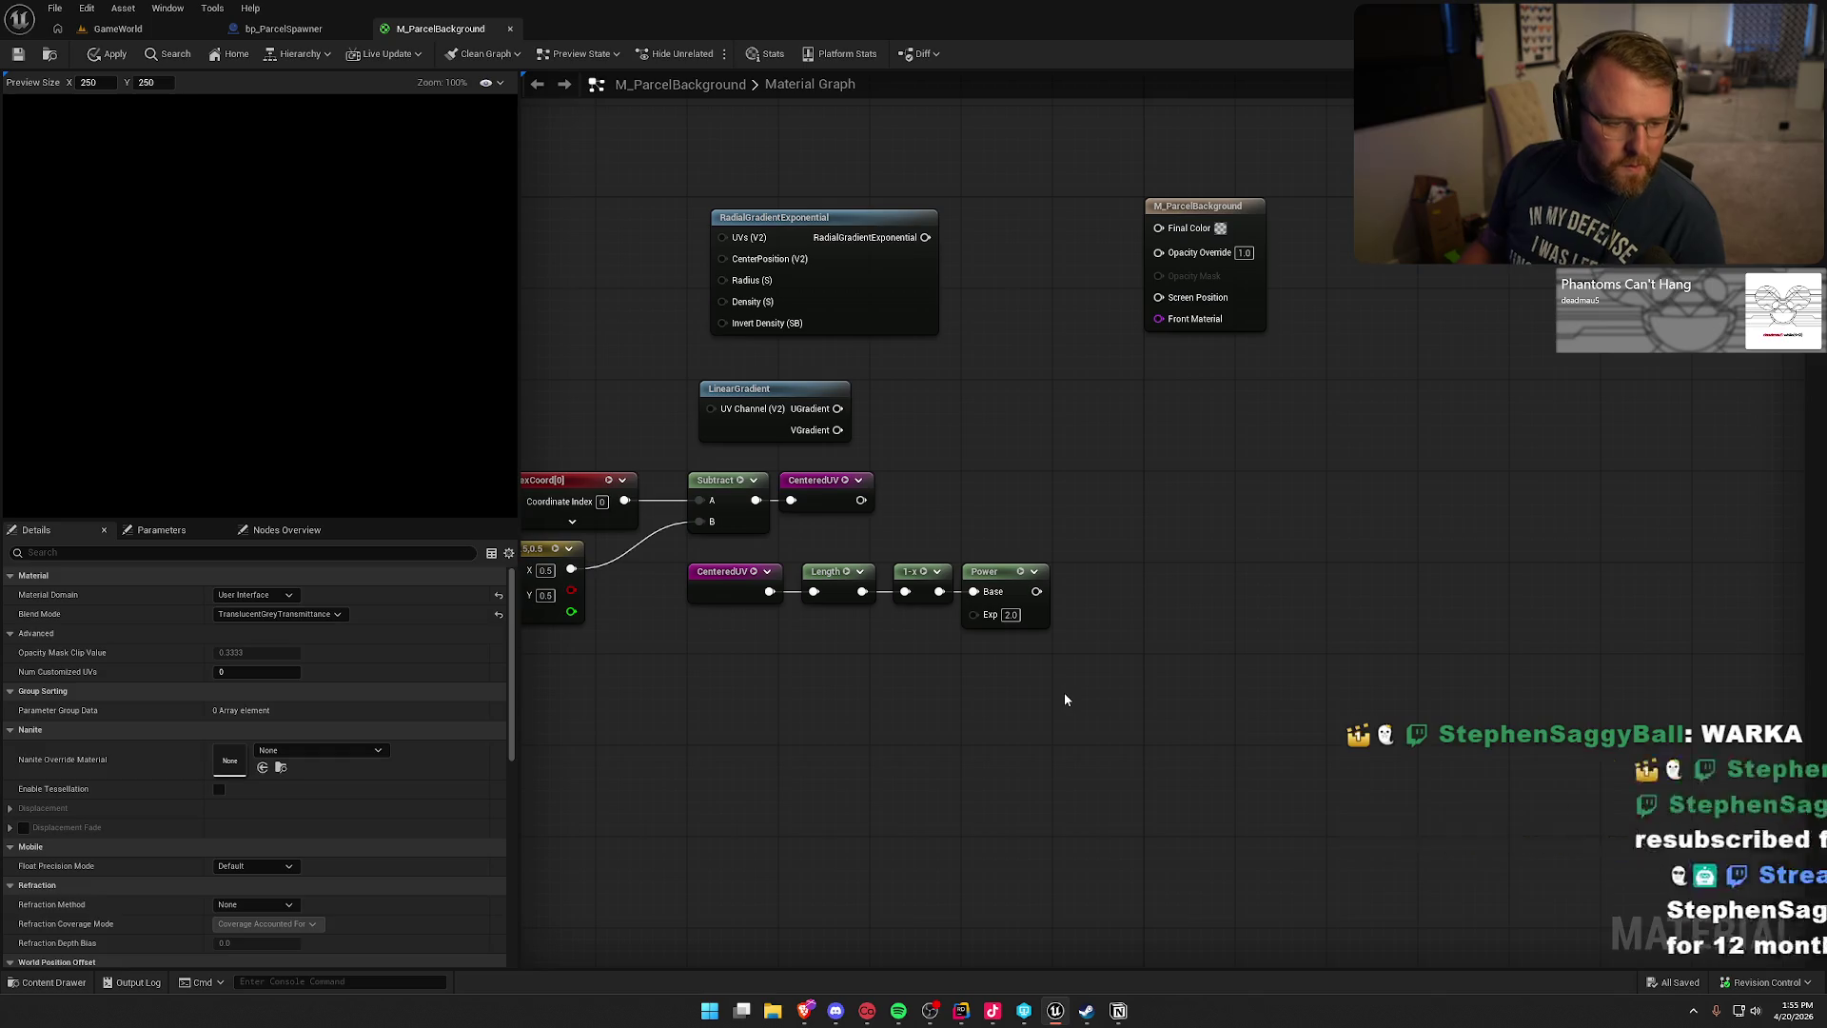
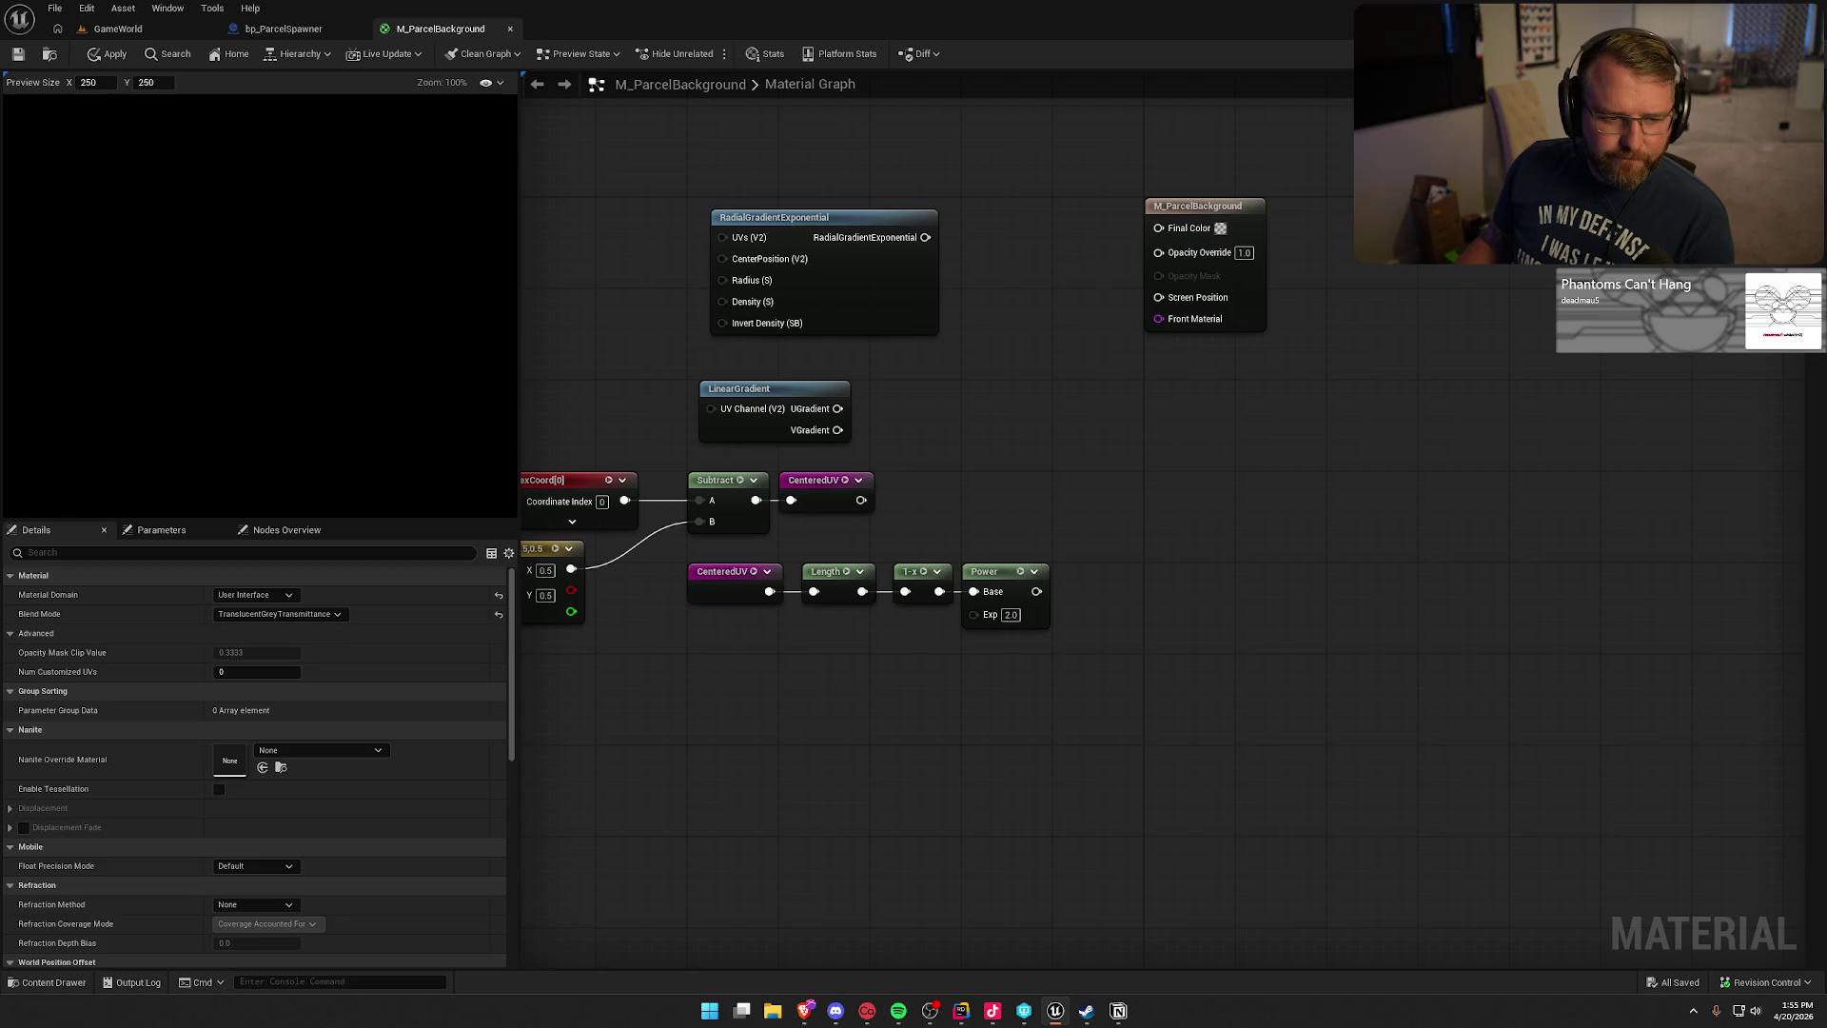
# - Pan the graph and add an Arctangent2Fast node found by searching 'arc tan'
pyautogui.moveTo(955, 704)
pyautogui.mouseDown()
pyautogui.moveTo(1023, 640)
pyautogui.moveTo(1036, 562)
pyautogui.moveTo(1092, 692)
pyautogui.moveTo(1079, 699)
pyautogui.mouseUp()
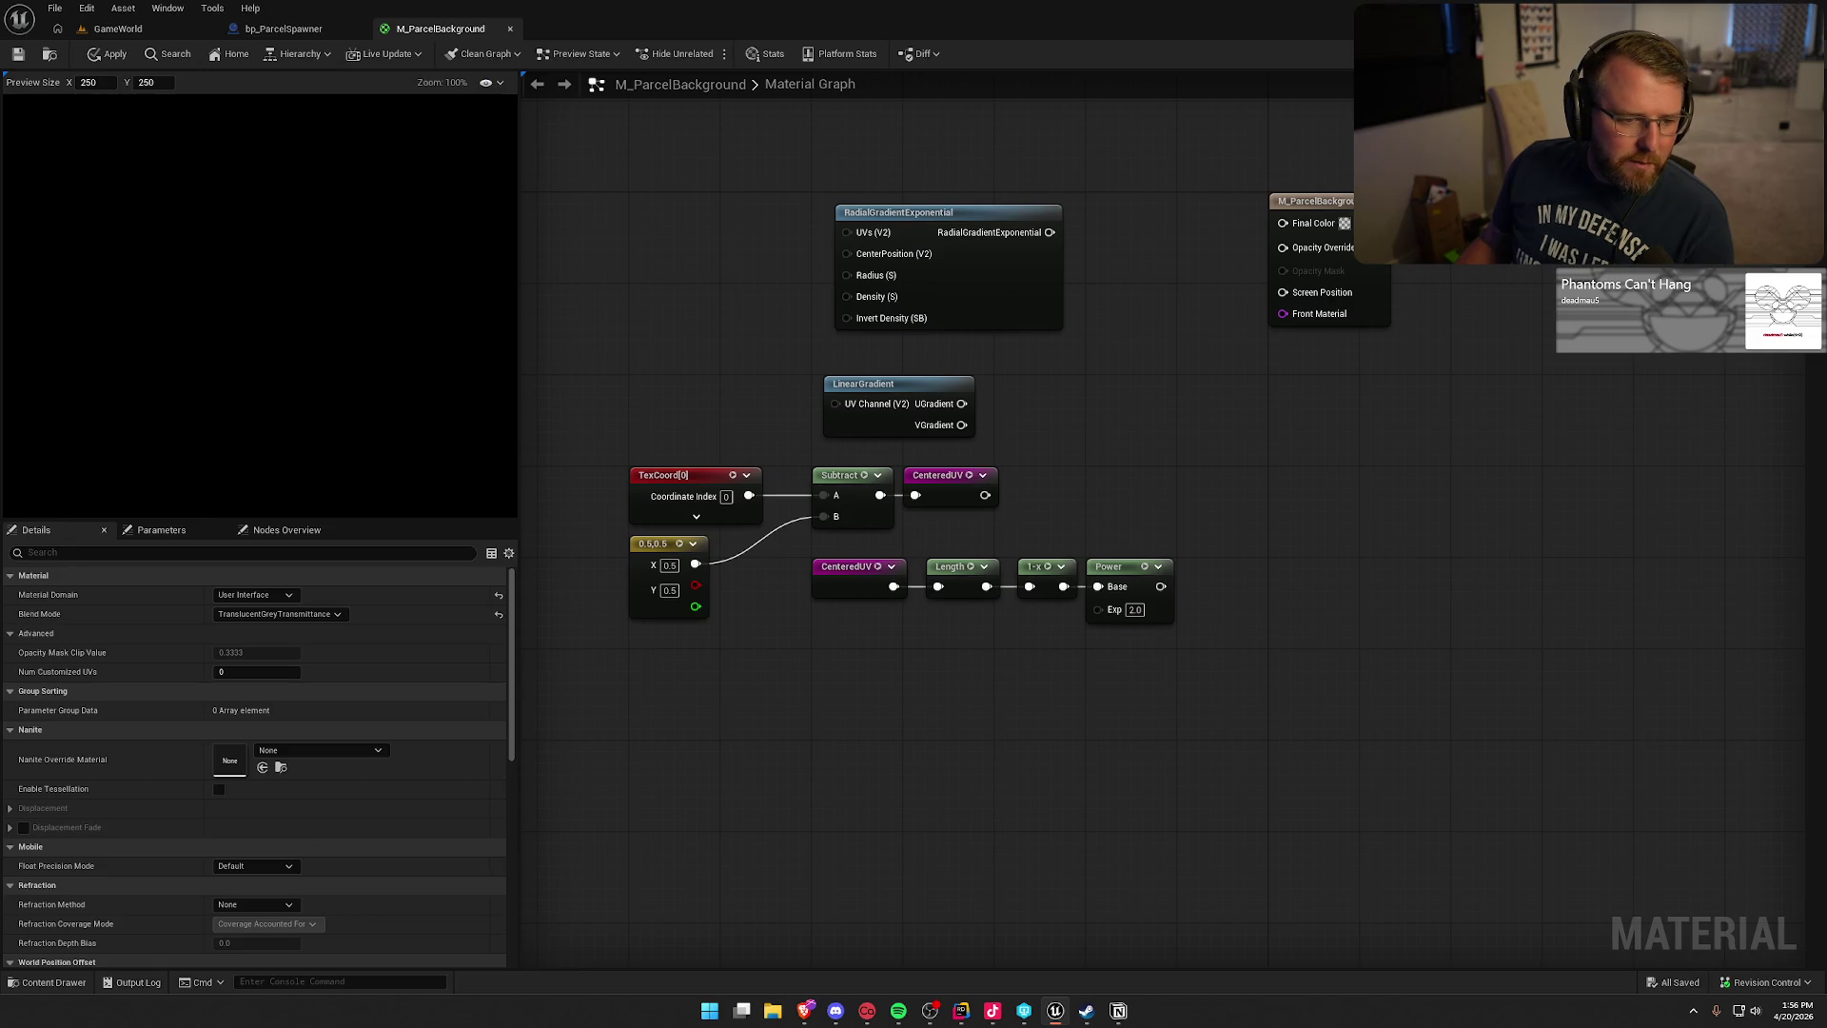
pyautogui.rightClick(870, 700)
pyautogui.write('arc ')
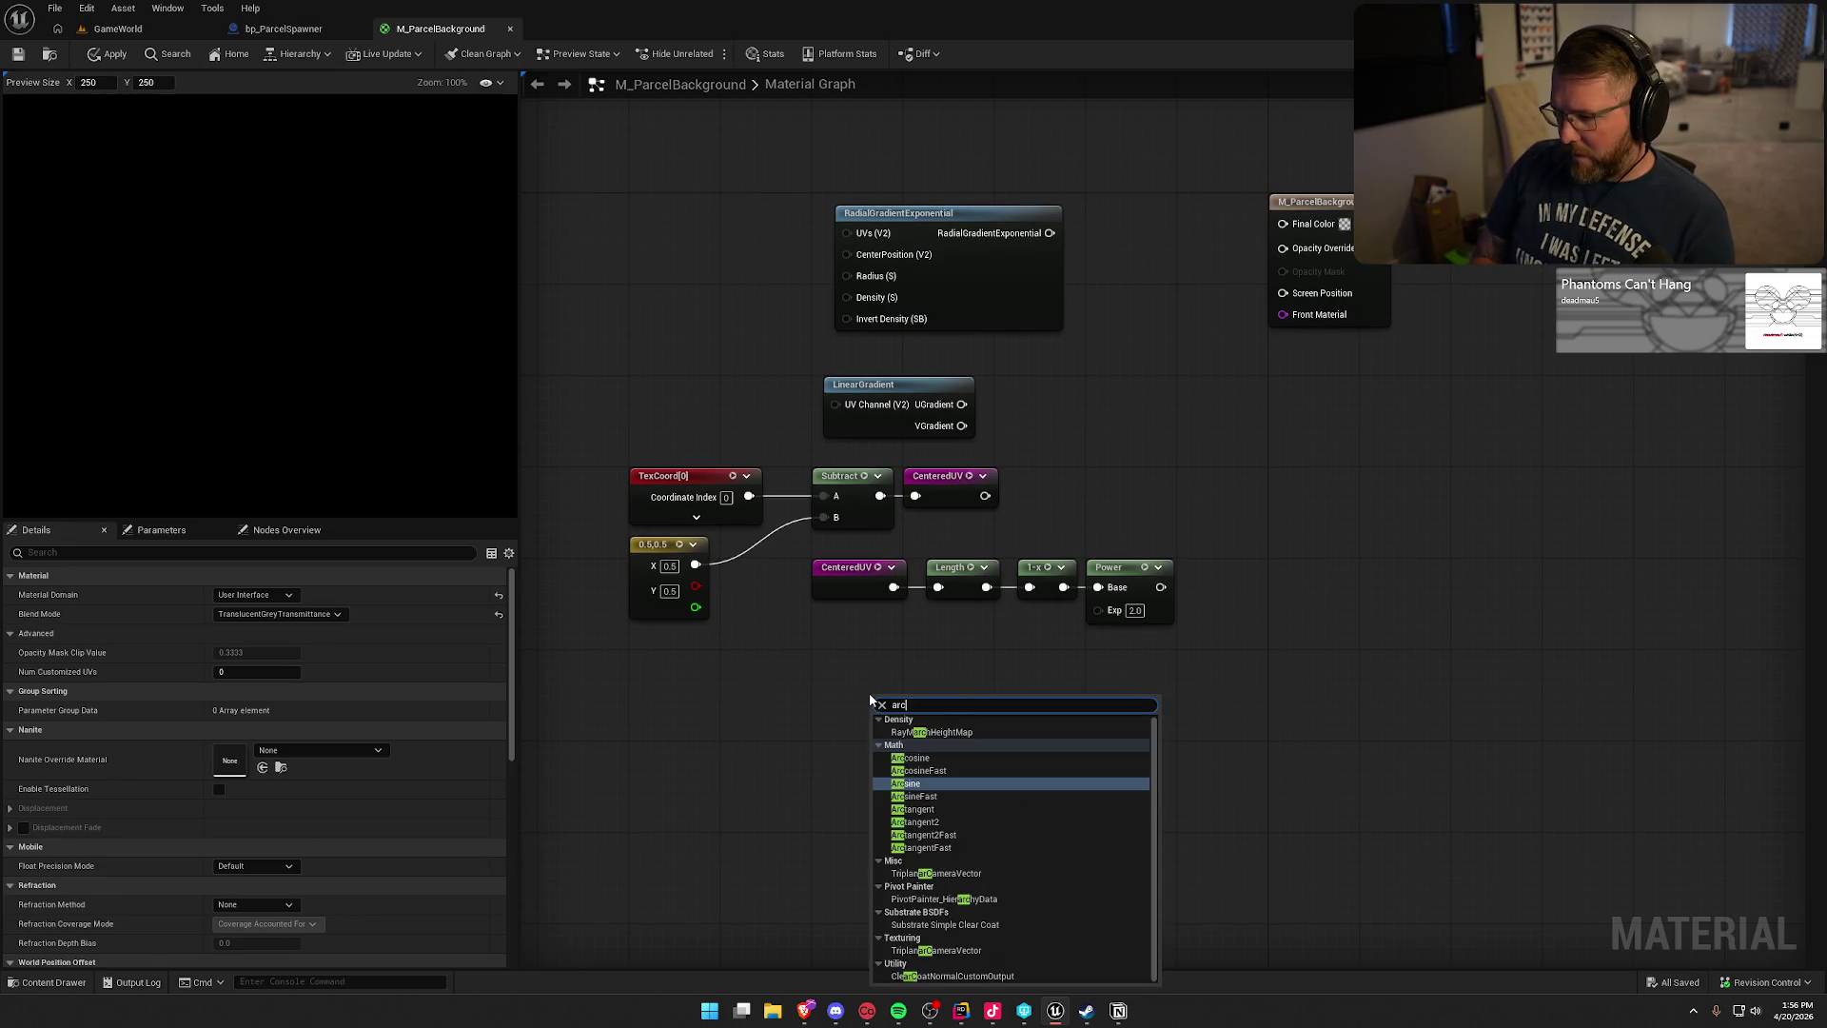
pyautogui.write('tan')
pyautogui.press('Down')
pyautogui.press('Down')
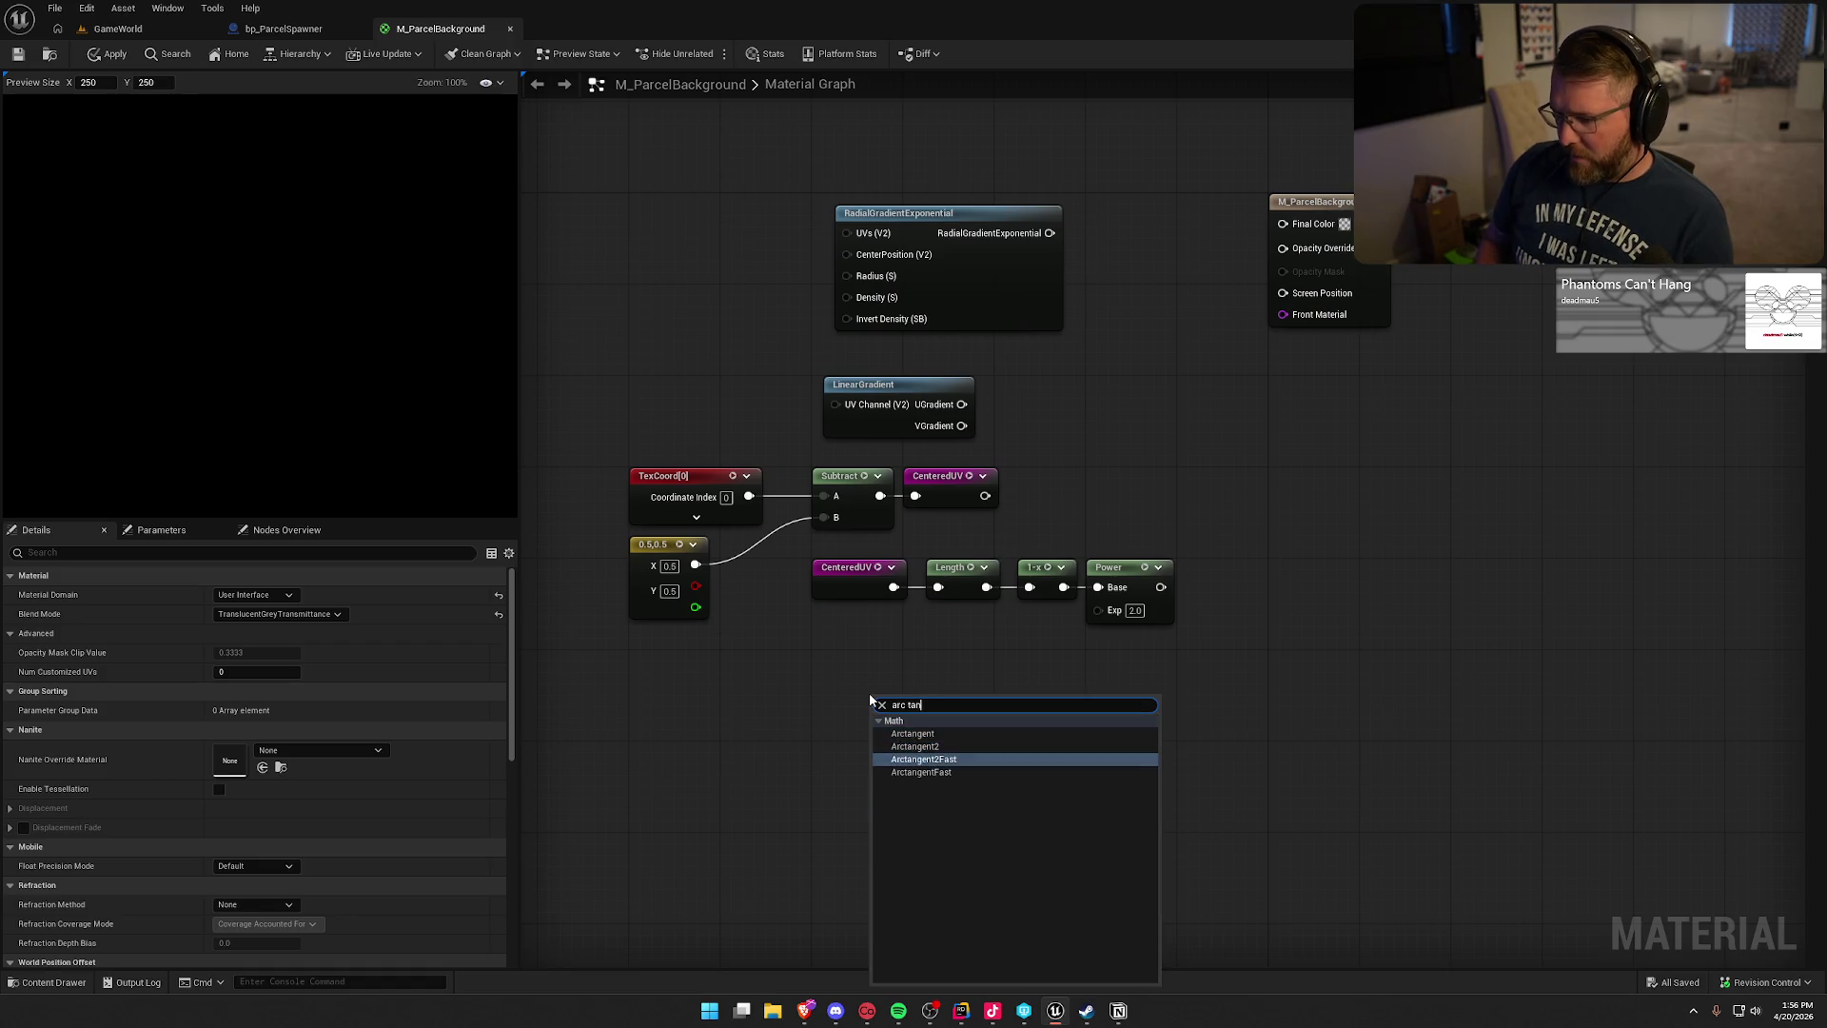
pyautogui.press('Return')
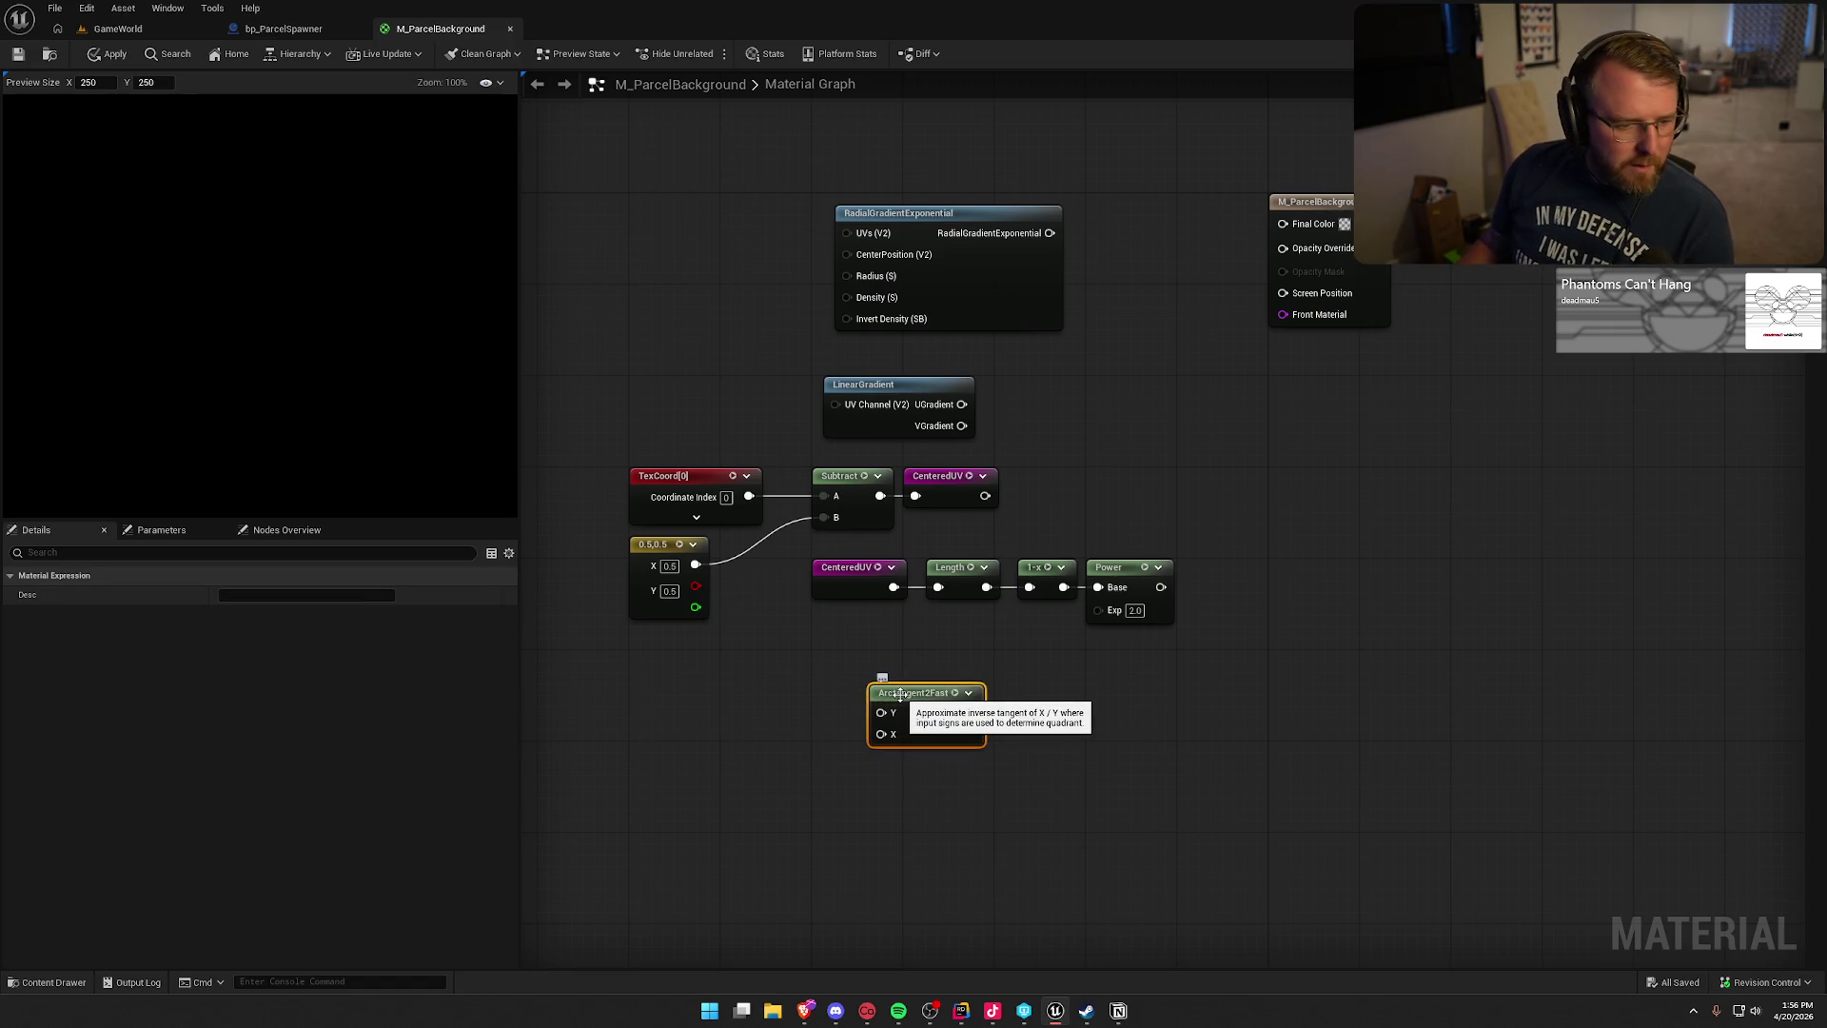
# - Duplicate the CenteredUV node and place the copy left of Arctangent2Fast
pyautogui.moveTo(795, 622); pyautogui.dragTo(831, 486)
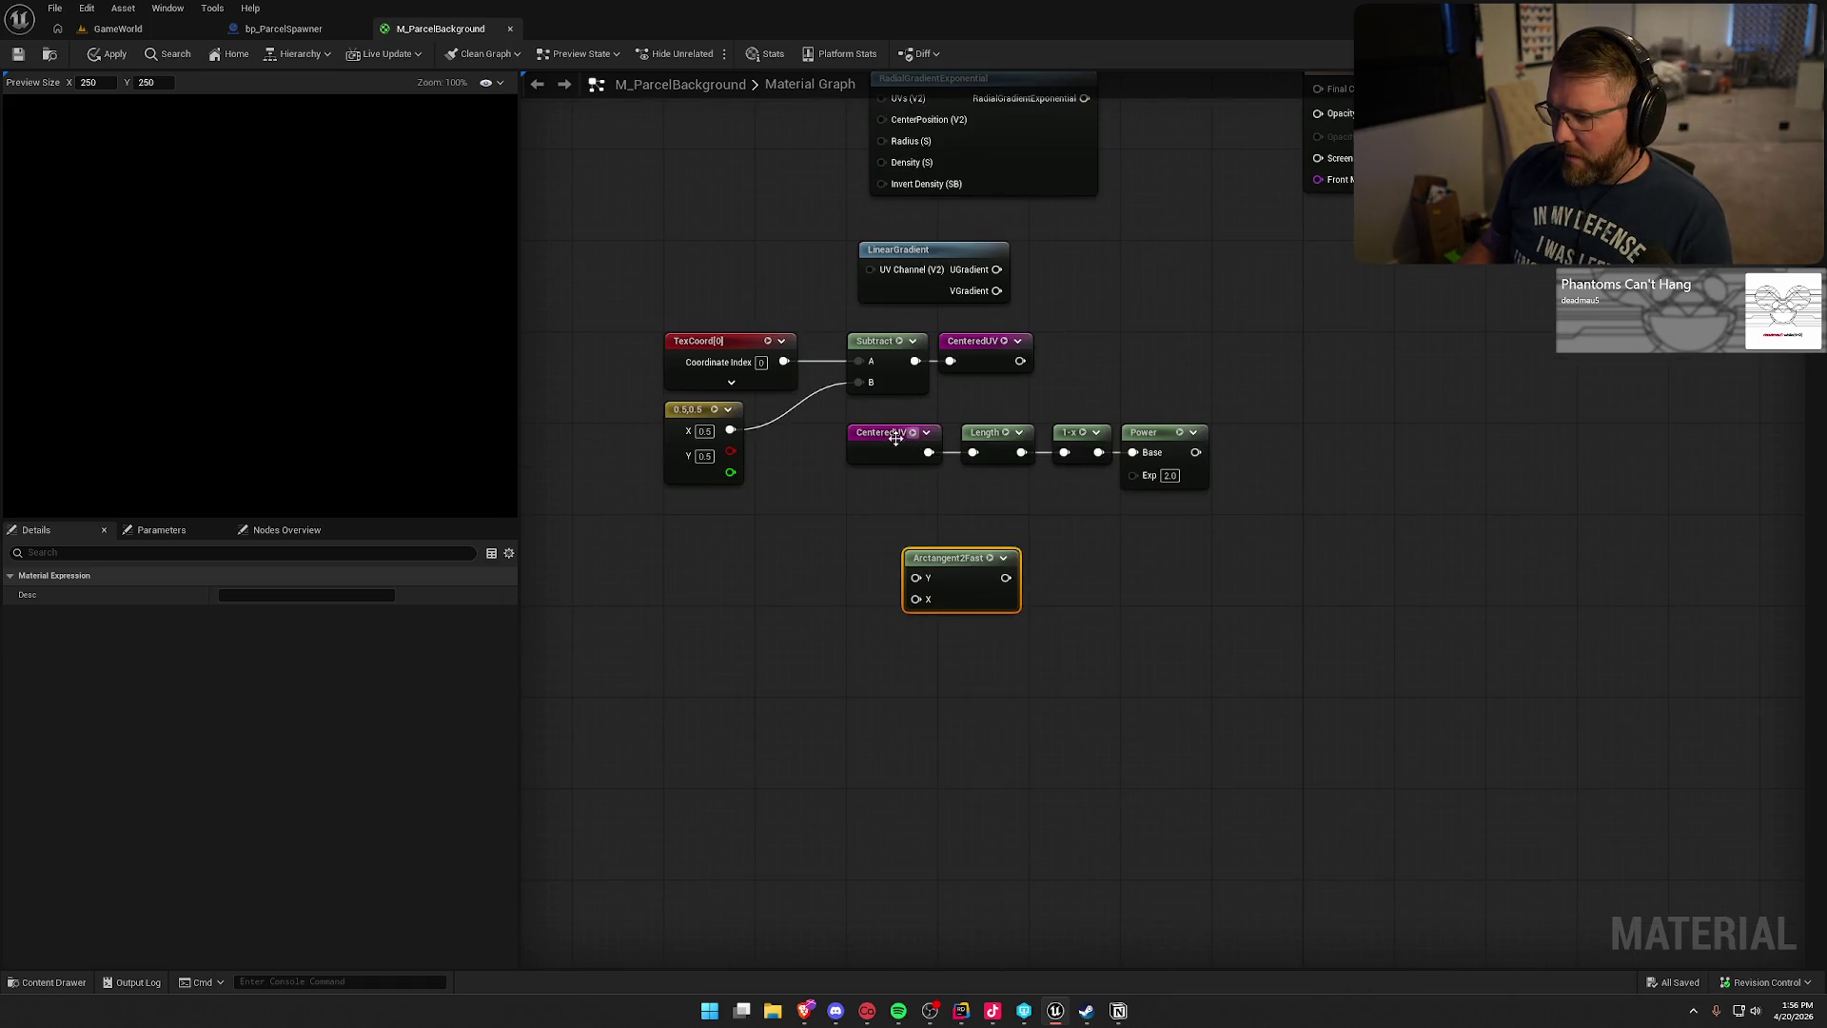
pyautogui.click(883, 456)
pyautogui.hotkey('ctrl', 'c')
pyautogui.hotkey('ctrl', 'v')
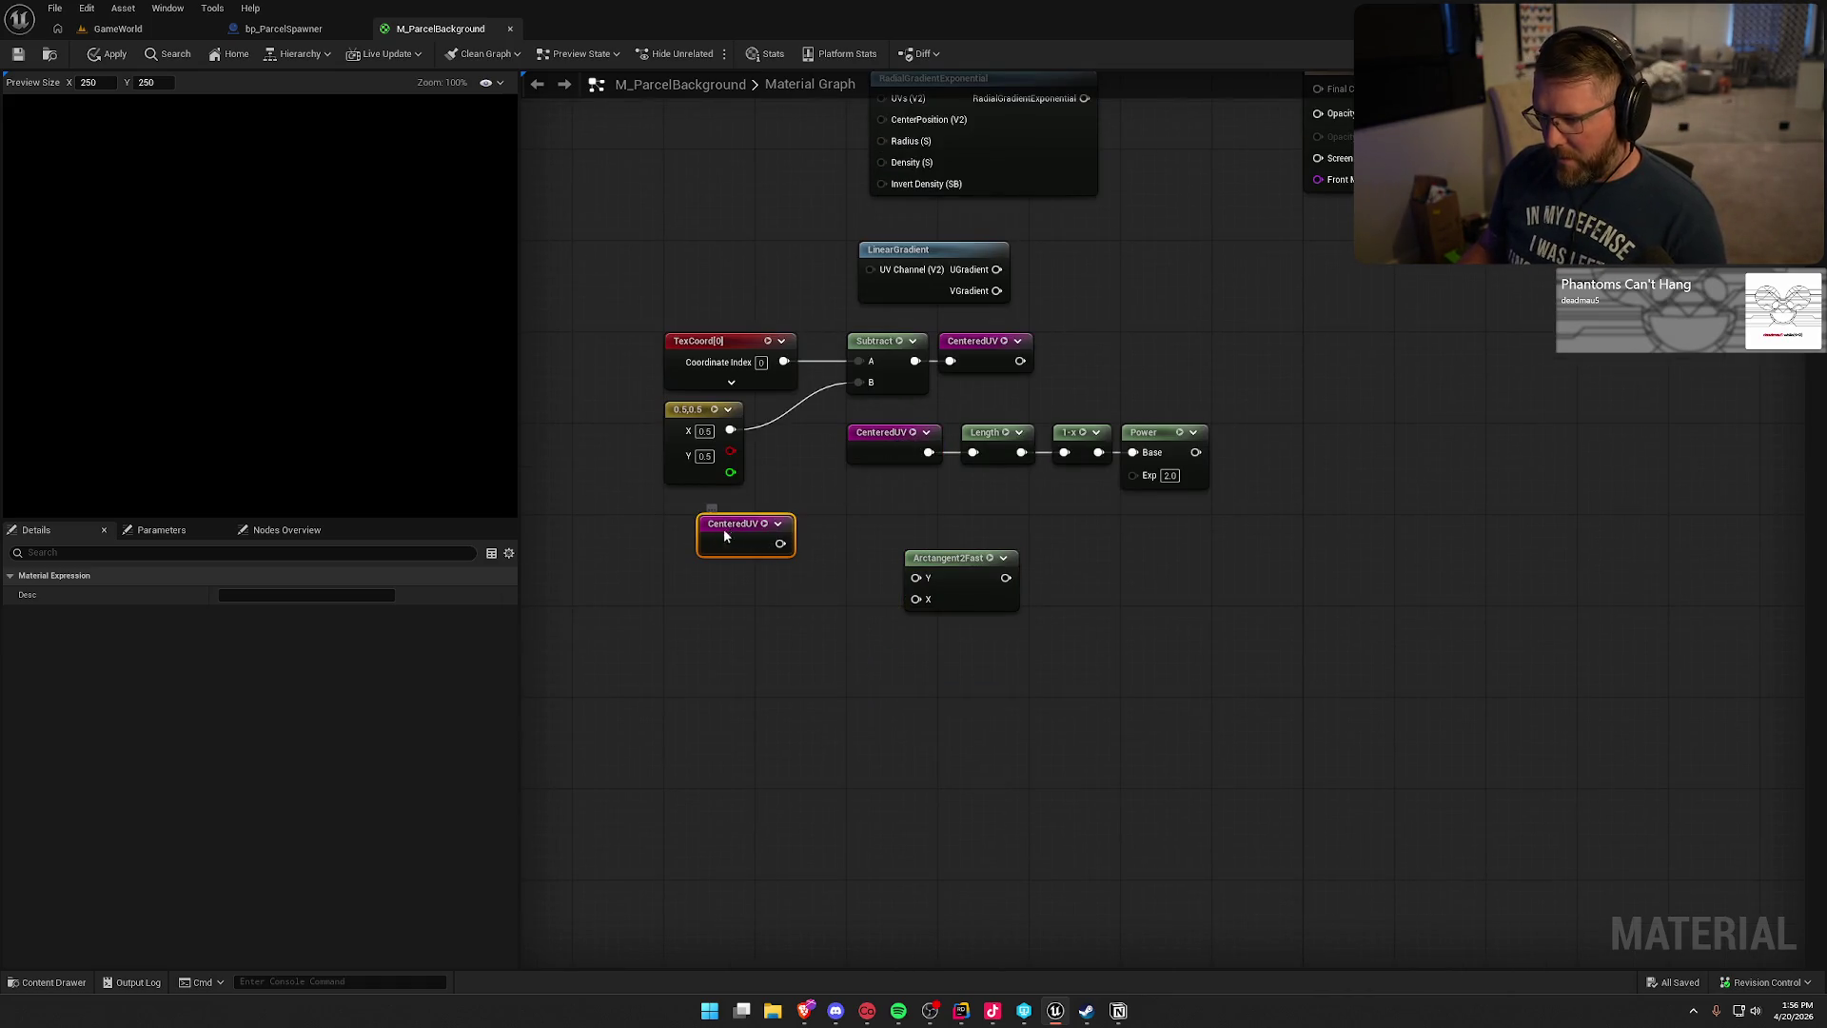
pyautogui.moveTo(723, 528)
pyautogui.mouseDown()
pyautogui.moveTo(714, 570)
pyautogui.moveTo(811, 590)
pyautogui.mouseUp()
pyautogui.click(774, 569)
pyautogui.click(772, 570)
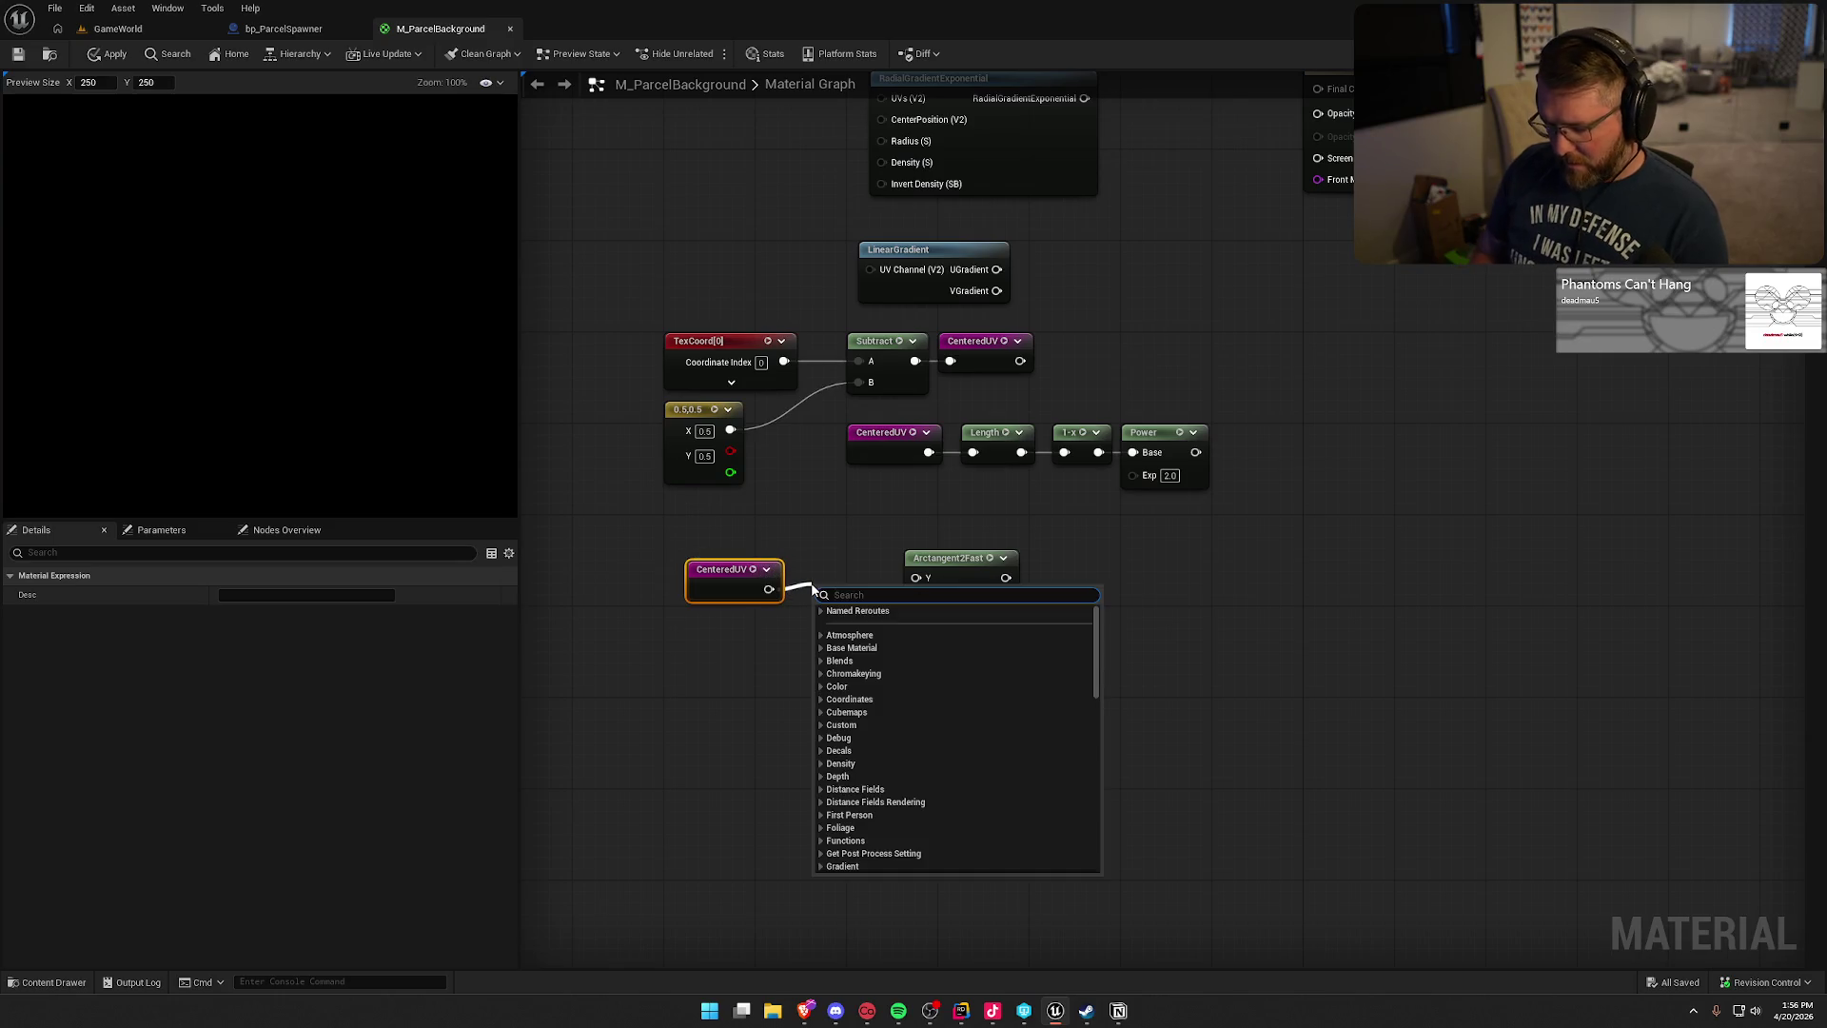
# - Try a node search for 'v' and then '2', then dismiss it without adding anything
pyautogui.scroll(-15, 813, 590)
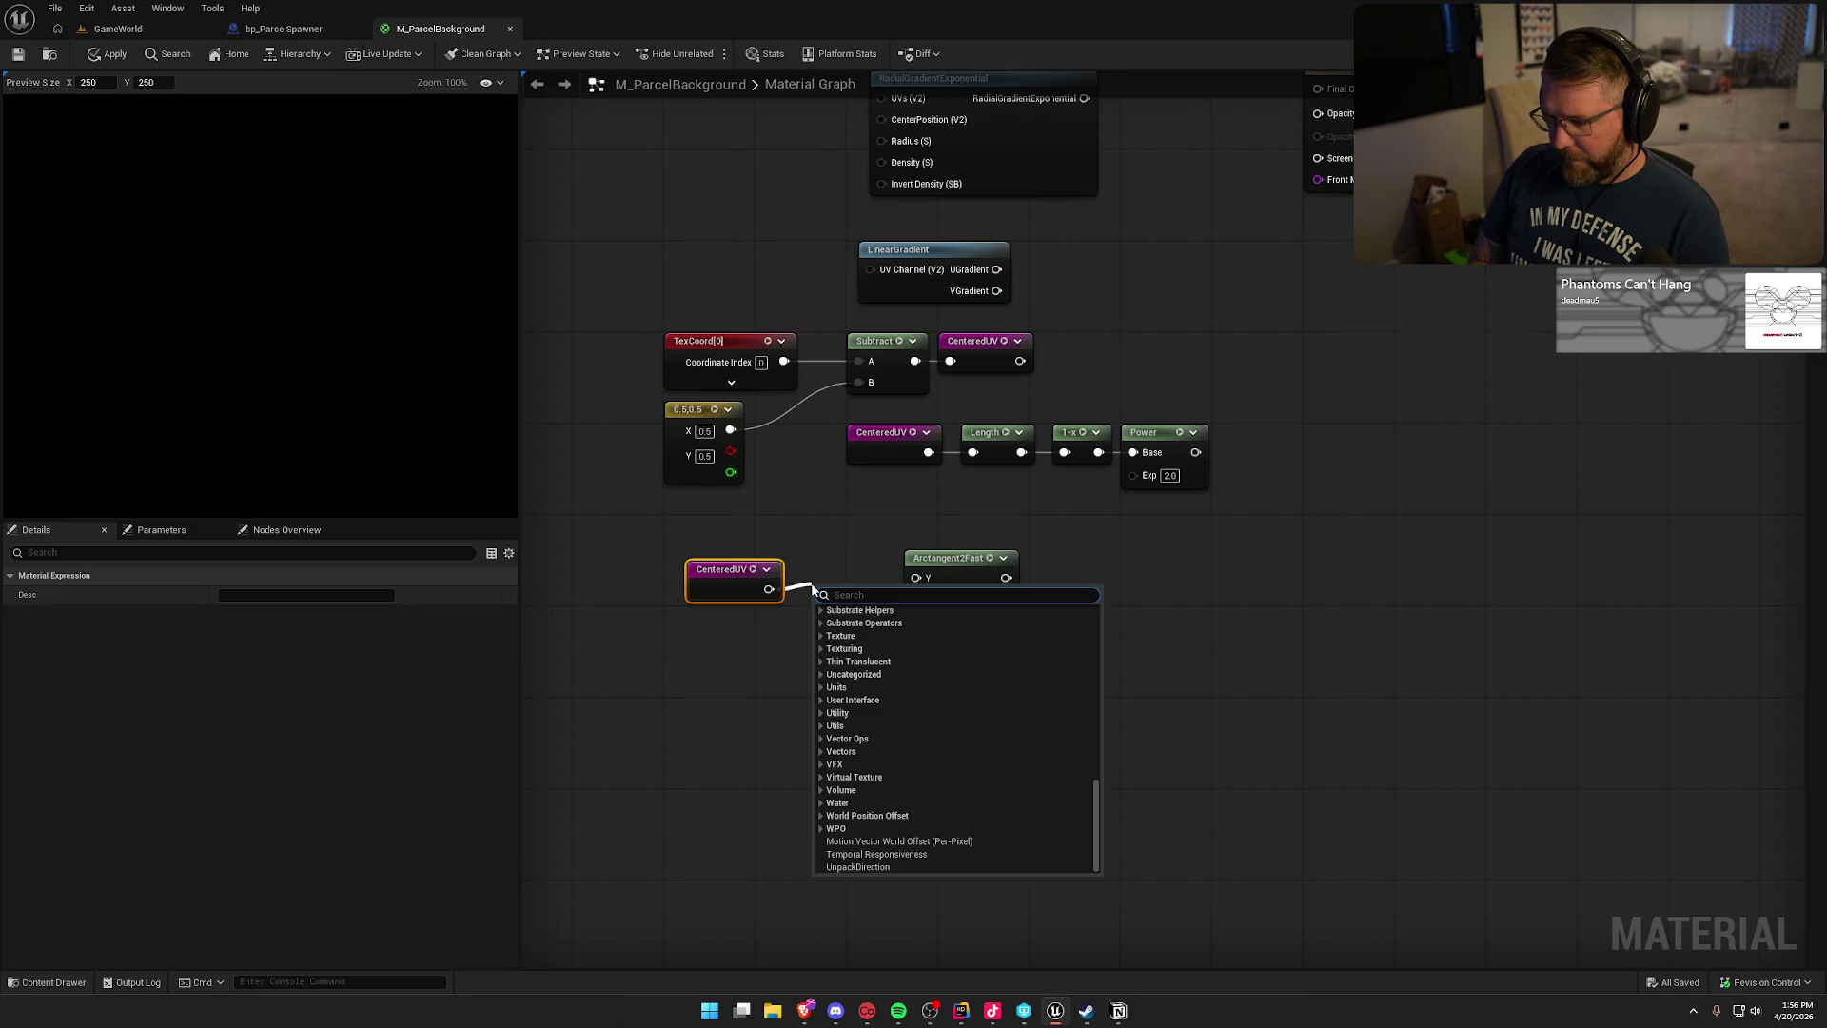
pyautogui.write('v')
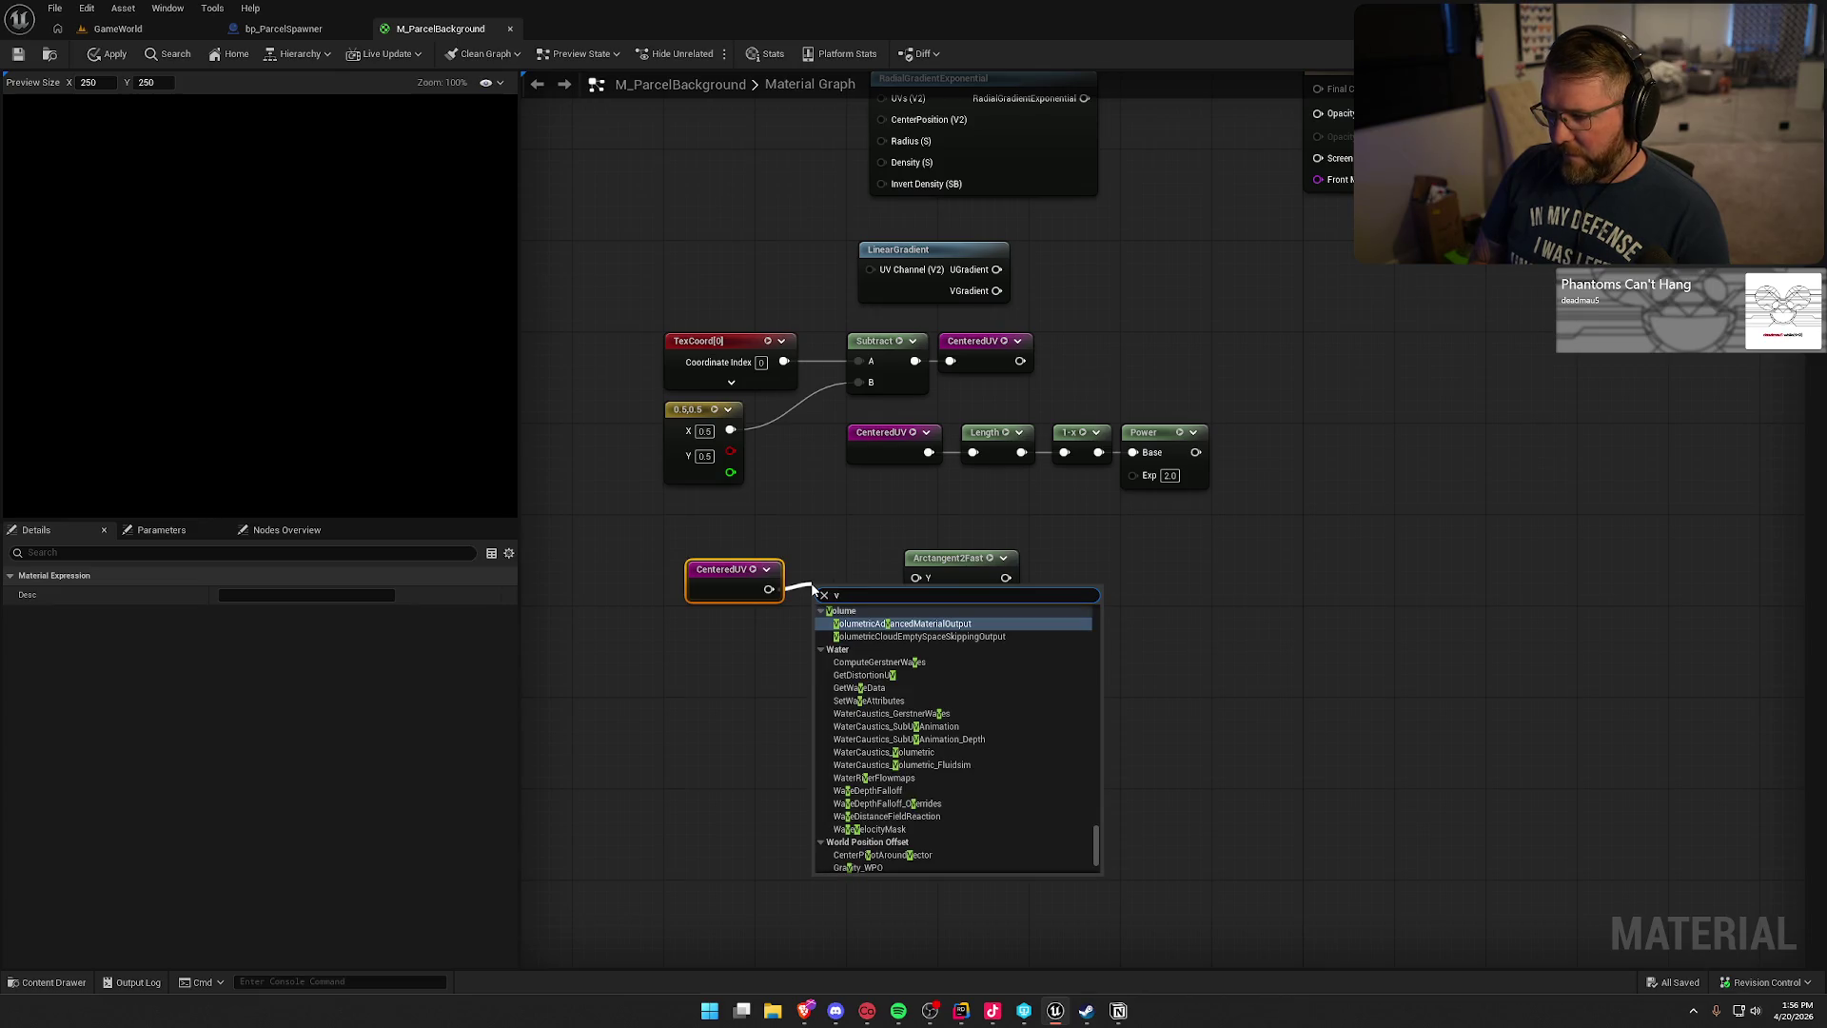
pyautogui.press('BackSpace')
pyautogui.write('2')
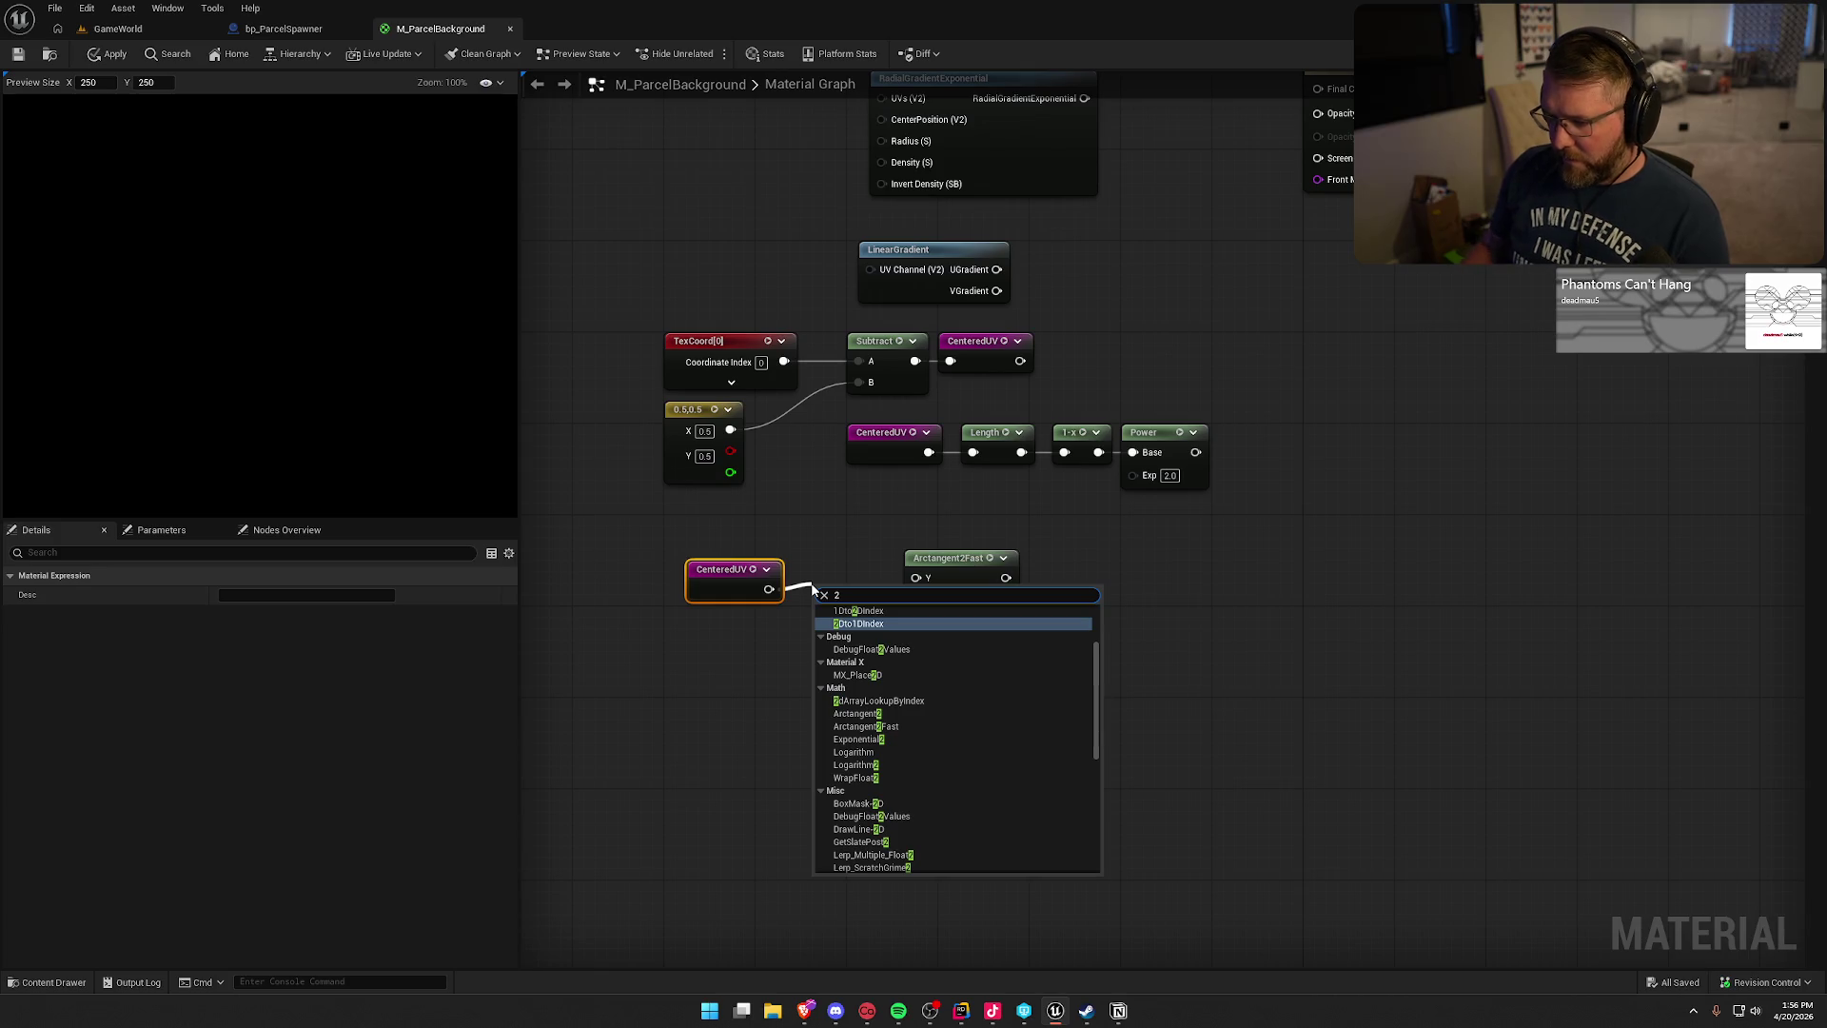
pyautogui.scroll(2, 914, 733)
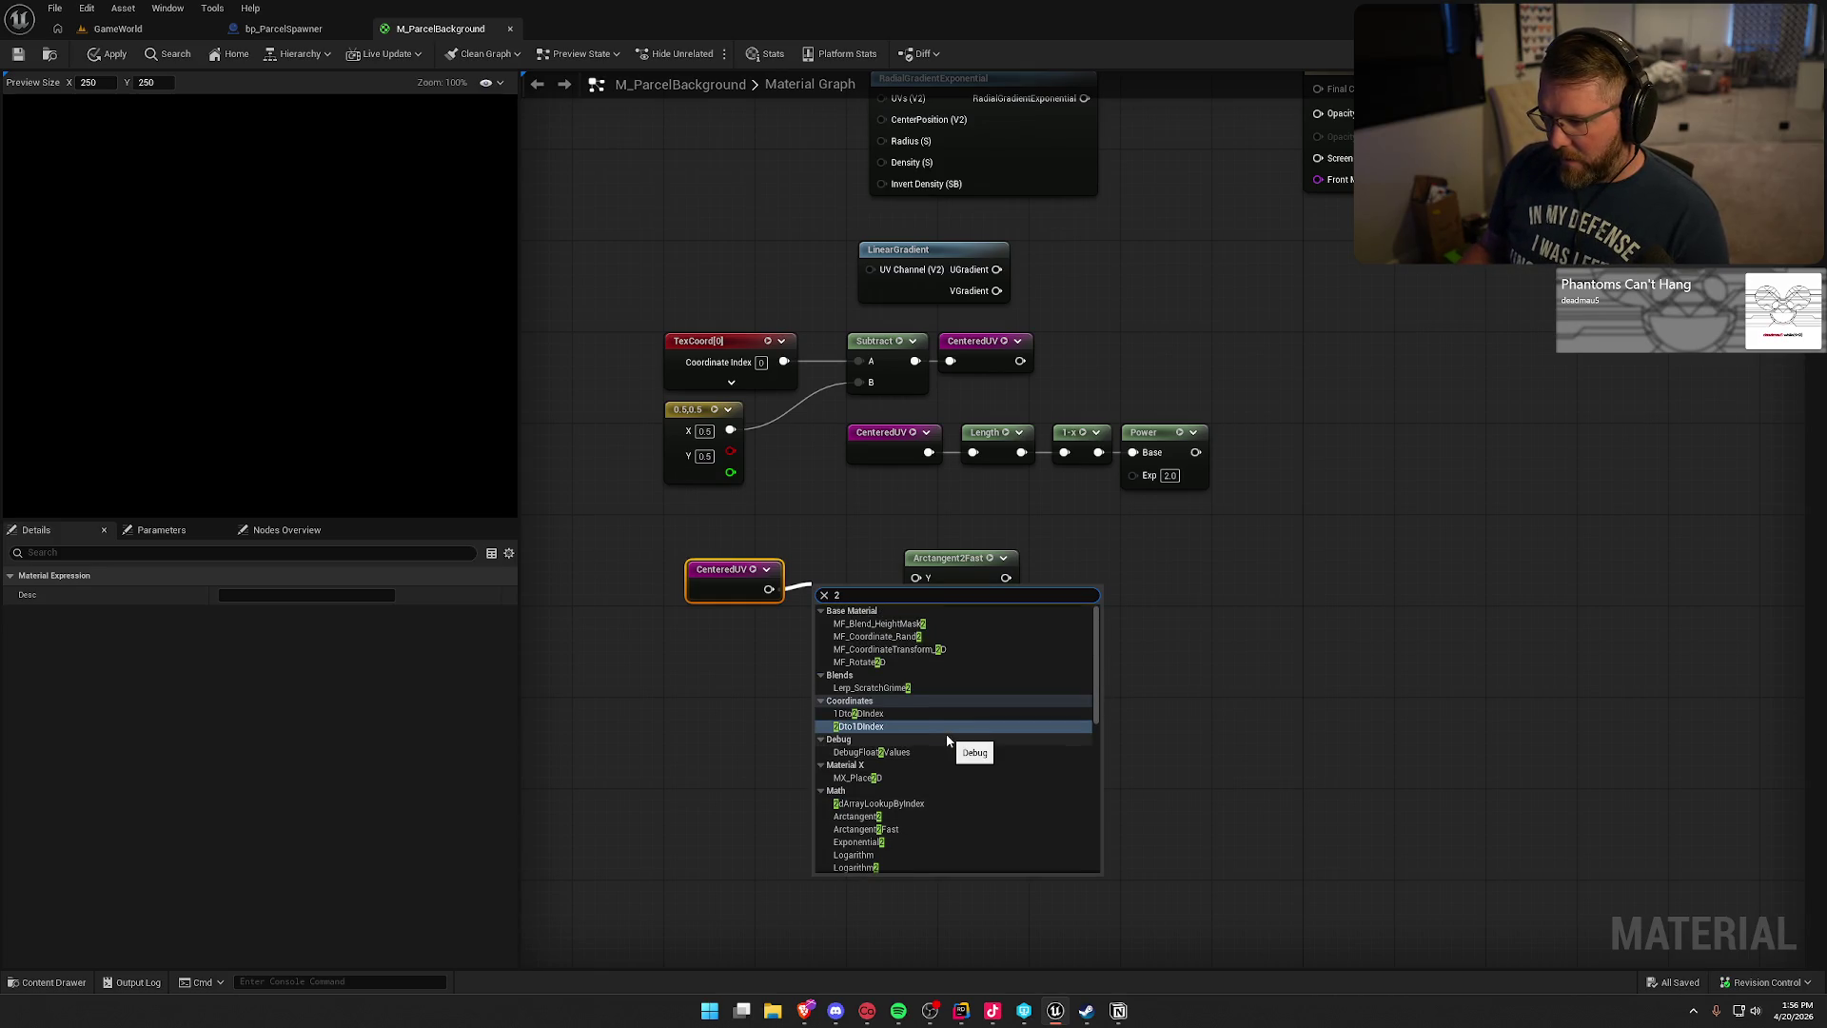
pyautogui.scroll(-4, 948, 741)
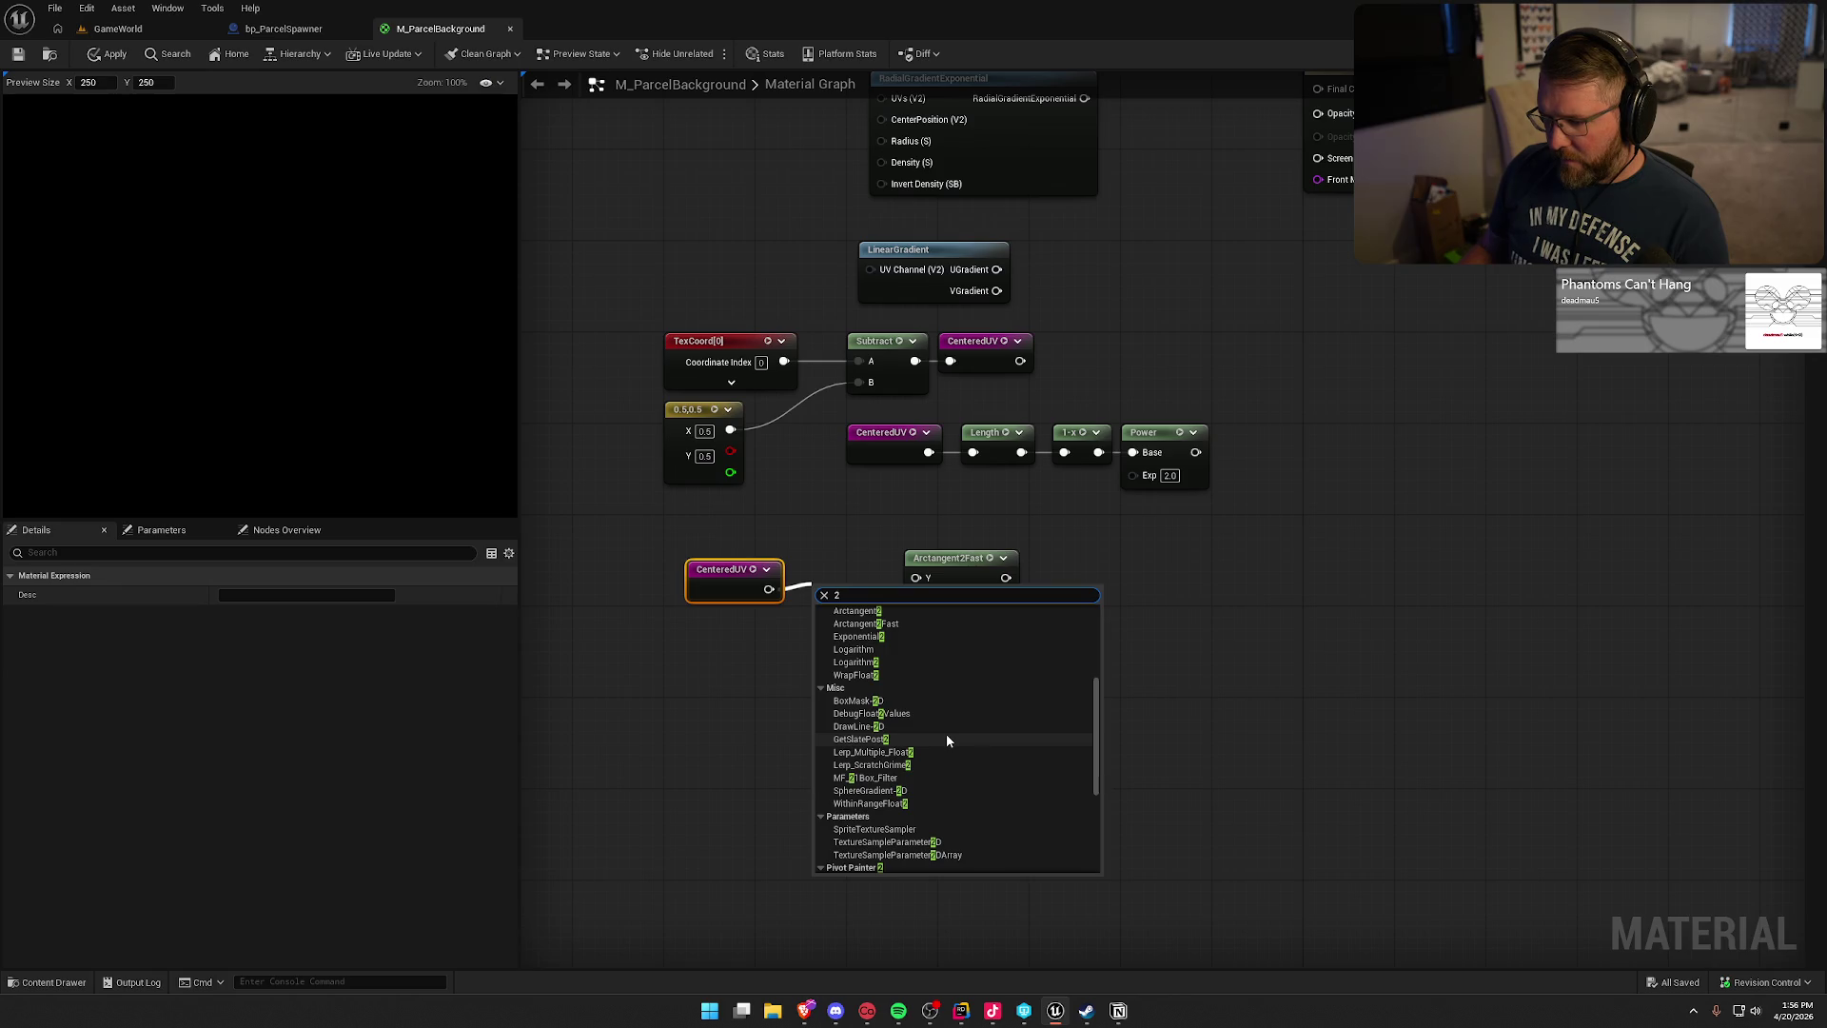
pyautogui.scroll(-5, 946, 739)
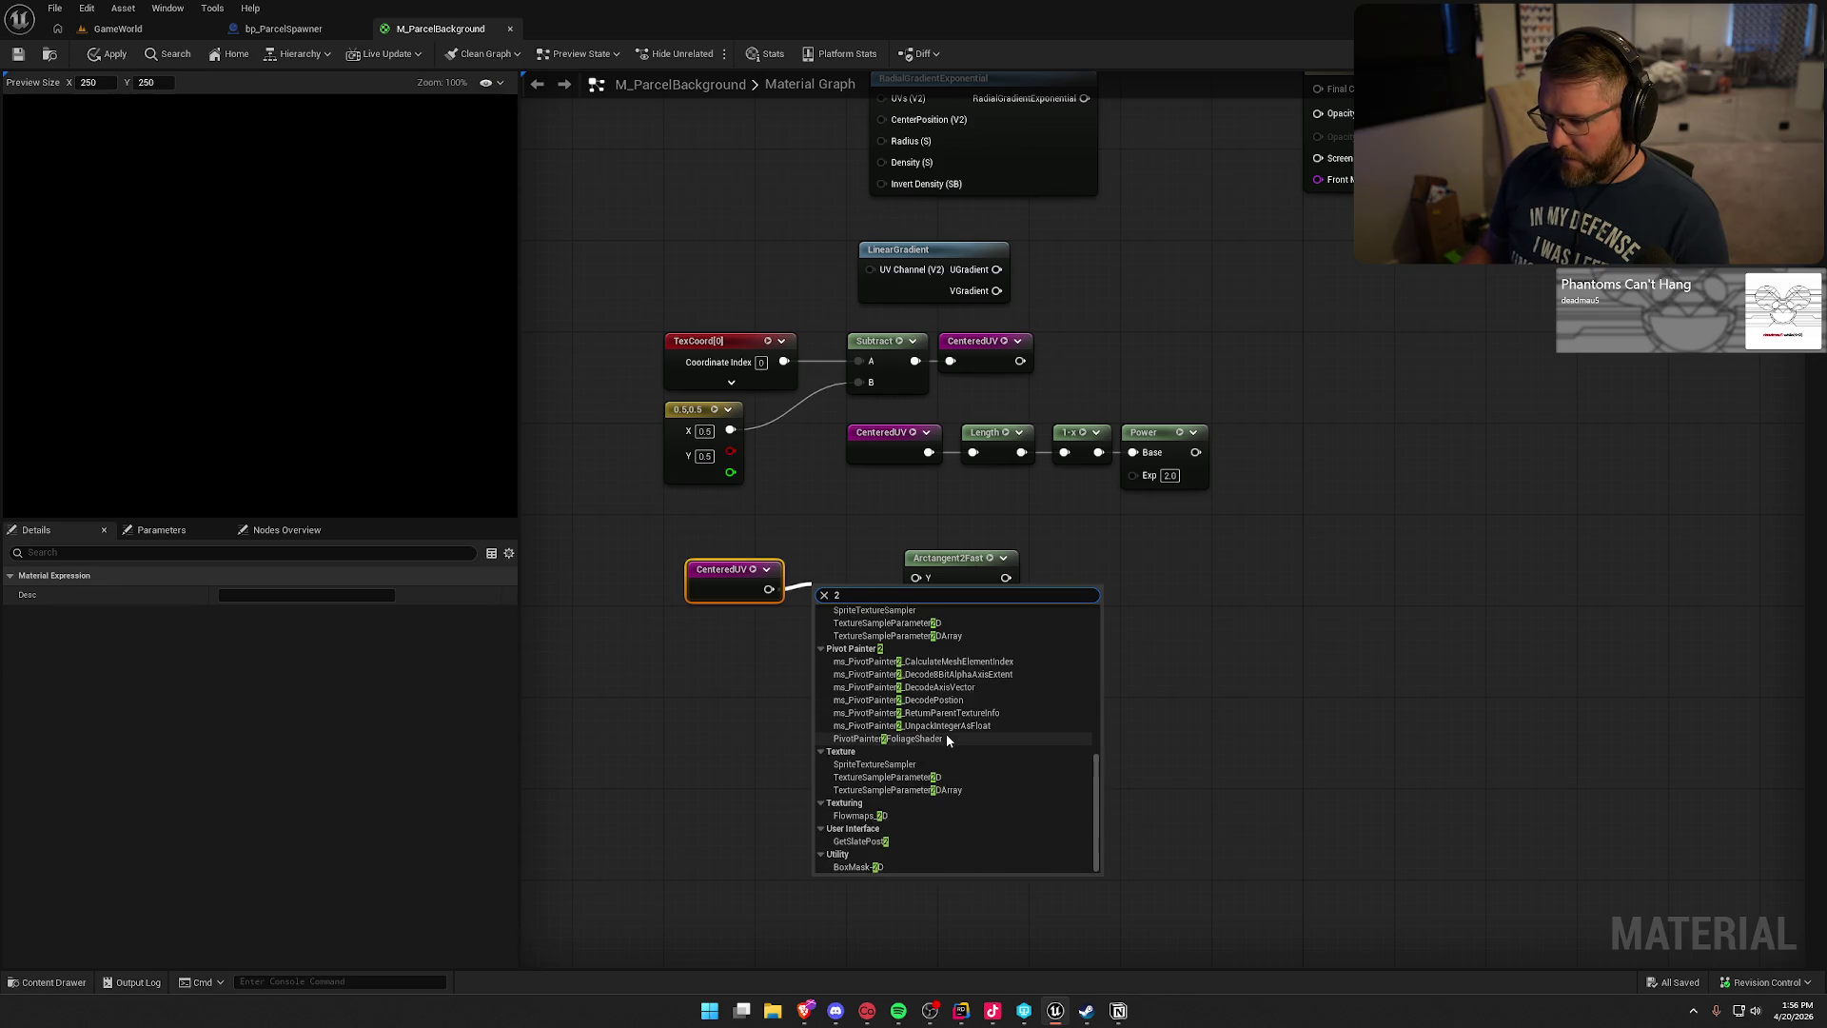
pyautogui.press('Escape')
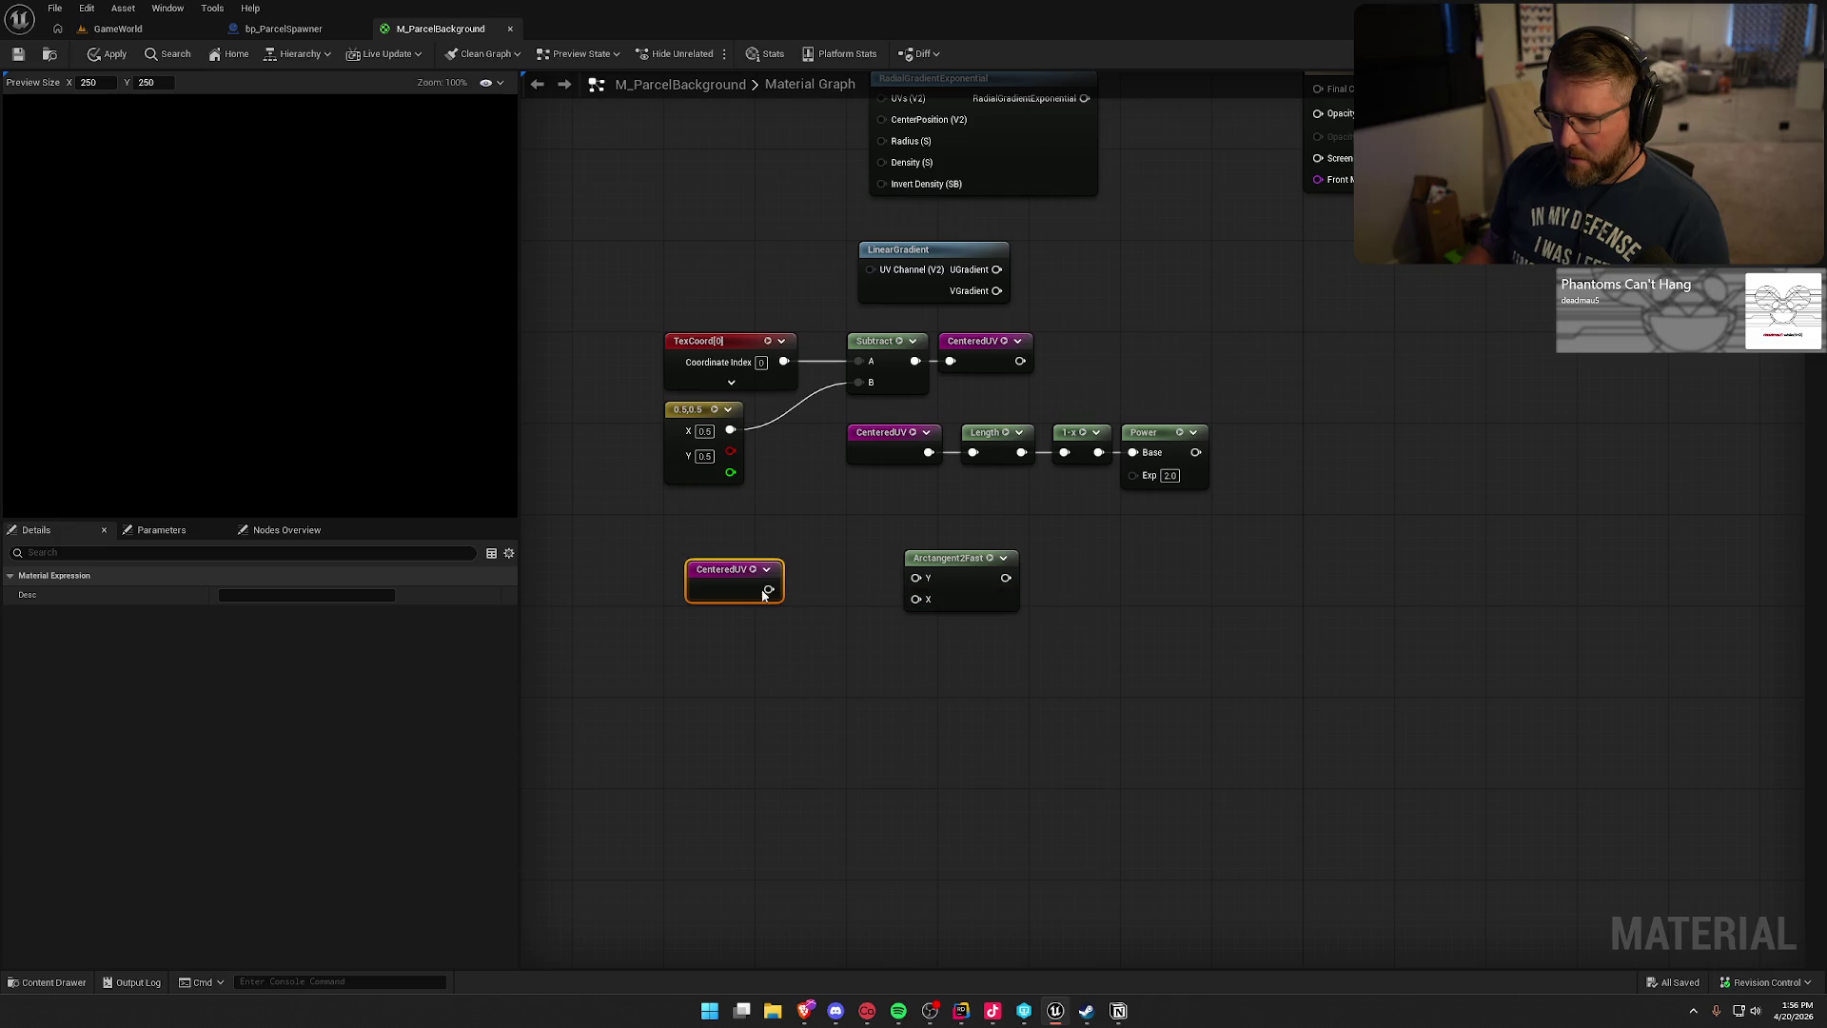
# - Try a Mask node off CenteredUV, delete it, and abandon a 'vecto' search
pyautogui.moveTo(769, 589)
pyautogui.mouseDown()
pyautogui.moveTo(804, 590)
pyautogui.moveTo(761, 614)
pyautogui.moveTo(778, 602)
pyautogui.mouseUp()
pyautogui.write('mask')
pyautogui.press('Return')
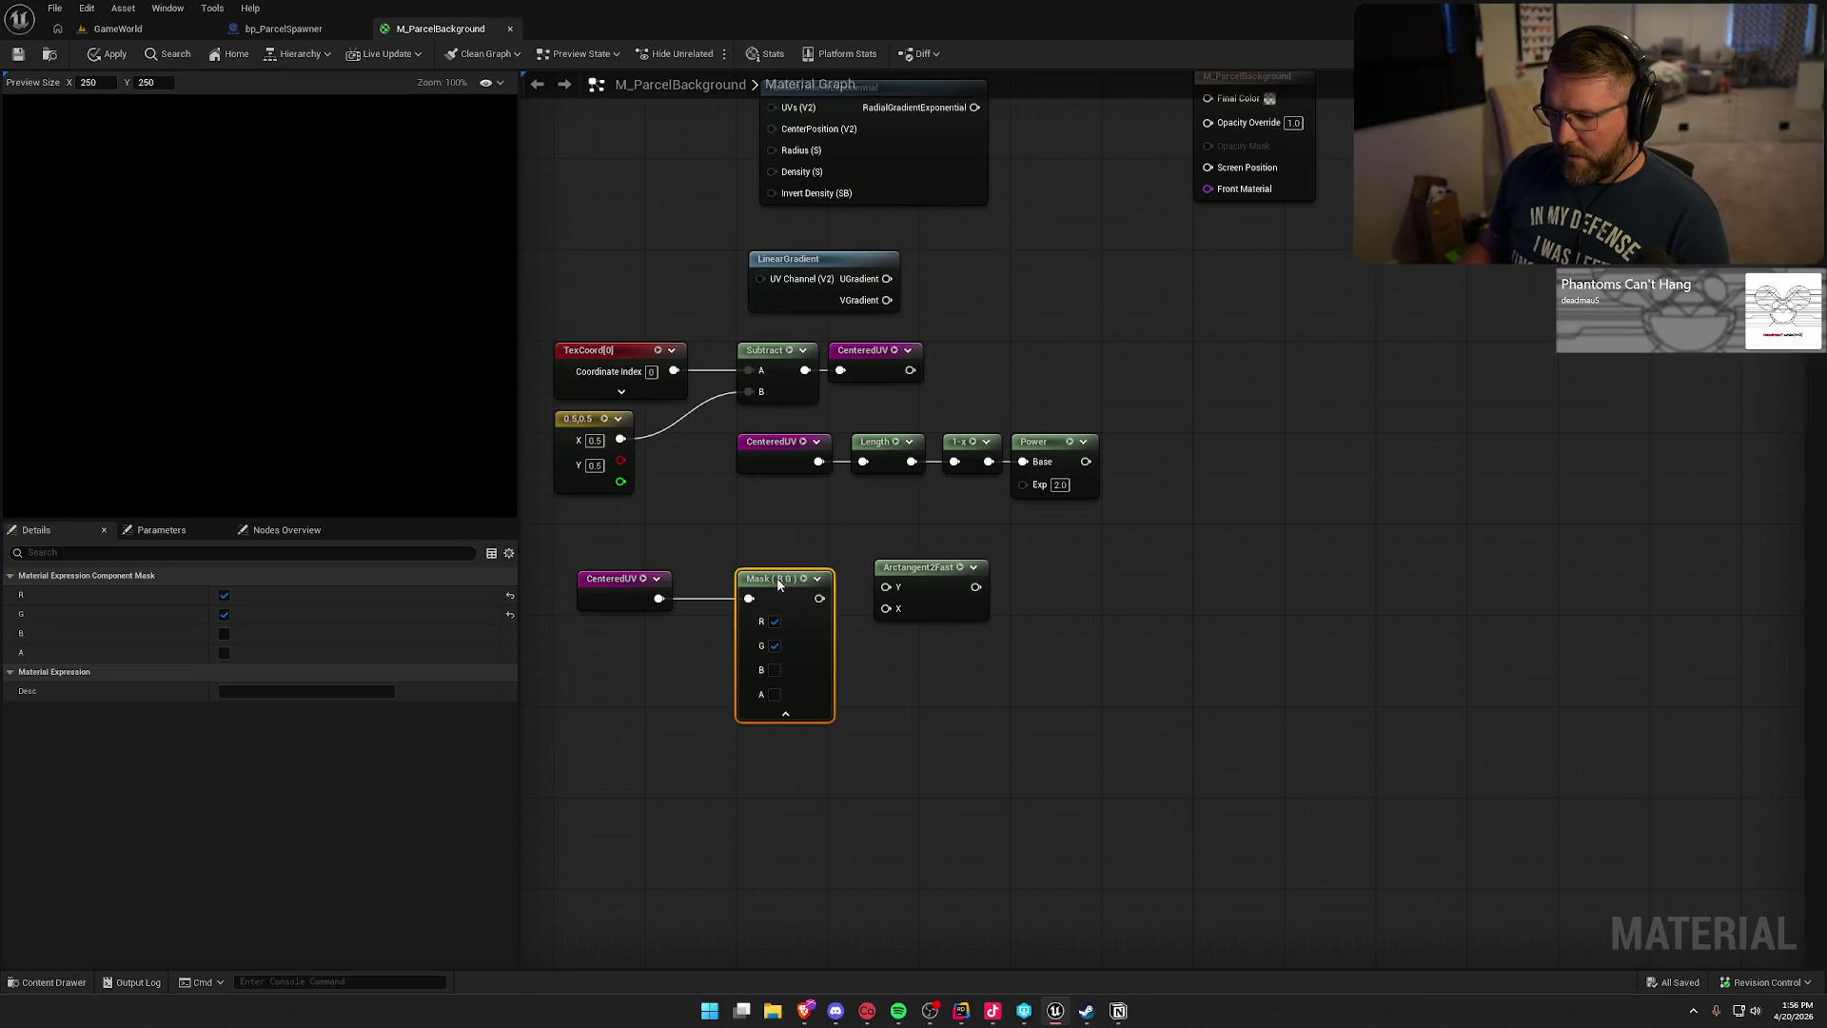
pyautogui.moveTo(882, 757); pyautogui.dragTo(958, 621)
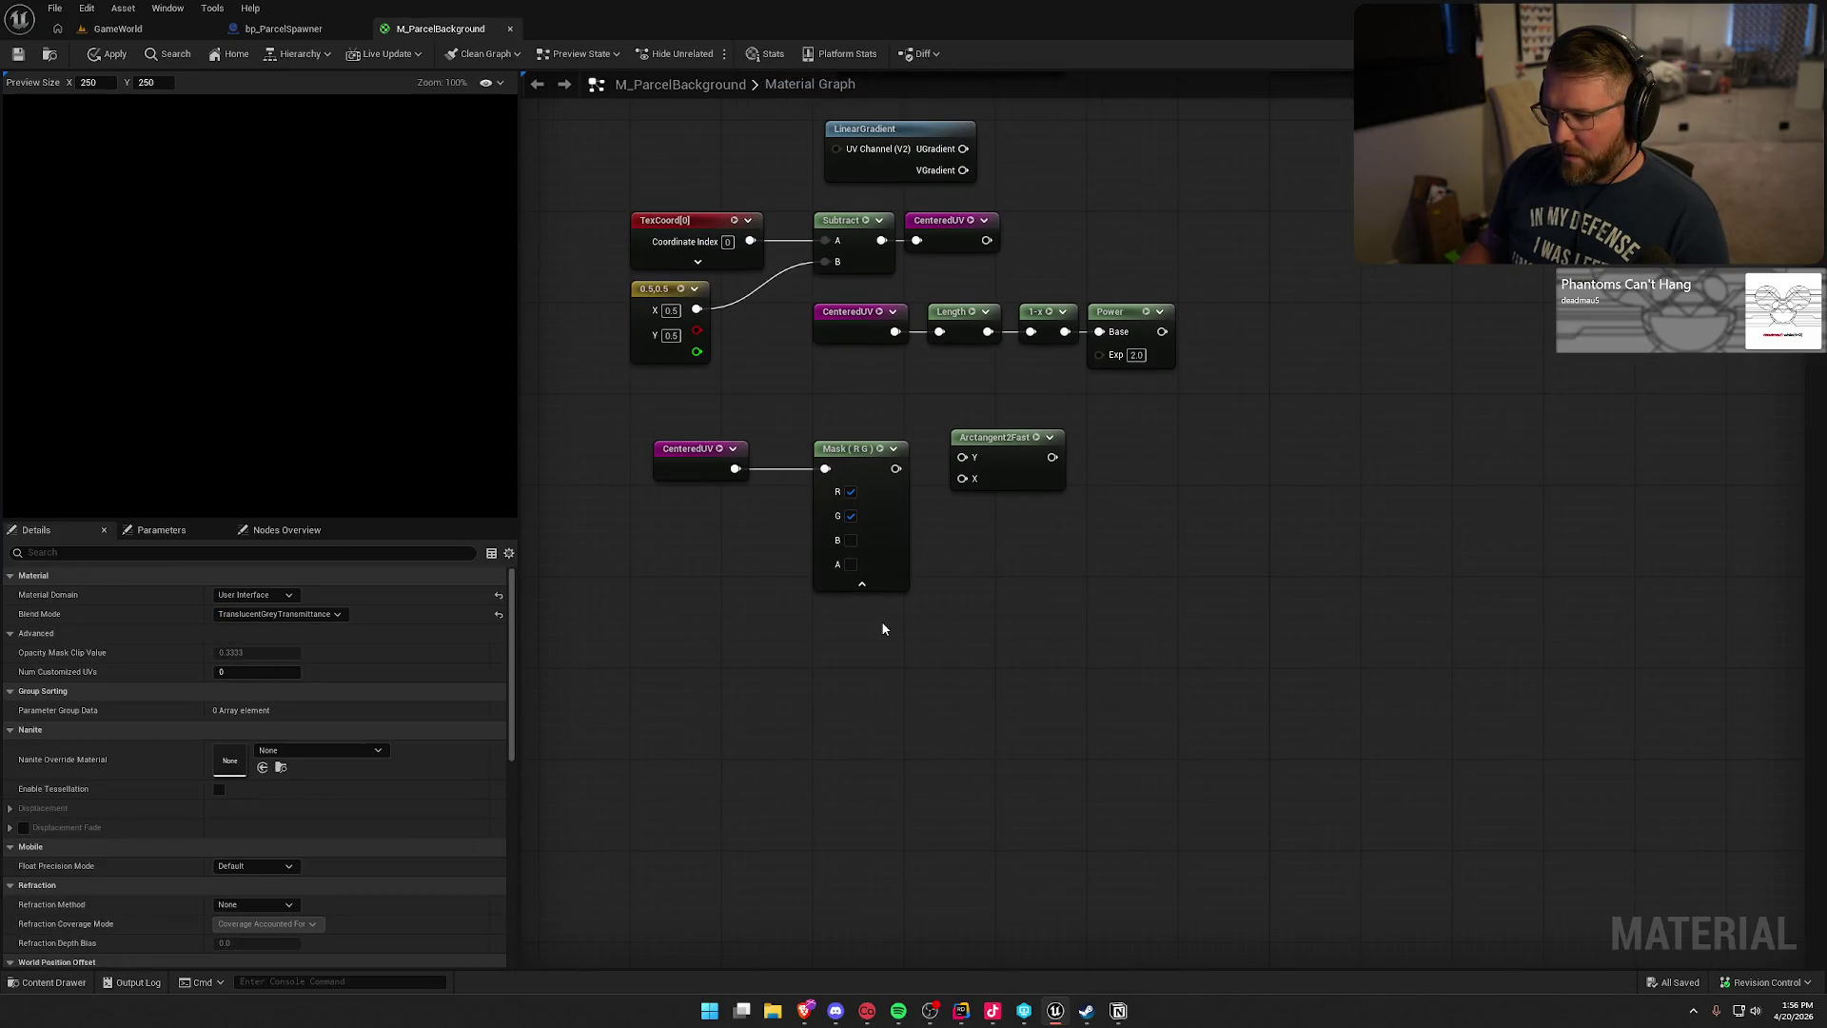
pyautogui.click(865, 471)
pyautogui.press('Delete')
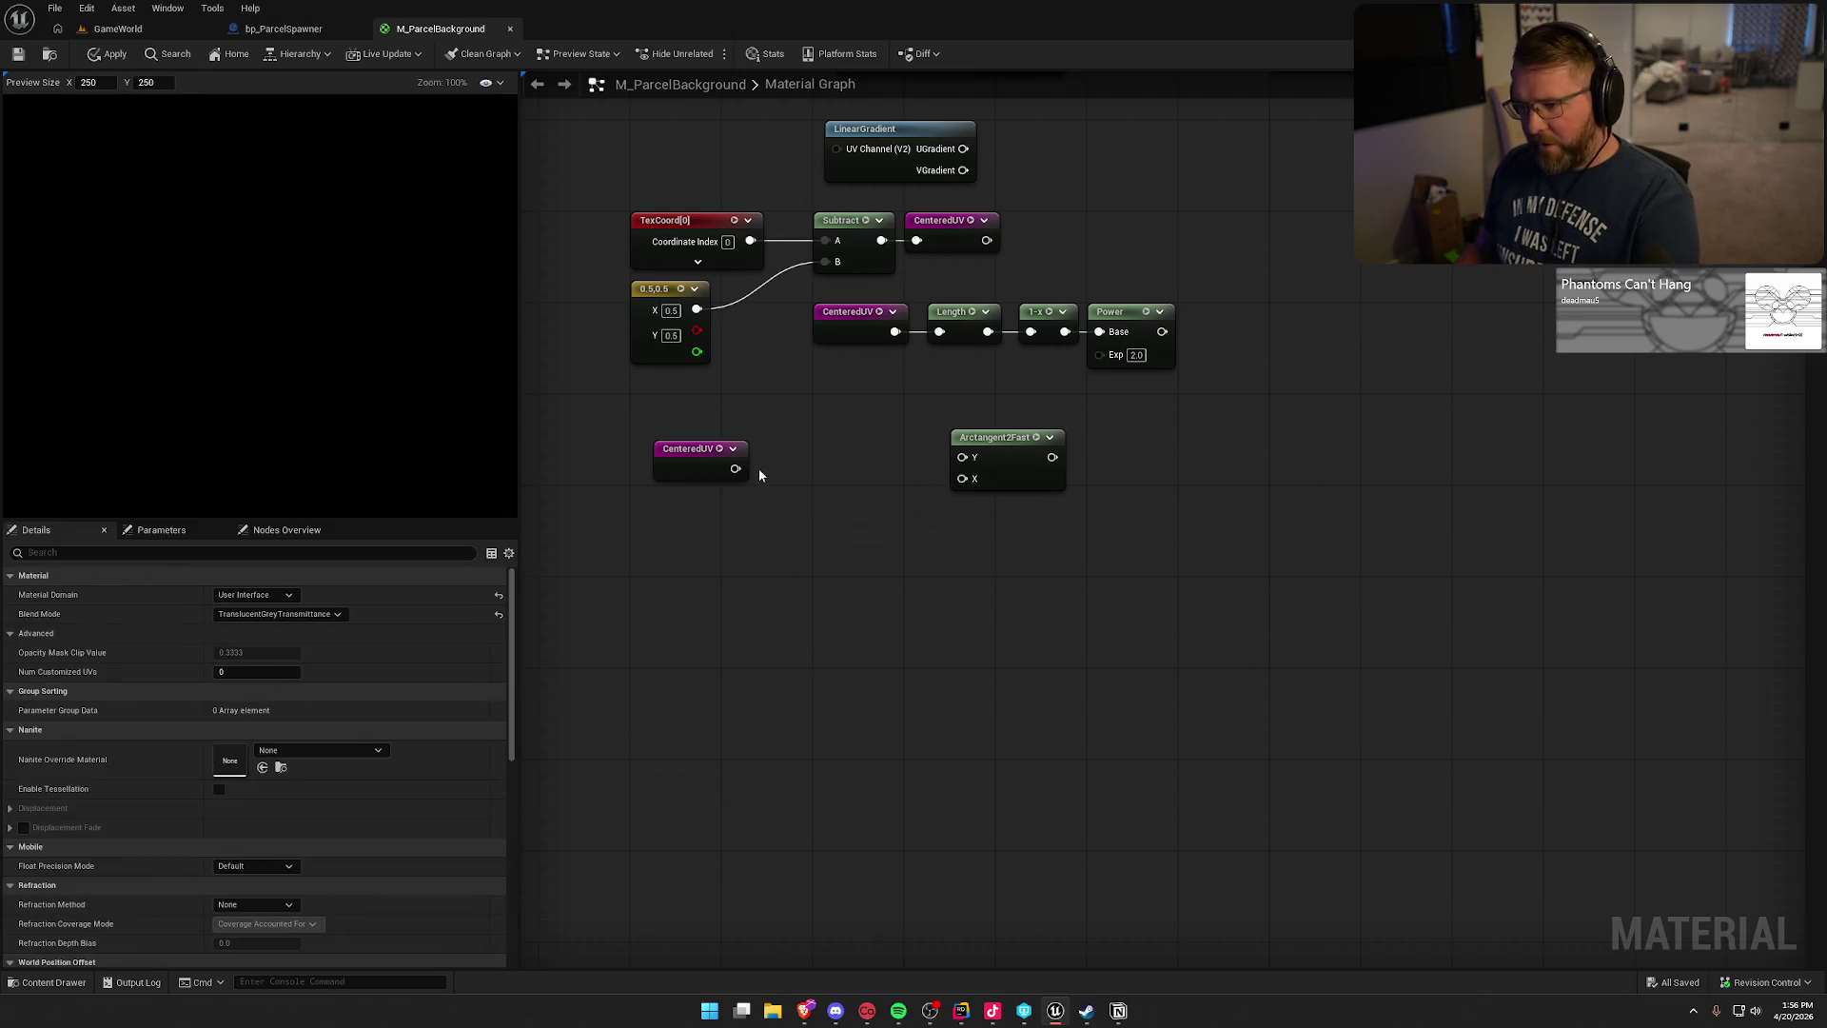
pyautogui.moveTo(734, 468); pyautogui.dragTo(810, 490)
pyautogui.write('vec')
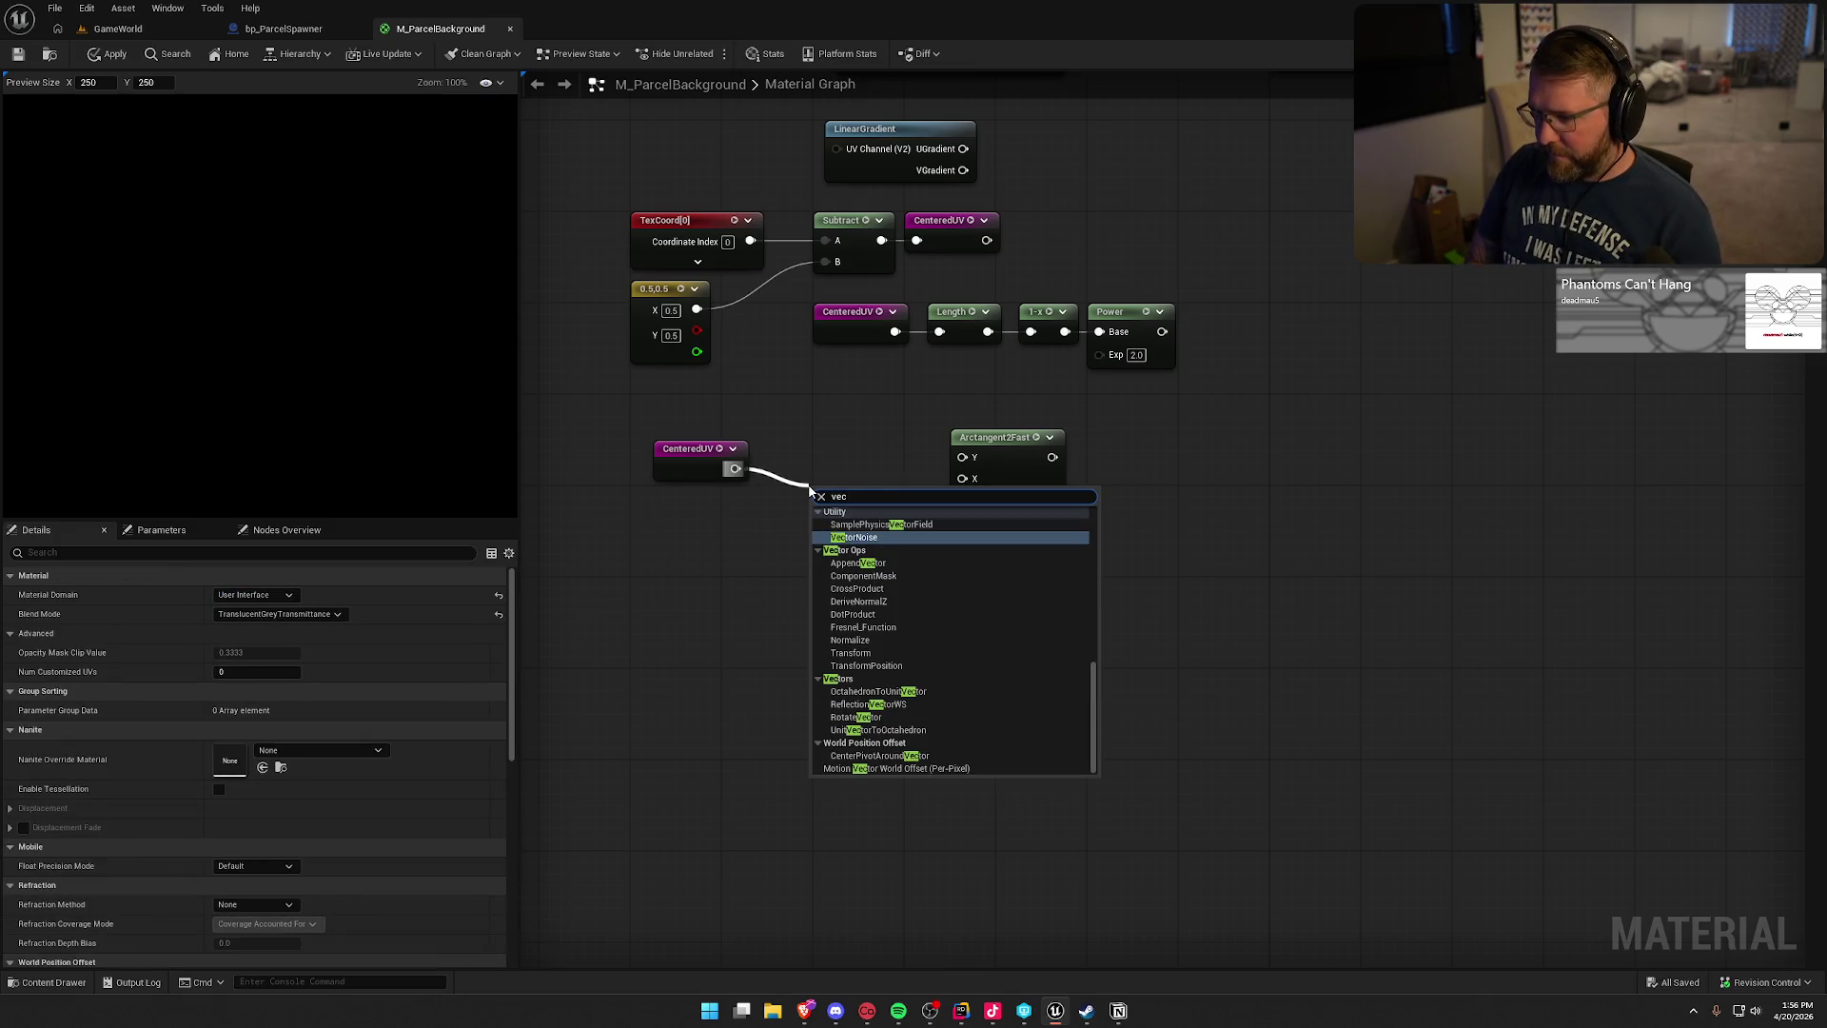
pyautogui.write('tor')
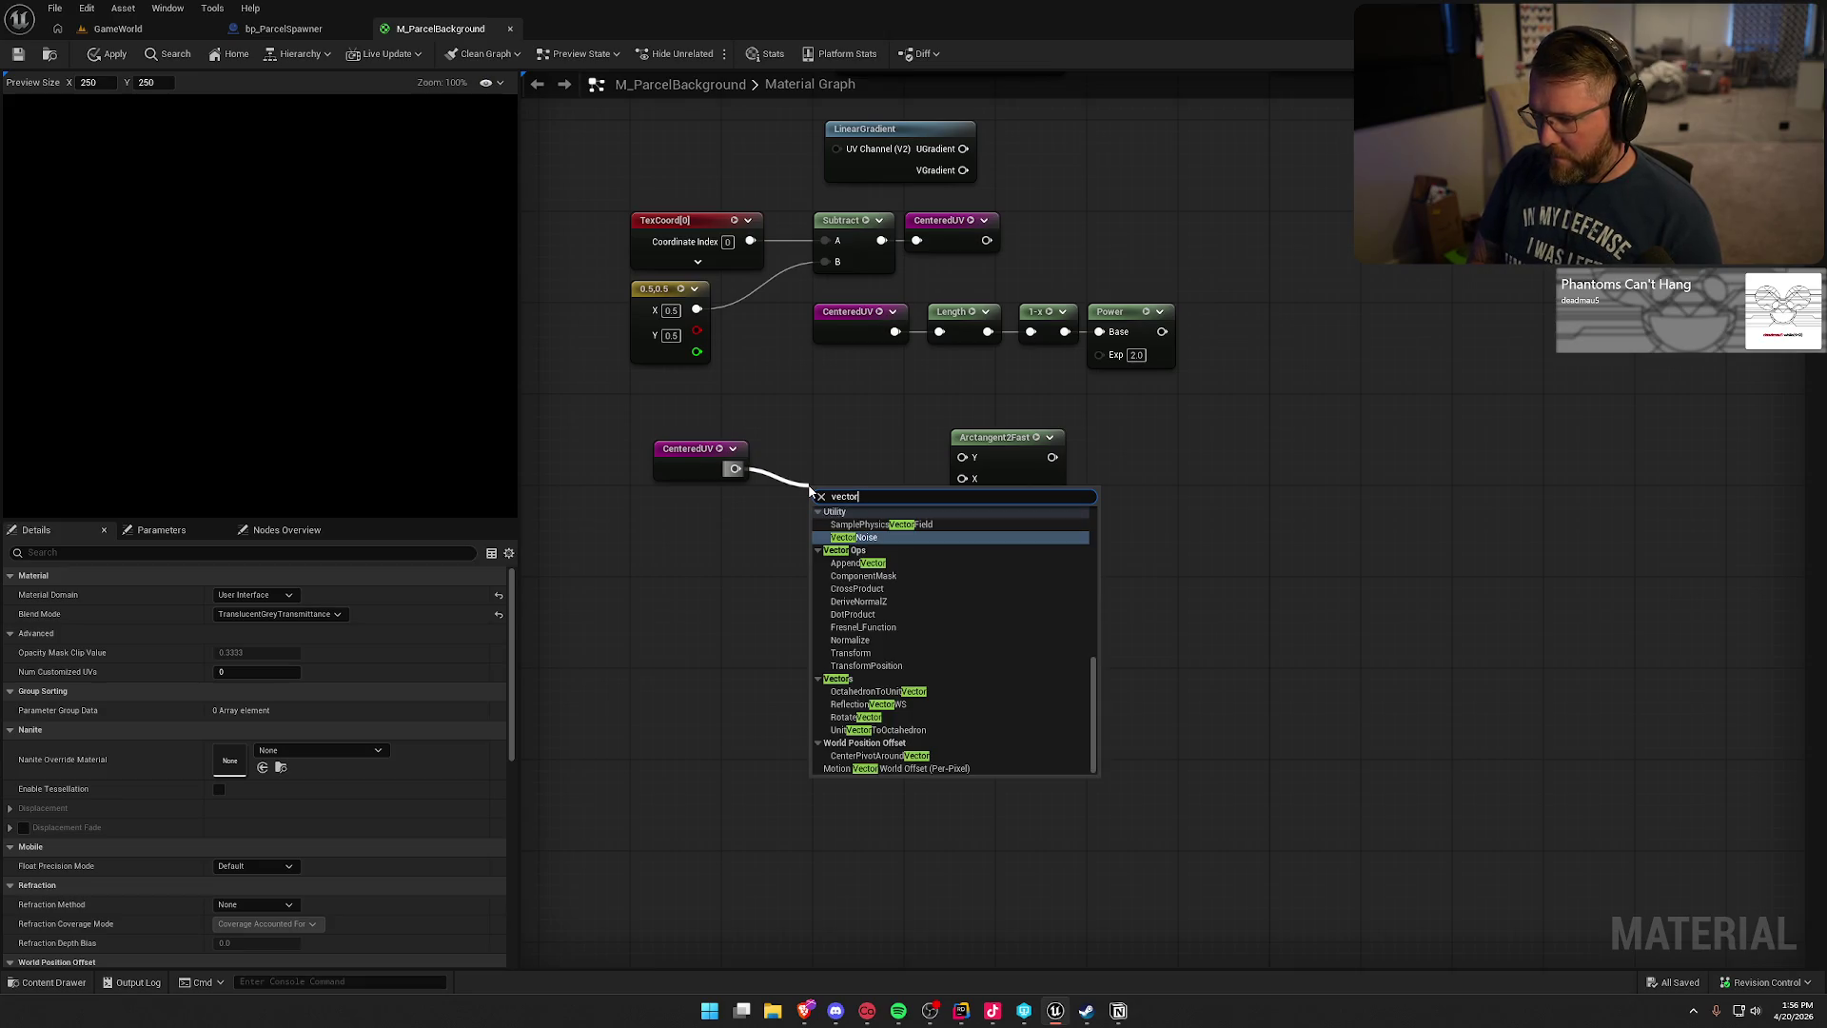
pyautogui.press('BackSpace')
pyautogui.press('BackSpace')
pyautogui.press('BackSpace')
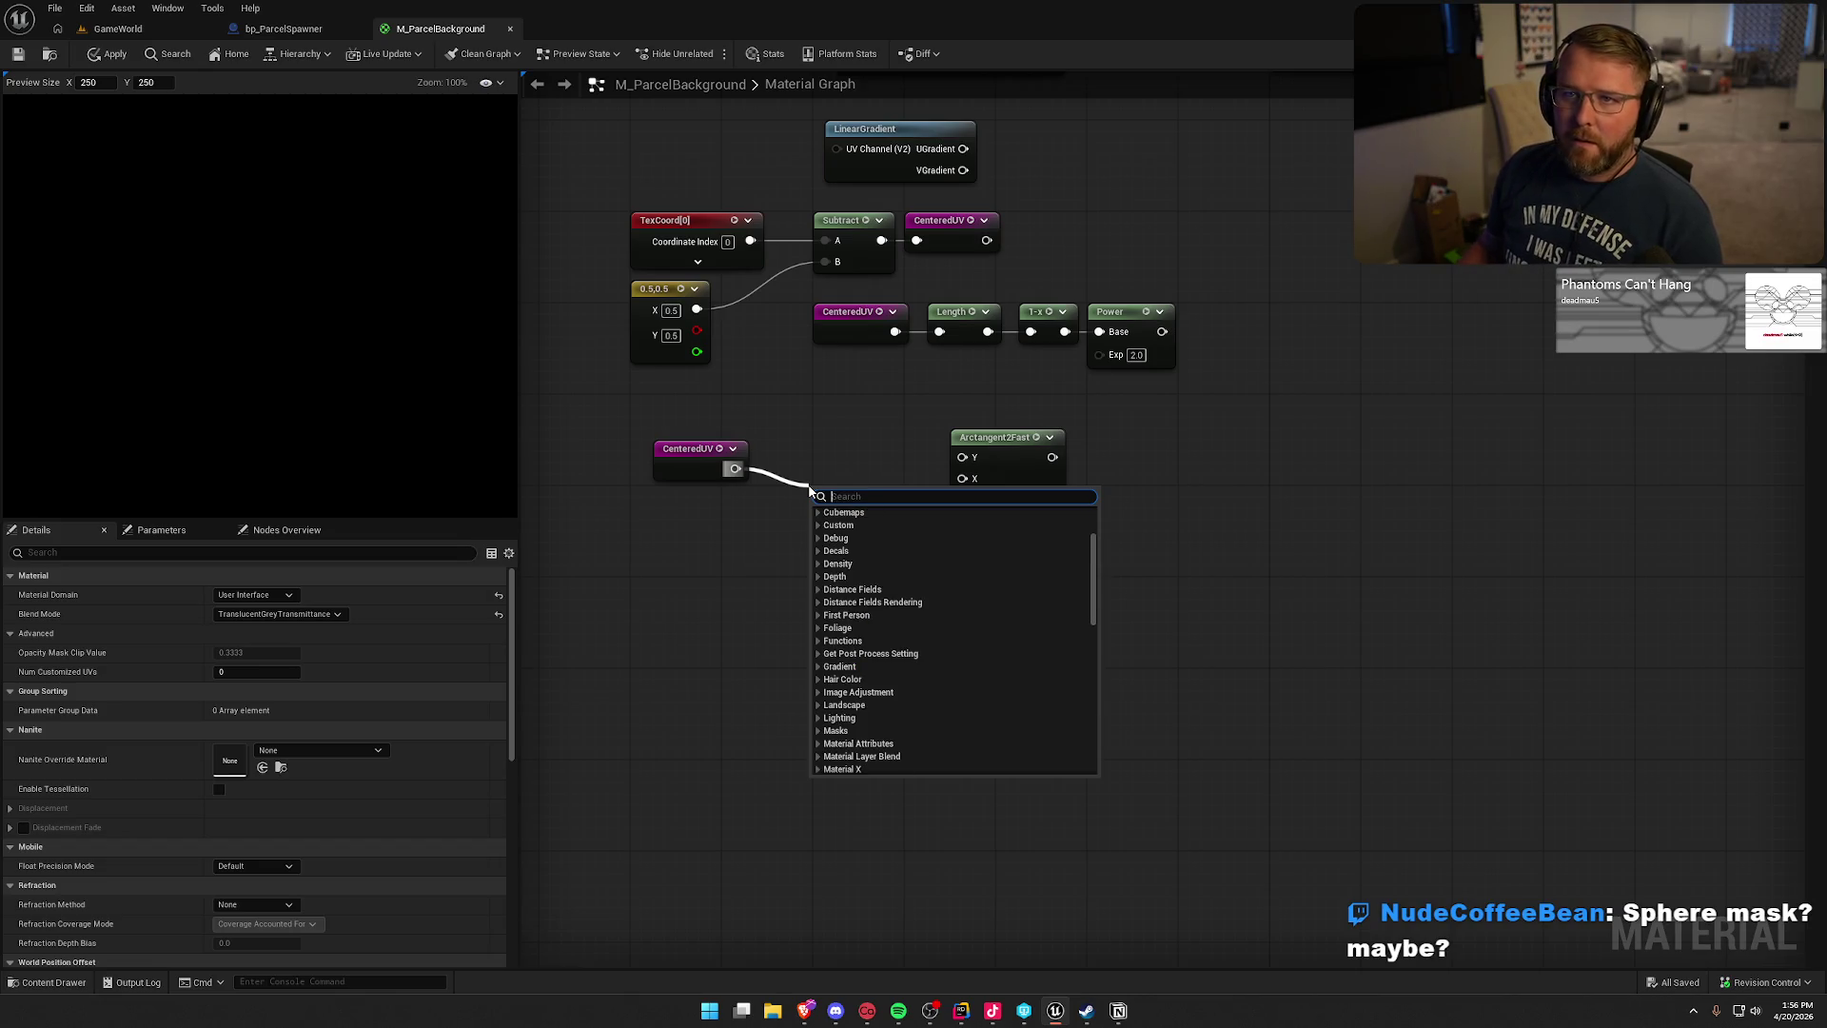
pyautogui.click(738, 522)
# - Move CenteredUV further left and wire its output into Arctangent2Fast's Y and X inputs
pyautogui.moveTo(669, 449)
pyautogui.mouseDown()
pyautogui.moveTo(649, 448)
pyautogui.moveTo(767, 472)
pyautogui.moveTo(843, 450)
pyautogui.mouseUp()
pyautogui.click(961, 387)
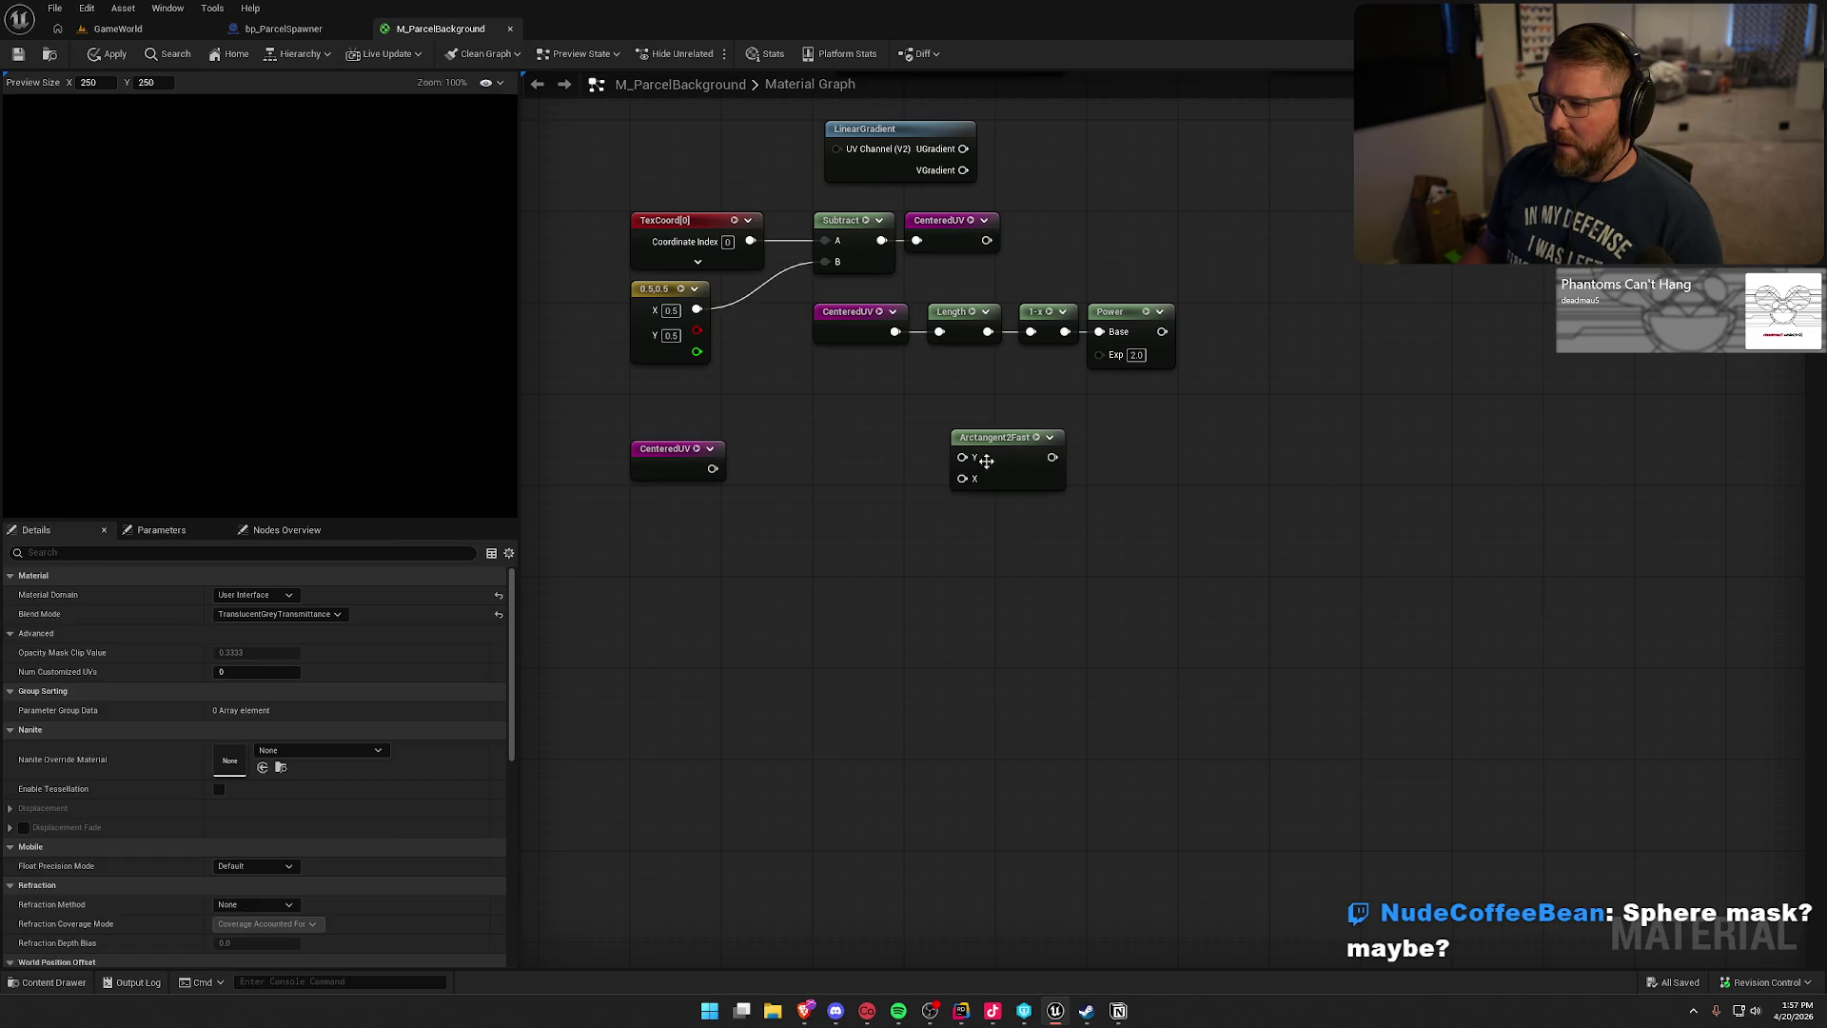
pyautogui.moveTo(962, 457)
pyautogui.mouseDown()
pyautogui.moveTo(857, 502)
pyautogui.moveTo(705, 478)
pyautogui.moveTo(962, 478)
pyautogui.mouseUp()
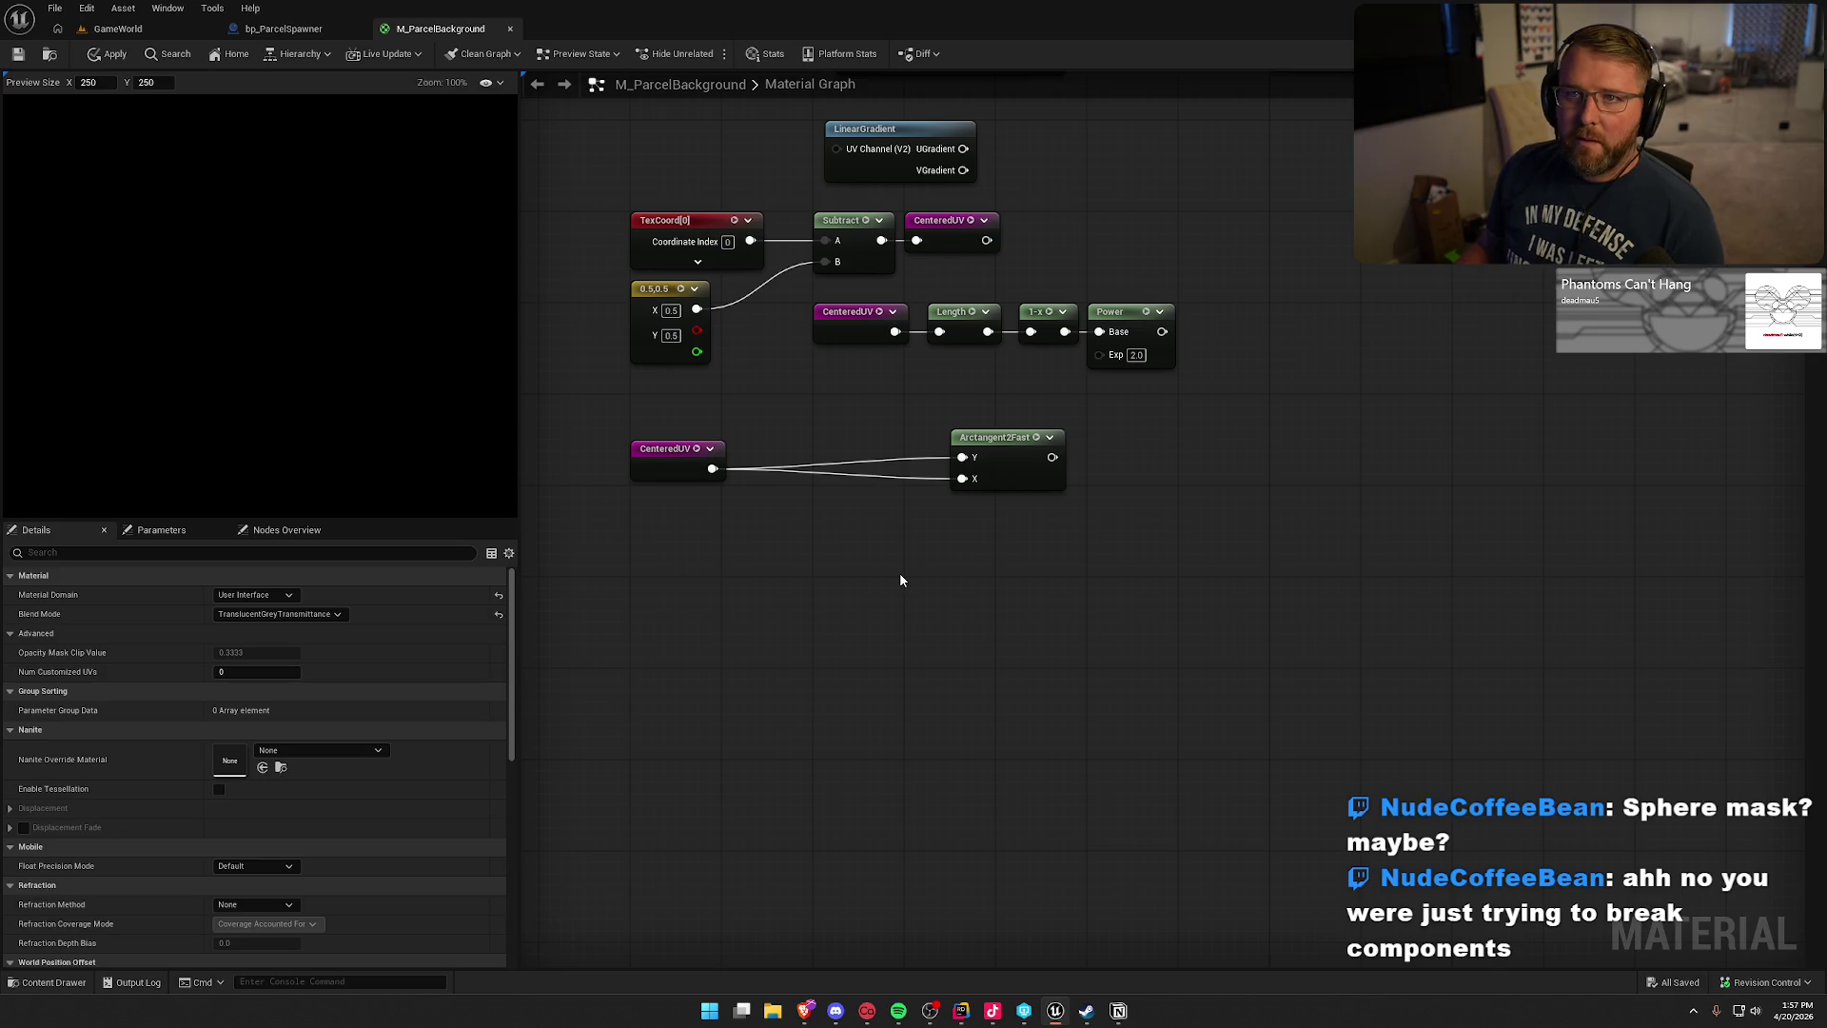
pyautogui.moveTo(710, 472); pyautogui.dragTo(795, 492)
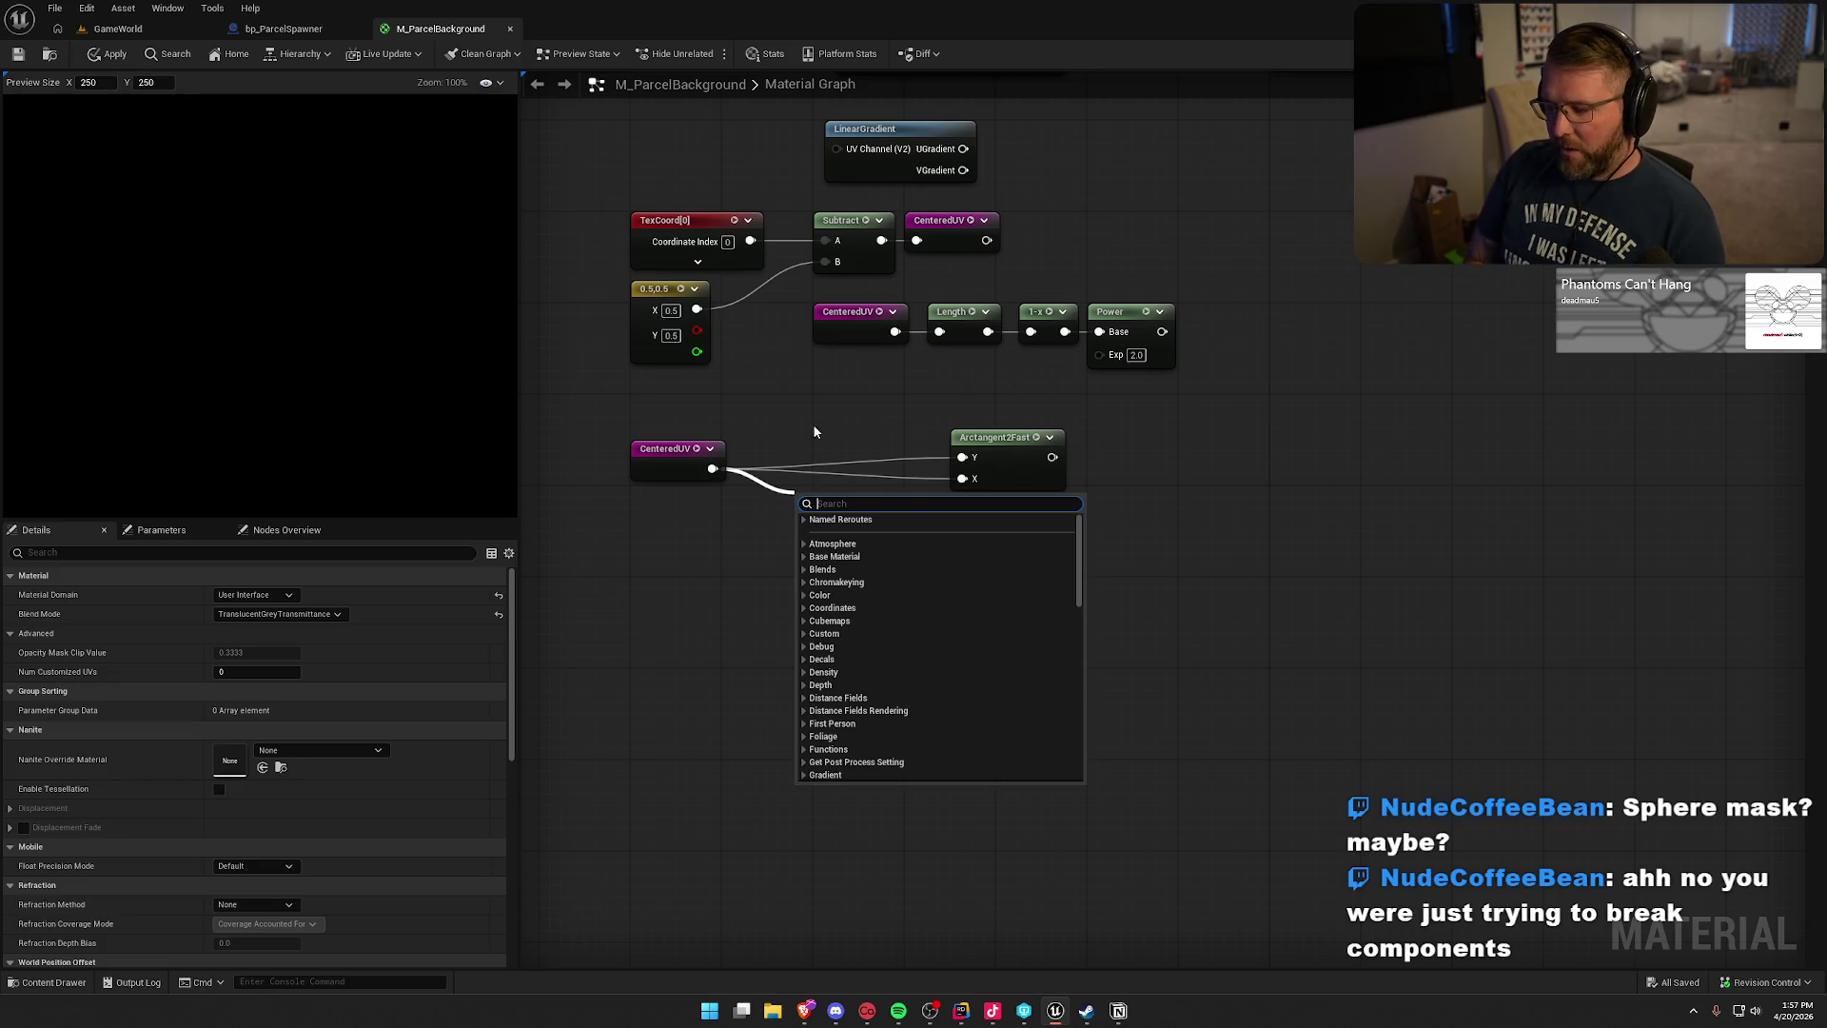
# - Add a Mask (R) off CenteredUV and wire it into Arctangent2Fast's Y input
pyautogui.write('mask')
pyautogui.press('Return')
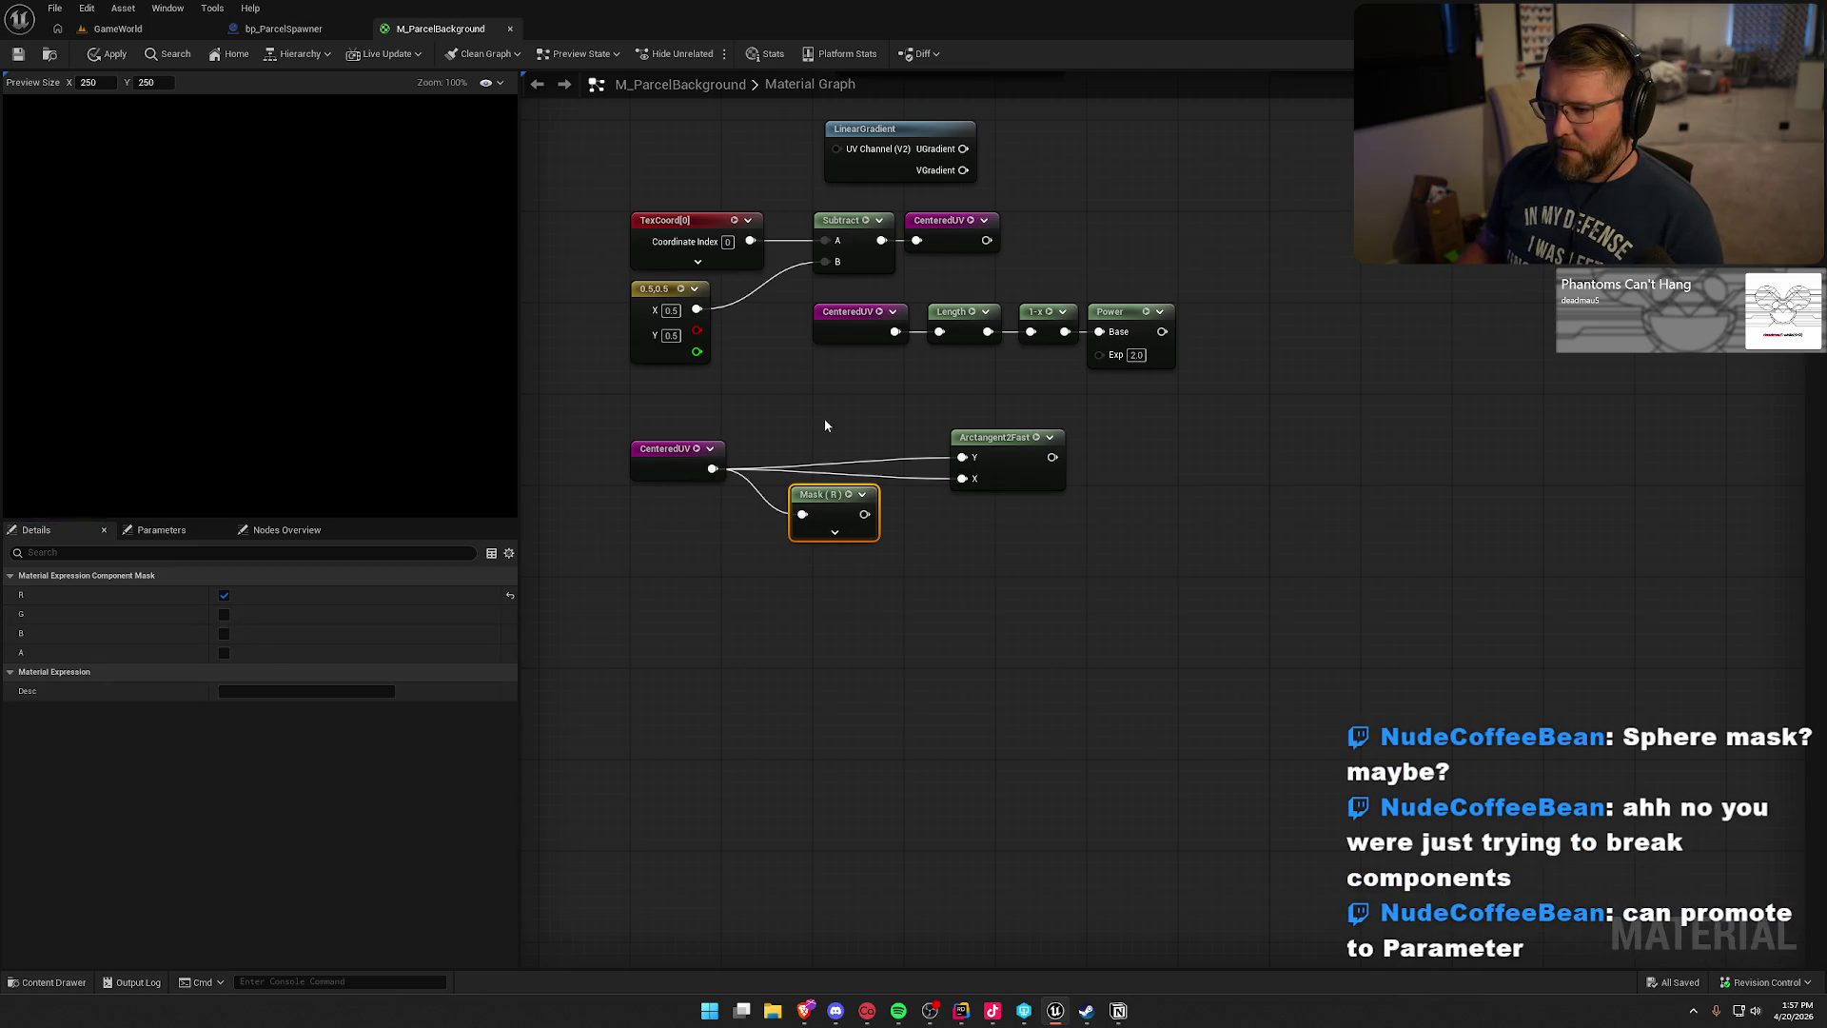
pyautogui.moveTo(815, 498)
pyautogui.mouseDown()
pyautogui.moveTo(827, 420)
pyautogui.moveTo(1108, 471)
pyautogui.moveTo(962, 457)
pyautogui.mouseUp()
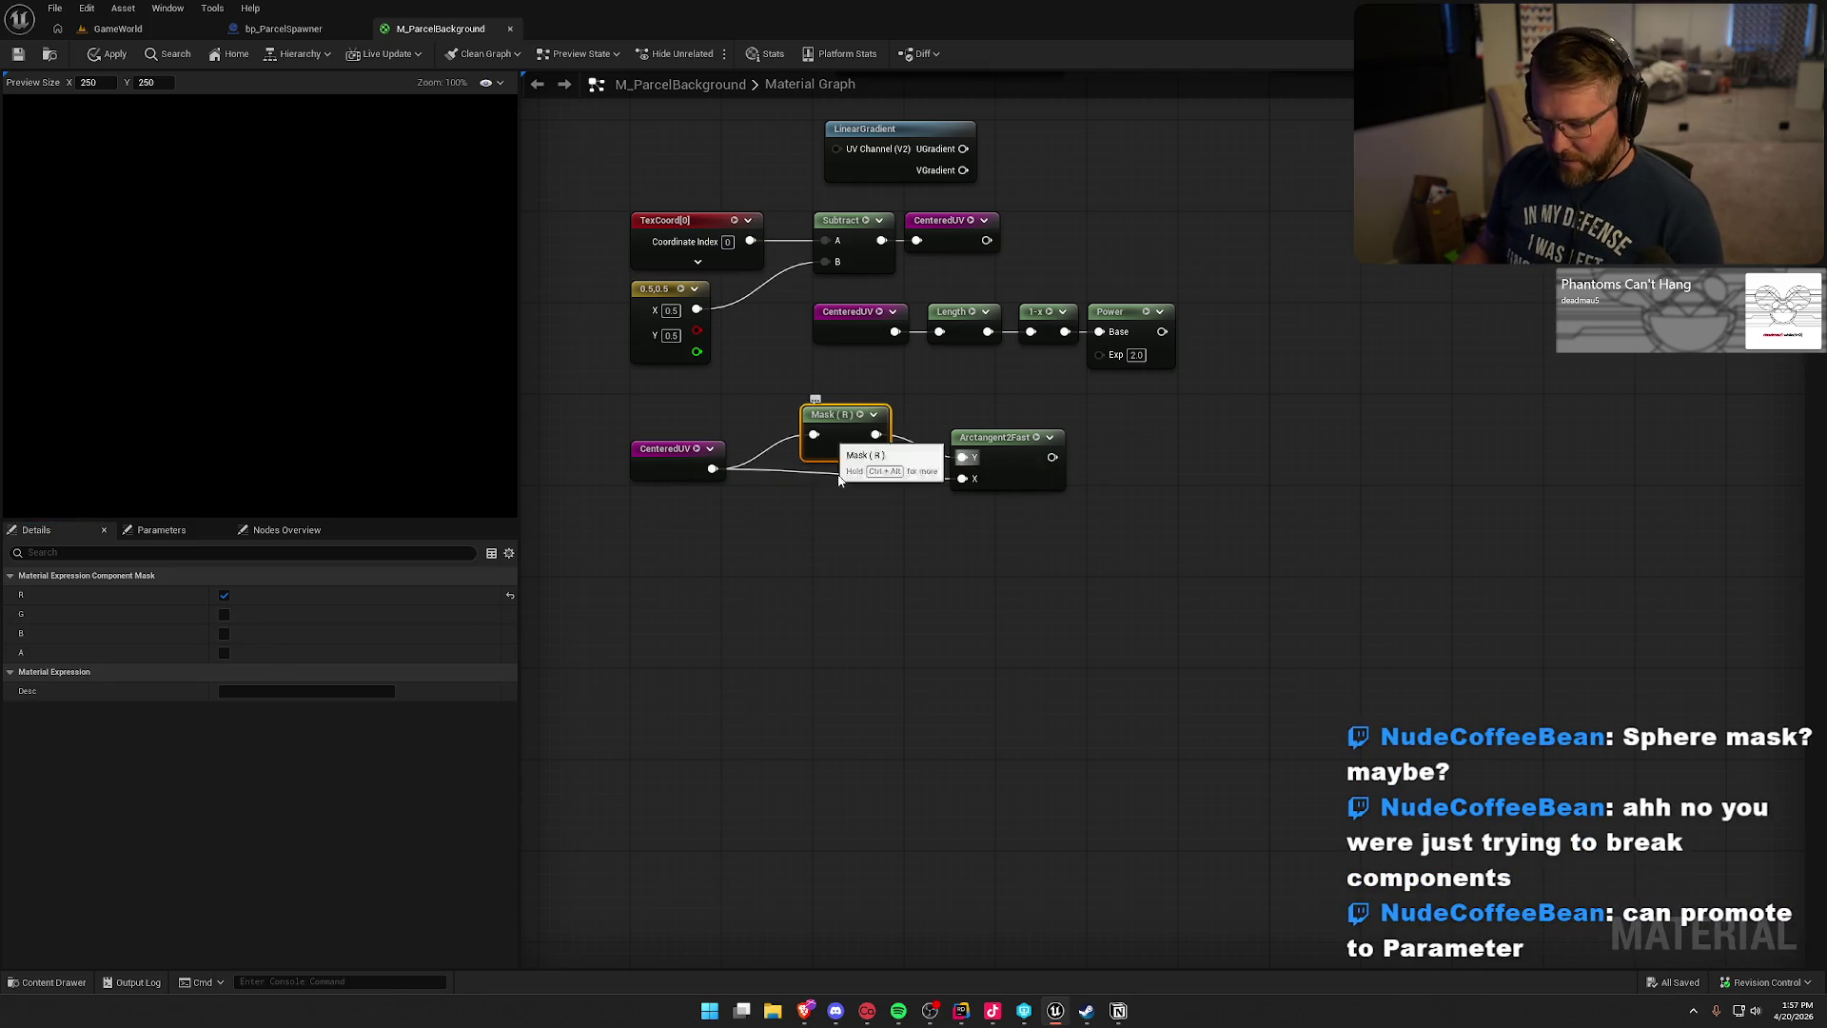
# - Duplicate the mask, set it to G only, and wire it from CenteredUV into the X input
pyautogui.hotkey('ctrl', 'd')
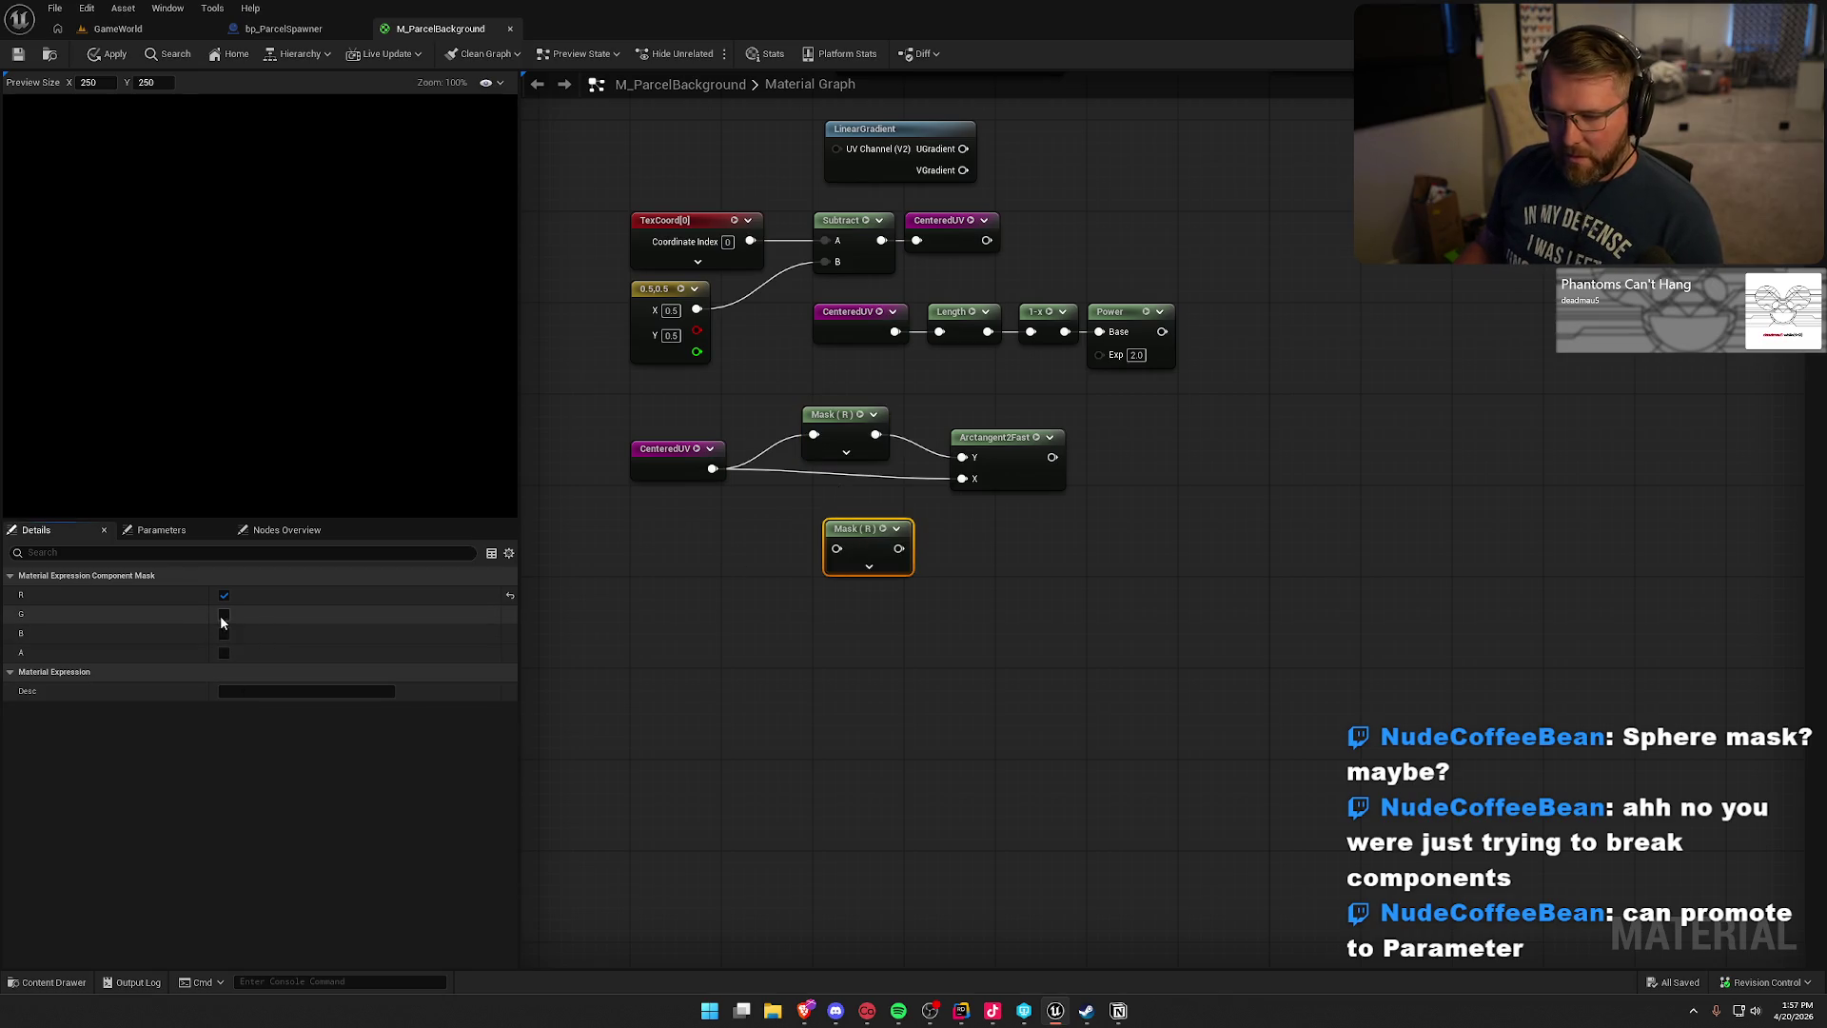
pyautogui.click(224, 614)
pyautogui.click(225, 596)
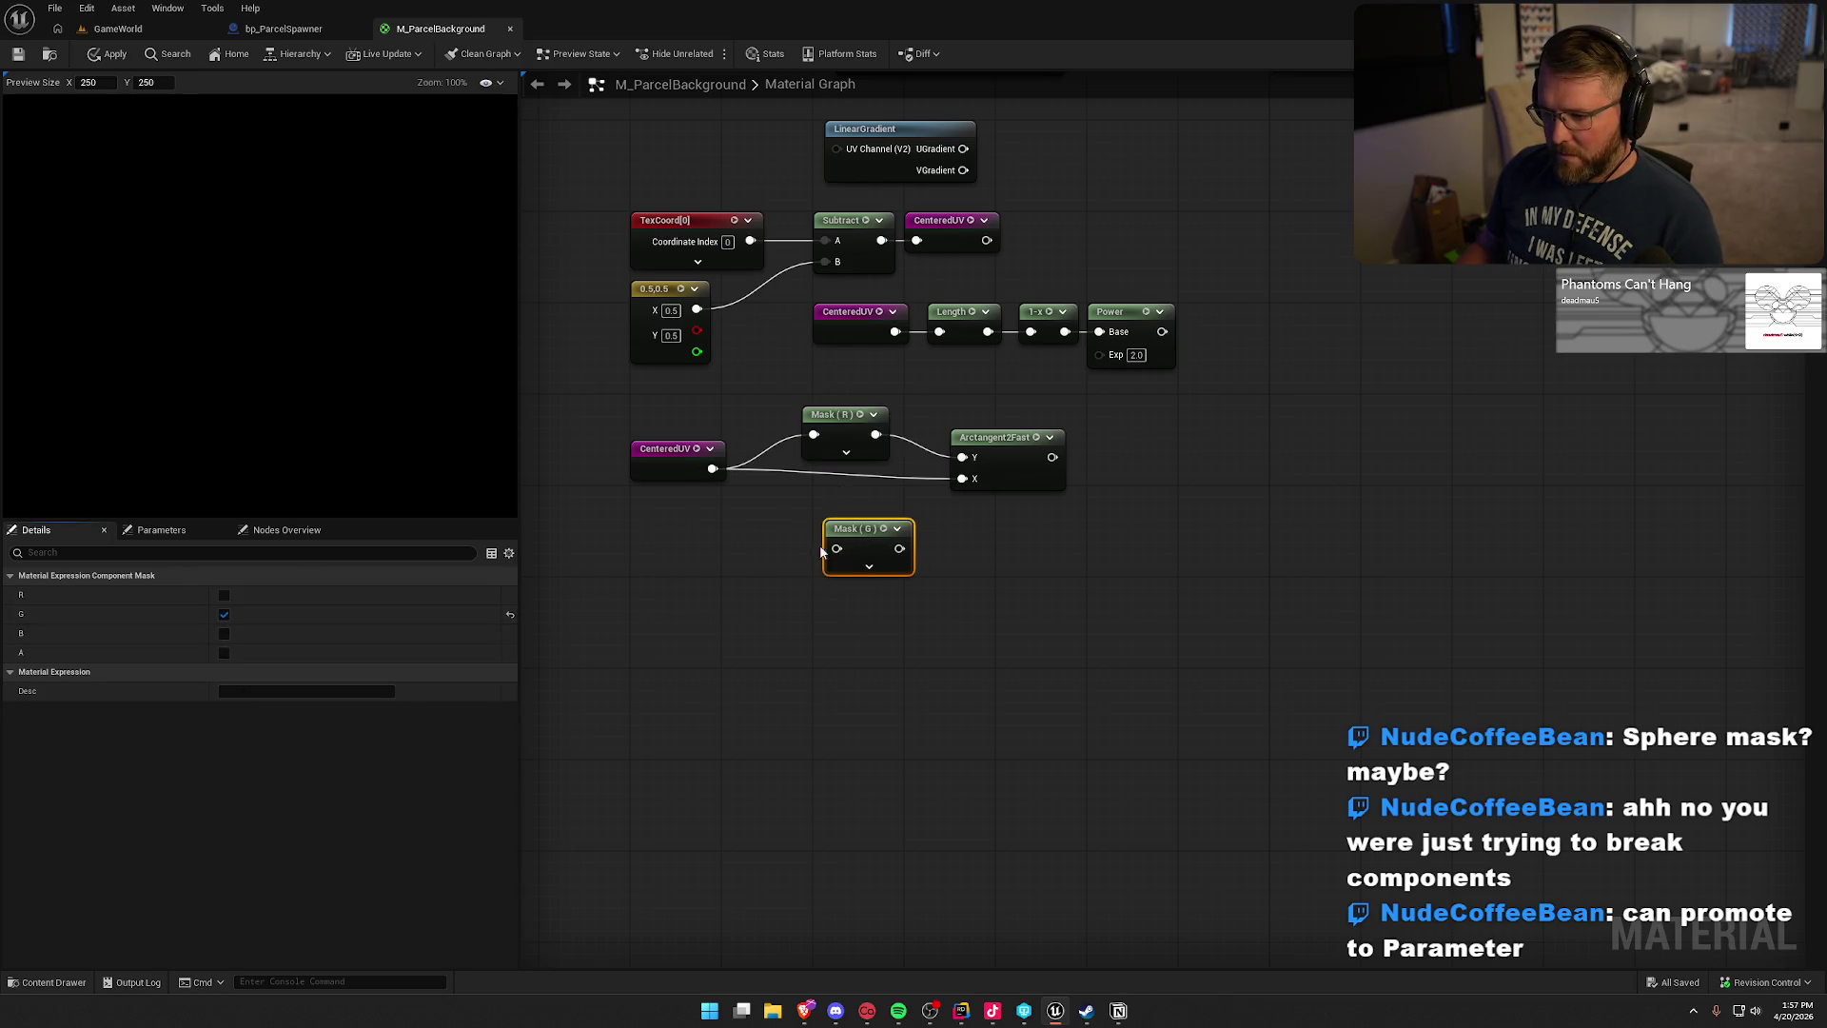
pyautogui.moveTo(712, 468)
pyautogui.mouseDown()
pyautogui.moveTo(837, 548)
pyautogui.moveTo(962, 478)
pyautogui.mouseUp()
pyautogui.moveTo(866, 529); pyautogui.dragTo(838, 476)
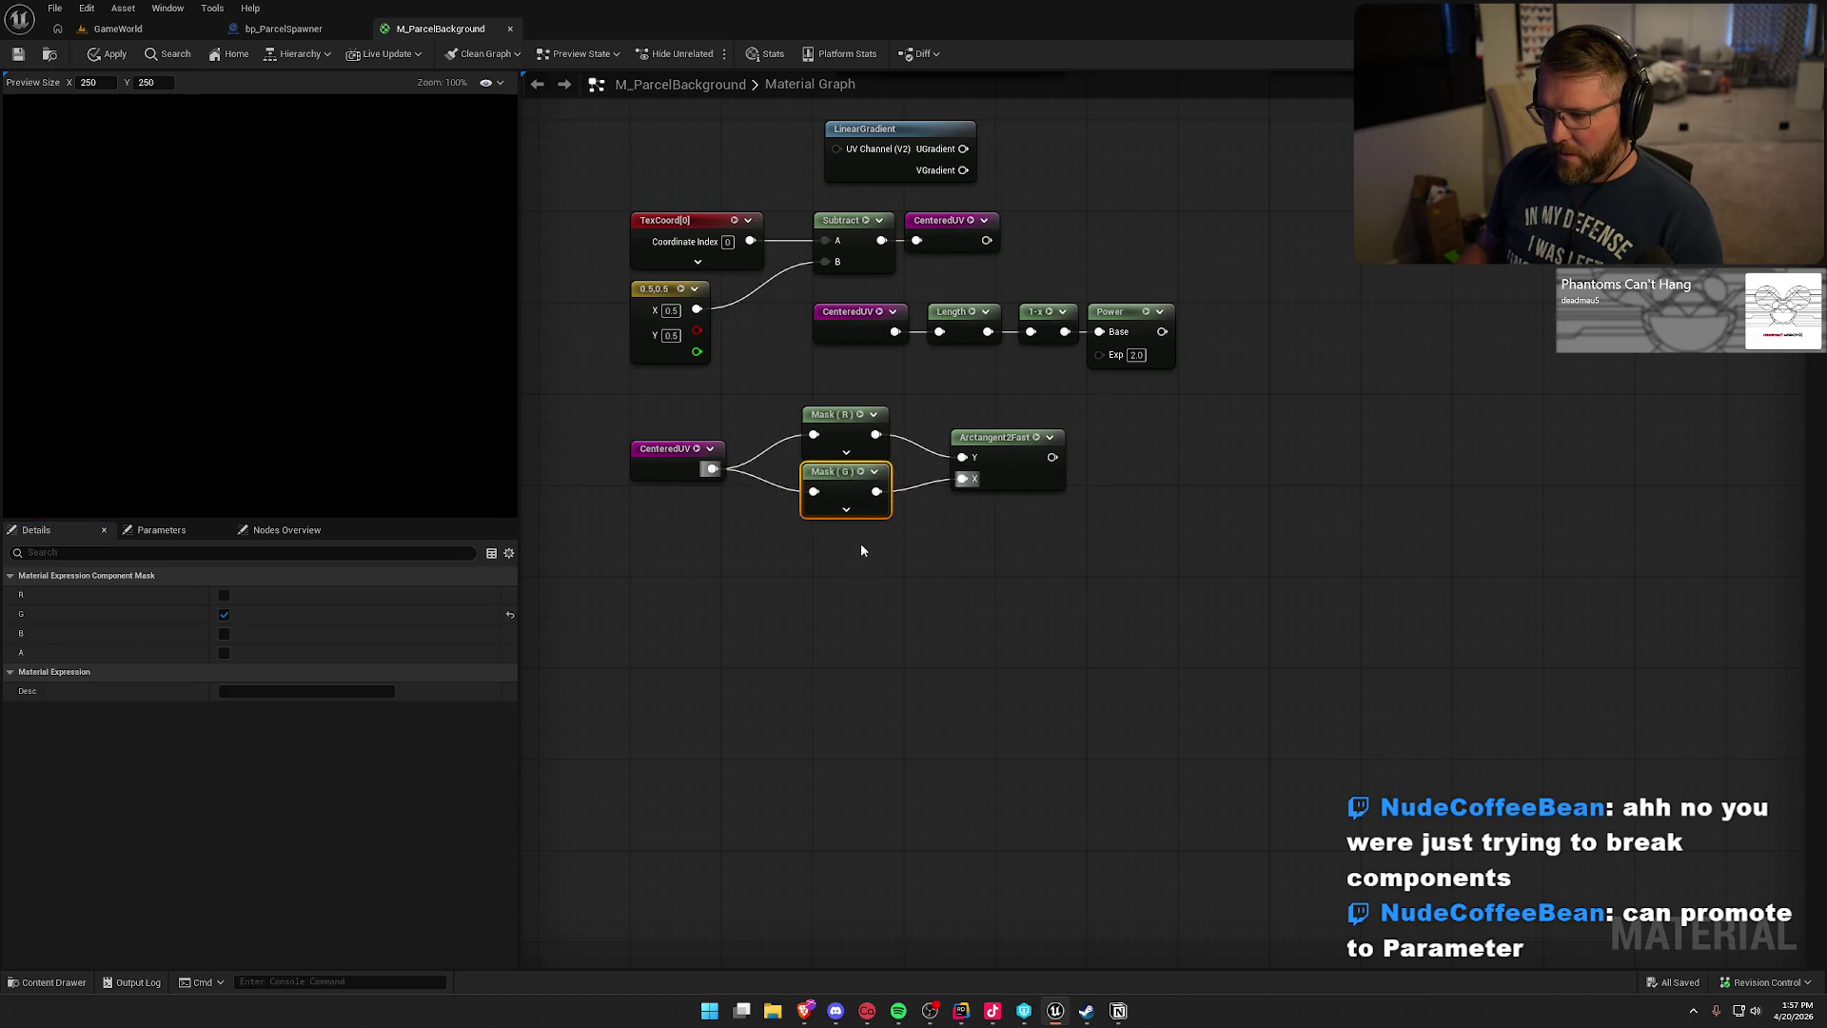
# - Stack the two Mask nodes and move Arctangent2Fast to their right
pyautogui.moveTo(860, 543)
pyautogui.mouseDown()
pyautogui.moveTo(799, 405)
pyautogui.moveTo(847, 432)
pyautogui.moveTo(843, 457)
pyautogui.mouseUp()
pyautogui.moveTo(1001, 453); pyautogui.dragTo(1047, 463)
pyautogui.click(1054, 649)
pyautogui.moveTo(1054, 648)
pyautogui.mouseDown()
pyautogui.moveTo(933, 632)
pyautogui.moveTo(991, 676)
pyautogui.mouseUp()
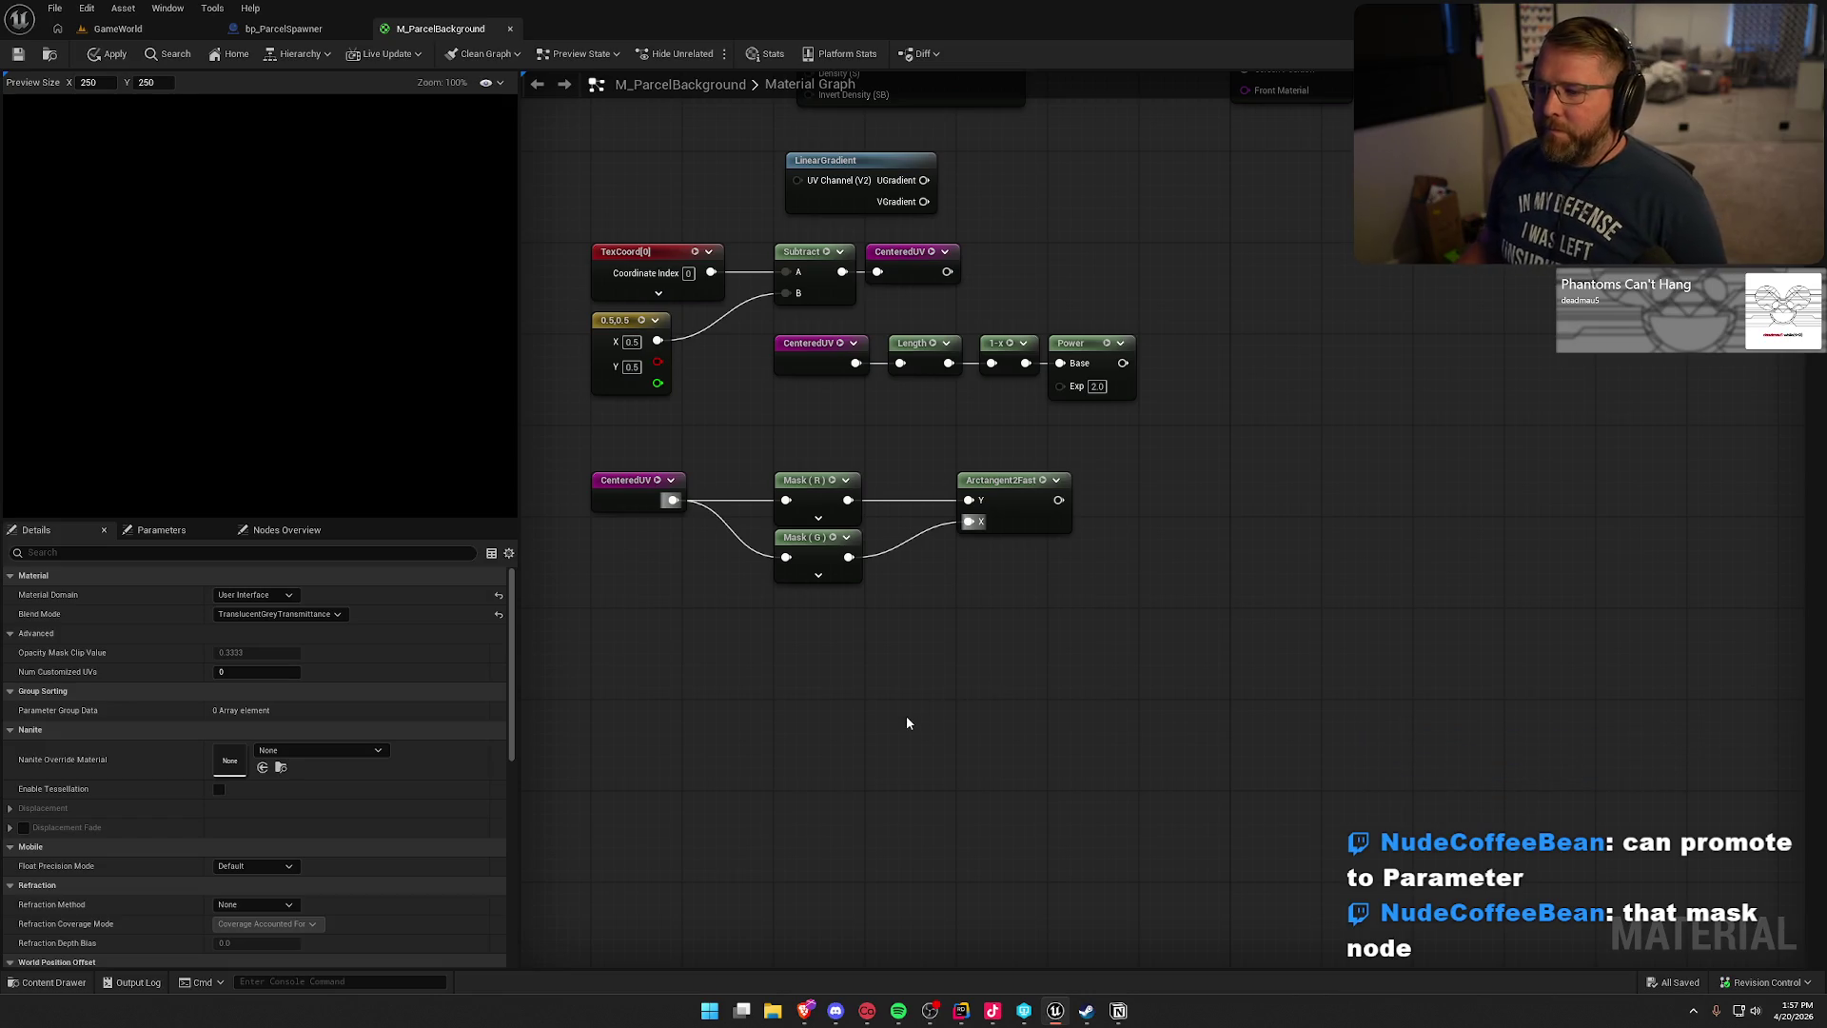
pyautogui.moveTo(906, 715); pyautogui.dragTo(1027, 736)
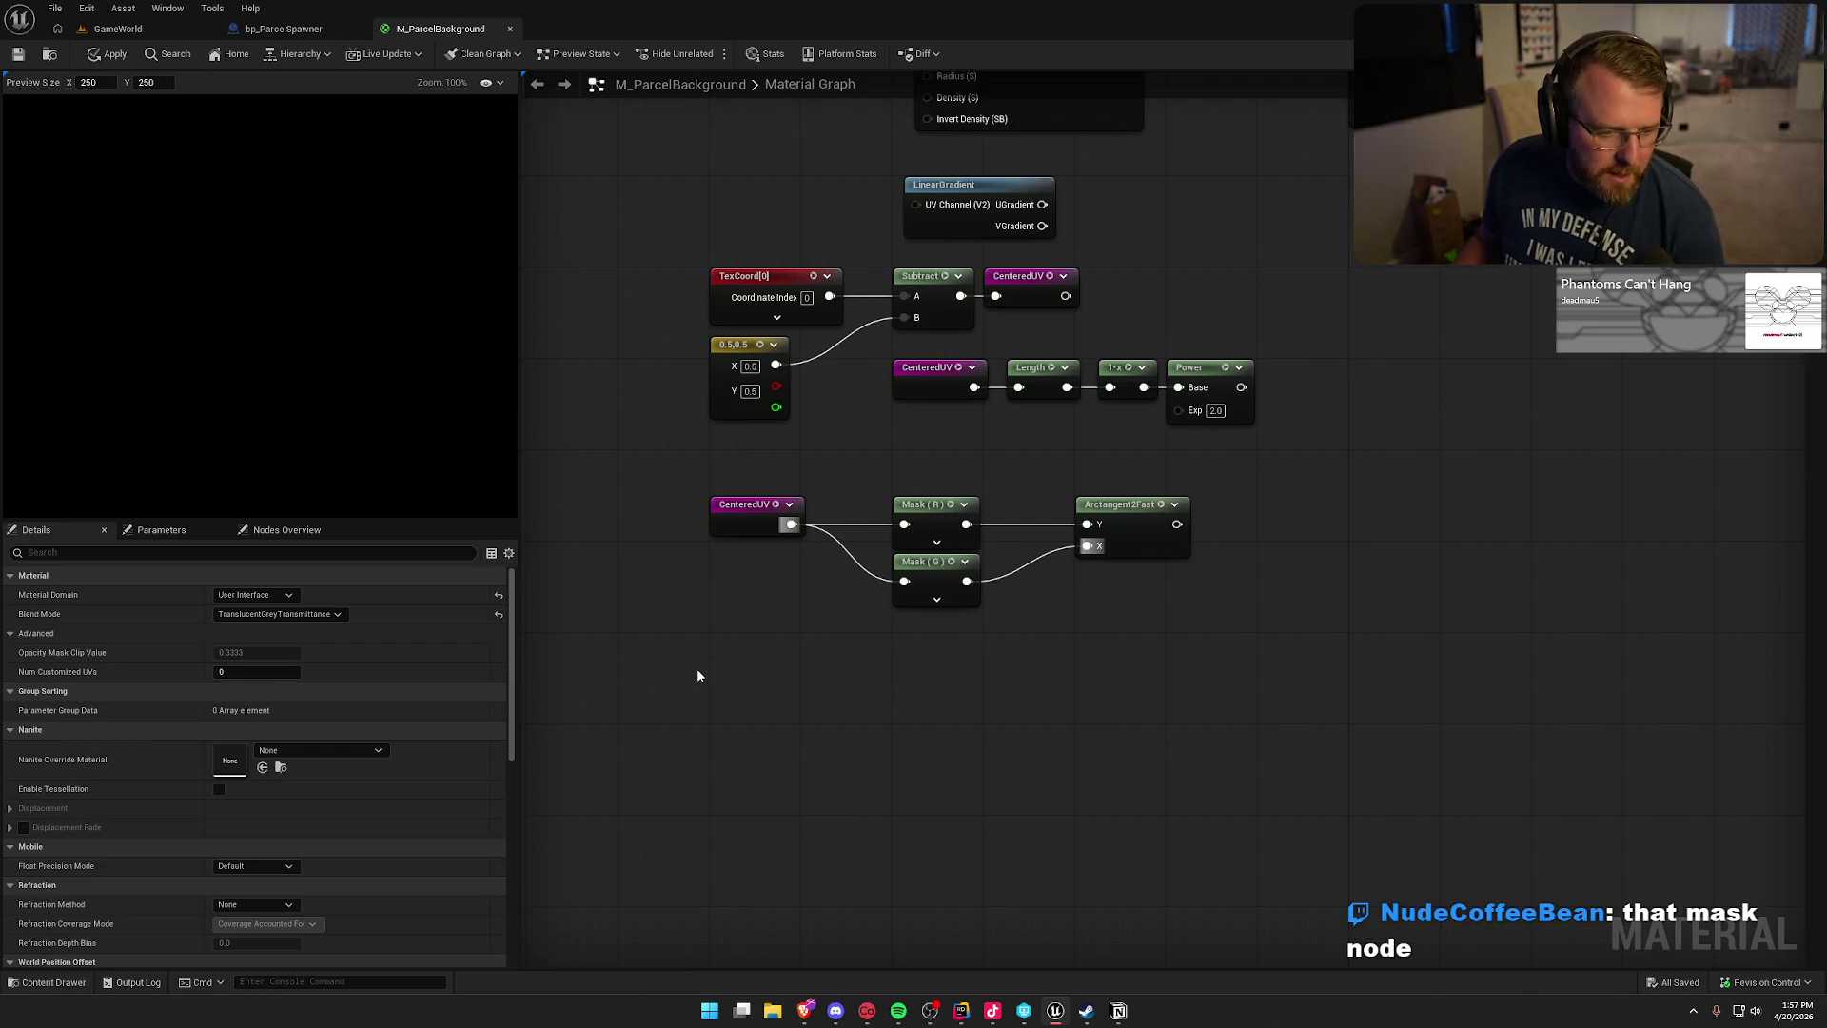
pyautogui.click(1142, 512)
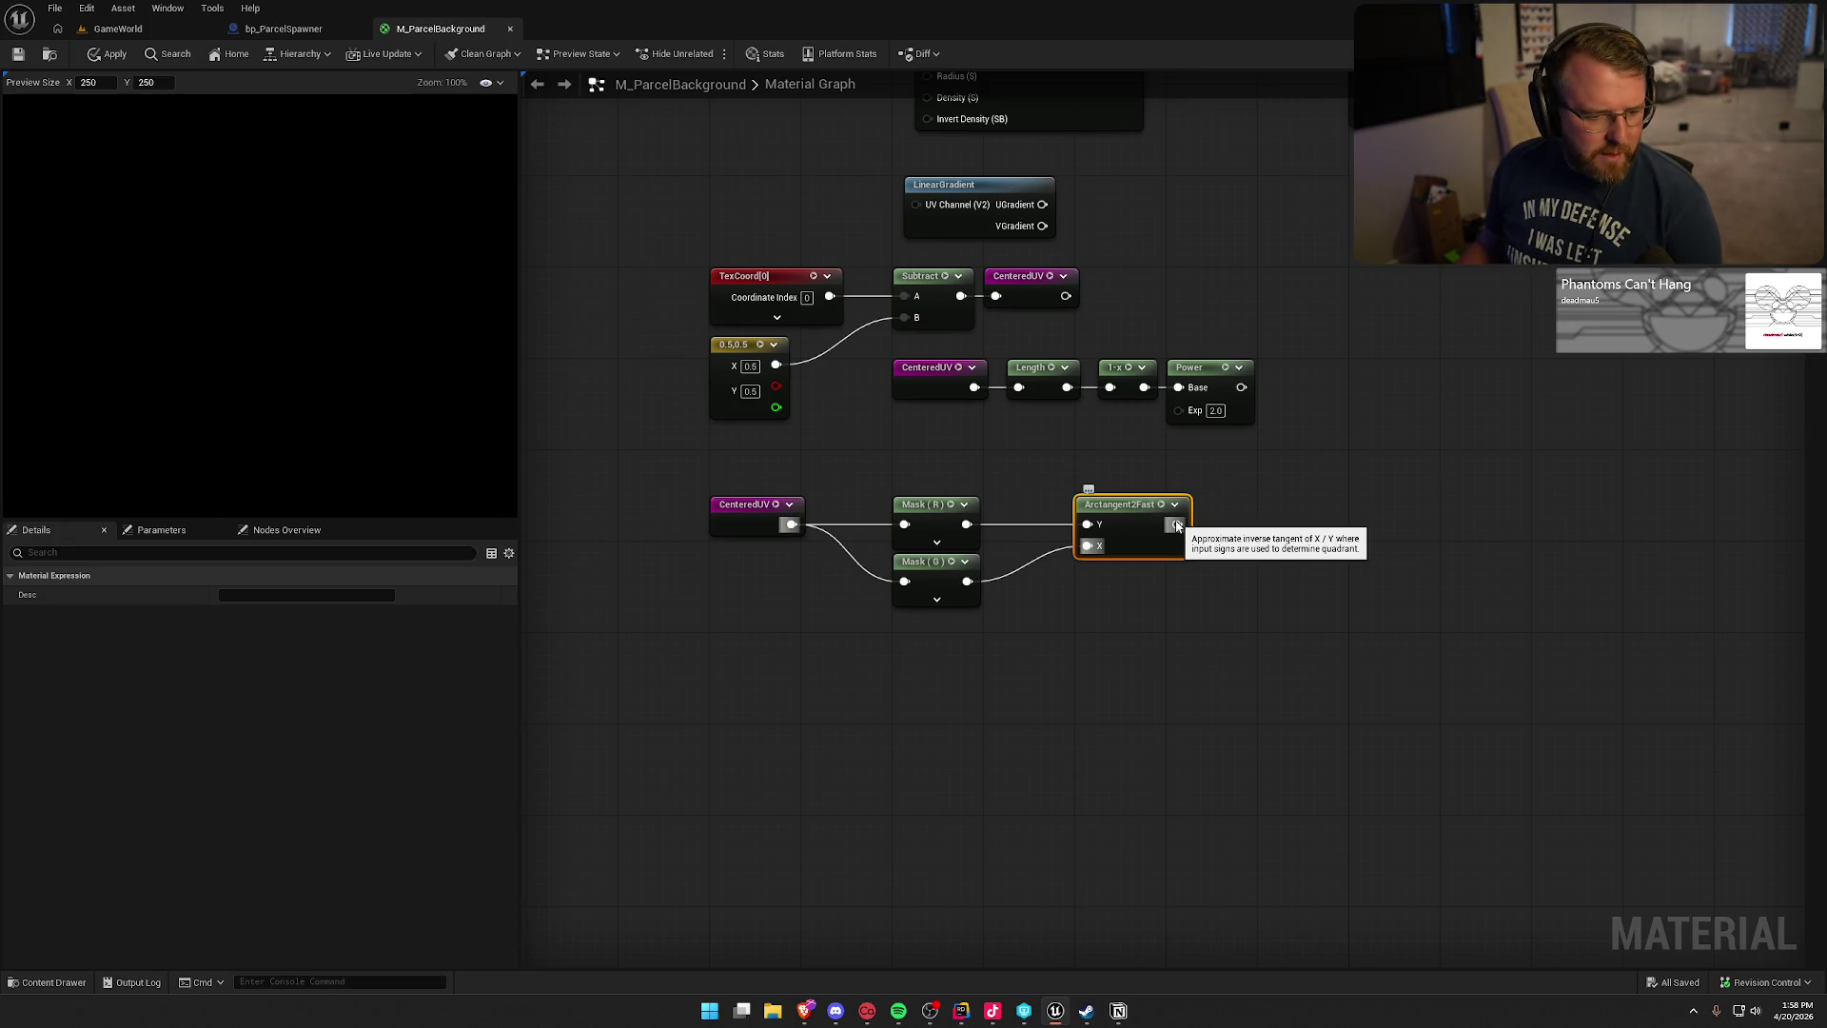
# - Add a Divide node after Arctangent2Fast's output
pyautogui.moveTo(1175, 526)
pyautogui.mouseDown()
pyautogui.moveTo(1261, 526)
pyautogui.moveTo(1251, 515)
pyautogui.mouseUp()
pyautogui.write('divide')
pyautogui.press('Return')
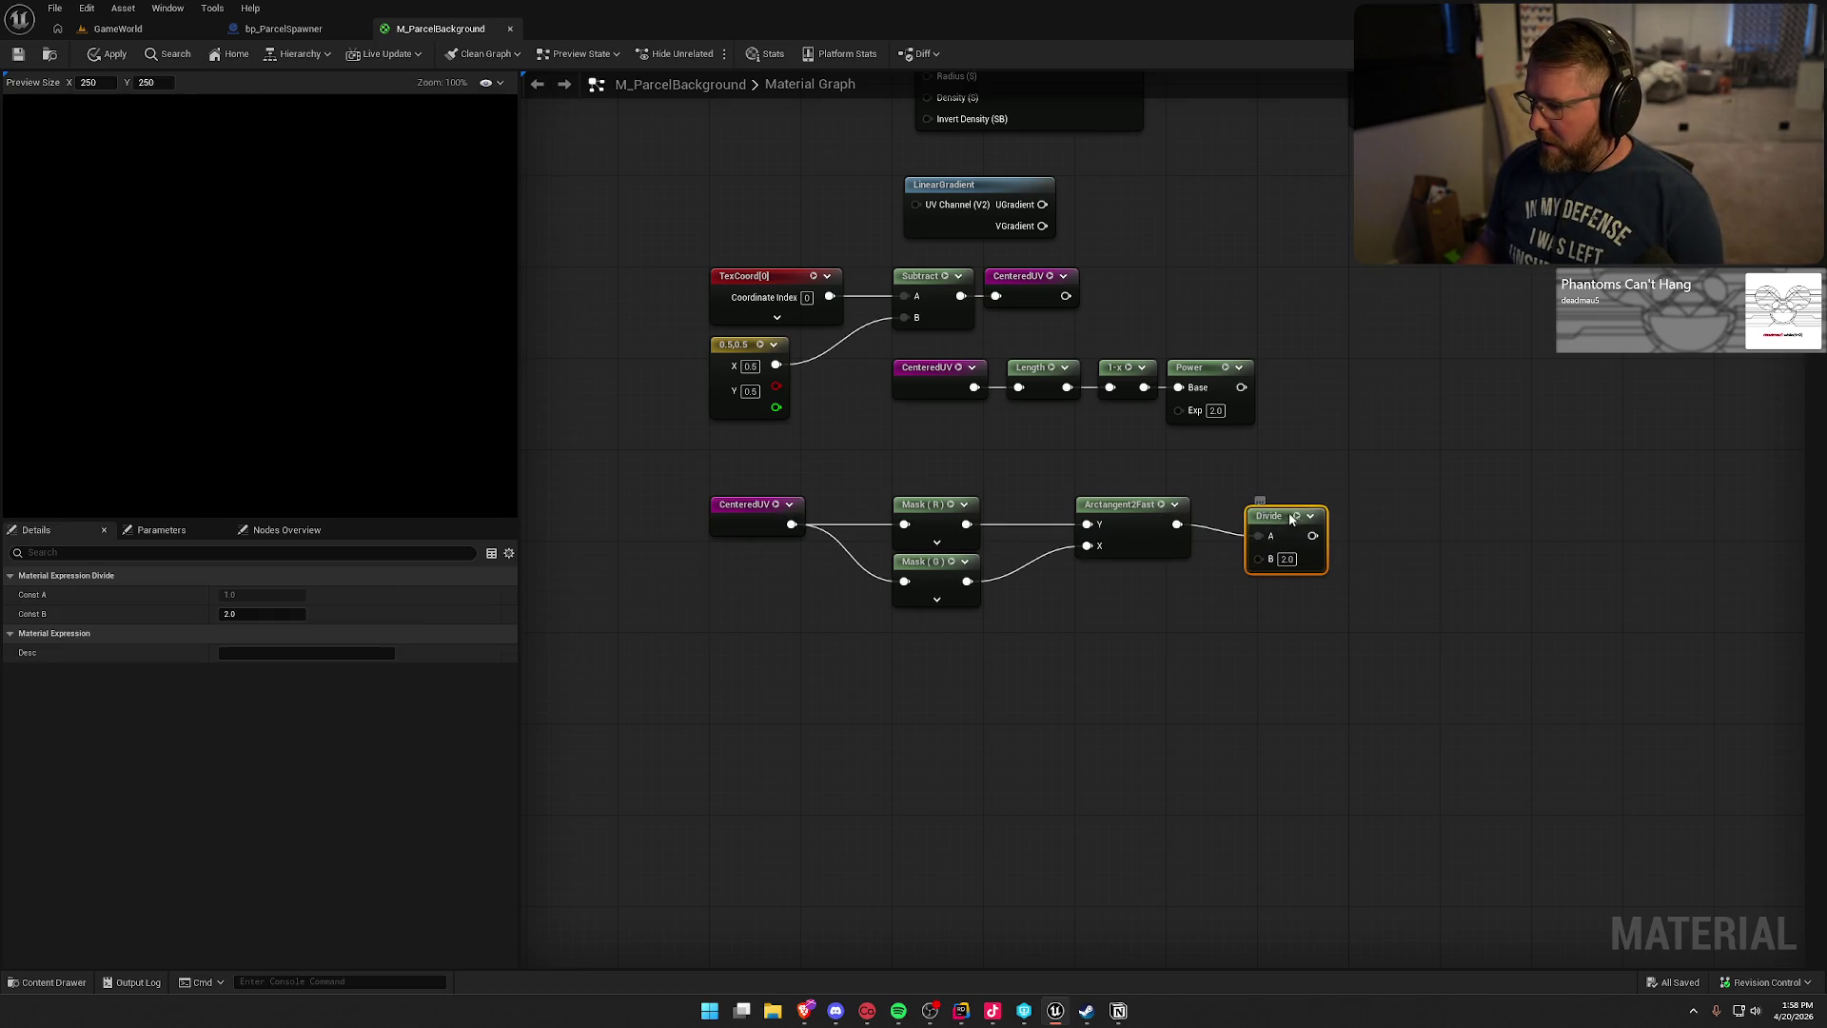
pyautogui.moveTo(1291, 518); pyautogui.dragTo(1303, 508)
pyautogui.click(1108, 587)
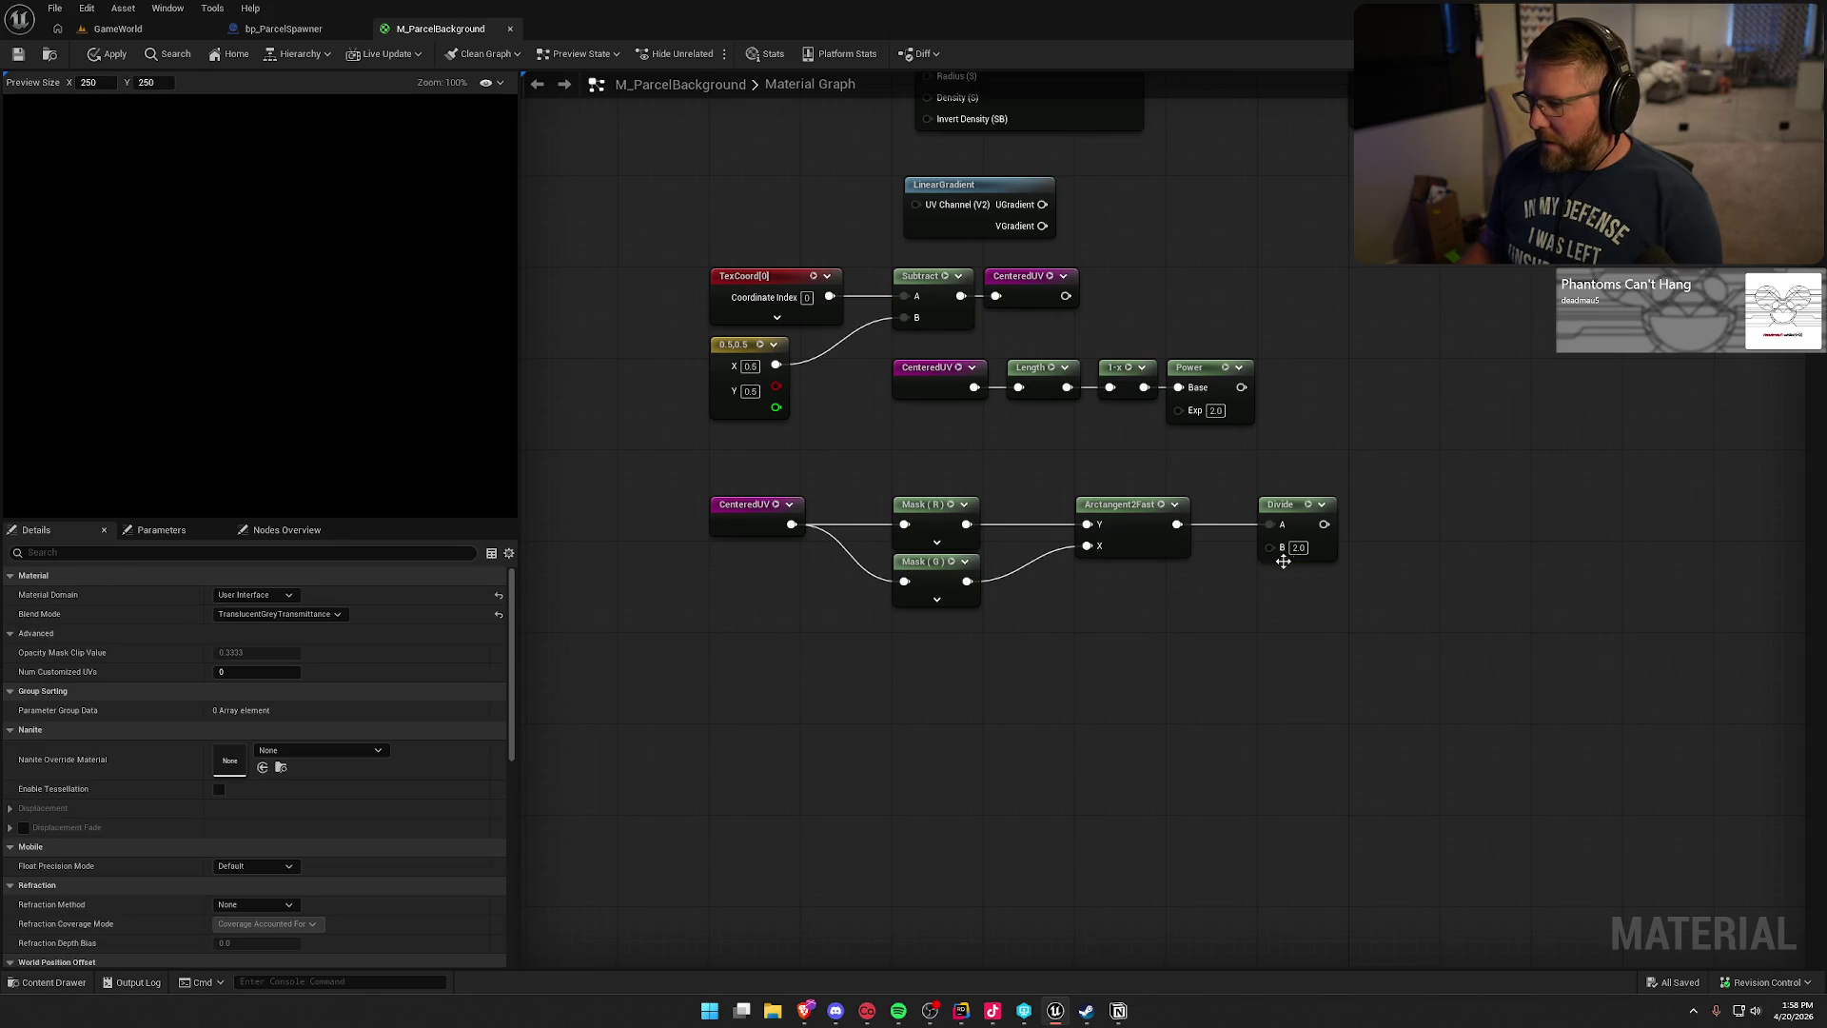
# - Create a Constant of 6.283185 and wire it into Divide's B input
pyautogui.click(1094, 571)
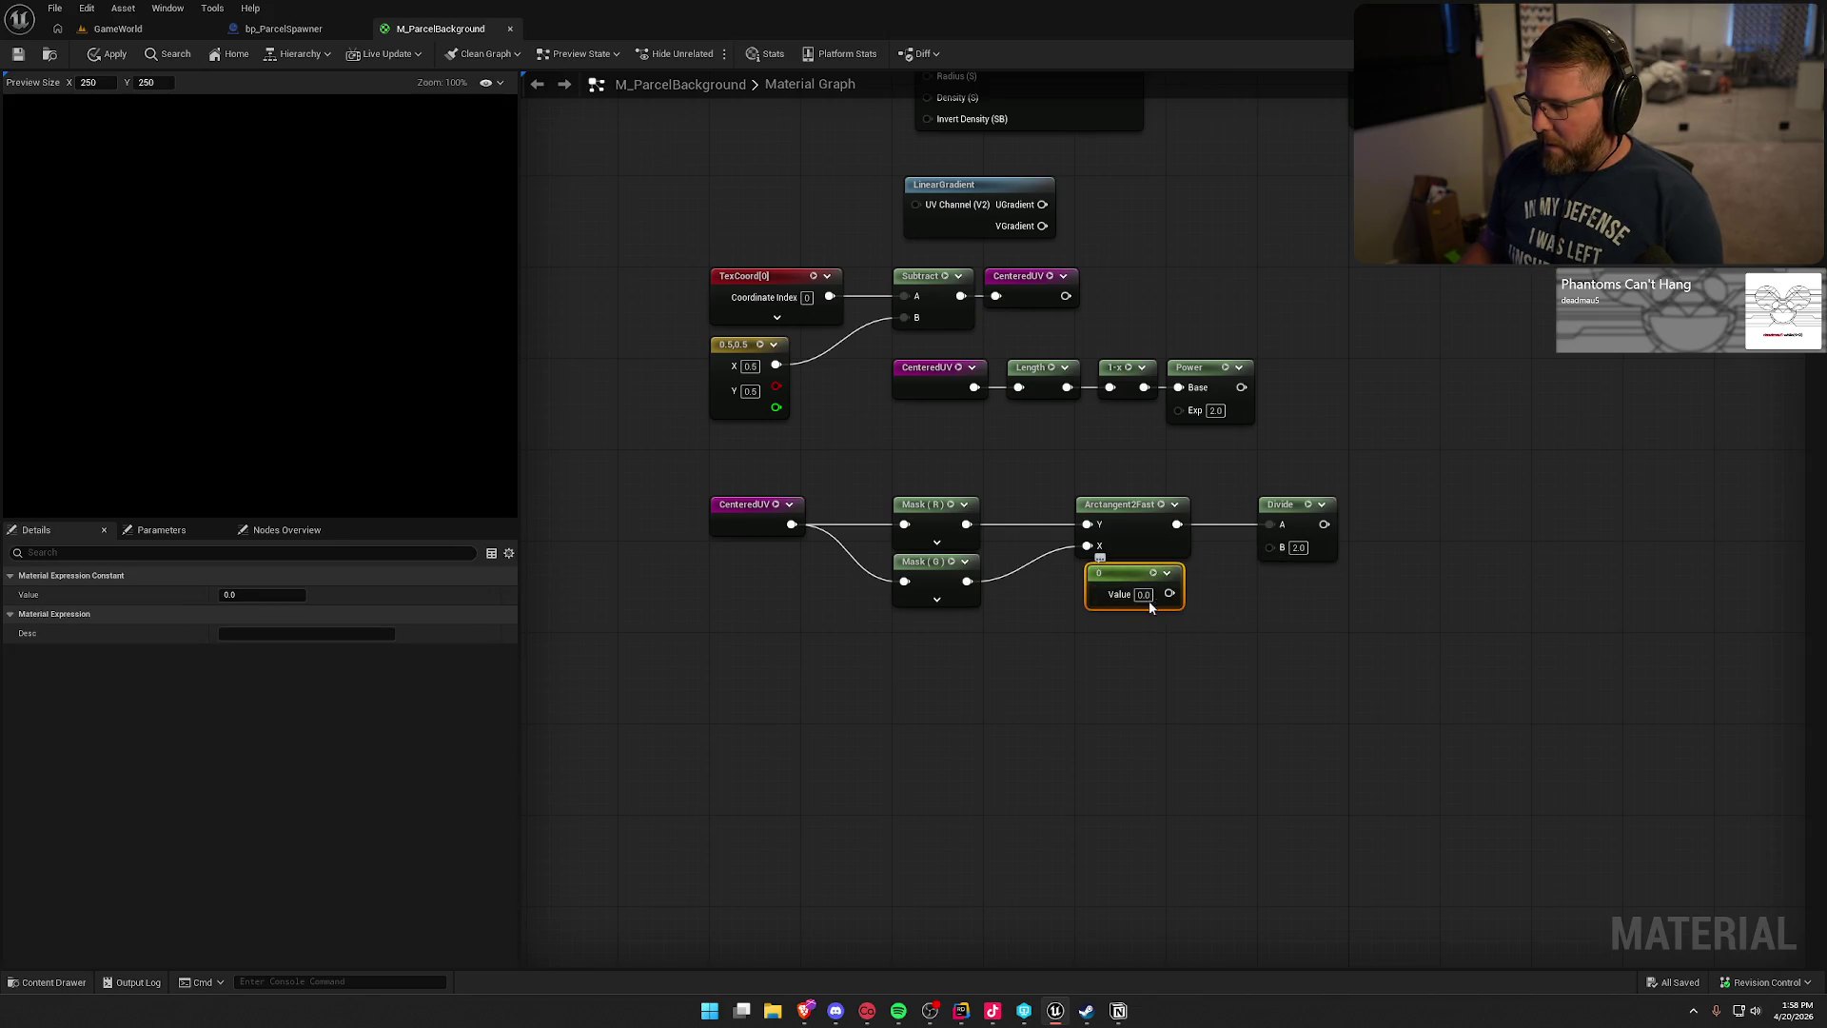
pyautogui.click(1144, 595)
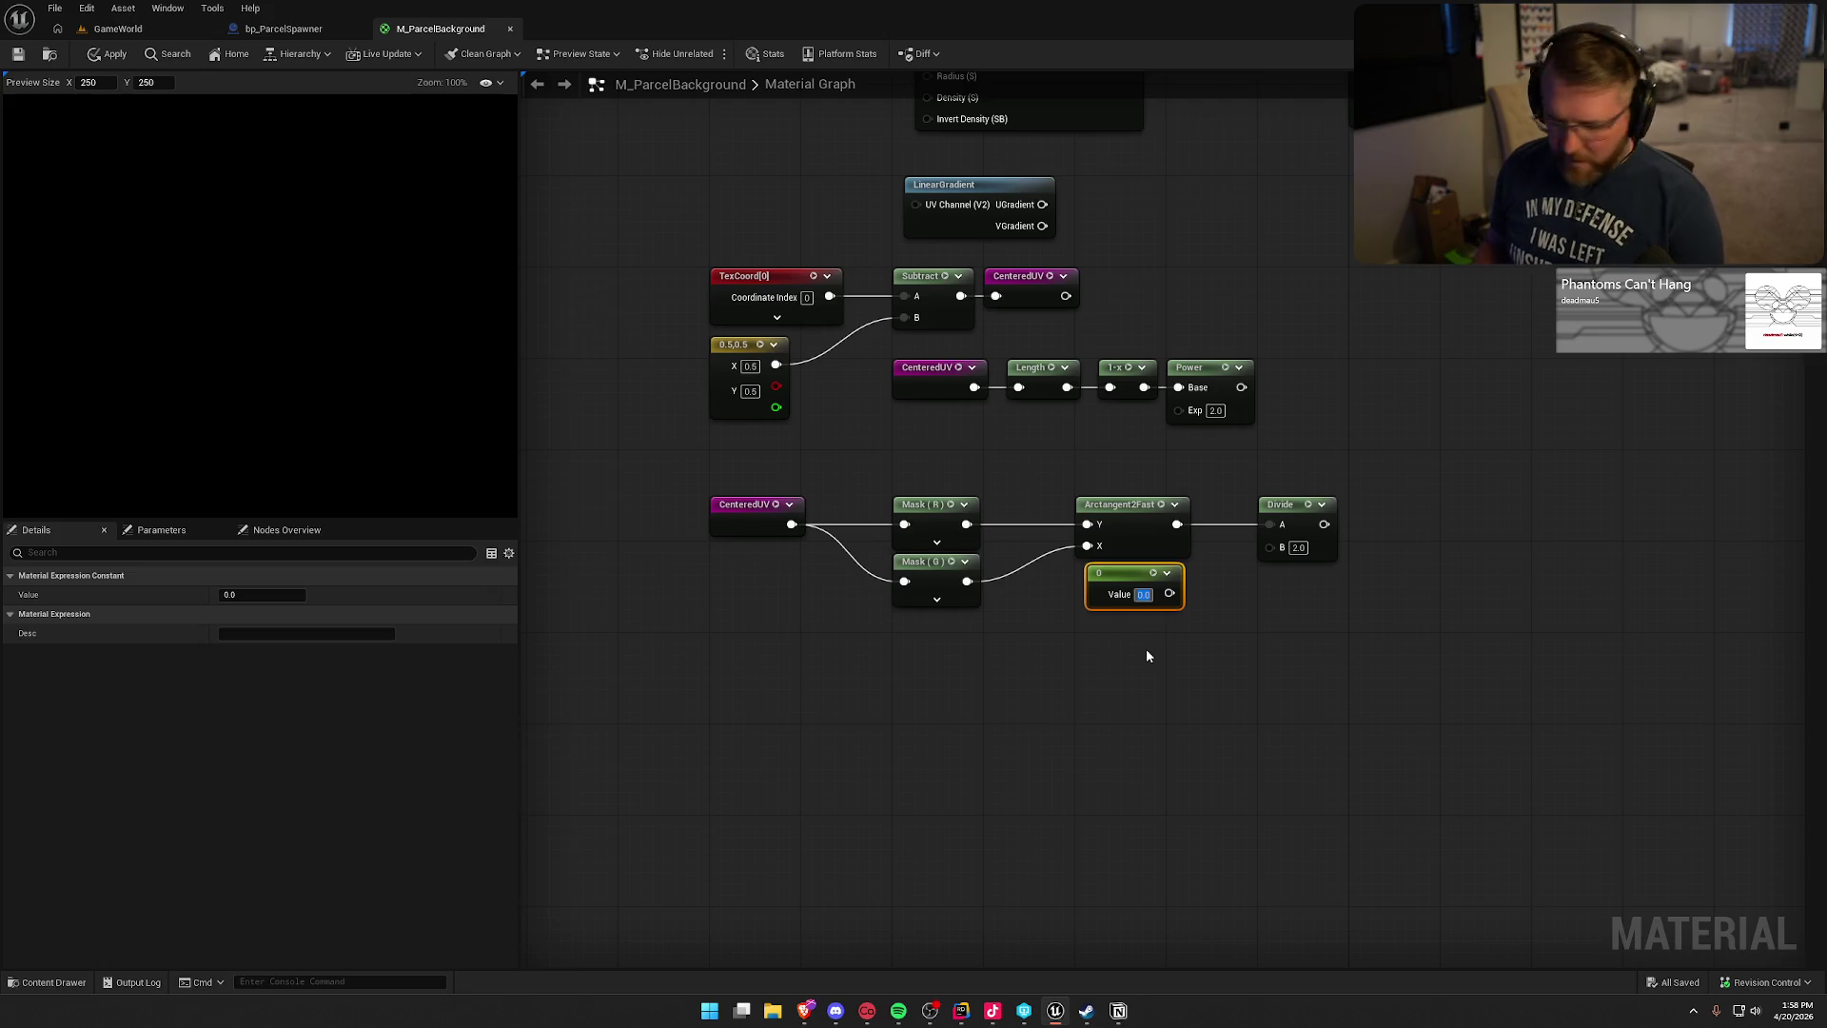
pyautogui.write('6.2')
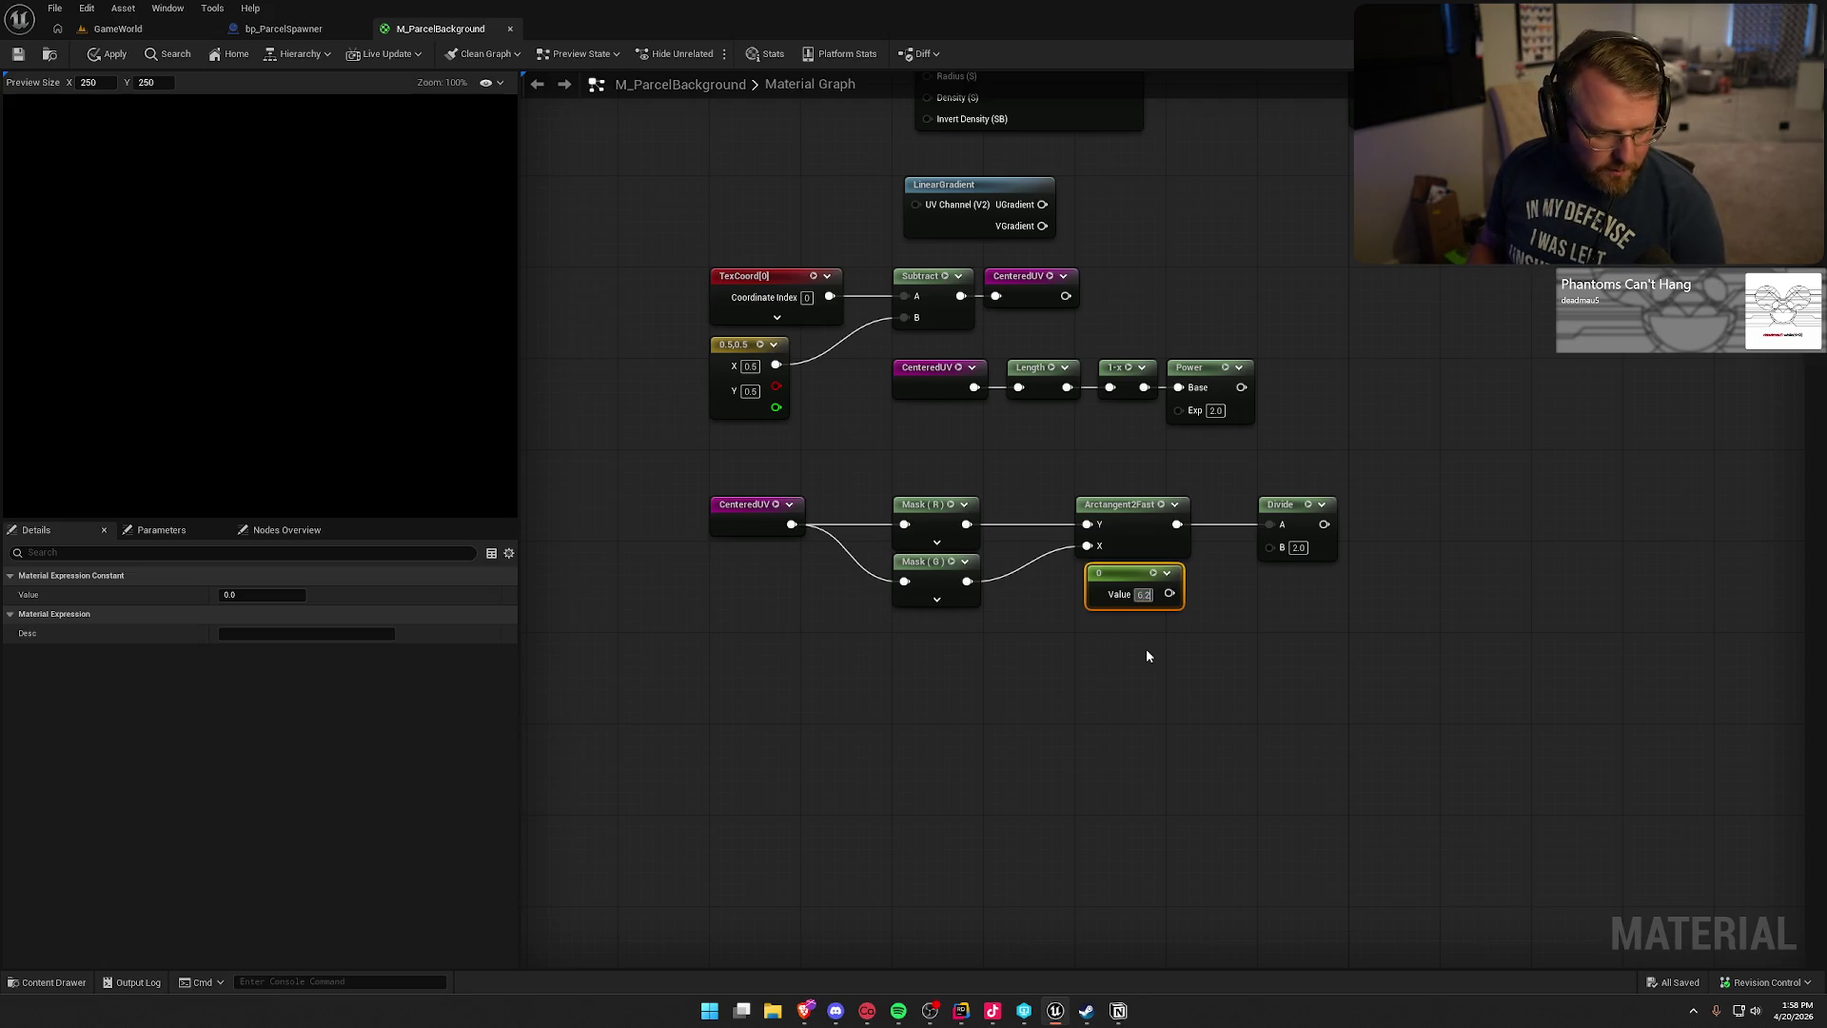
pyautogui.write('8318')
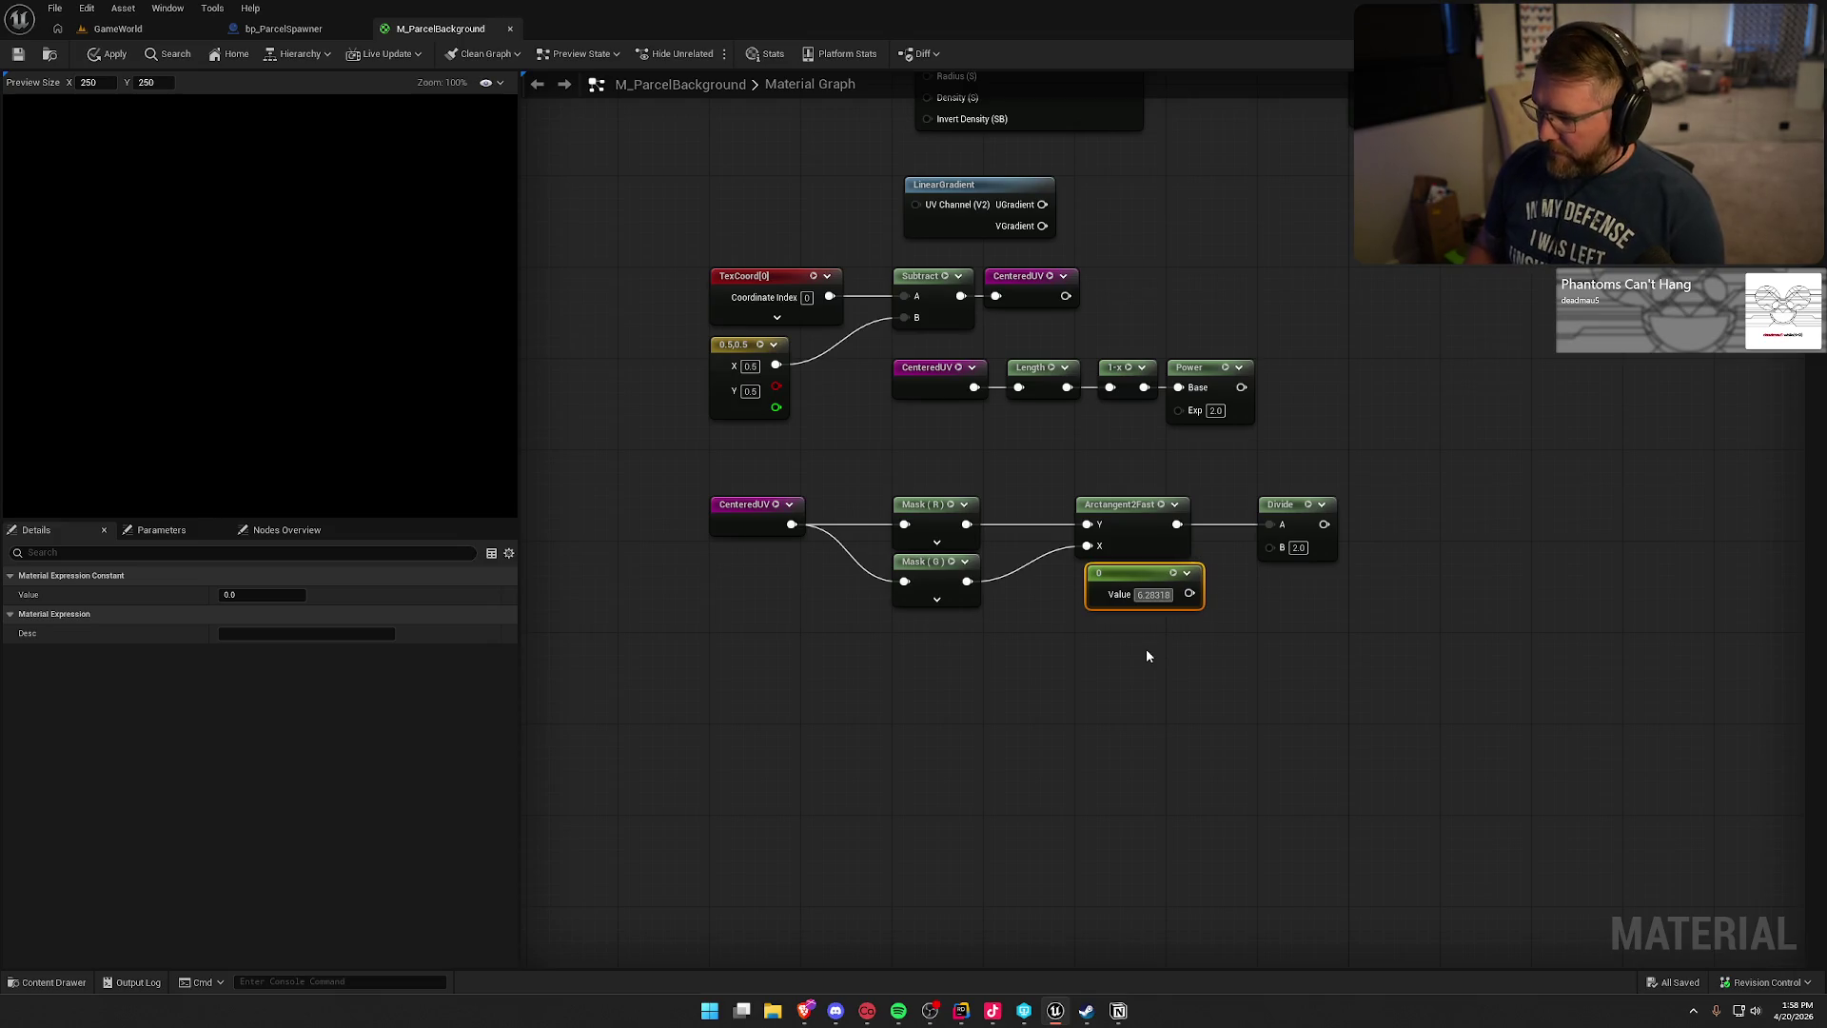
pyautogui.write('5')
pyautogui.press('Return')
pyautogui.moveTo(1148, 574); pyautogui.dragTo(1136, 574)
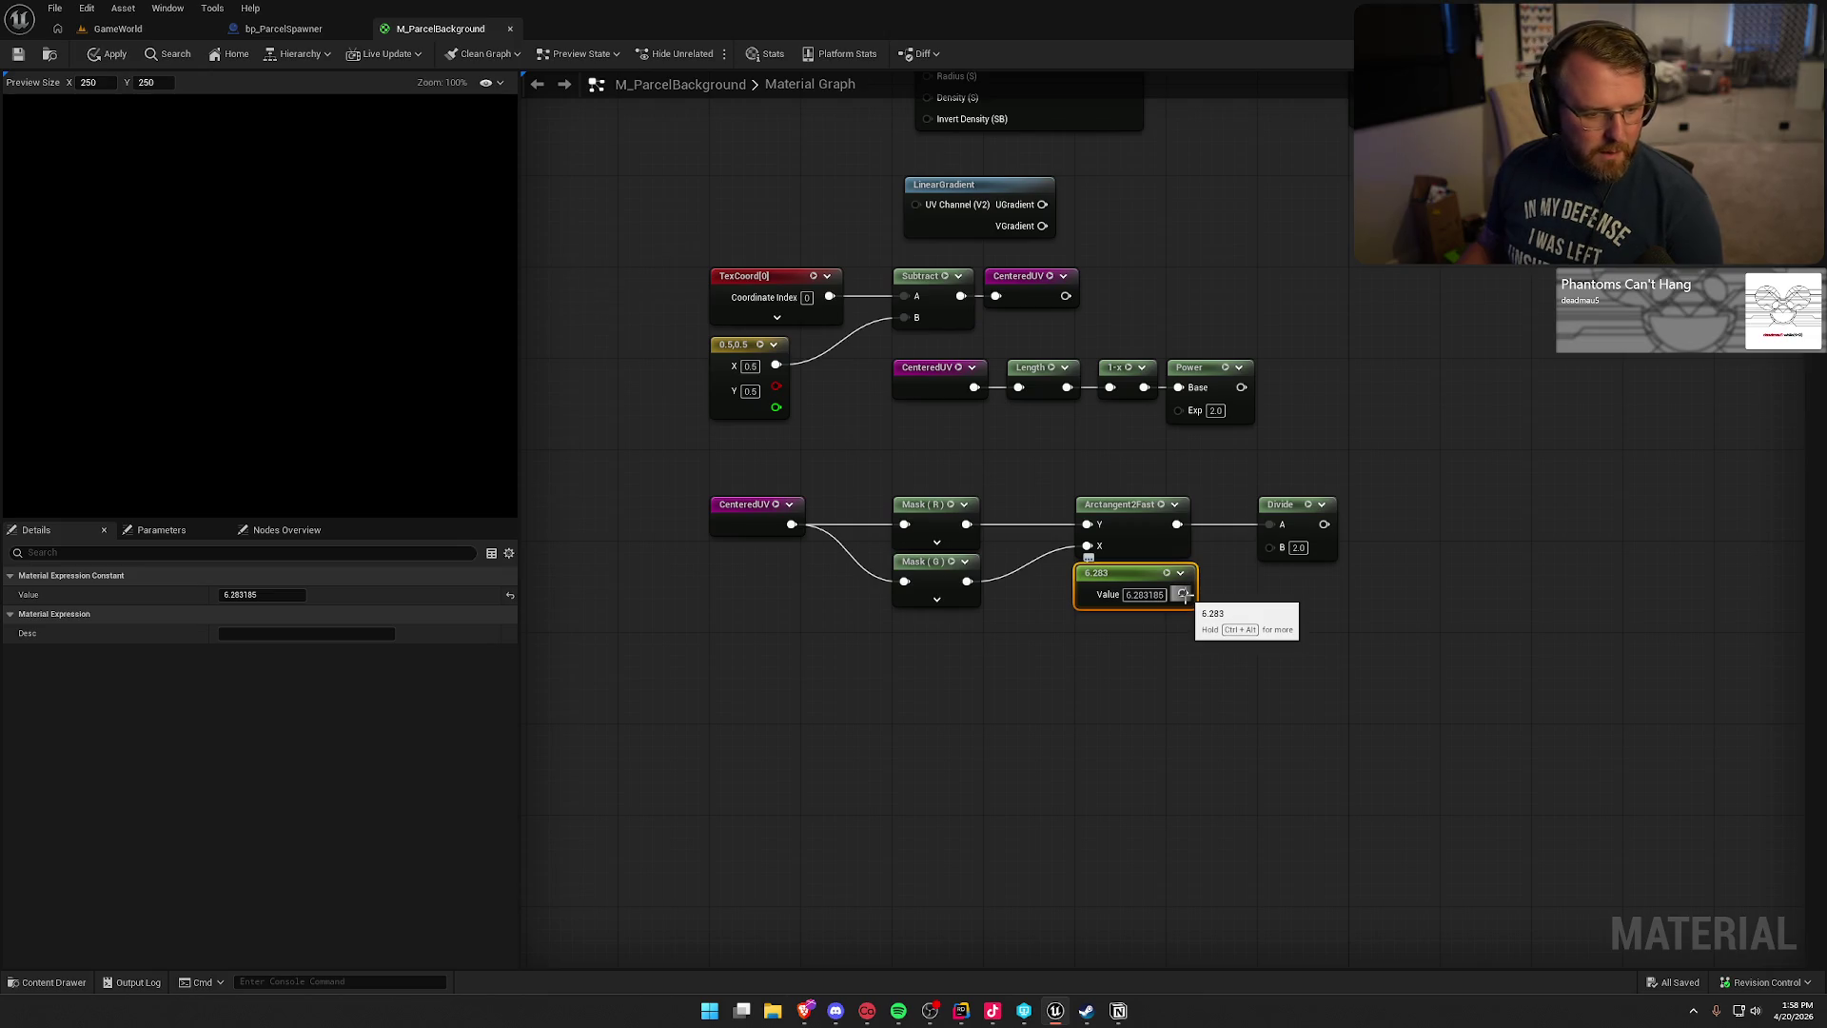
pyautogui.moveTo(1182, 595); pyautogui.dragTo(1212, 599)
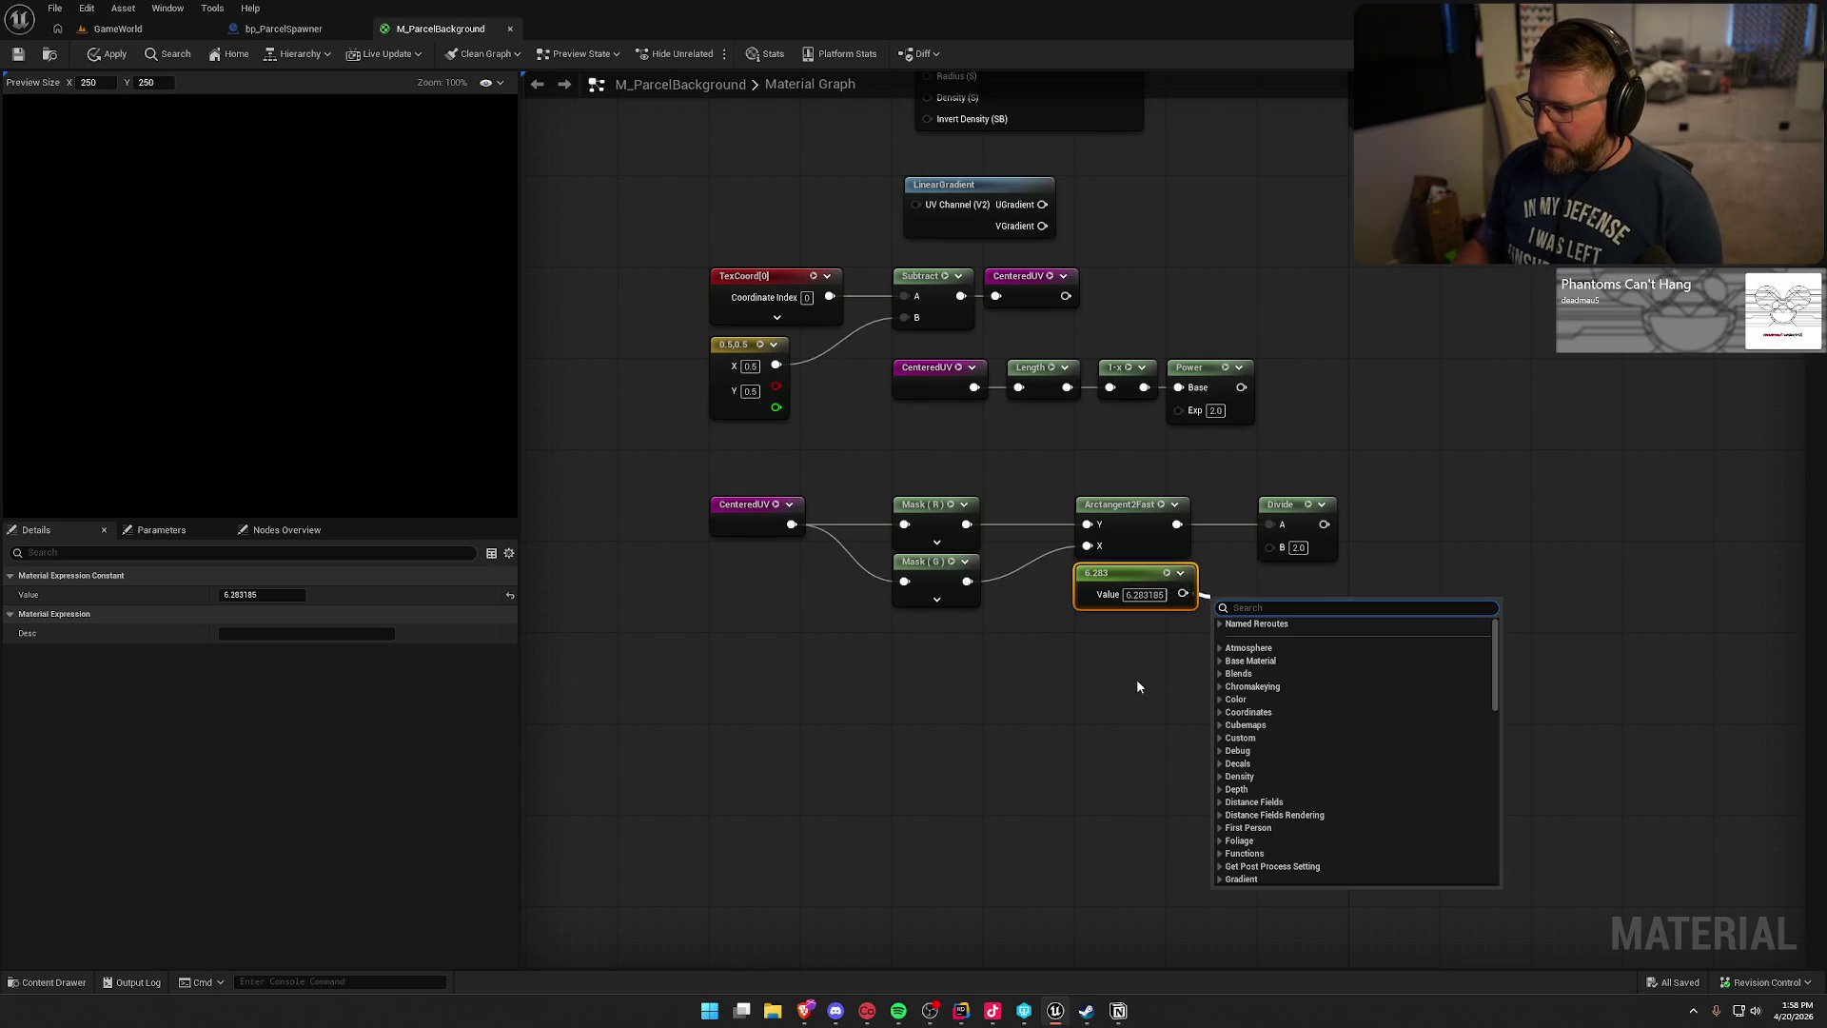
pyautogui.click(1183, 594)
pyautogui.moveTo(1183, 595); pyautogui.dragTo(1378, 508)
# - Add an Add node after Divide with its B value set to 0.5
pyautogui.click(1263, 630)
pyautogui.write('add')
pyautogui.press('Return')
pyautogui.click(1386, 547)
pyautogui.press('BackSpace')
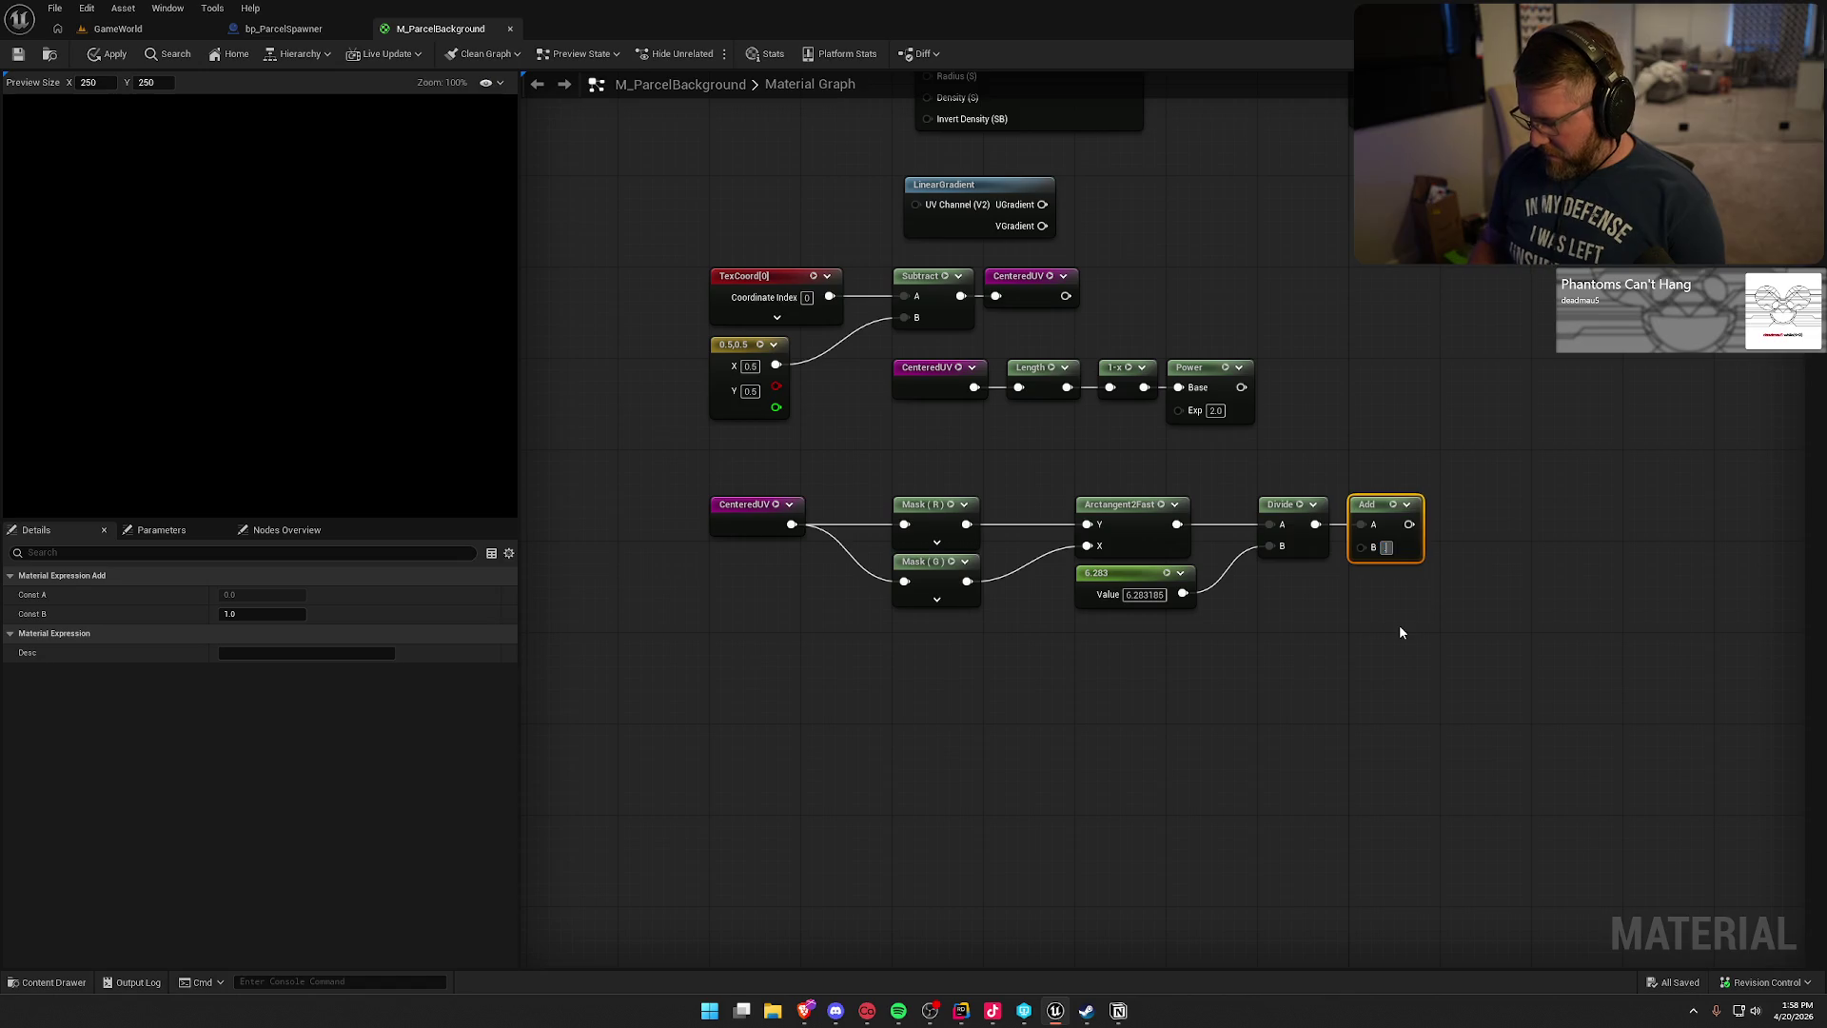
pyautogui.write('0.5')
pyautogui.click(1398, 624)
pyautogui.moveTo(1401, 683); pyautogui.dragTo(700, 495)
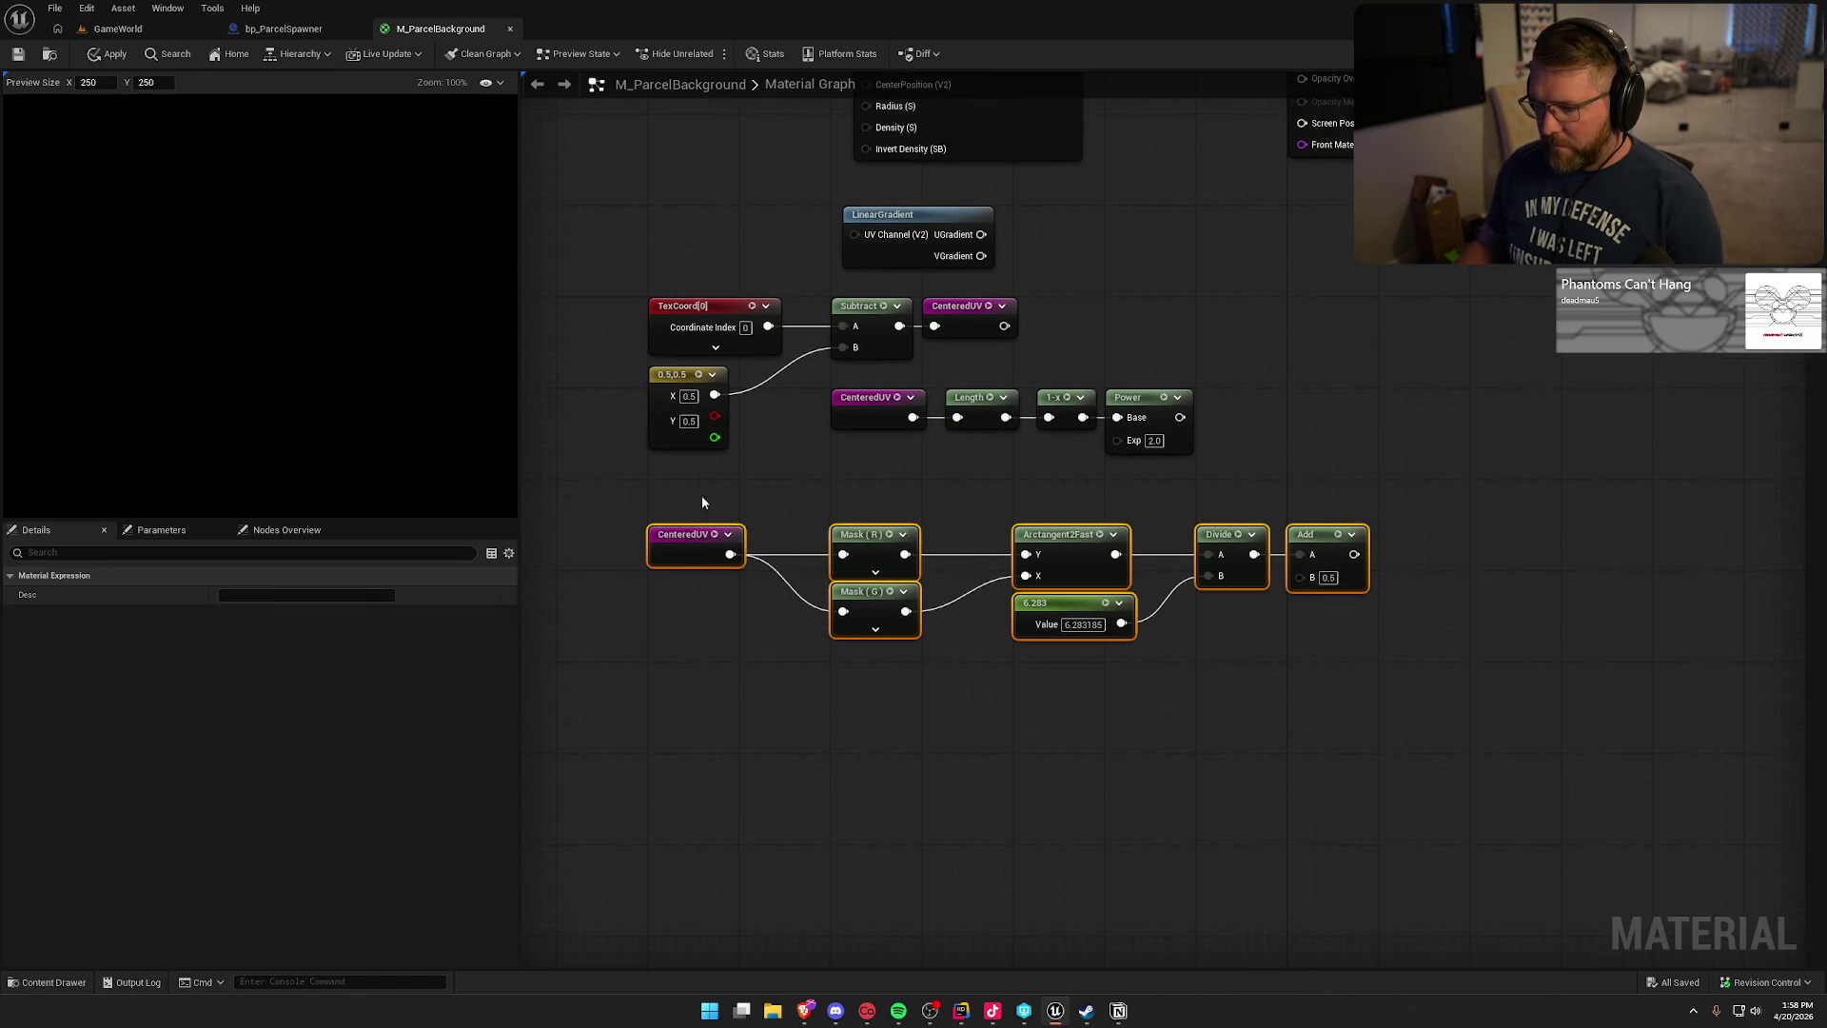
pyautogui.click(734, 487)
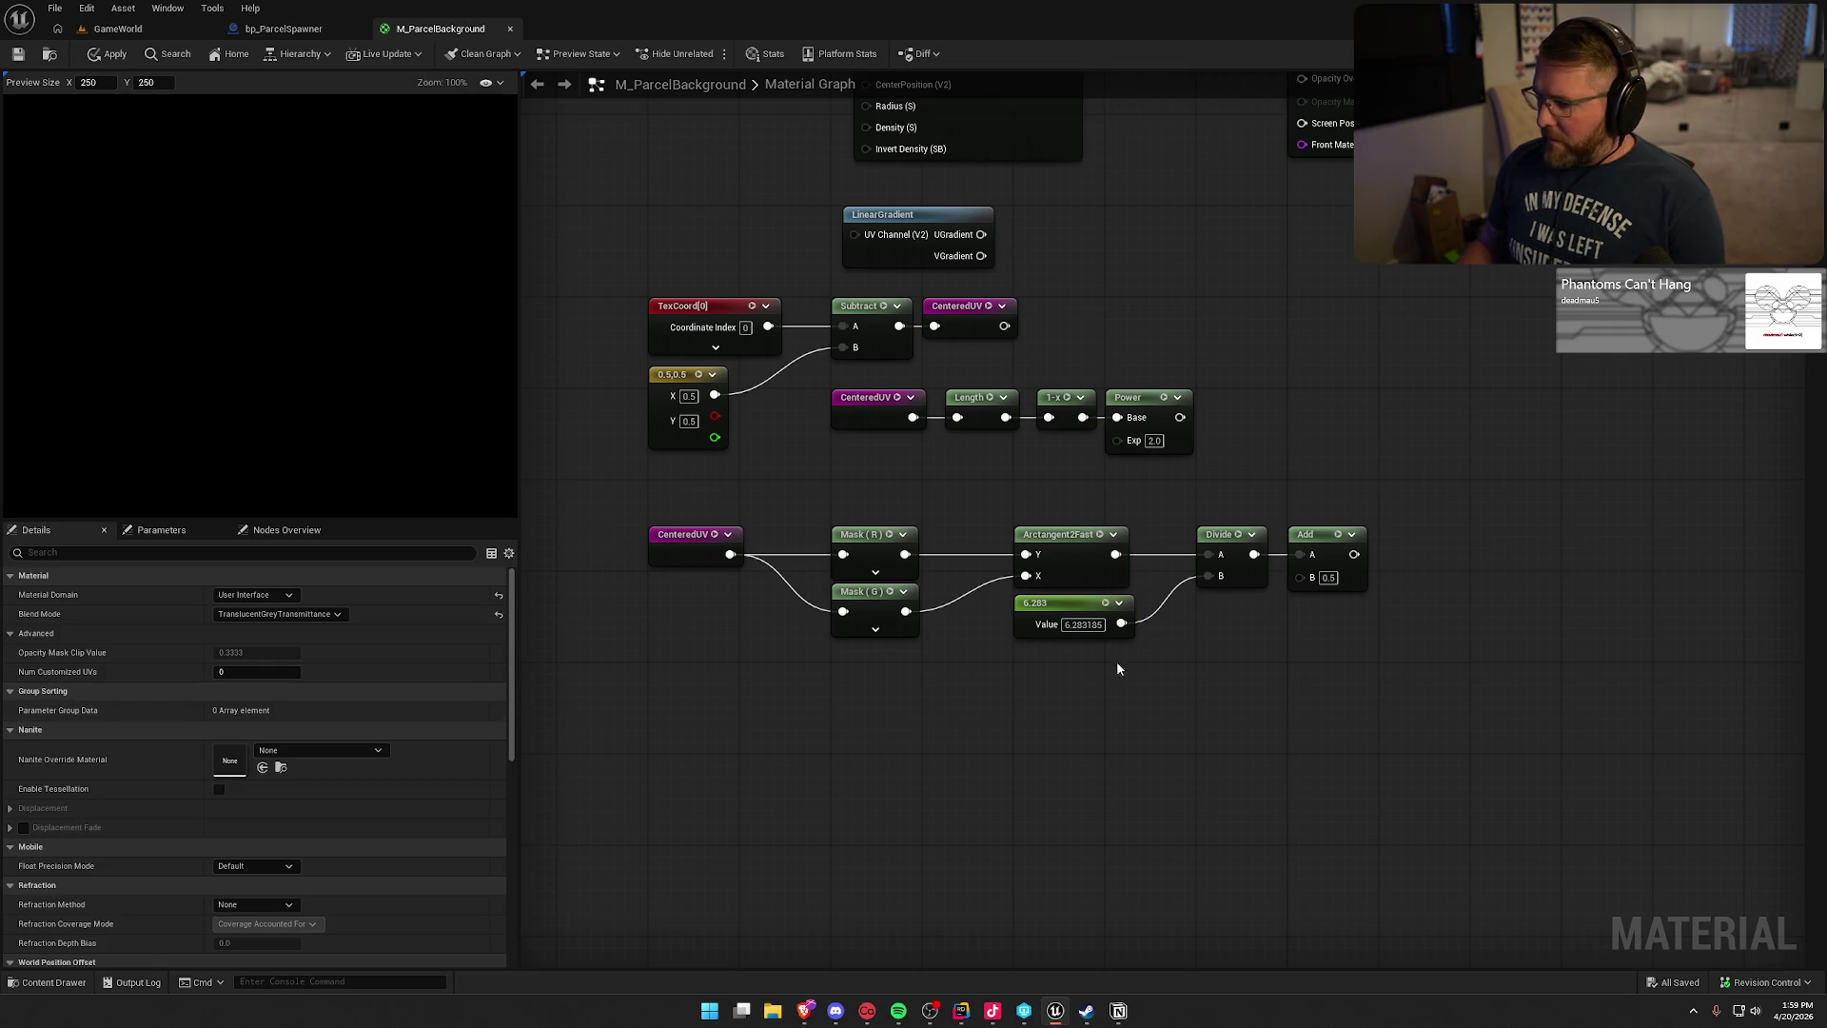
pyautogui.moveTo(1353, 554); pyautogui.dragTo(1404, 569)
# - Add a Multiply node after Add with B set to 24
pyautogui.write('*')
pyautogui.click(1440, 606)
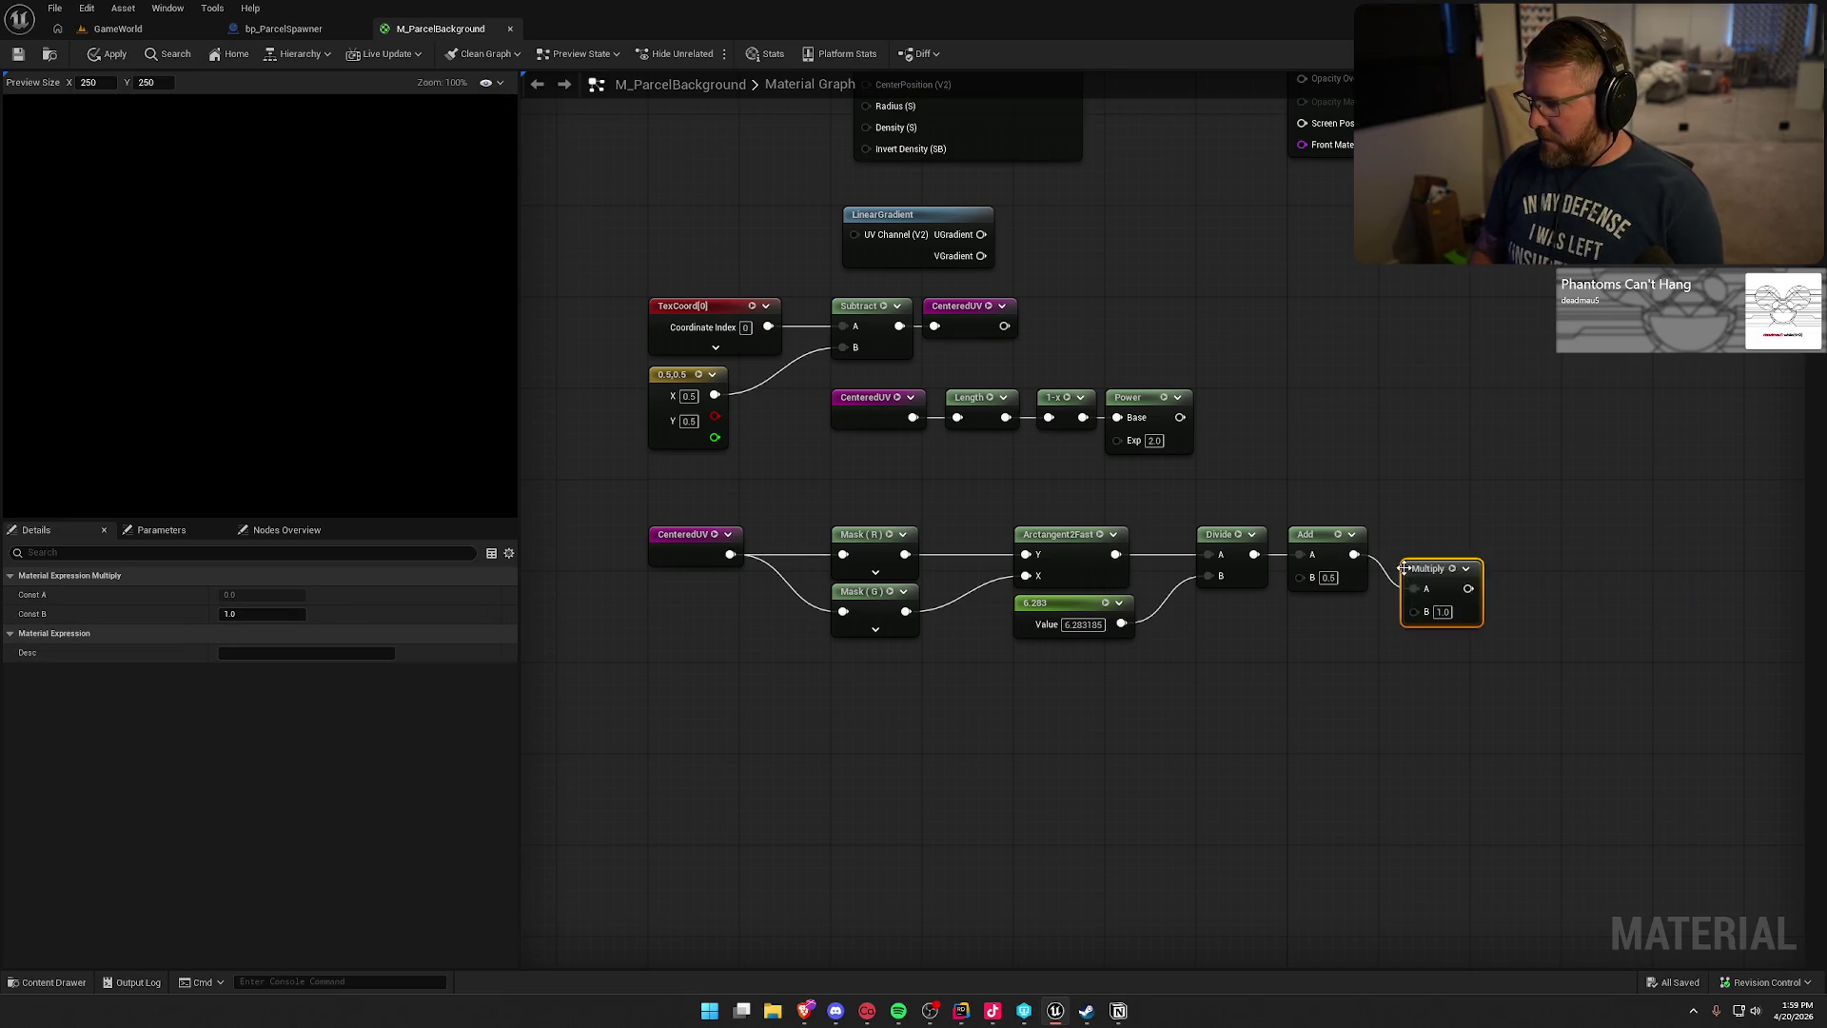
pyautogui.click(1442, 612)
pyautogui.write('24')
pyautogui.press('Return')
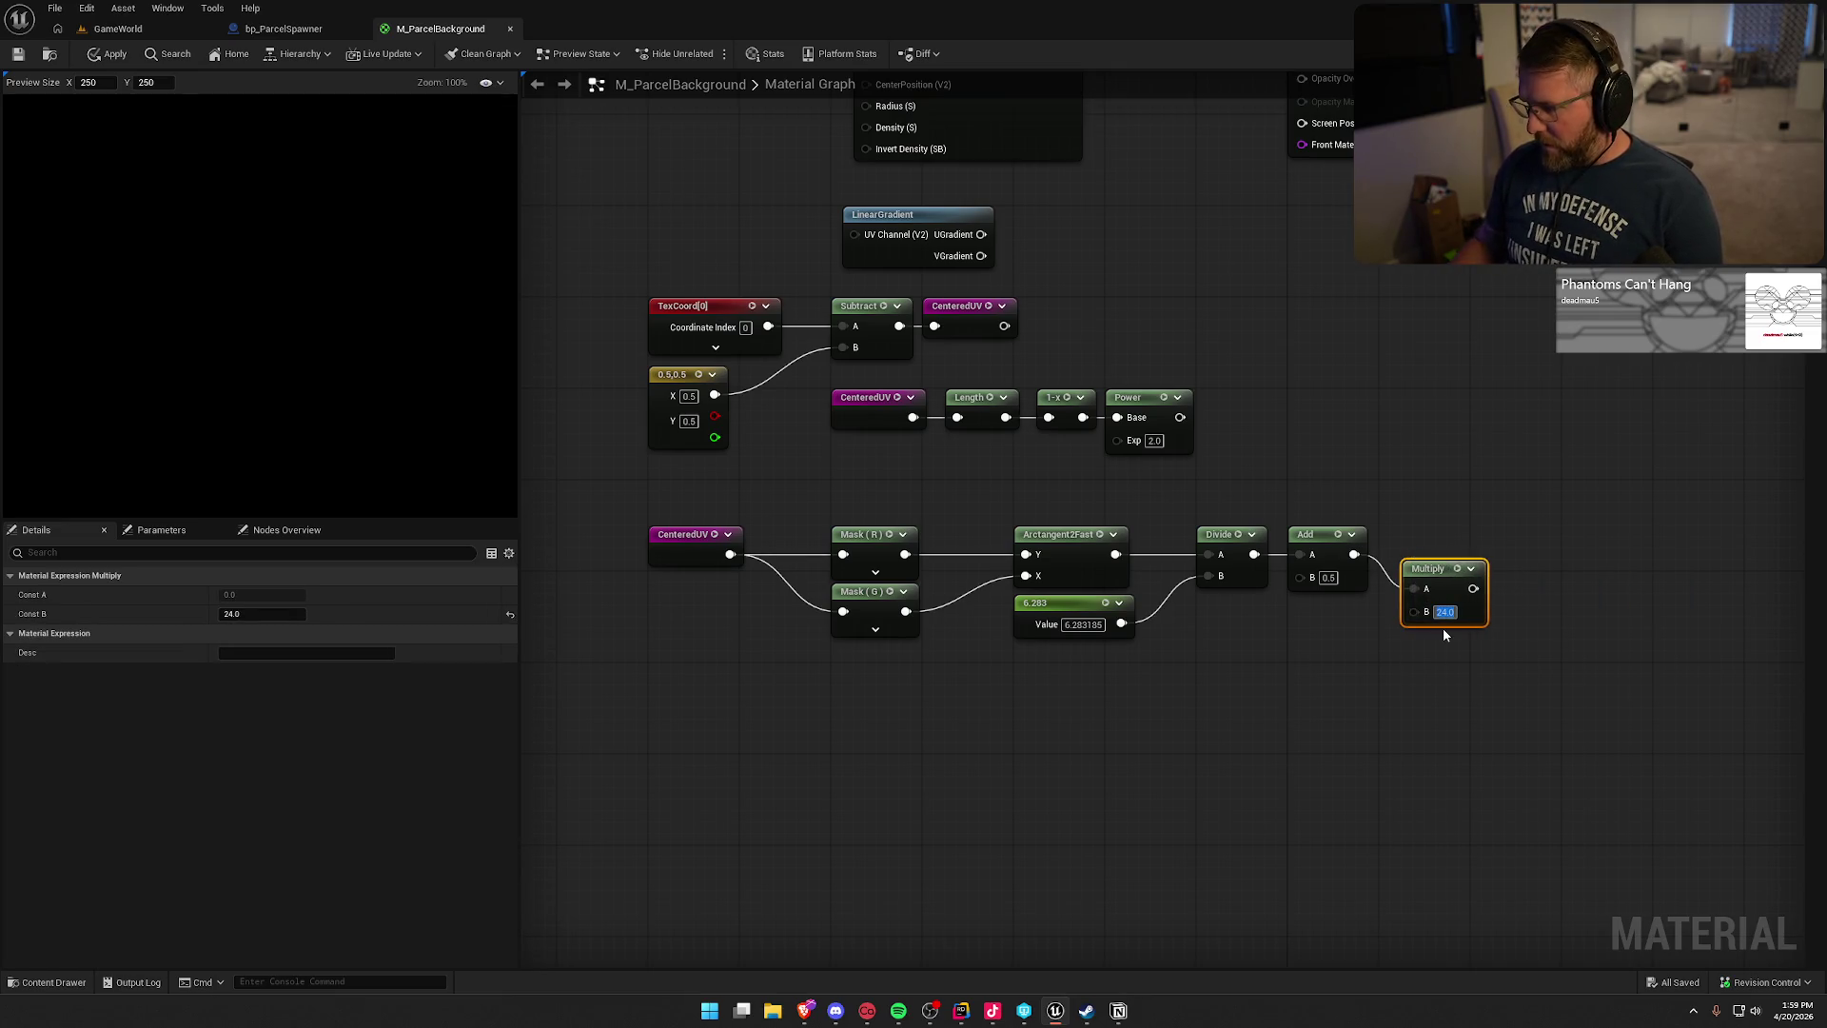
pyautogui.moveTo(1433, 579)
pyautogui.mouseDown()
pyautogui.moveTo(1412, 545)
pyautogui.moveTo(1502, 539)
pyautogui.mouseUp()
# - Append a Frac node after Multiply, then an Abs node after Frac
pyautogui.write('frac')
pyautogui.press('Return')
pyautogui.click(1614, 645)
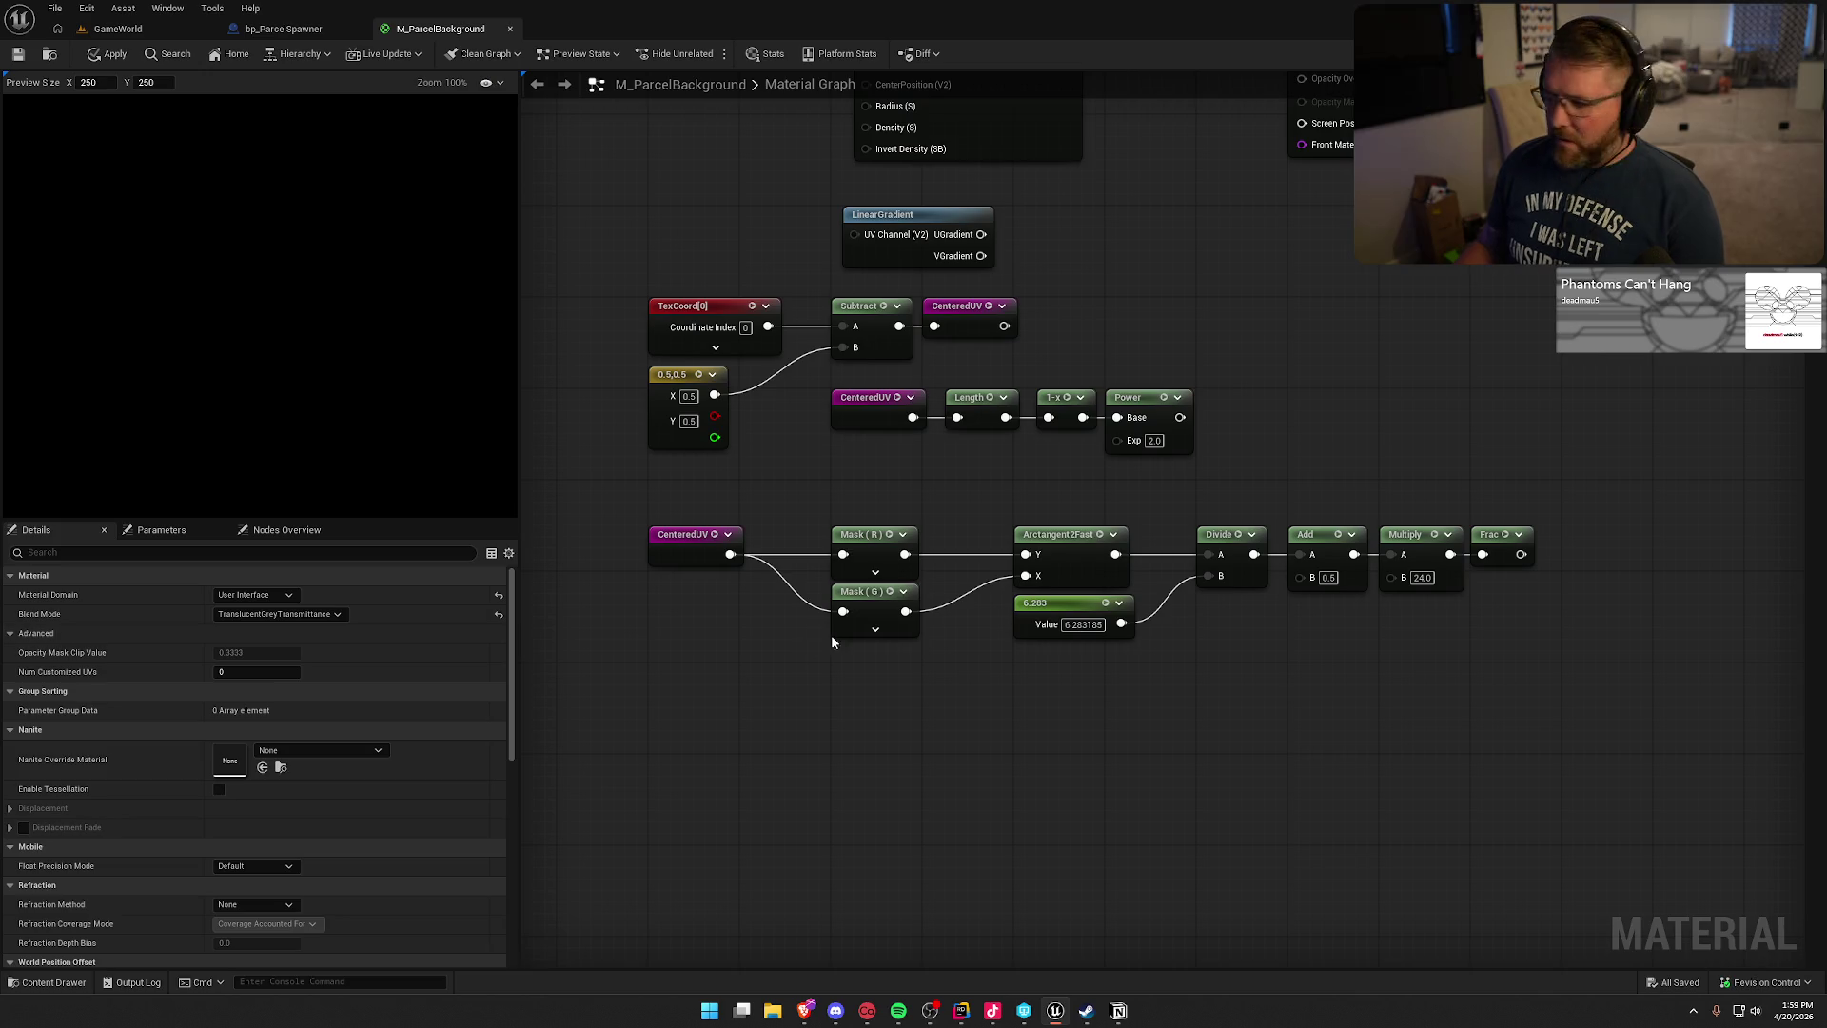
pyautogui.moveTo(1590, 644)
pyautogui.mouseDown()
pyautogui.moveTo(1058, 540)
pyautogui.moveTo(1148, 533)
pyautogui.mouseUp()
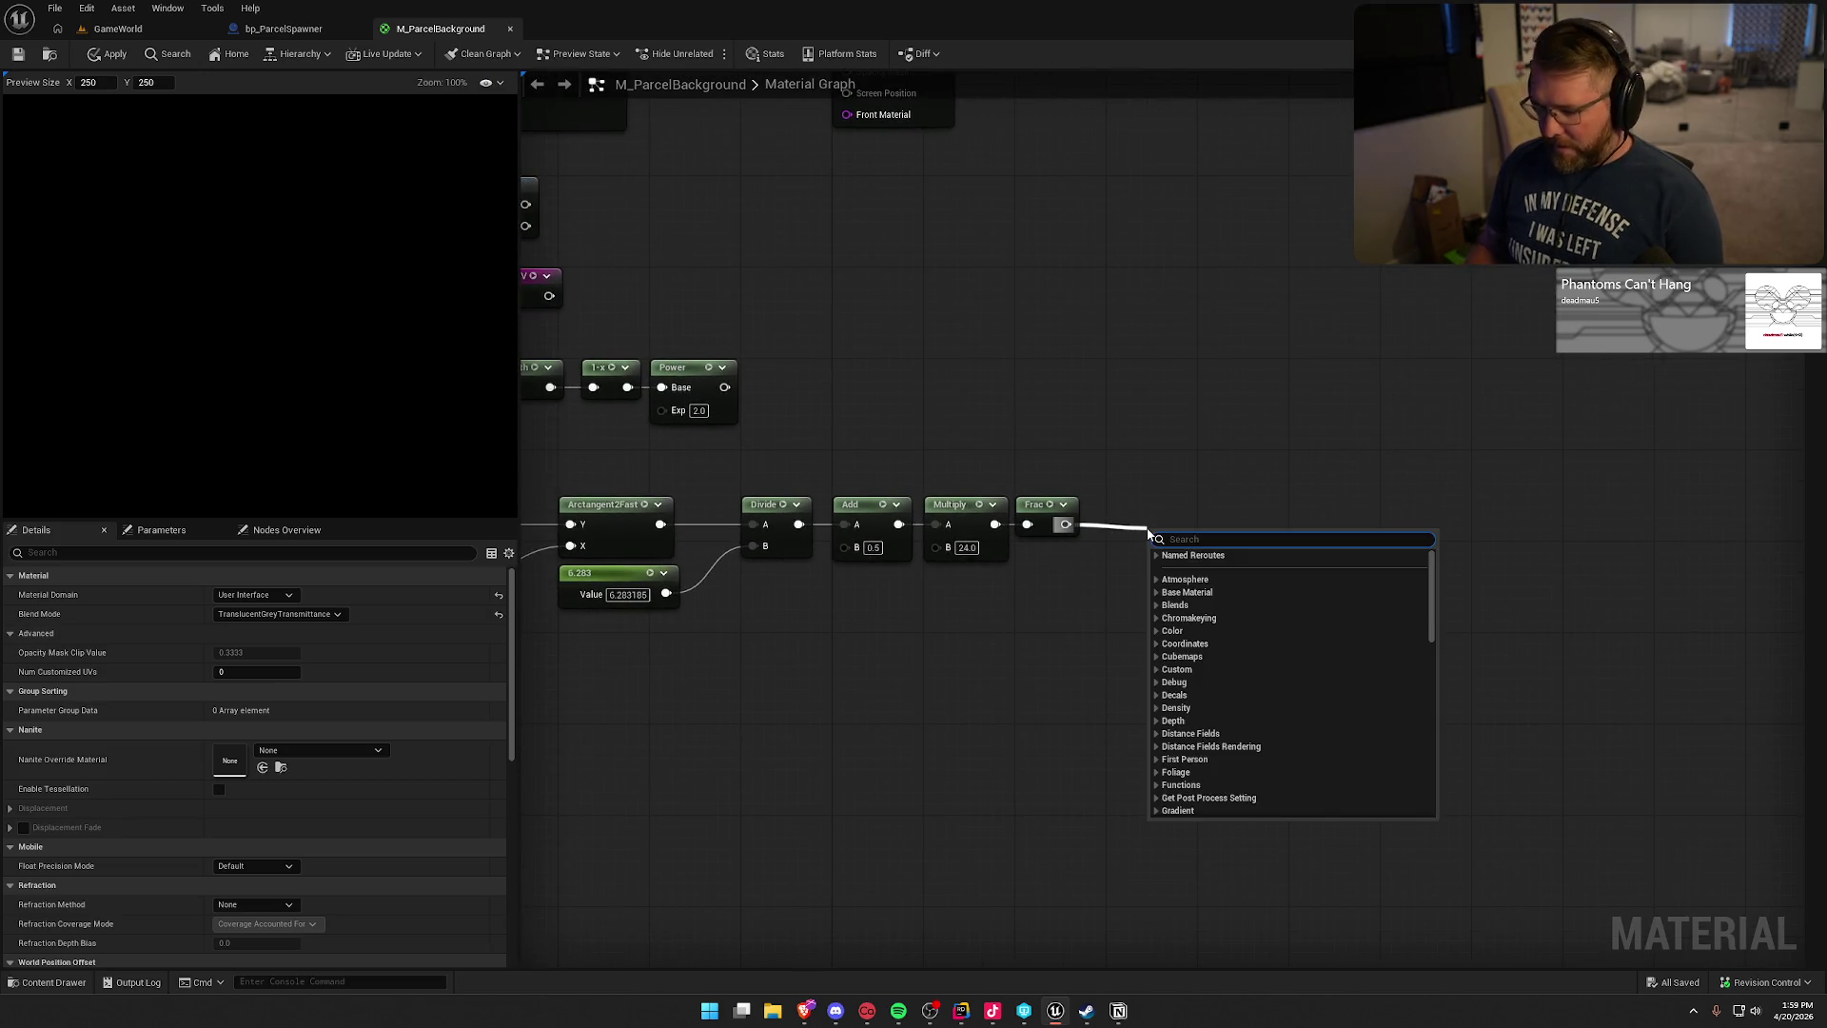
pyautogui.write('ab')
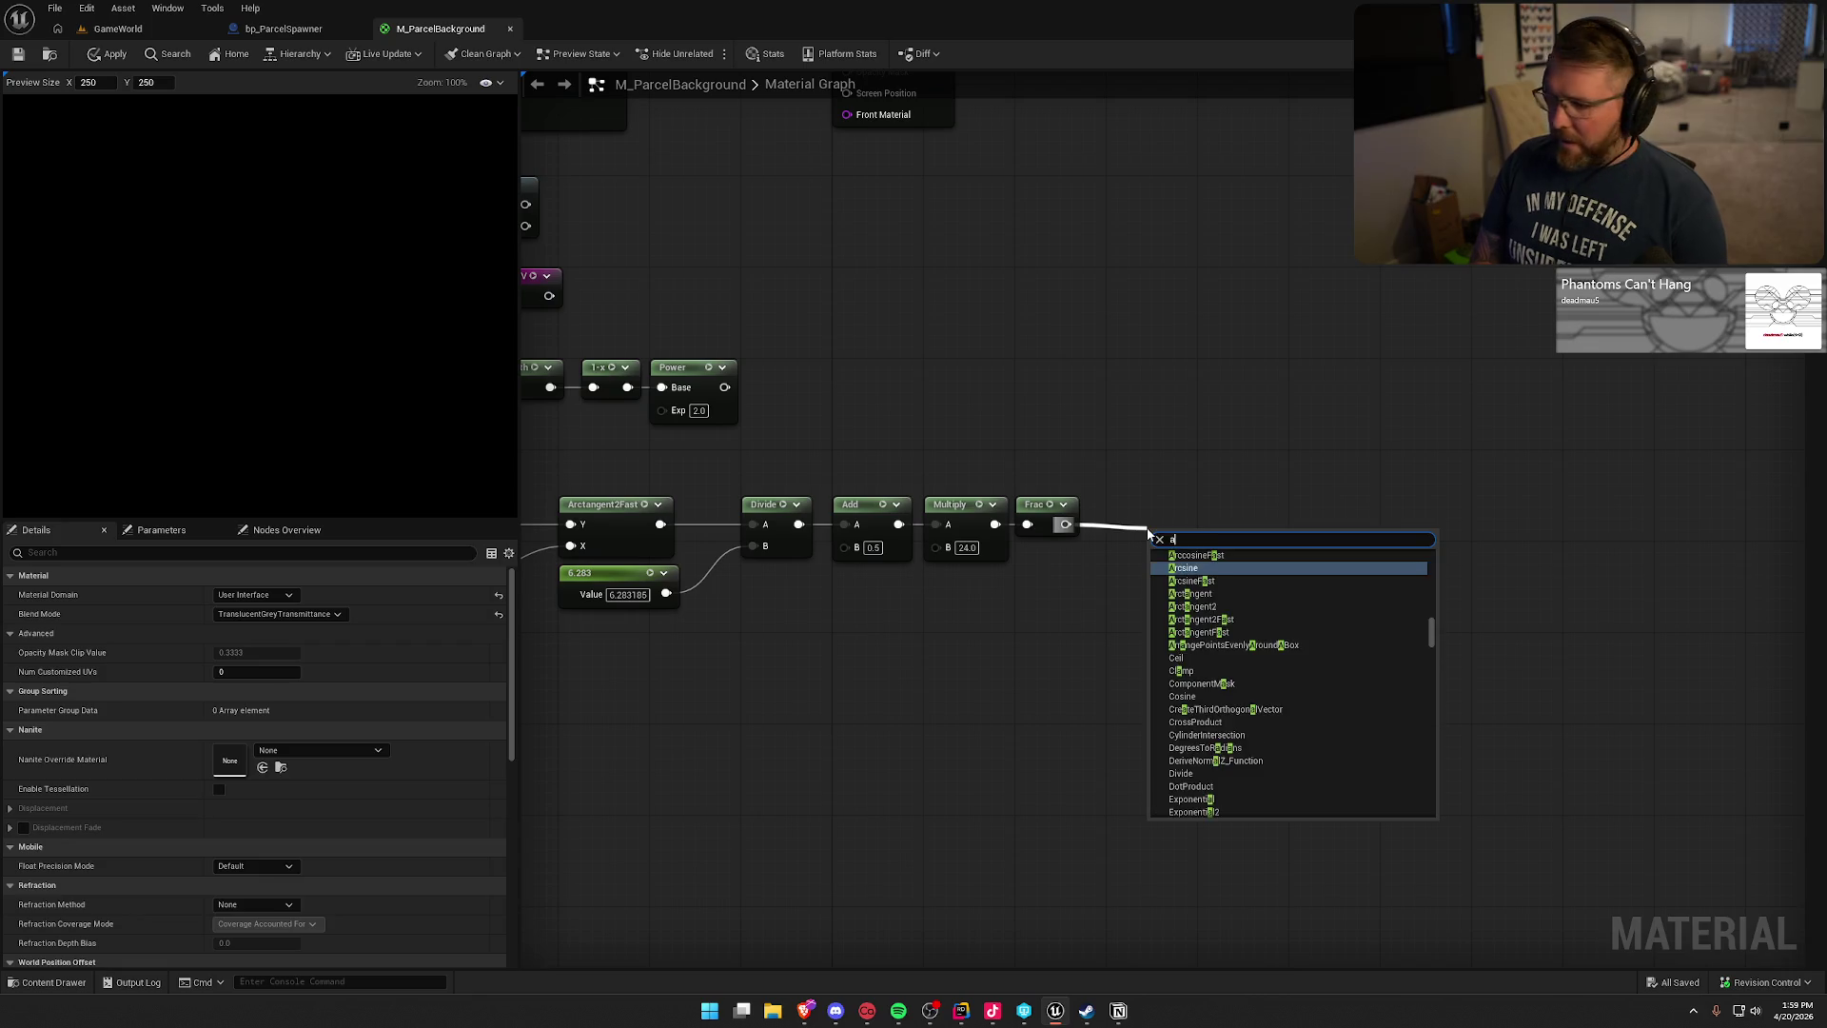
pyautogui.press('Return')
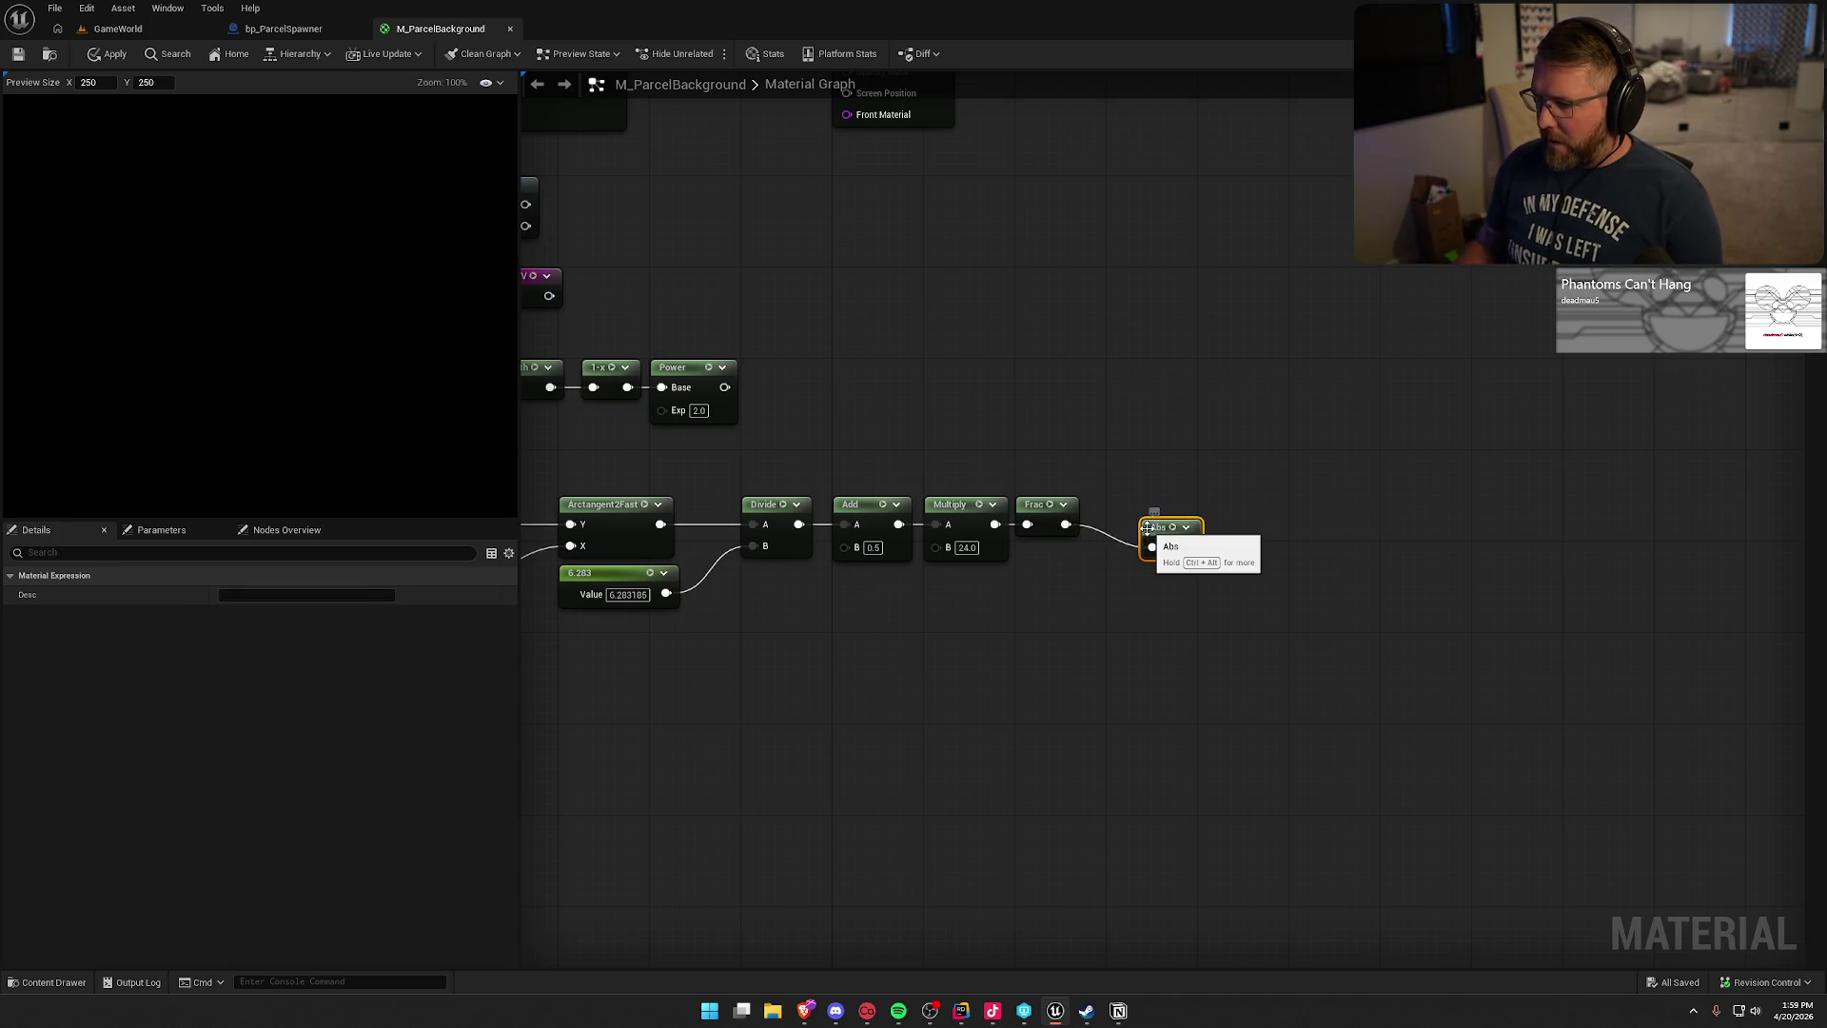
pyautogui.moveTo(1161, 529); pyautogui.dragTo(1193, 516)
# - Insert a Subtract with B 0.5 between Frac and Abs
pyautogui.moveTo(1066, 524); pyautogui.dragTo(1117, 542)
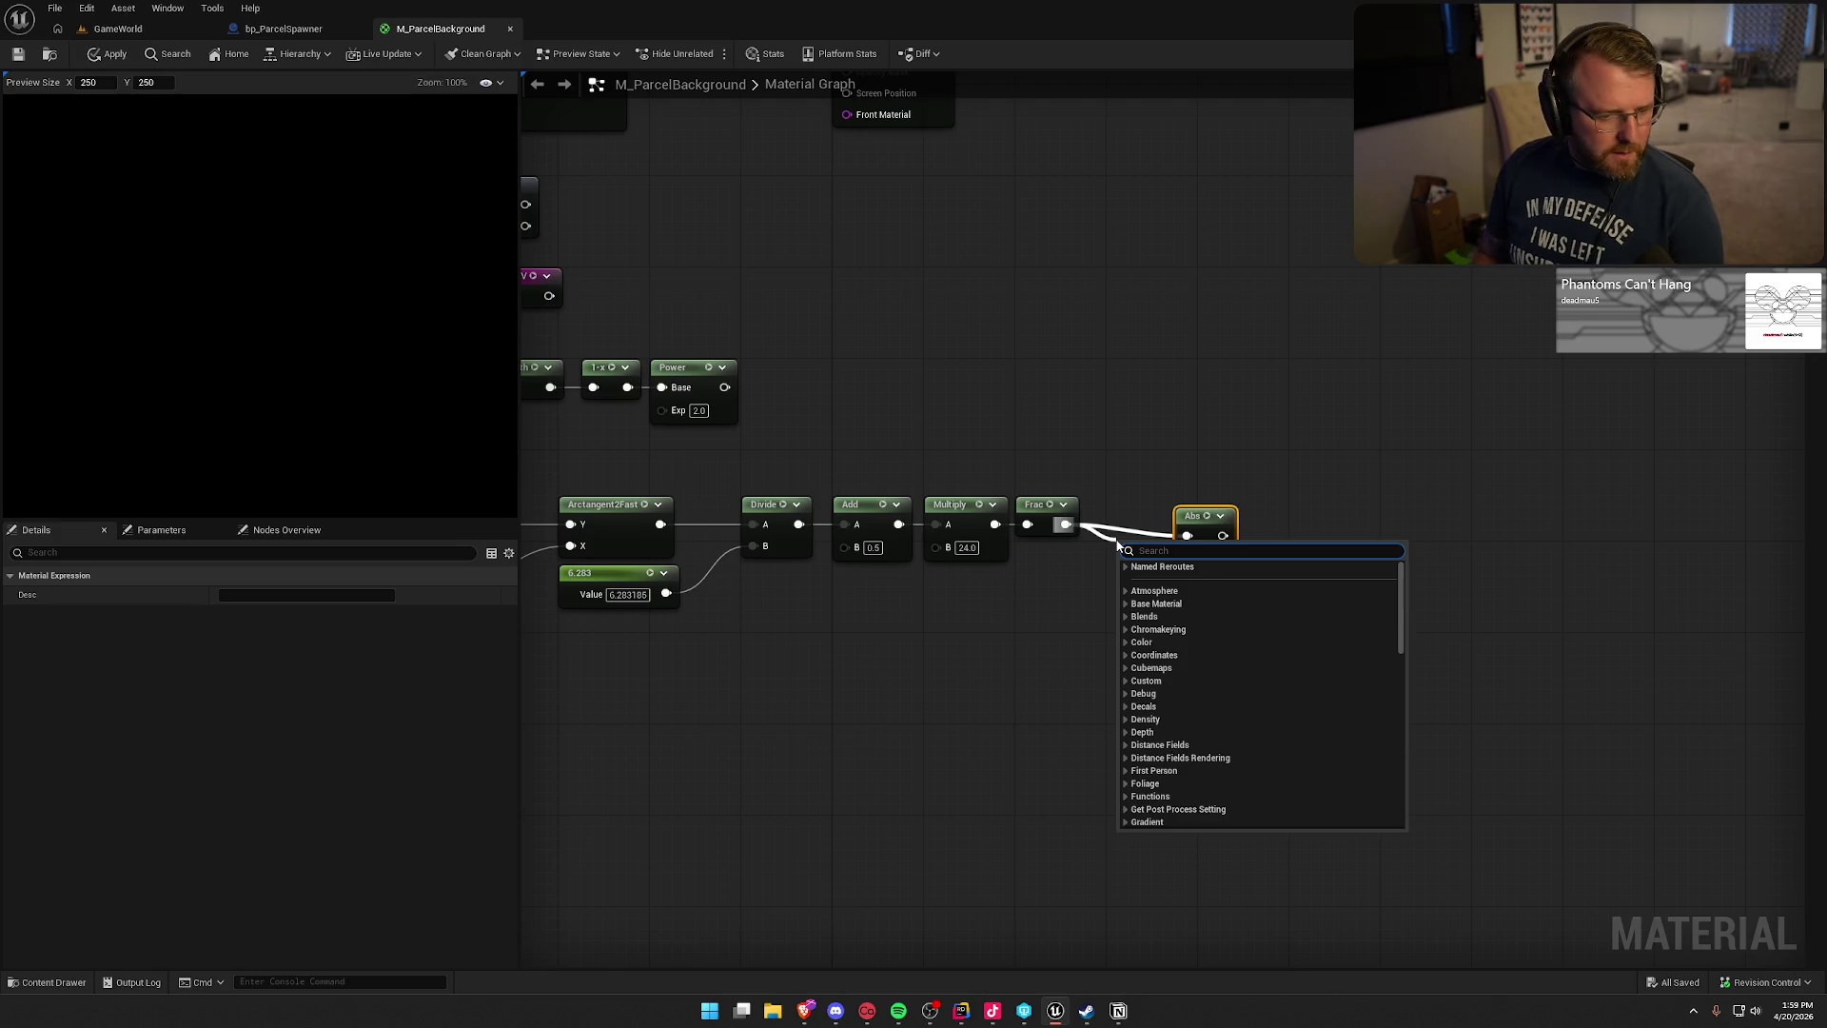
pyautogui.write('sub')
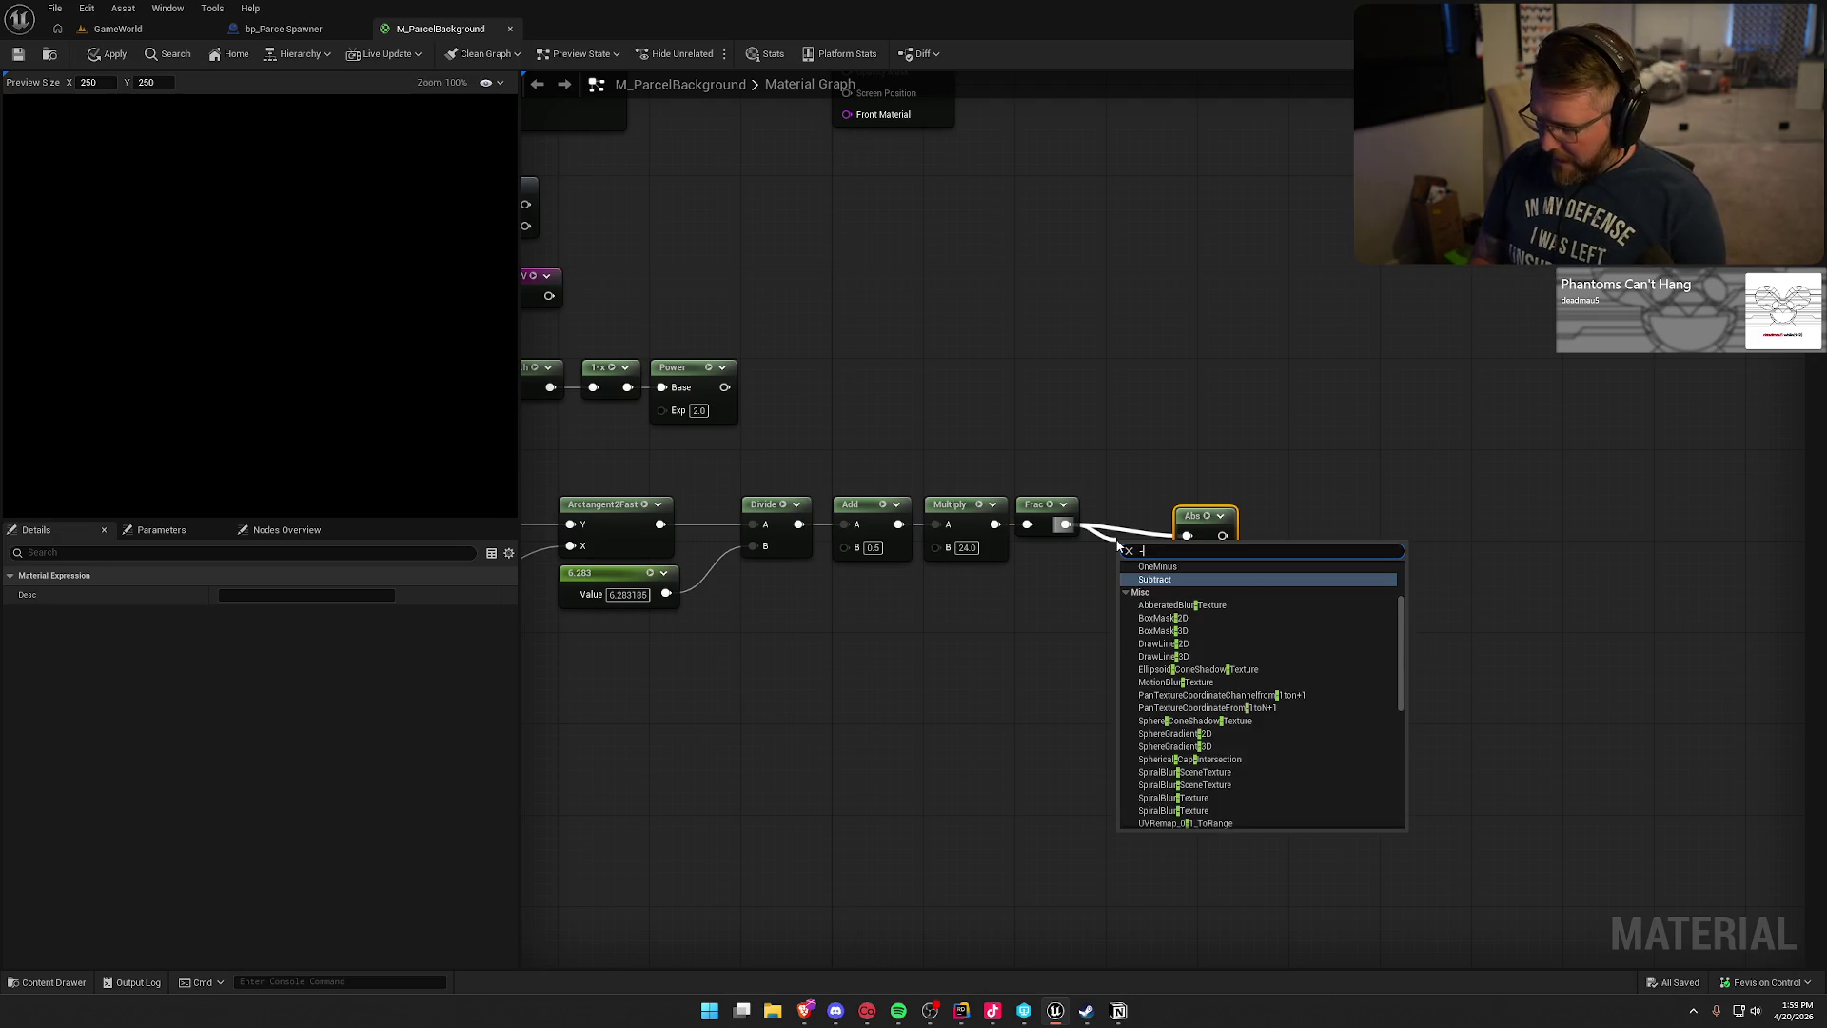
pyautogui.press('Return')
pyautogui.click(1146, 582)
pyautogui.write('0.5')
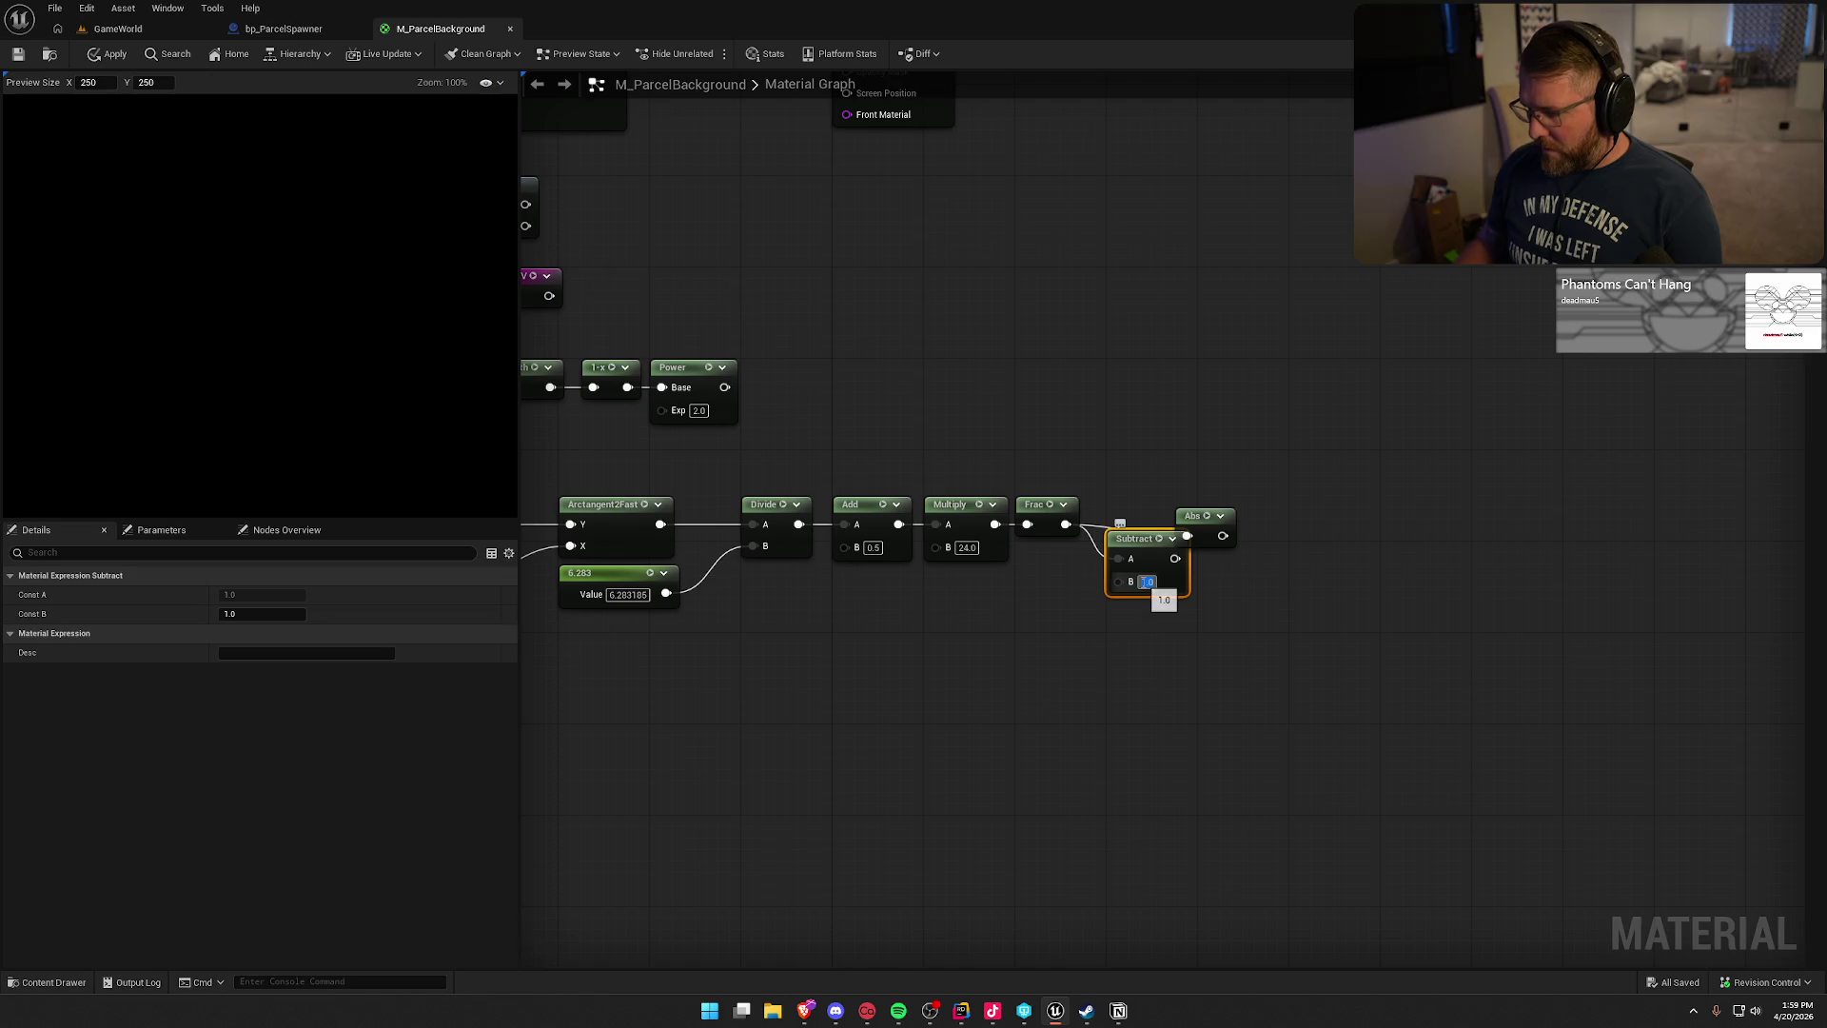
pyautogui.press('Return')
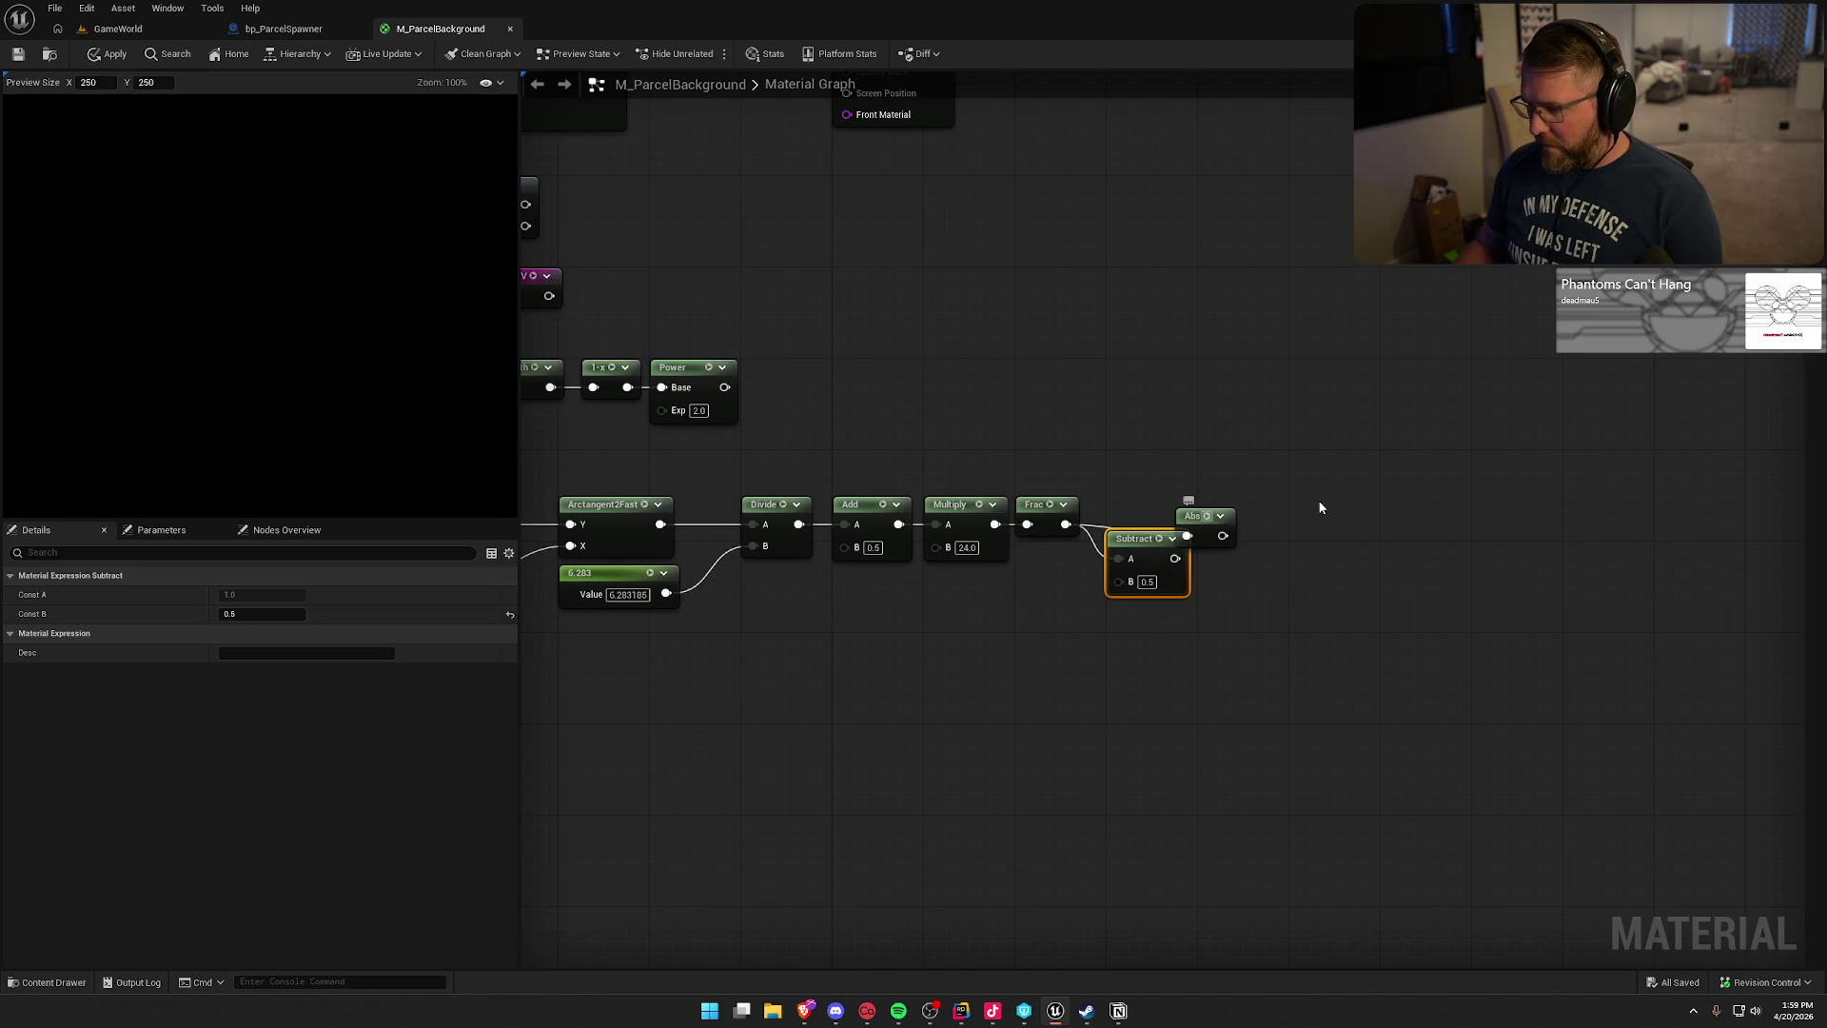
pyautogui.moveTo(1191, 515); pyautogui.dragTo(1260, 504)
pyautogui.moveTo(1174, 558)
pyautogui.mouseDown()
pyautogui.moveTo(1256, 525)
pyautogui.moveTo(1134, 504)
pyautogui.mouseUp()
pyautogui.moveTo(1266, 505); pyautogui.dragTo(1220, 504)
pyautogui.click(1288, 569)
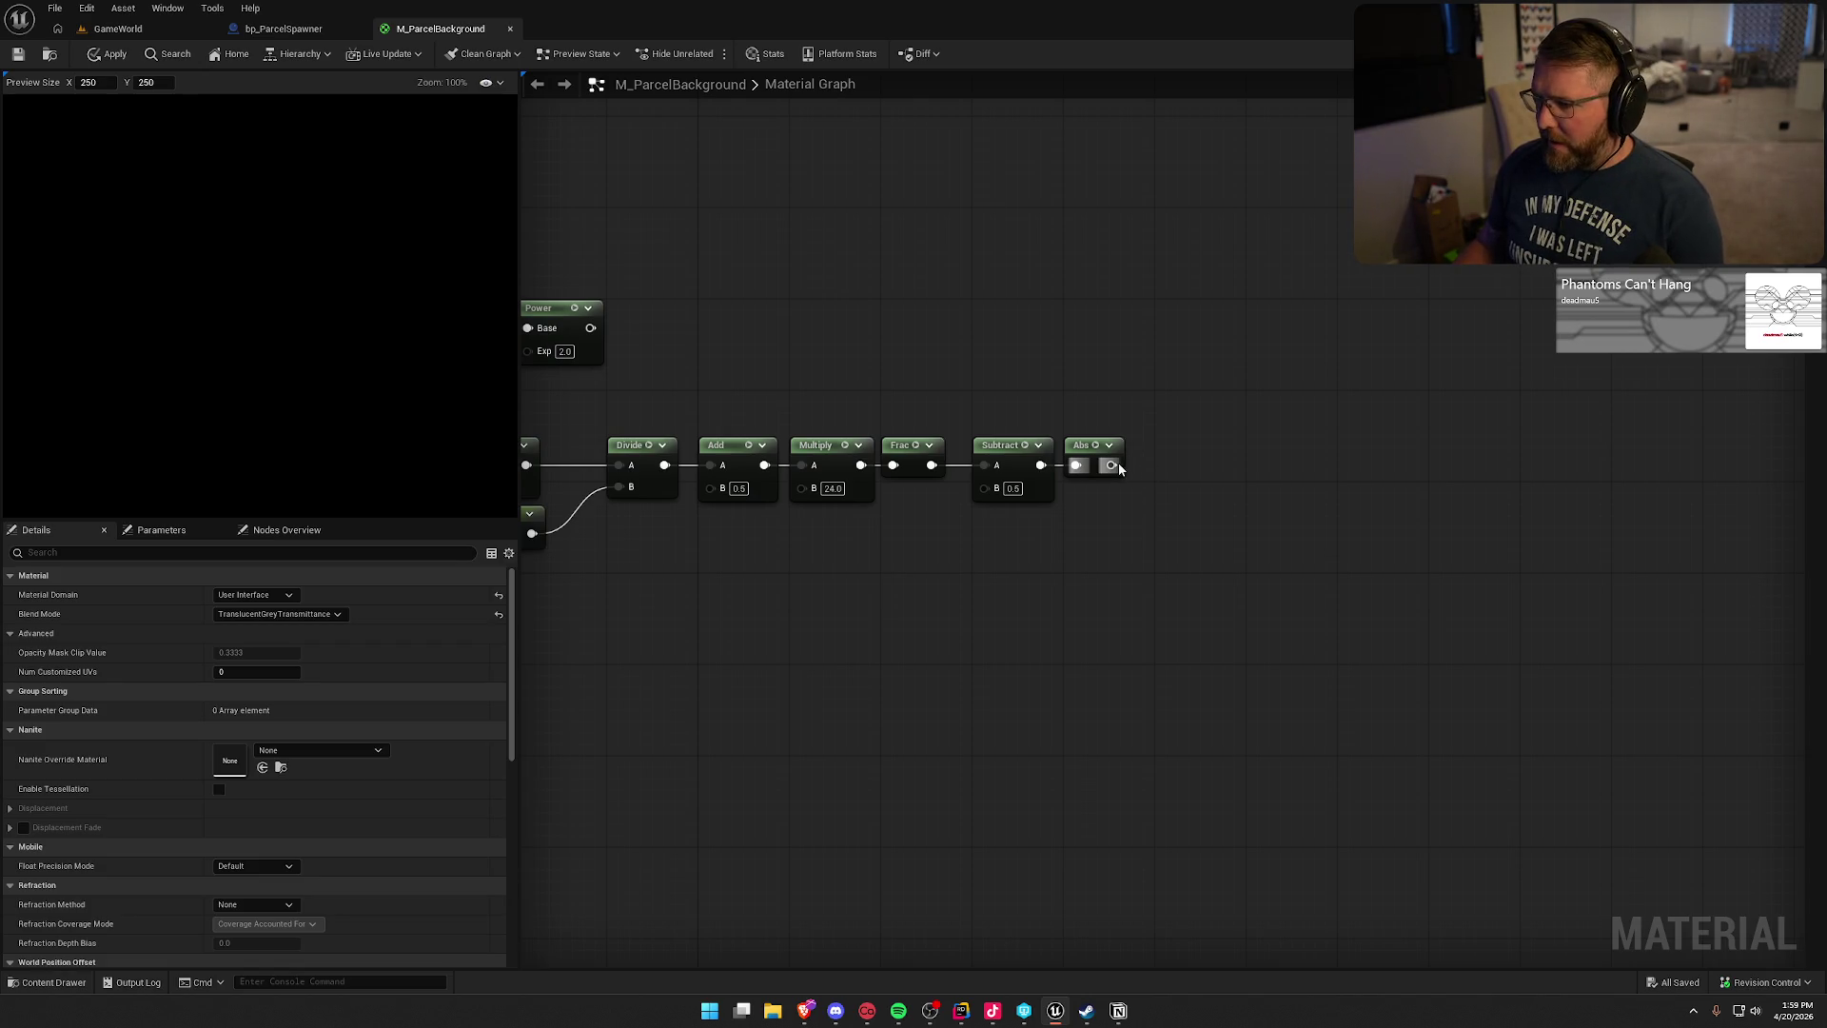
# - Add a Multiply by 2 after Abs and line it up
pyautogui.moveTo(1111, 464)
pyautogui.mouseDown()
pyautogui.moveTo(1182, 476)
pyautogui.moveTo(1171, 459)
pyautogui.mouseUp()
pyautogui.write('multiply')
pyautogui.press('Return')
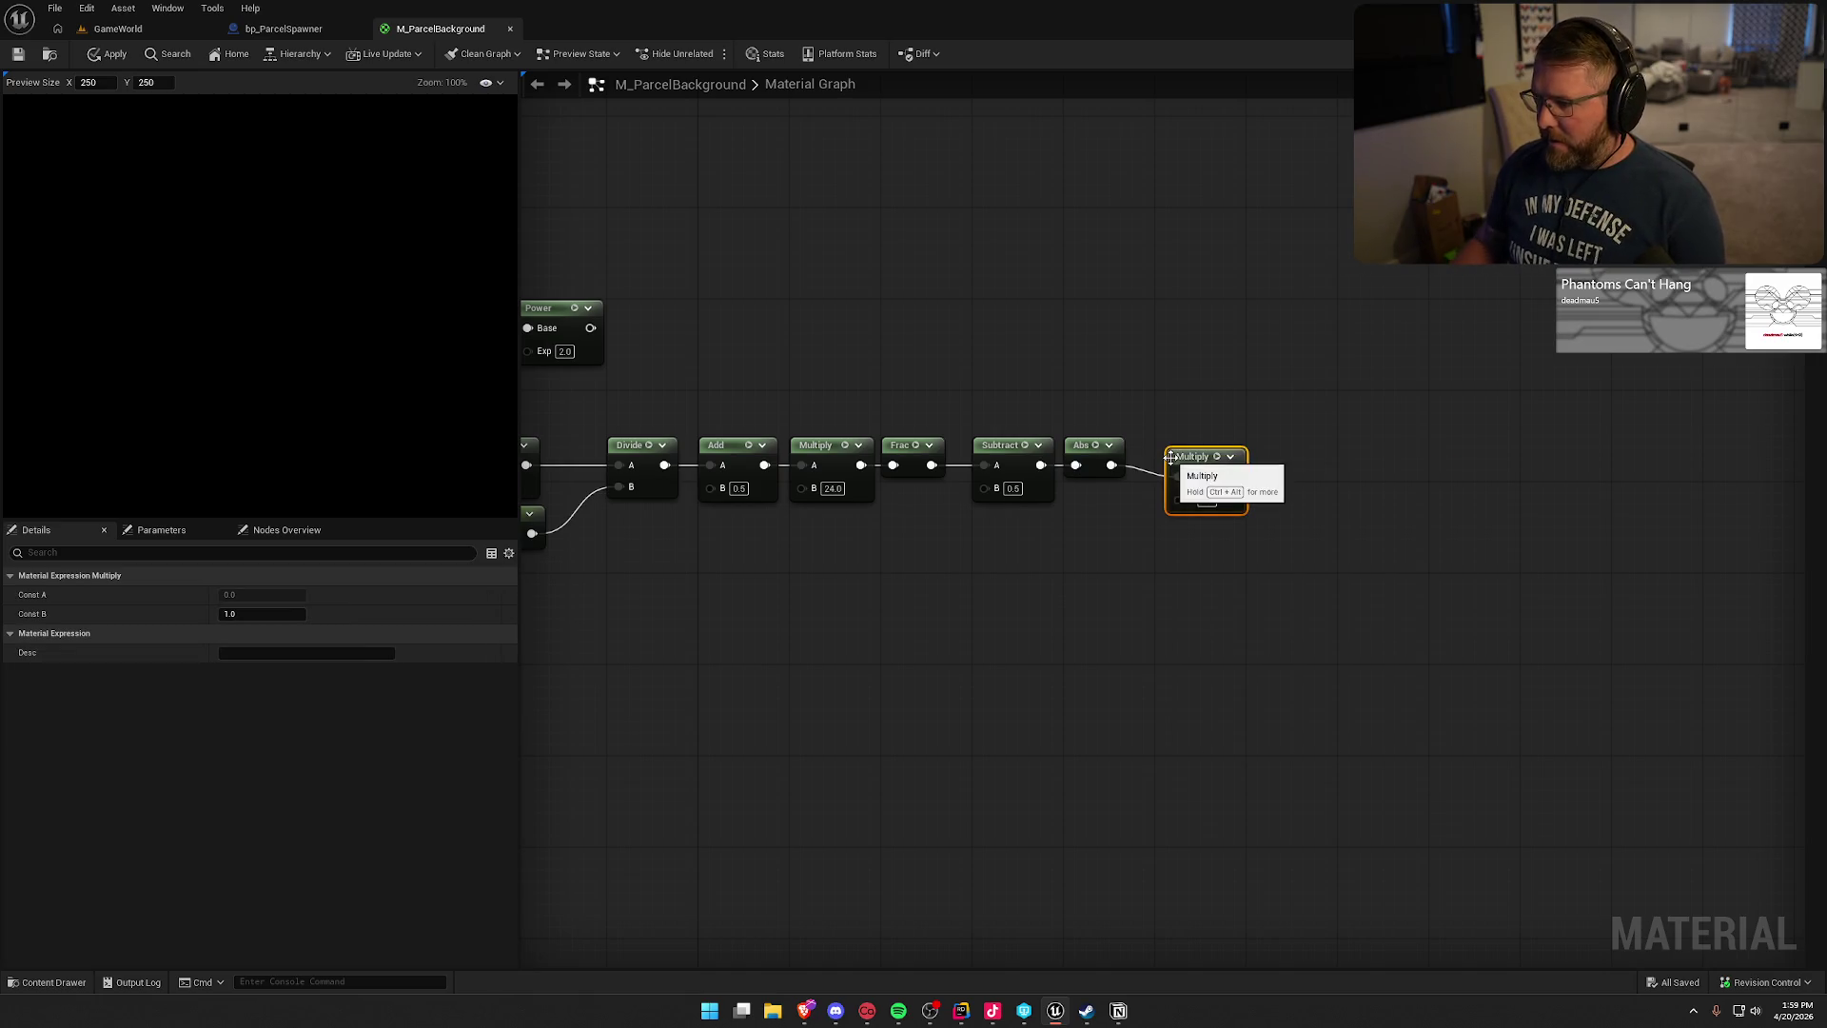
pyautogui.write('2')
pyautogui.click(1219, 562)
pyautogui.moveTo(1194, 462); pyautogui.dragTo(1182, 450)
pyautogui.click(1149, 469)
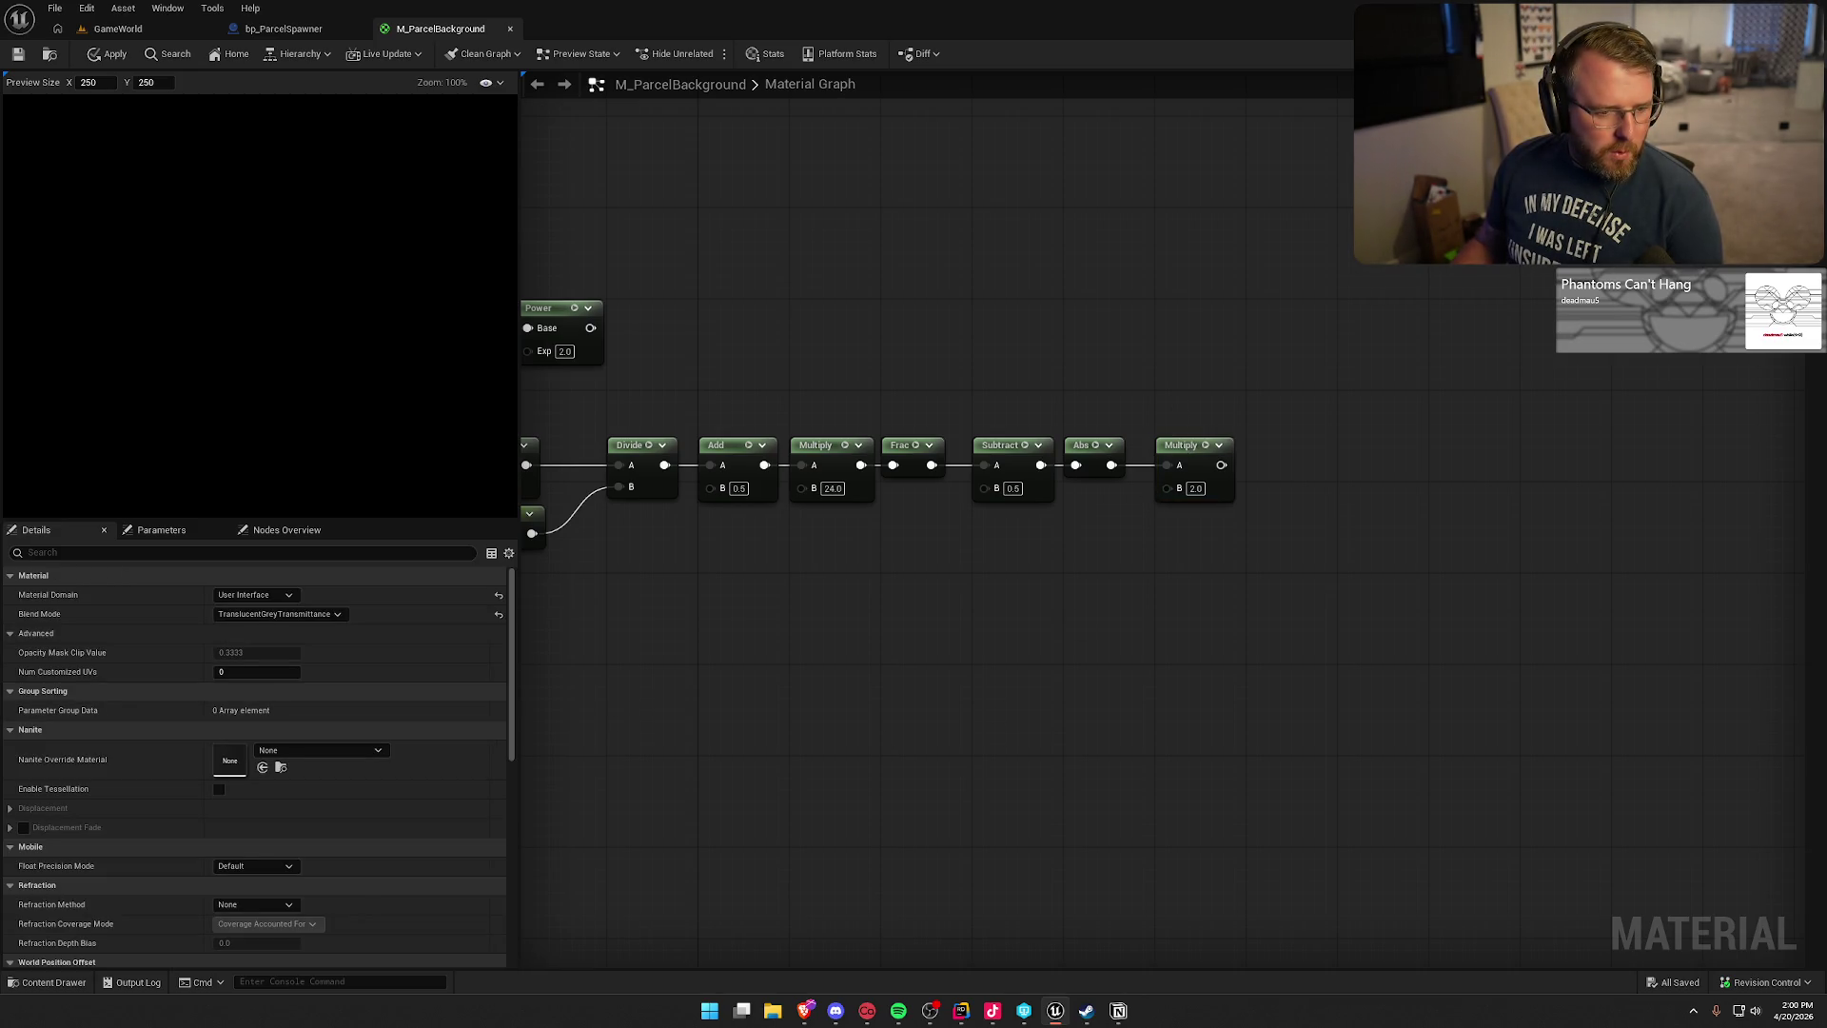
# - Chain a OneMinus node and then a Power node after the Multiply
pyautogui.moveTo(1220, 465); pyautogui.dragTo(1300, 465)
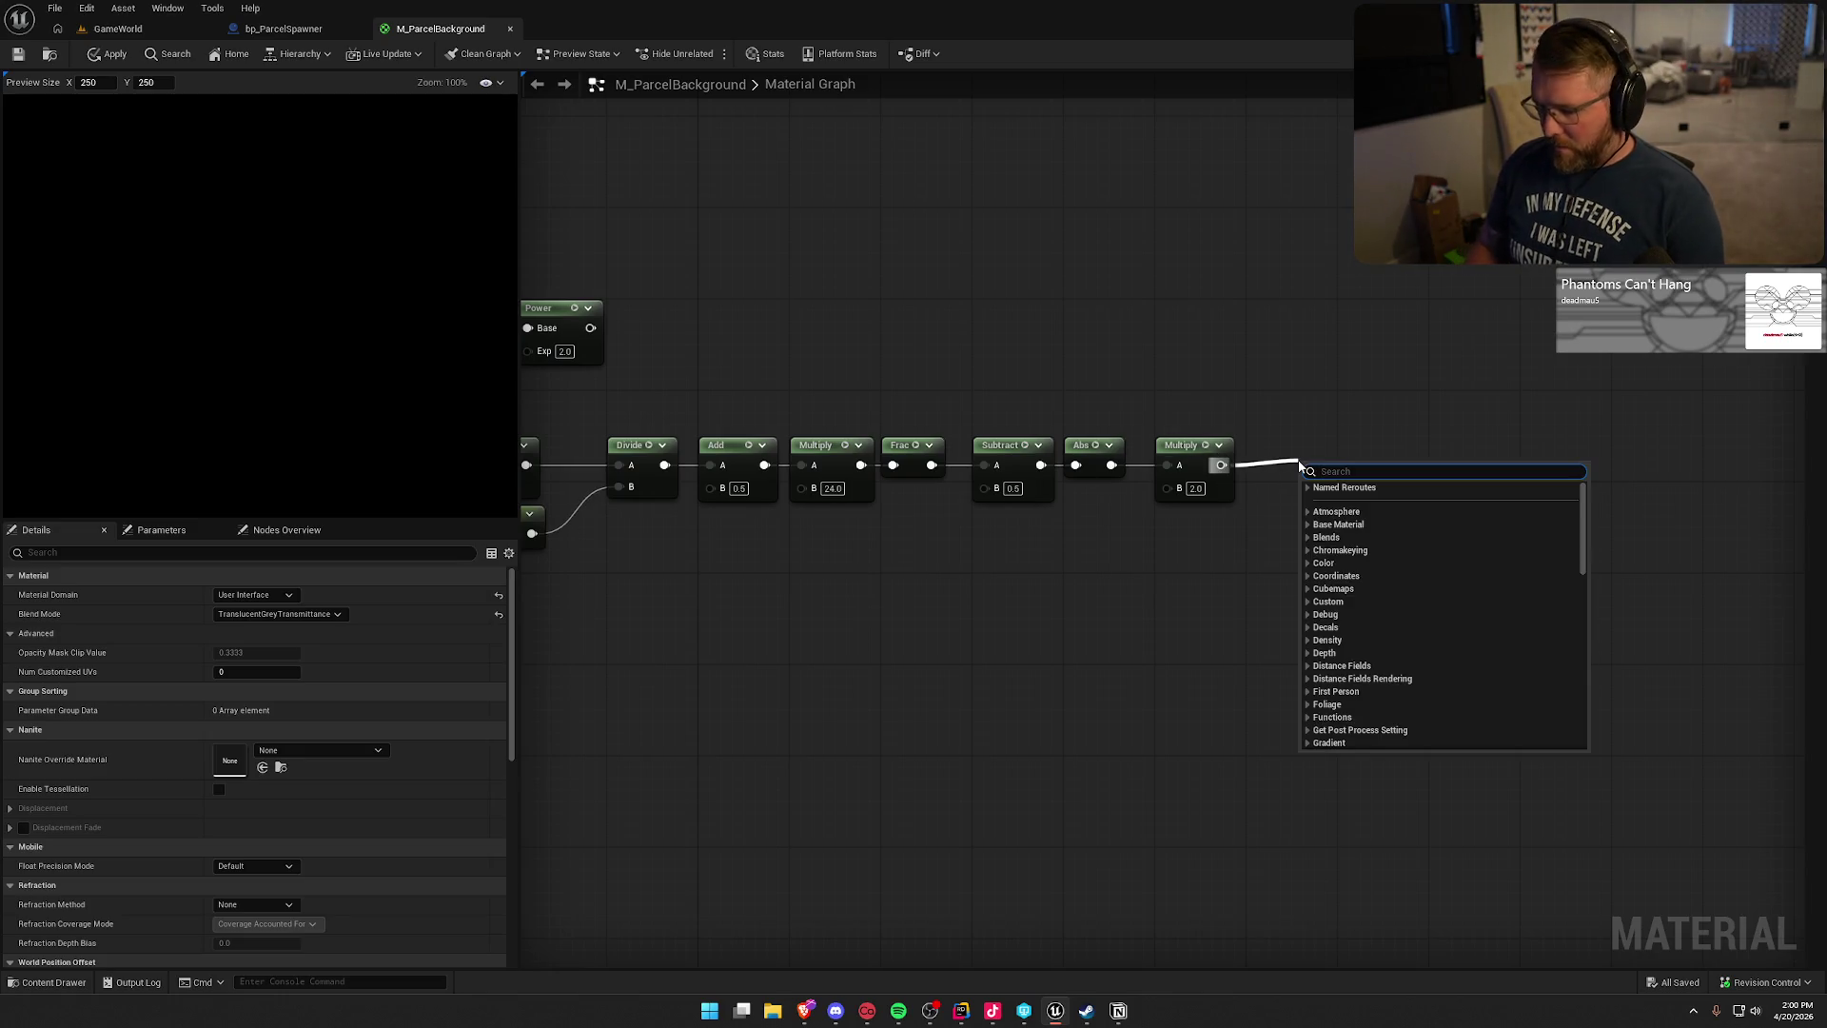
pyautogui.write('onemin')
pyautogui.press('Return')
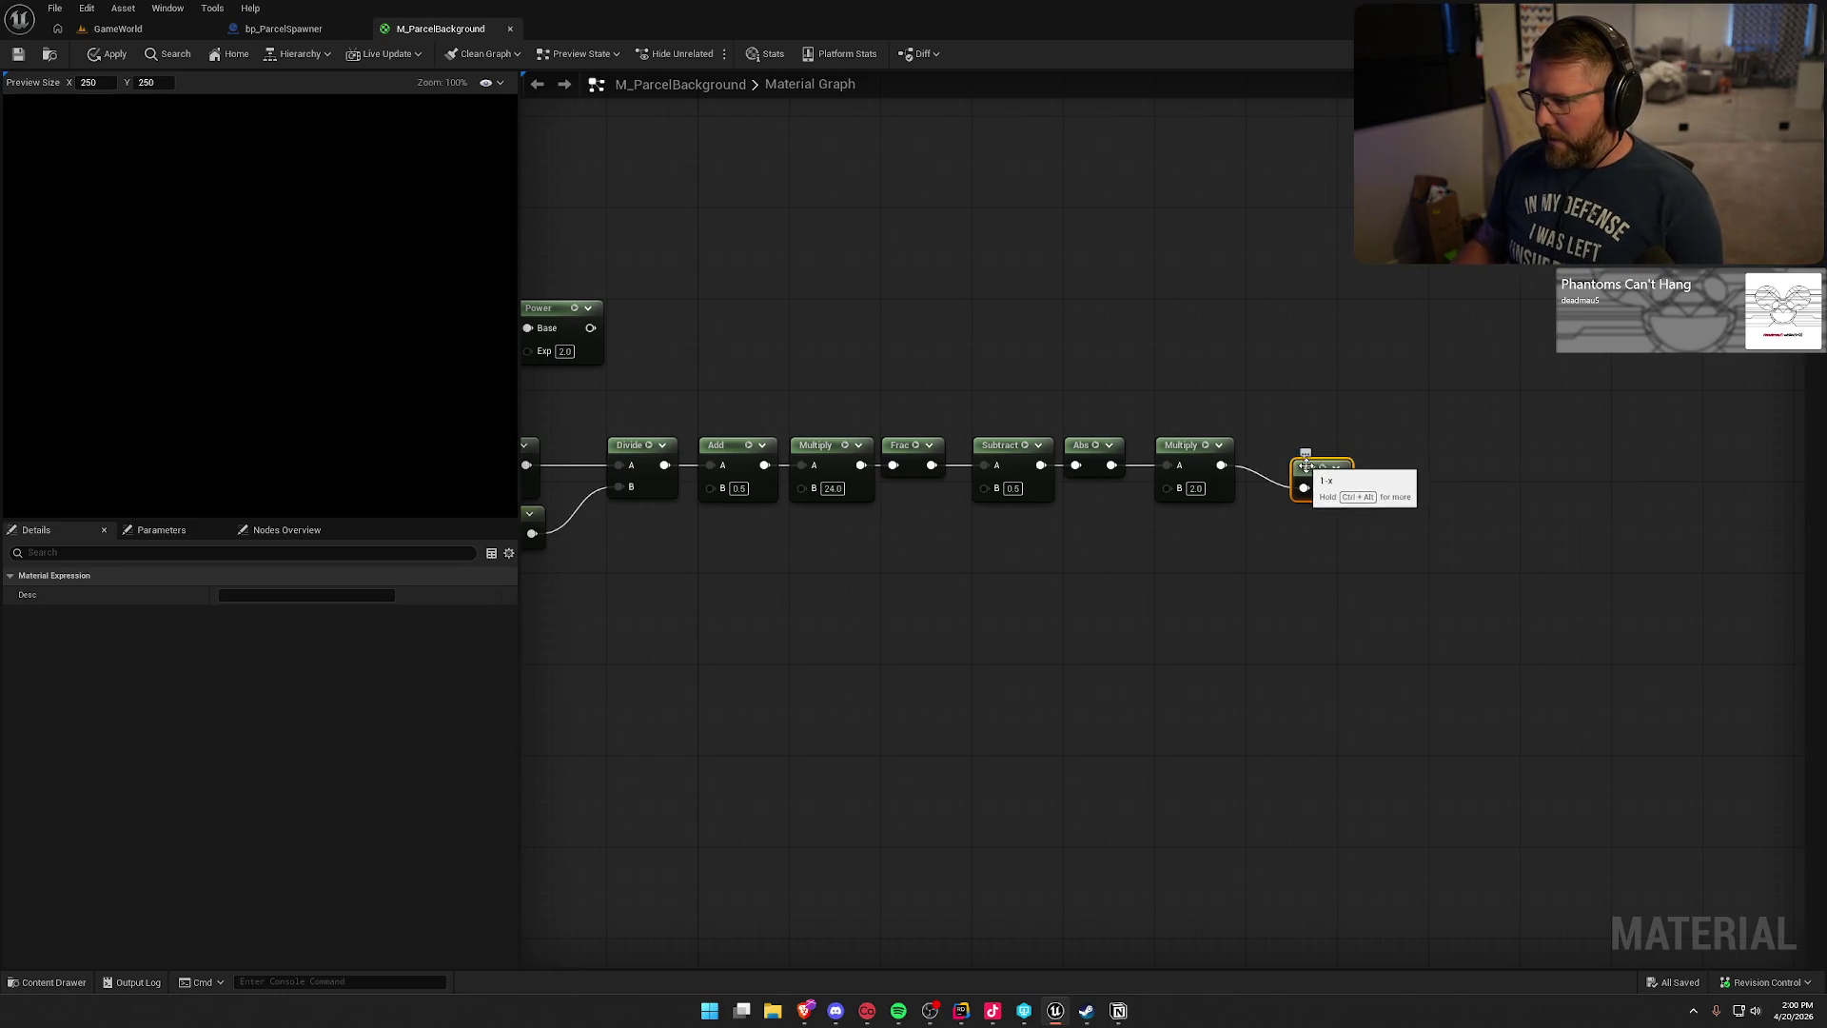
pyautogui.moveTo(1264, 447); pyautogui.dragTo(1252, 447)
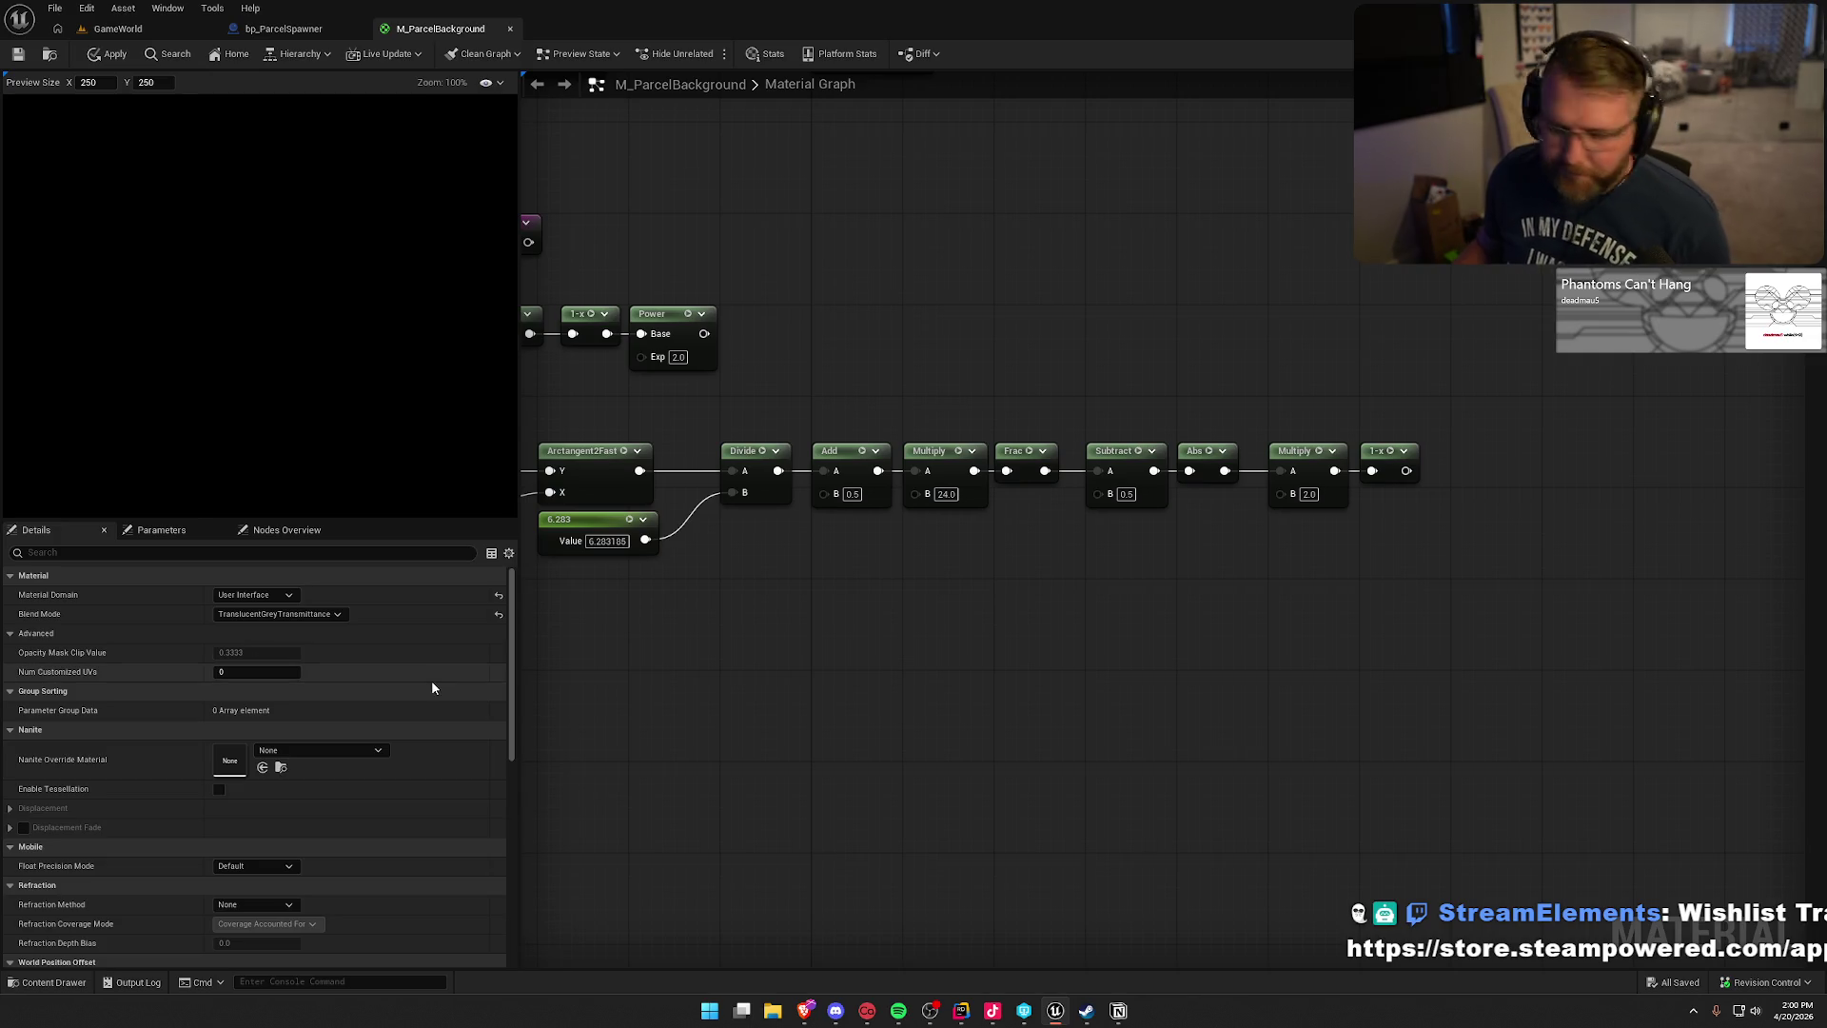
pyautogui.moveTo(1406, 470); pyautogui.dragTo(1482, 452)
pyautogui.write('power')
pyautogui.press('Return')
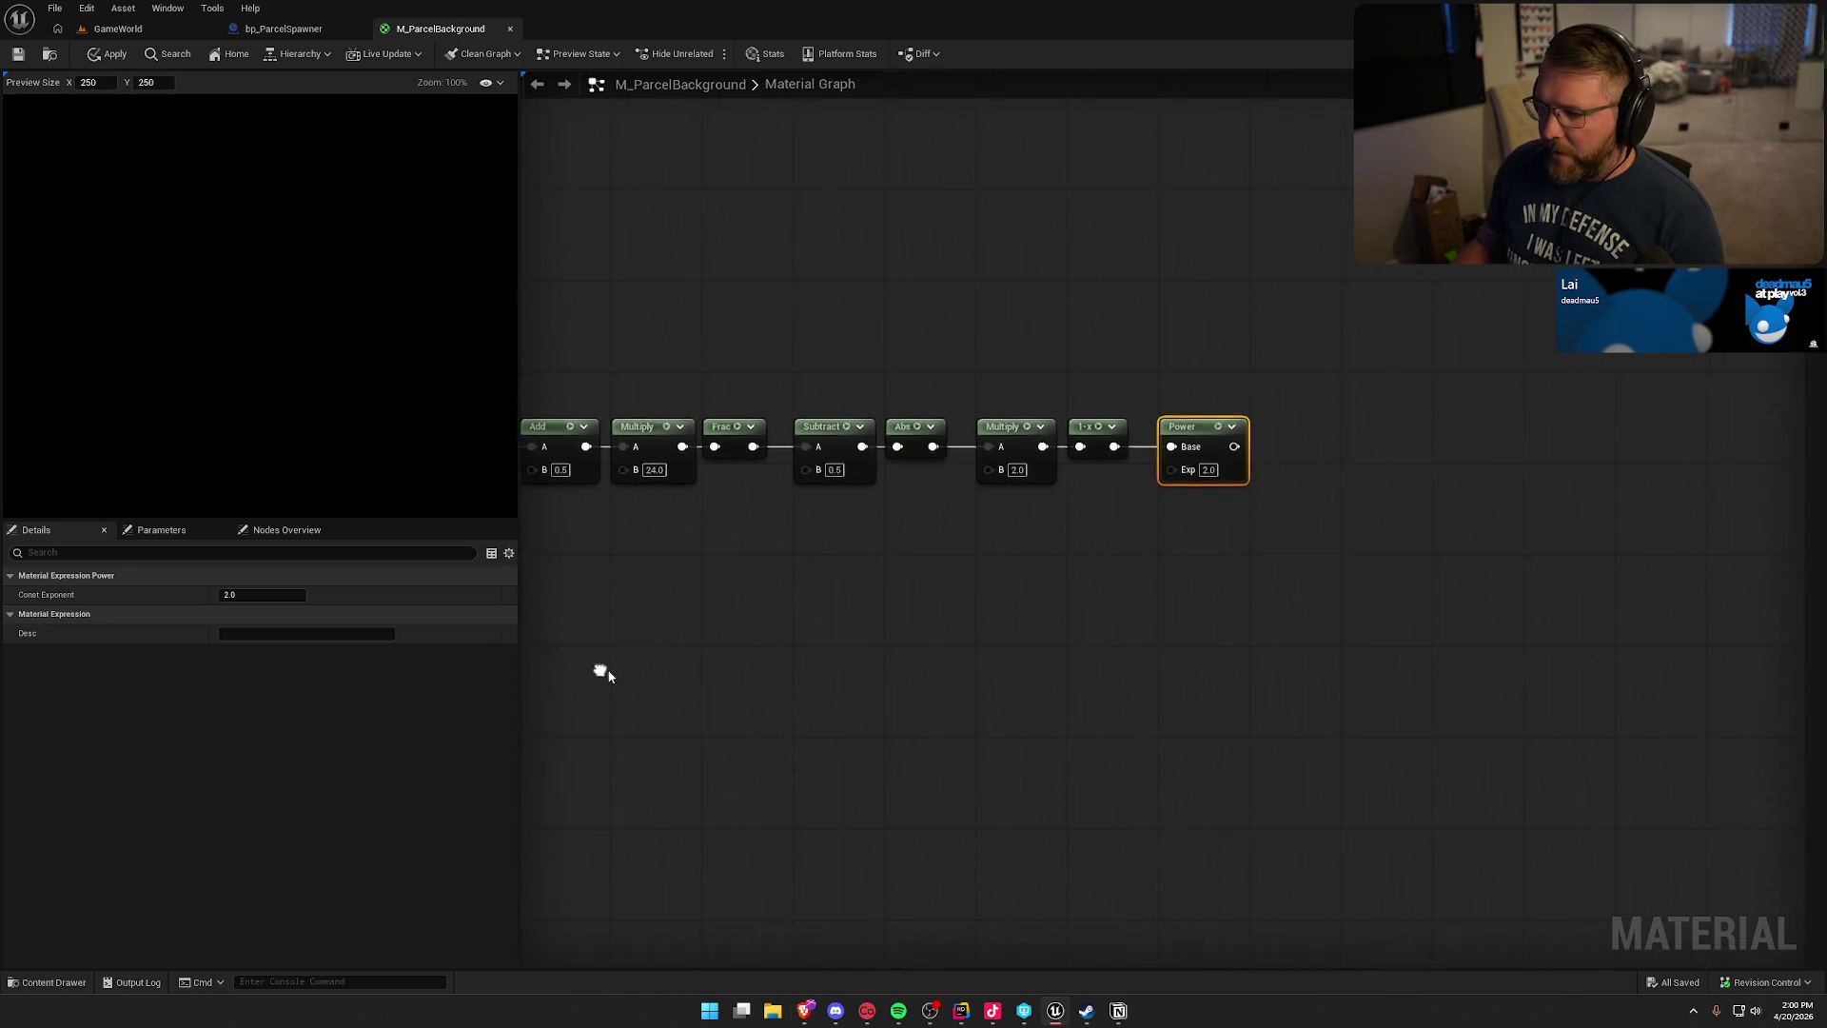
pyautogui.click(884, 599)
pyautogui.scroll(-2, 1190, 545)
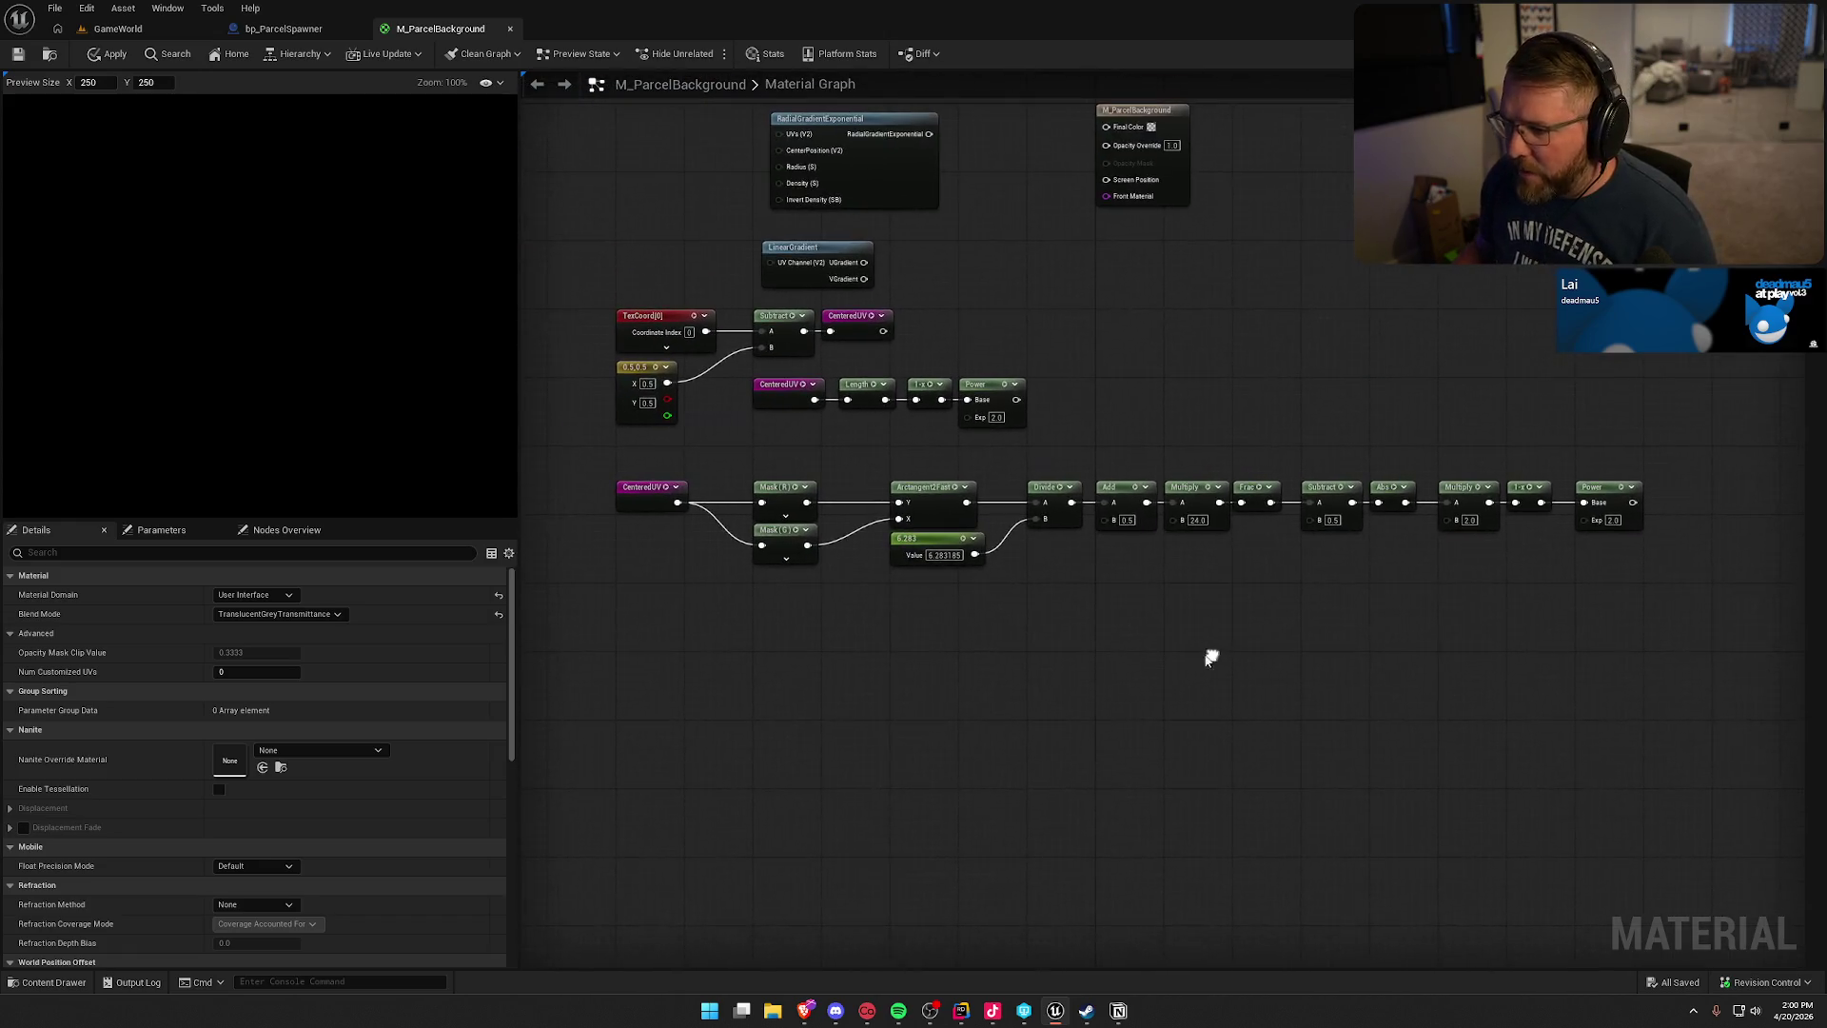
pyautogui.moveTo(1676, 675)
pyautogui.mouseDown()
pyautogui.moveTo(562, 428)
pyautogui.moveTo(590, 495)
pyautogui.mouseUp()
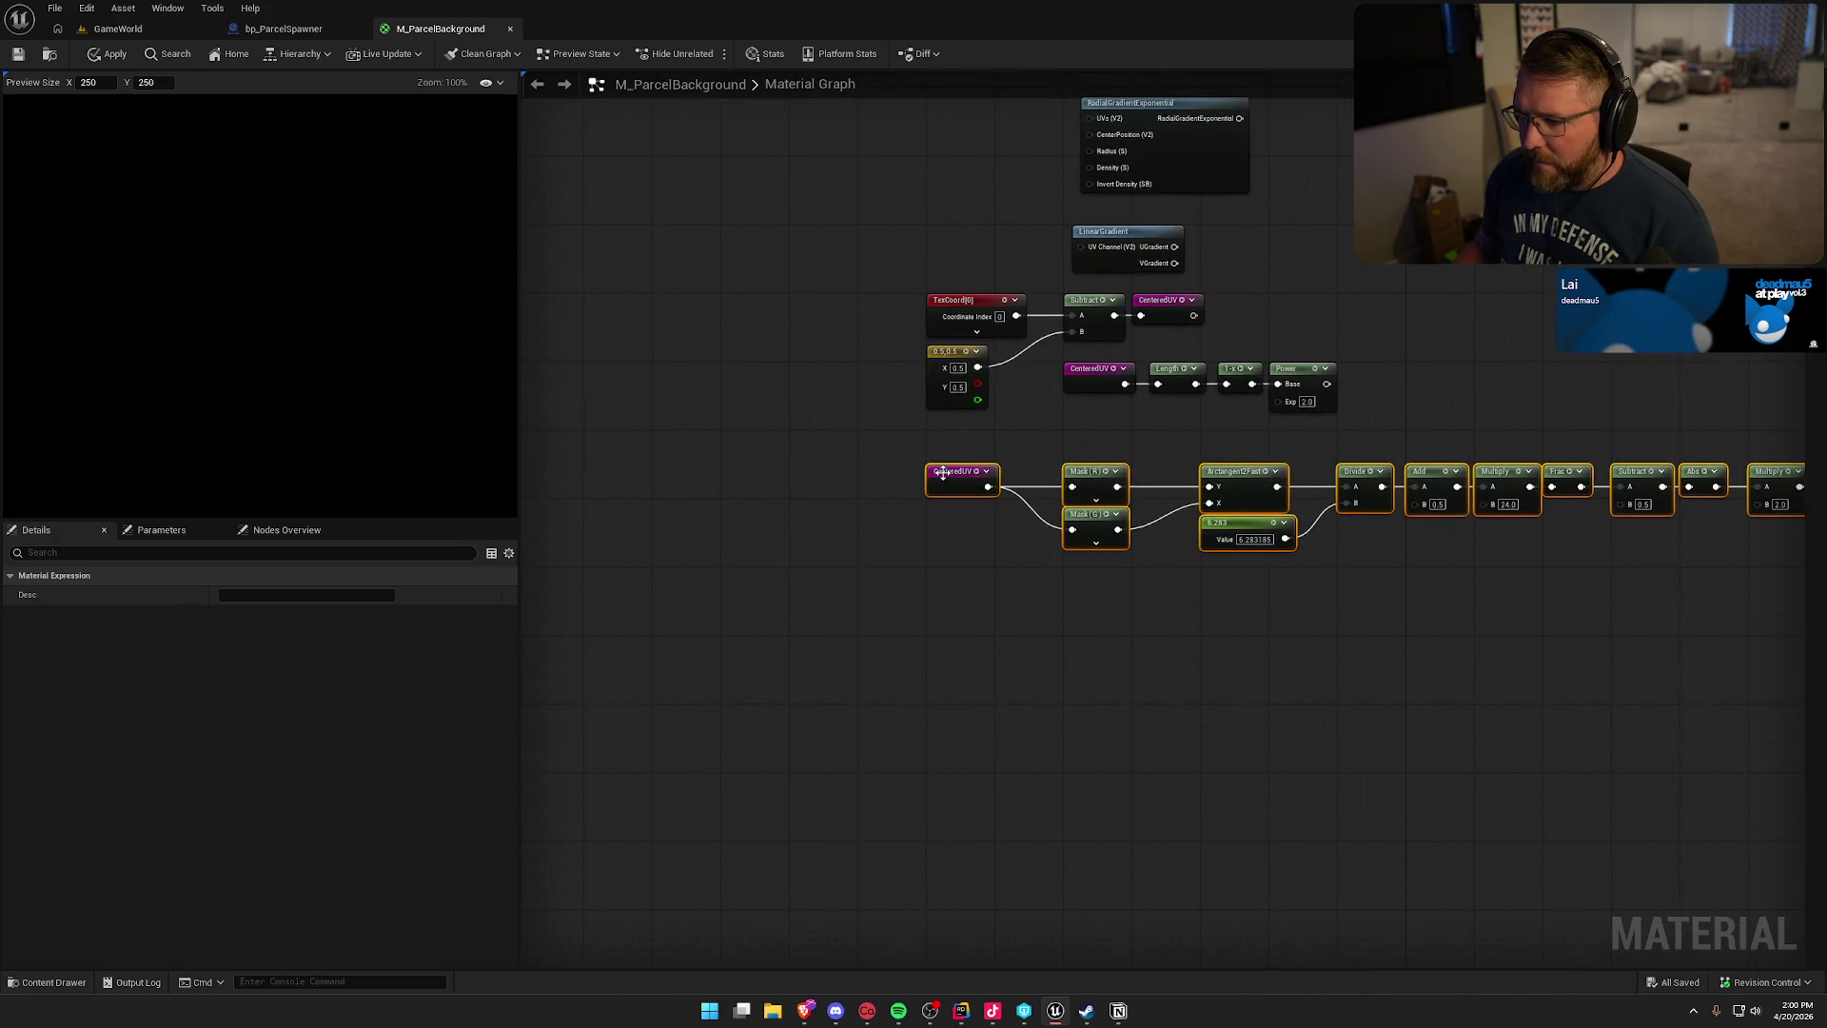
pyautogui.moveTo(937, 471)
pyautogui.mouseDown()
pyautogui.moveTo(658, 480)
pyautogui.moveTo(600, 447)
pyautogui.mouseUp()
pyautogui.click(617, 379)
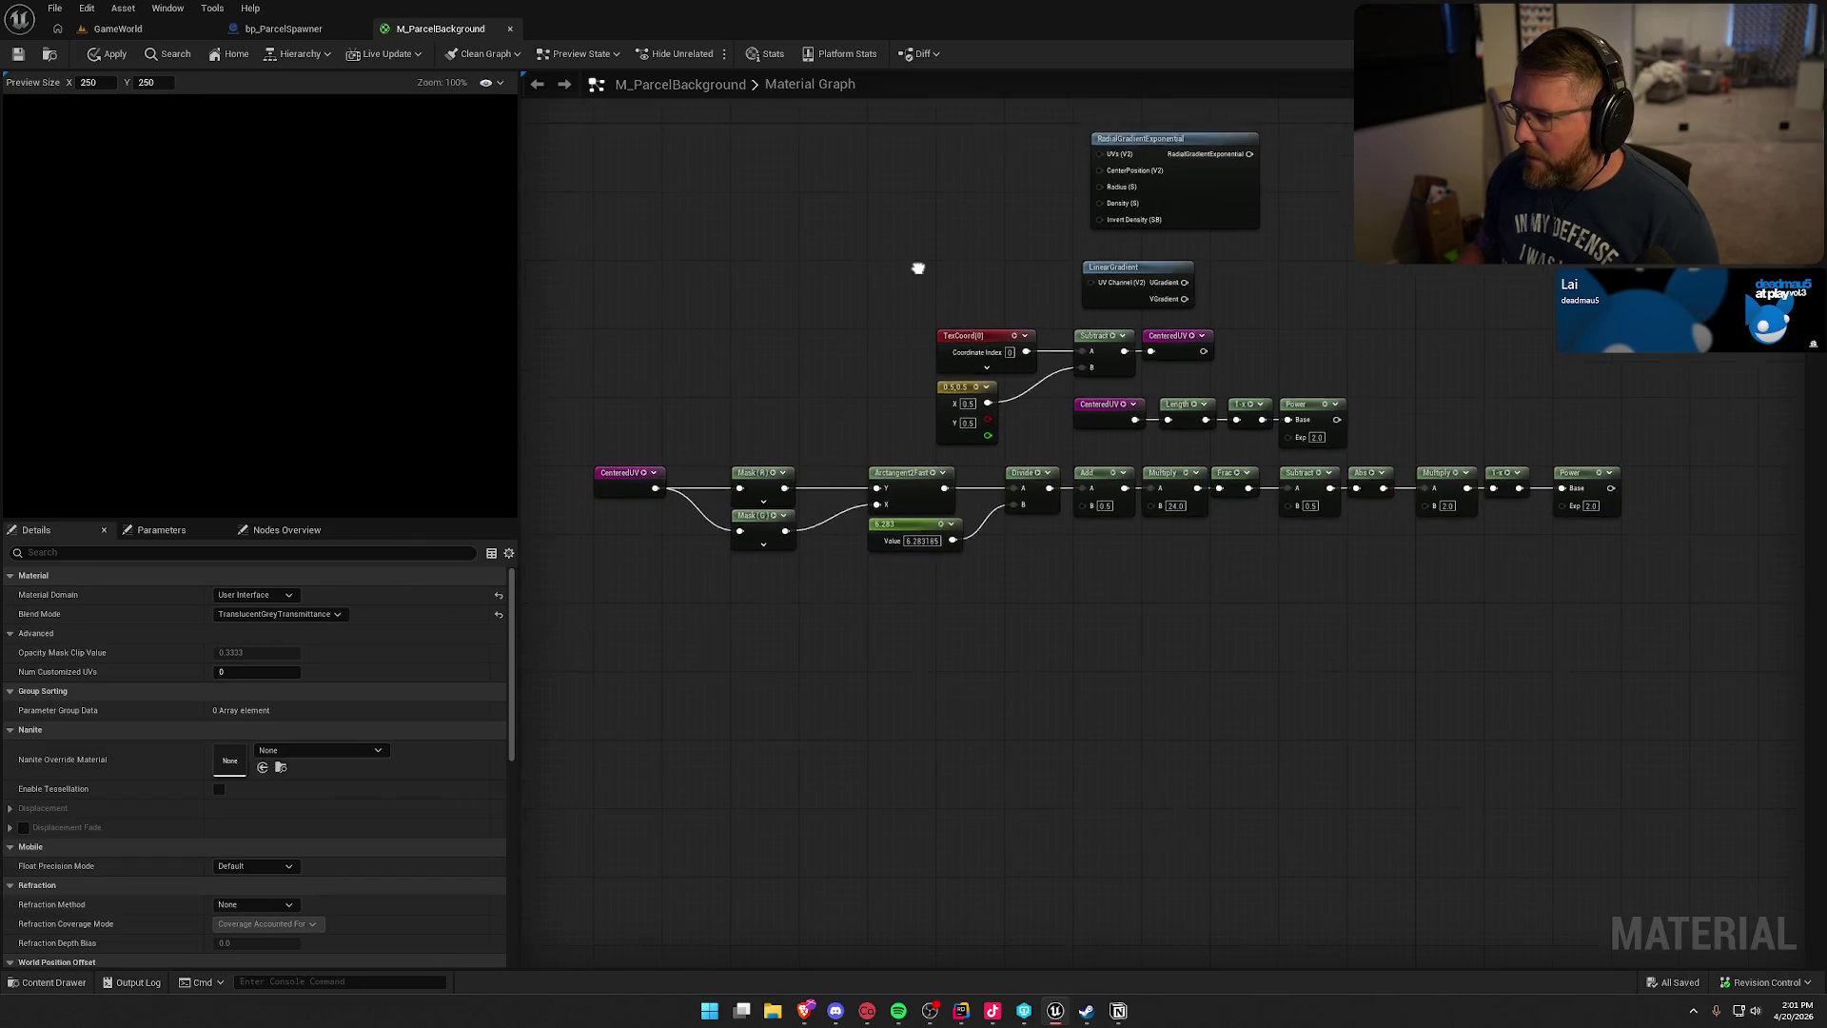
pyautogui.moveTo(954, 256)
pyautogui.mouseDown()
pyautogui.moveTo(1231, 355)
pyautogui.moveTo(1155, 401)
pyautogui.mouseUp()
pyautogui.press('Delete')
pyautogui.moveTo(905, 379)
pyautogui.mouseDown()
pyautogui.moveTo(979, 430)
pyautogui.moveTo(1329, 551)
pyautogui.mouseUp()
pyautogui.moveTo(934, 453); pyautogui.dragTo(591, 384)
pyautogui.click(729, 531)
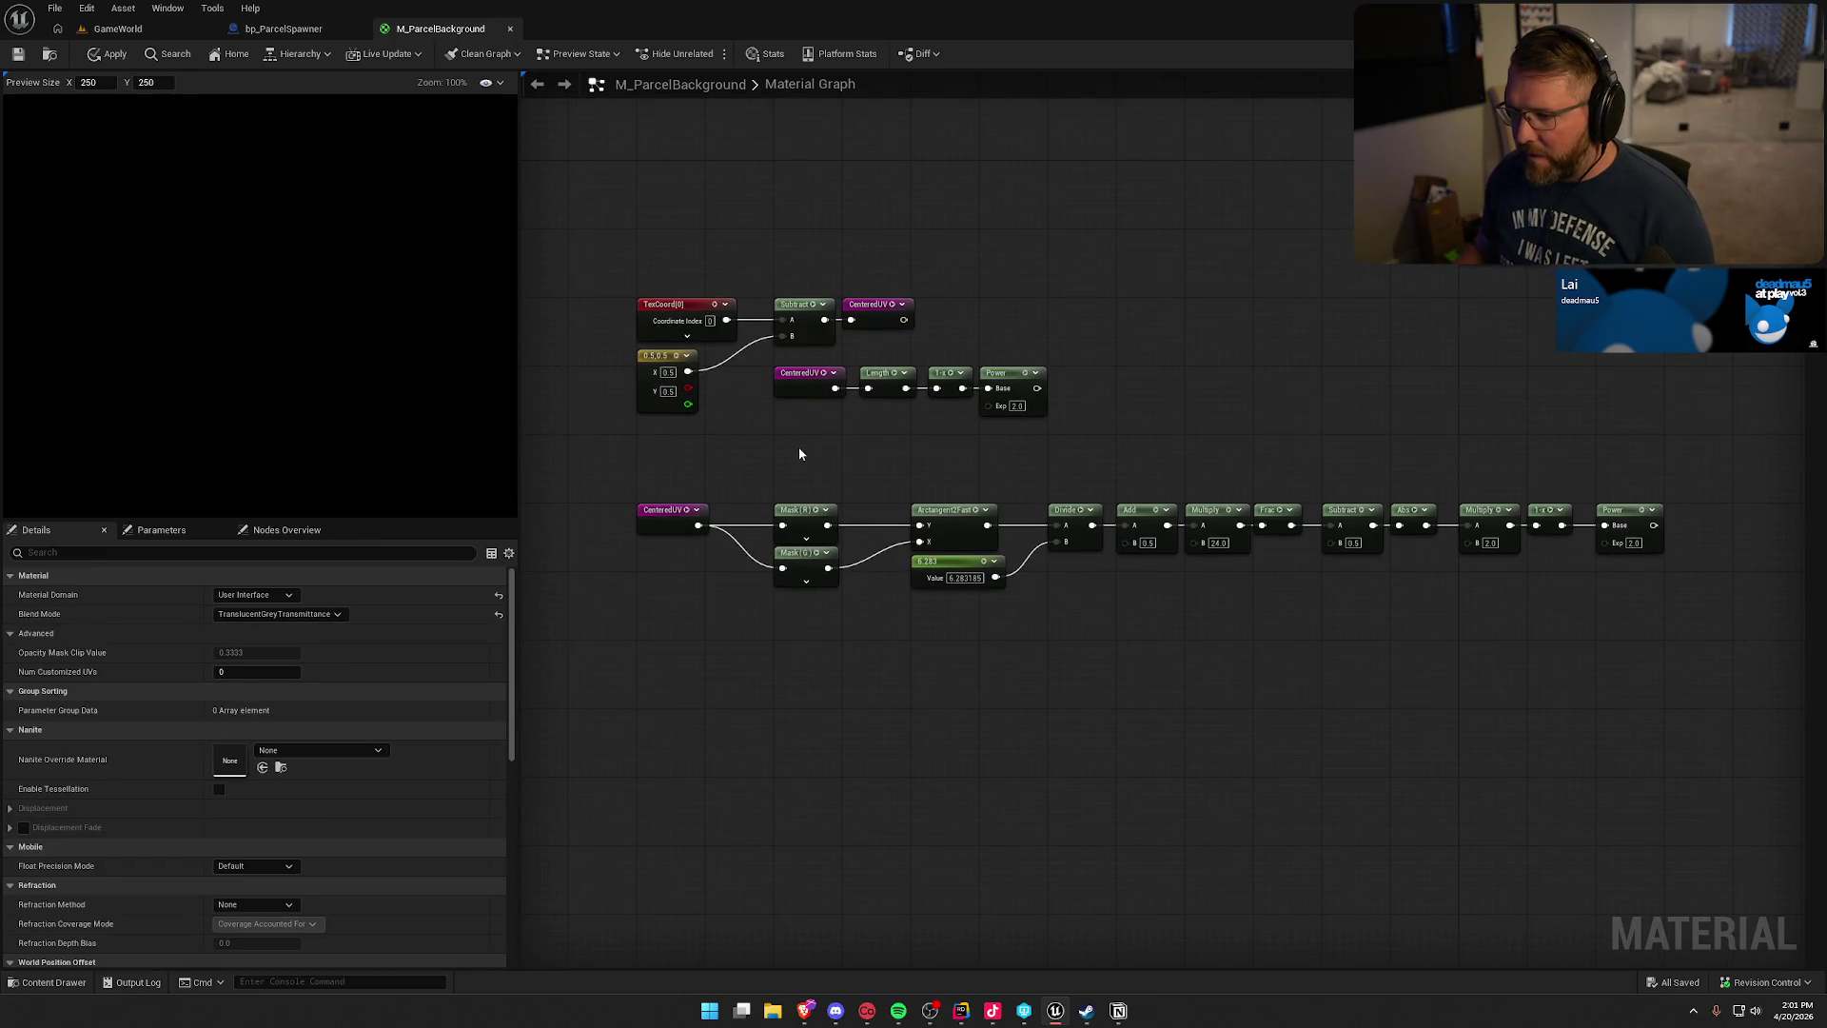
pyautogui.scroll(2, 799, 444)
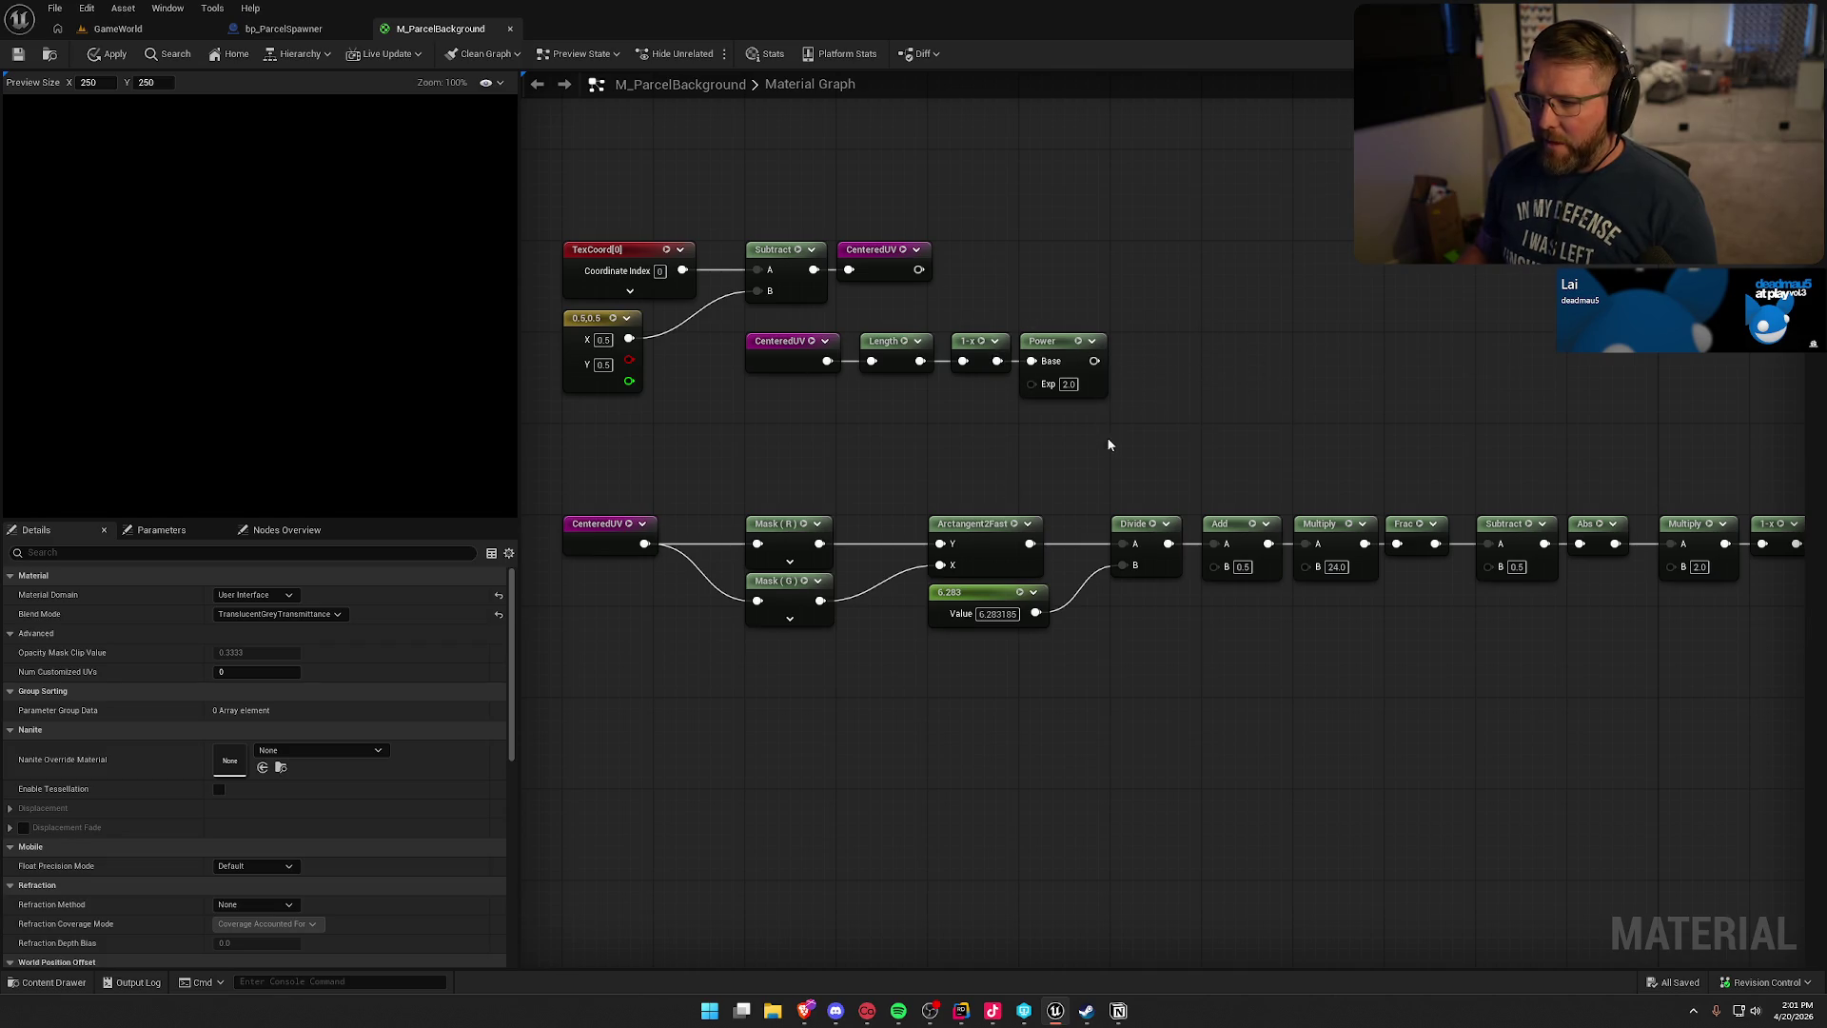
pyautogui.moveTo(1109, 445)
pyautogui.mouseDown()
pyautogui.moveTo(879, 331)
pyautogui.moveTo(842, 331)
pyautogui.mouseUp()
pyautogui.click(1021, 306)
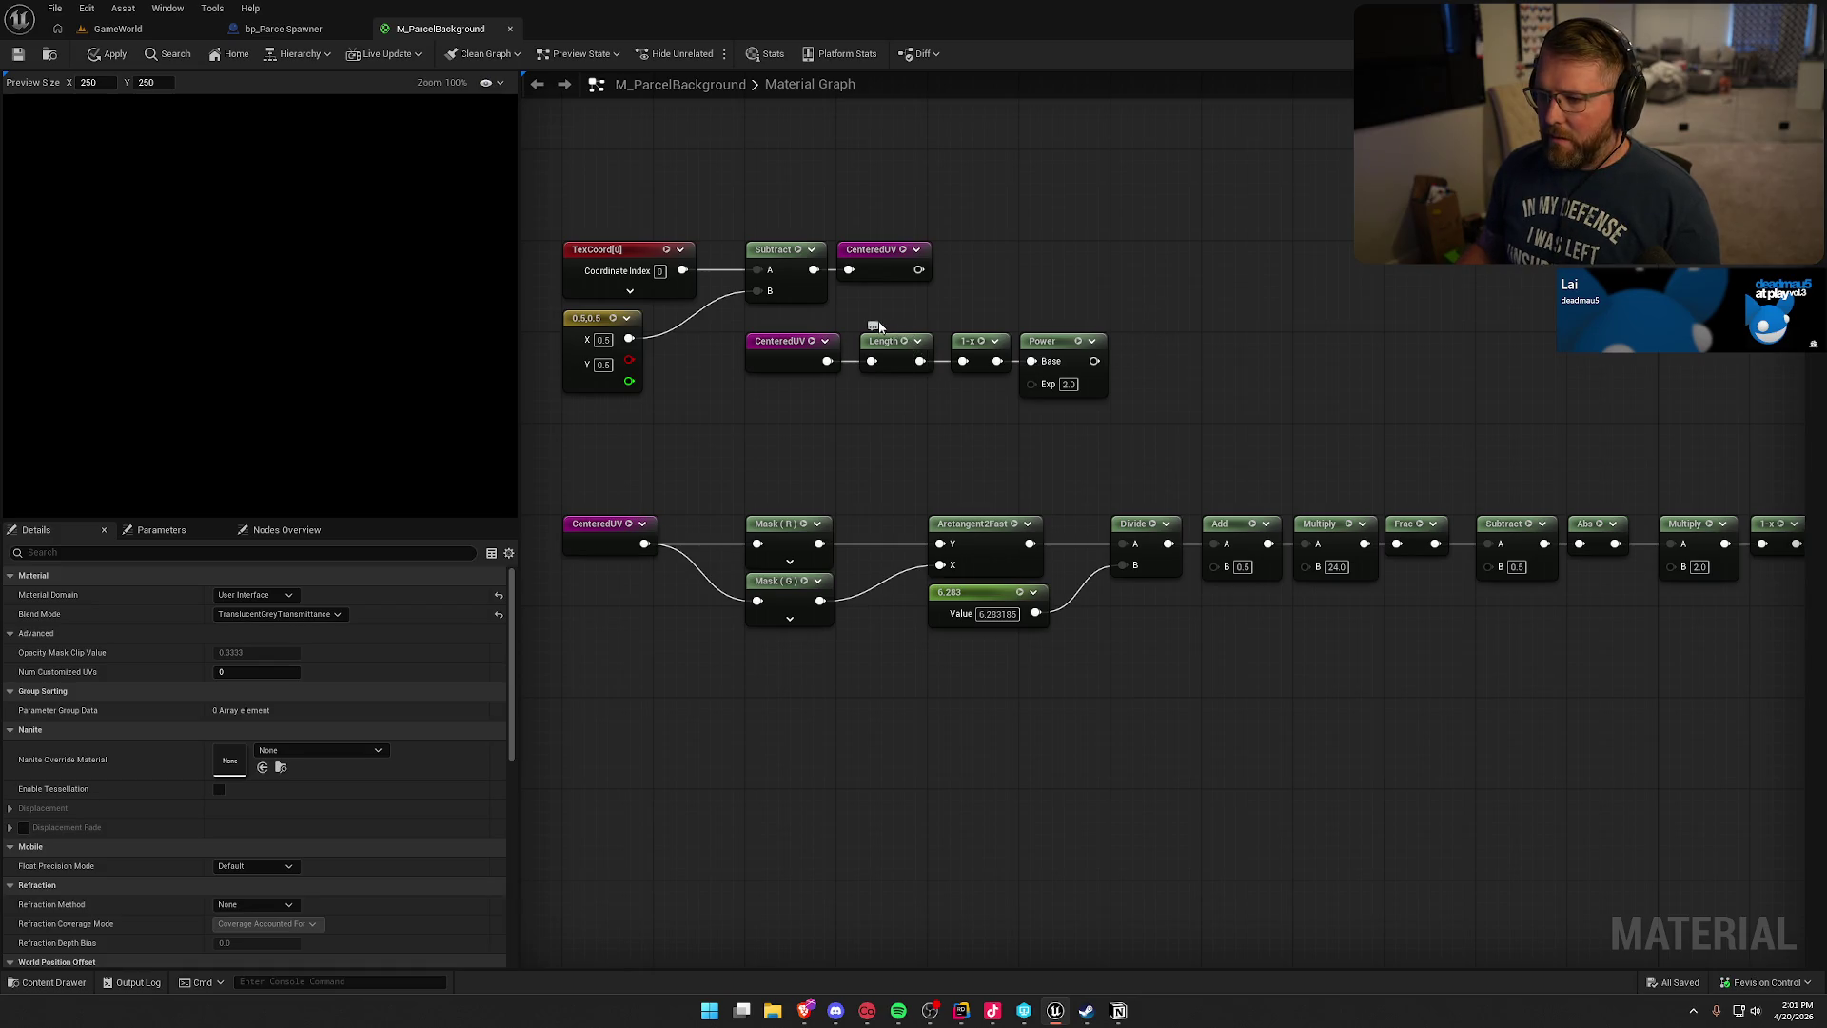
pyautogui.moveTo(972, 404); pyautogui.dragTo(880, 326)
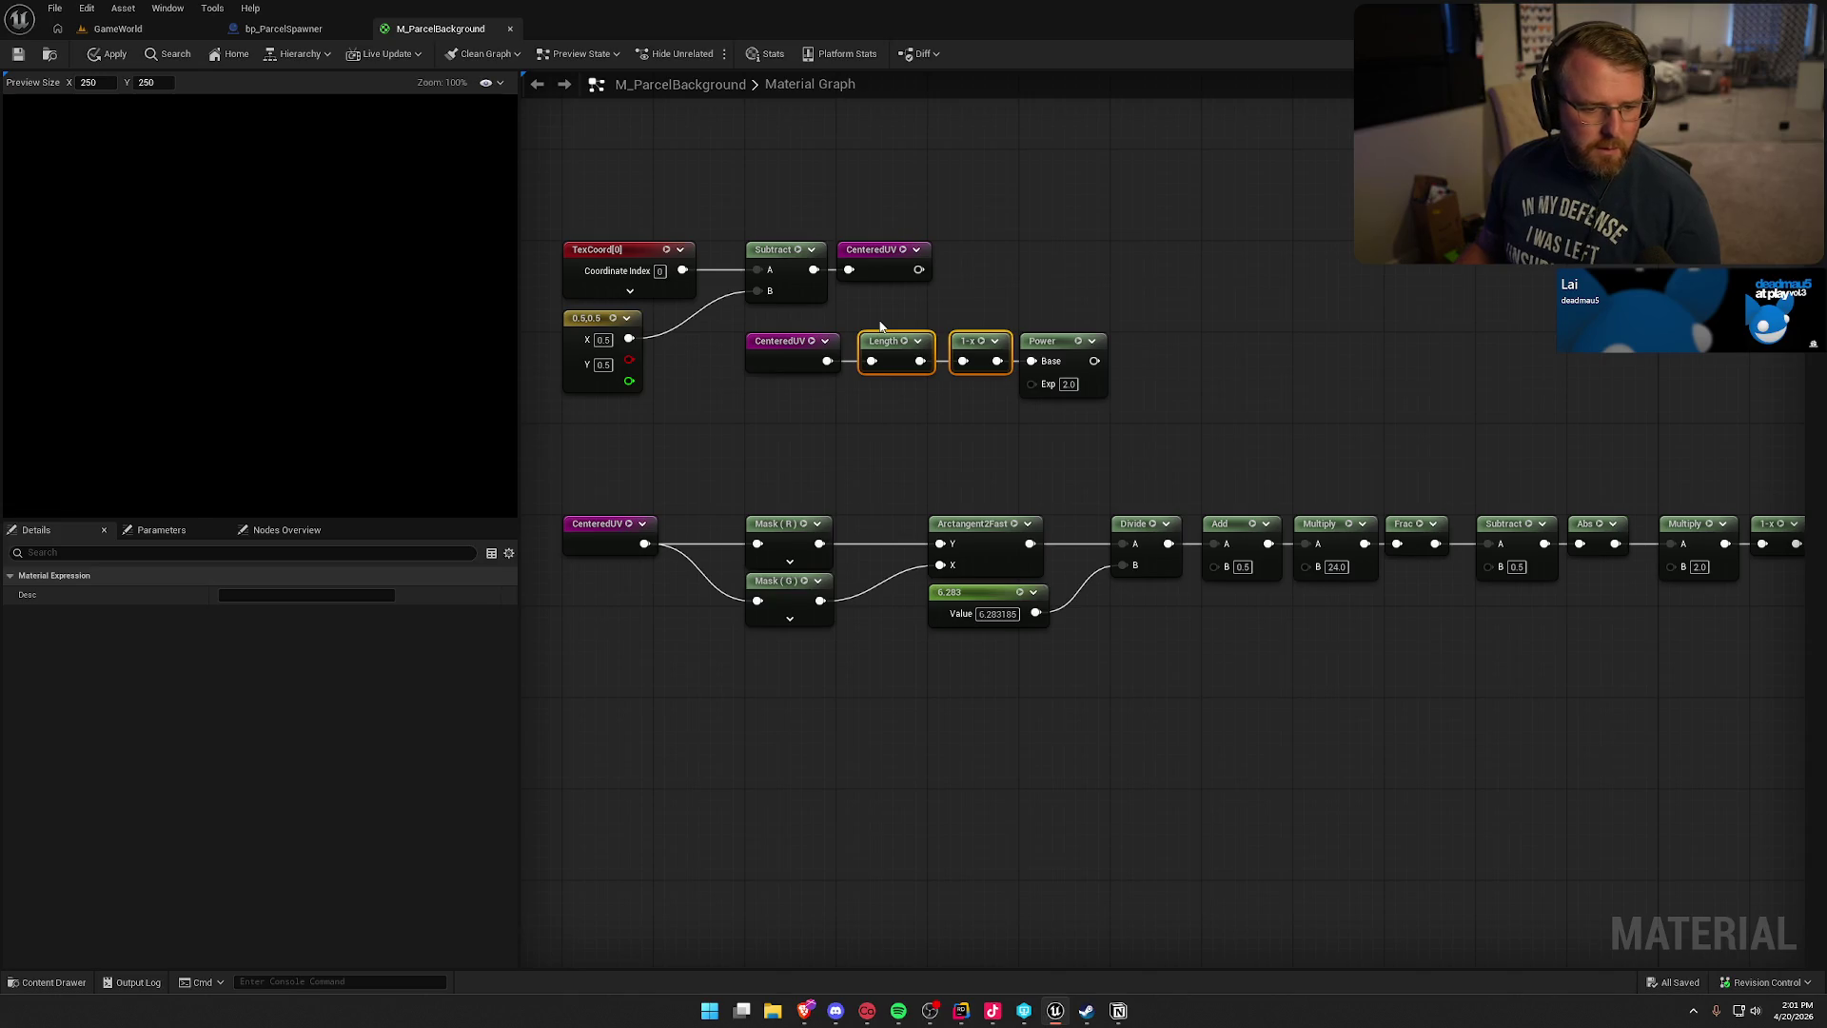
# - Move the Power node right and insert a Multiply by 1.5 after the 1-x node
pyautogui.click(898, 324)
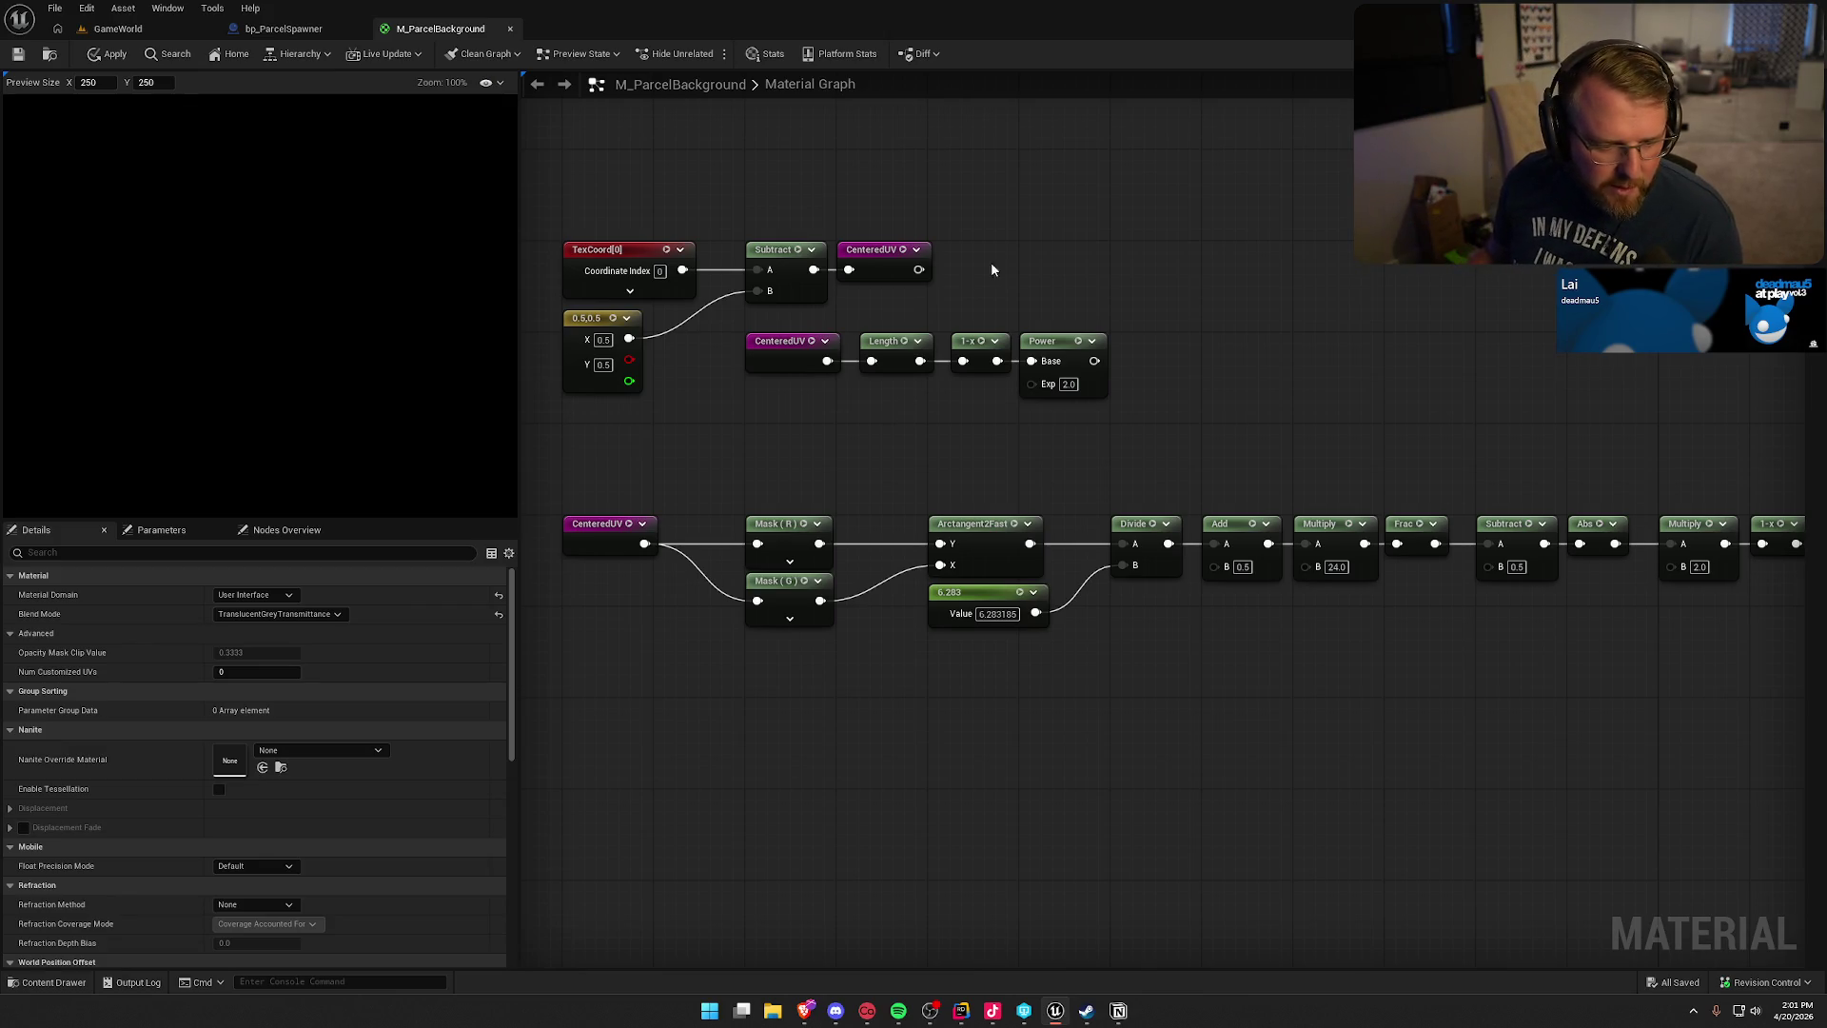
pyautogui.moveTo(892, 399); pyautogui.dragTo(717, 332)
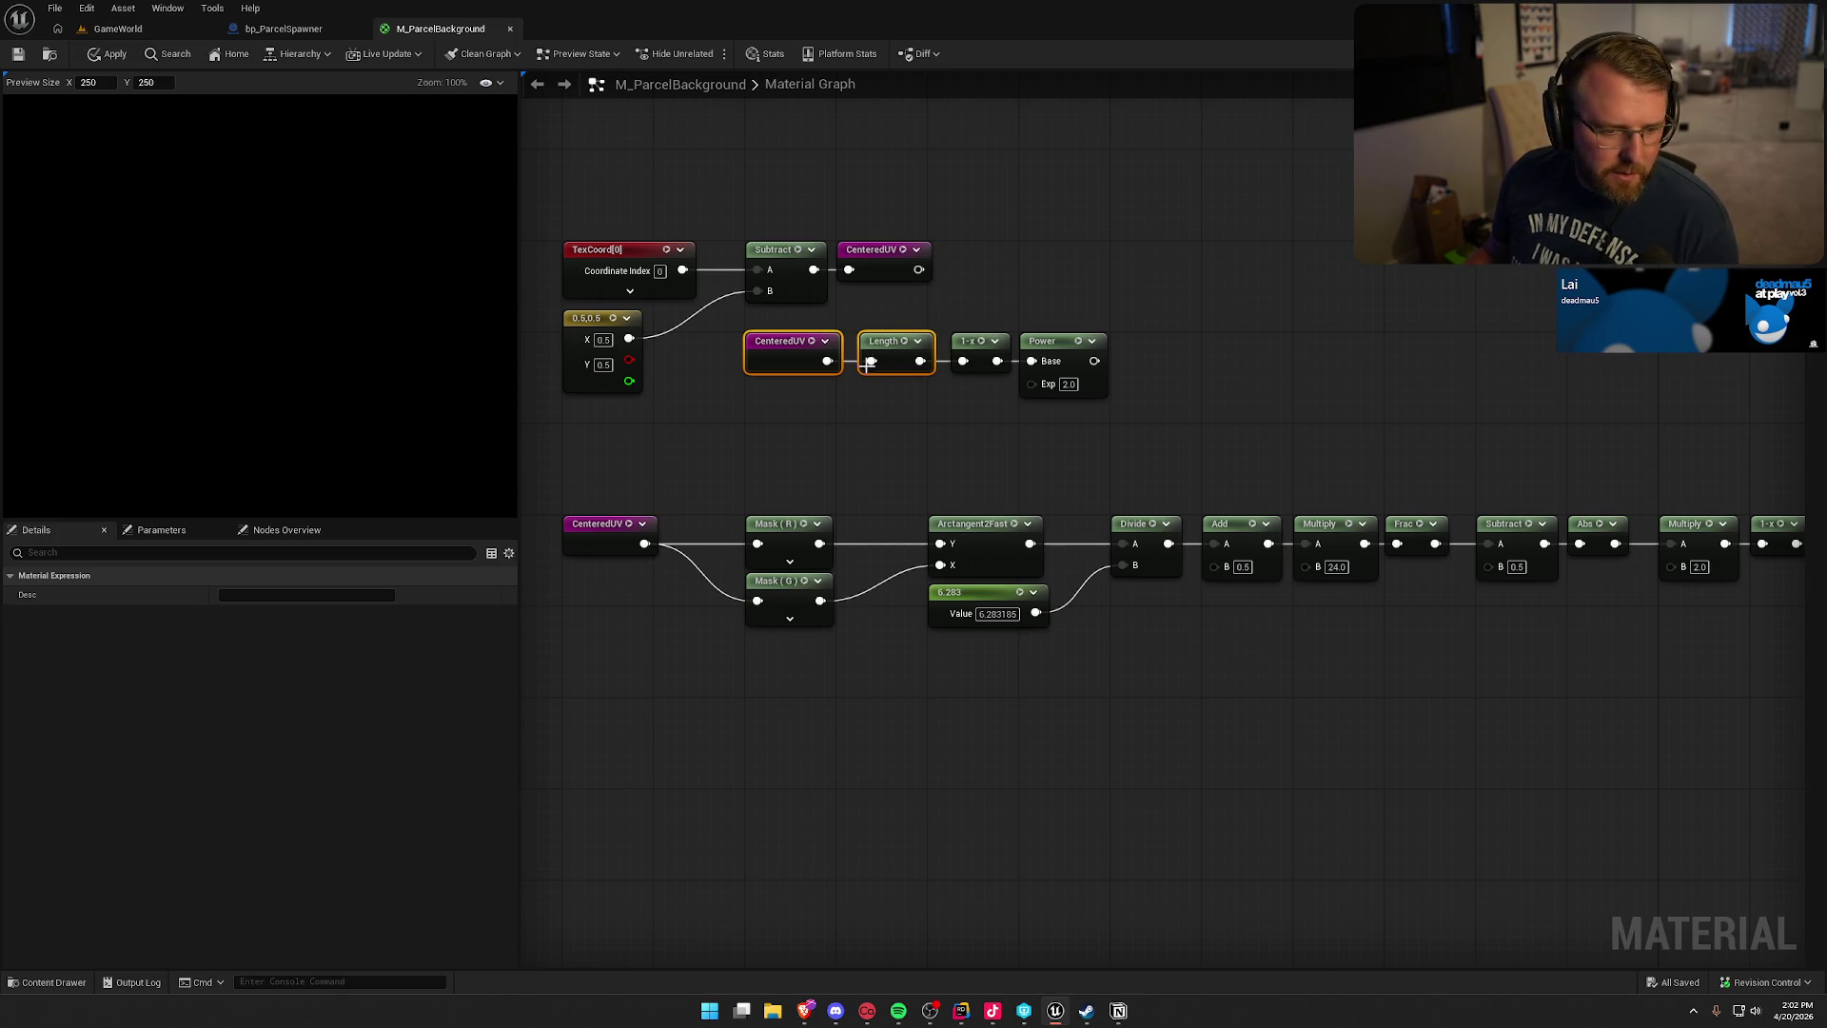
pyautogui.moveTo(1045, 338); pyautogui.dragTo(1238, 336)
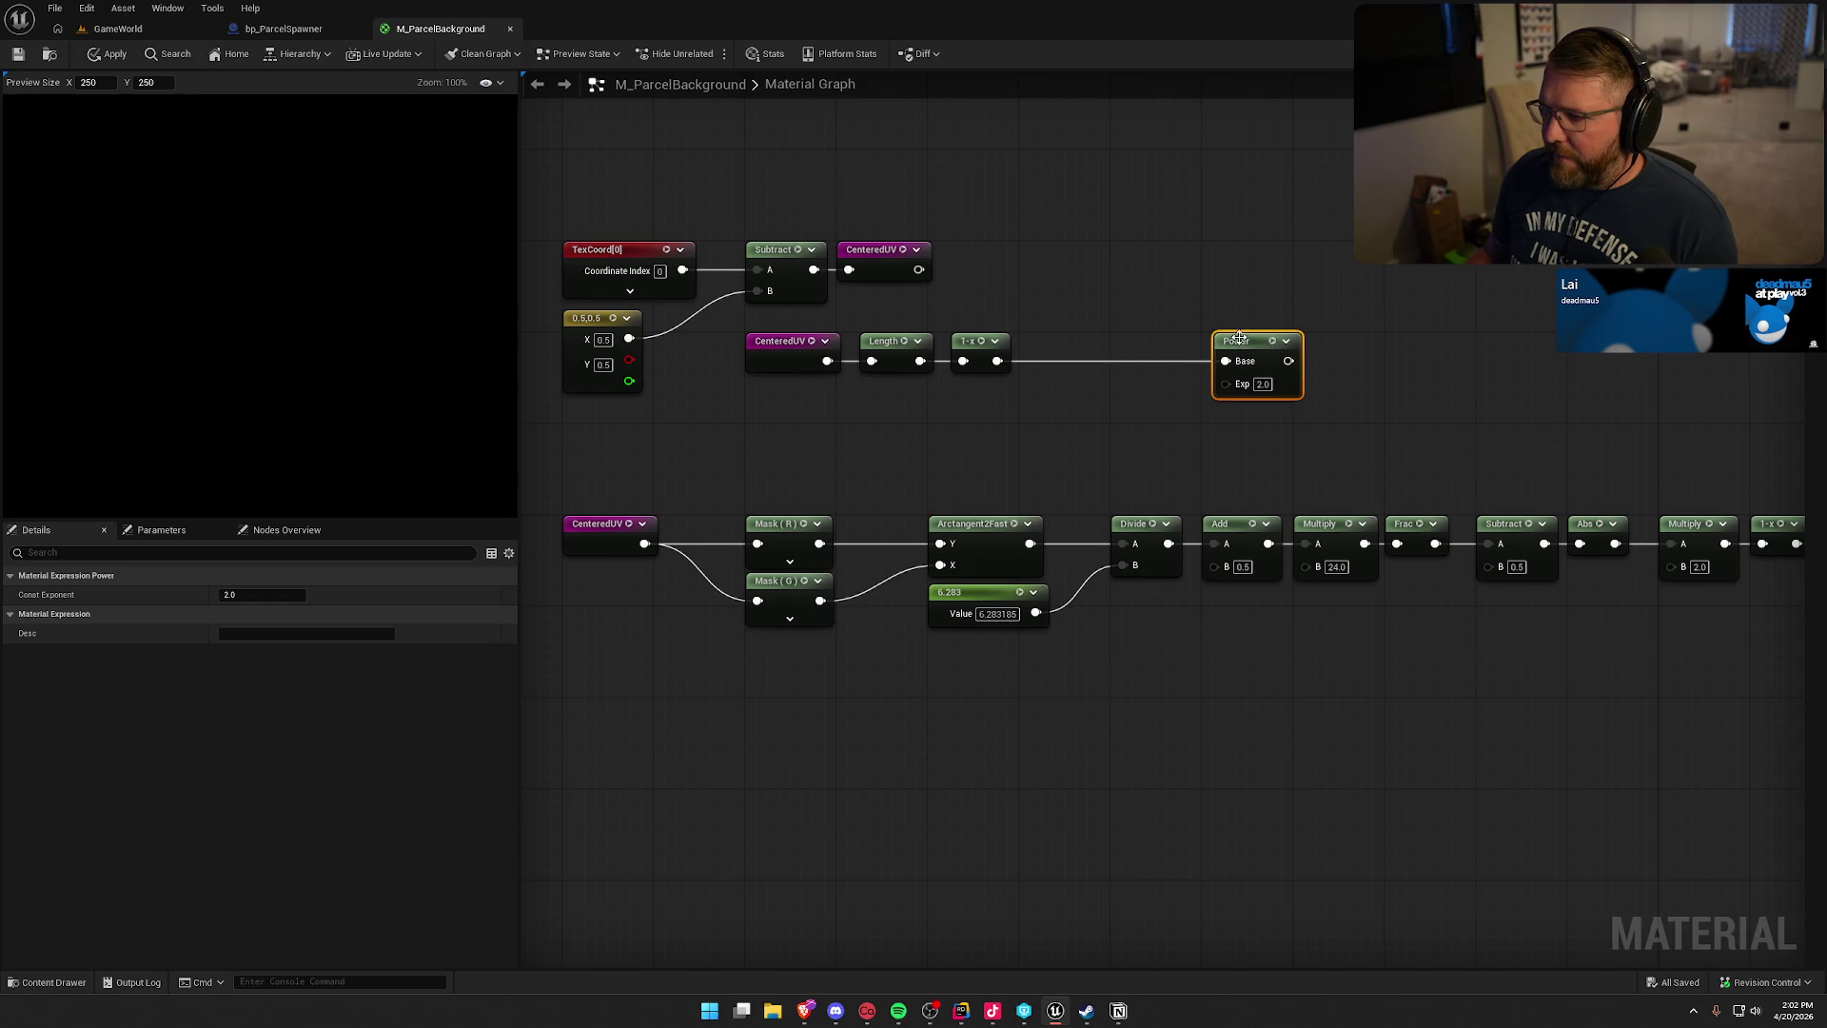
pyautogui.moveTo(997, 360)
pyautogui.mouseDown()
pyautogui.moveTo(1035, 366)
pyautogui.moveTo(1042, 340)
pyautogui.mouseUp()
pyautogui.write('*')
pyautogui.press('Return')
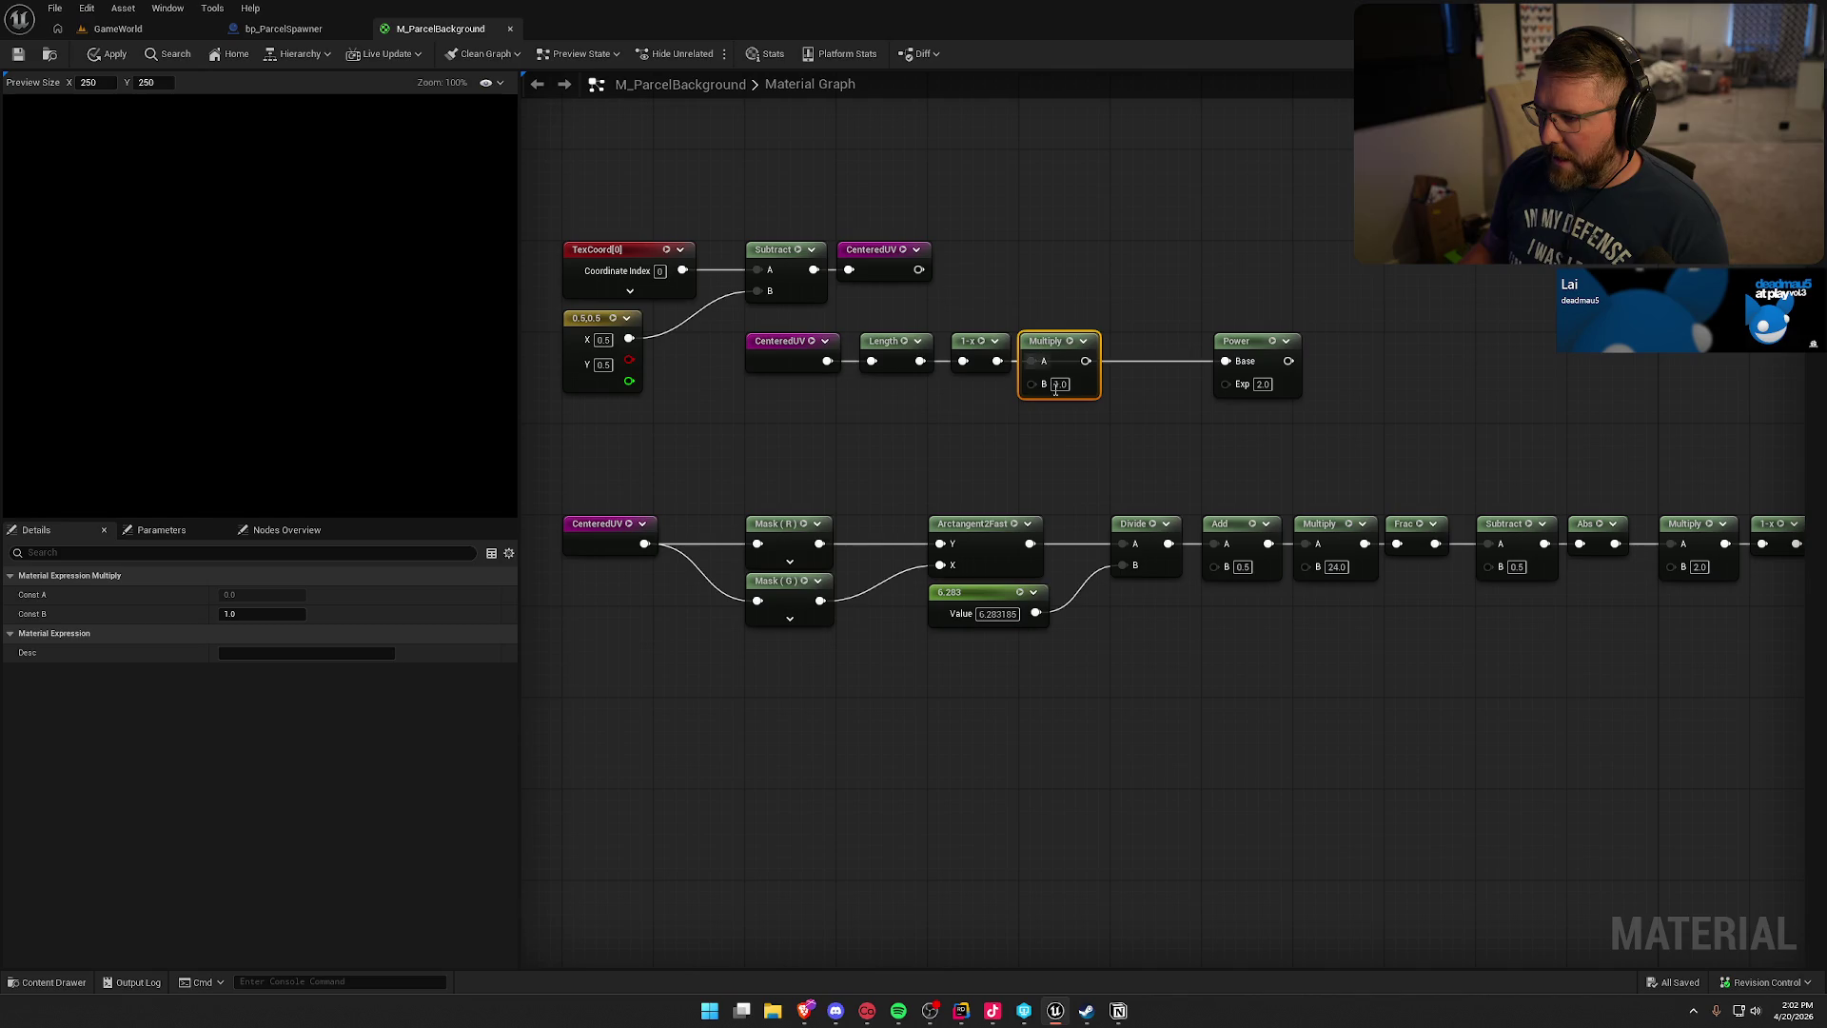
pyautogui.click(1056, 385)
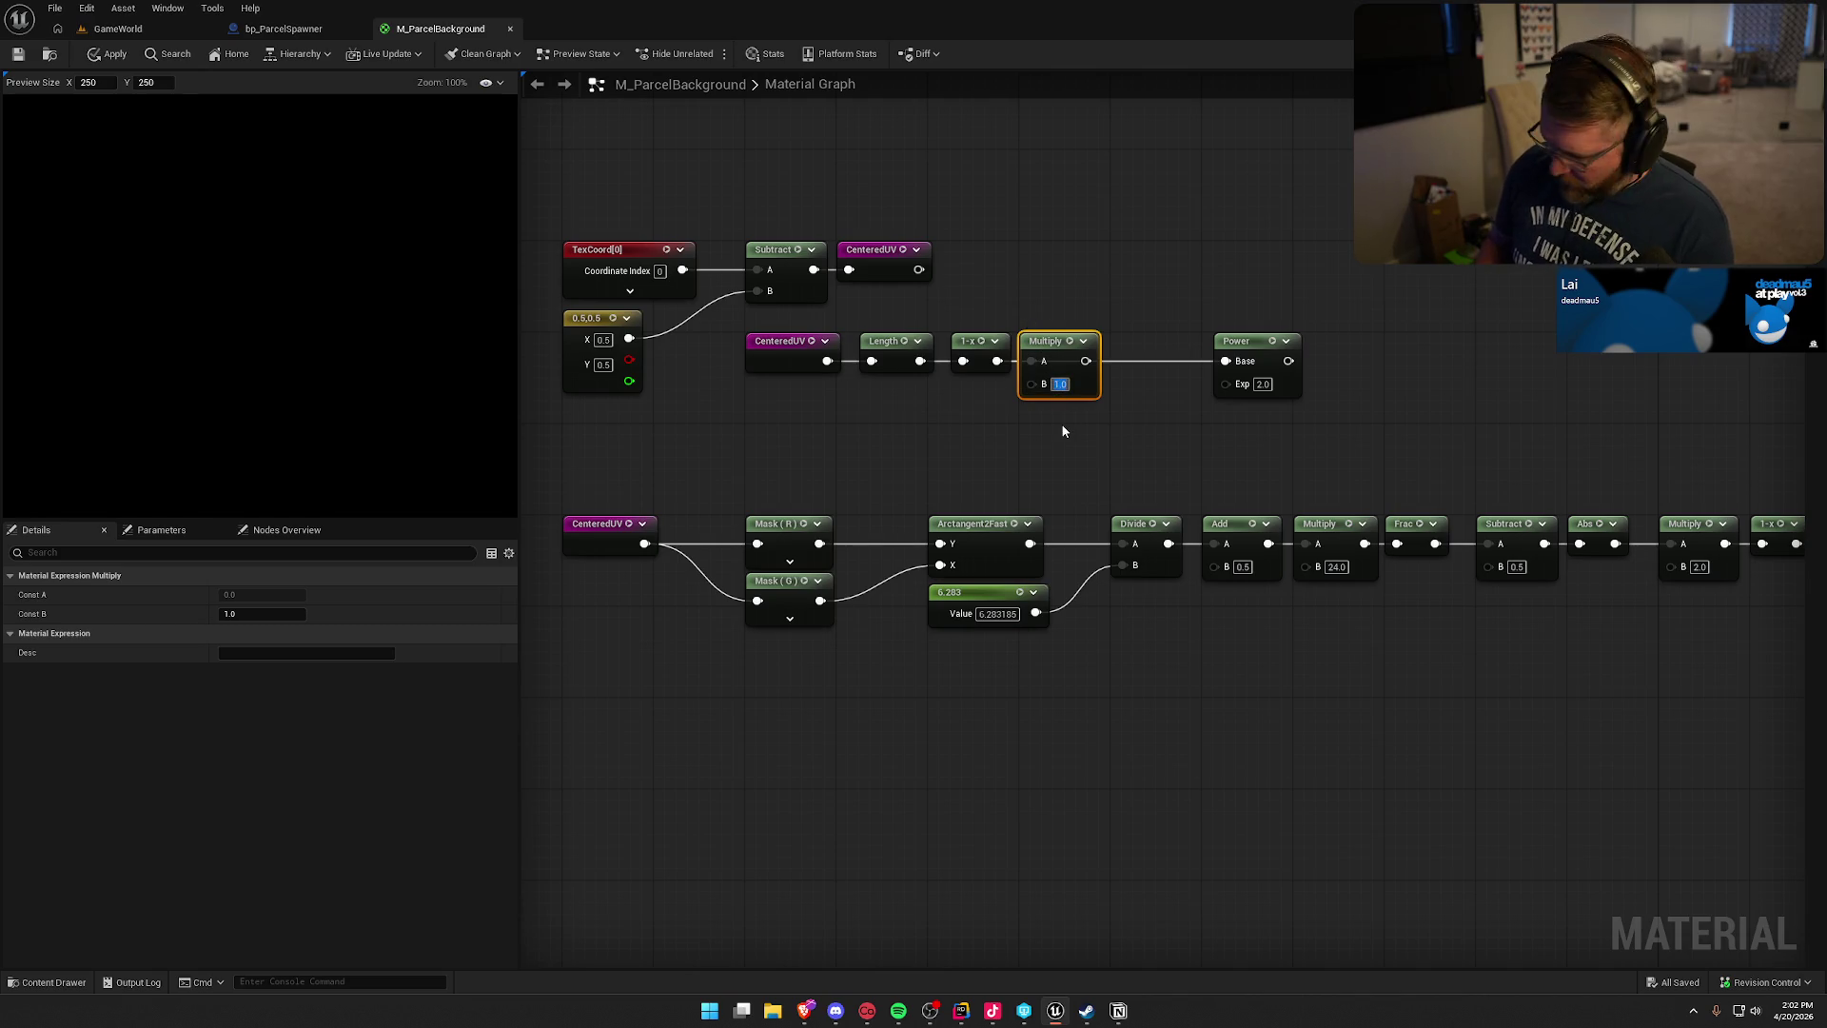
pyautogui.write('1.5')
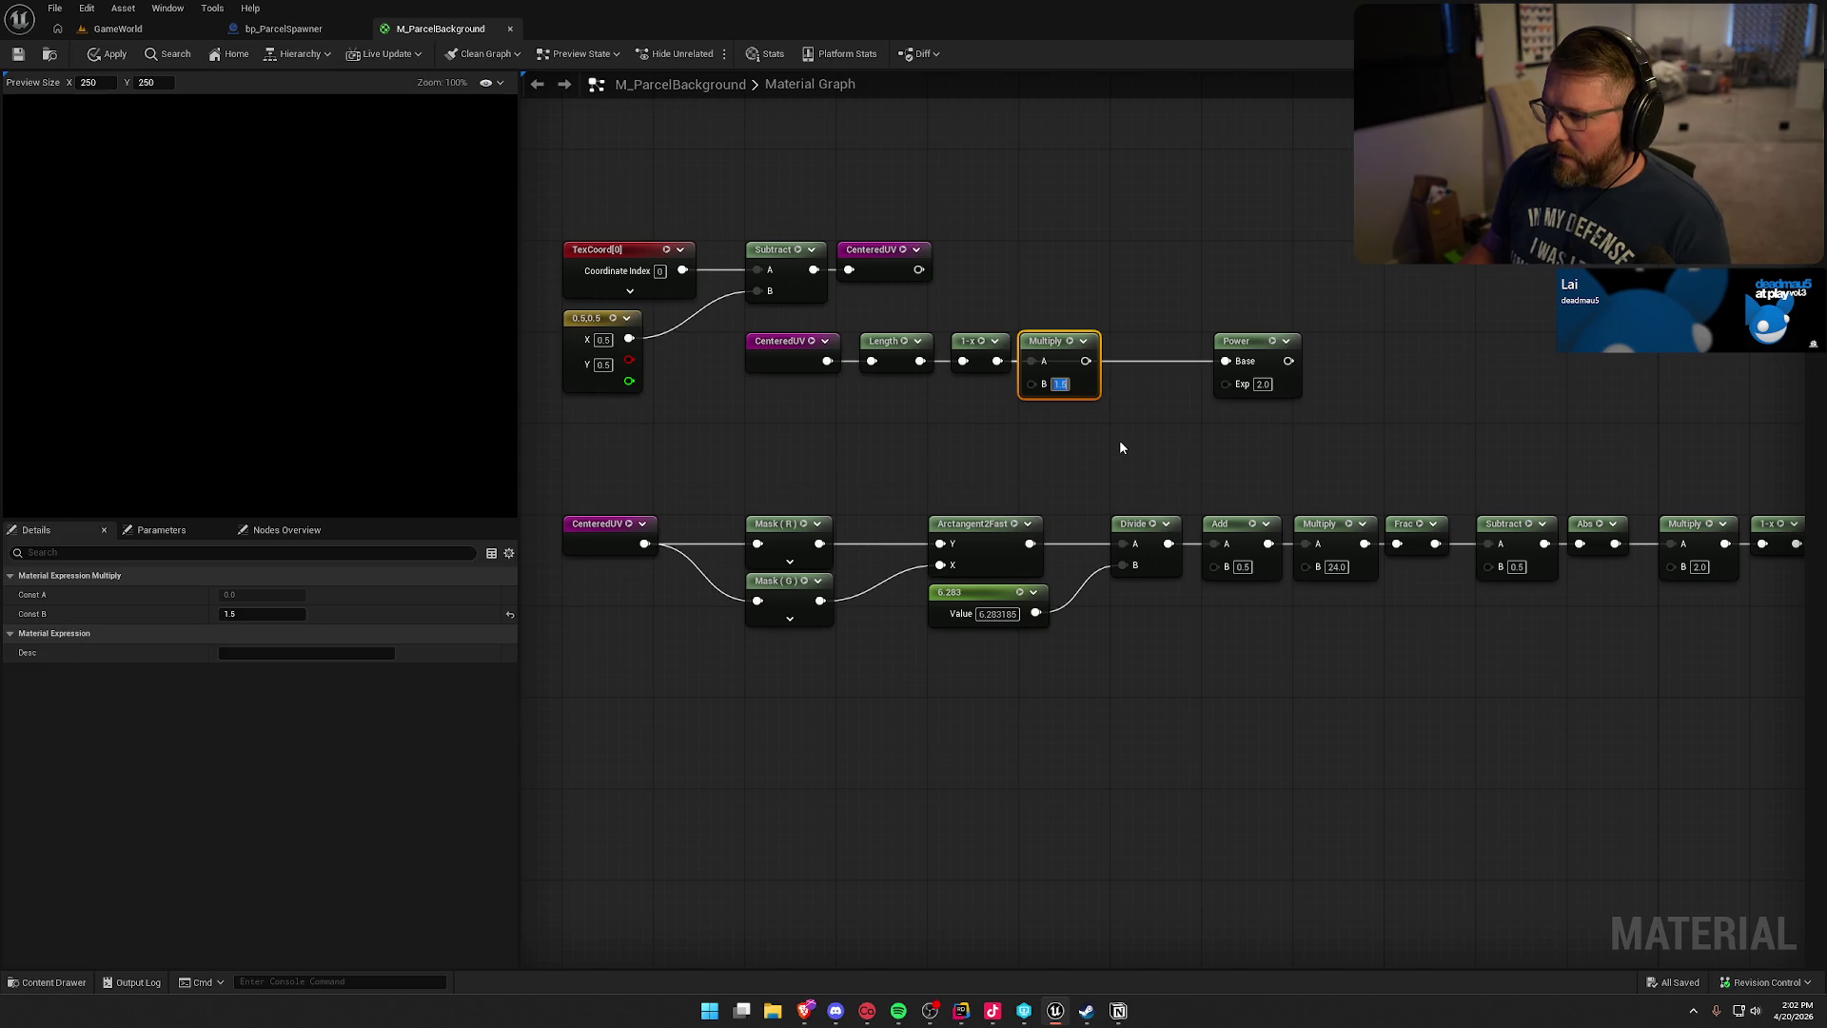
pyautogui.click(1119, 440)
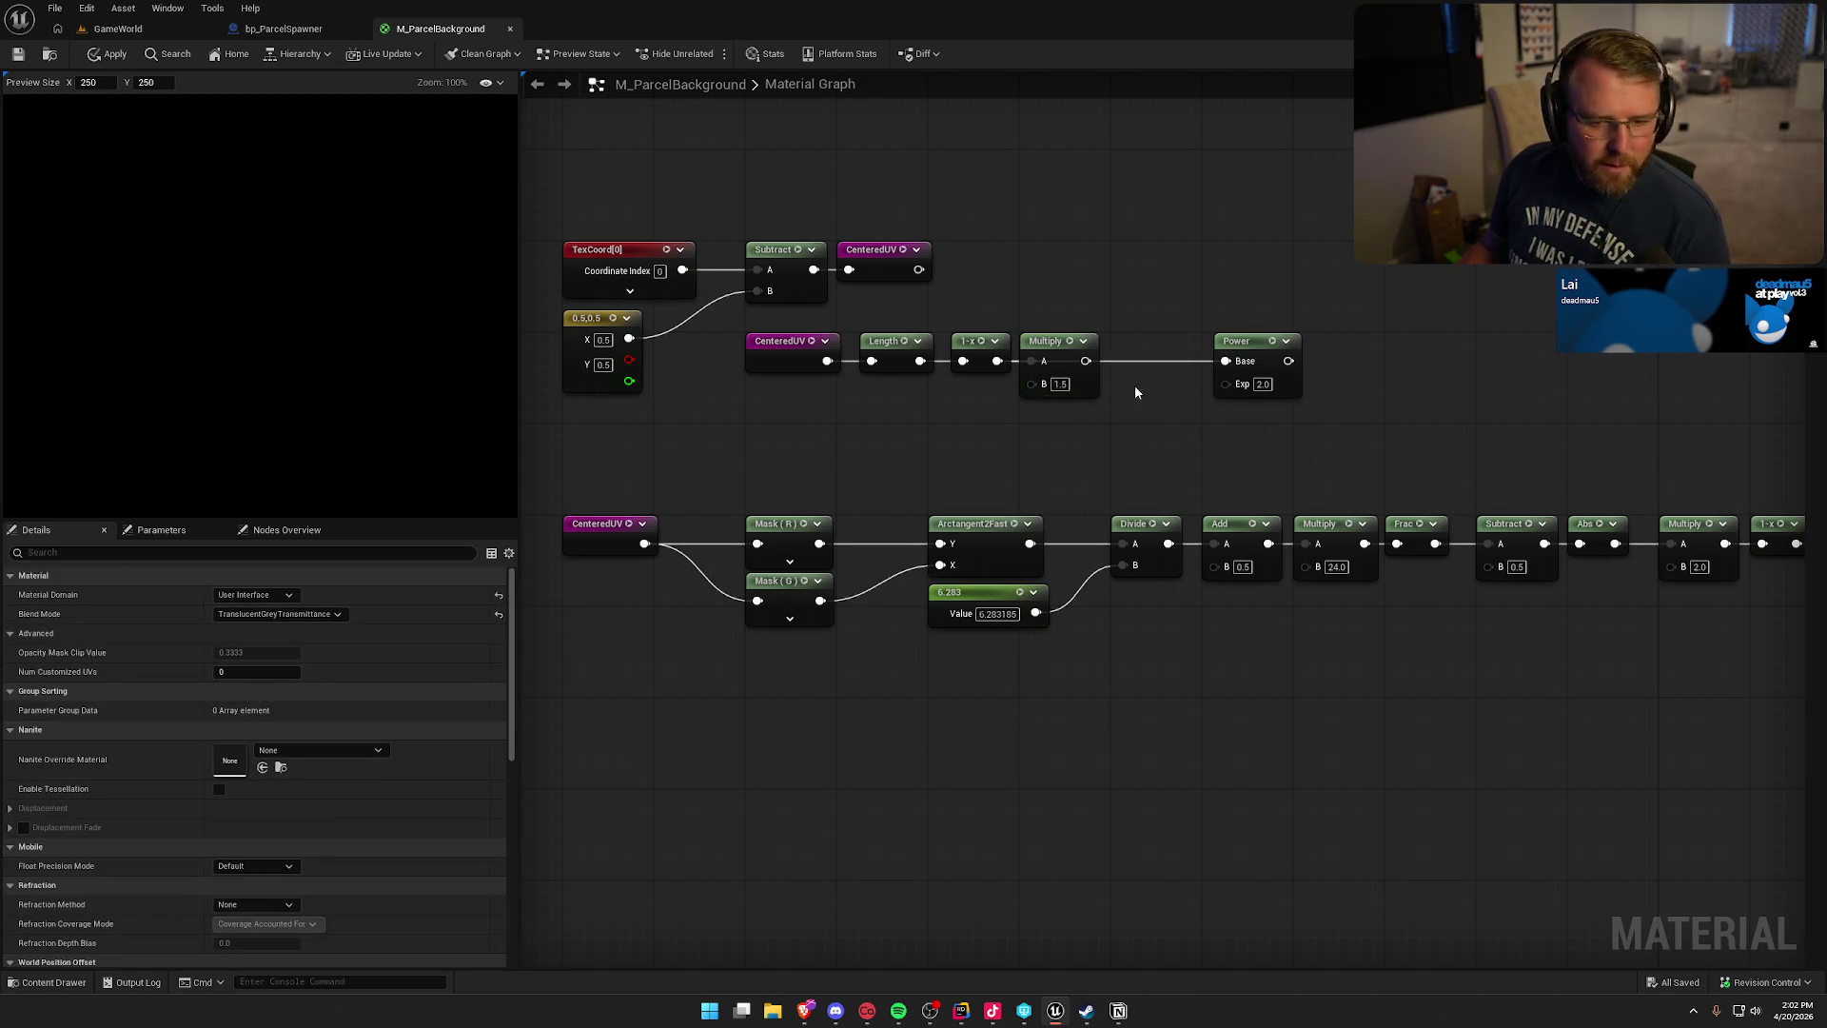
# - Add a Saturate node after the 1.5 Multiply, feeding Power, and align it
pyautogui.moveTo(1085, 361)
pyautogui.mouseDown()
pyautogui.moveTo(1146, 373)
pyautogui.moveTo(1123, 367)
pyautogui.mouseUp()
pyautogui.write('s')
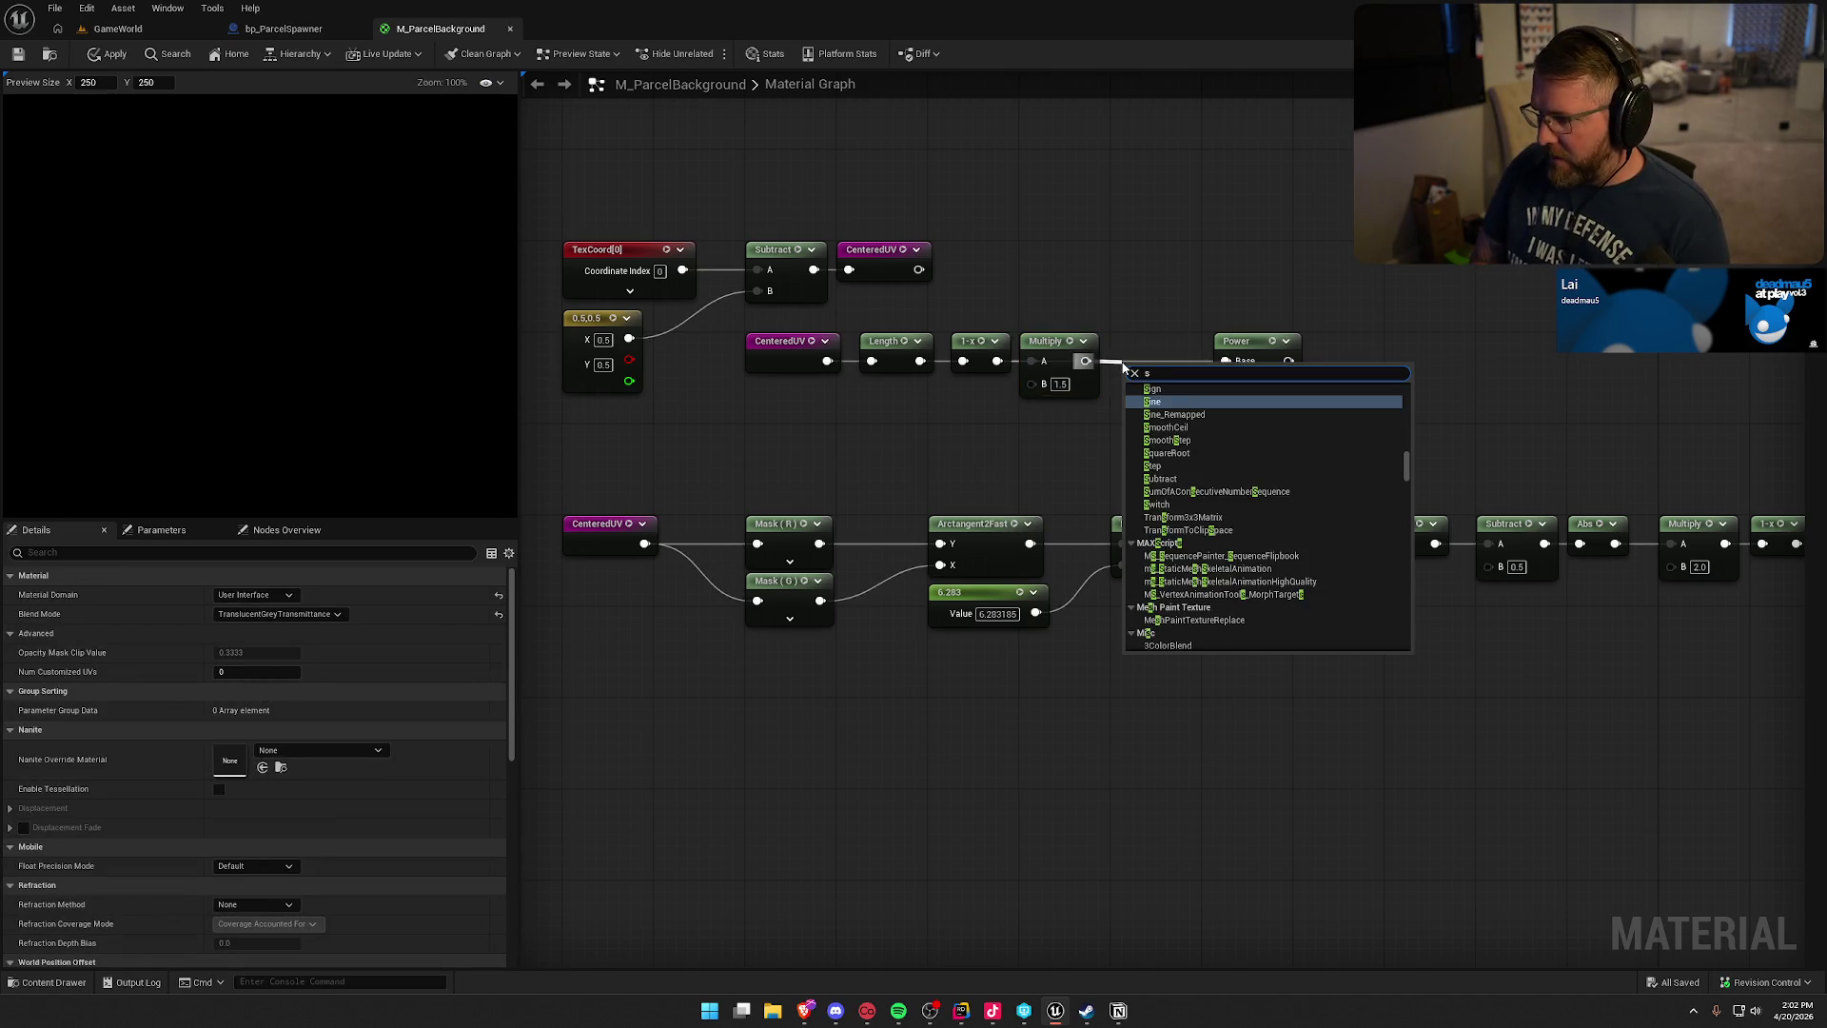
pyautogui.write('at')
pyautogui.press('Return')
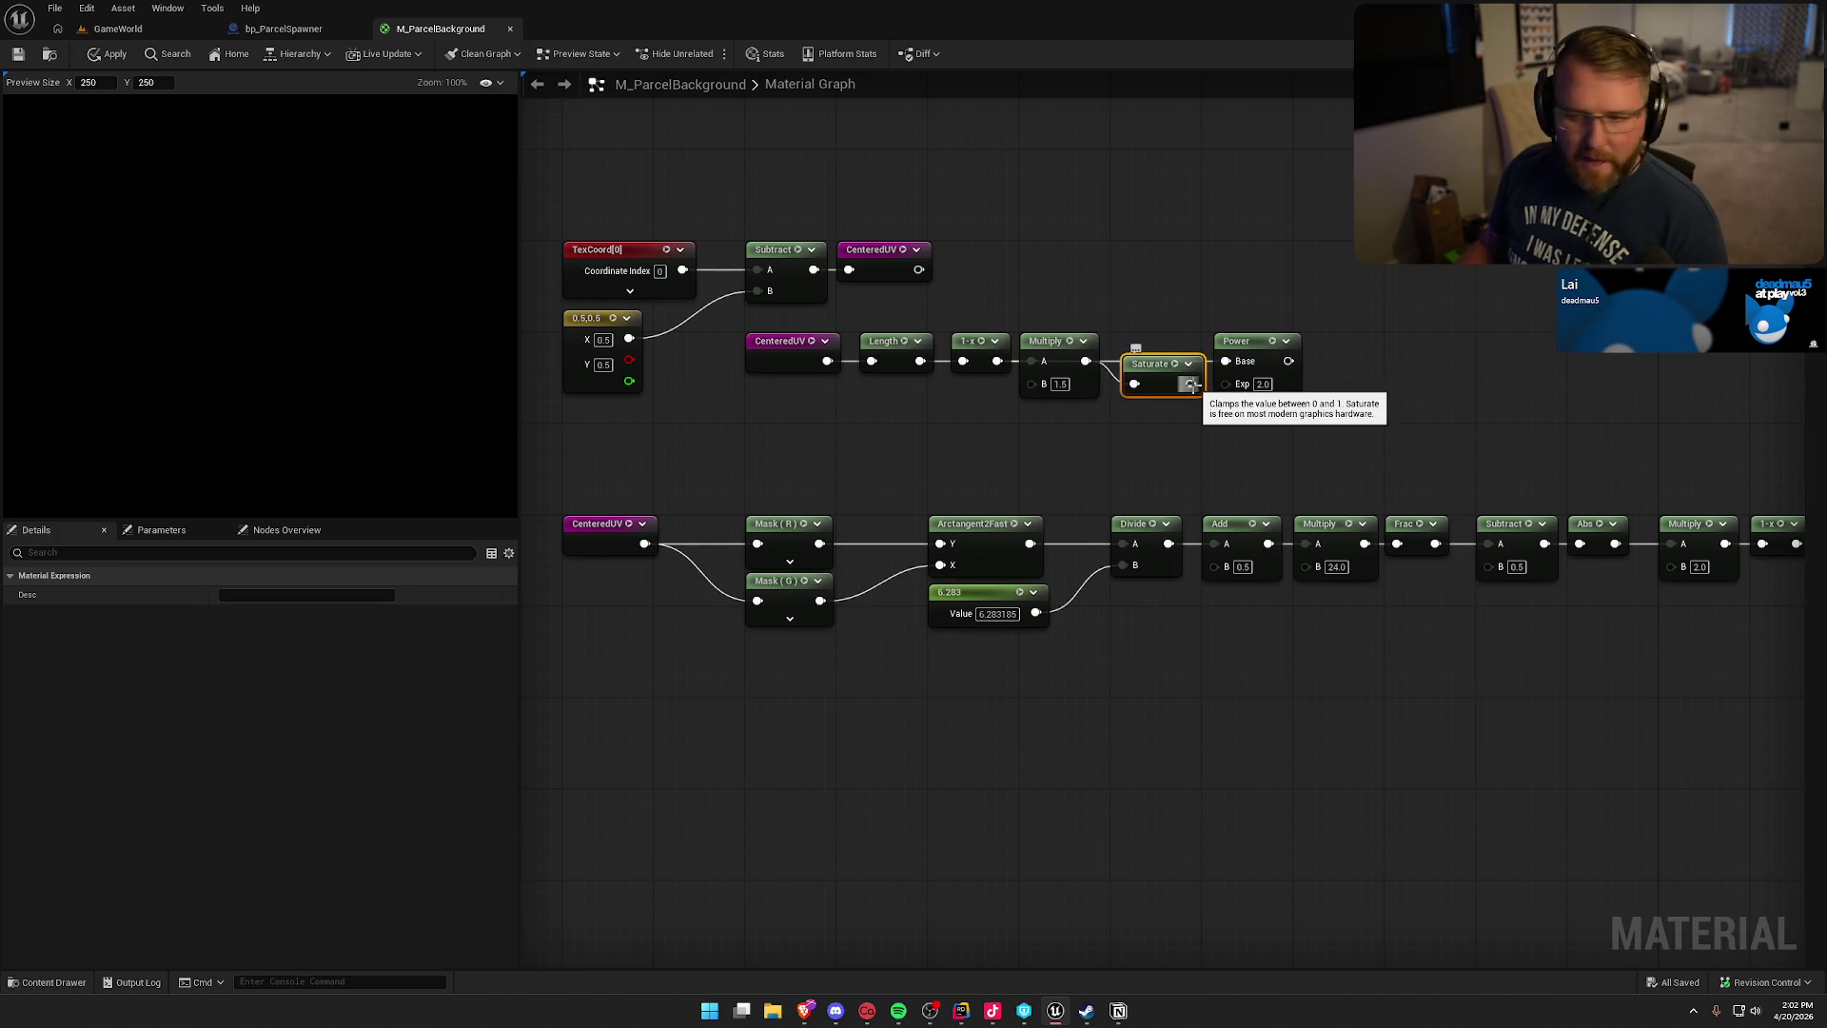
pyautogui.moveTo(1132, 366); pyautogui.dragTo(1120, 343)
# - Create a named reroute 'Glow' from Power's output and align it with Power
pyautogui.moveTo(1288, 361); pyautogui.dragTo(1348, 357)
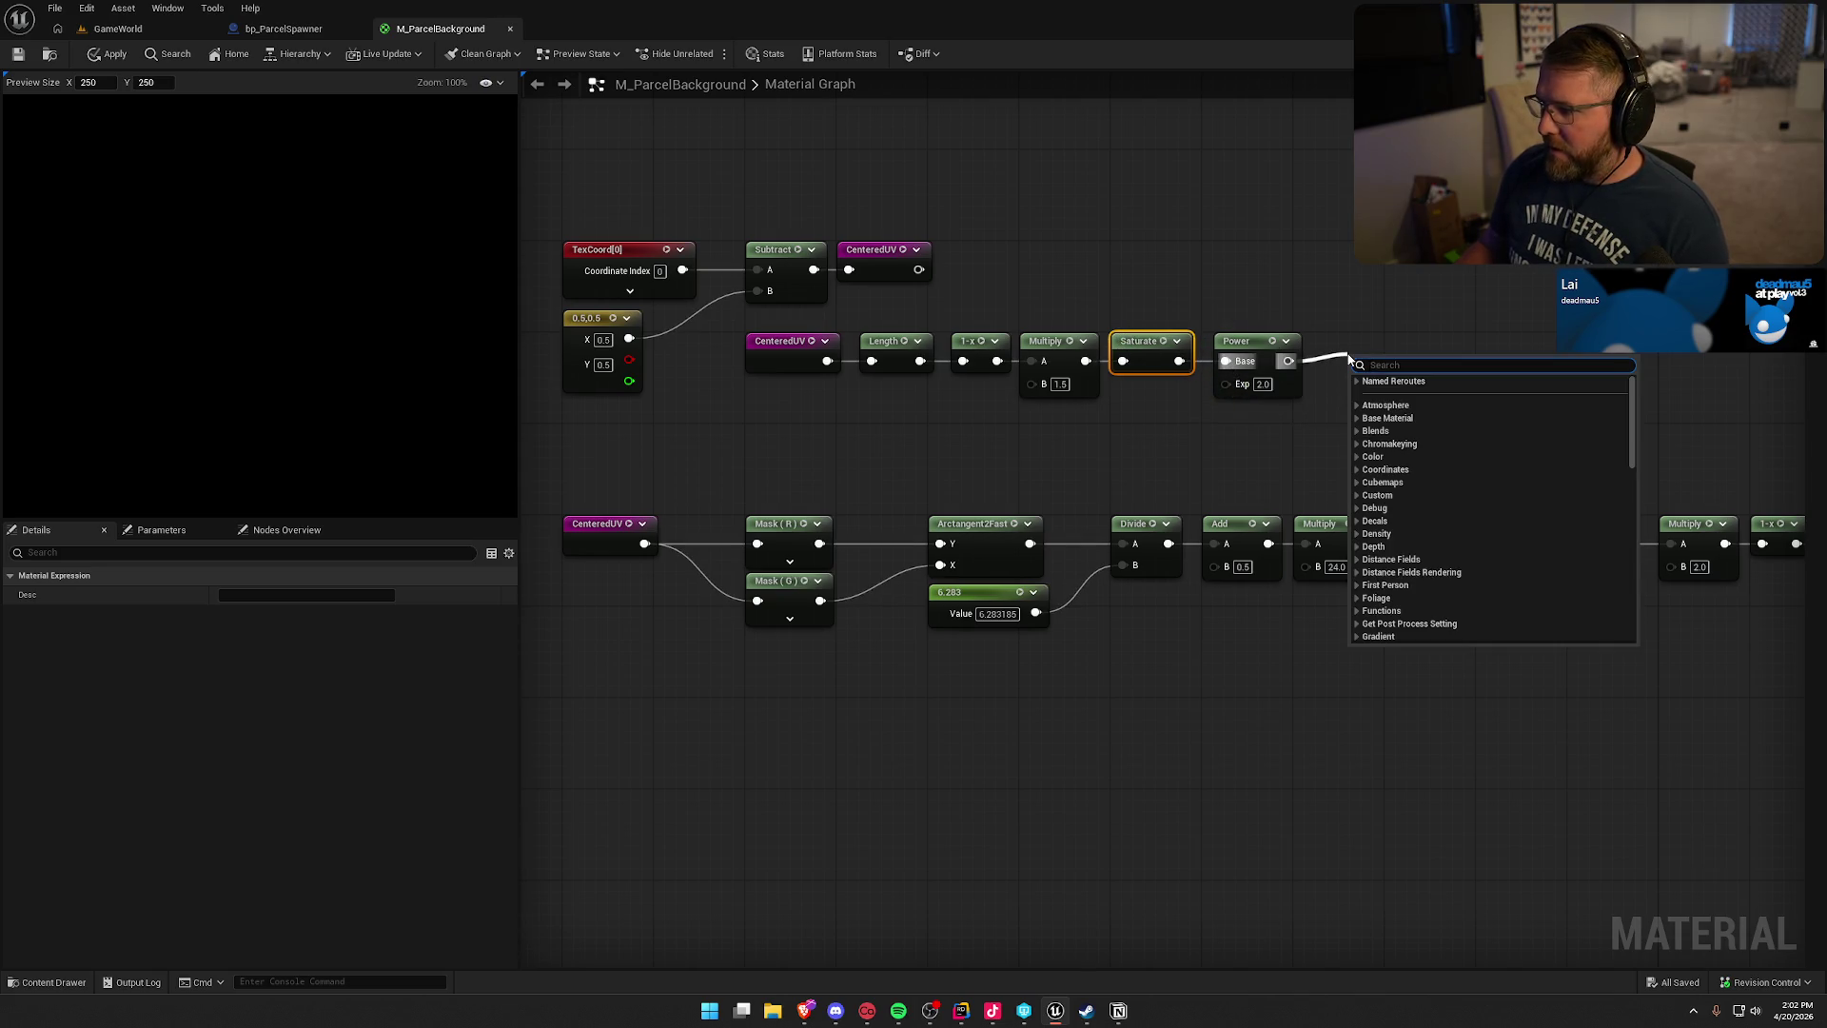
pyautogui.write('rerout')
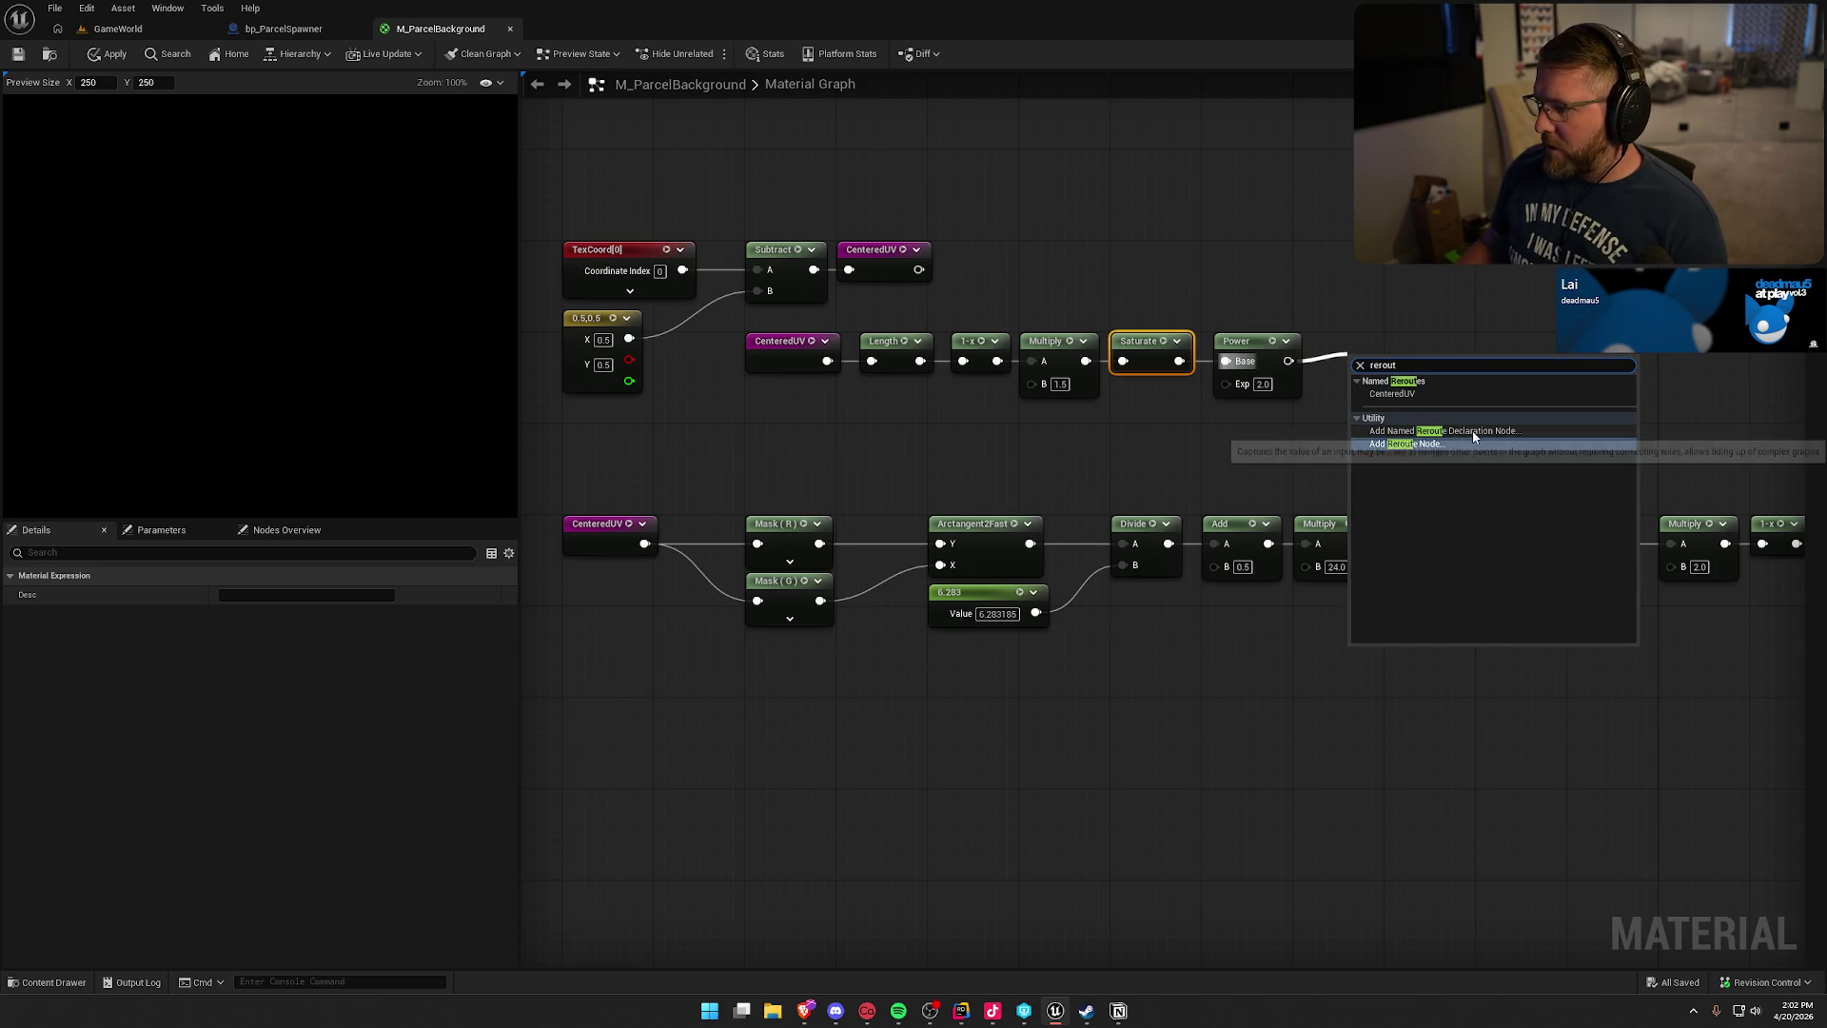
pyautogui.click(1458, 449)
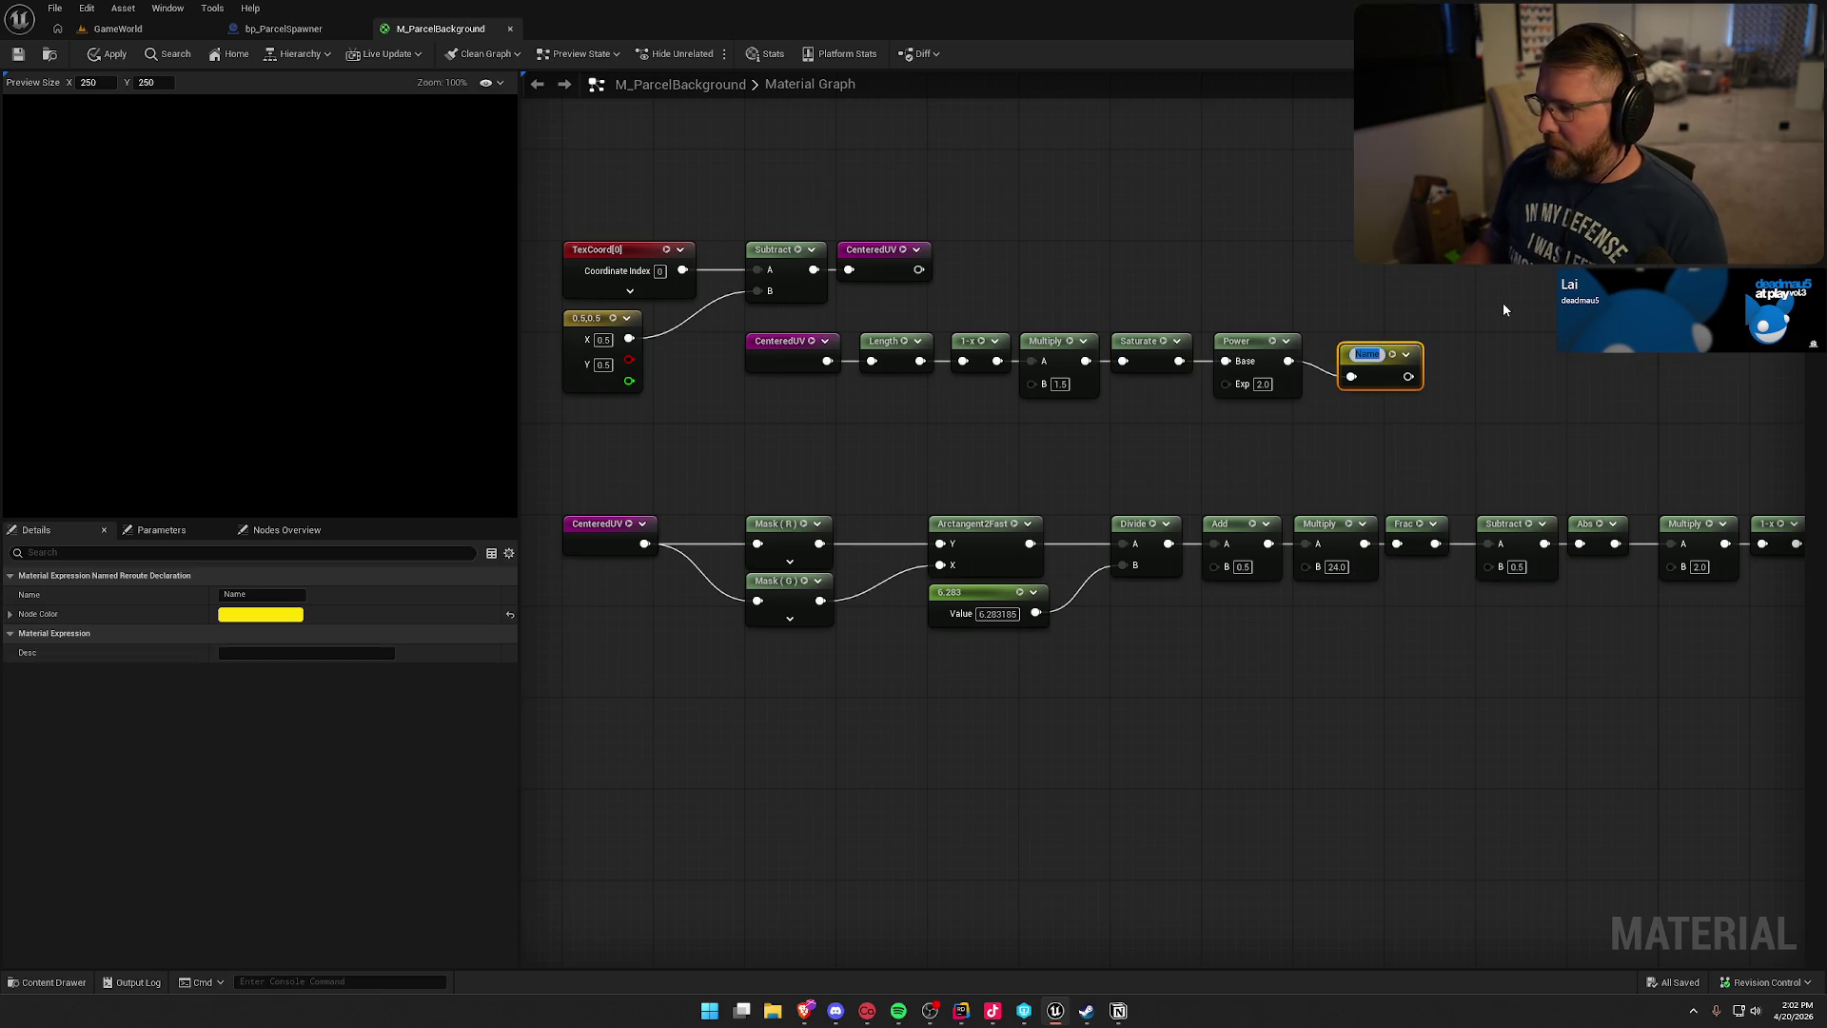
pyautogui.write('Glow')
pyautogui.press('Return')
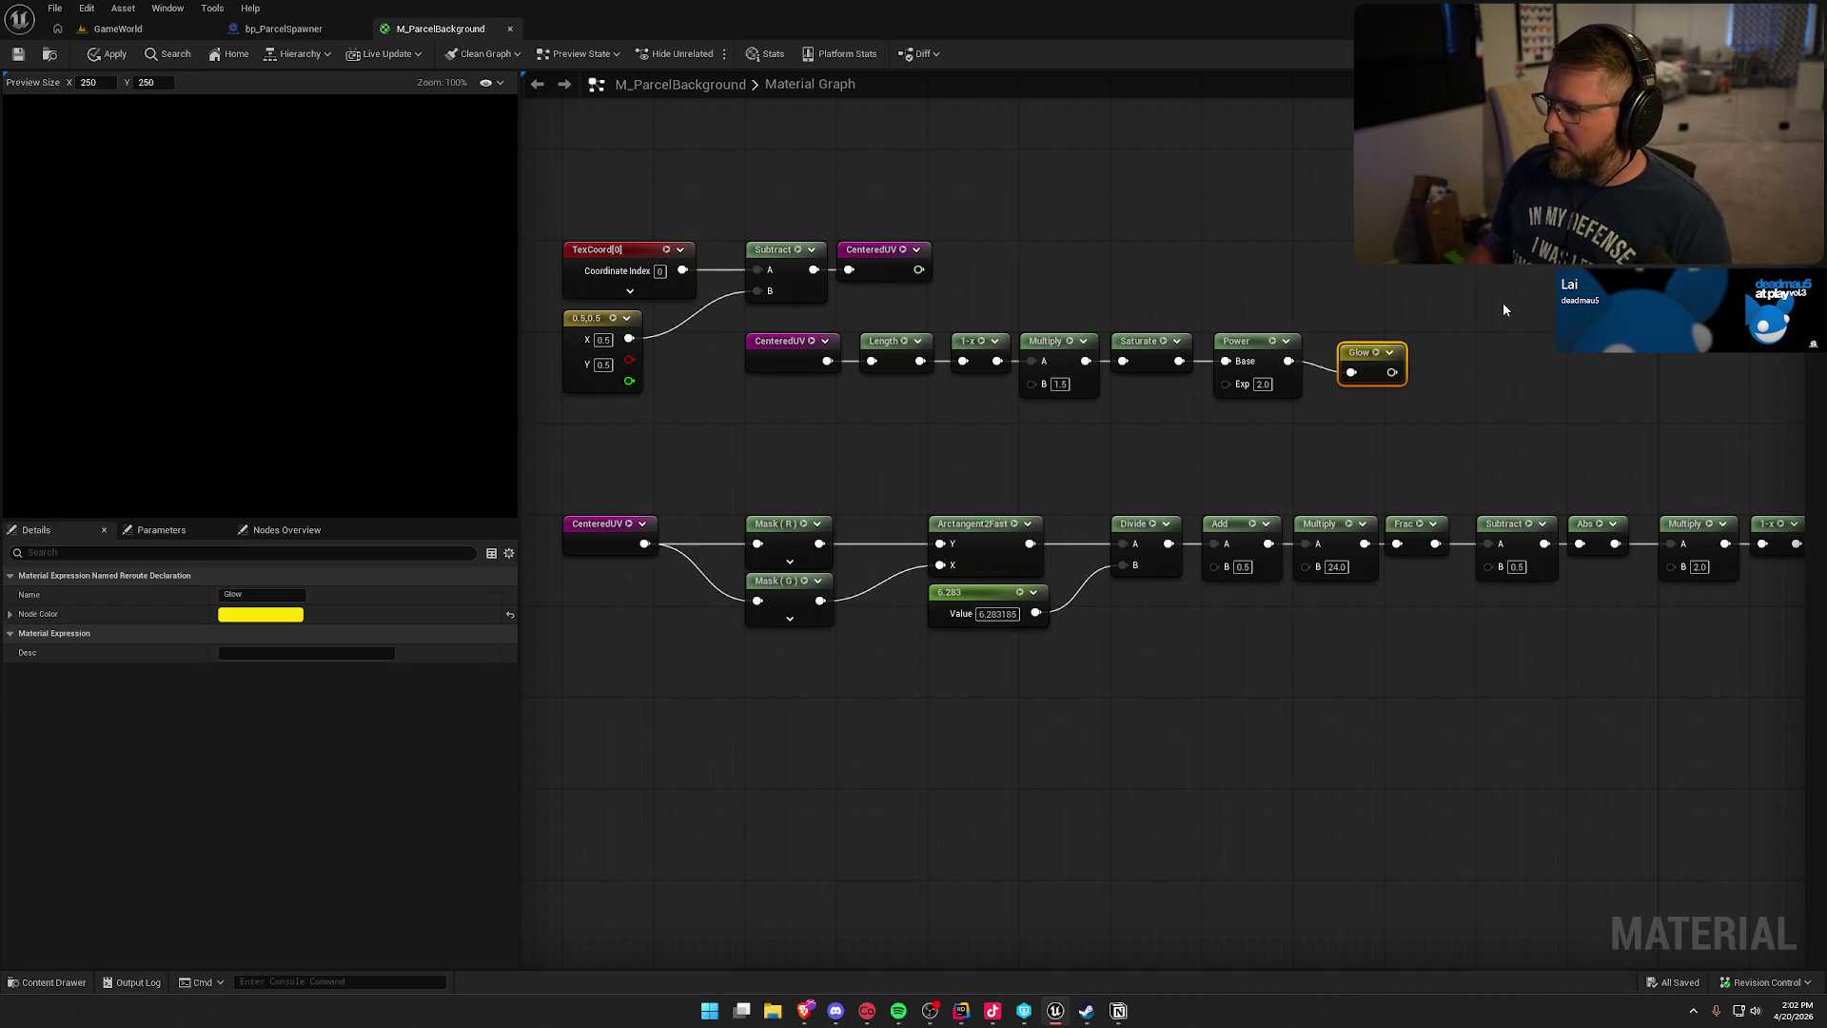
pyautogui.press('q')
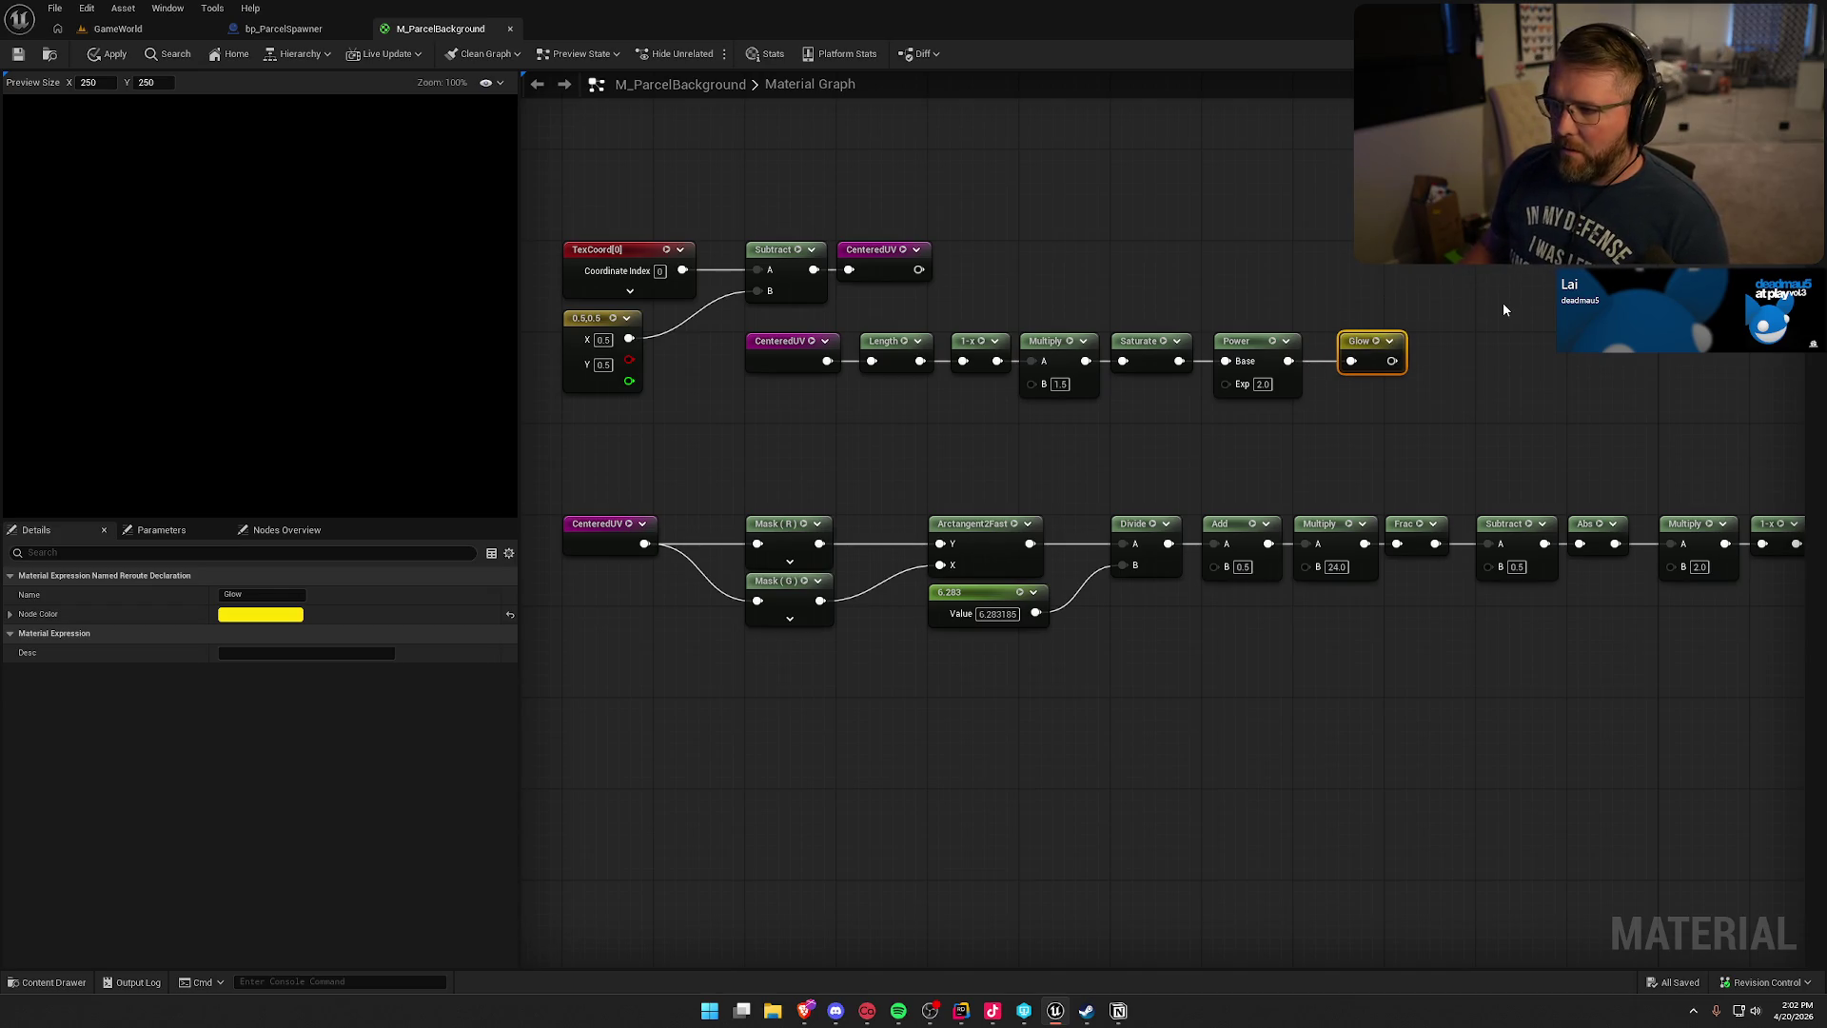
pyautogui.click(1504, 308)
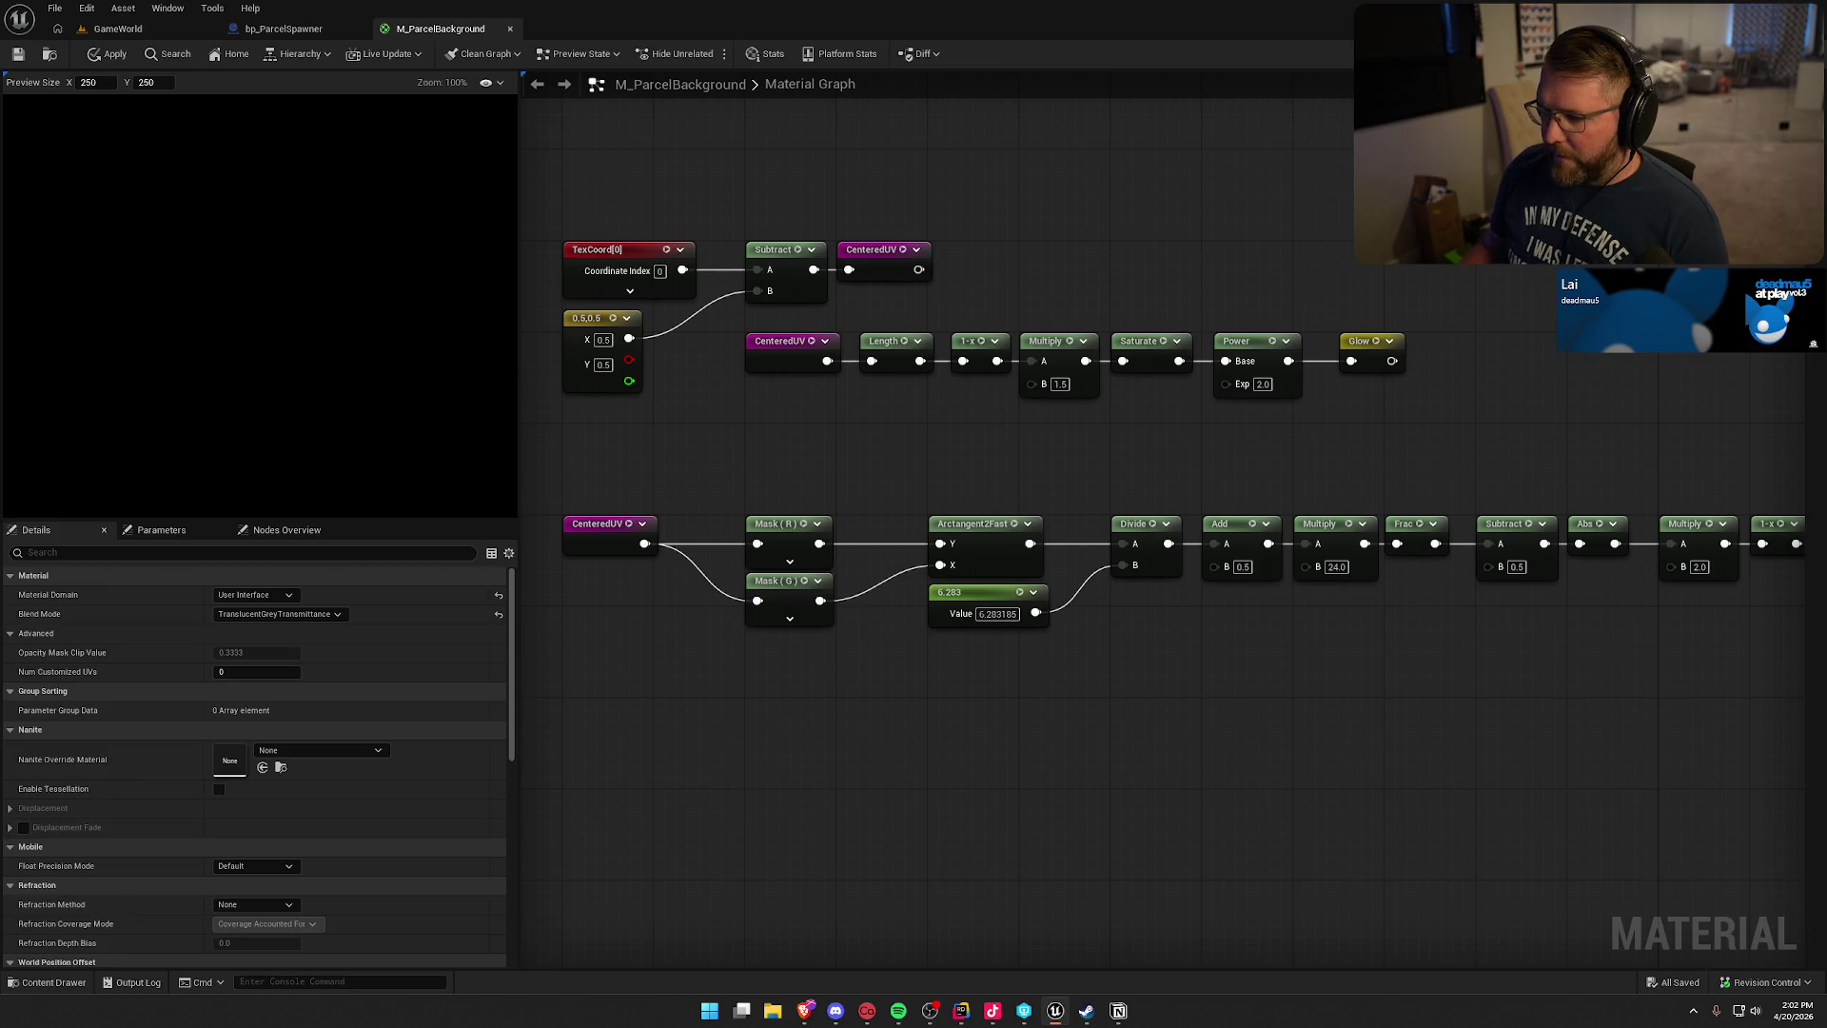
# - Box-select the ray chain's Multiply through Power nodes and drag them right of Add
pyautogui.moveTo(970, 585); pyautogui.dragTo(1036, 438)
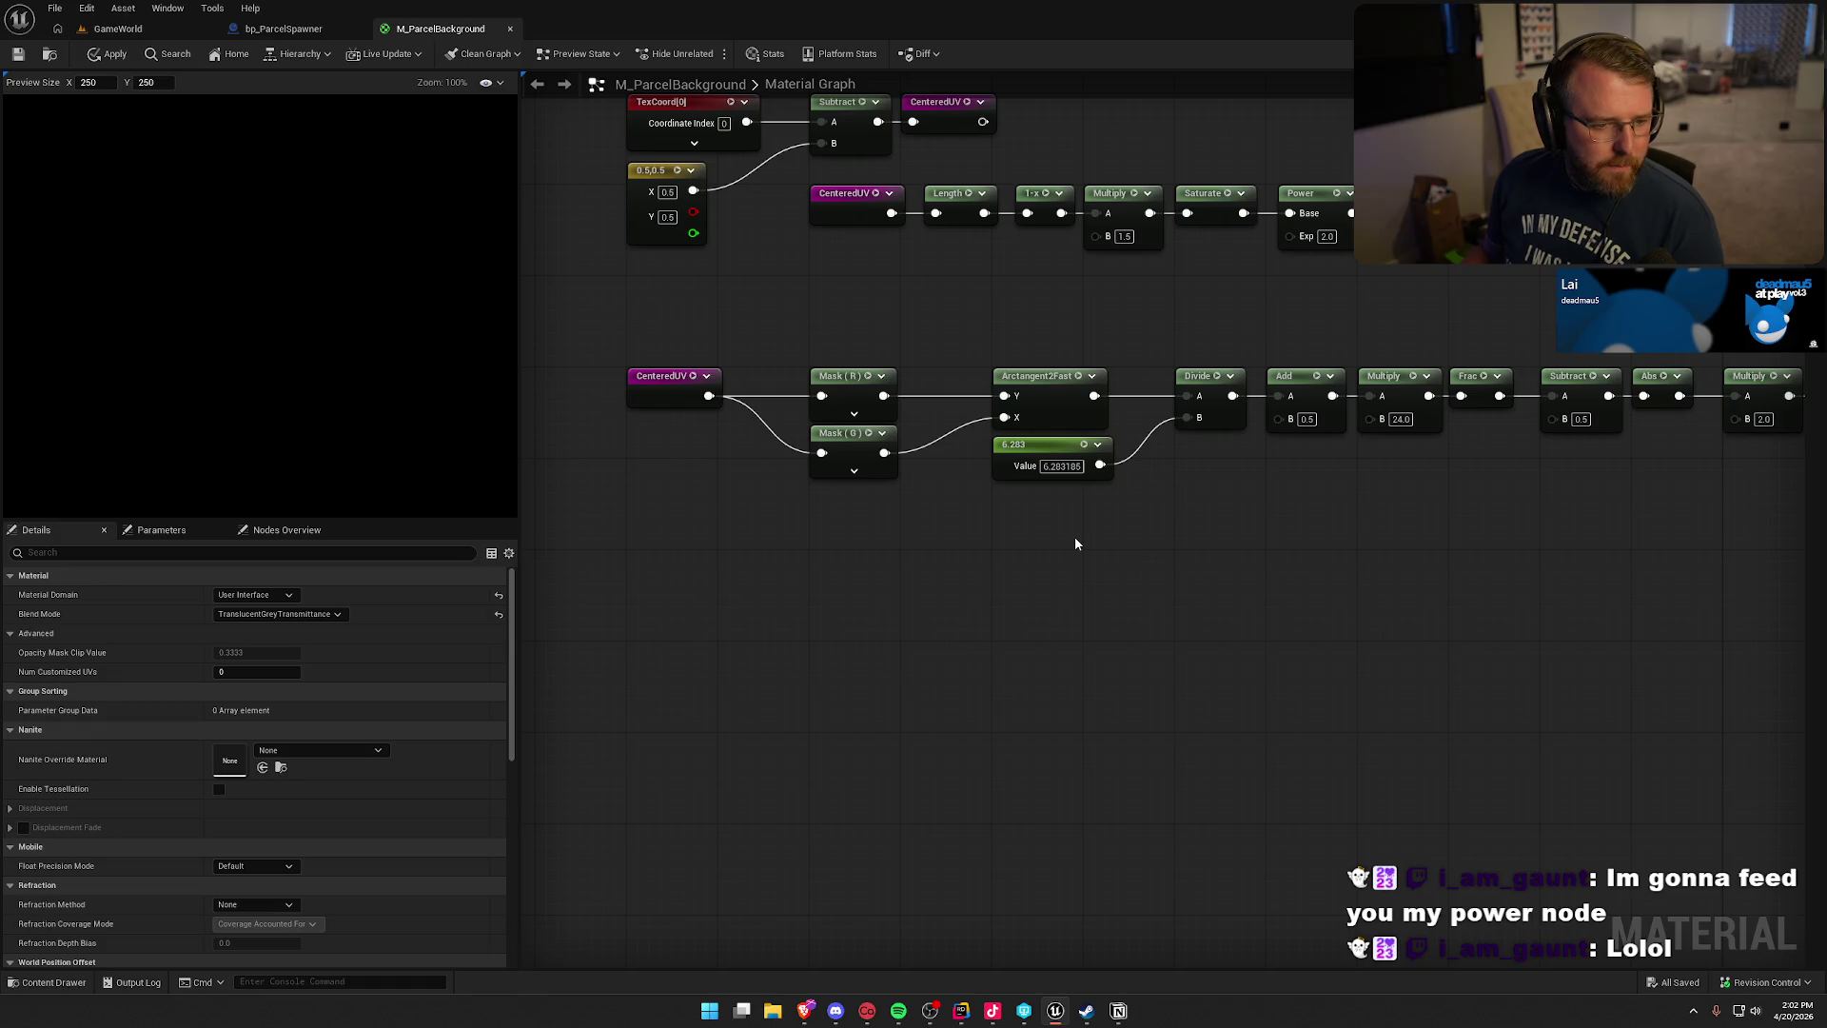
pyautogui.click(1042, 376)
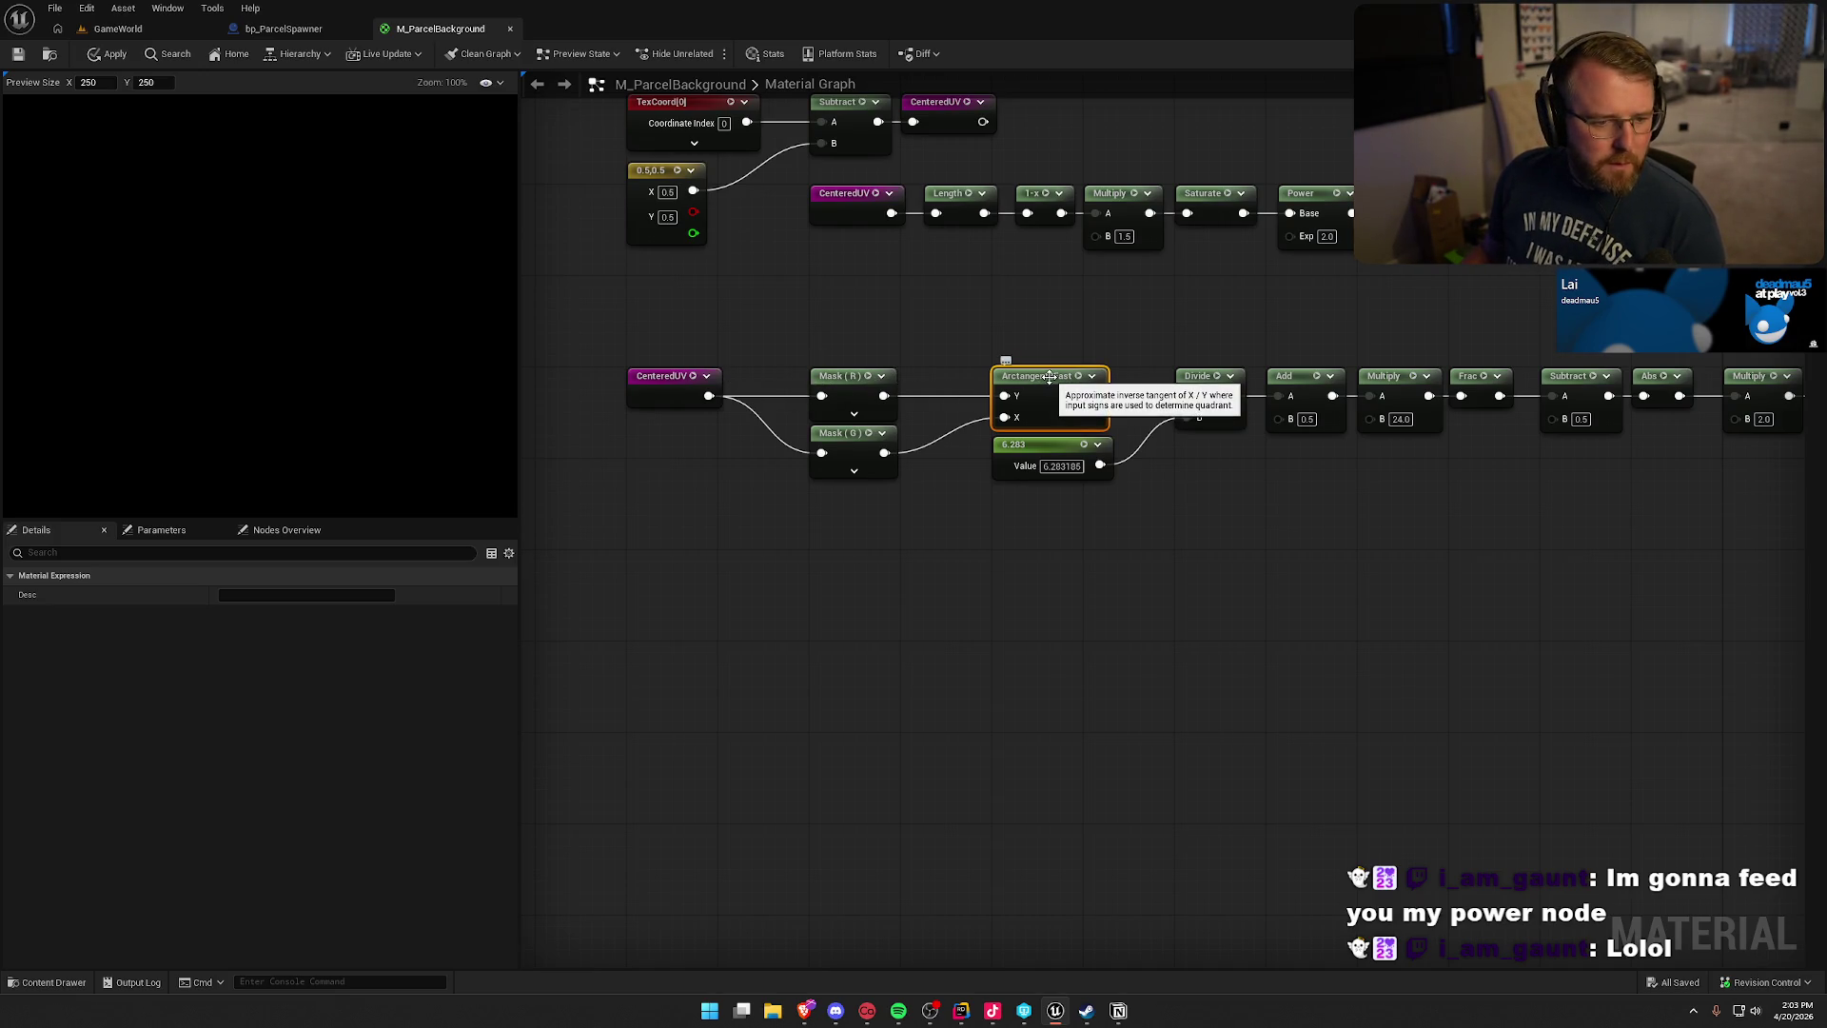
pyautogui.click(1296, 377)
pyautogui.moveTo(1368, 537); pyautogui.dragTo(987, 534)
pyautogui.scroll(-1, 987, 534)
pyautogui.moveTo(993, 371); pyautogui.dragTo(1462, 537)
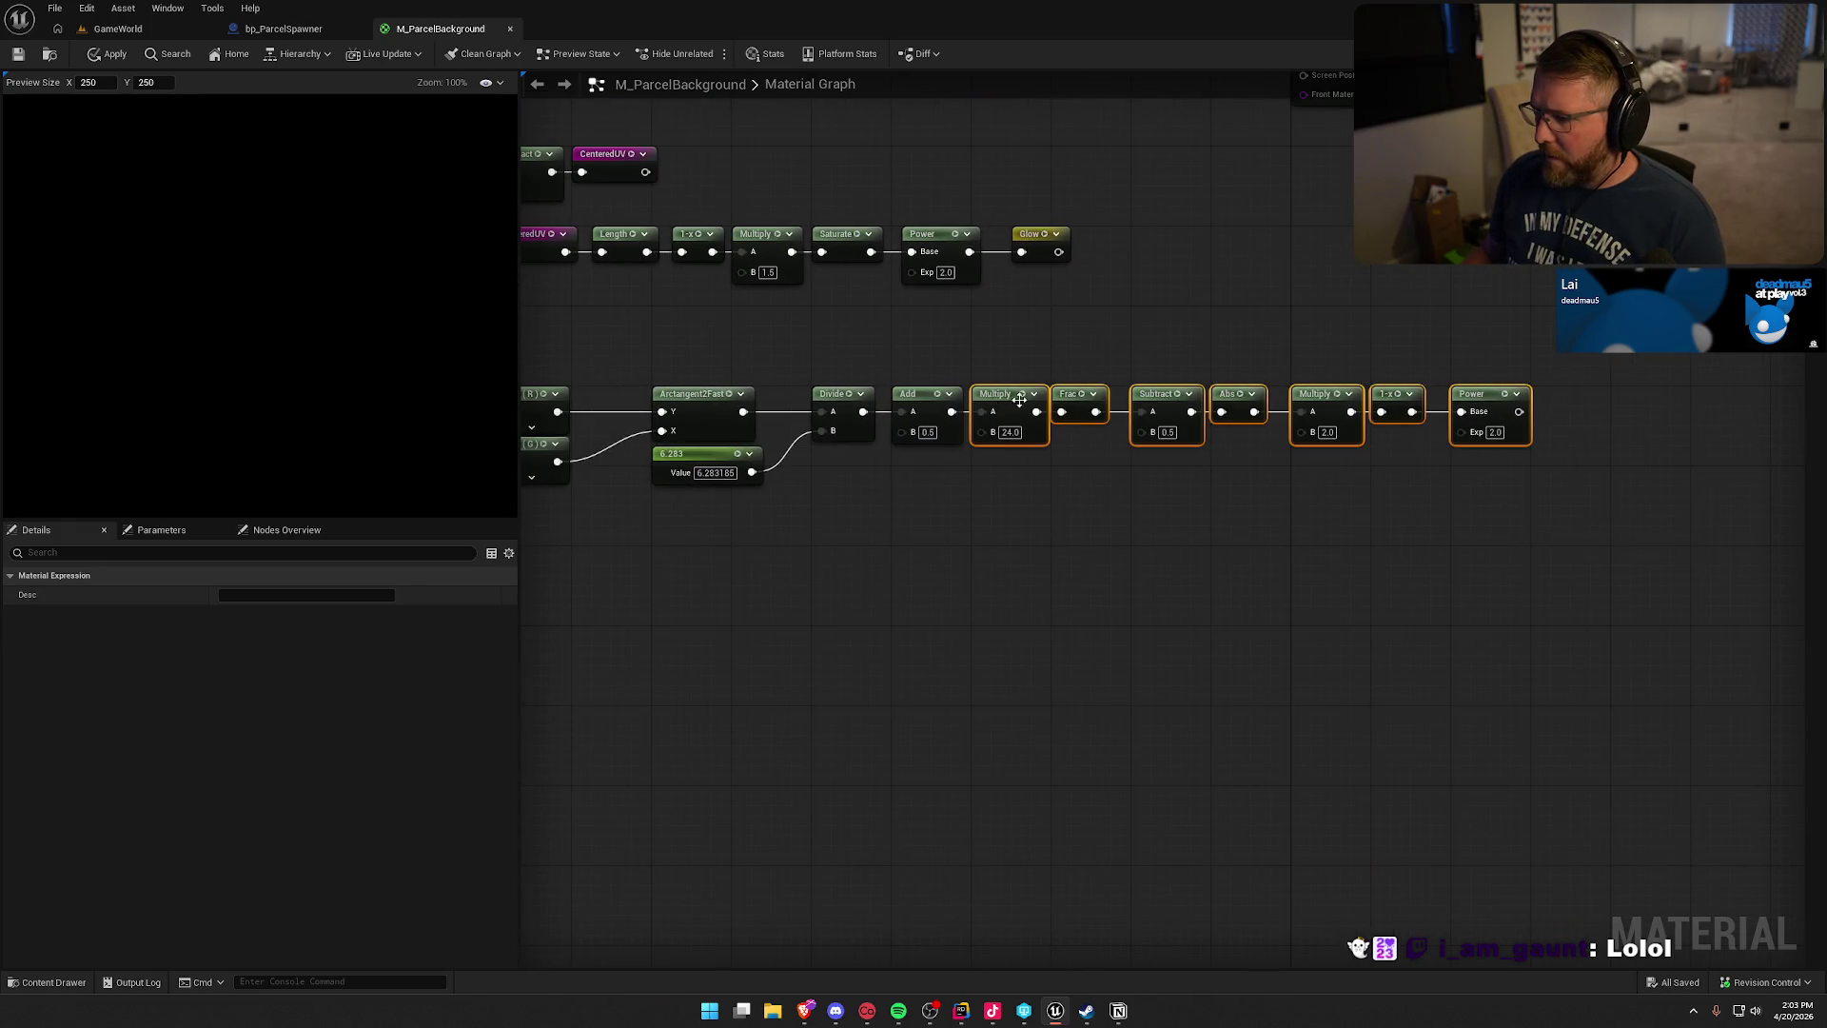
pyautogui.moveTo(1019, 399); pyautogui.dragTo(1161, 400)
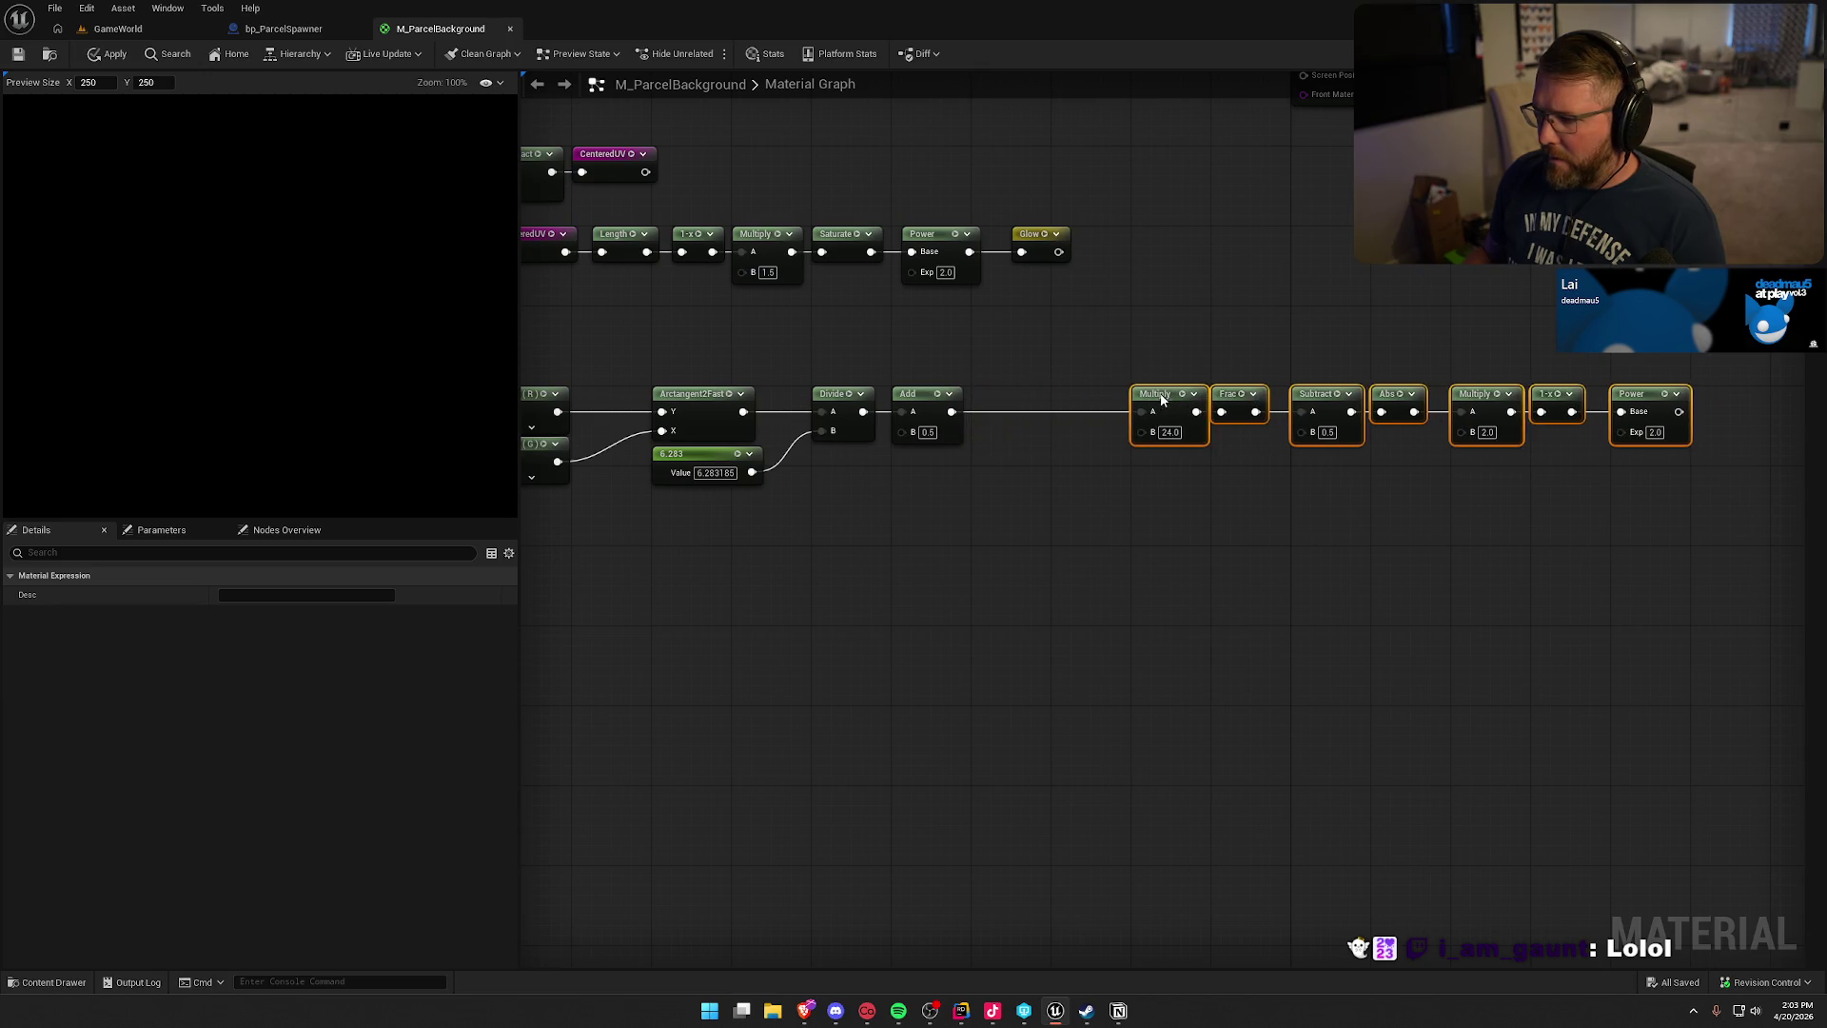
pyautogui.click(1063, 505)
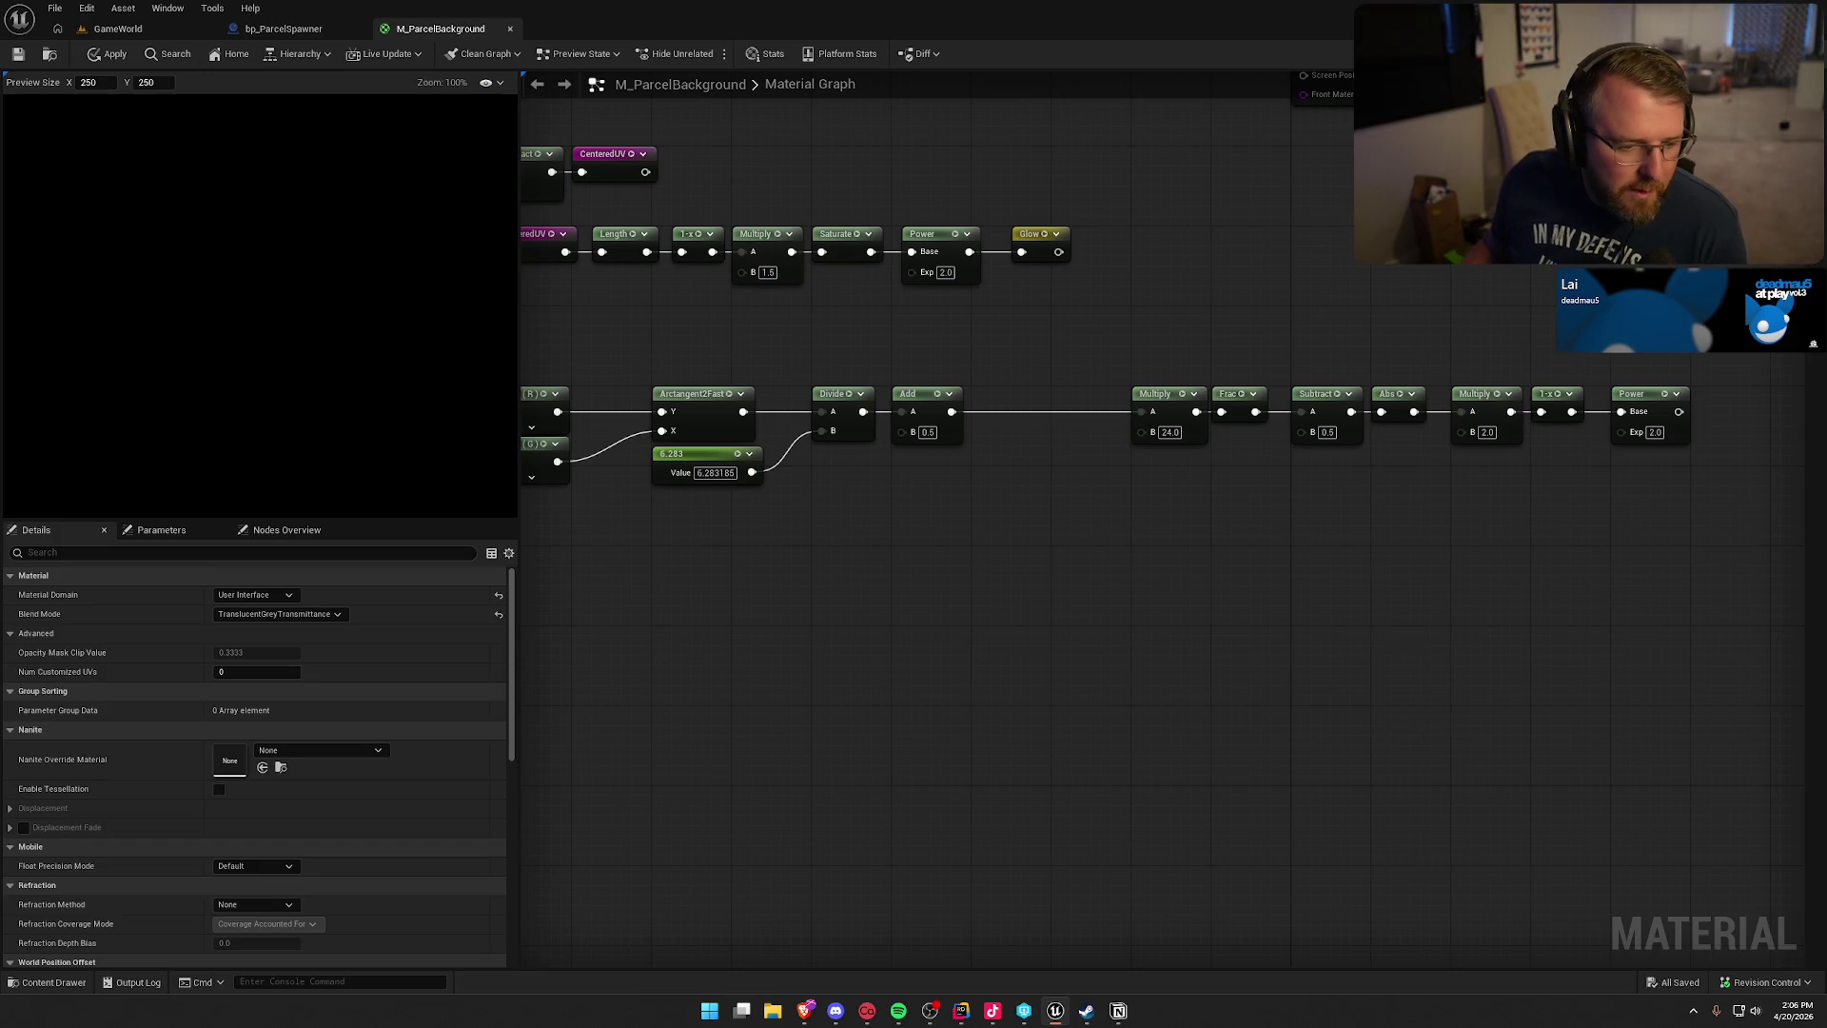
# - Send the Add 0.5 output into a new named reroute Angle01 and unhook the Multiply 24.0 chain
pyautogui.hotkey('alt', 'Tab')
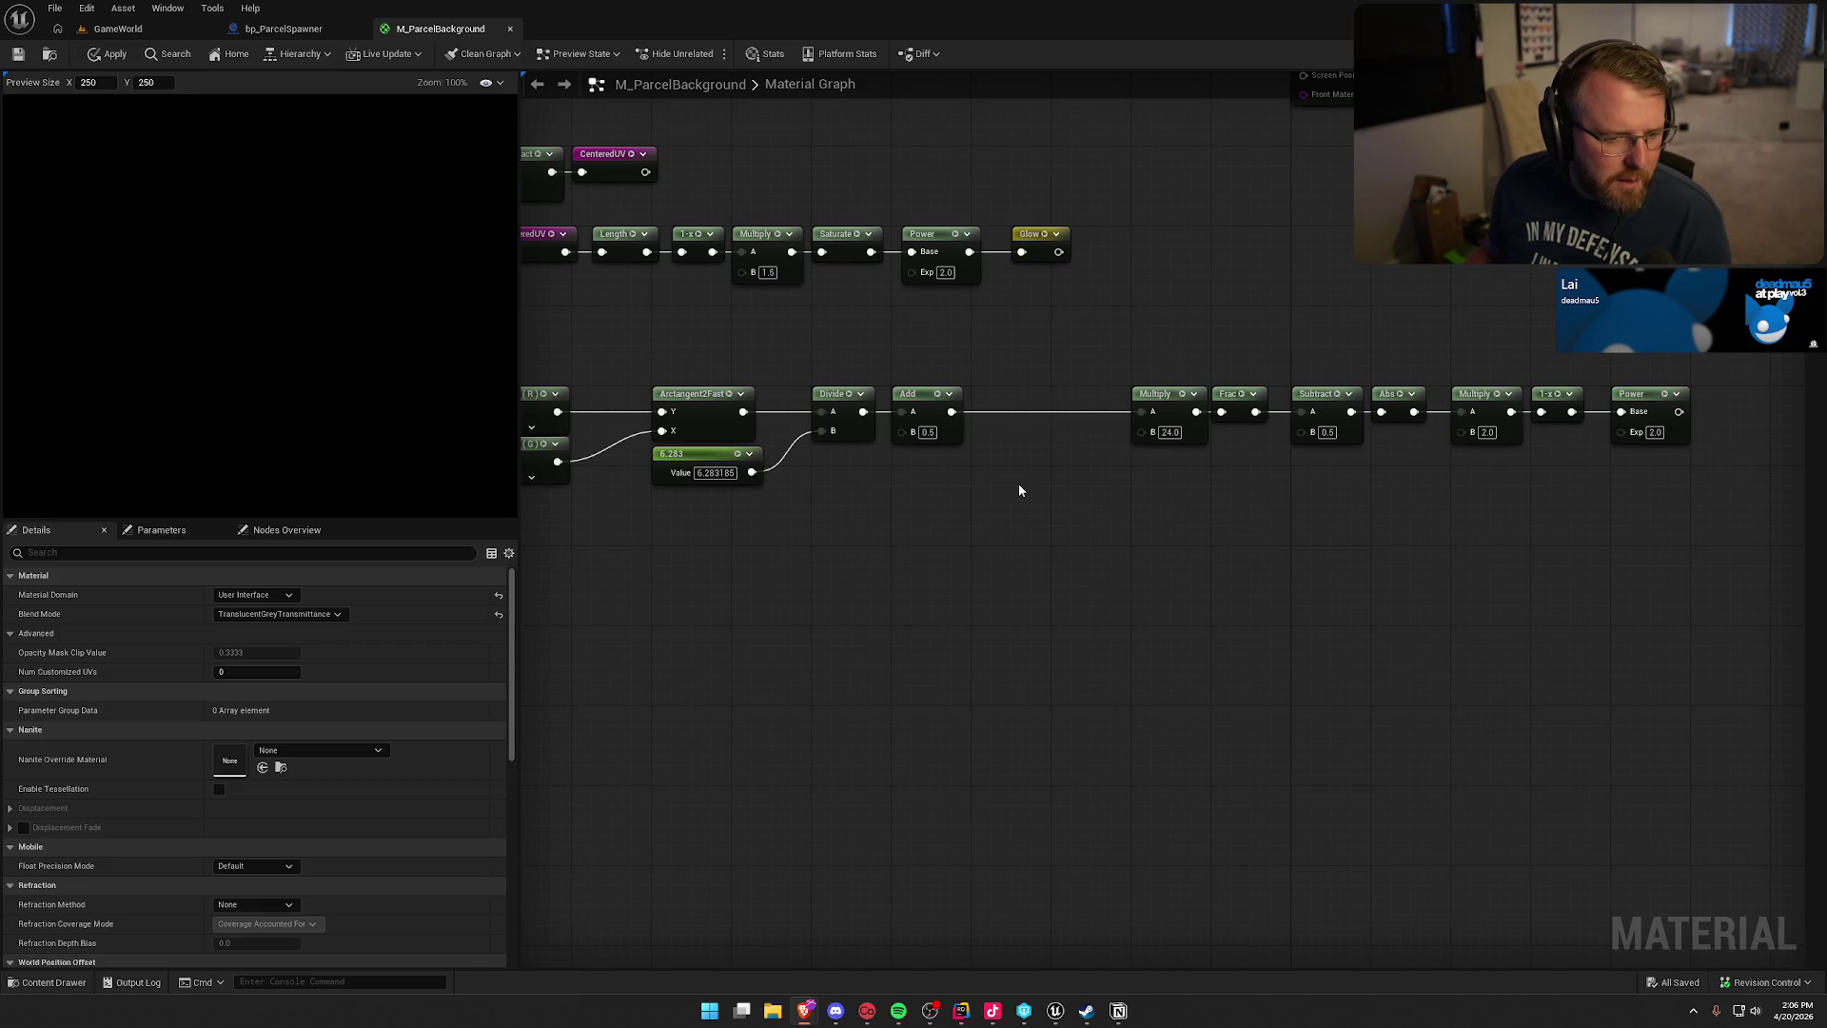
pyautogui.moveTo(952, 411); pyautogui.dragTo(1014, 453)
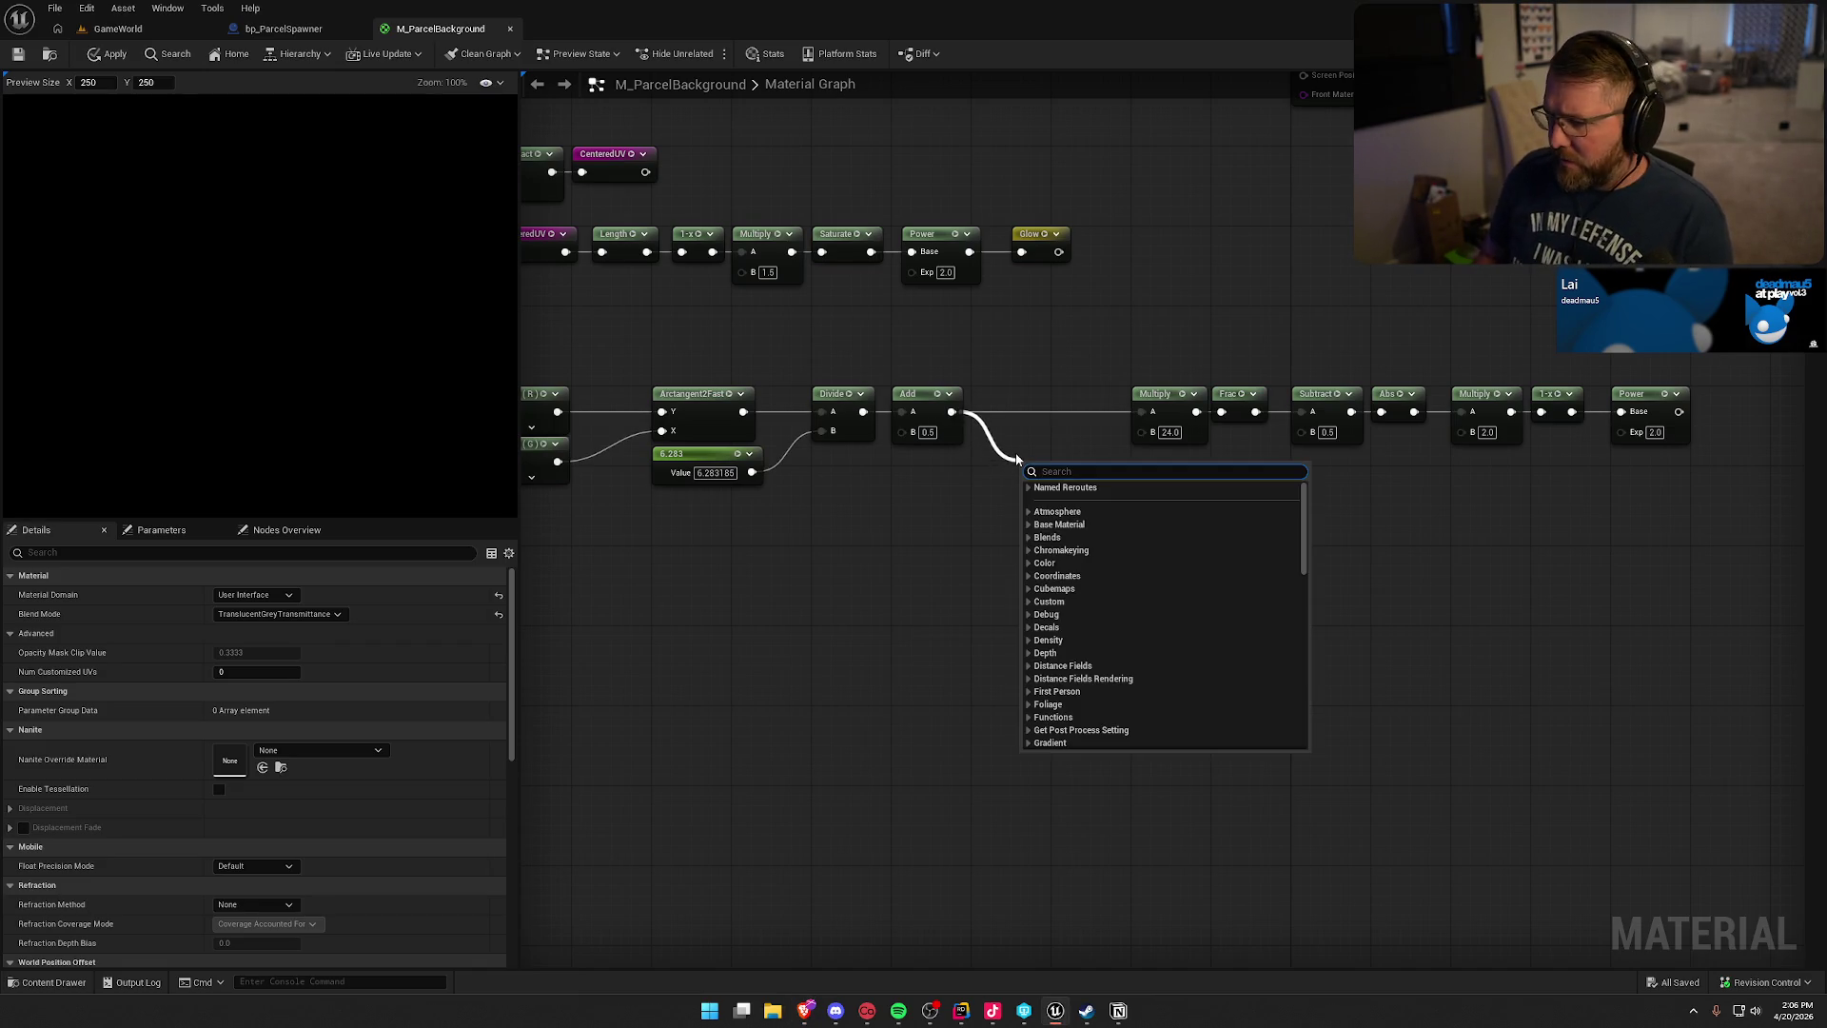
pyautogui.write('reout')
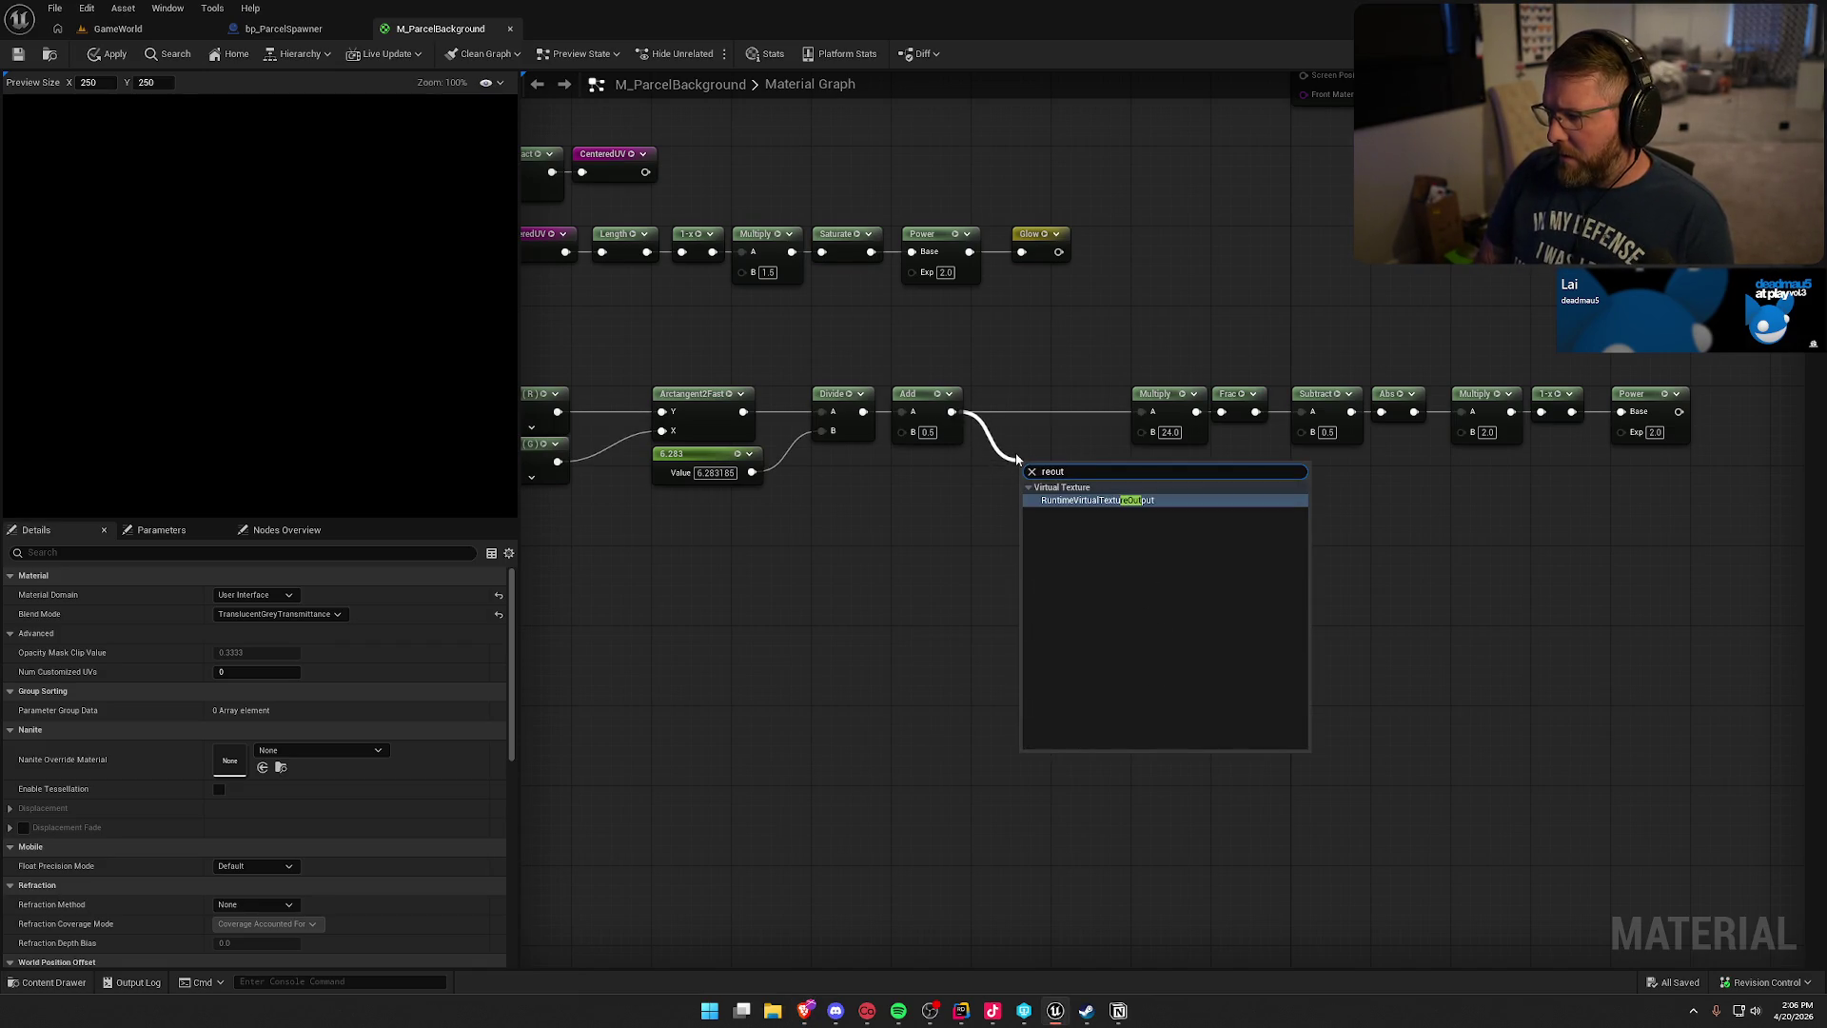
pyautogui.press('BackSpace')
pyautogui.press('BackSpace')
pyautogui.press('BackSpace')
pyautogui.write('rou')
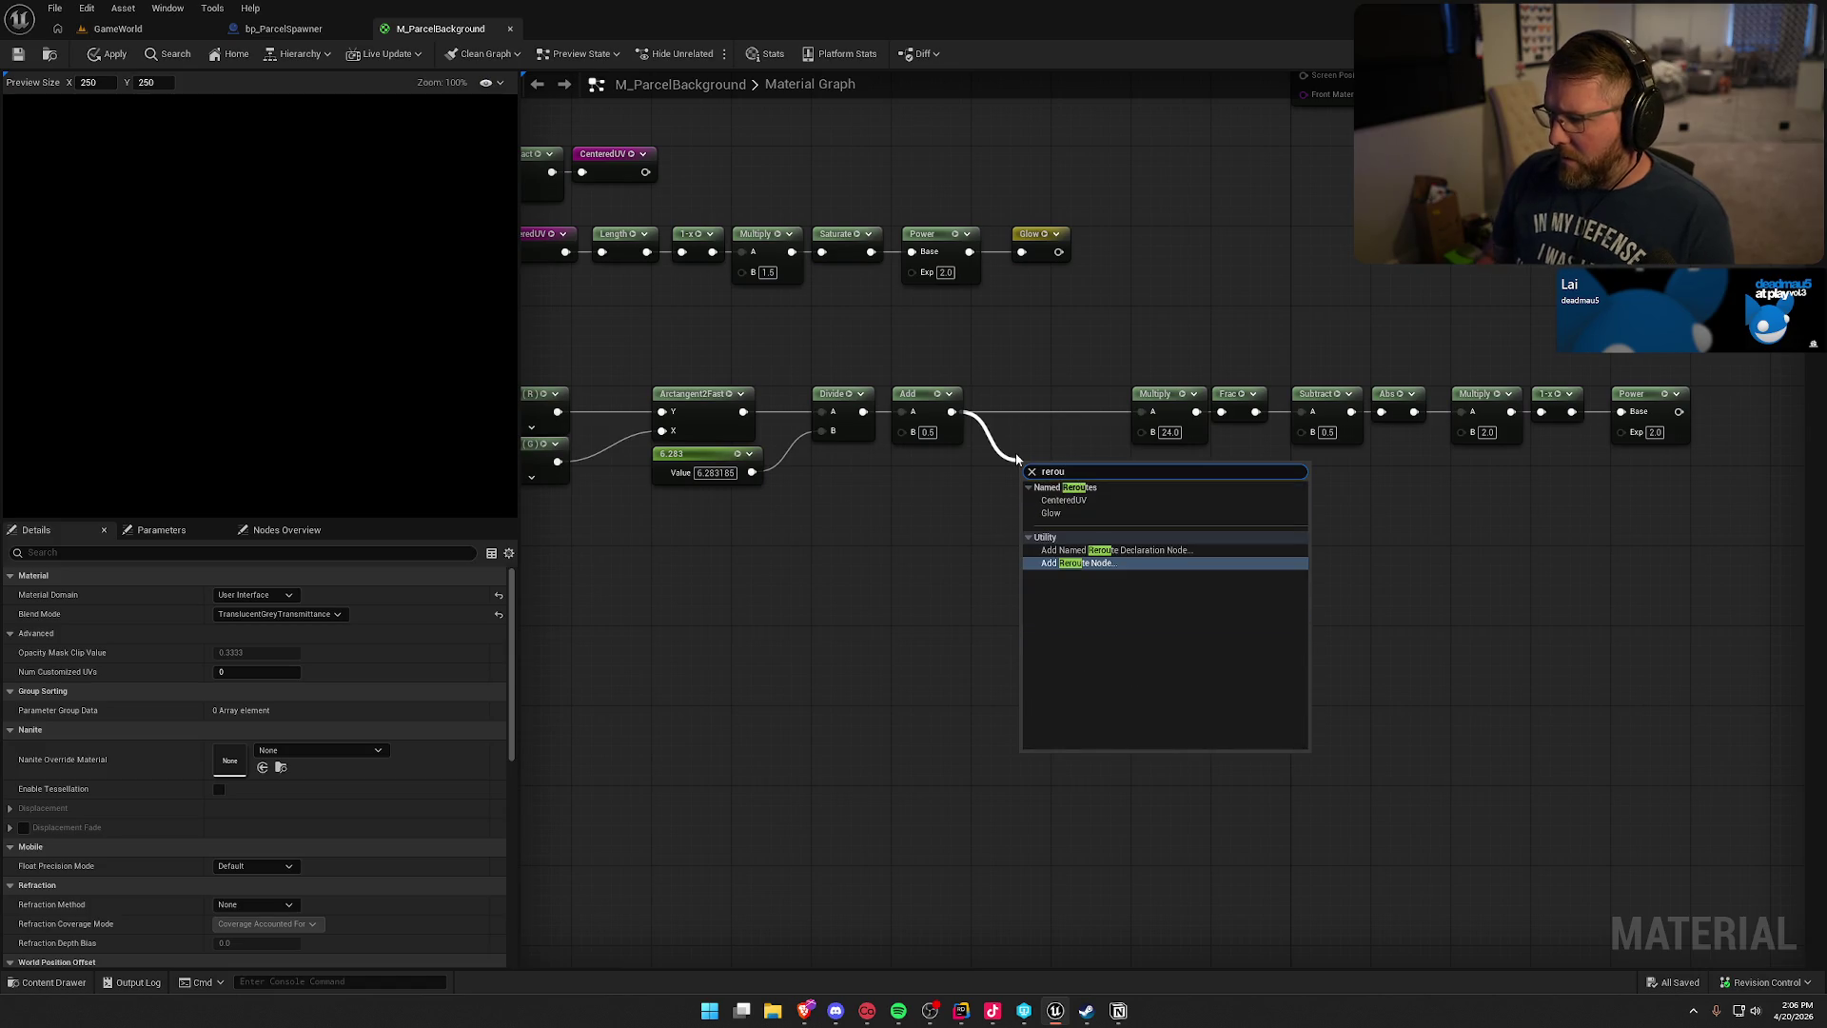
pyautogui.click(1113, 550)
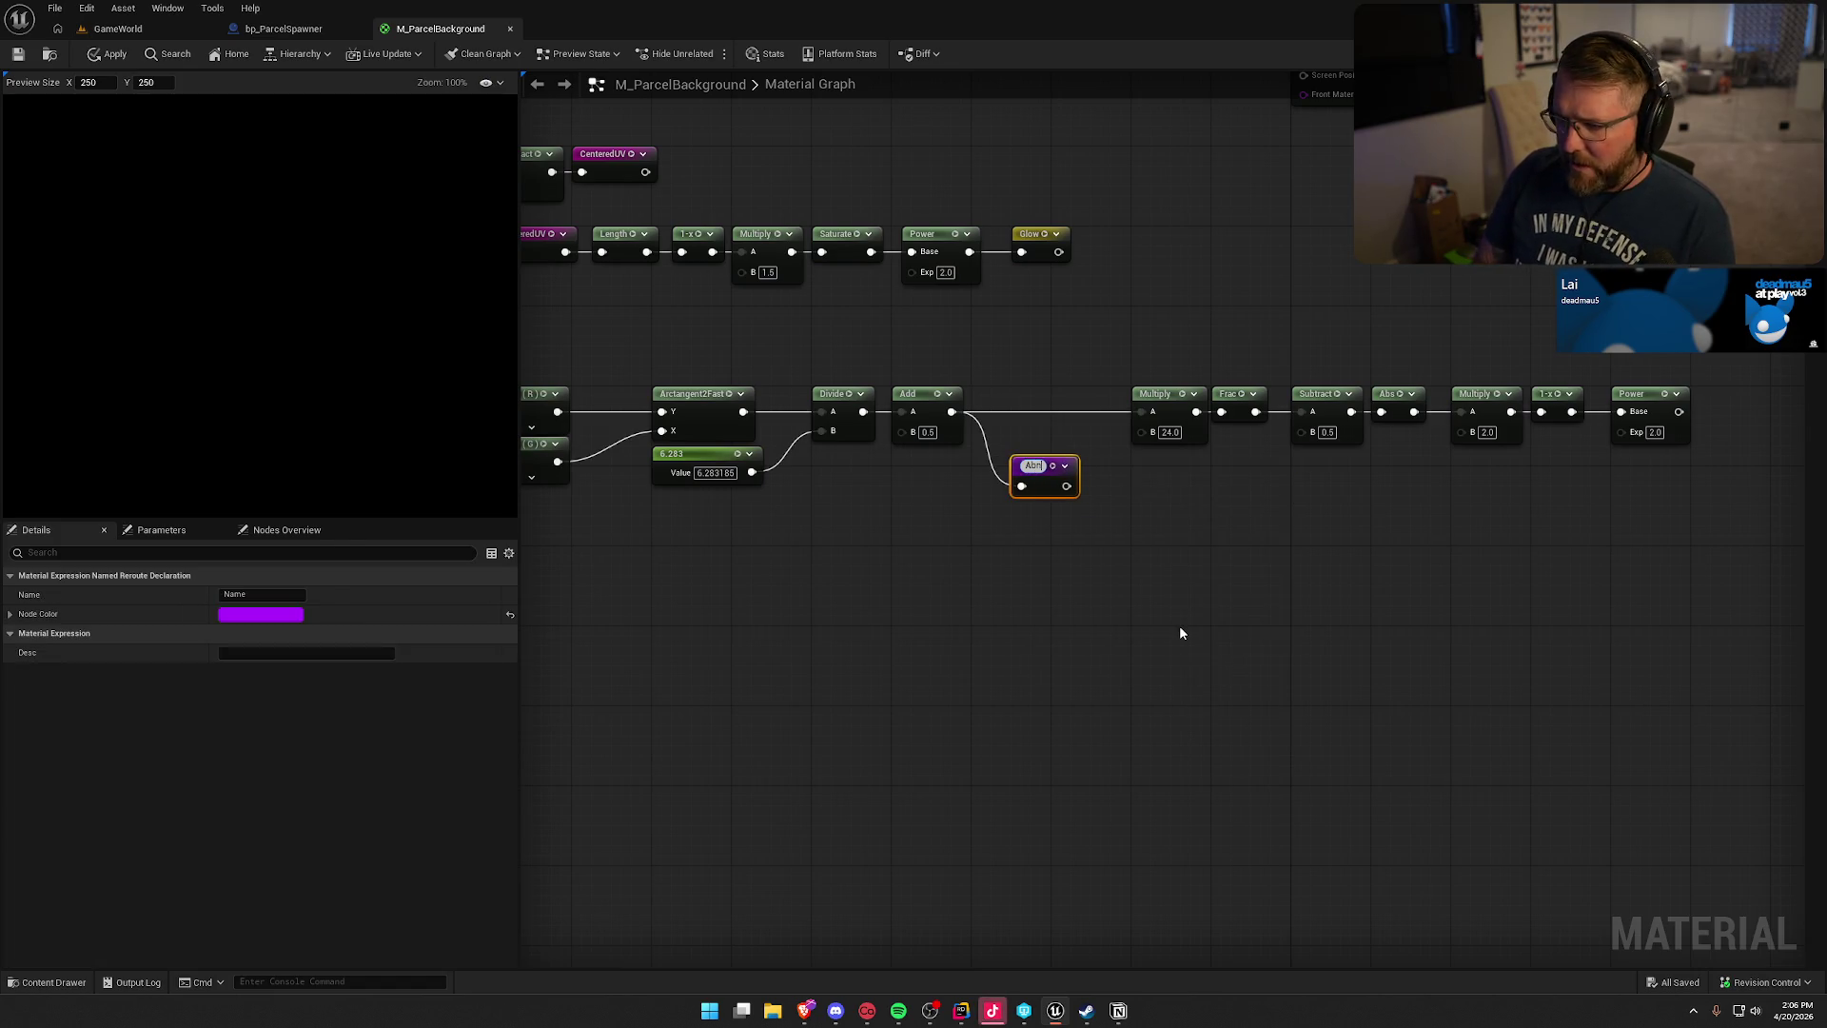
pyautogui.write('Angle')
pyautogui.press('Return')
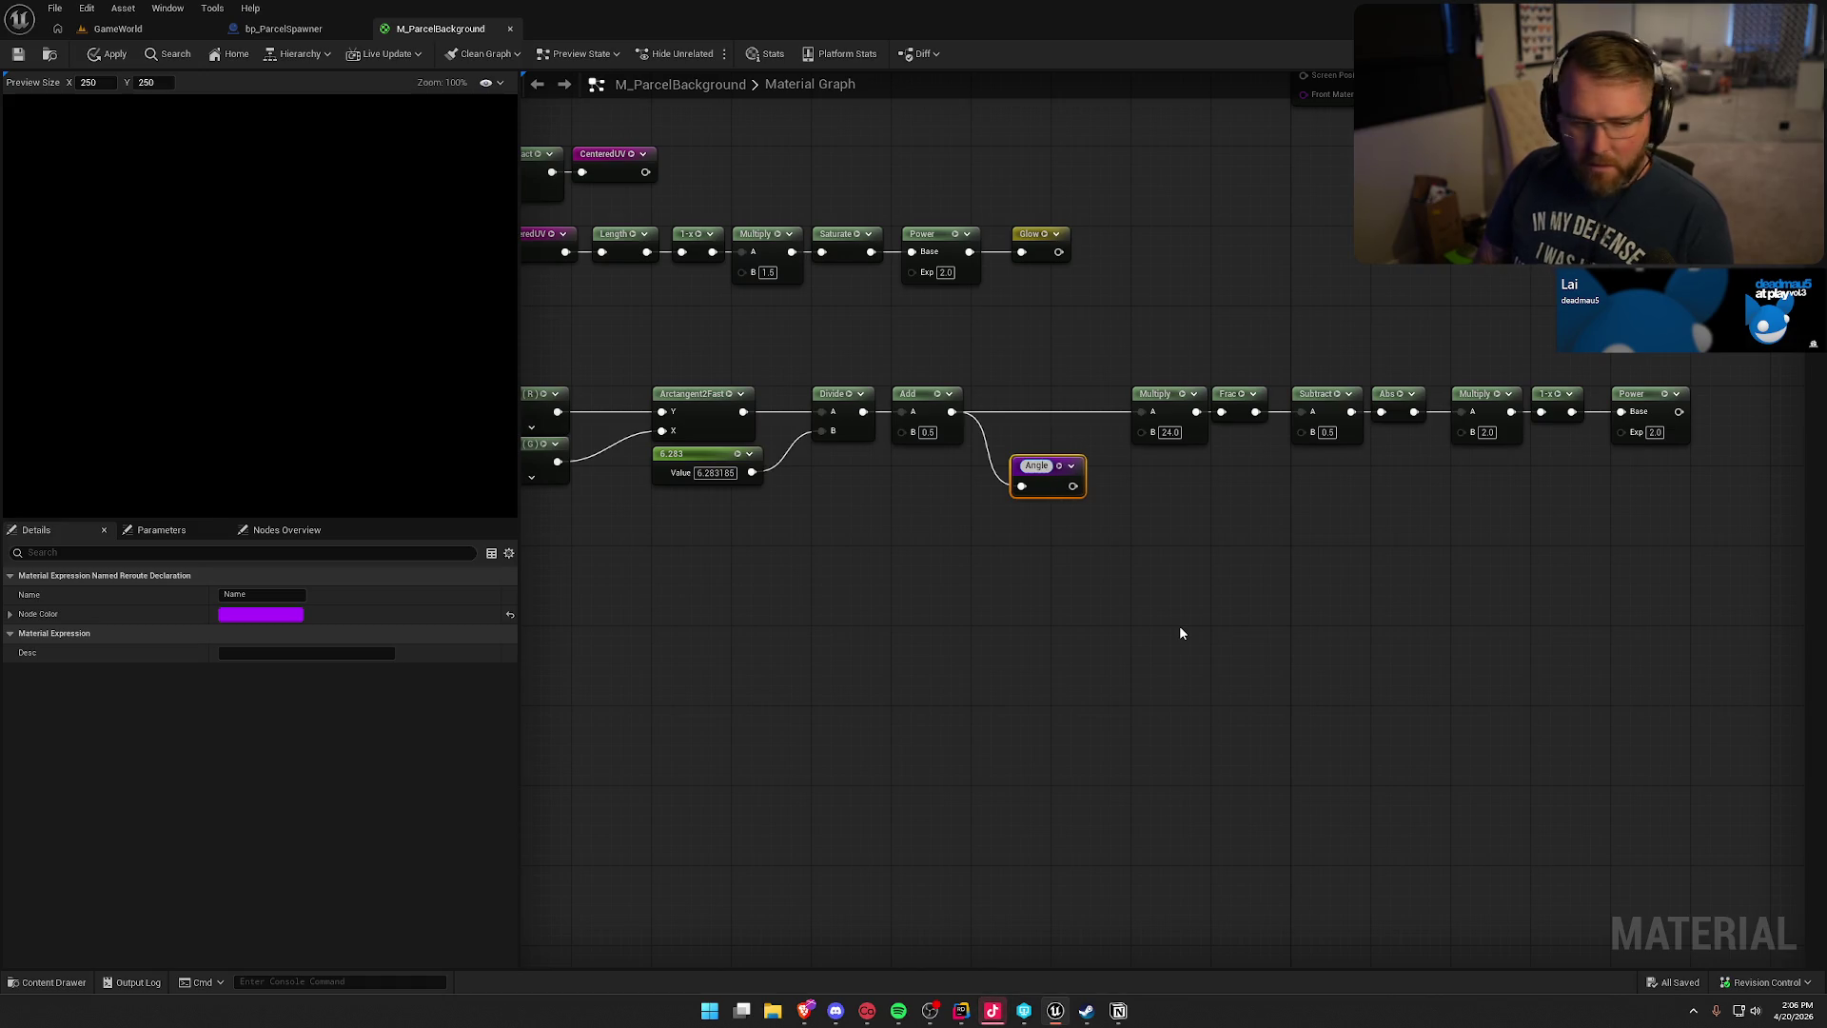
pyautogui.press('Return')
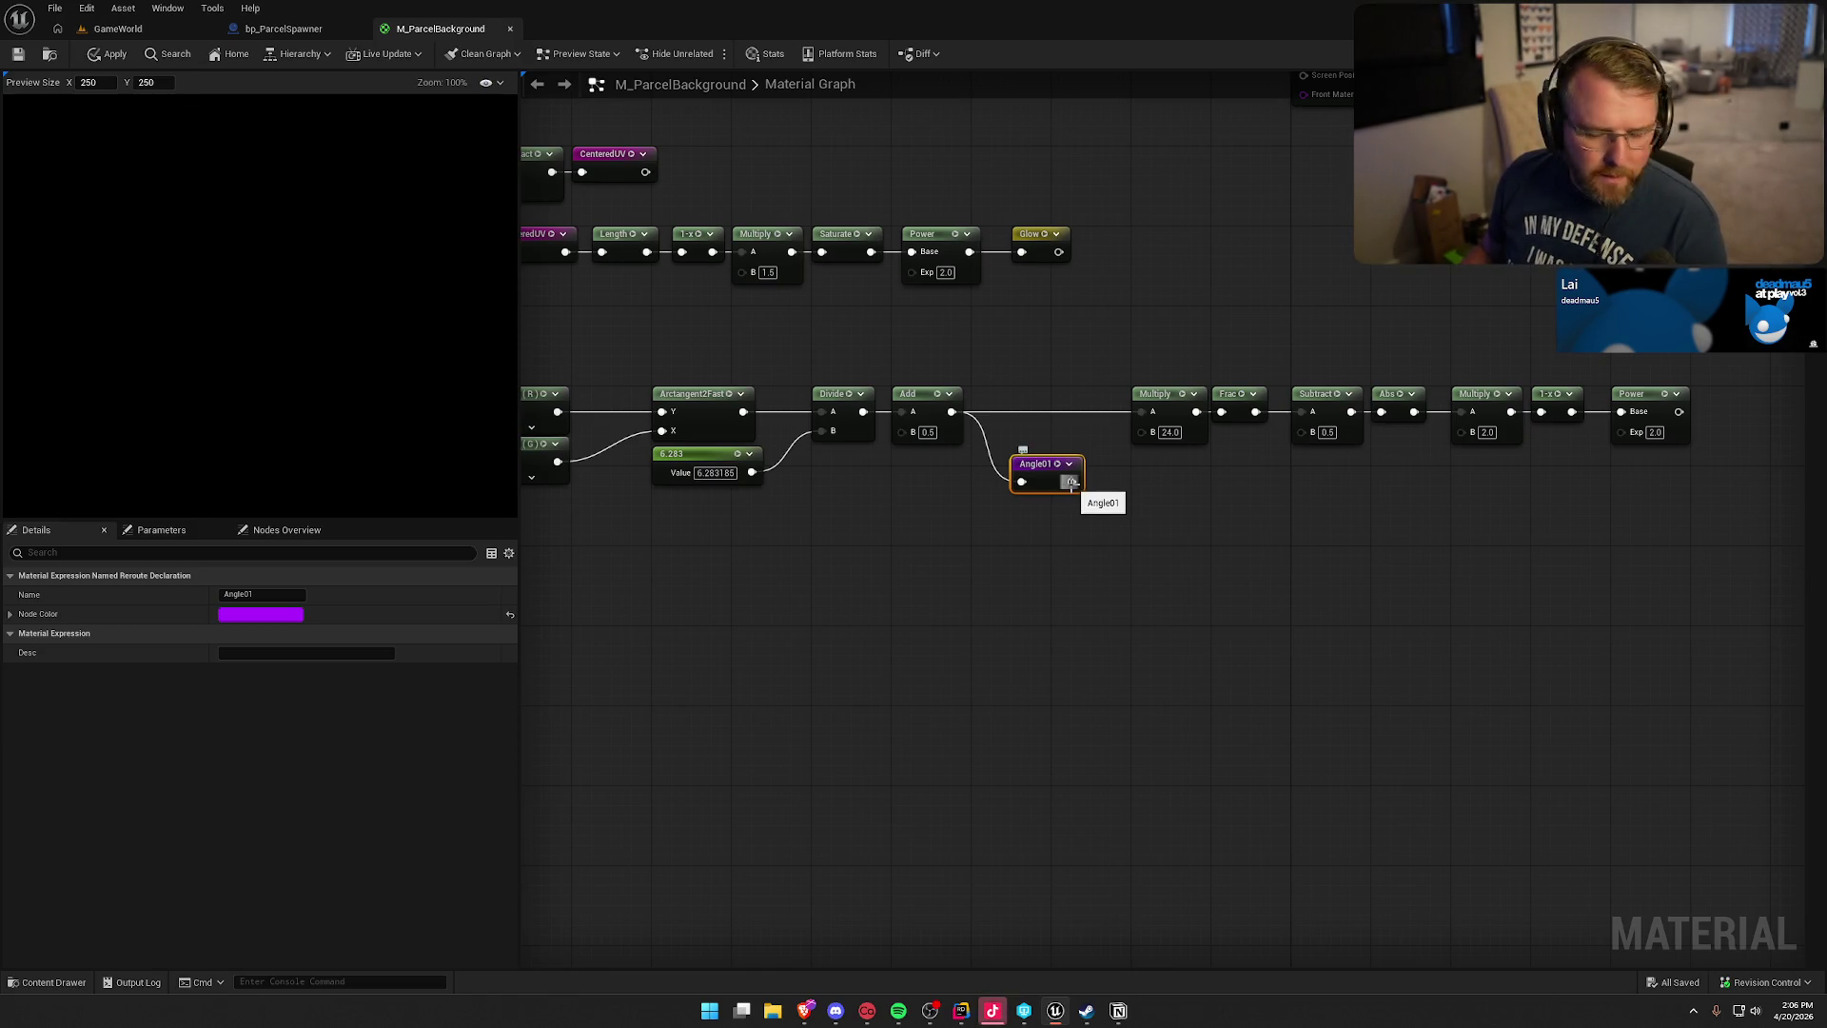
pyautogui.moveTo(1070, 482)
pyautogui.mouseDown()
pyautogui.moveTo(1032, 403)
pyautogui.moveTo(1703, 457)
pyautogui.mouseUp()
pyautogui.keyDown('alt'); pyautogui.click(1138, 411); pyautogui.keyUp('alt')
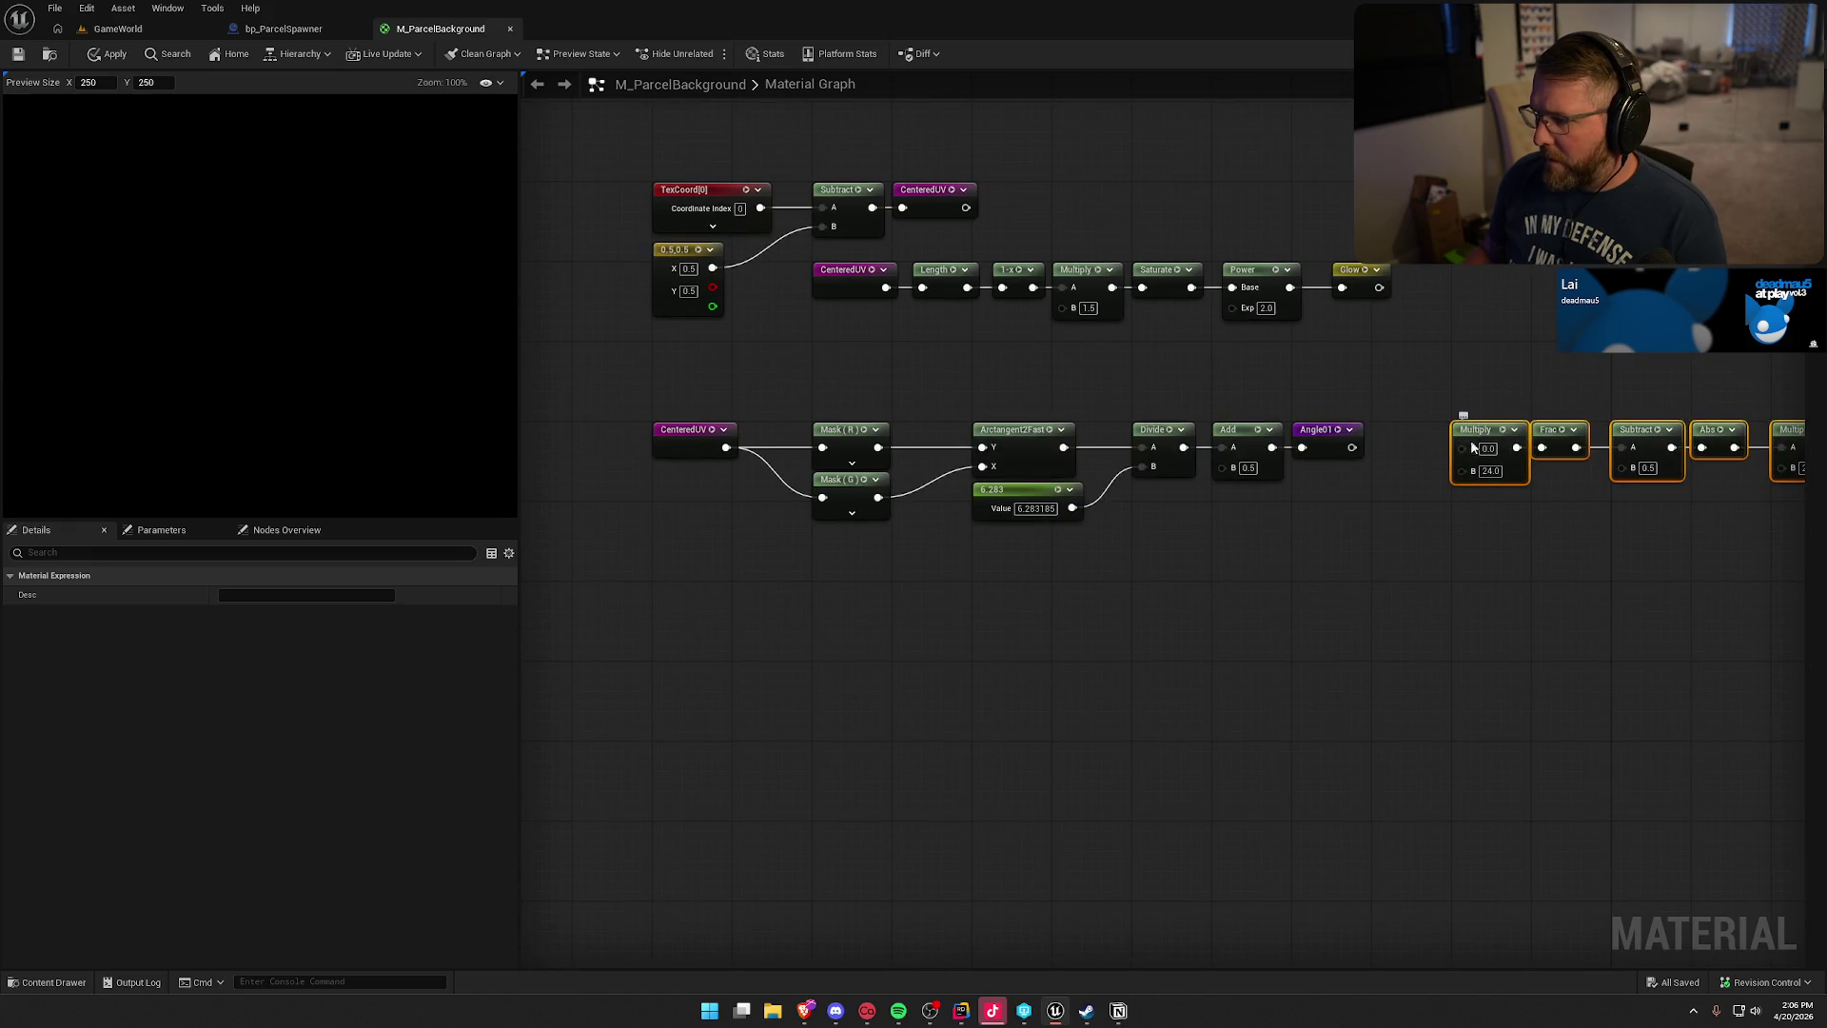
# - Move the ray chain below and wire a new Angle01 usage node into Multiply 24.0's A input
pyautogui.moveTo(1474, 419)
pyautogui.mouseDown()
pyautogui.moveTo(905, 625)
pyautogui.moveTo(837, 576)
pyautogui.mouseUp()
pyautogui.click(658, 608)
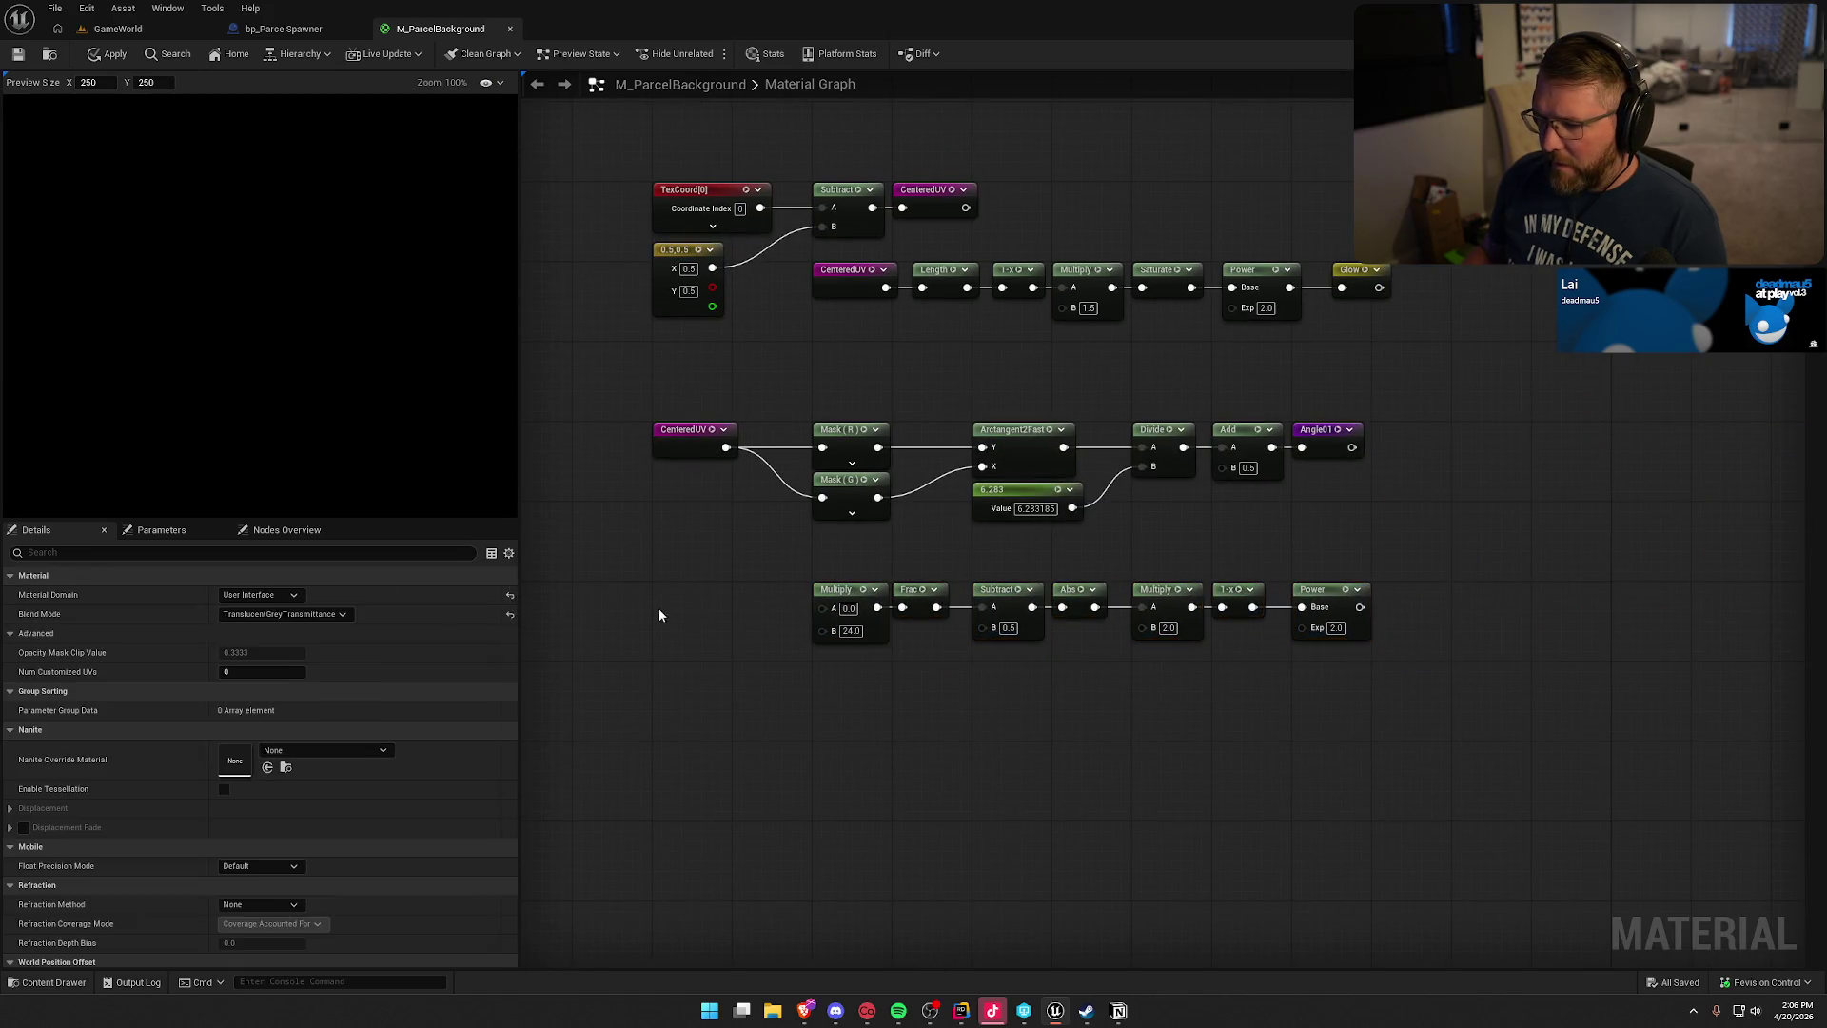
pyautogui.rightClick(669, 606)
pyautogui.write('ngle')
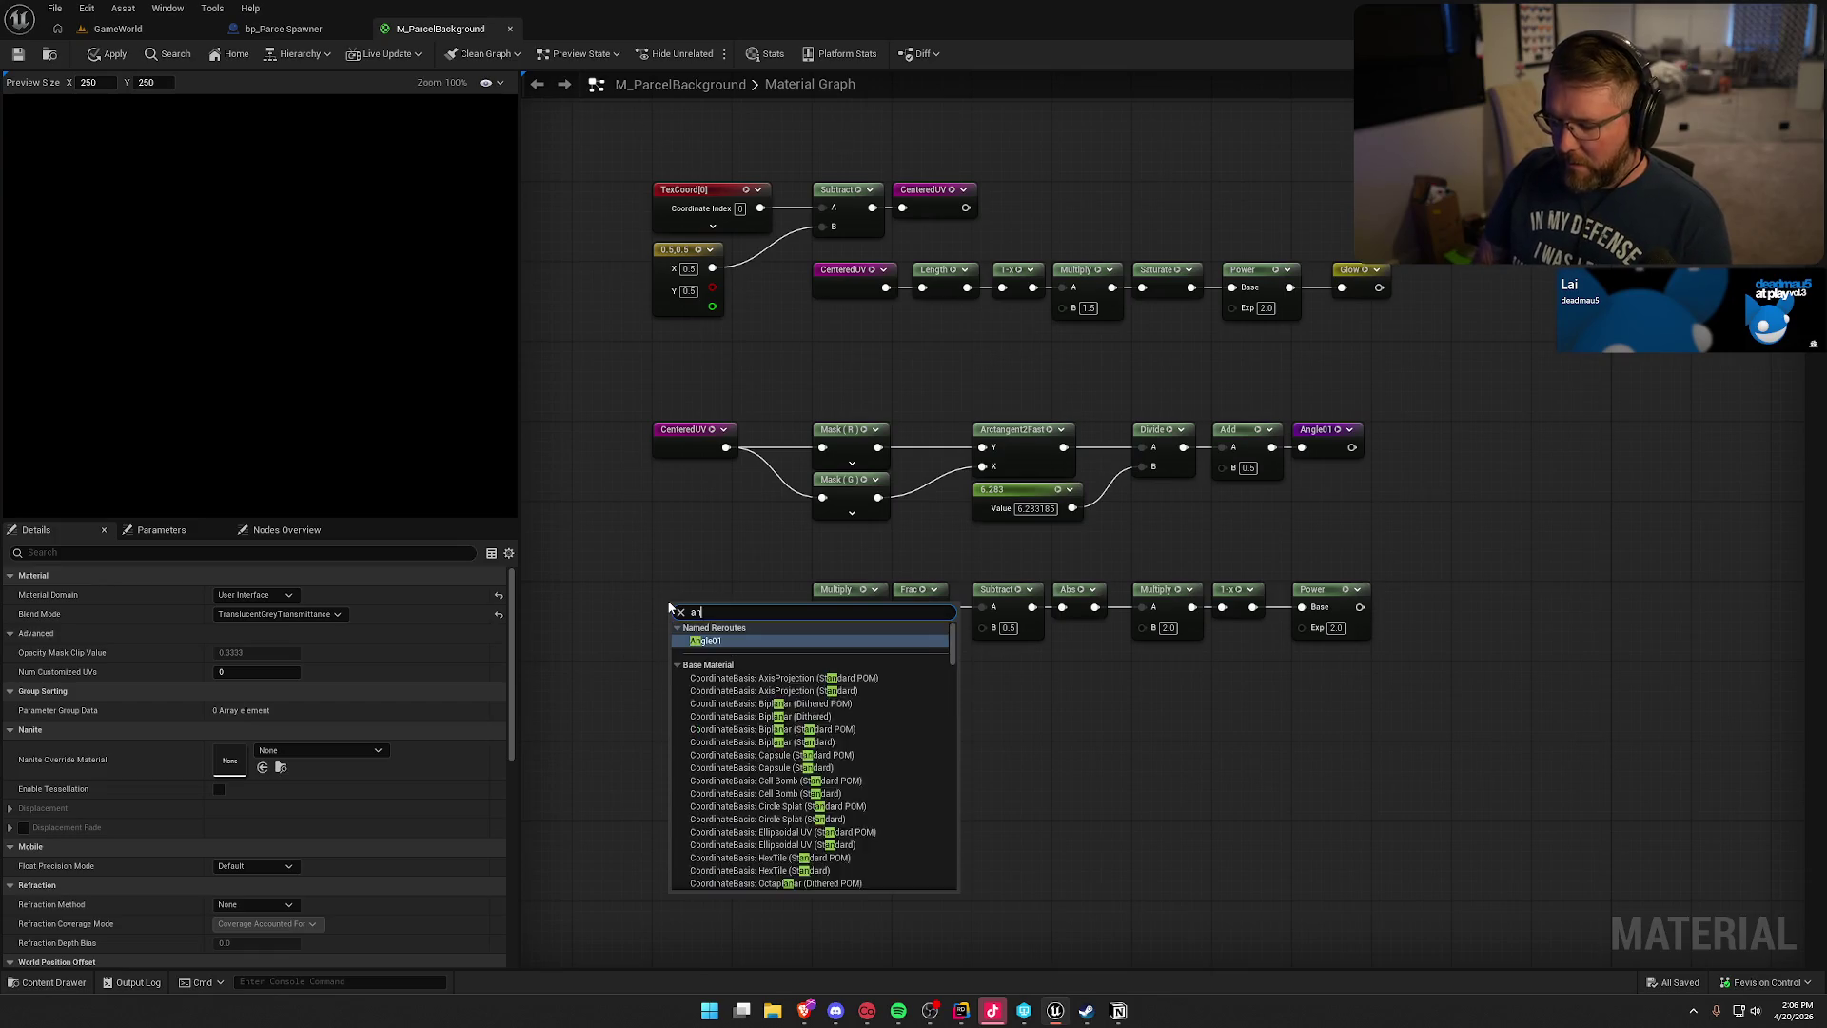
pyautogui.press('Return')
pyautogui.moveTo(723, 618)
pyautogui.mouseDown()
pyautogui.moveTo(822, 608)
pyautogui.moveTo(761, 596)
pyautogui.moveTo(818, 596)
pyautogui.moveTo(790, 595)
pyautogui.mouseUp()
# - Align the bottom Angle01–Multiply–Frac–Power row under the rows above and recentre it
pyautogui.moveTo(1370, 701)
pyautogui.mouseDown()
pyautogui.moveTo(770, 583)
pyautogui.moveTo(682, 589)
pyautogui.mouseUp()
pyautogui.click(748, 749)
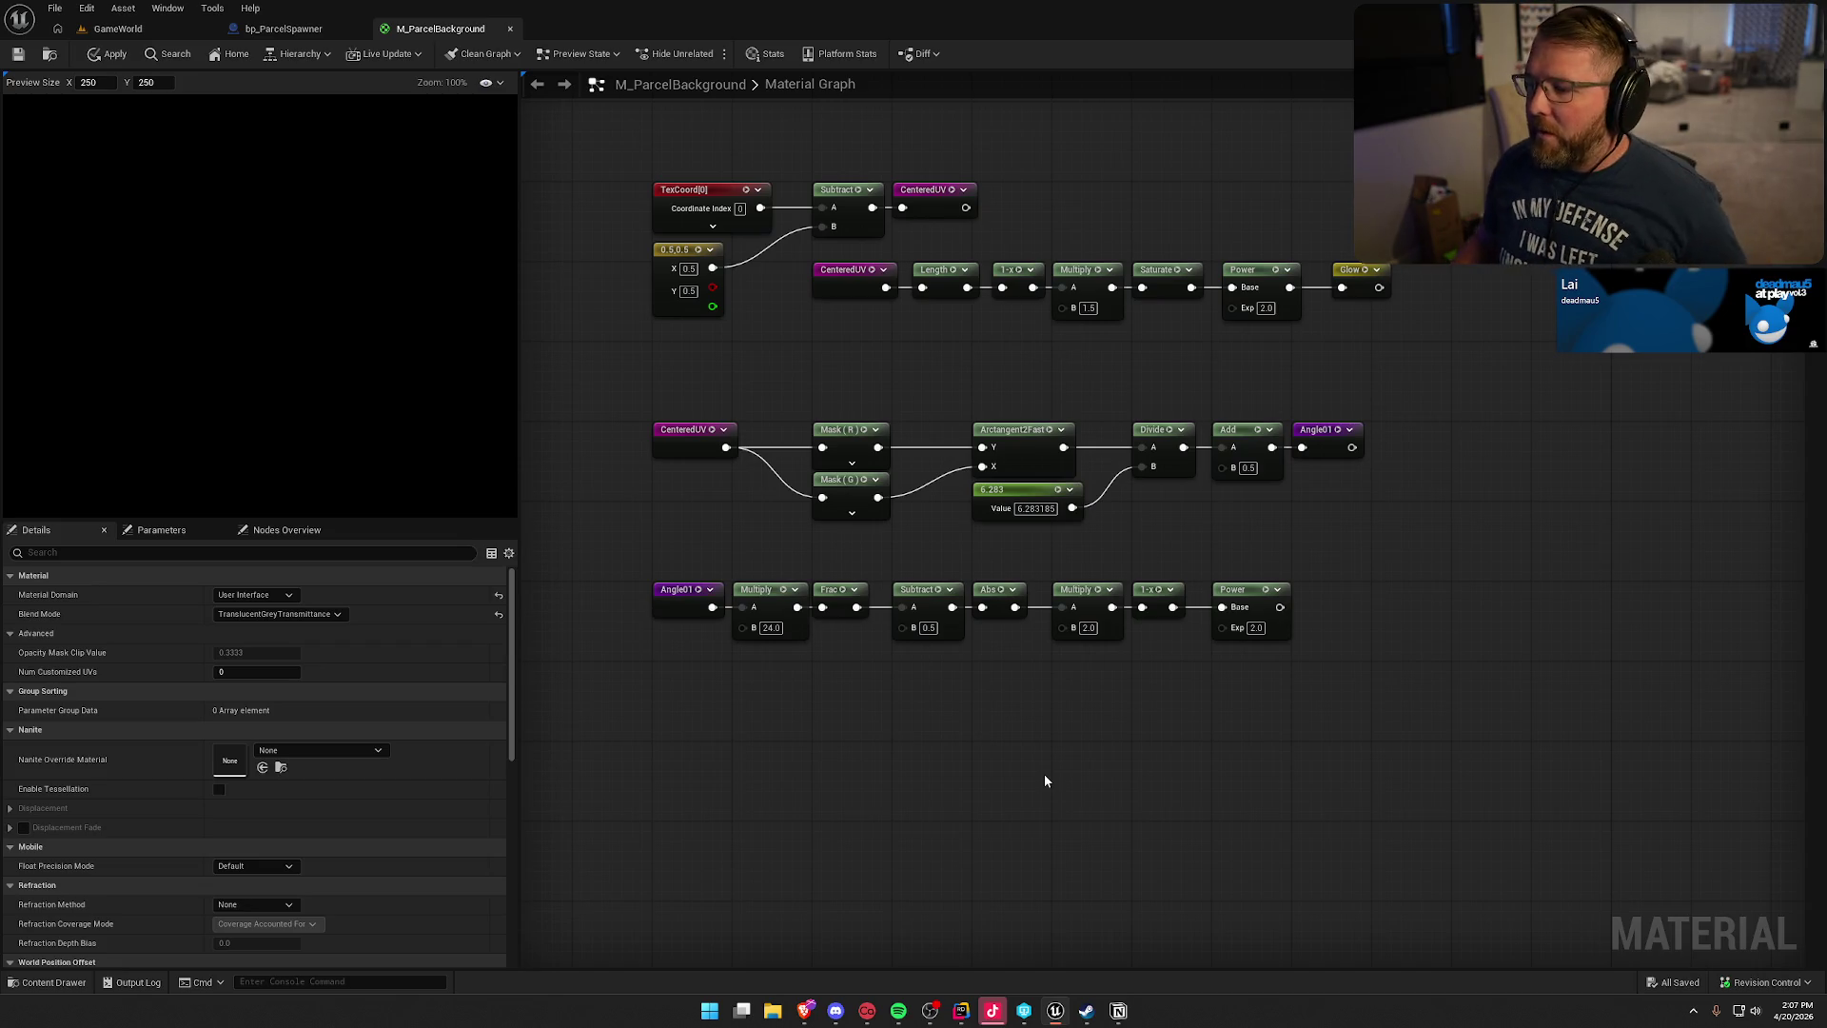
pyautogui.moveTo(1044, 780); pyautogui.dragTo(967, 888)
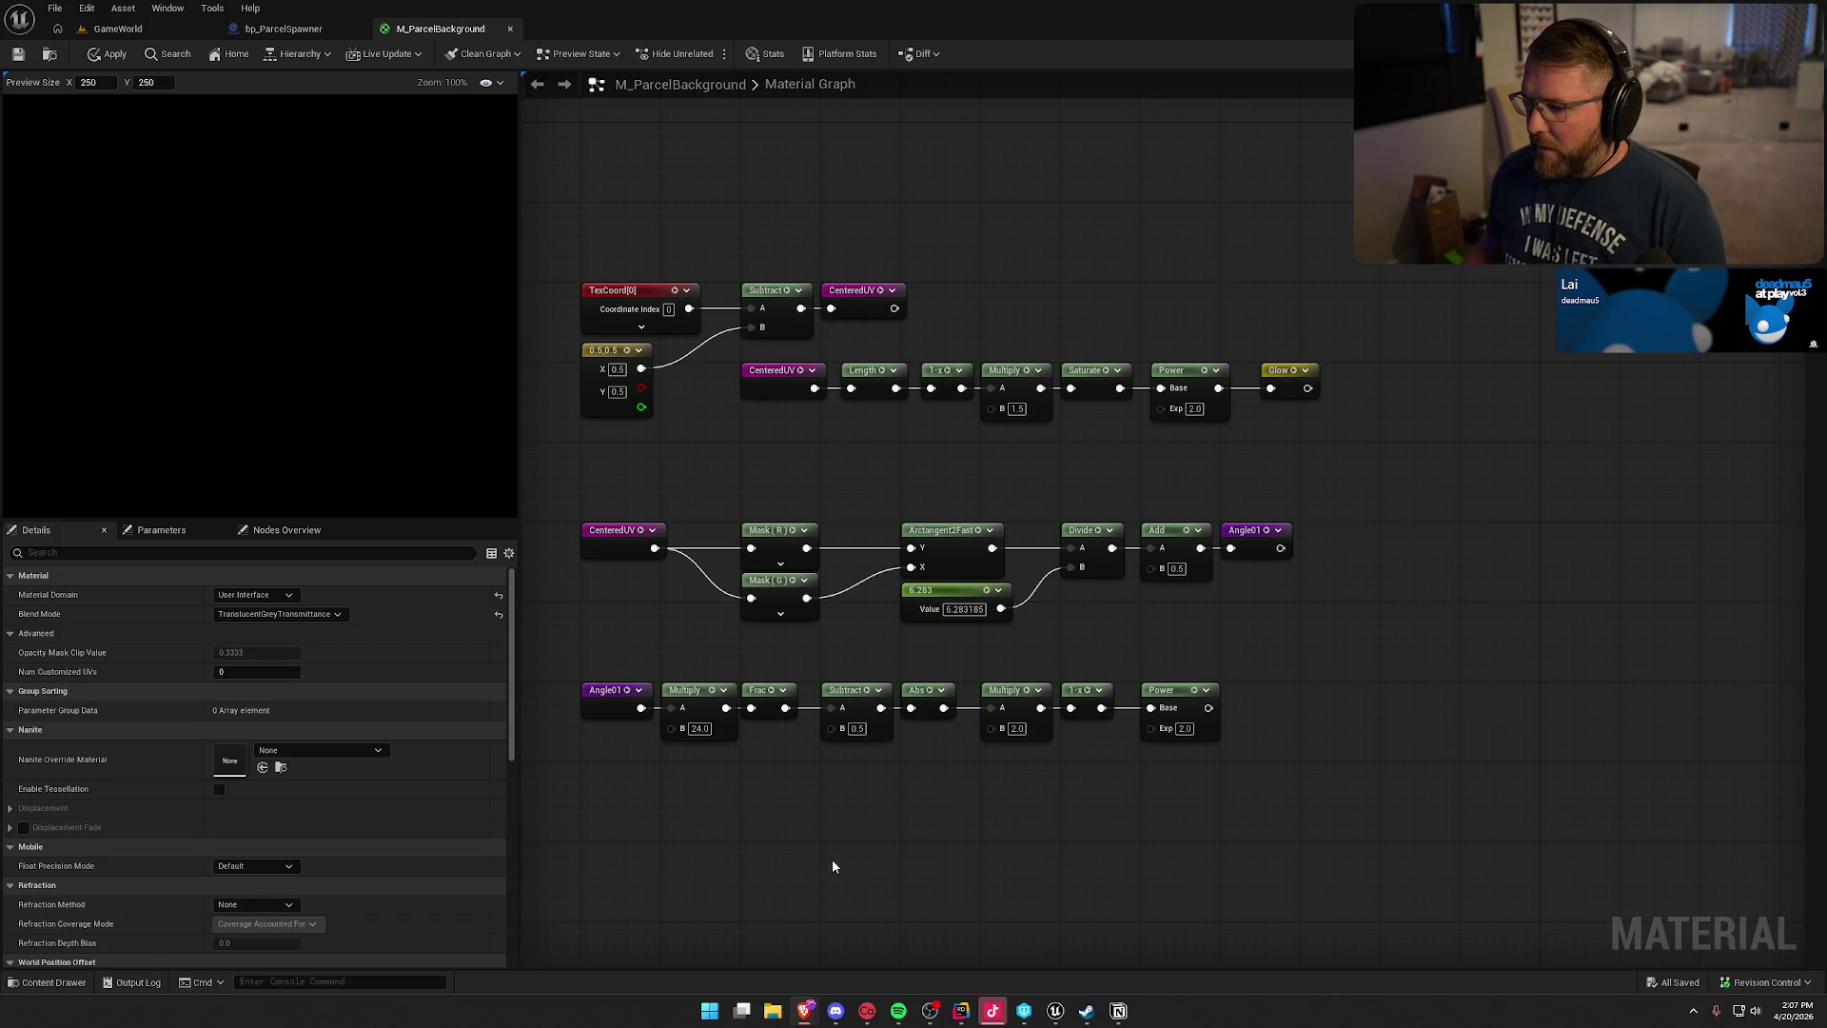
pyautogui.moveTo(832, 858)
pyautogui.mouseDown()
pyautogui.moveTo(929, 640)
pyautogui.moveTo(862, 636)
pyautogui.mouseUp()
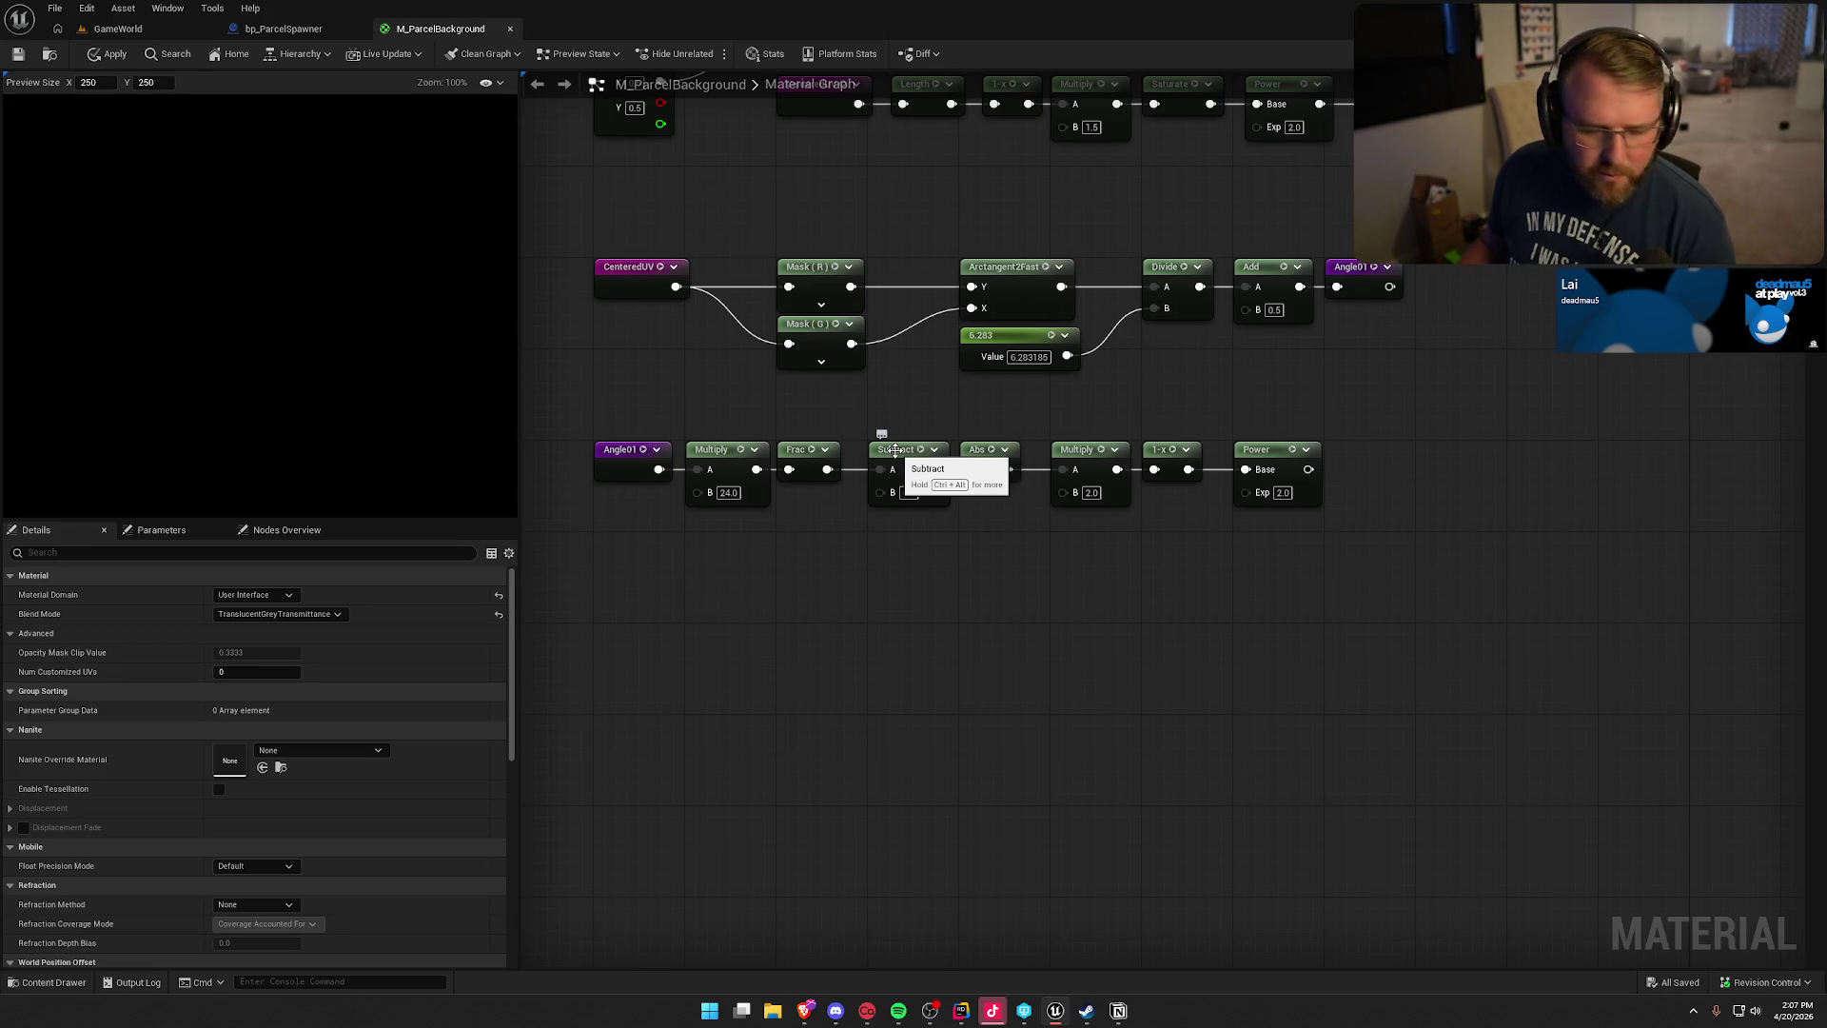
# - Shift Subtract through Power right and route Frac through a RayPattern named reroute into Subtract 0.5
pyautogui.moveTo(852, 419); pyautogui.dragTo(1418, 616)
pyautogui.moveTo(975, 454); pyautogui.dragTo(1071, 455)
pyautogui.moveTo(826, 469); pyautogui.dragTo(904, 479)
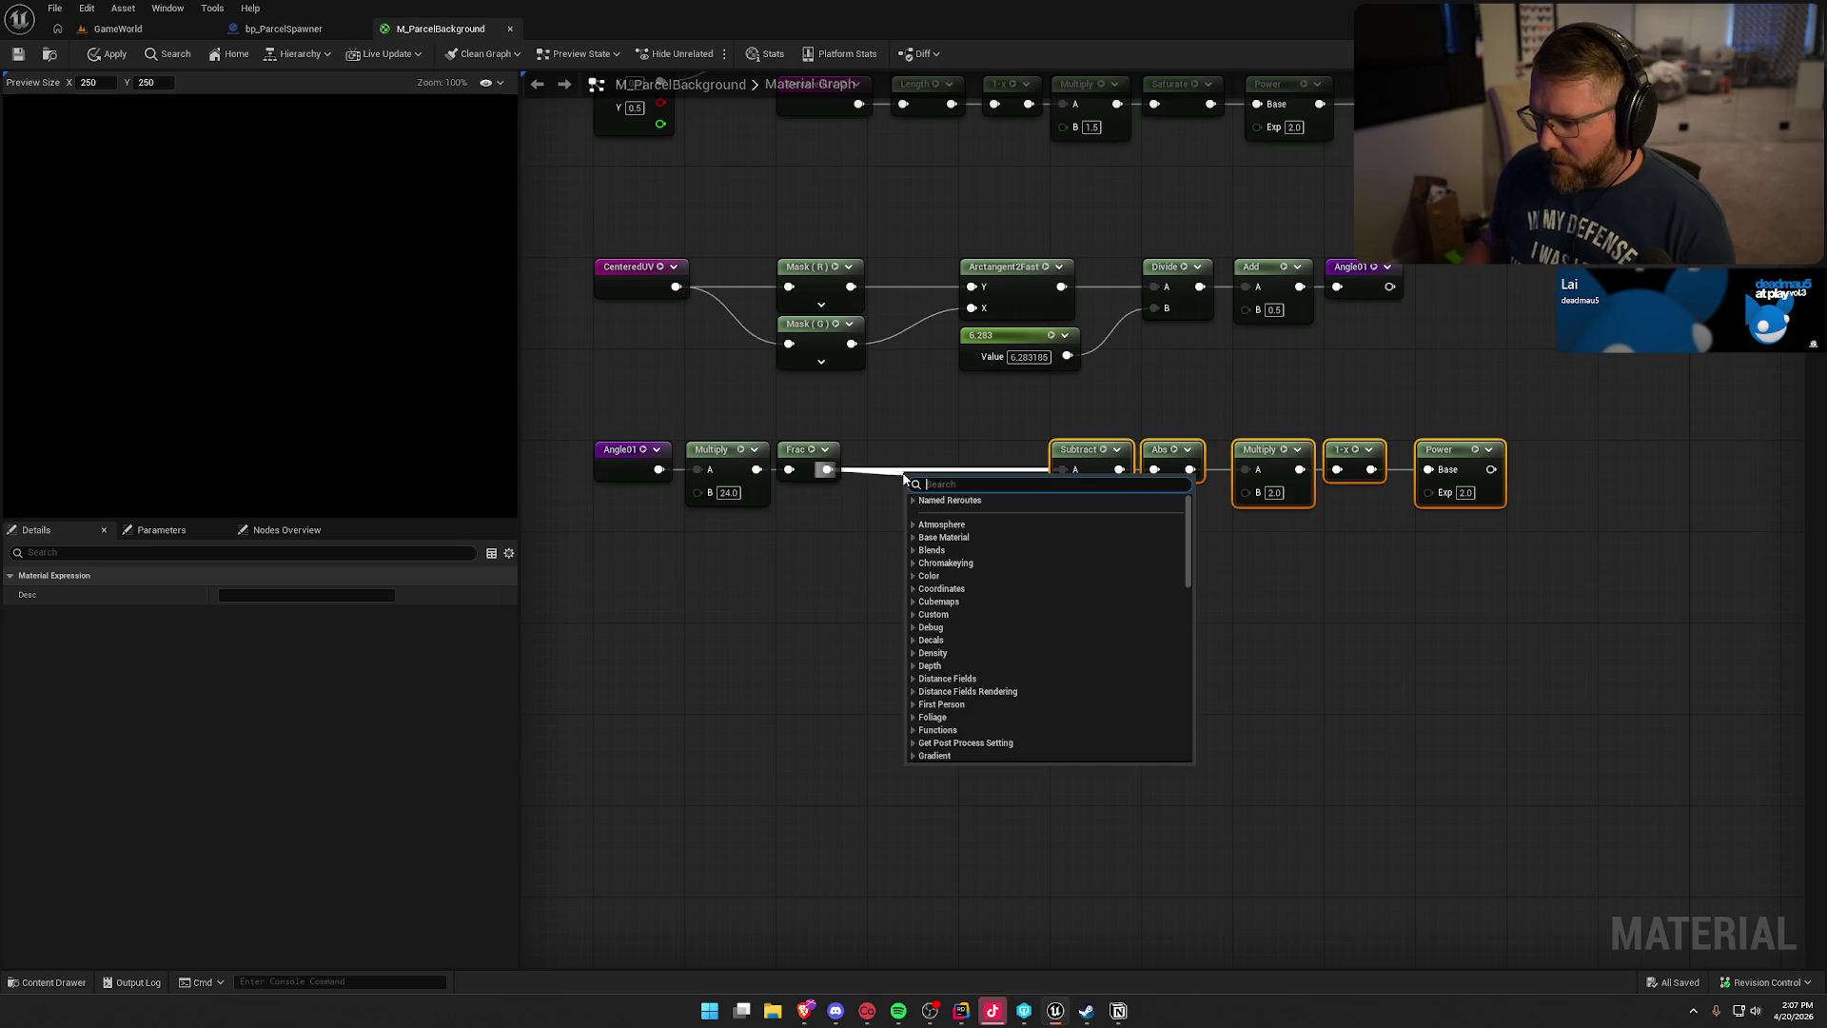
pyautogui.write('reroute')
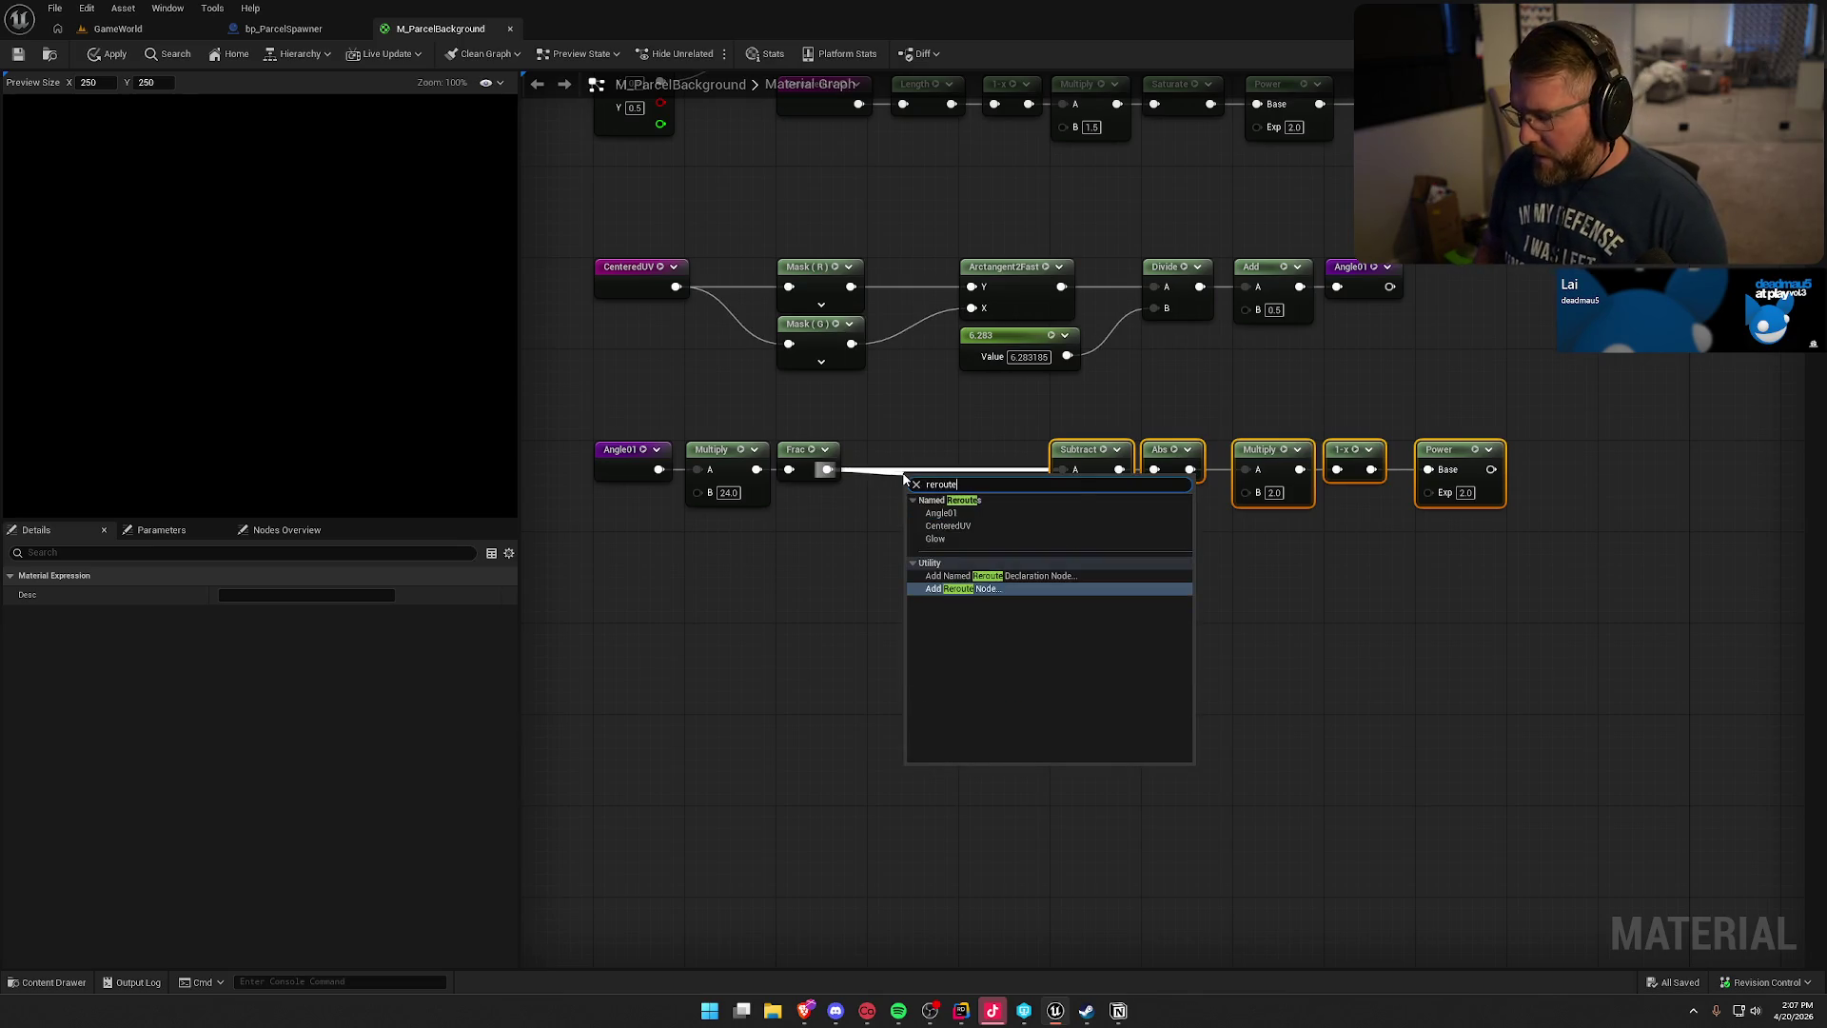
pyautogui.click(951, 575)
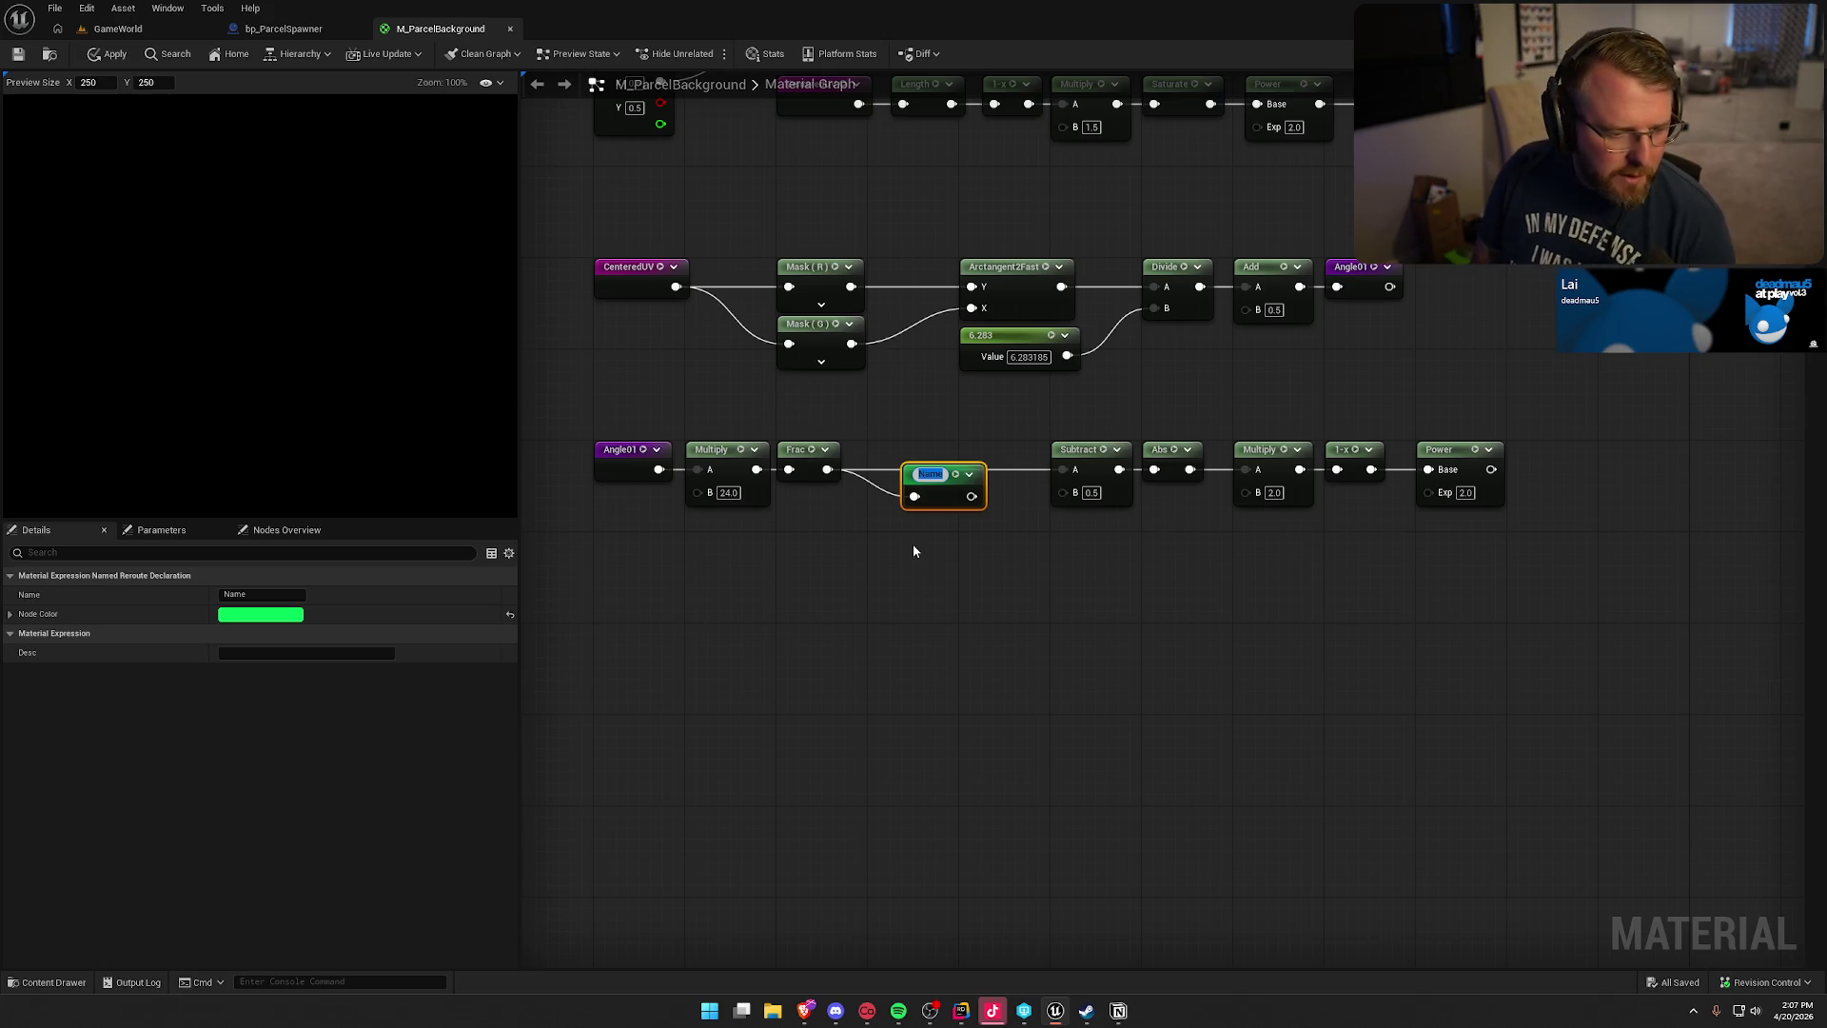
pyautogui.write('RayPattern')
pyautogui.press('Return')
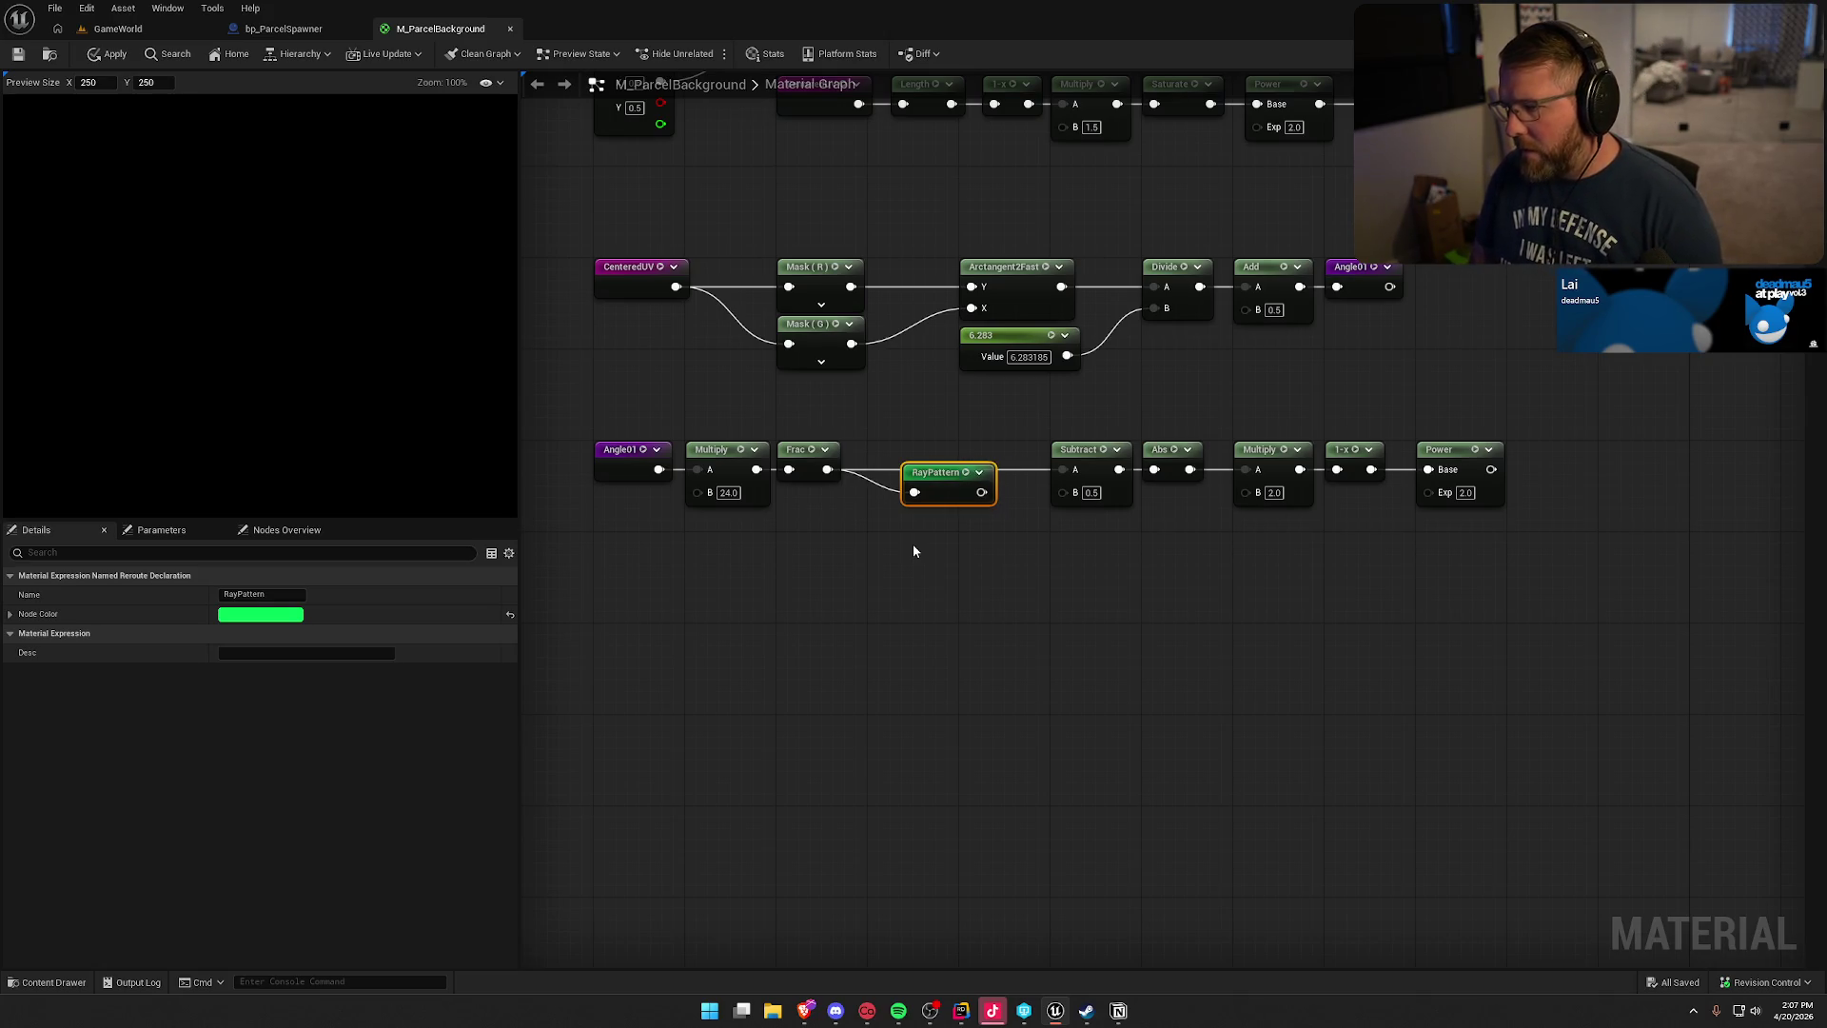
pyautogui.moveTo(981, 492)
pyautogui.mouseDown()
pyautogui.moveTo(1065, 476)
pyautogui.moveTo(904, 459)
pyautogui.mouseUp()
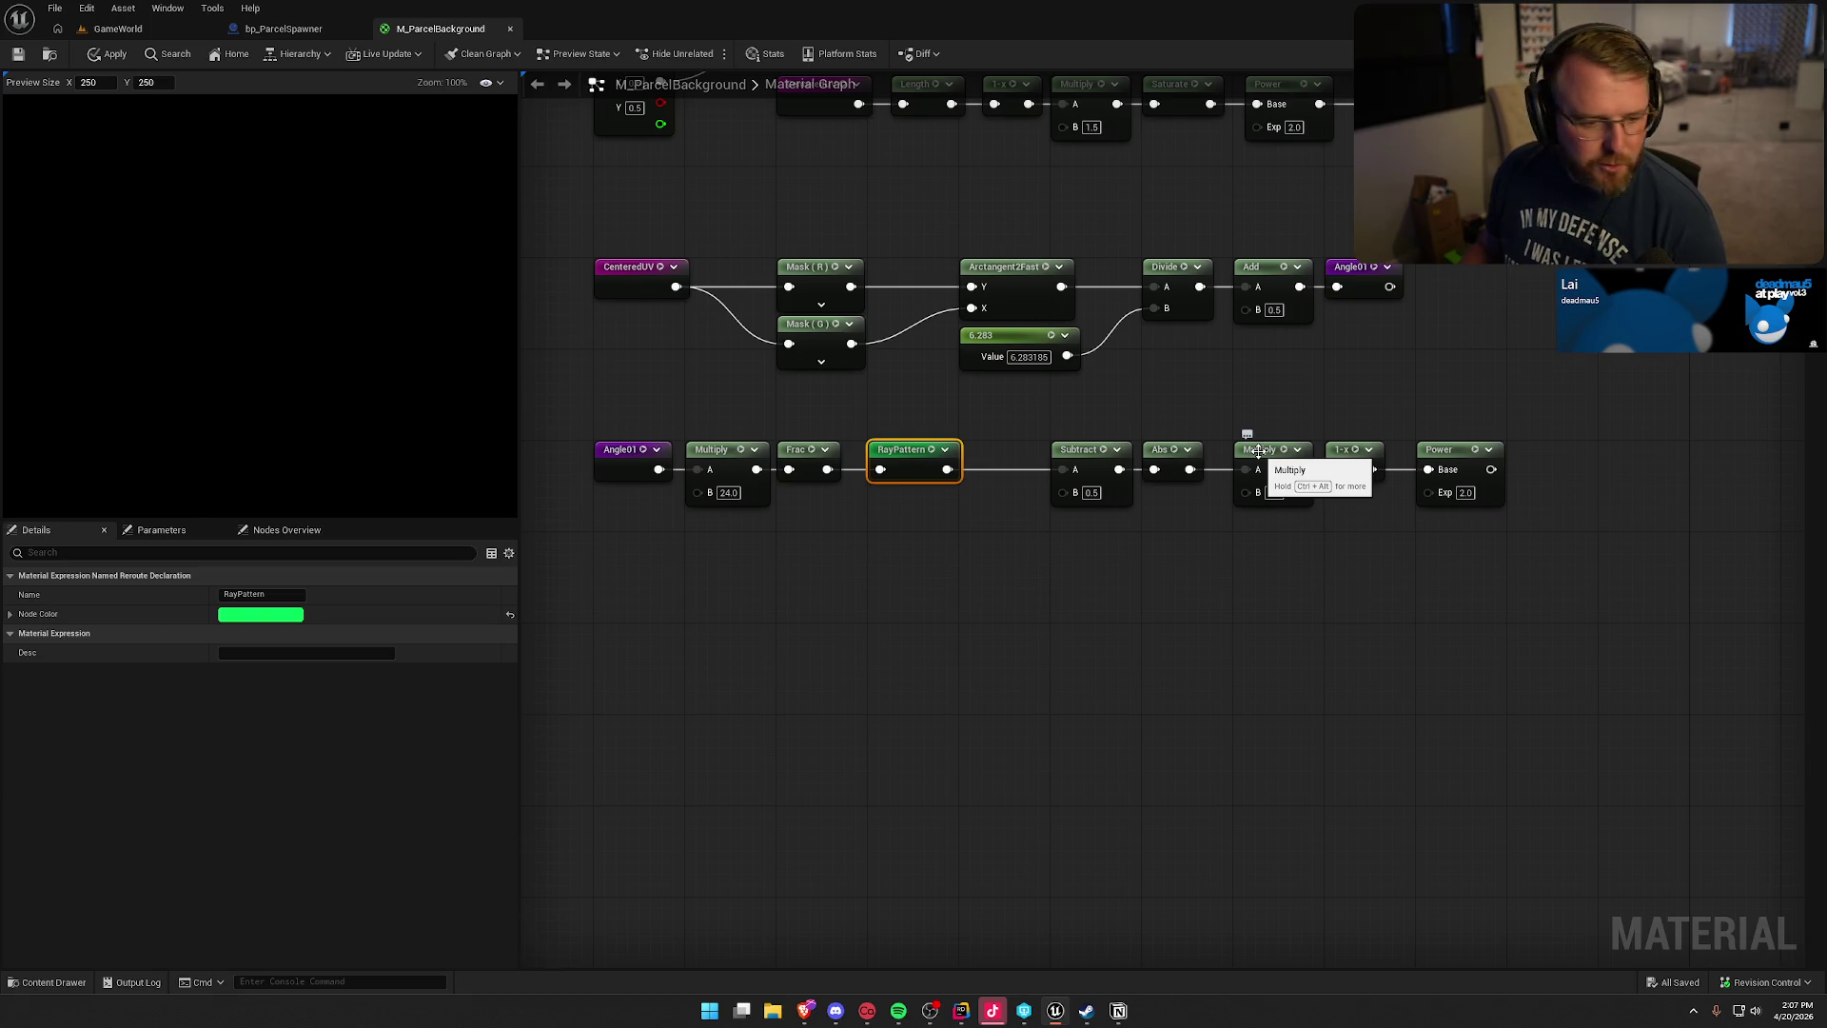
pyautogui.click(1338, 449)
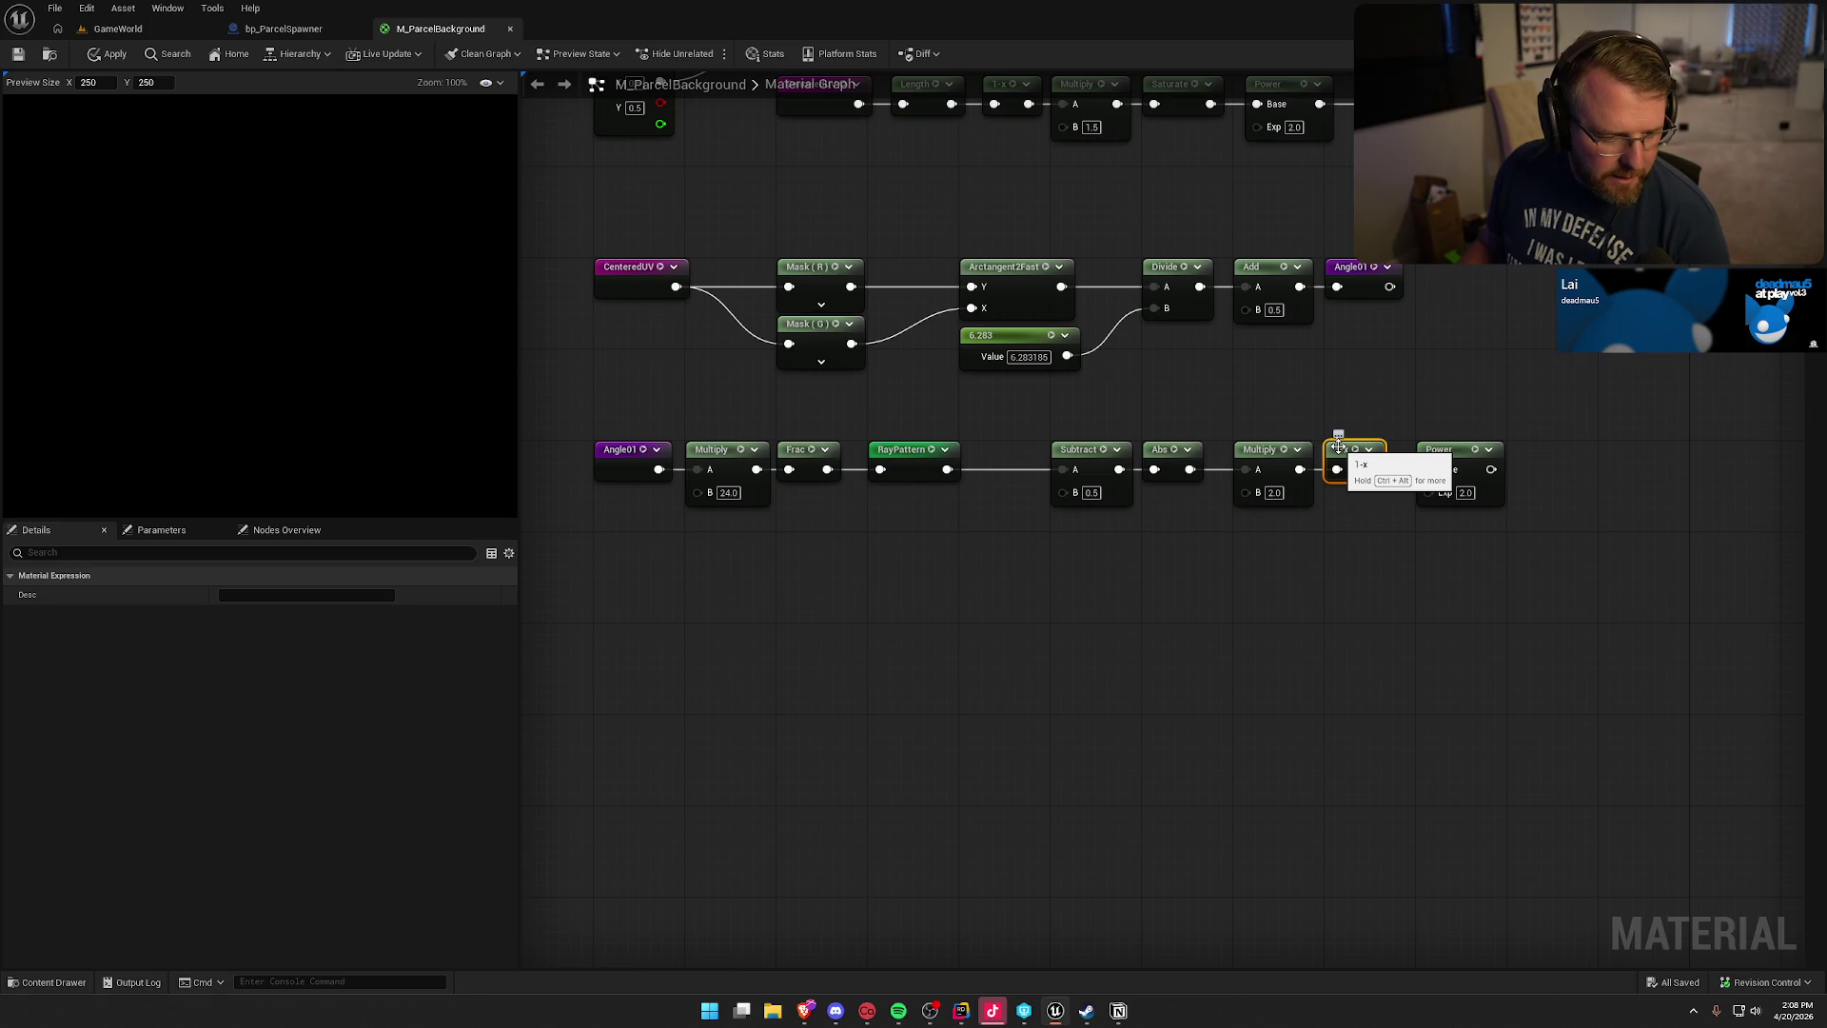
# - Add a RayMask named reroute declaration off Power's output, lined up with Power
pyautogui.click(1442, 451)
pyautogui.moveTo(1491, 470); pyautogui.dragTo(1532, 473)
pyautogui.write('rerou')
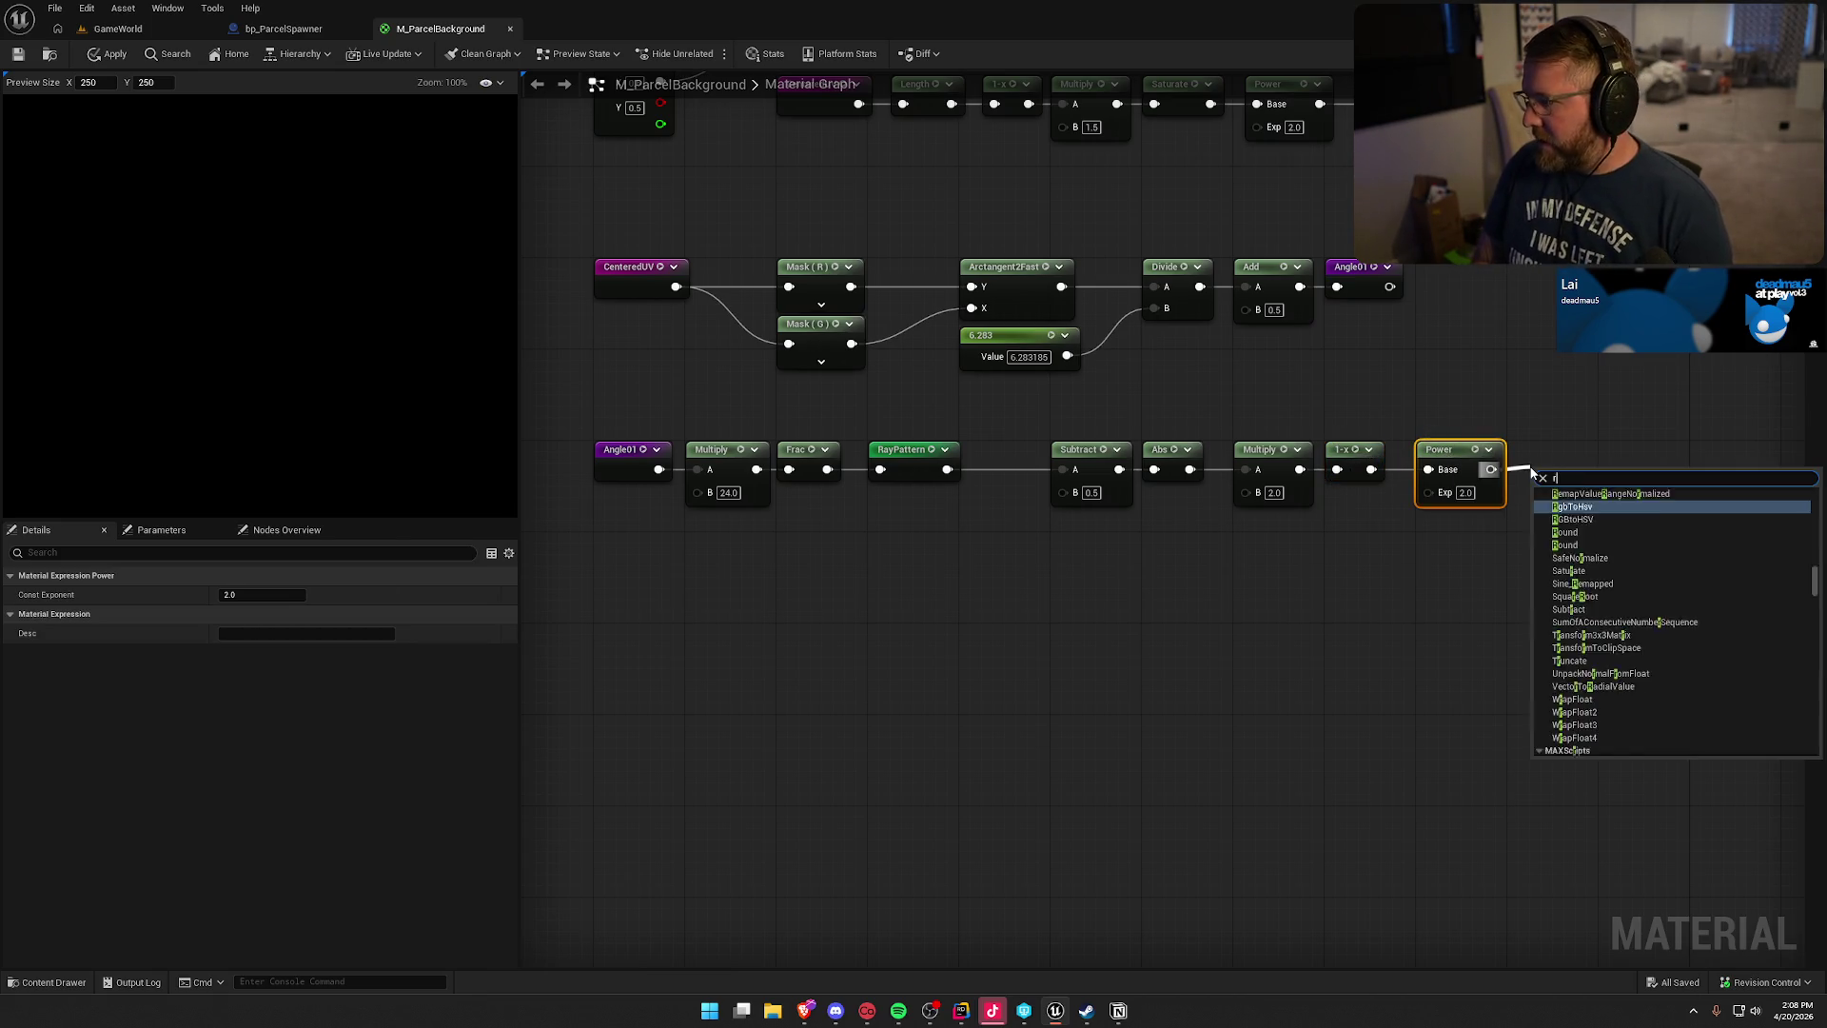
pyautogui.press('Up')
pyautogui.press('Return')
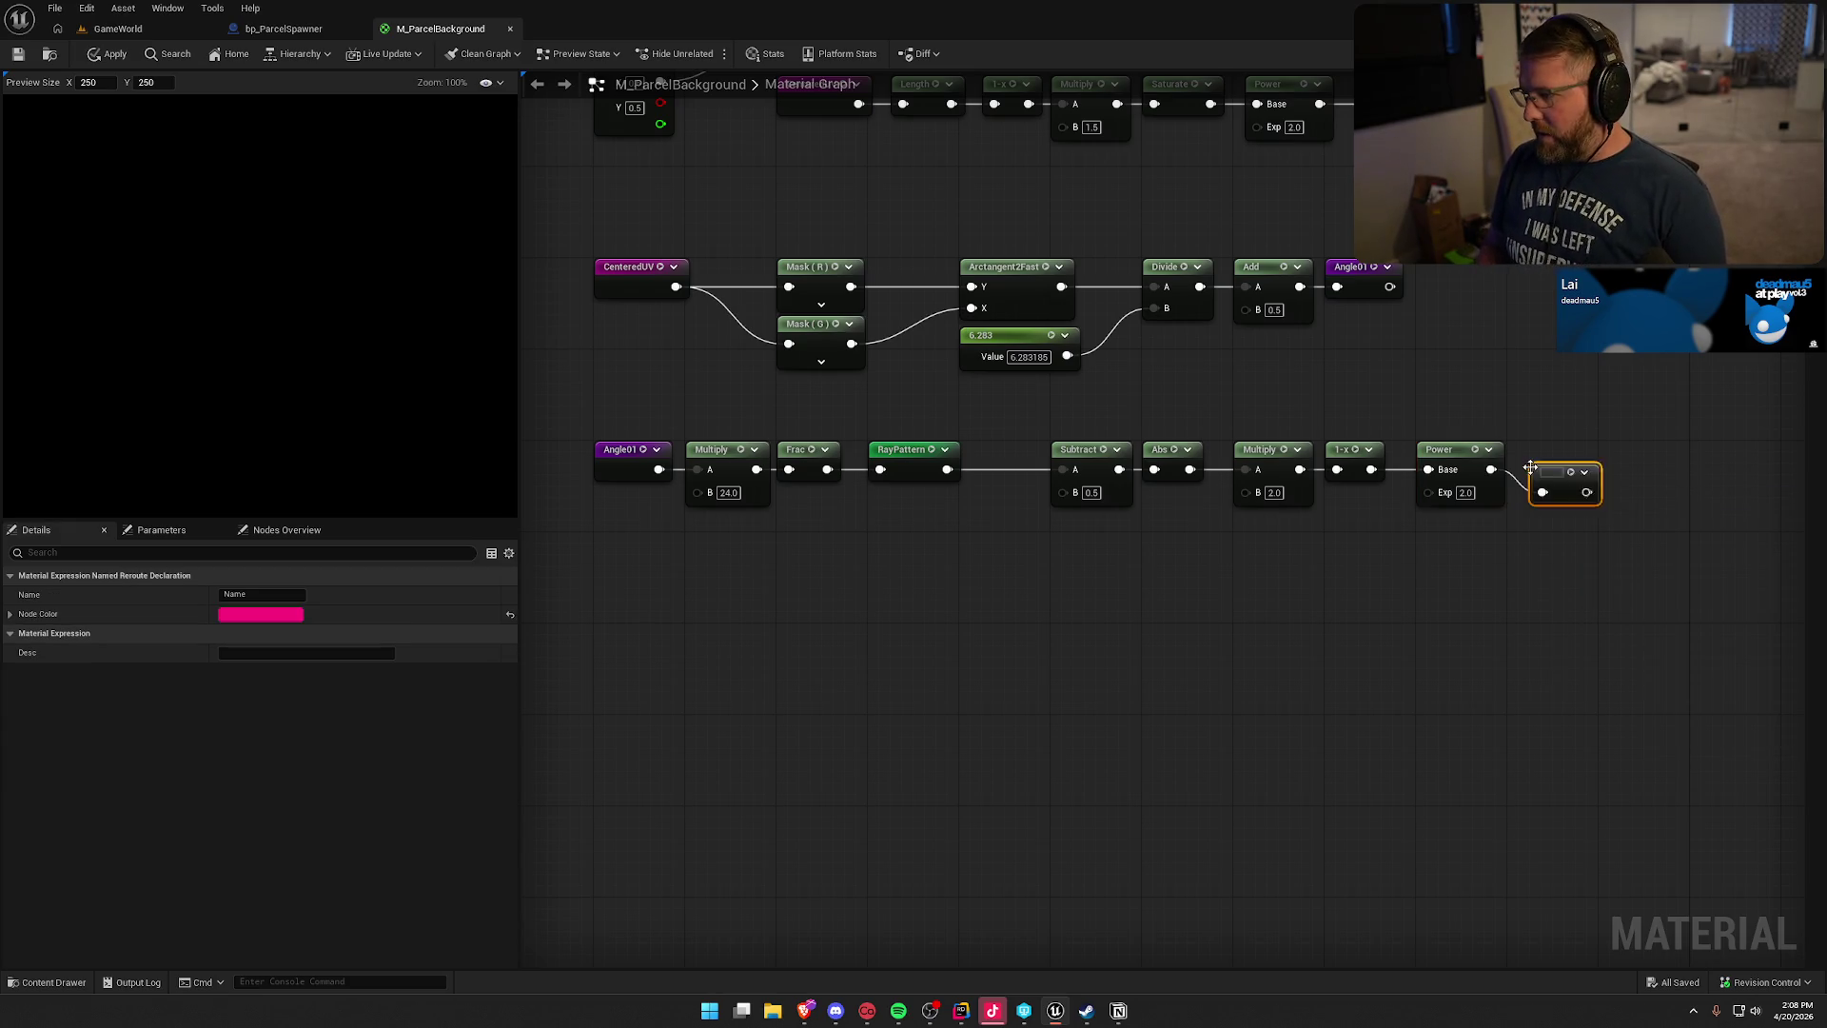
pyautogui.write('RayMask')
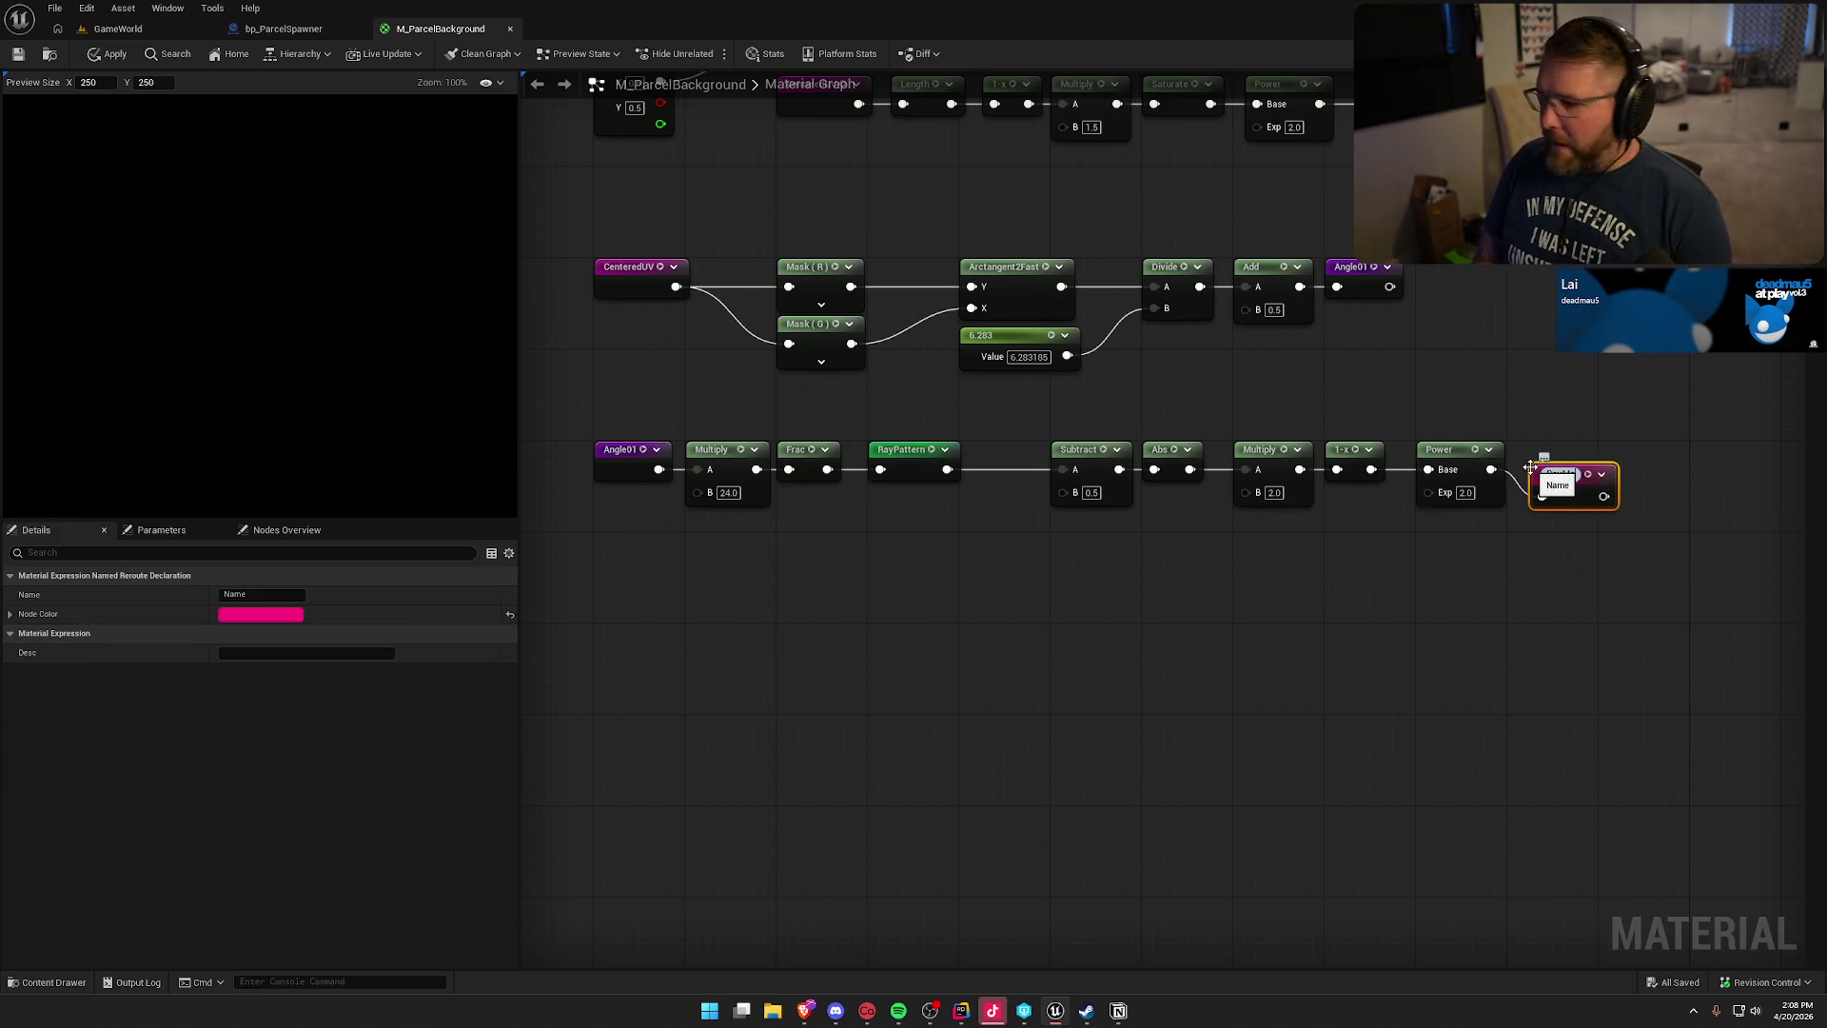
pyautogui.press('Return')
pyautogui.moveTo(1560, 478); pyautogui.dragTo(1620, 455)
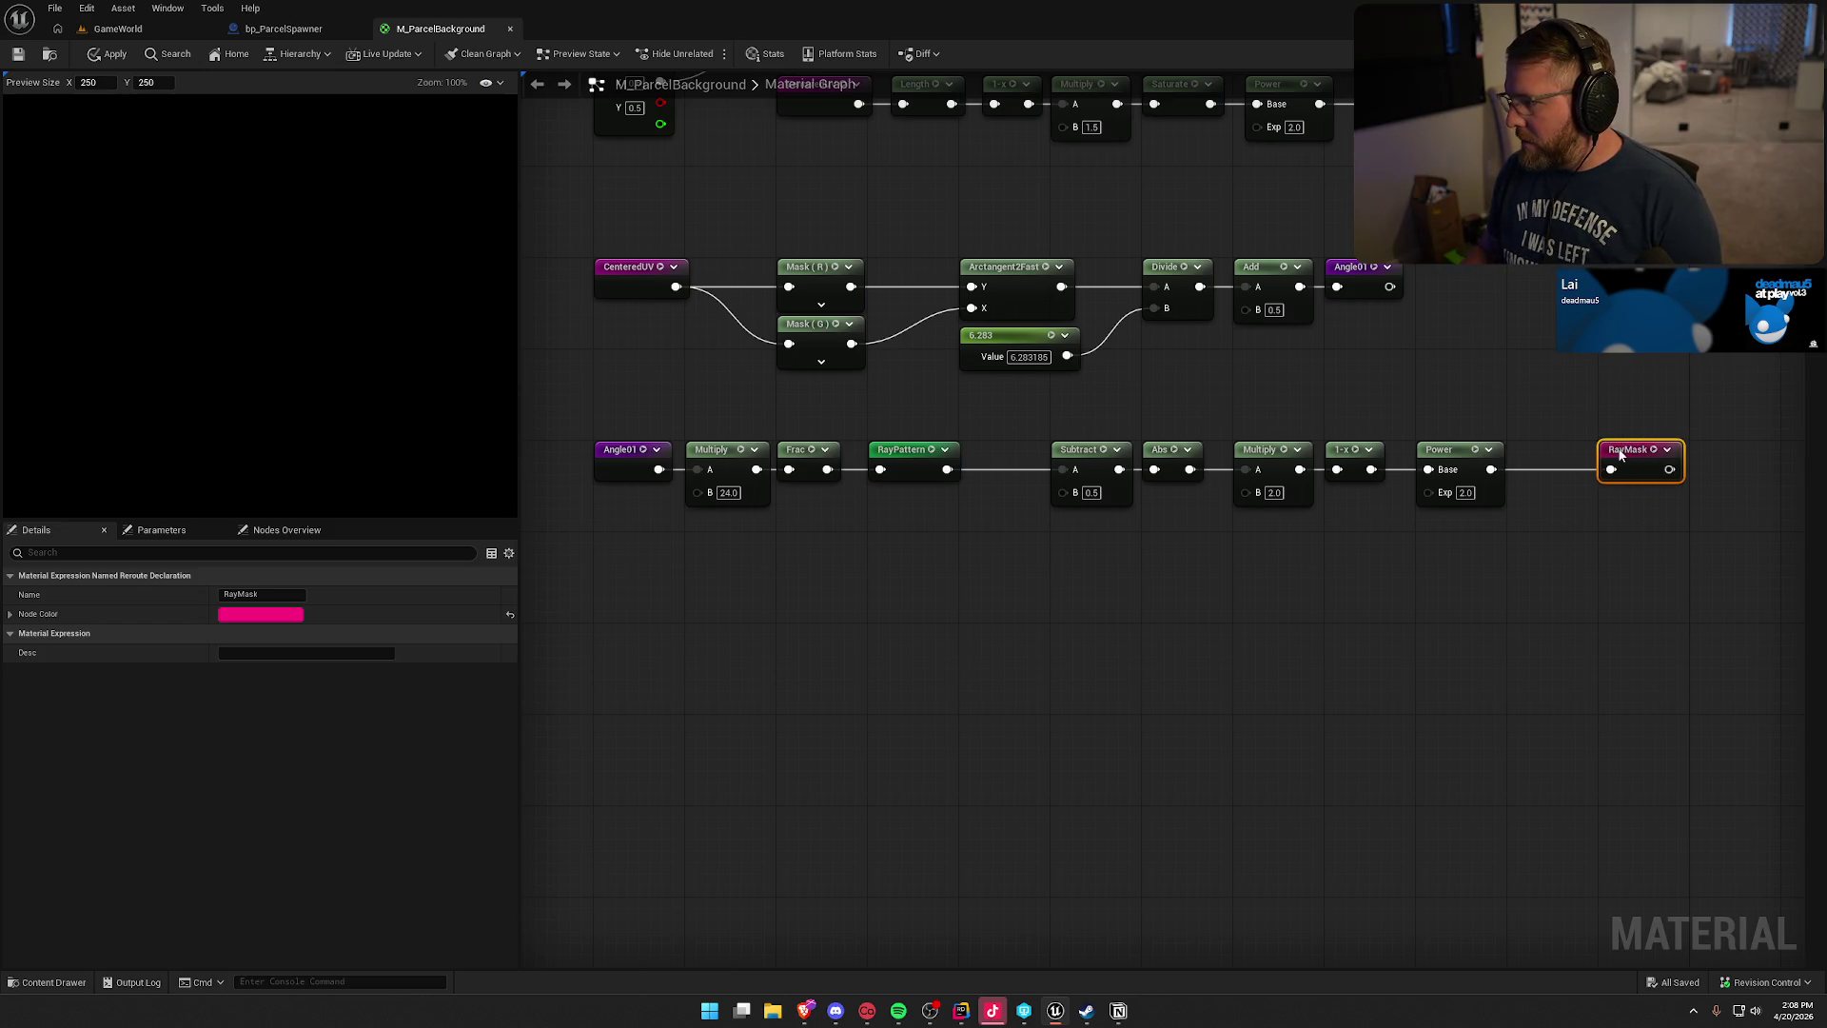
pyautogui.click(1564, 634)
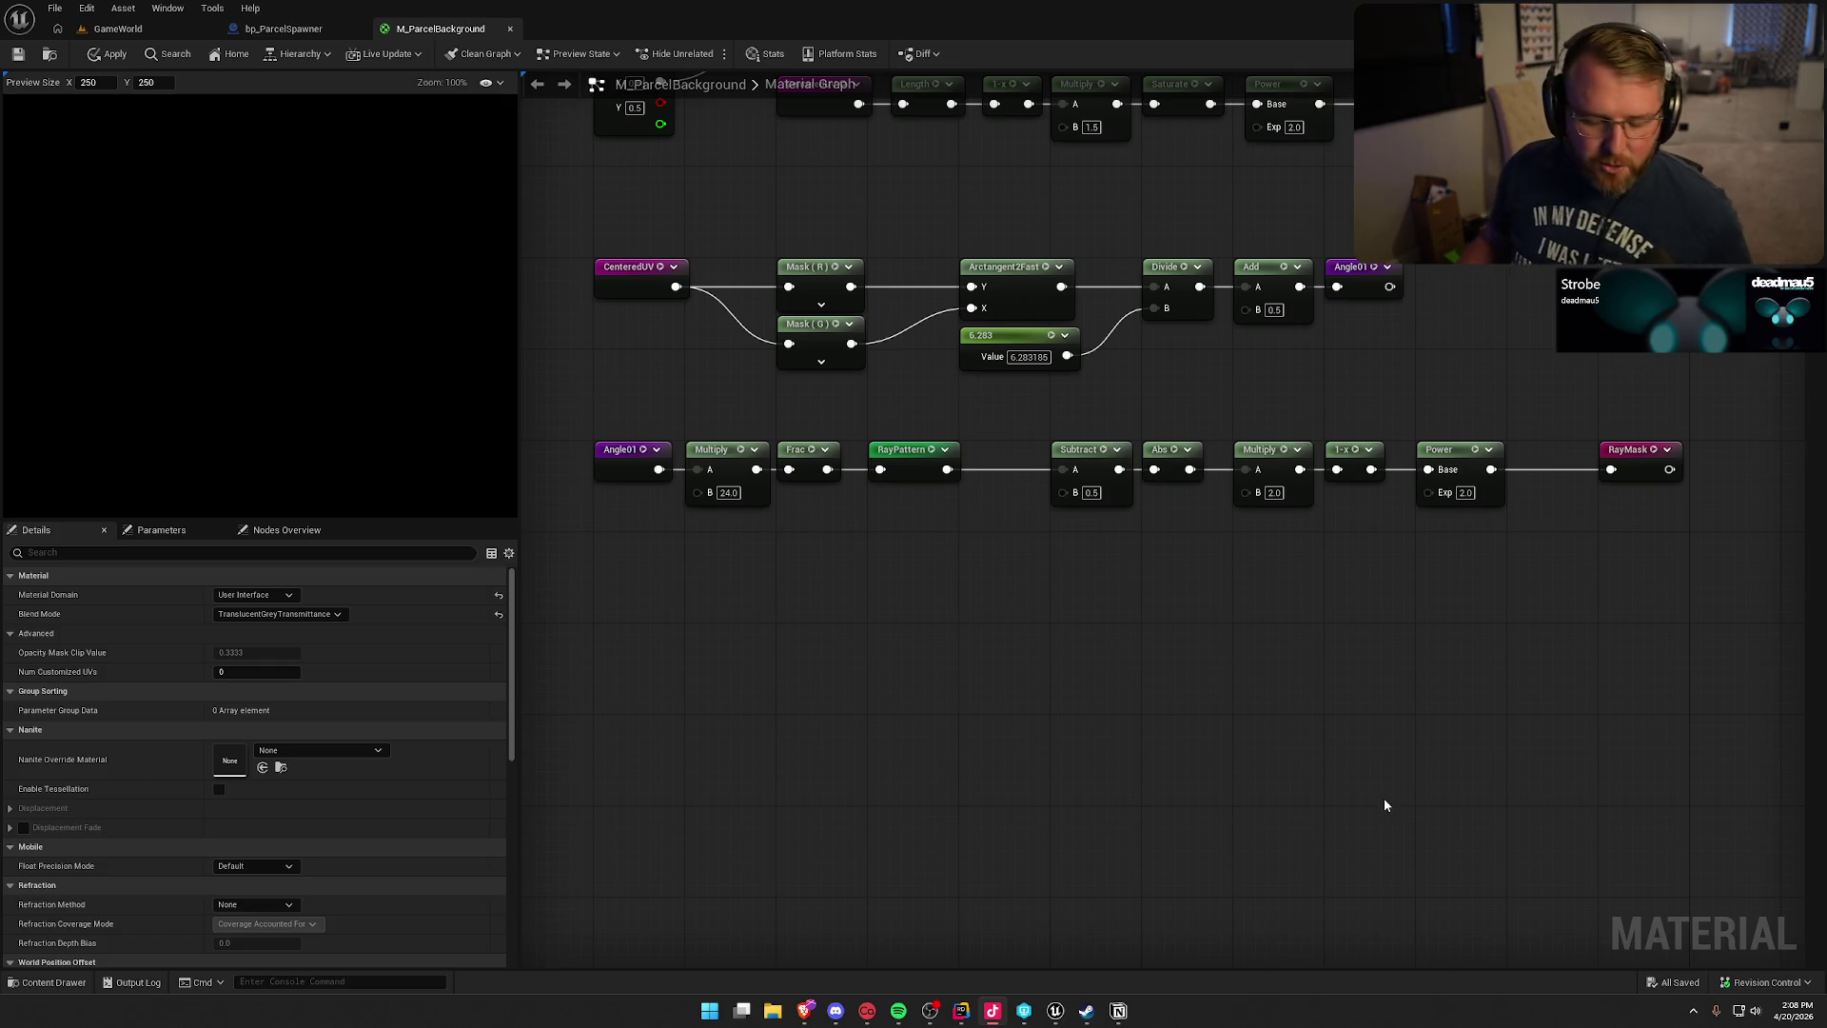
# - Switch to the GameWorld level and orbit the viewport toward the wagons, cabin and props
pyautogui.click(118, 29)
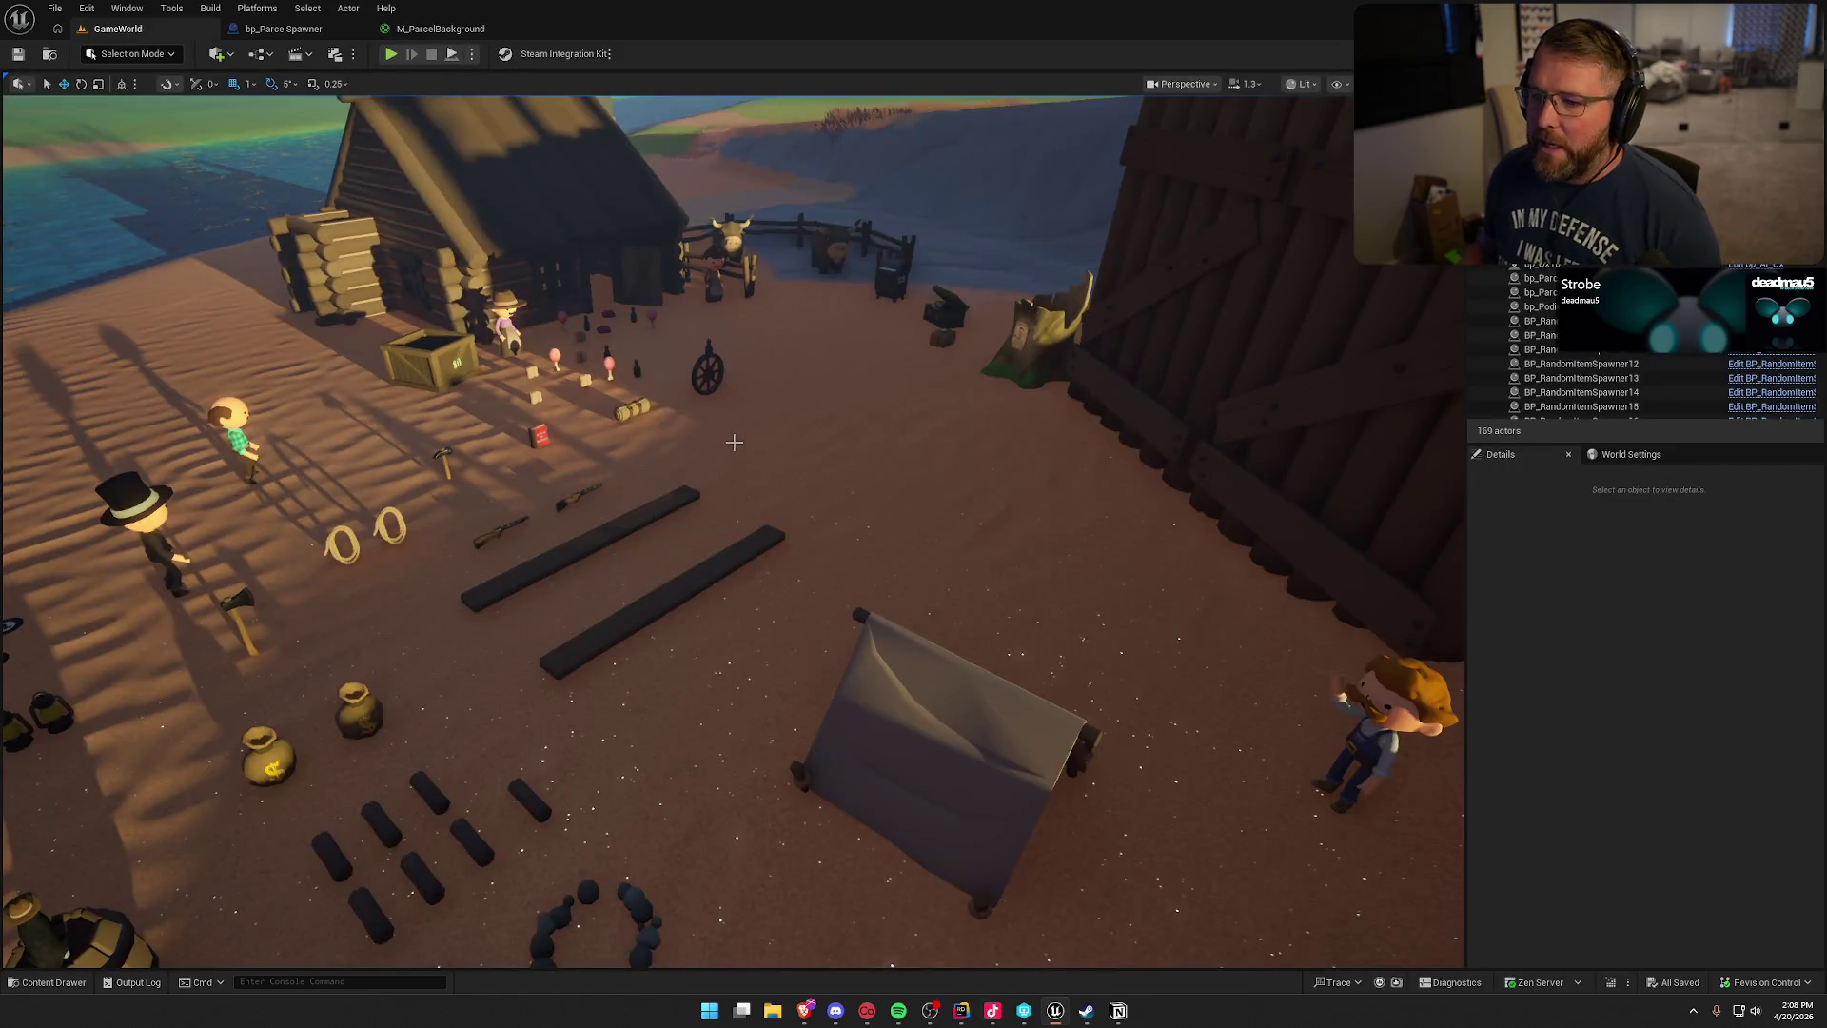
pyautogui.moveTo(734, 441); pyautogui.dragTo(733, 442)
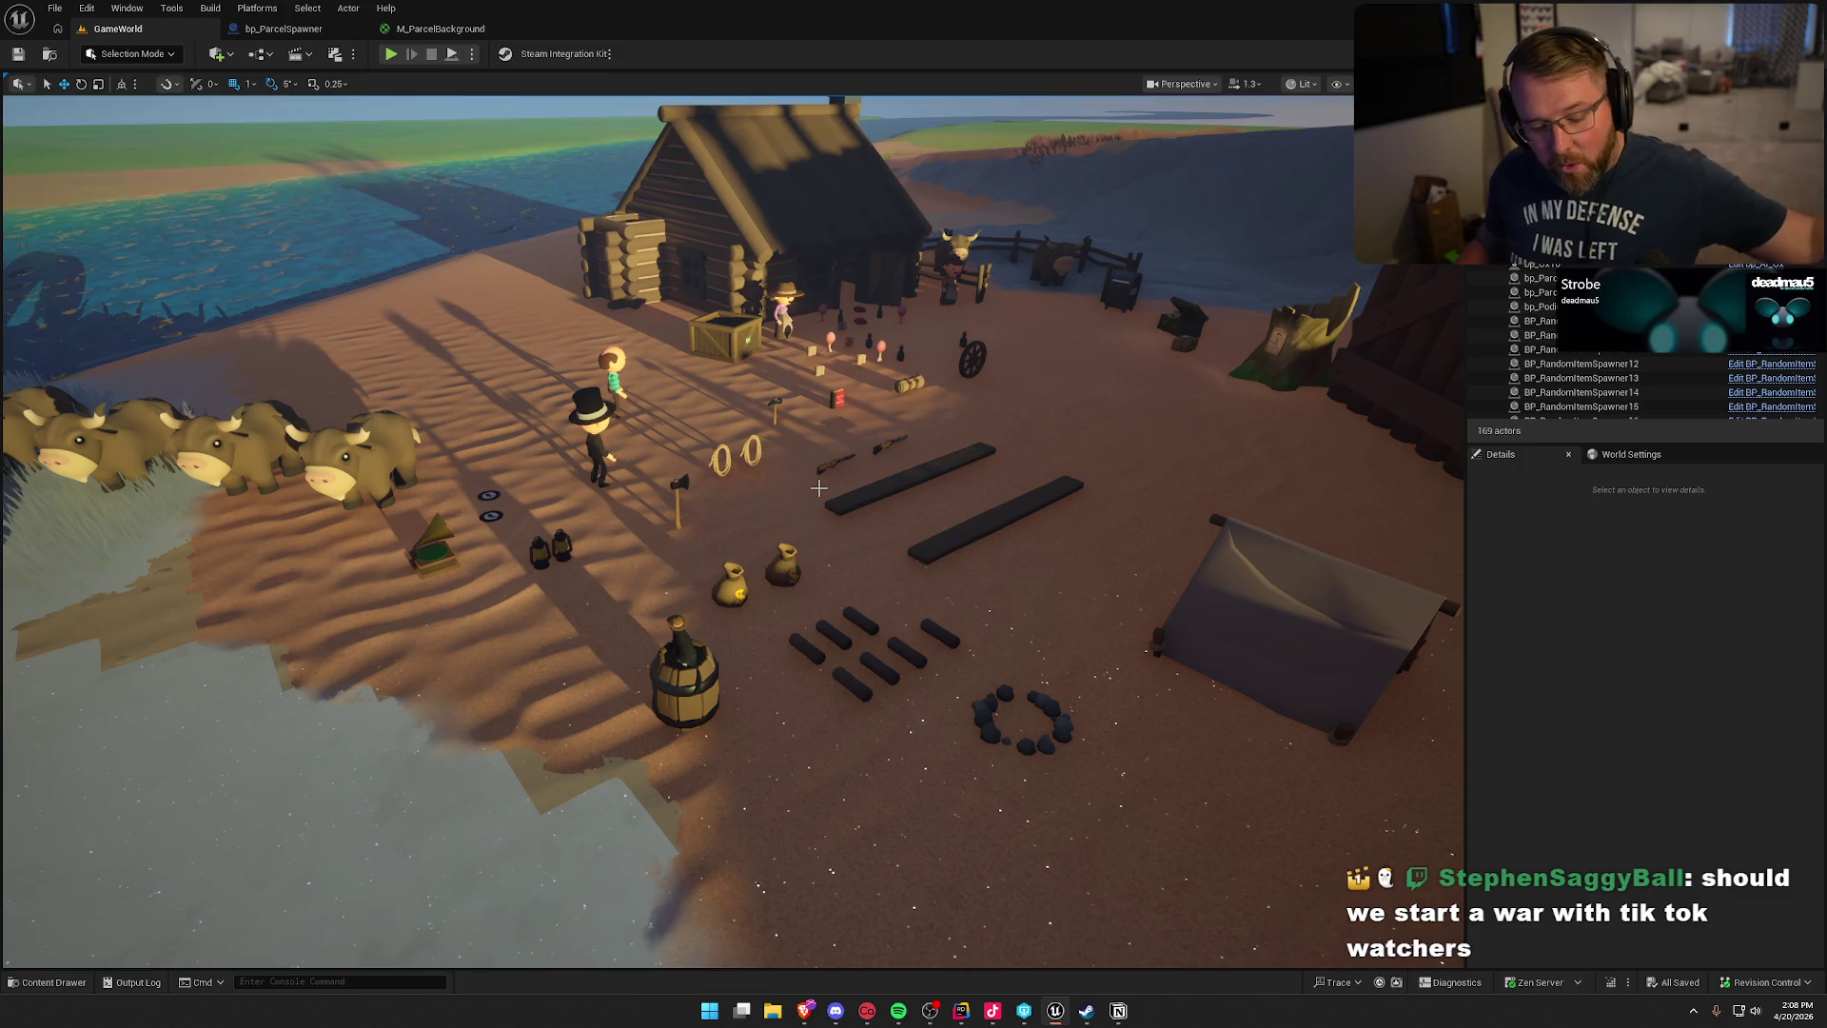
pyautogui.moveTo(819, 488)
pyautogui.mouseDown()
pyautogui.moveTo(735, 411)
pyautogui.moveTo(611, 448)
pyautogui.mouseUp()
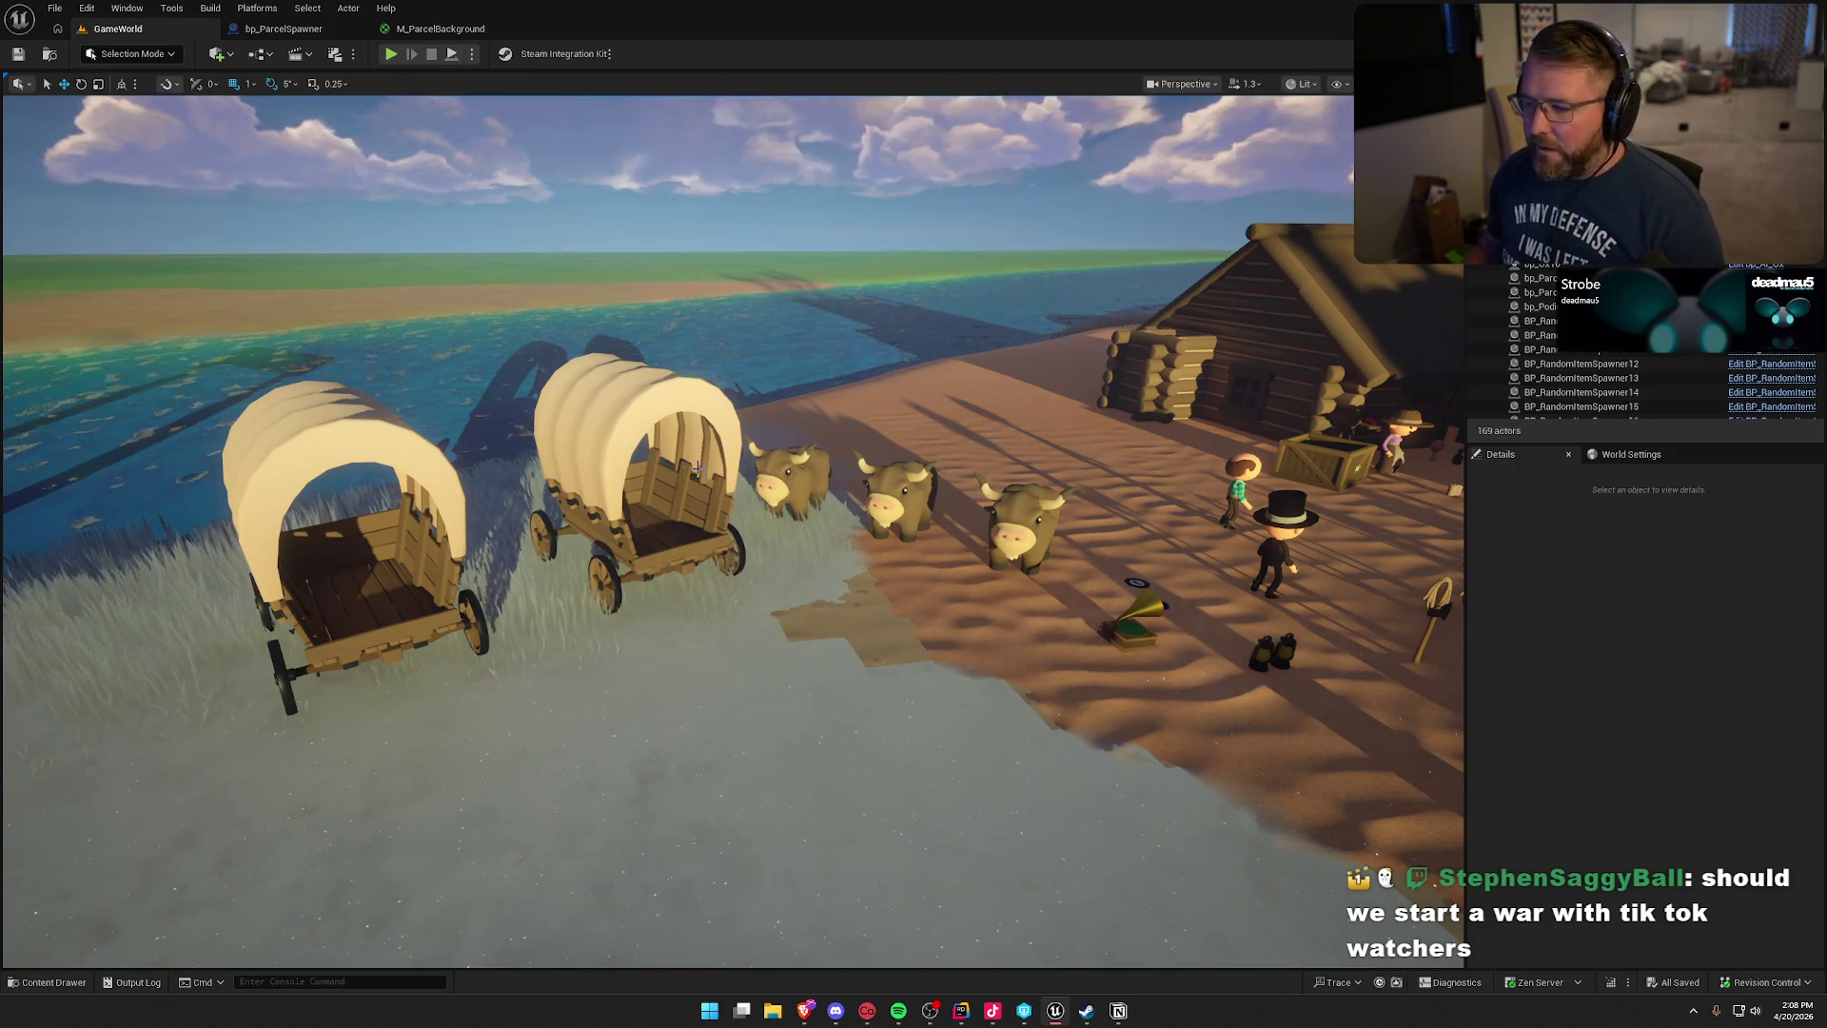
pyautogui.moveTo(611, 447); pyautogui.dragTo(666, 532)
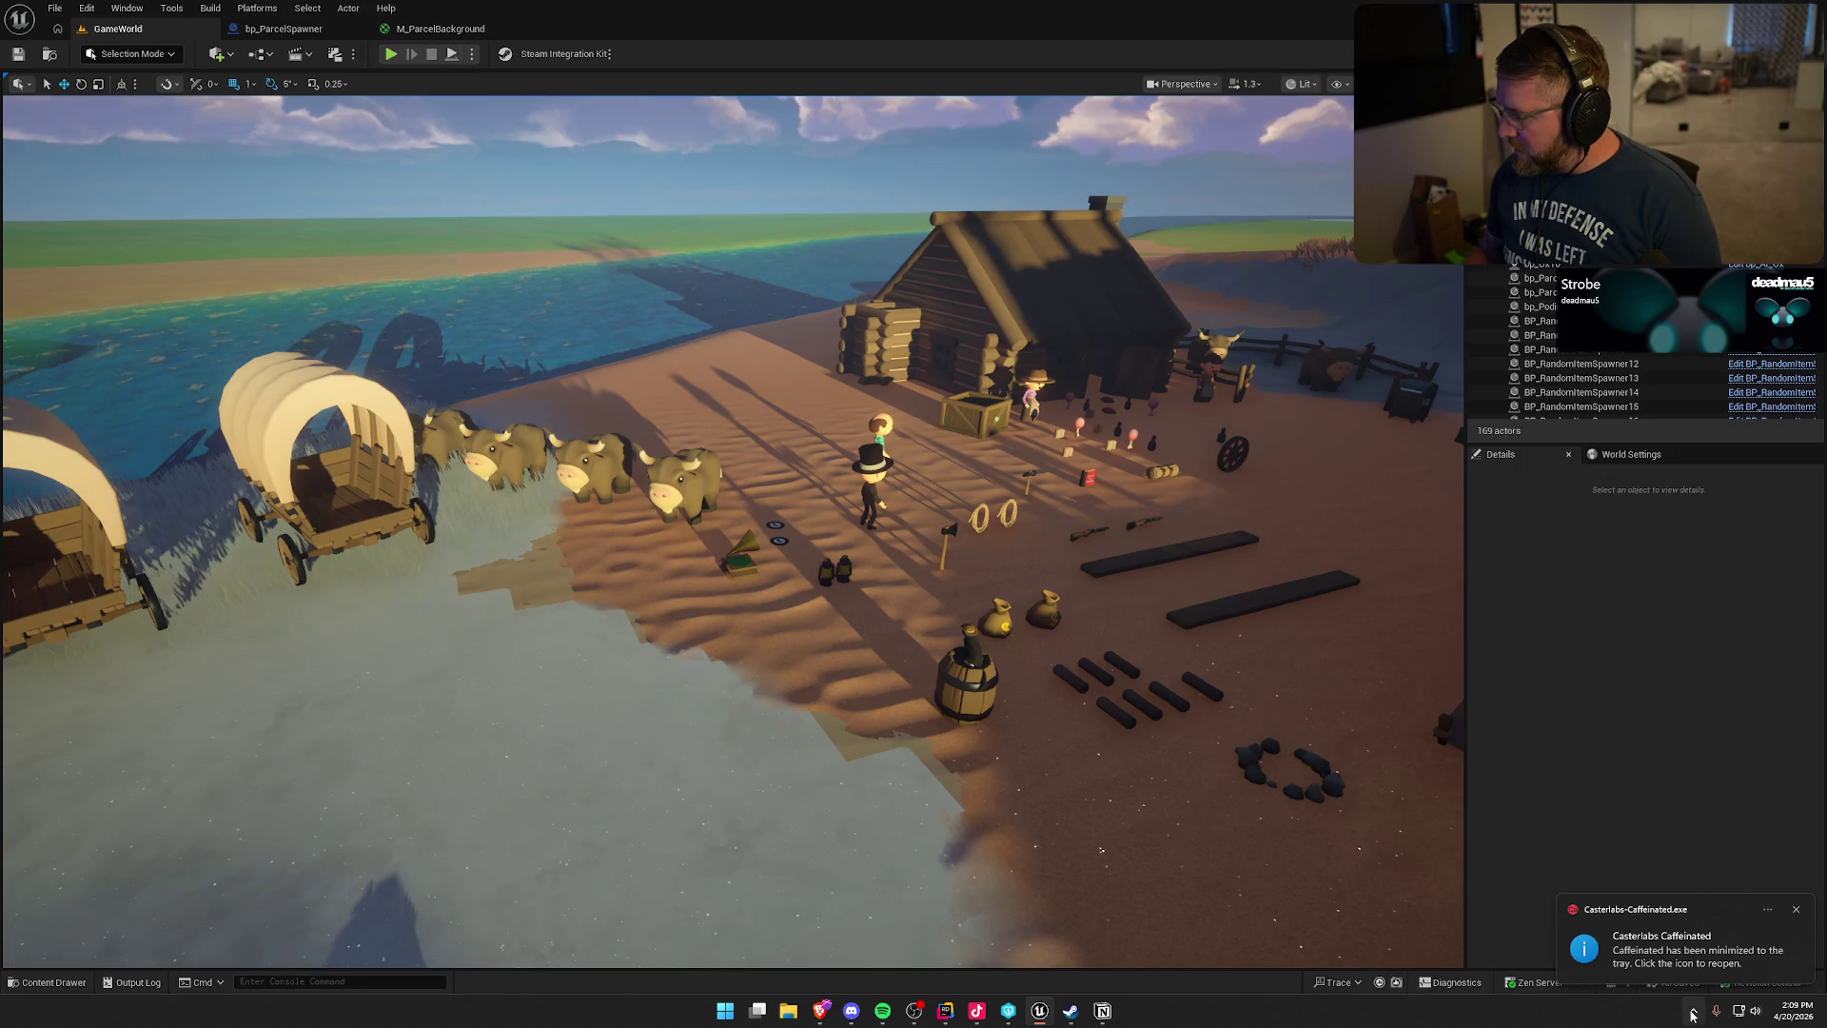
# - Dismiss the Casterlabs notification, exit Casterlabs from the tray, and search Windows for 'cast'
pyautogui.click(1795, 909)
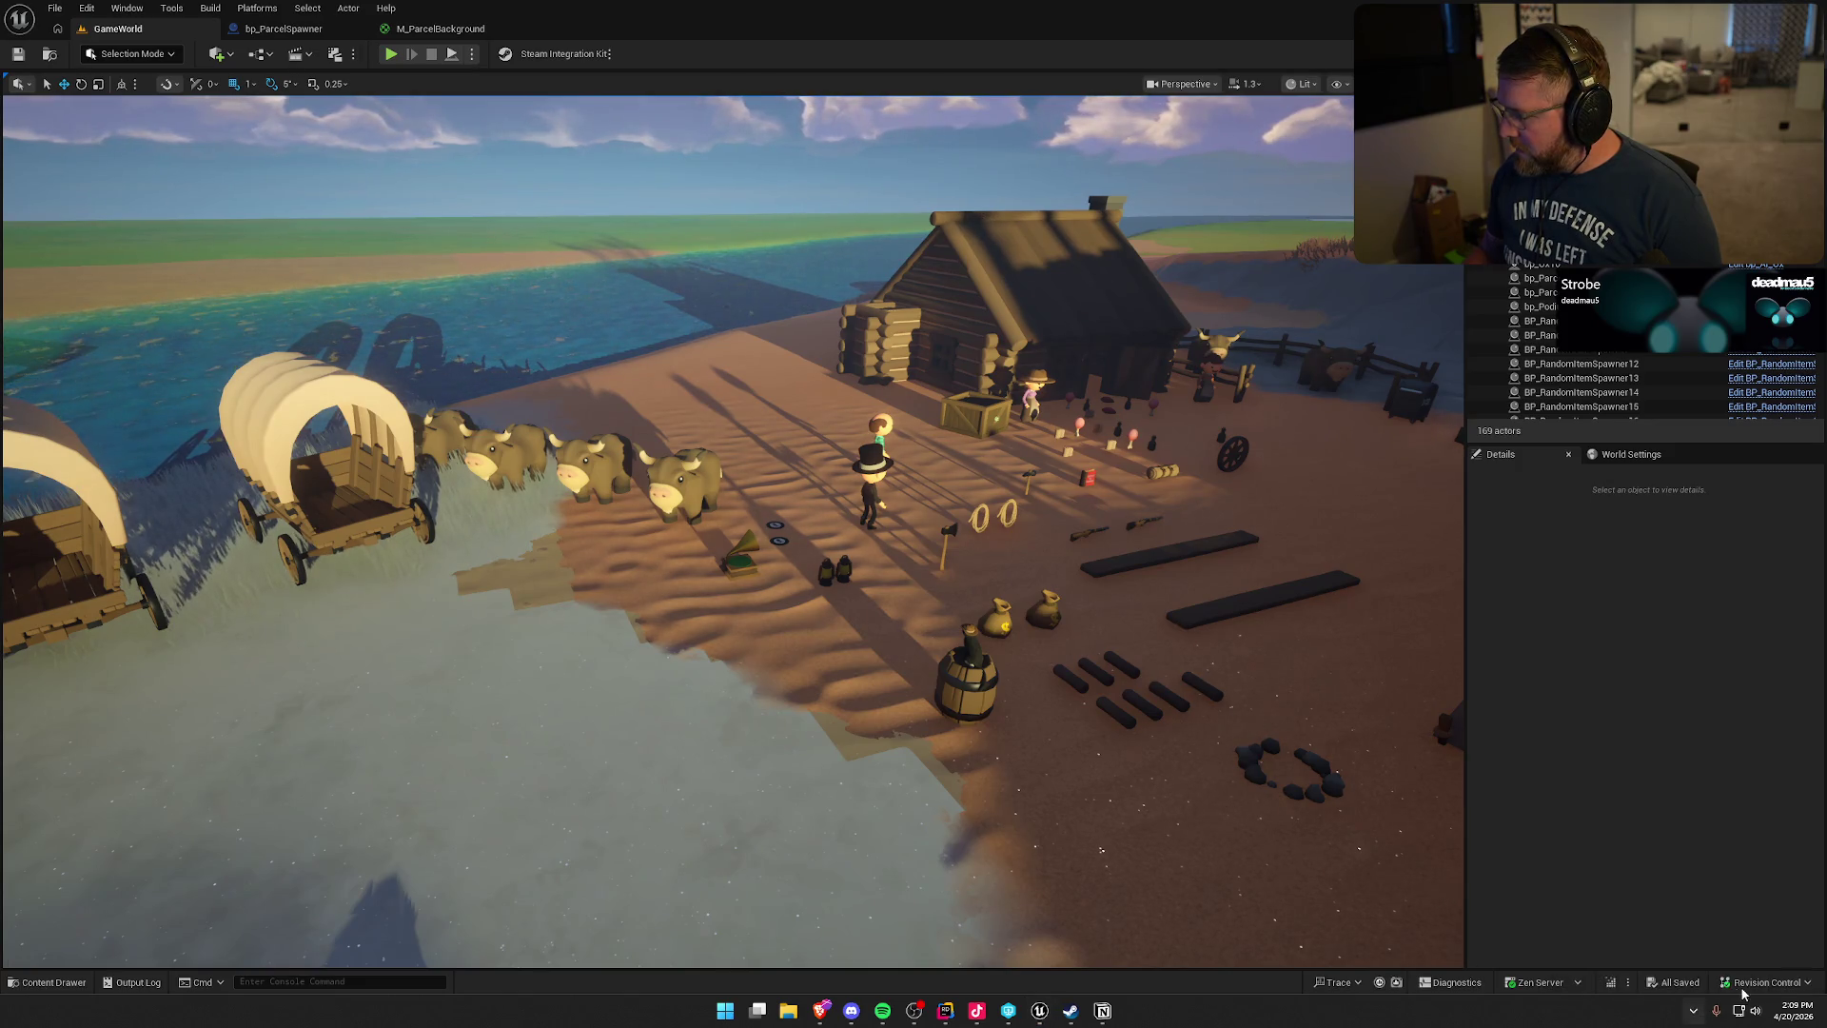
pyautogui.click(1691, 1015)
pyautogui.rightClick(1637, 911)
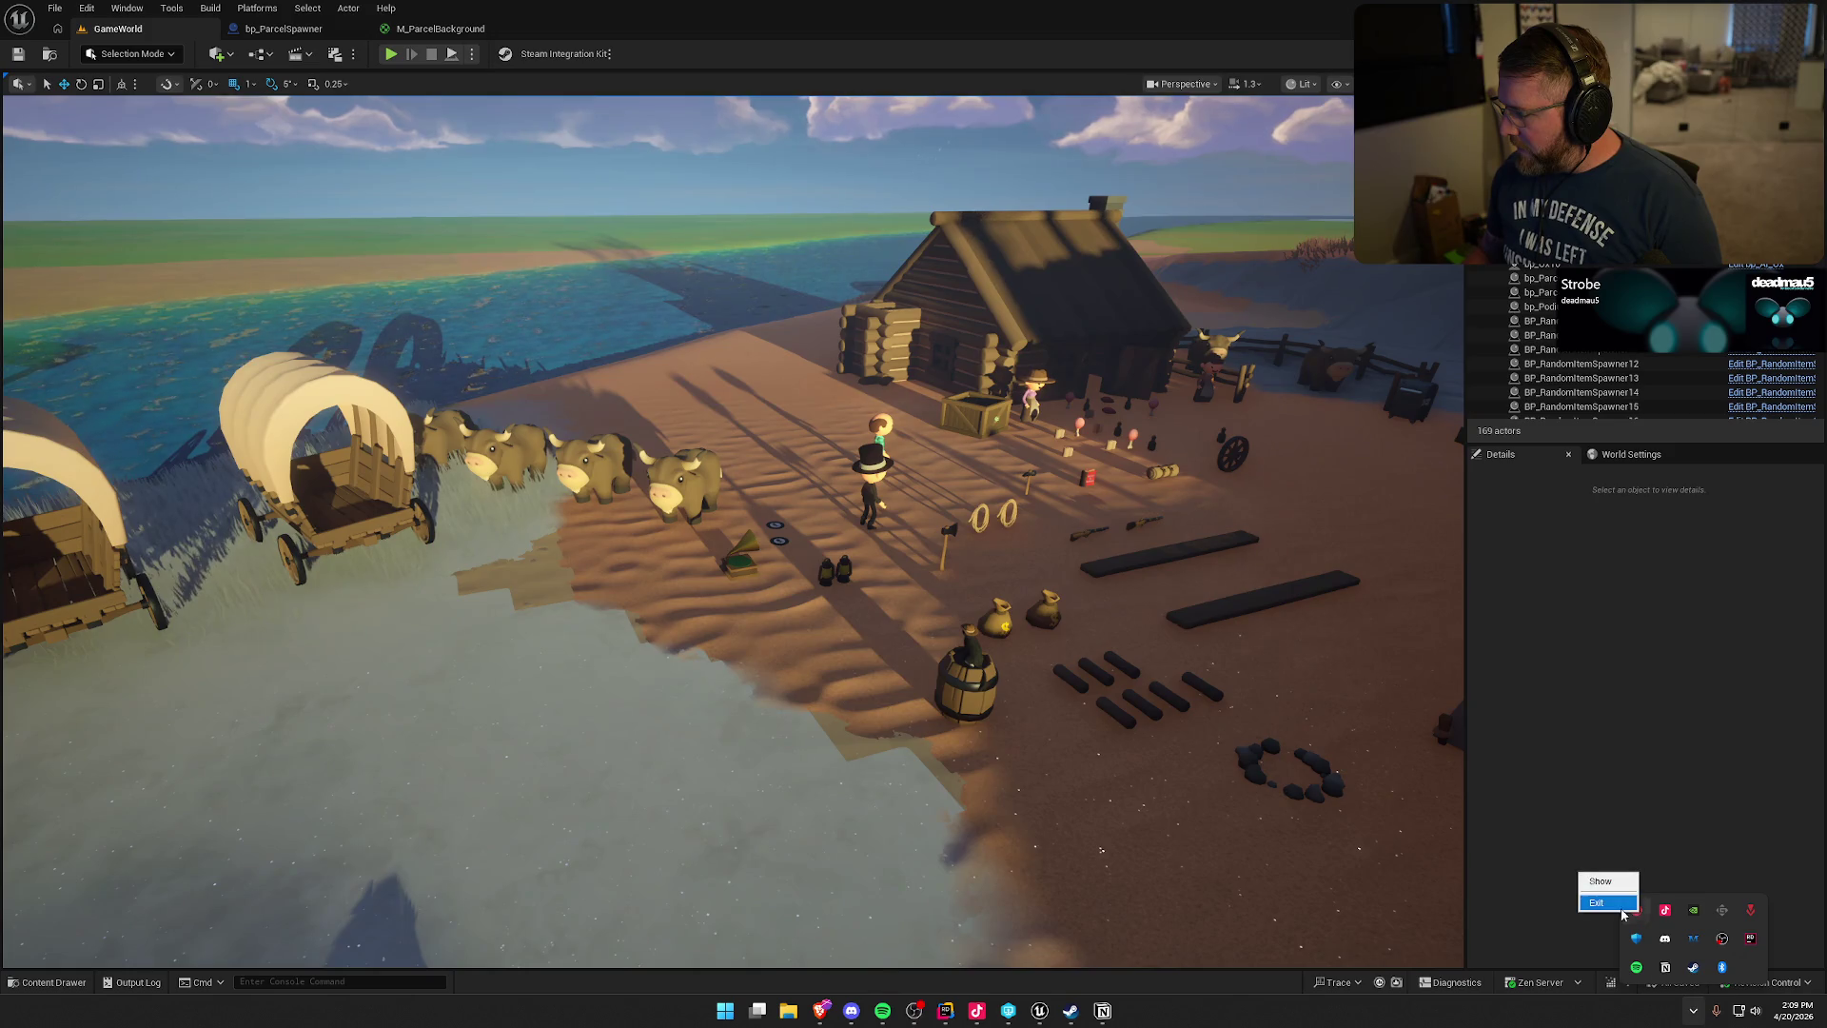
pyautogui.click(1611, 910)
pyautogui.click(1693, 1013)
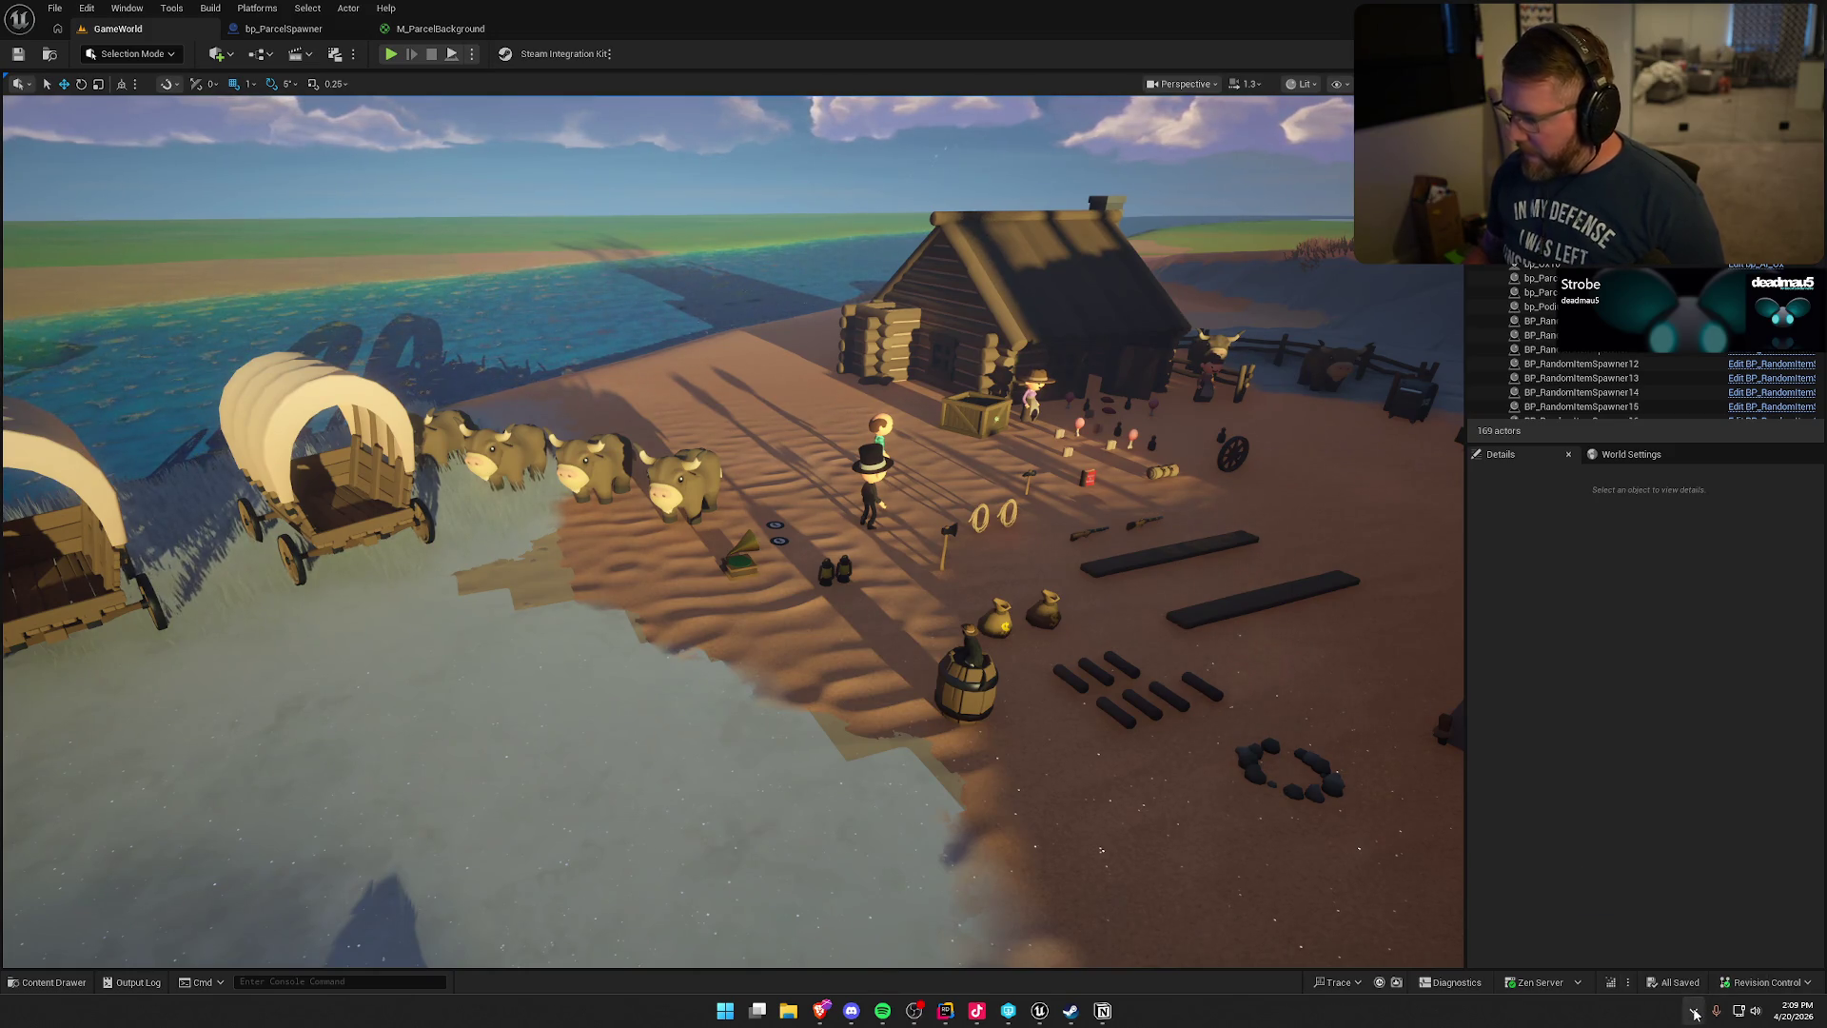
pyautogui.press('super')
pyautogui.write('cas')
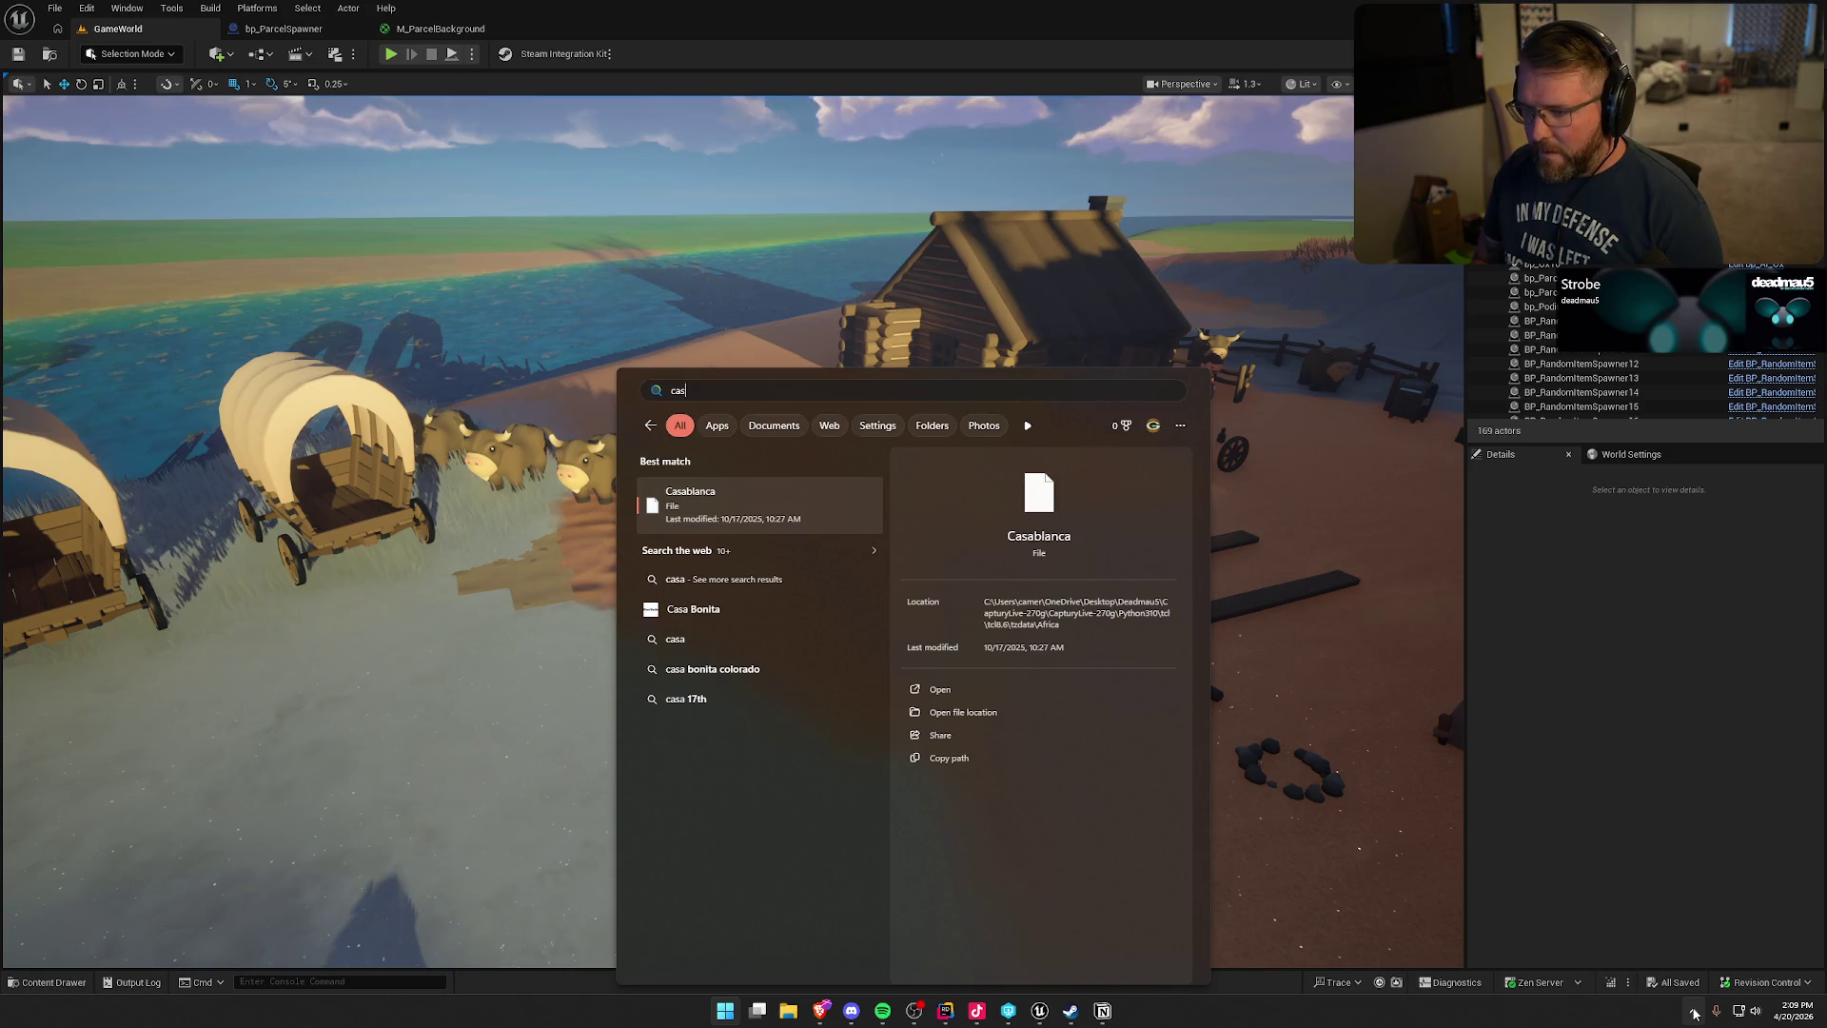
pyautogui.write('t')
# - Launch Casterlabs from the 'cast' search result
pyautogui.press('Return')
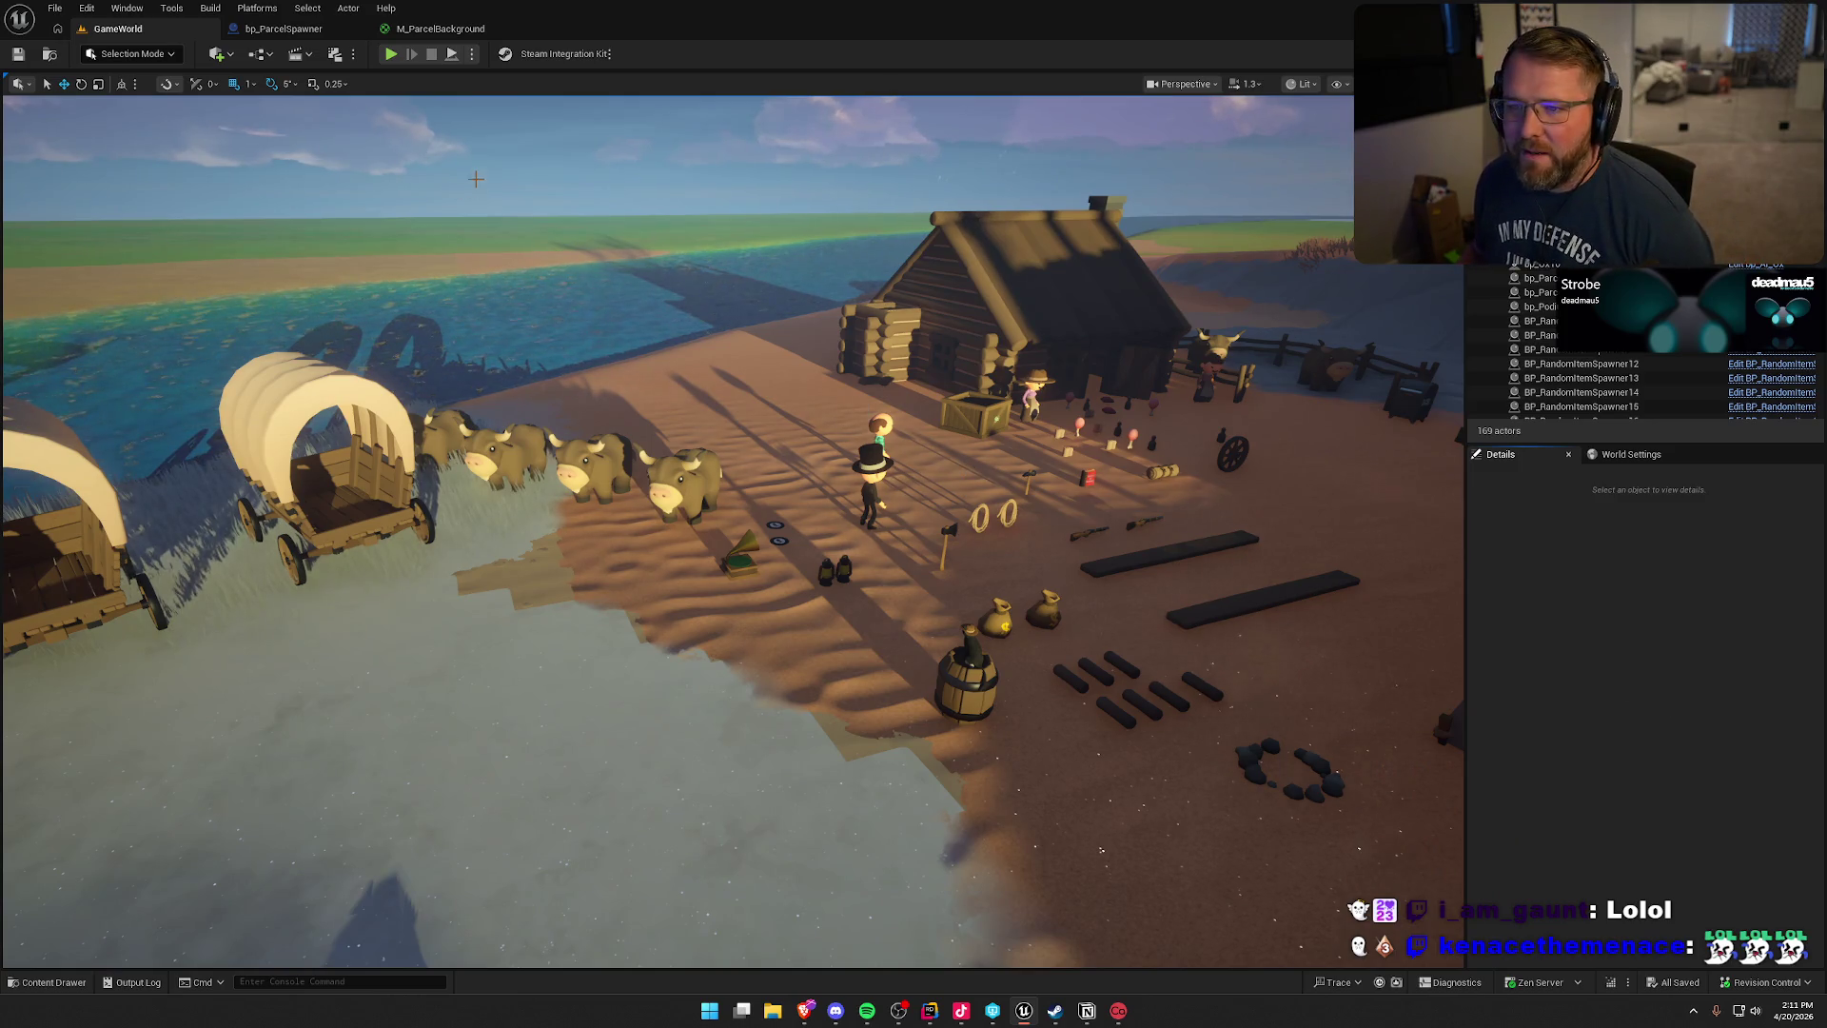
# - Back in M_ParcelBackground, place a RayMask reroute usage node left of the CenteredUV and Angle01 rows
pyautogui.click(415, 29)
pyautogui.moveTo(976, 634); pyautogui.dragTo(838, 650)
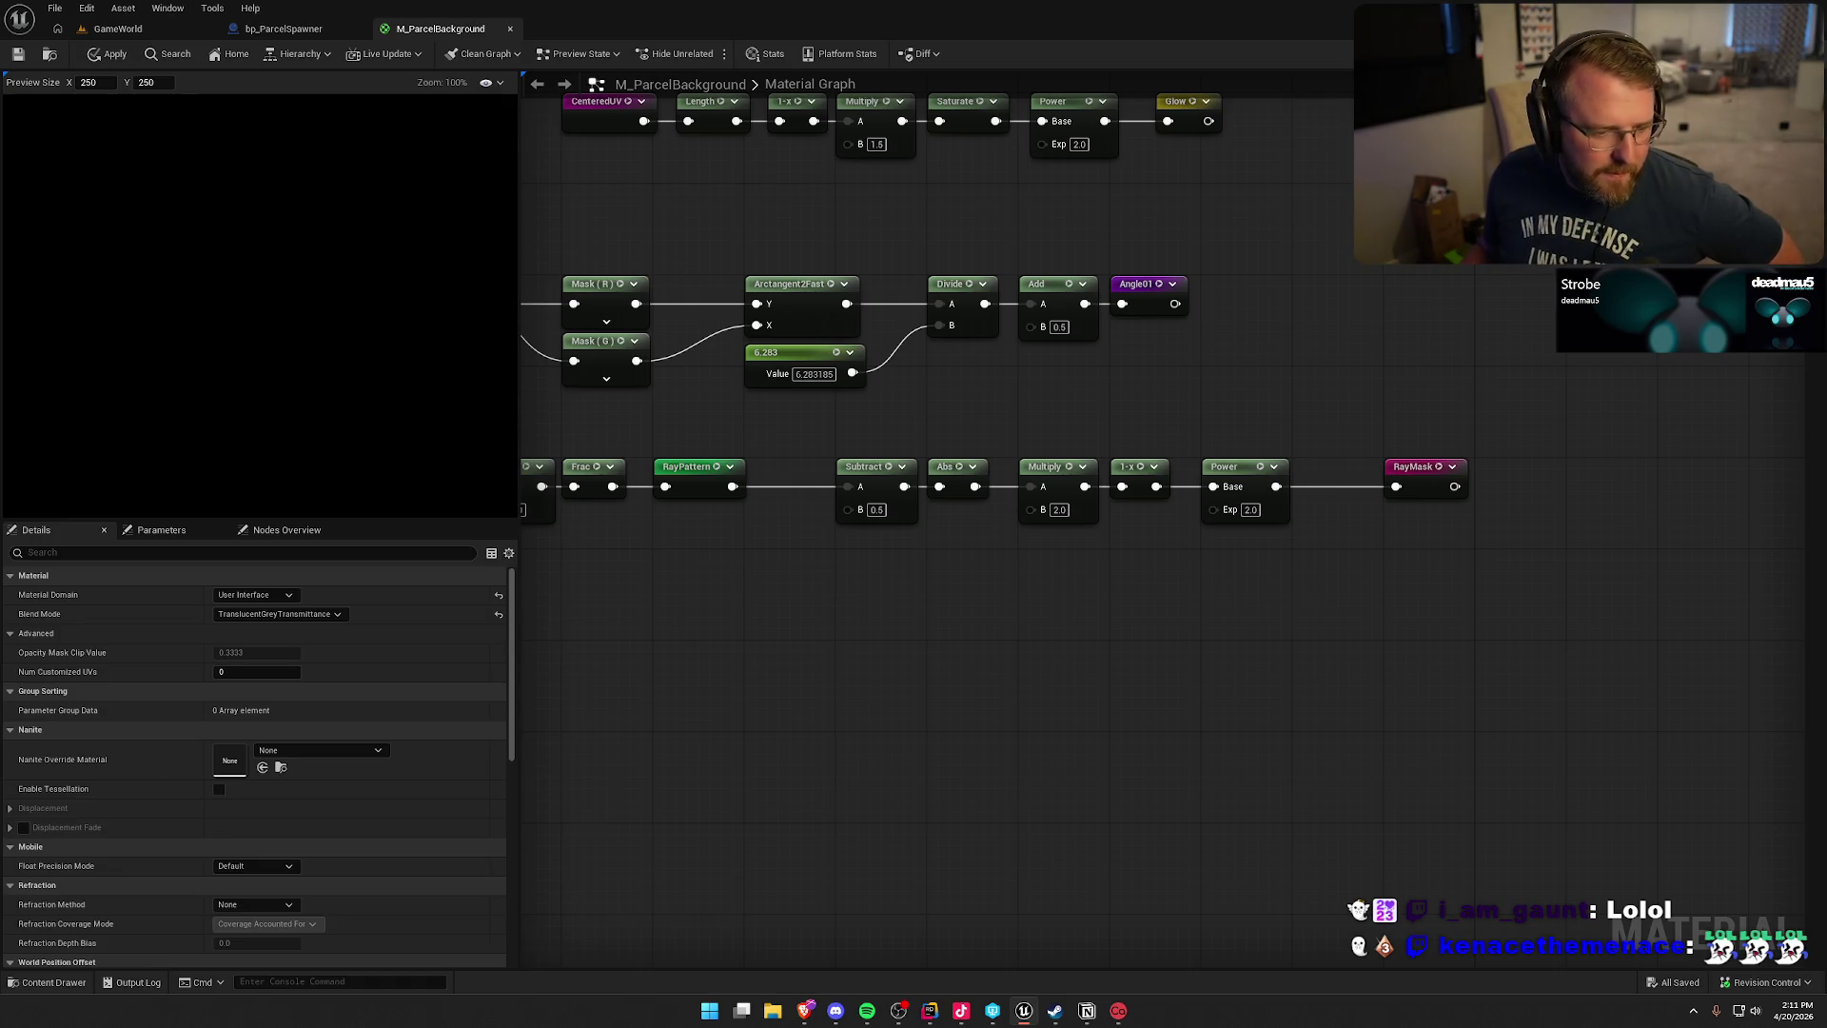
pyautogui.moveTo(1124, 624)
pyautogui.mouseDown()
pyautogui.moveTo(799, 596)
pyautogui.moveTo(1510, 494)
pyautogui.moveTo(649, 501)
pyautogui.mouseUp()
pyautogui.rightClick(650, 501)
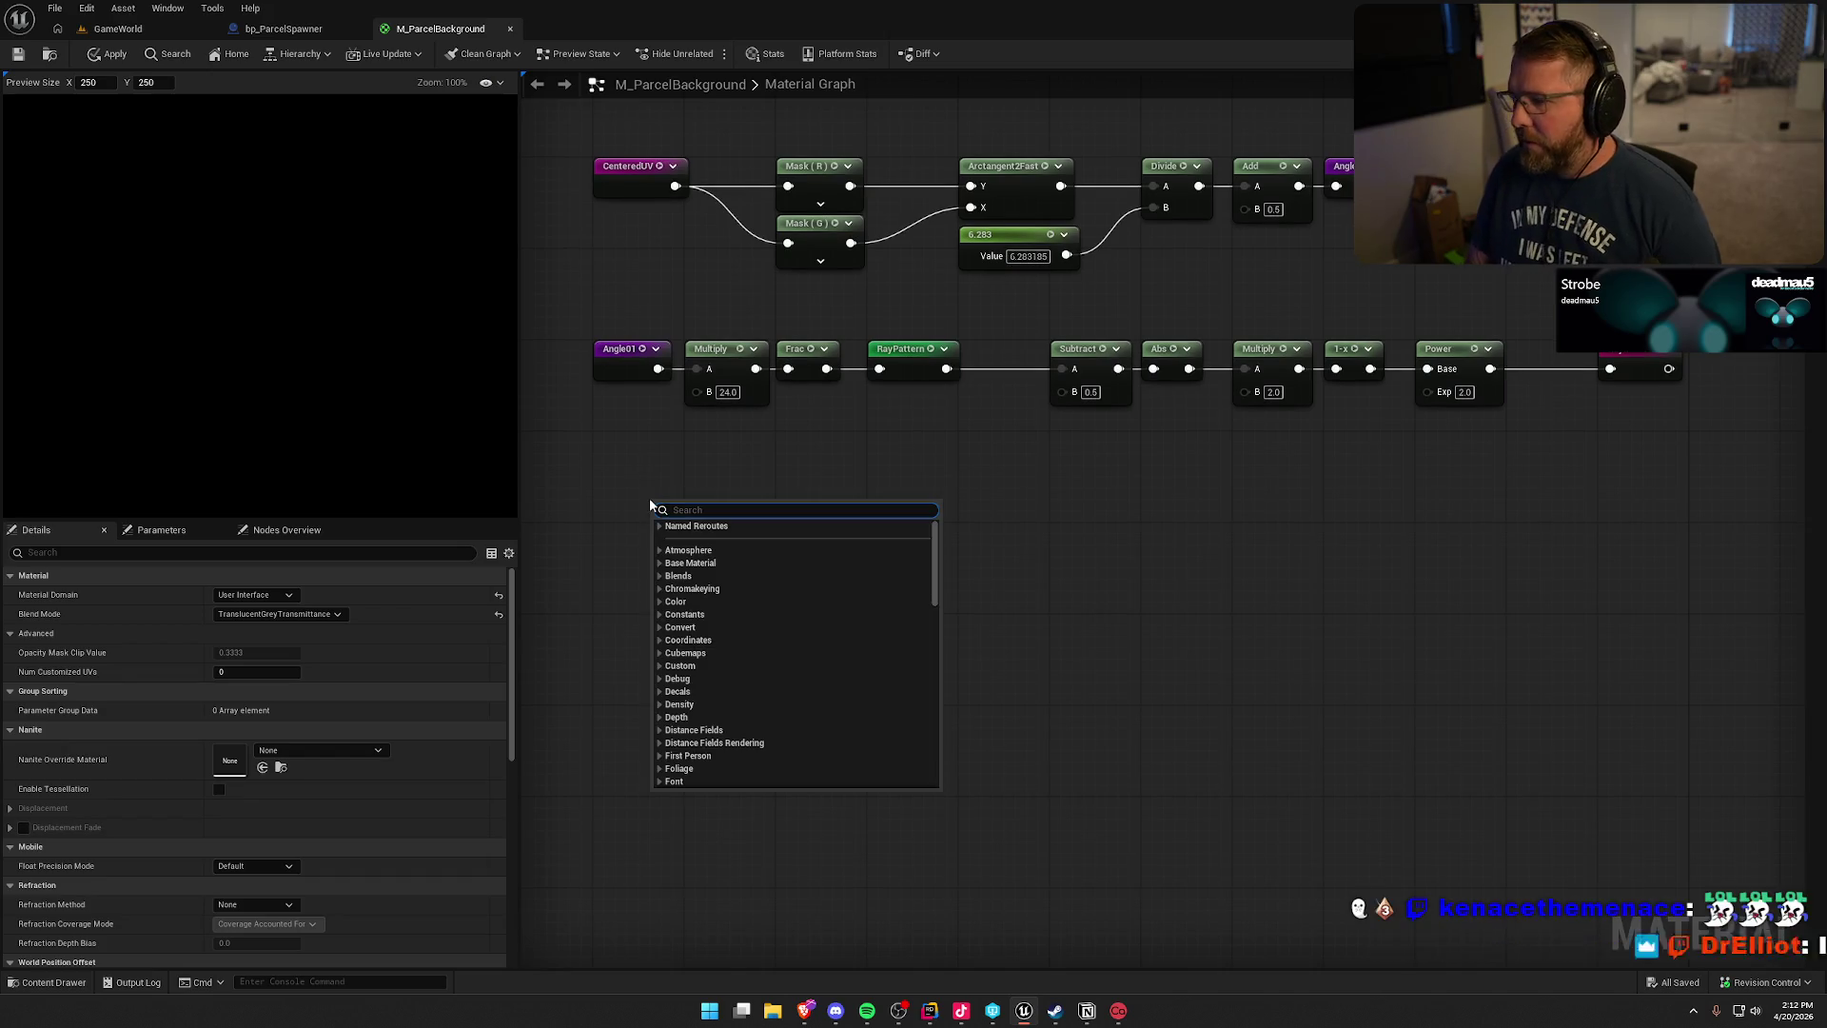
pyautogui.write('rayma')
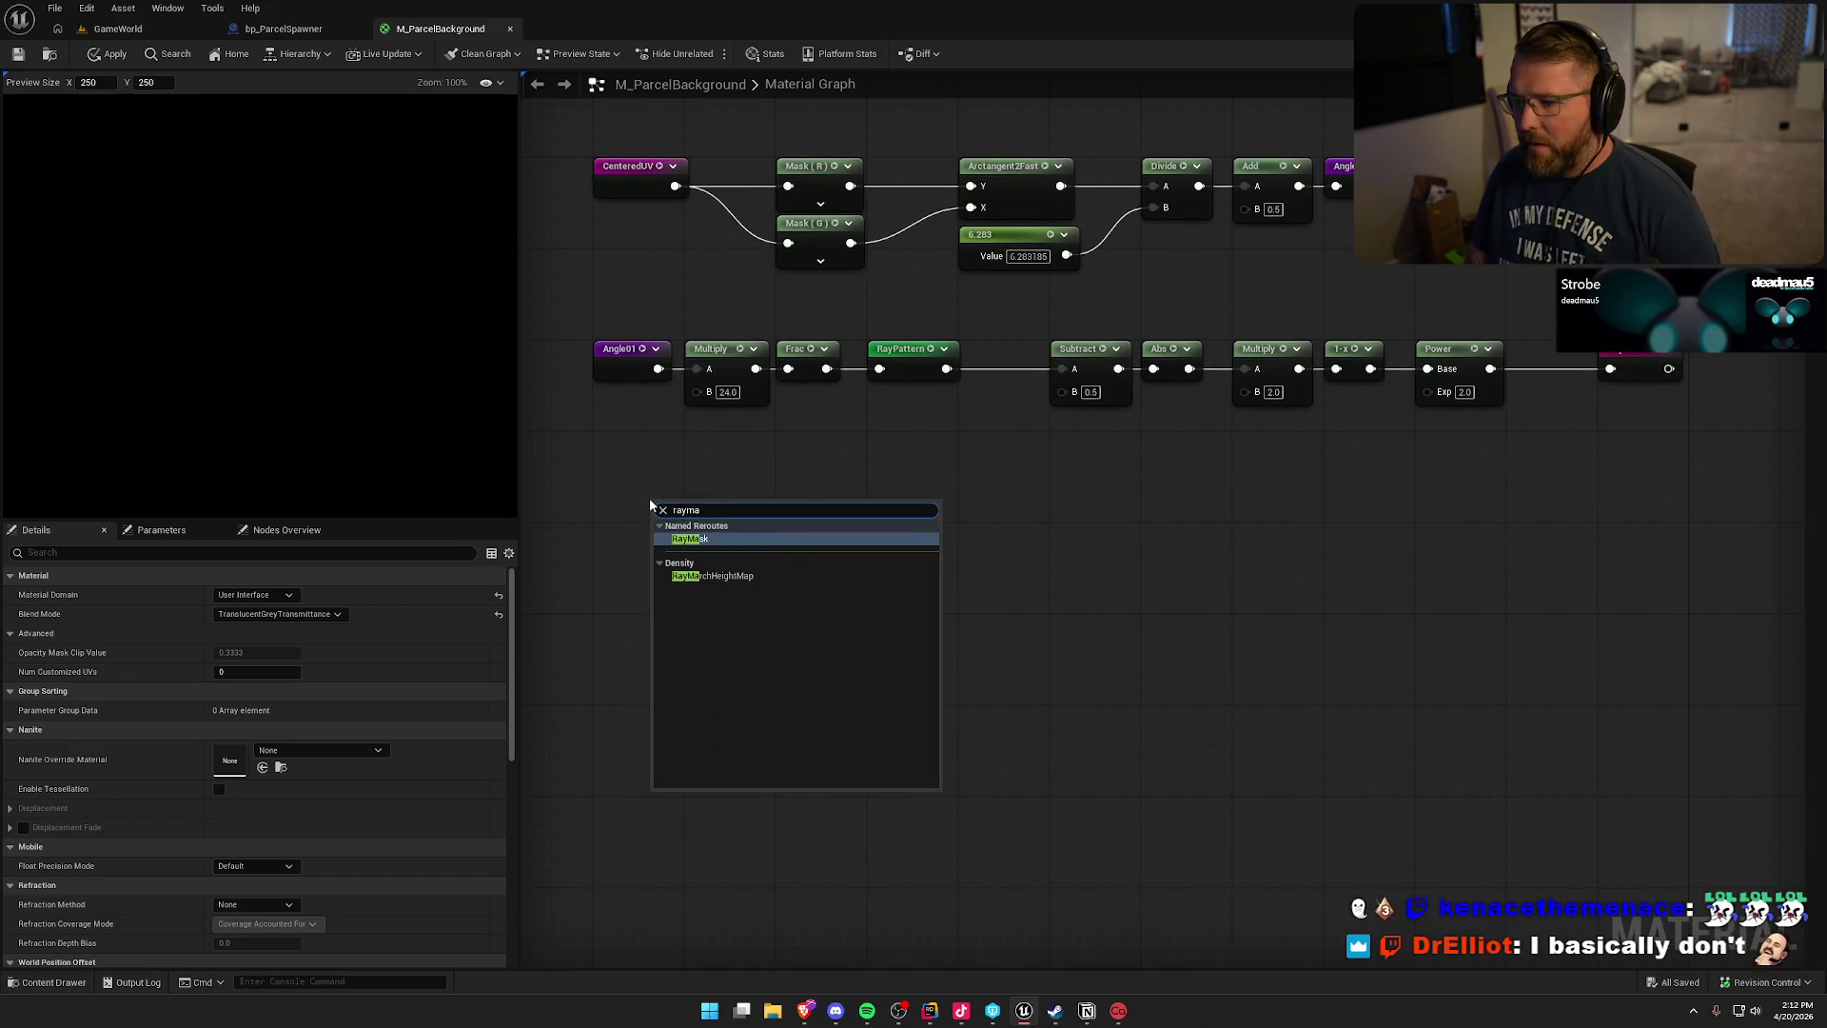
pyautogui.press('Return')
pyautogui.moveTo(674, 490); pyautogui.dragTo(622, 489)
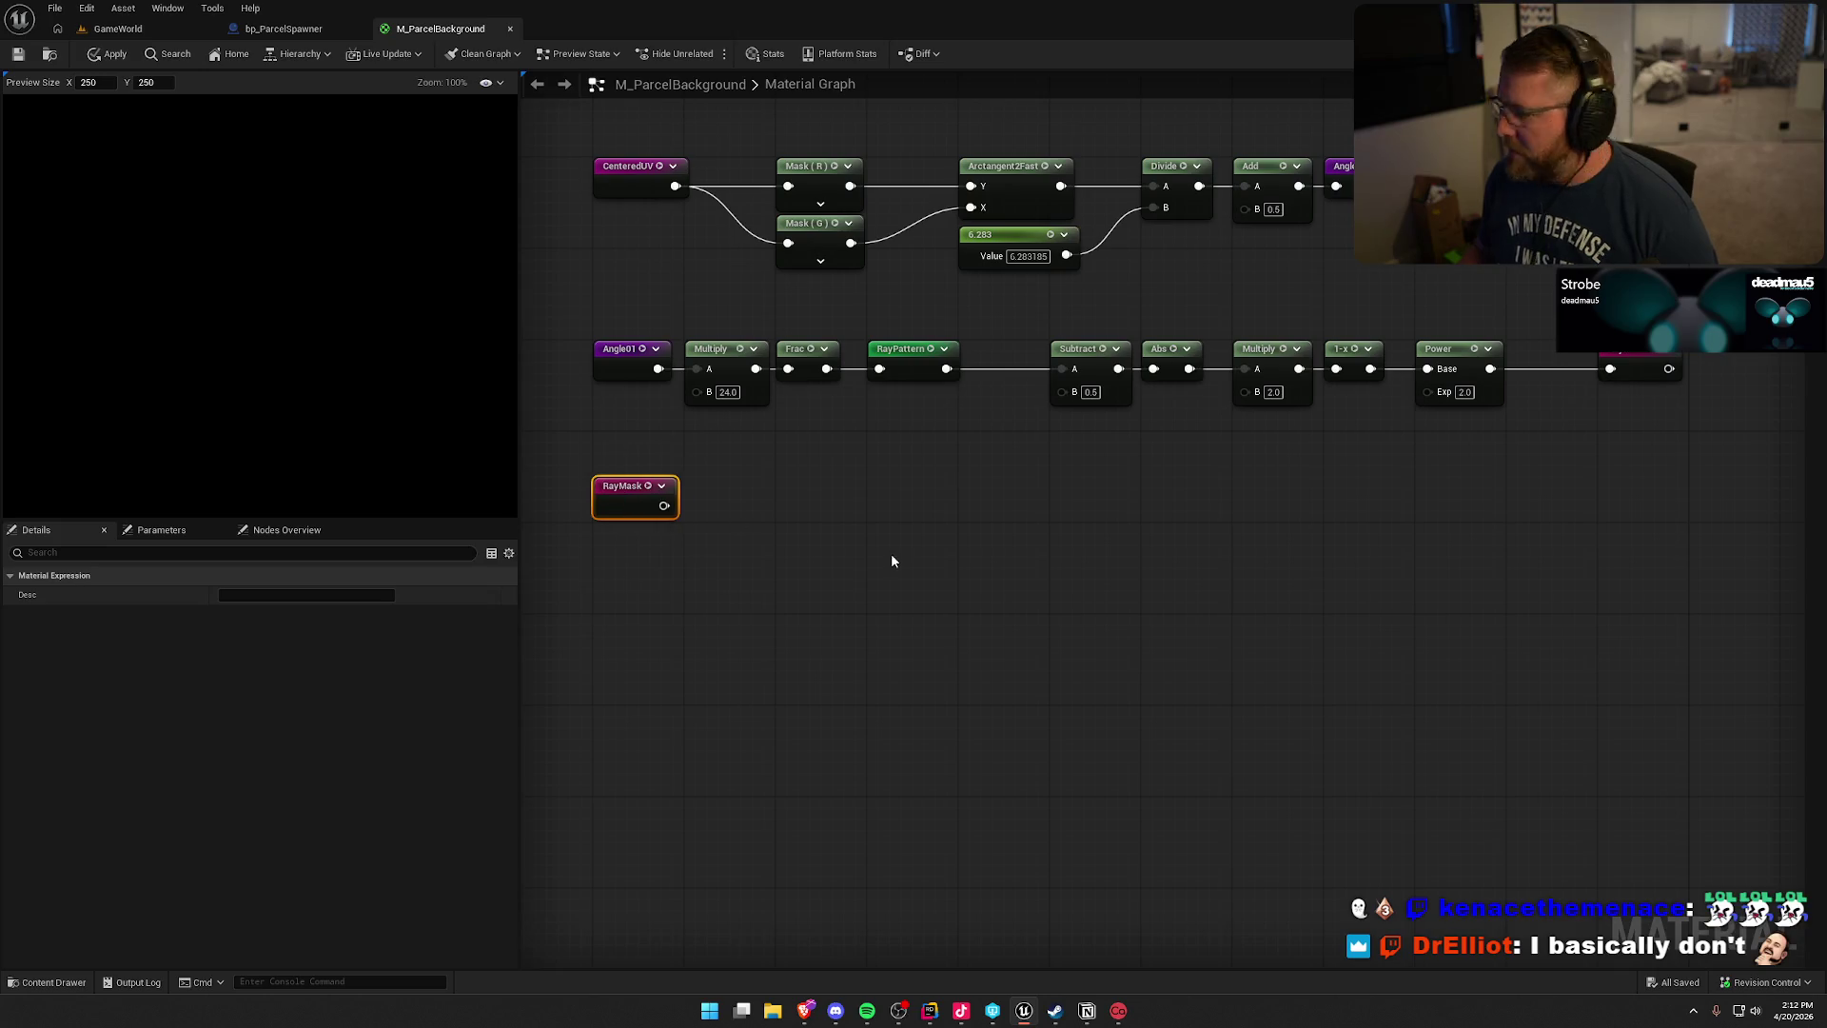
pyautogui.click(894, 561)
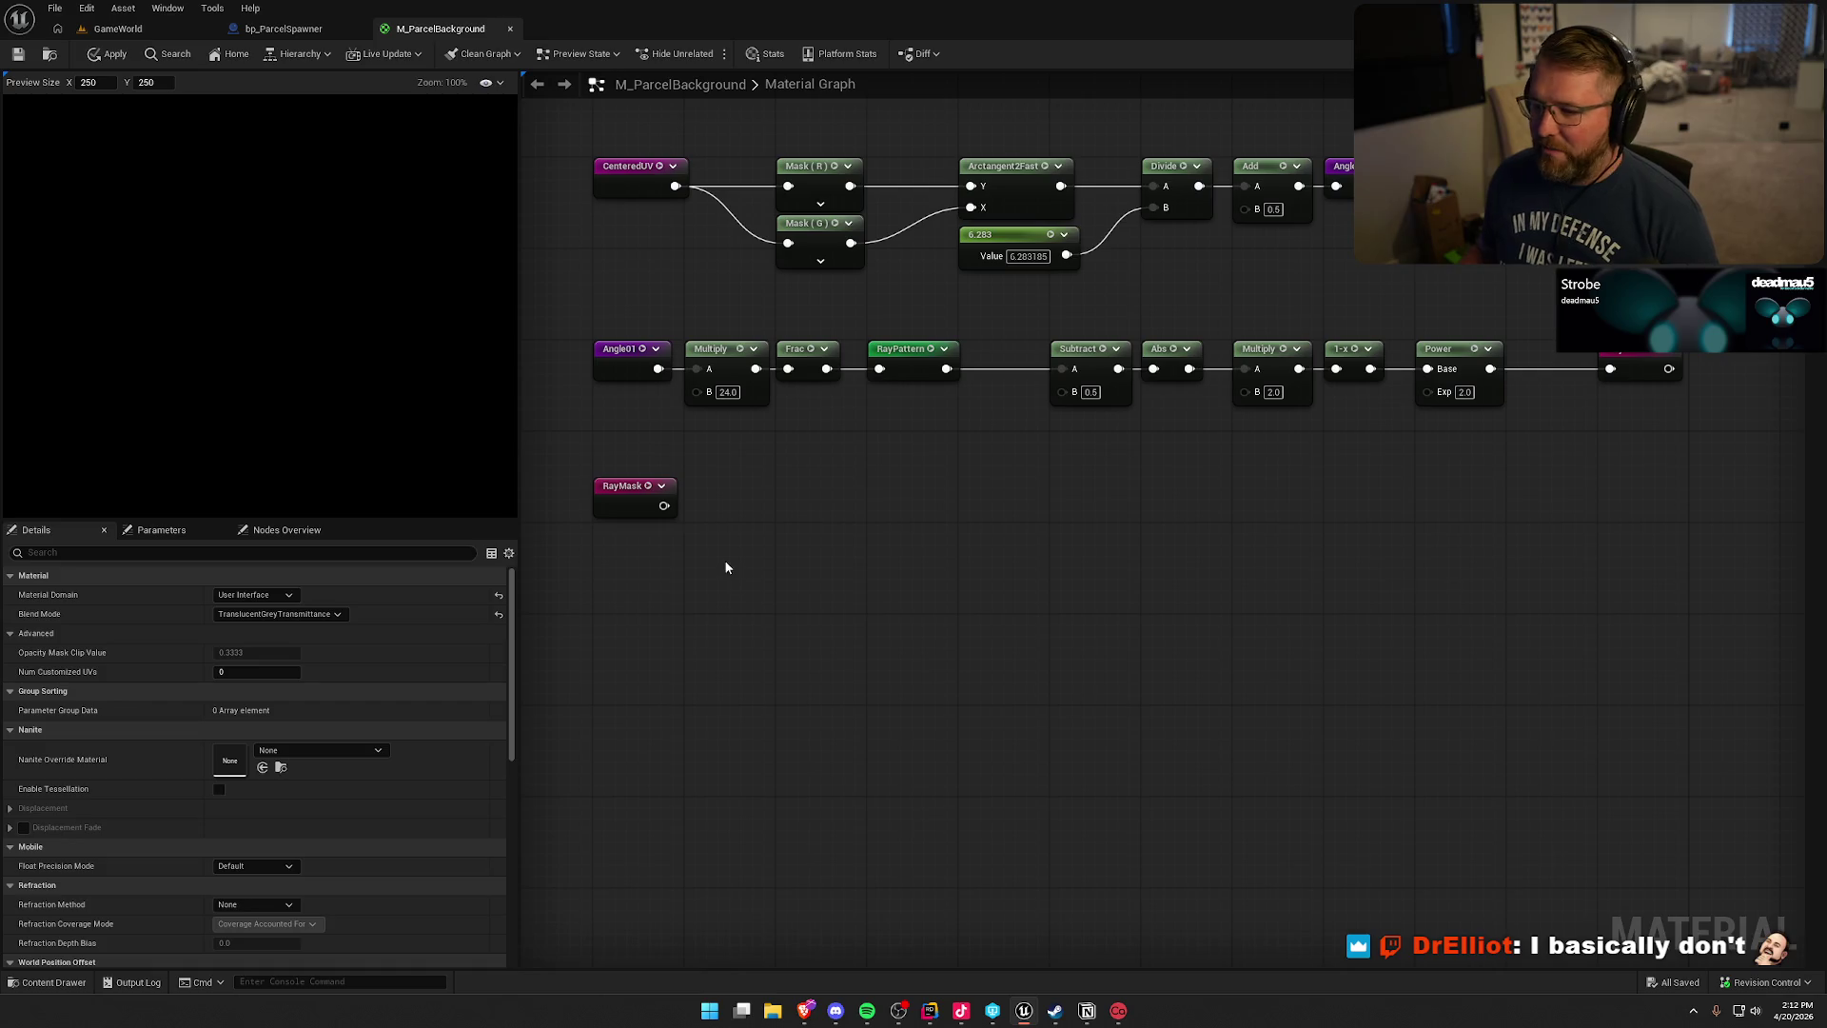
# - Settle the RayMask node slightly higher, just below the RayPattern row
pyautogui.moveTo(726, 563); pyautogui.dragTo(713, 481)
pyautogui.moveTo(653, 428)
pyautogui.mouseDown()
pyautogui.moveTo(733, 447)
pyautogui.moveTo(696, 441)
pyautogui.mouseUp()
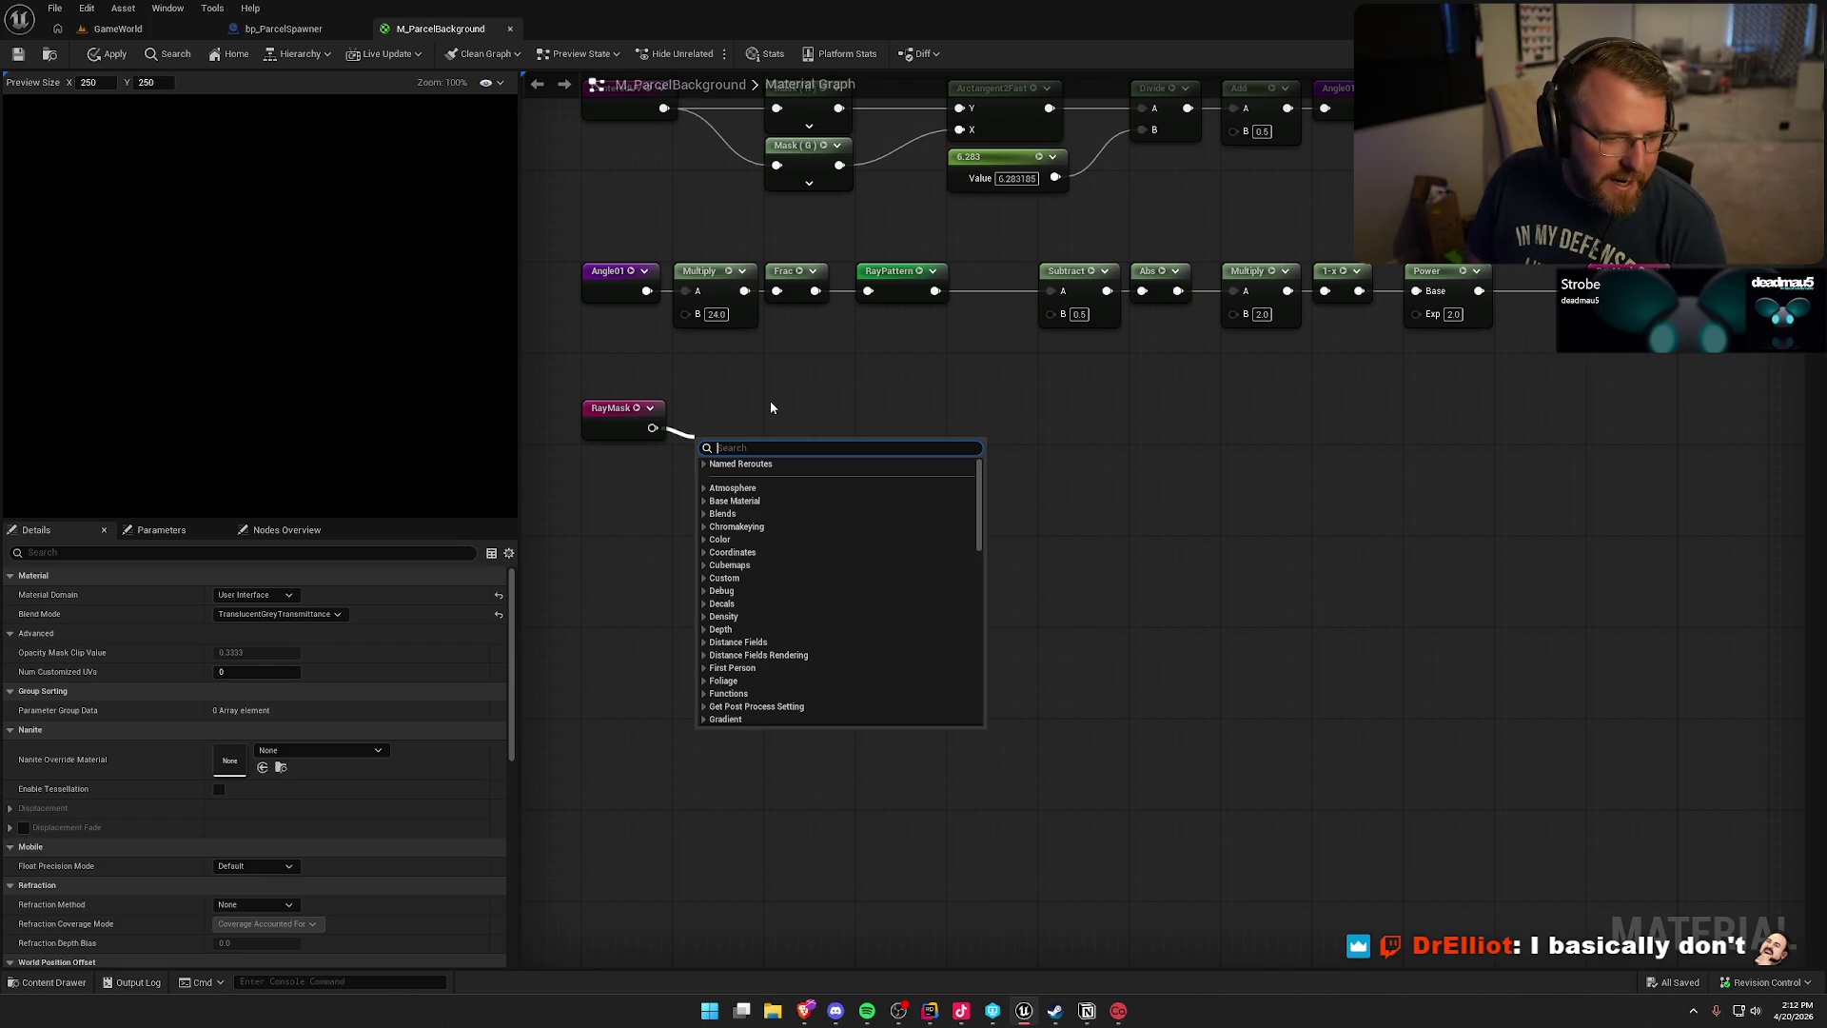
pyautogui.press('Escape')
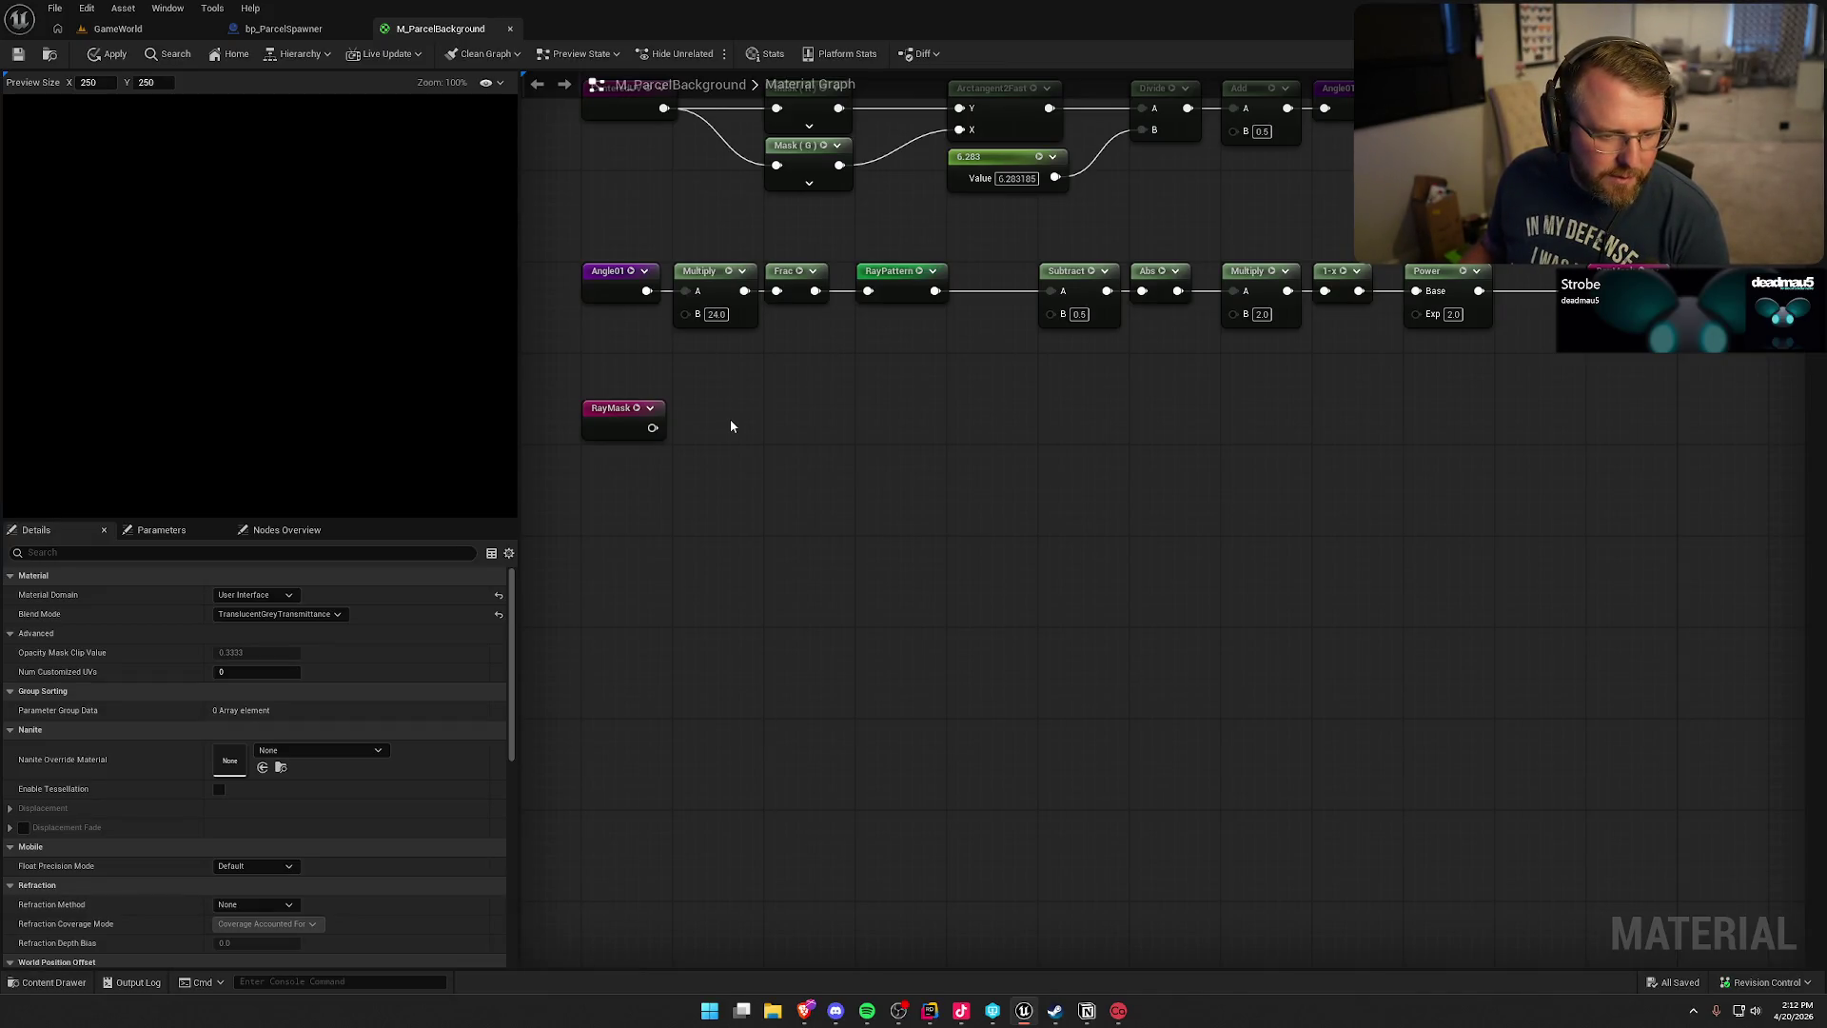
pyautogui.rightClick(731, 426)
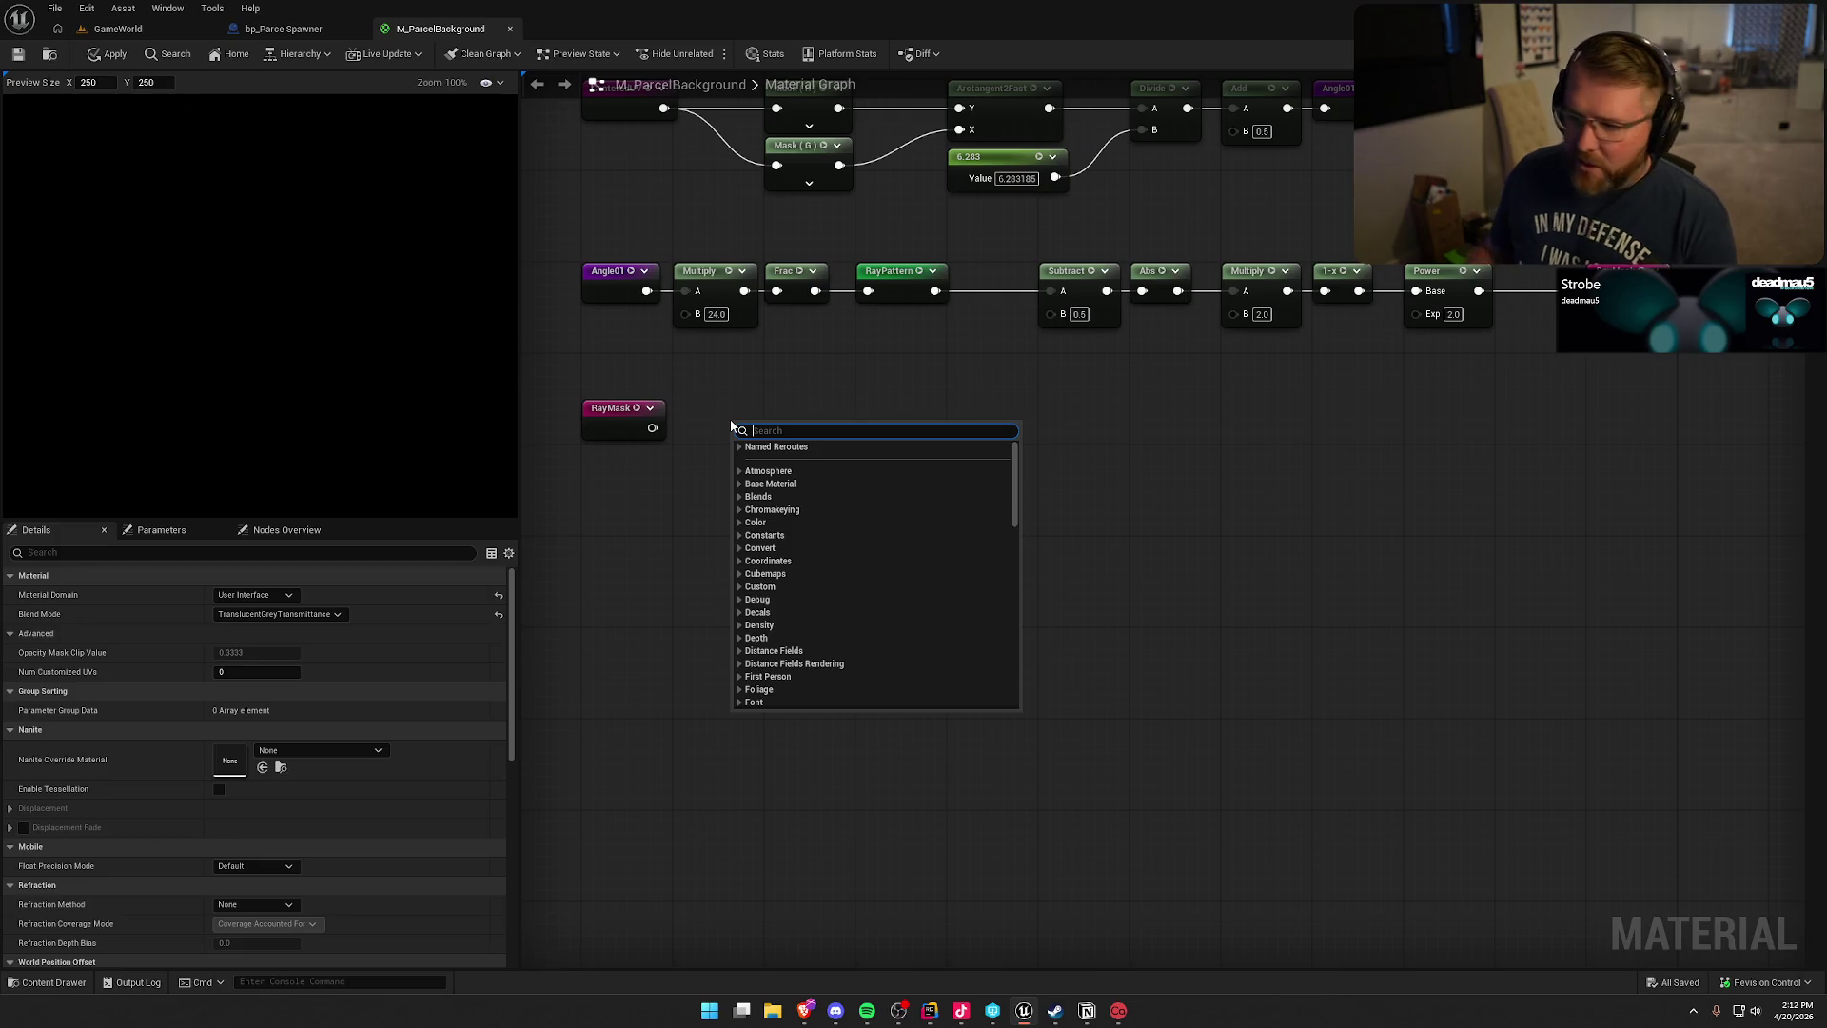
pyautogui.moveTo(885, 392)
pyautogui.mouseDown()
pyautogui.moveTo(617, 473)
pyautogui.moveTo(1000, 494)
pyautogui.moveTo(975, 472)
pyautogui.moveTo(1019, 453)
pyautogui.mouseUp()
pyautogui.click(613, 493)
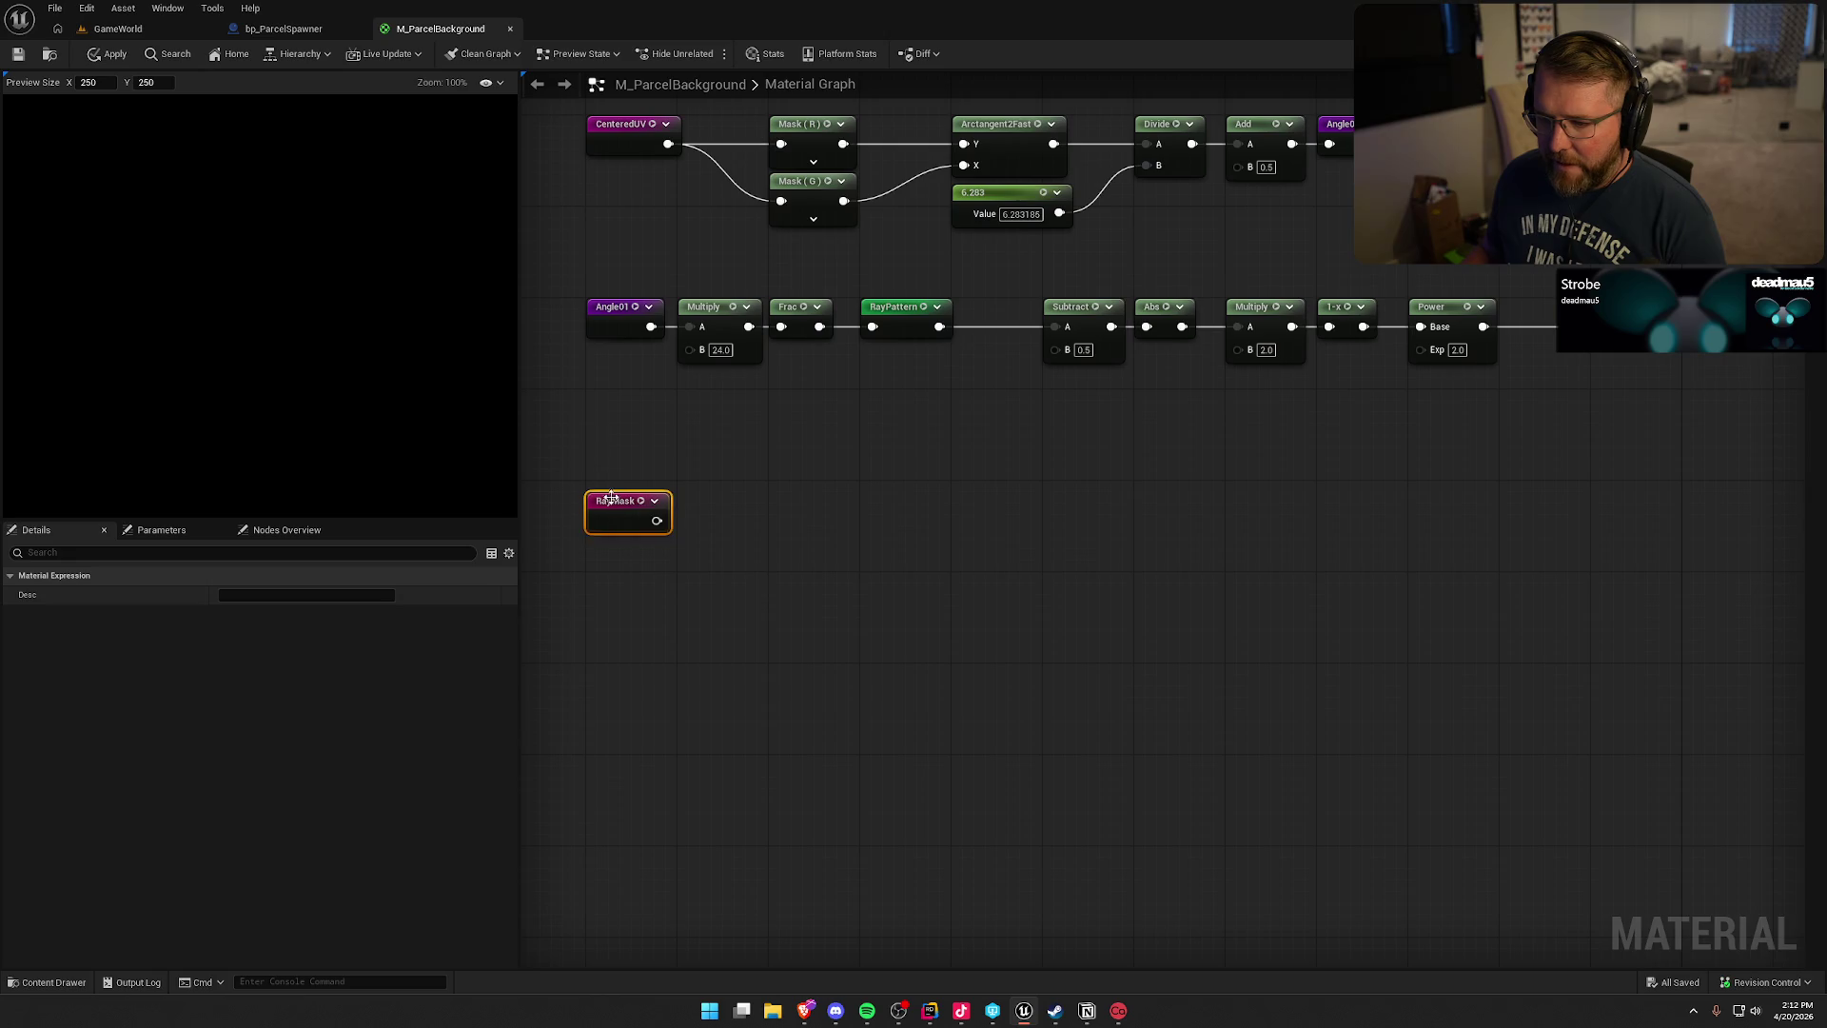
pyautogui.moveTo(615, 503); pyautogui.dragTo(611, 491)
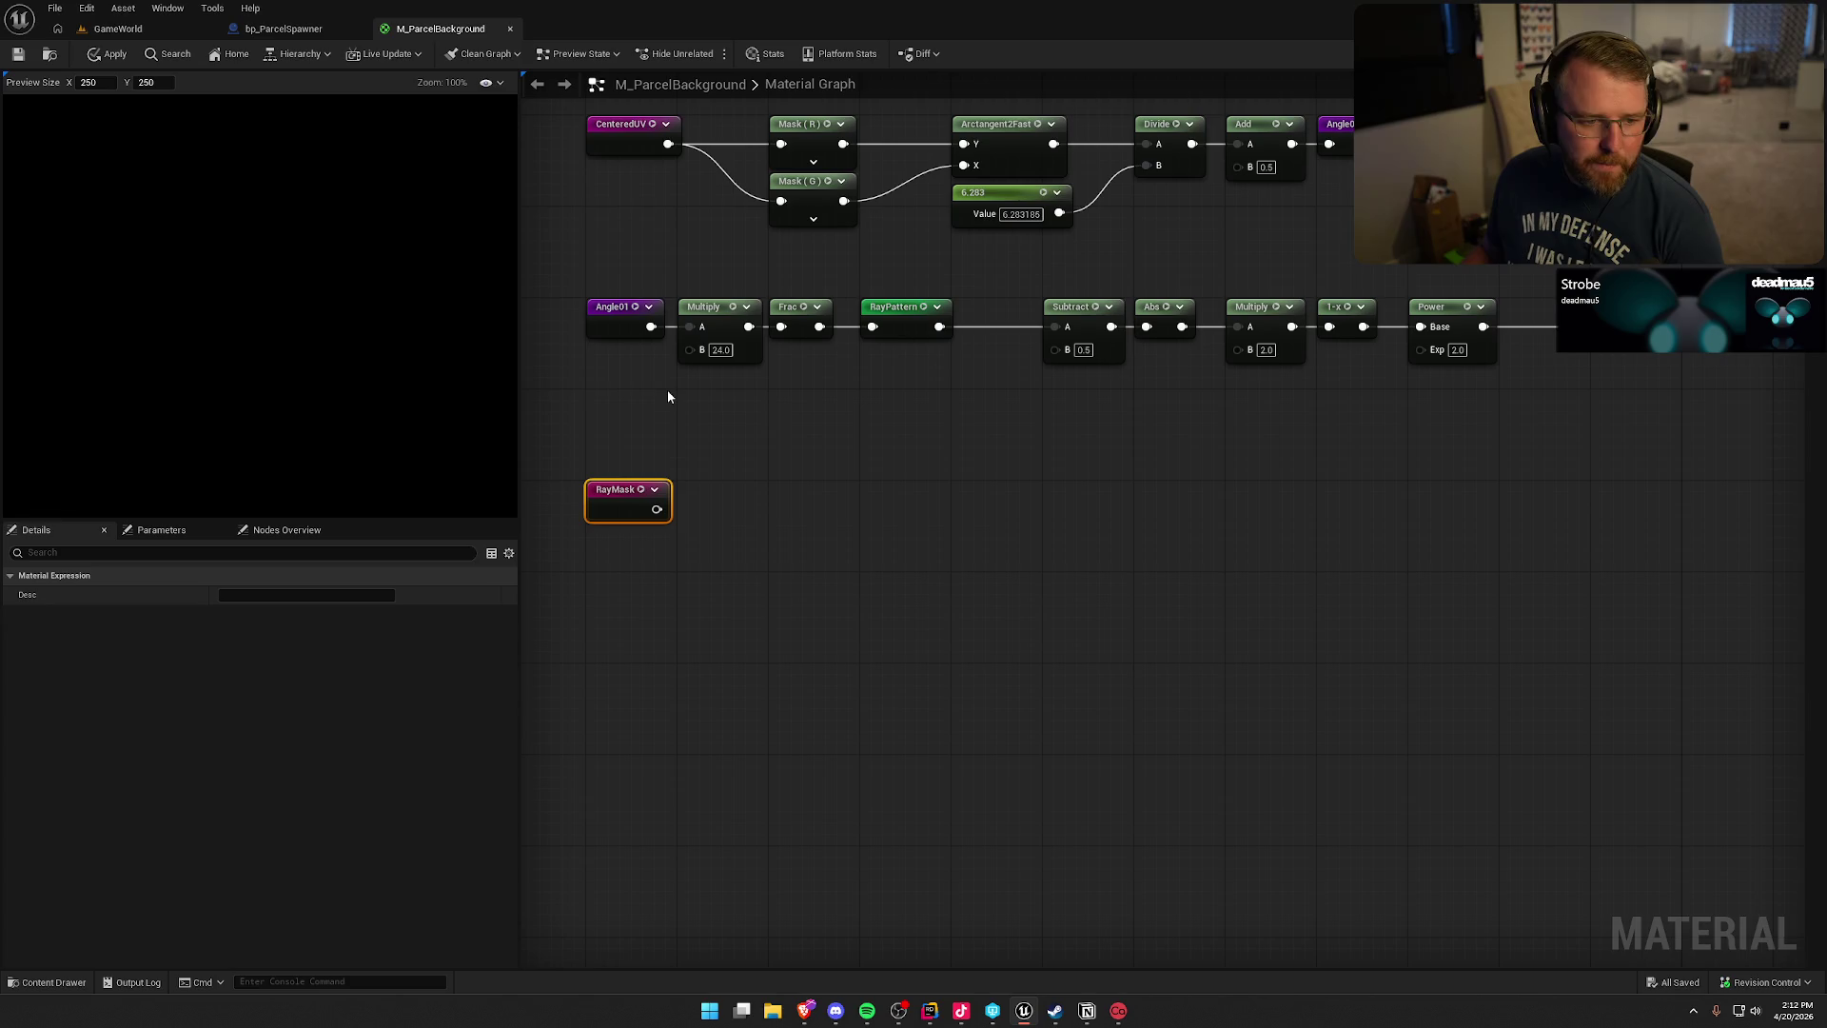
# - Duplicate the CenteredUV node above RayMask and feed it into a new Length node
pyautogui.rightClick(698, 403)
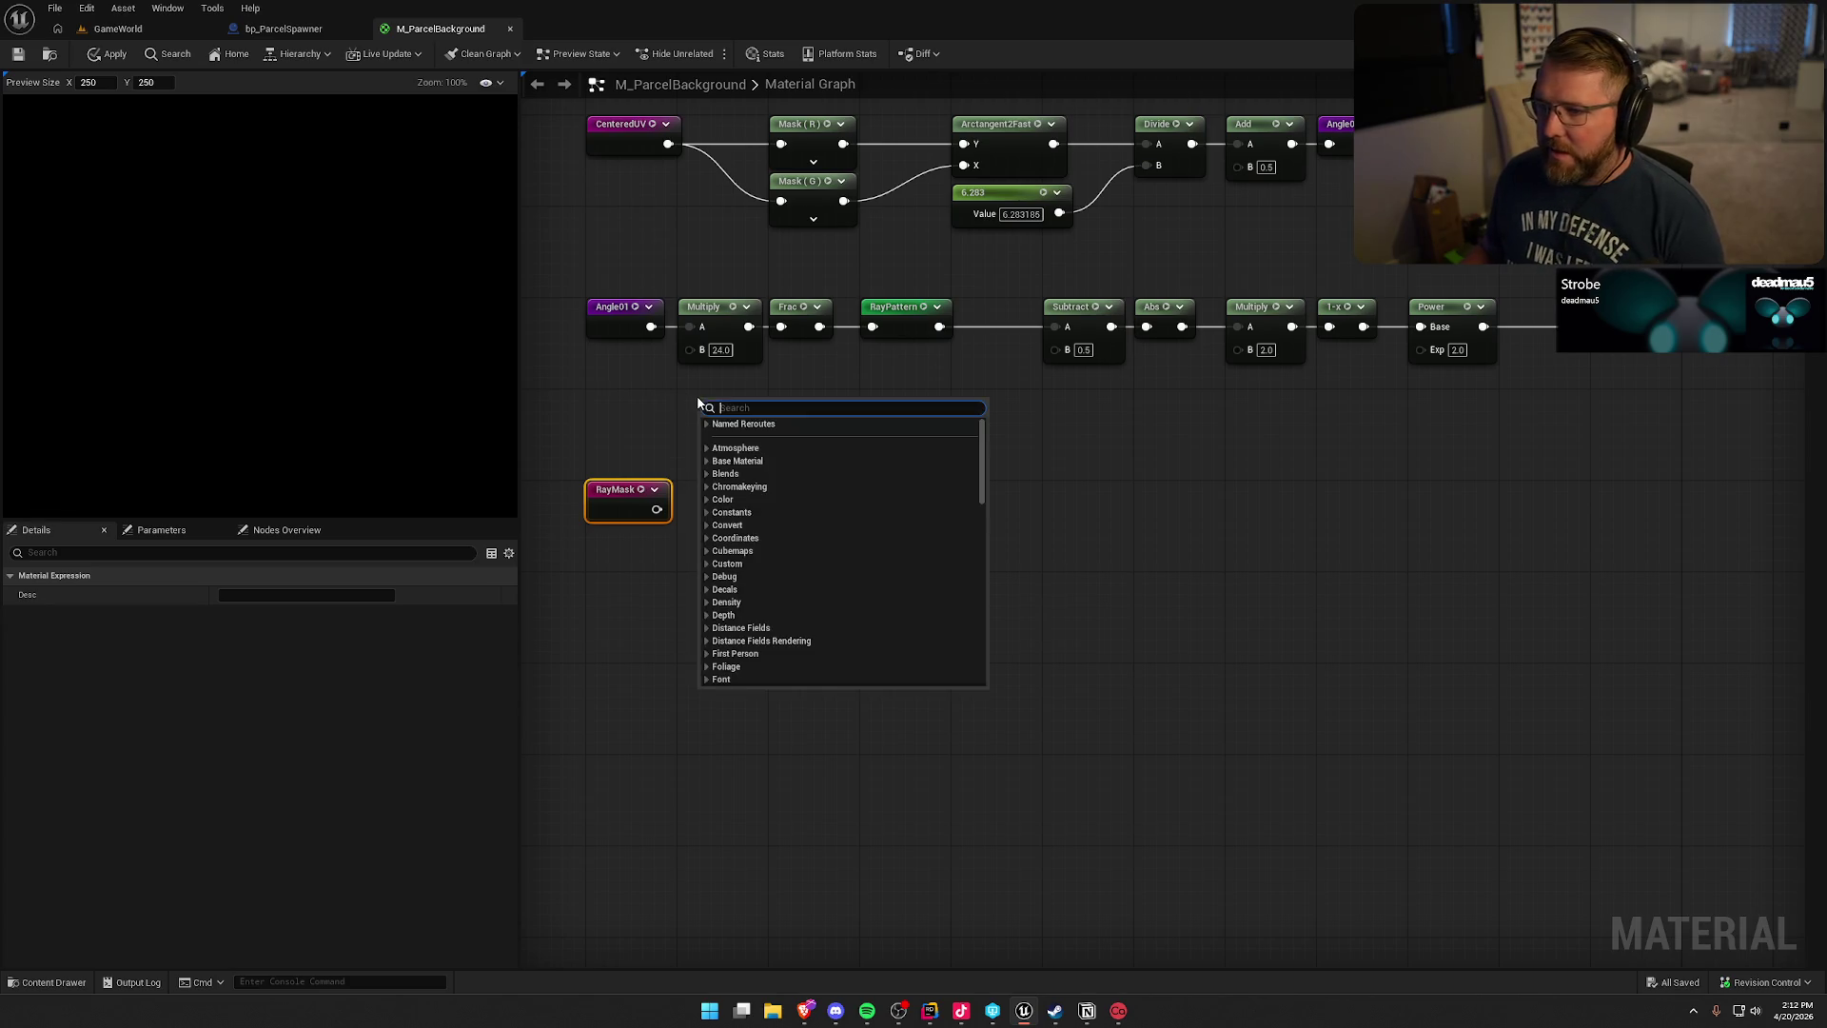
pyautogui.click(617, 148)
pyautogui.hotkey('ctrl', 'c')
pyautogui.hotkey('ctrl', 'v')
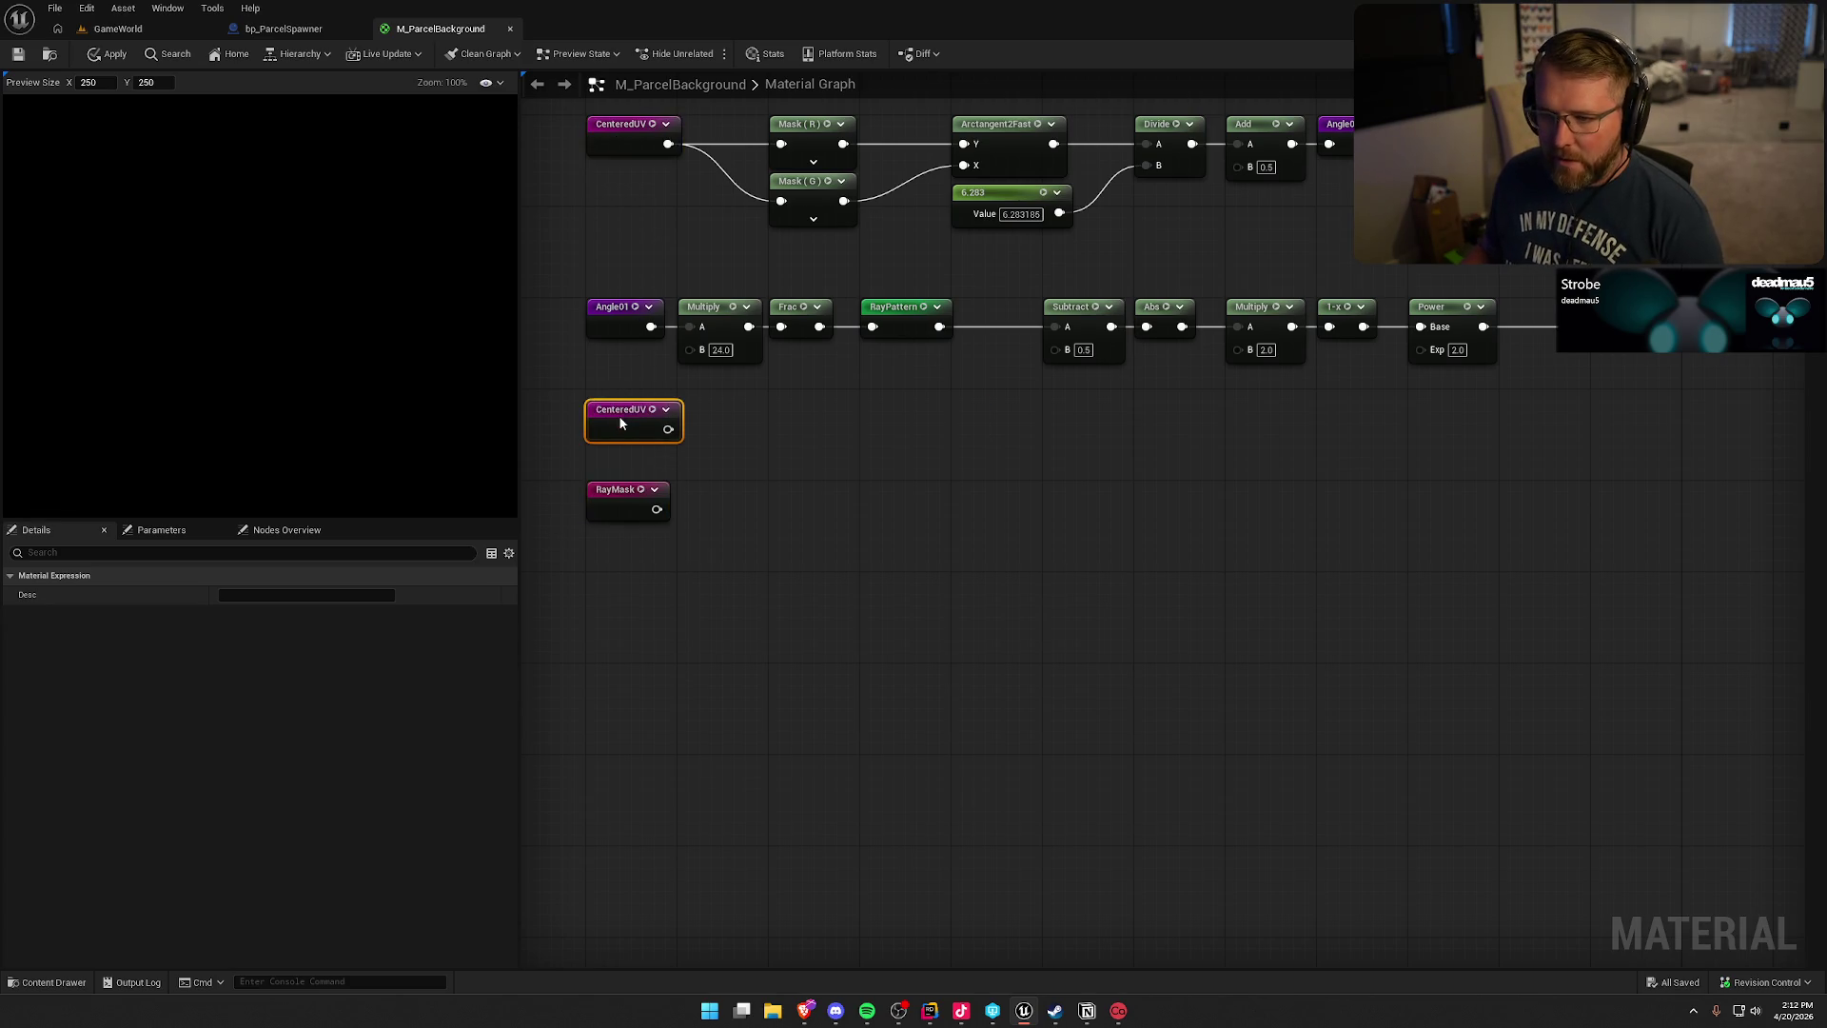
pyautogui.moveTo(721, 424); pyautogui.dragTo(727, 422)
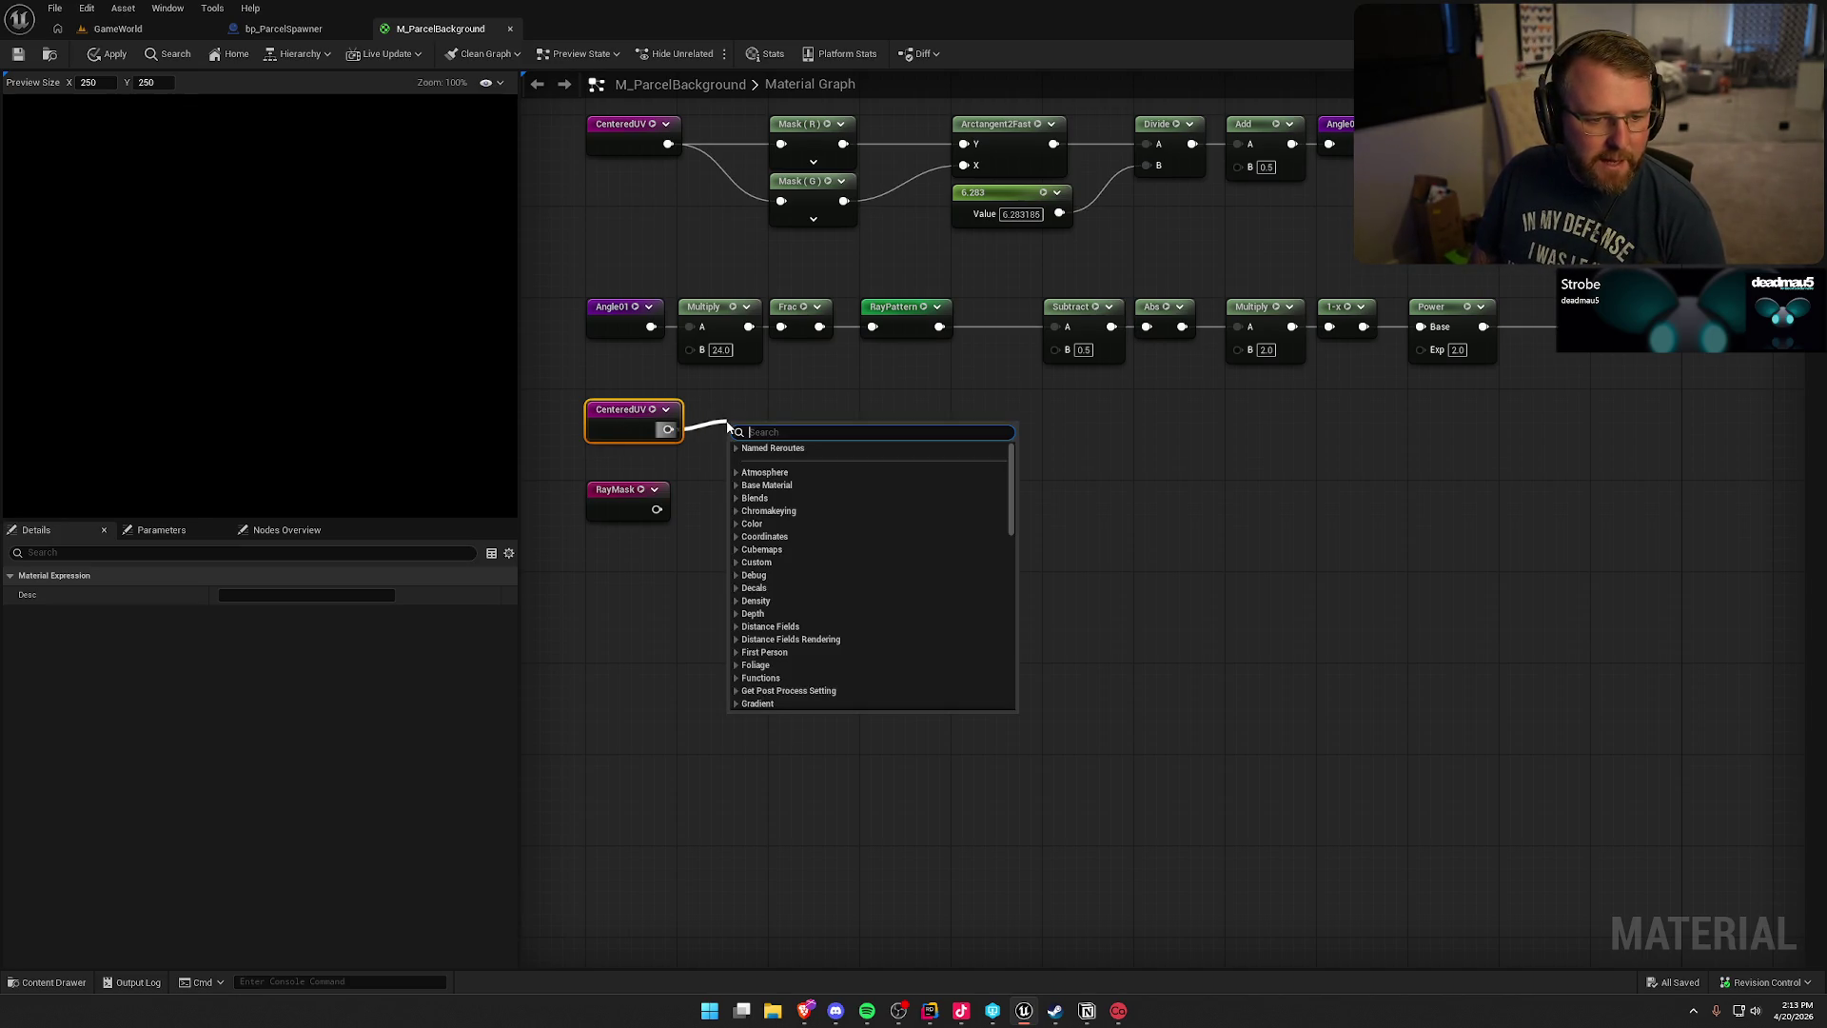
pyautogui.write('len')
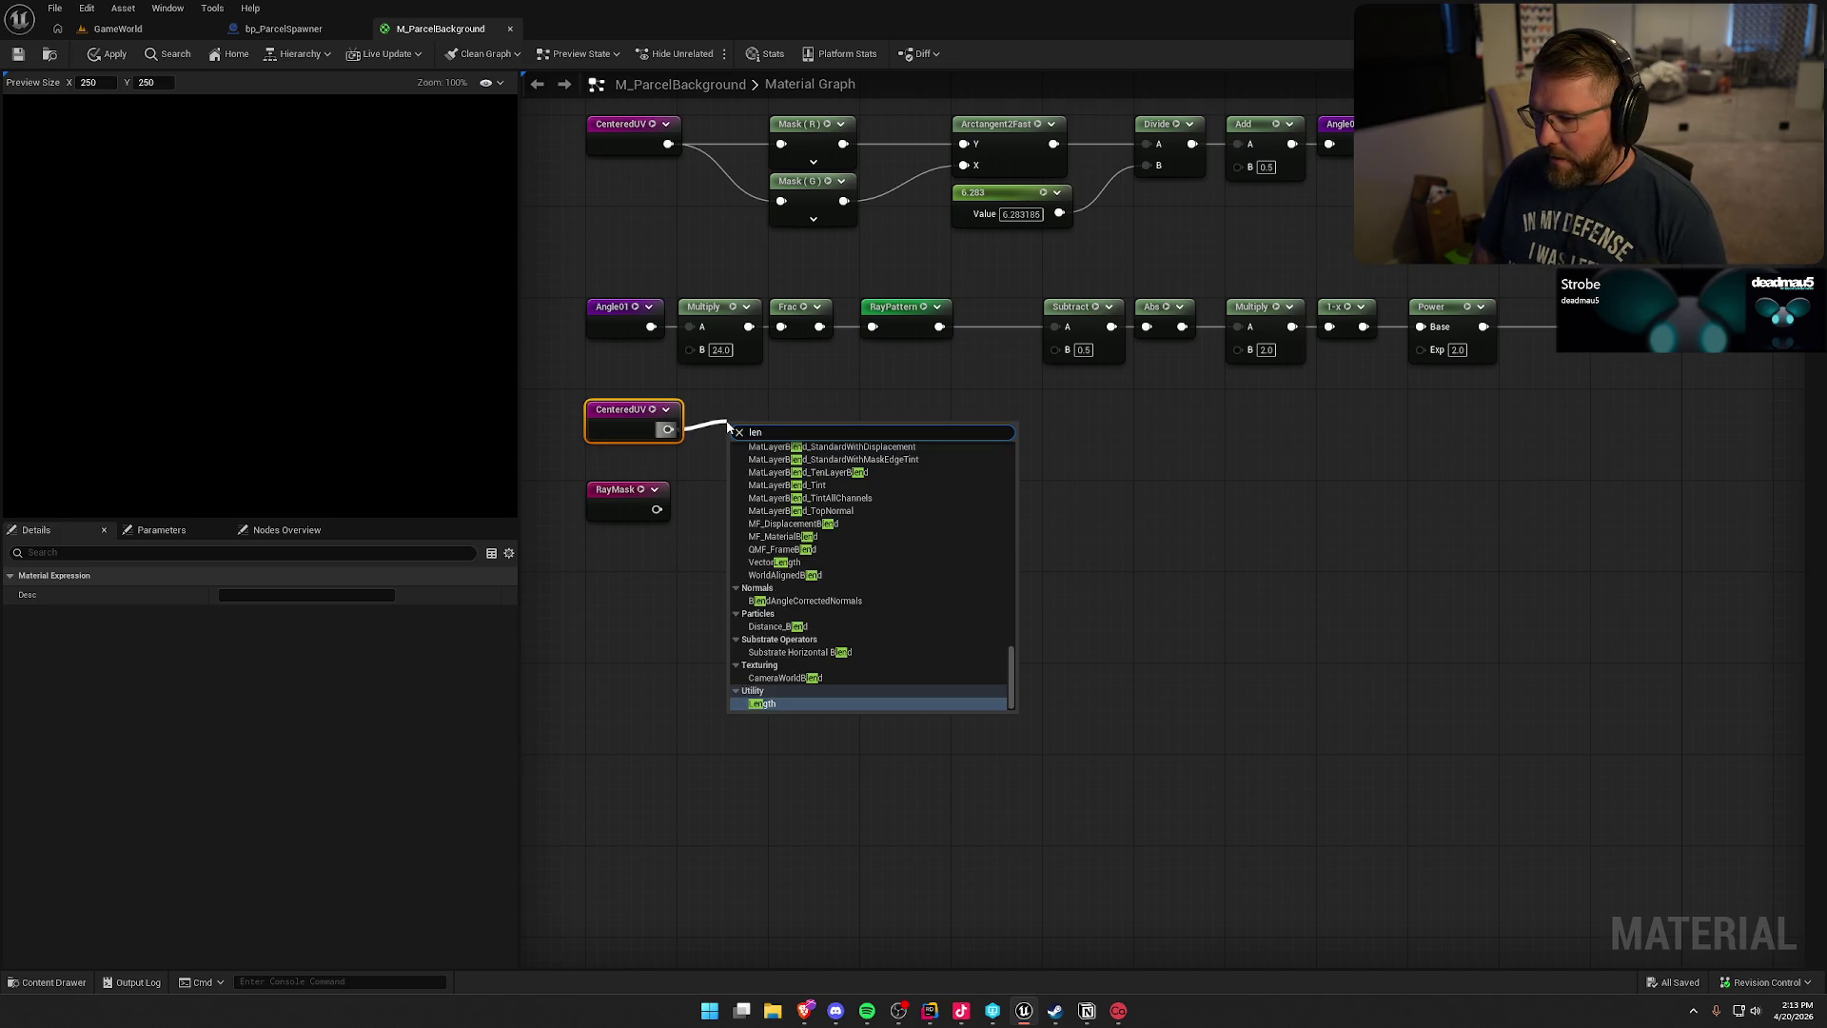
pyautogui.press('Return')
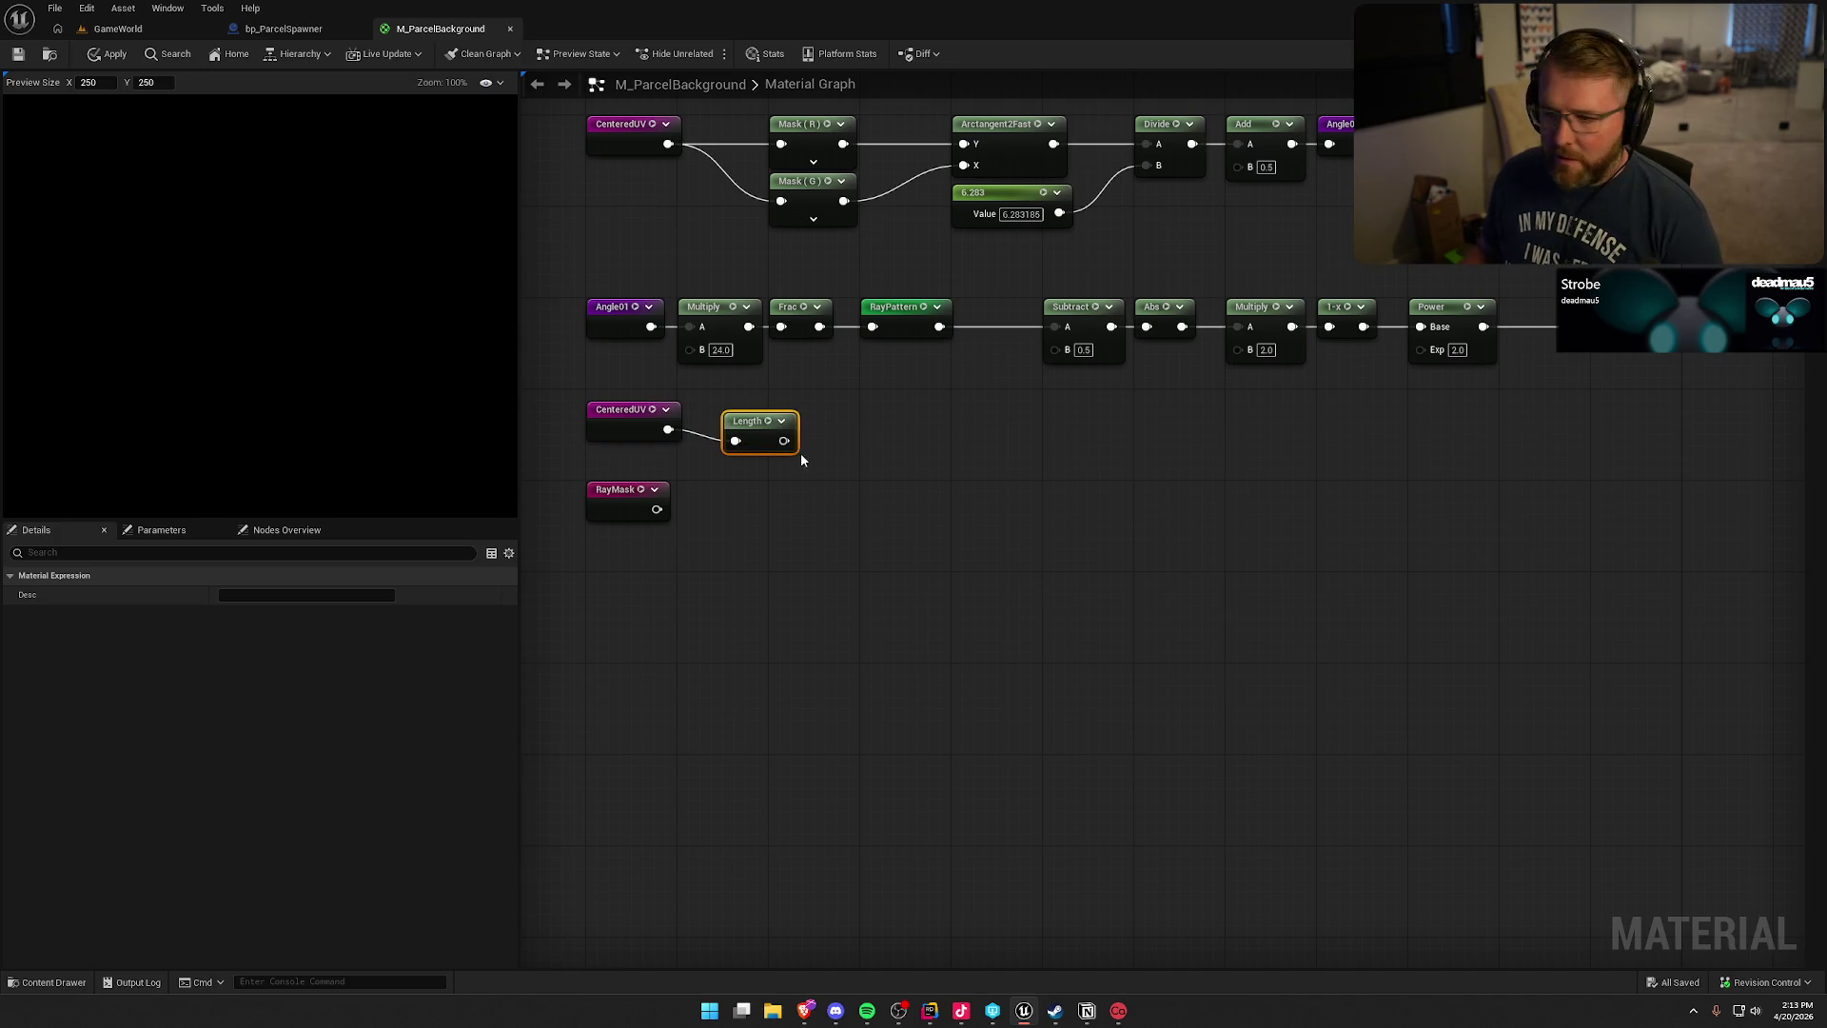
# - Add a Multiply with B set to 2.0 after Length and line the nodes up
pyautogui.moveTo(784, 441); pyautogui.dragTo(830, 452)
pyautogui.write('mul')
pyautogui.press('Return')
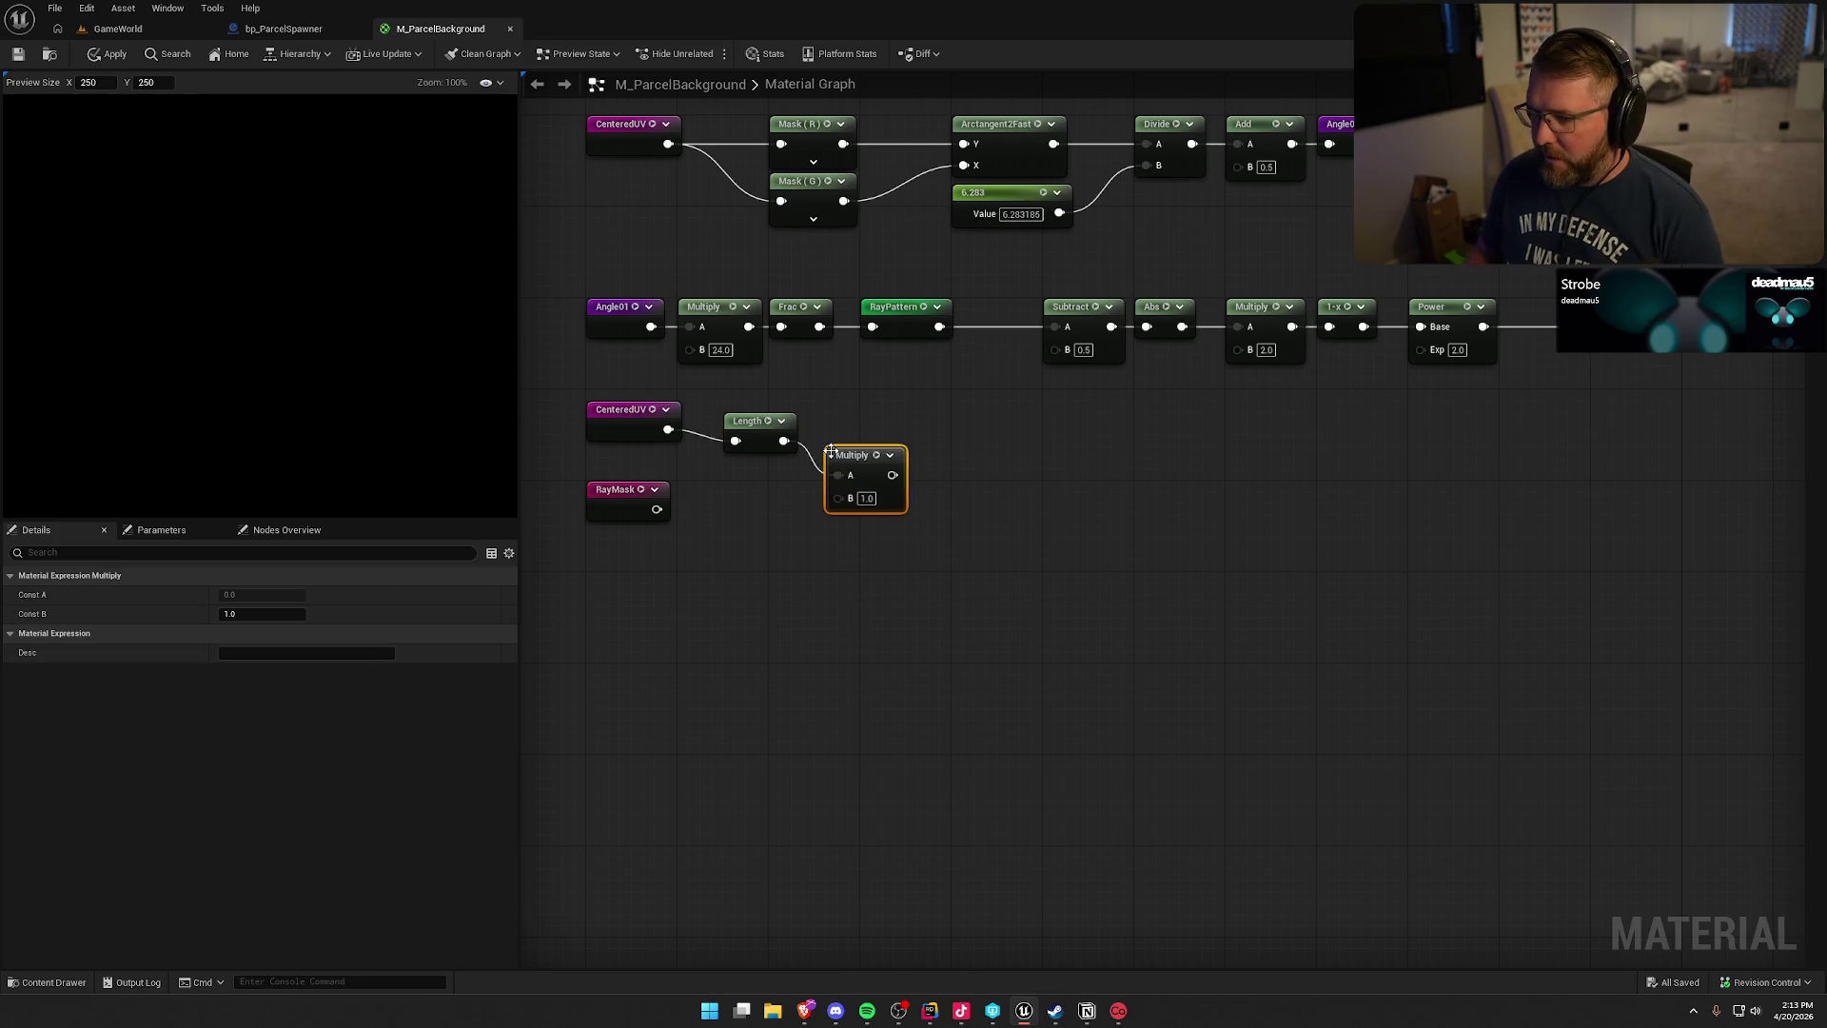
pyautogui.click(865, 498)
pyautogui.write('2')
pyautogui.press('Return')
pyautogui.moveTo(850, 457); pyautogui.dragTo(862, 424)
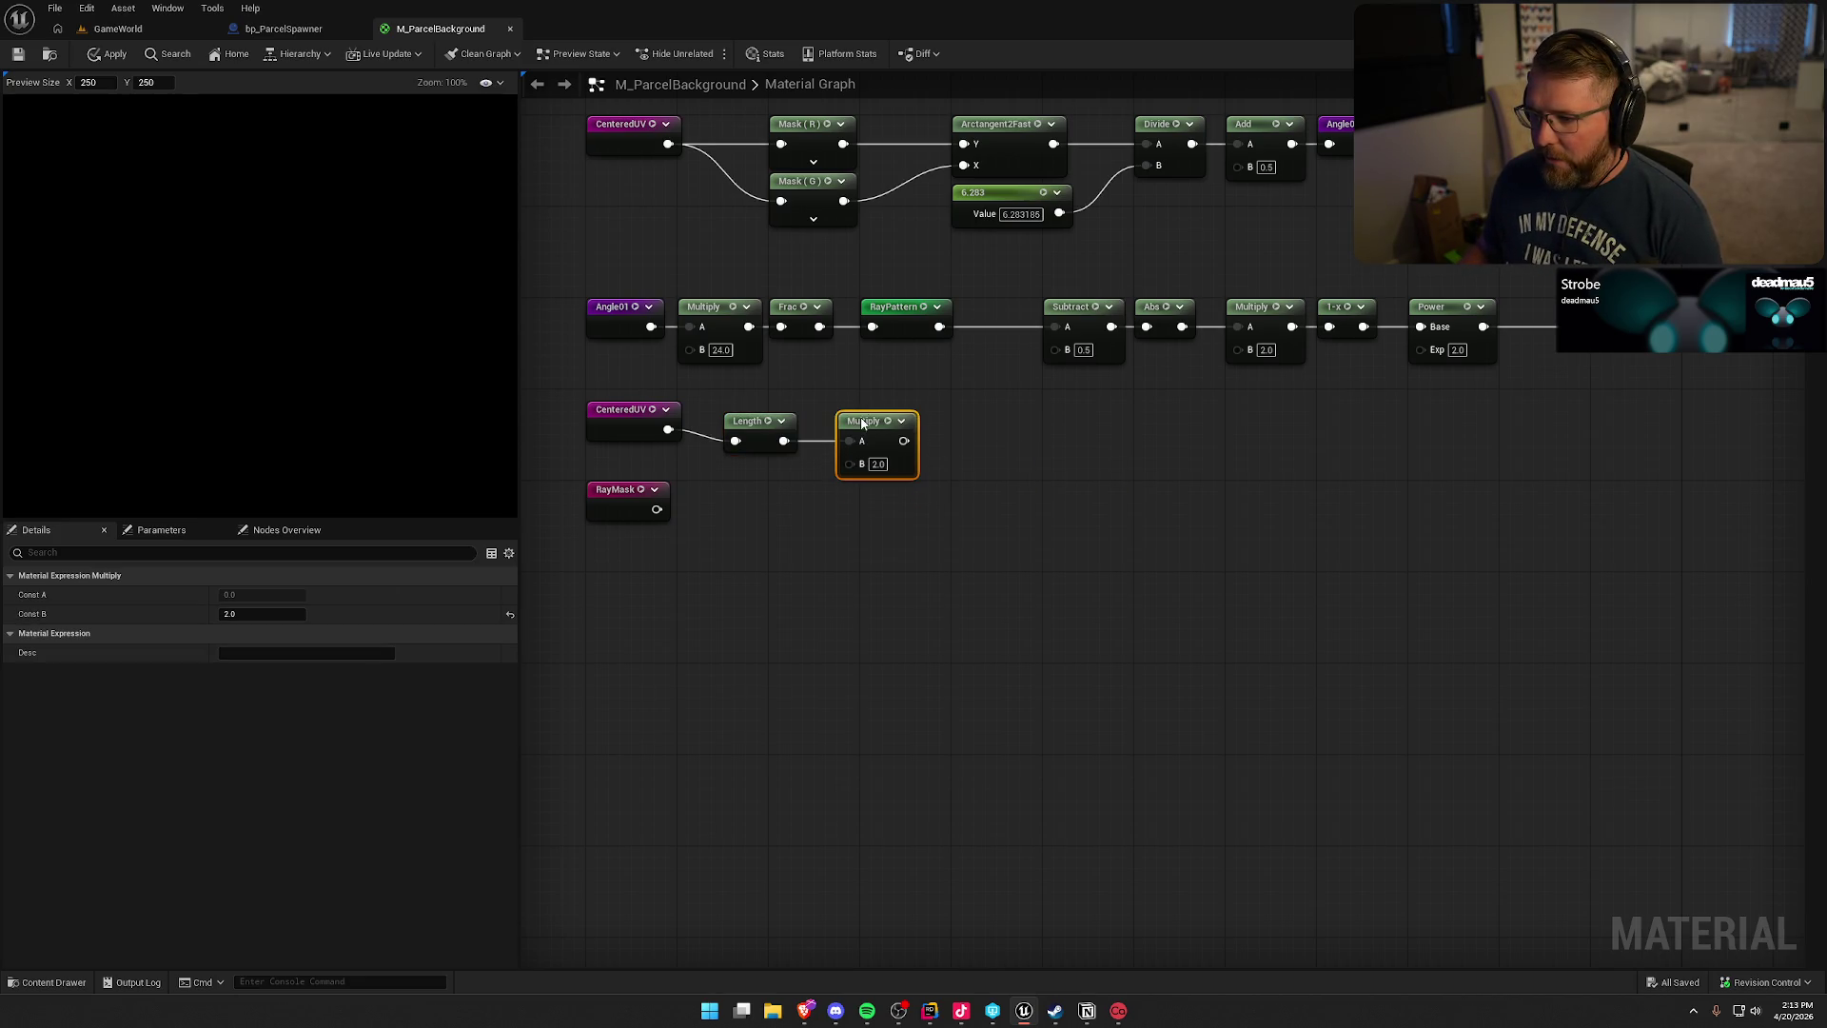
pyautogui.moveTo(942, 574)
pyautogui.mouseDown()
pyautogui.moveTo(772, 411)
pyautogui.moveTo(905, 415)
pyautogui.mouseUp()
pyautogui.click(895, 411)
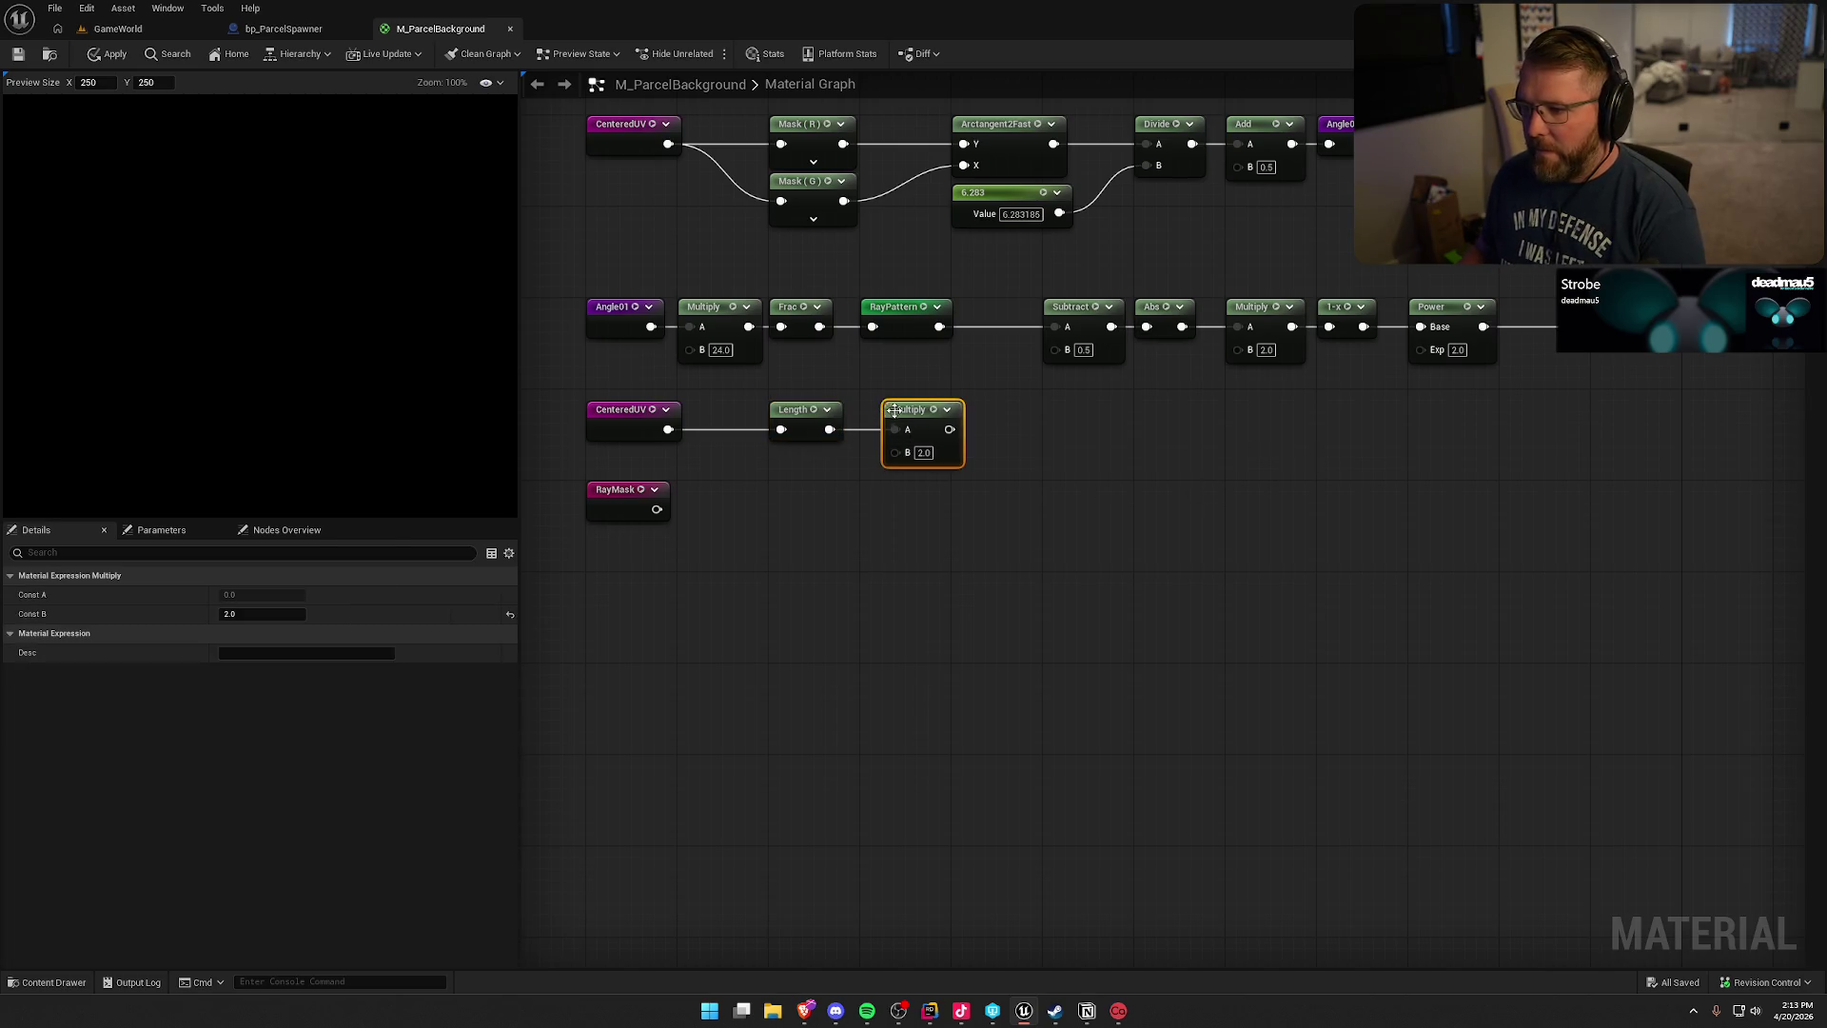
pyautogui.hotkey('ctrl', 'z')
pyautogui.click(1149, 491)
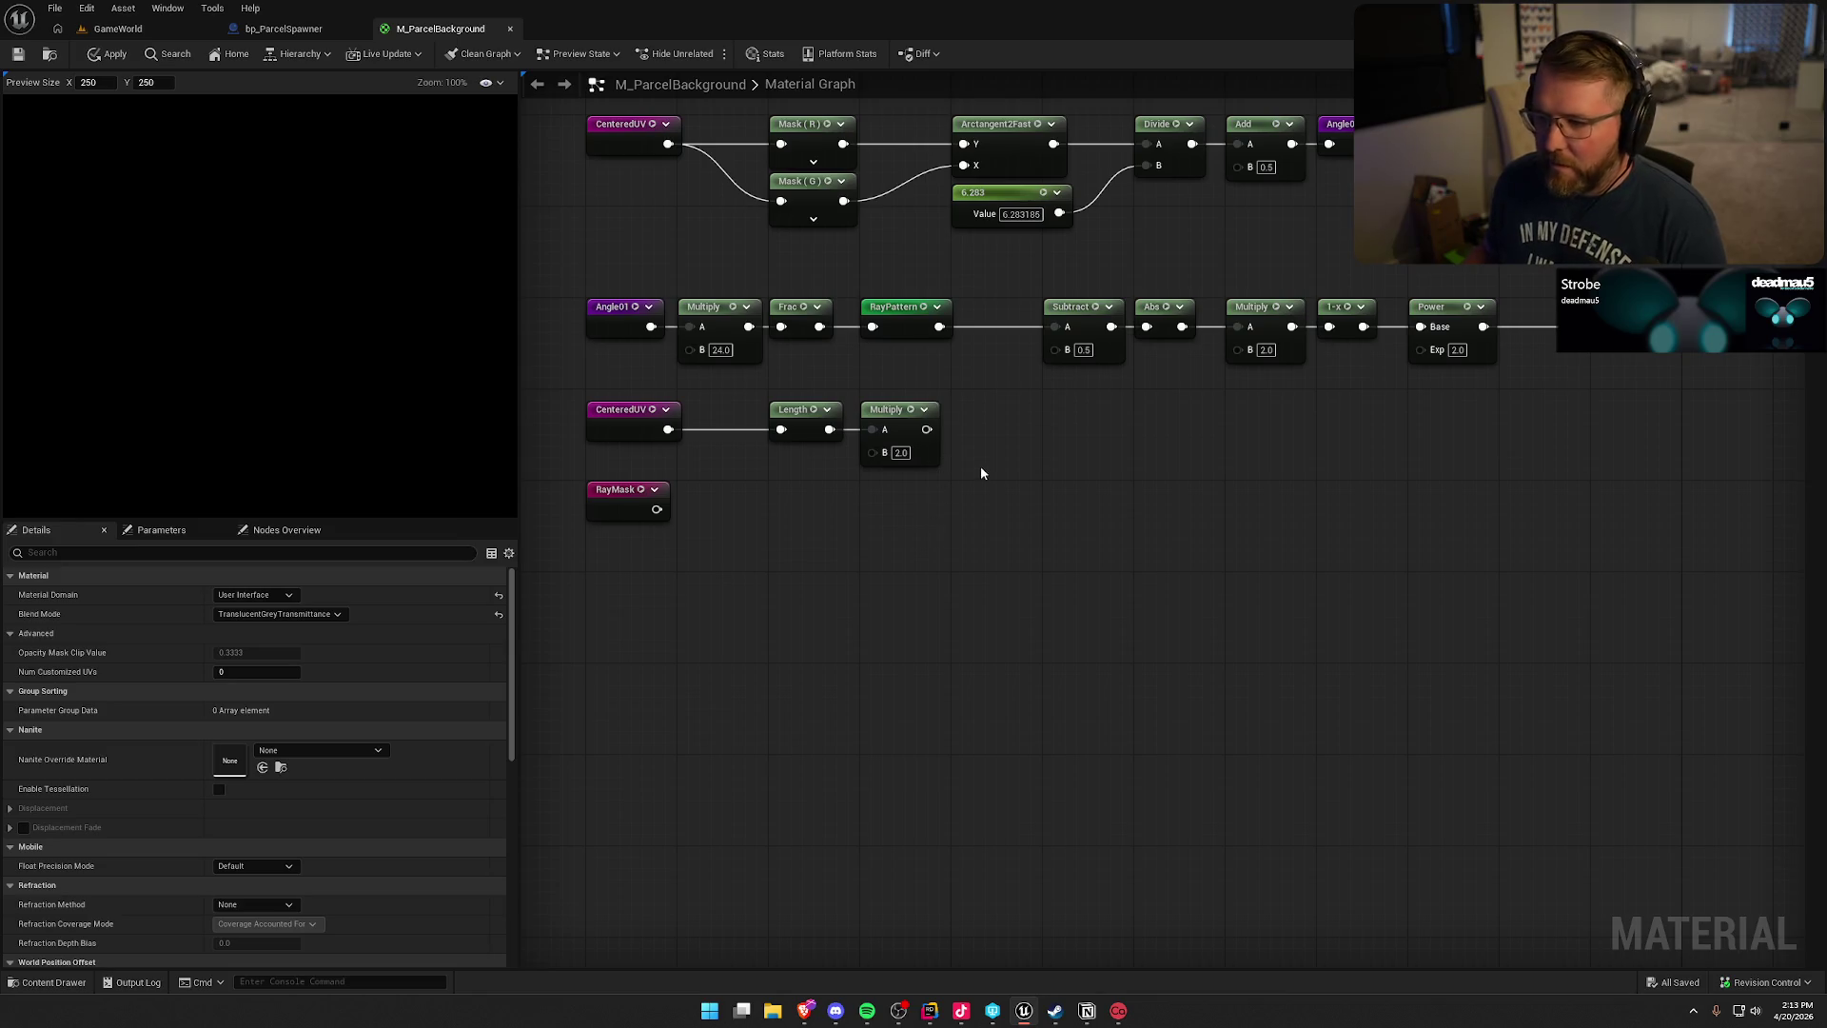
# - Append a Saturate node after the Multiply 2.0
pyautogui.moveTo(932, 432); pyautogui.dragTo(991, 433)
pyautogui.write('sa')
pyautogui.moveTo(988, 431); pyautogui.dragTo(982, 409)
pyautogui.click(1040, 573)
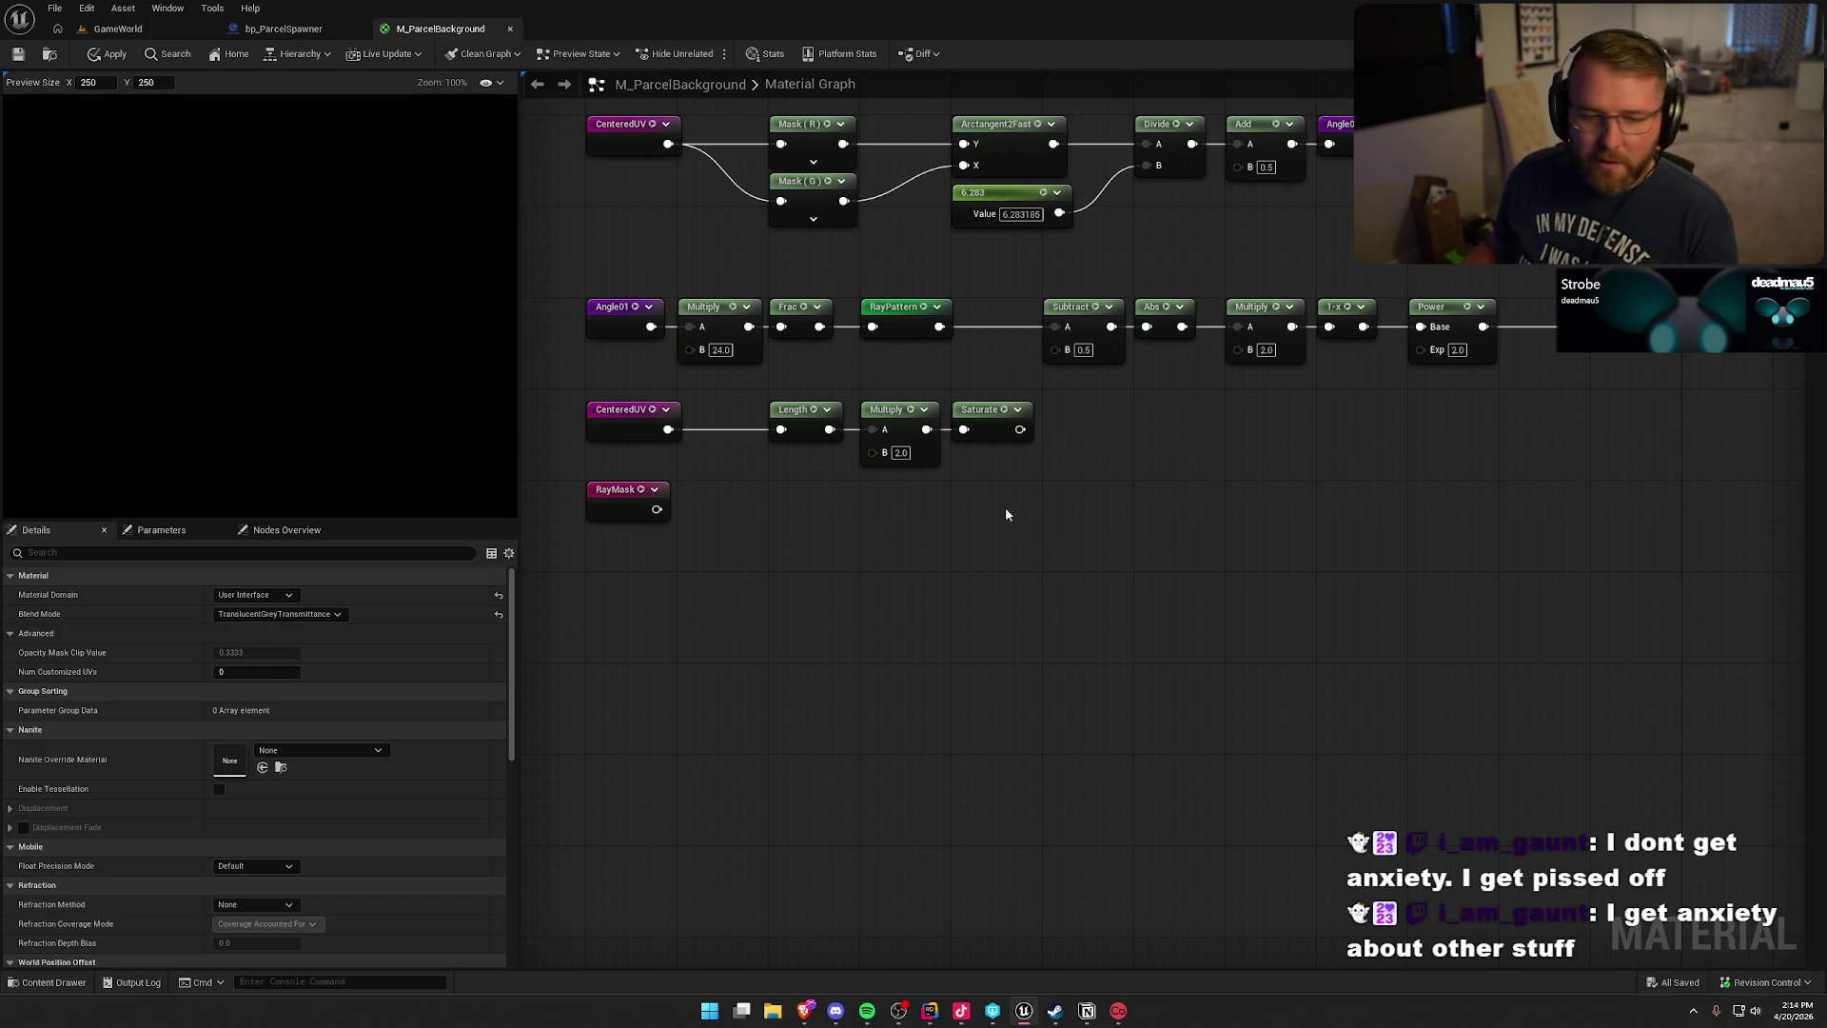
pyautogui.moveTo(1020, 429); pyautogui.dragTo(1085, 435)
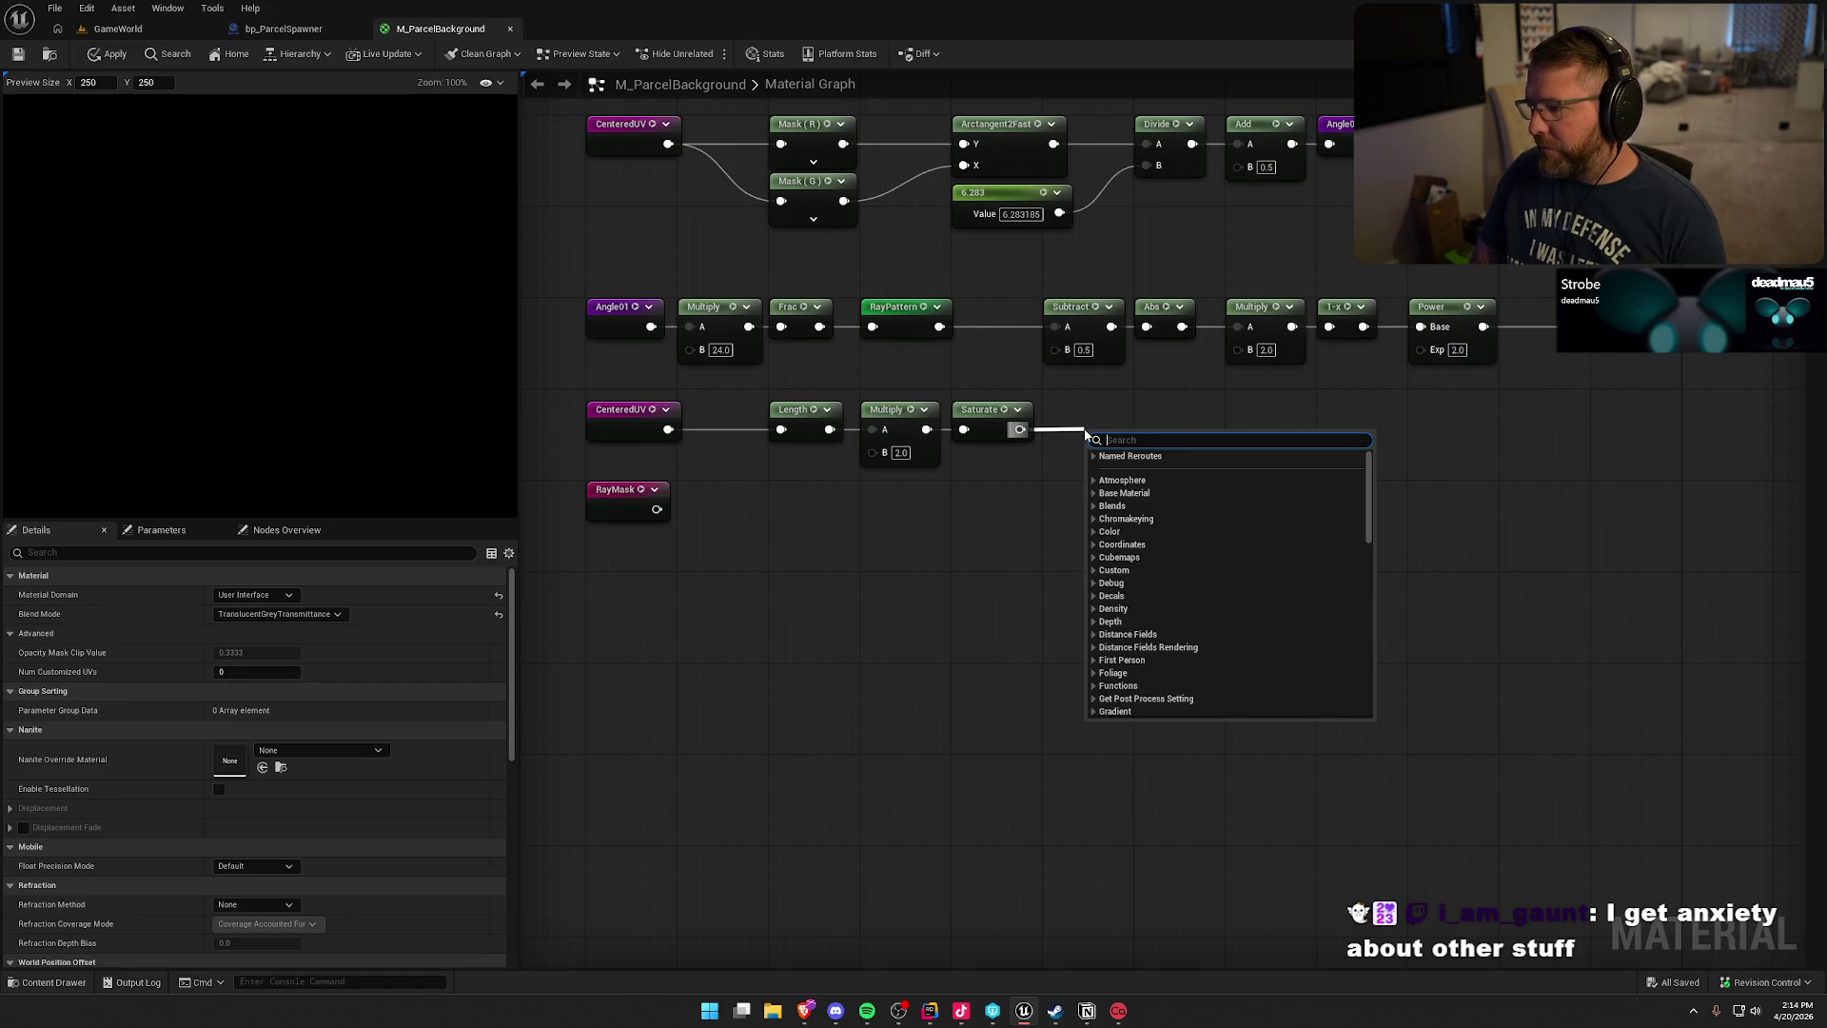
# - Cap the Saturate output with a named reroute declaration RayFade, aligned after Saturate
pyautogui.write('rerou')
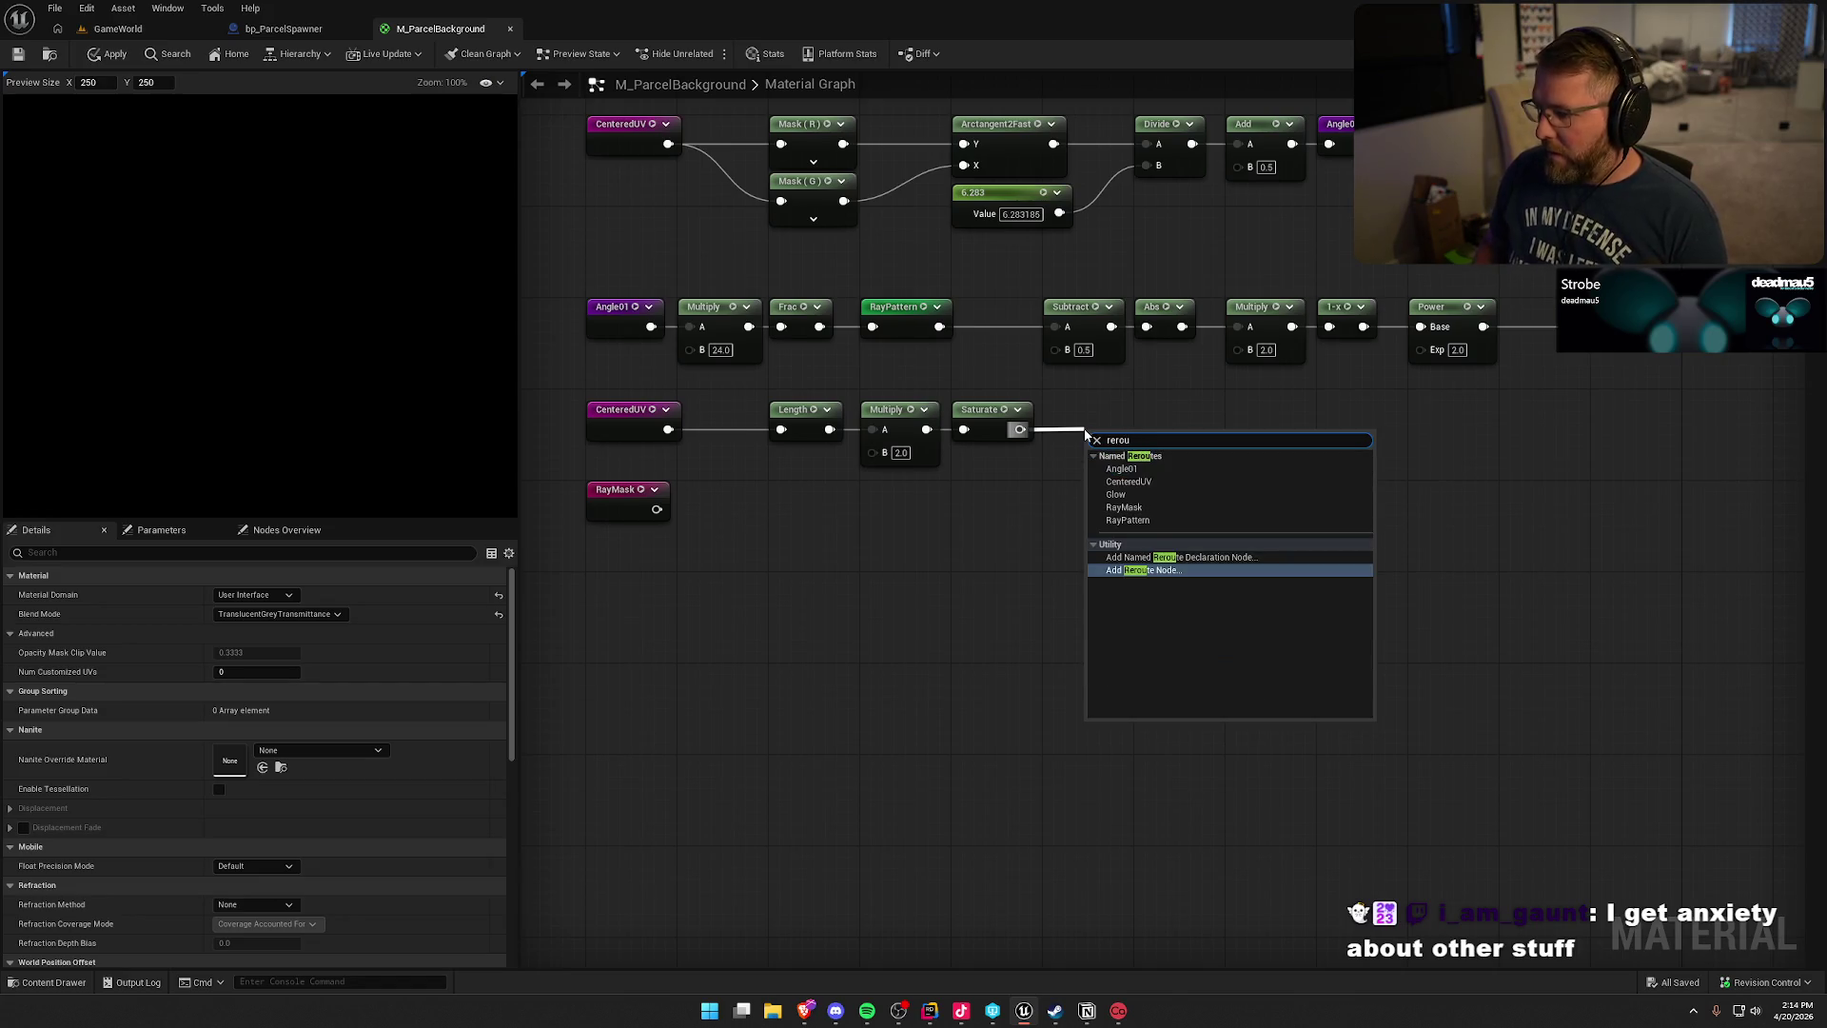
pyautogui.press('Up')
pyautogui.press('Return')
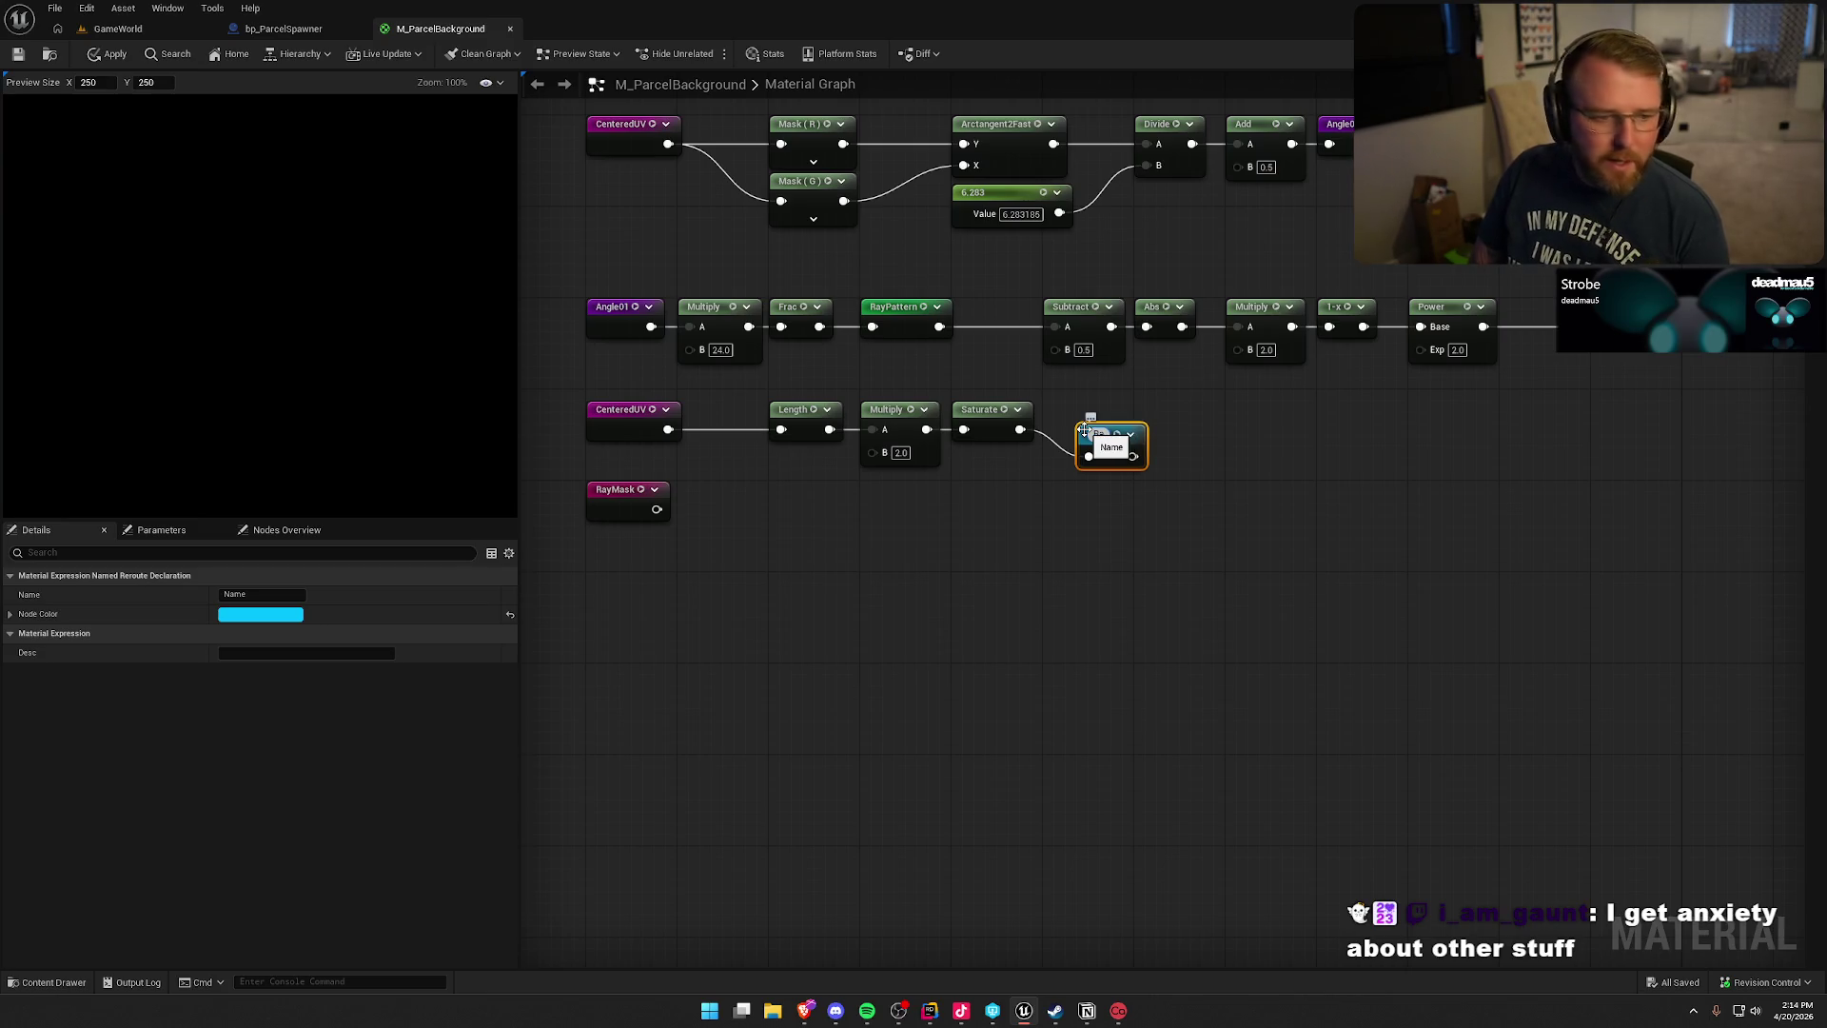
pyautogui.write('RayFade')
pyautogui.press('Return')
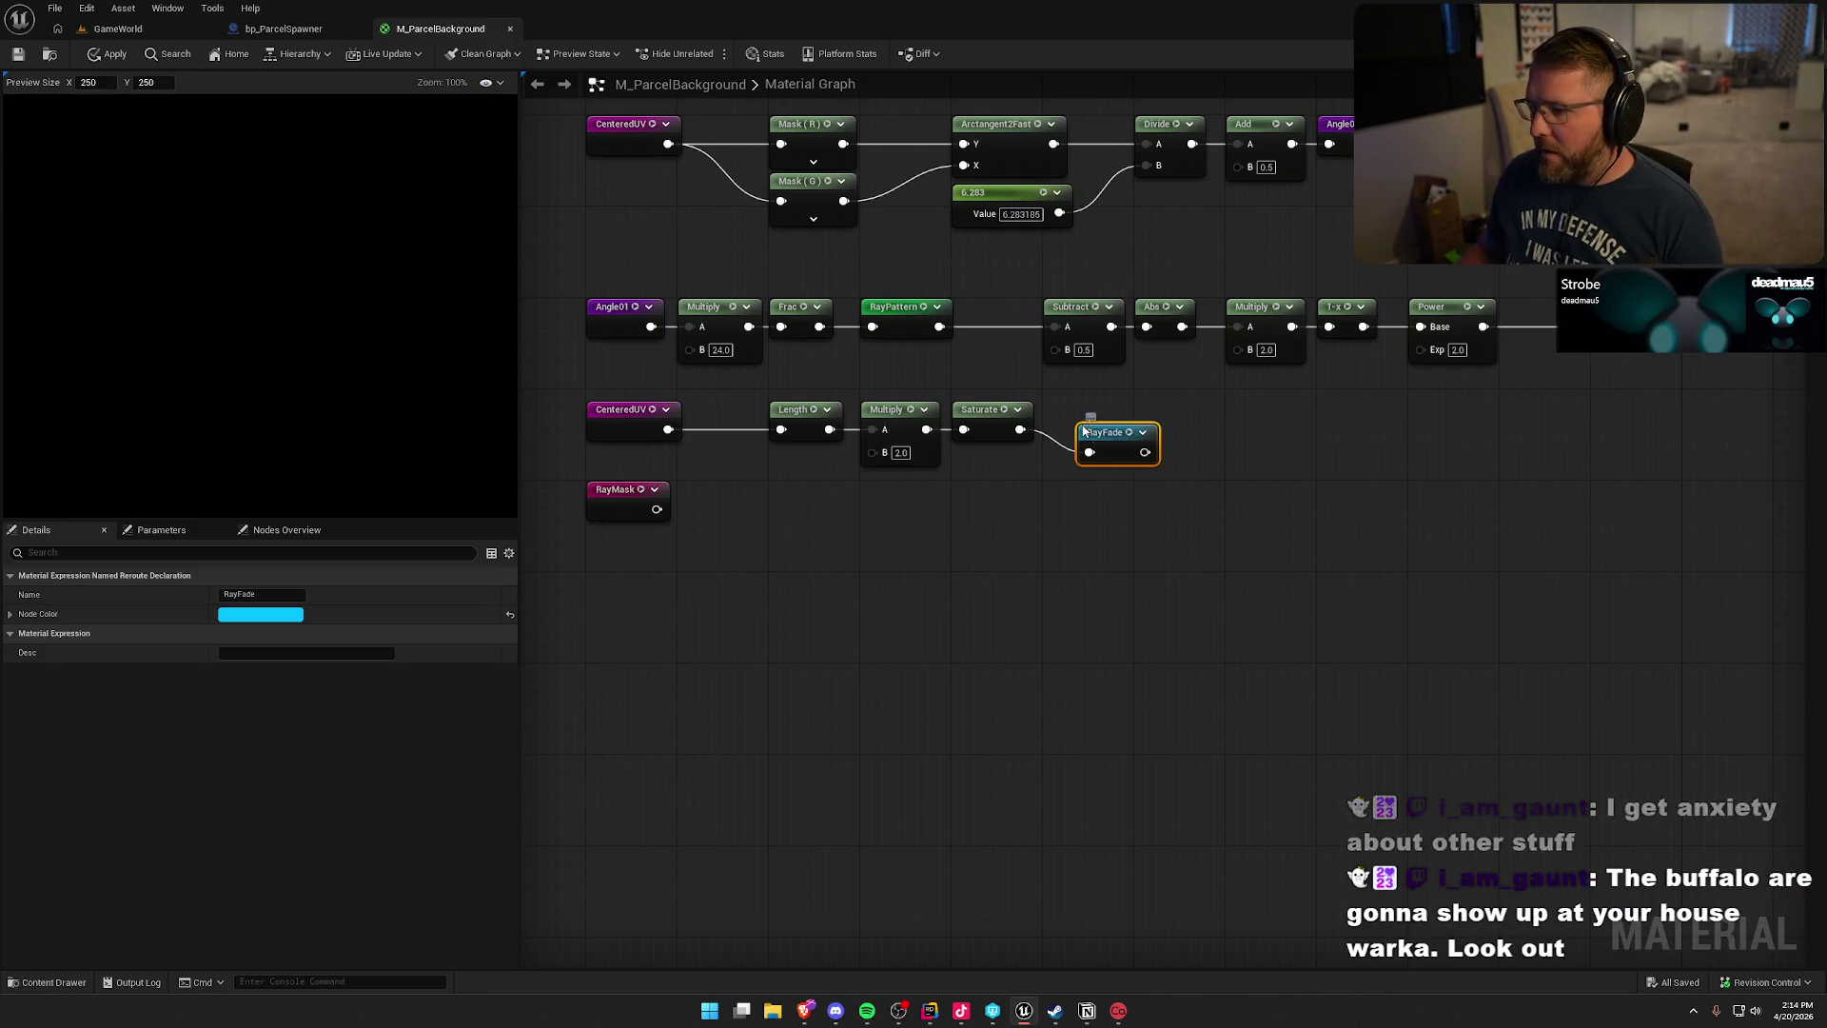
pyautogui.moveTo(1083, 431); pyautogui.dragTo(1052, 408)
pyautogui.click(1071, 514)
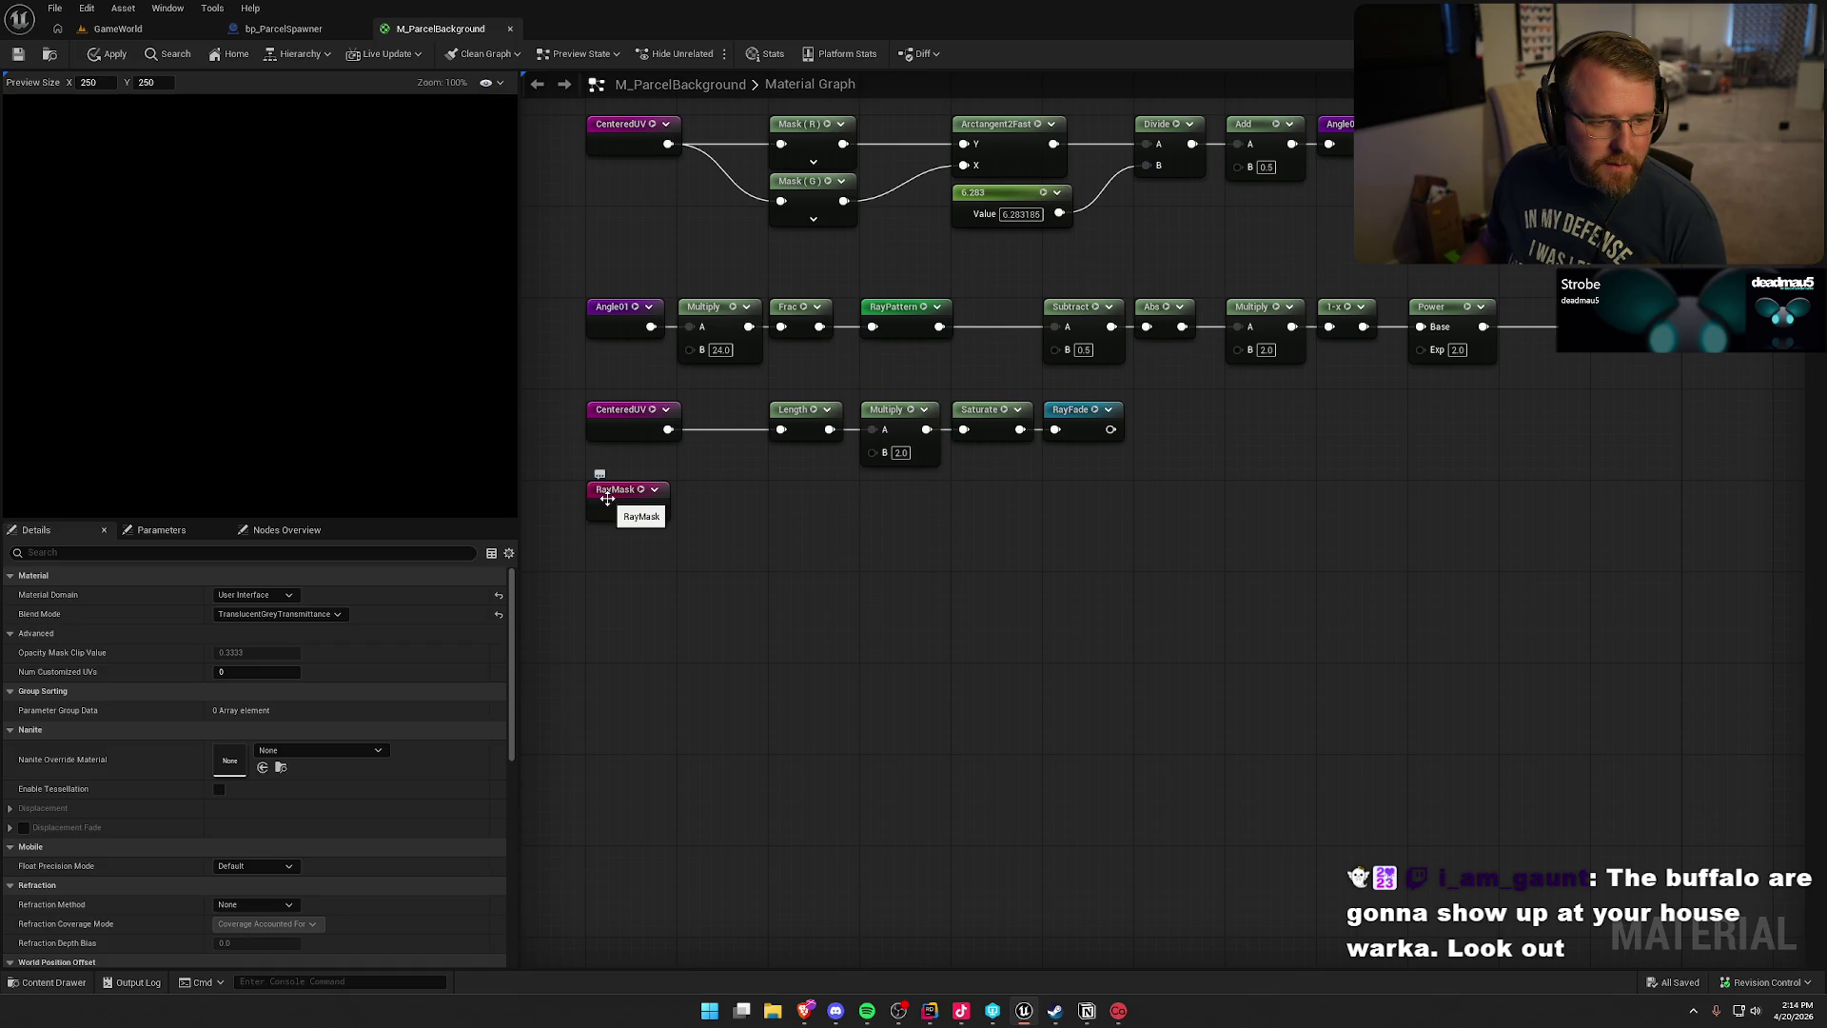
pyautogui.moveTo(641, 548); pyautogui.dragTo(674, 527)
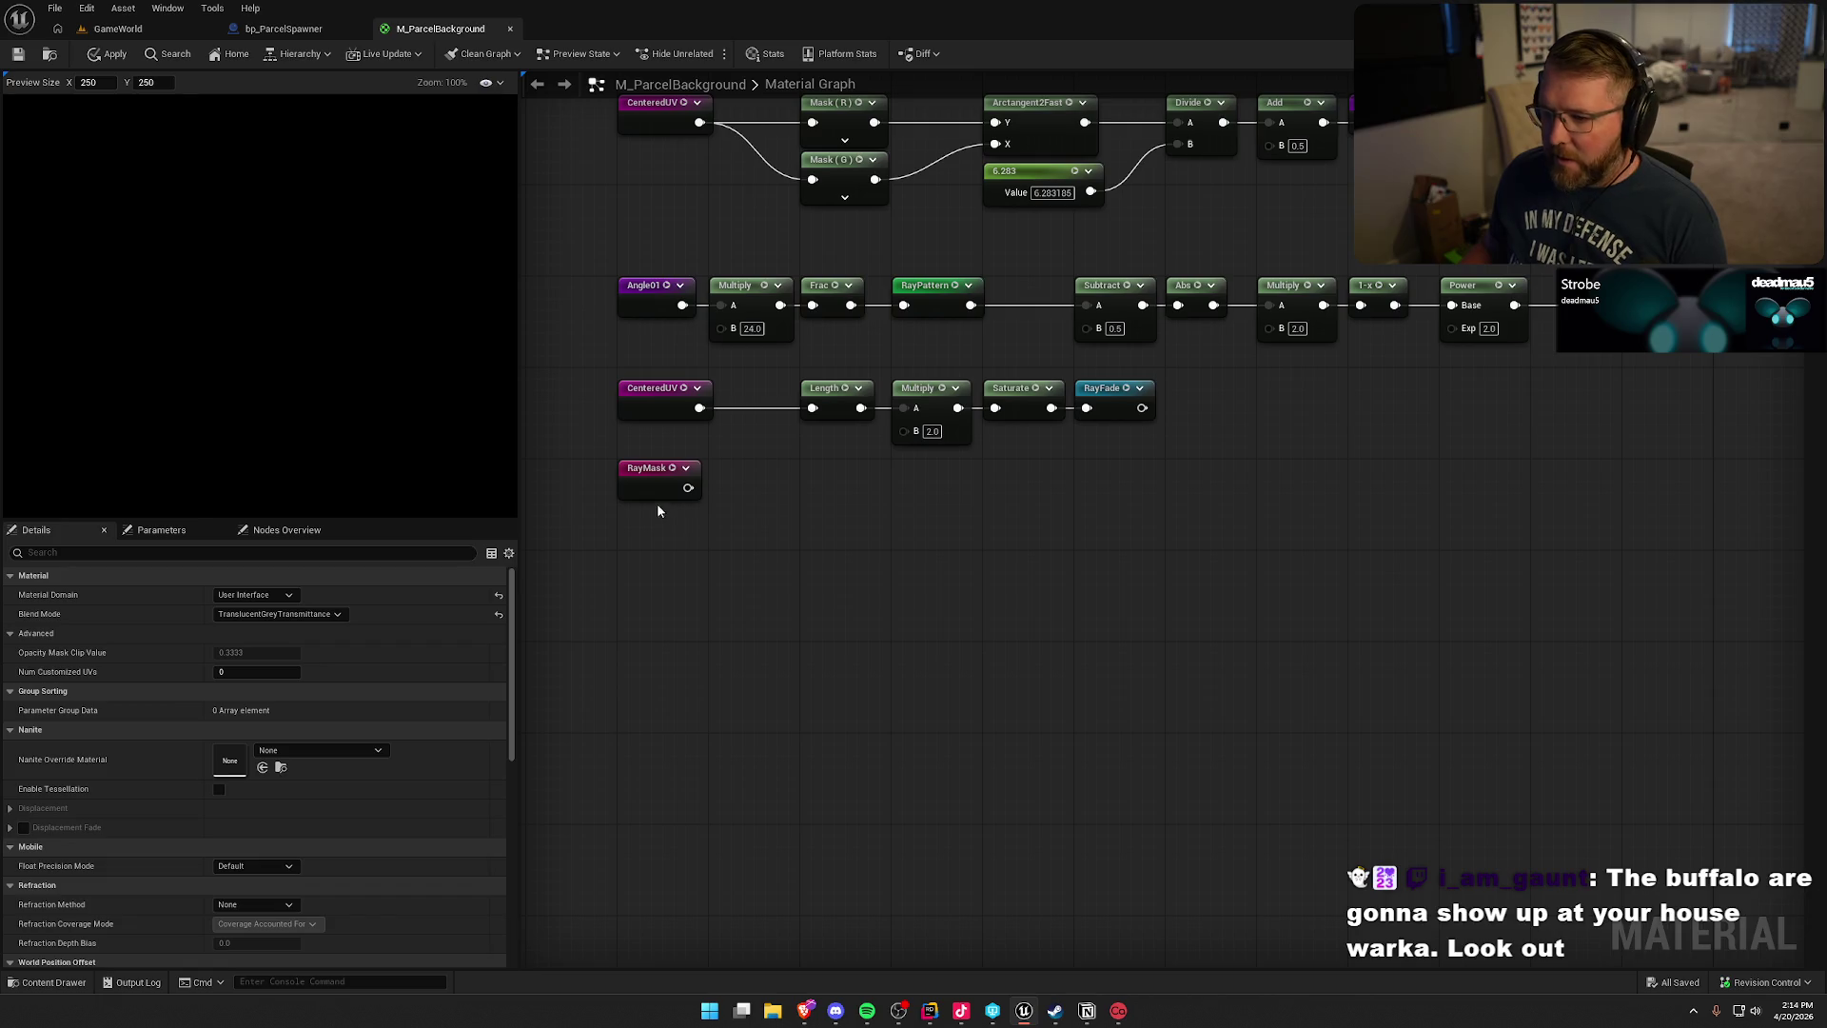
# - Place a RayFade usage below RayMask and feed both into a new Multiply's A and B inputs
pyautogui.rightClick(645, 531)
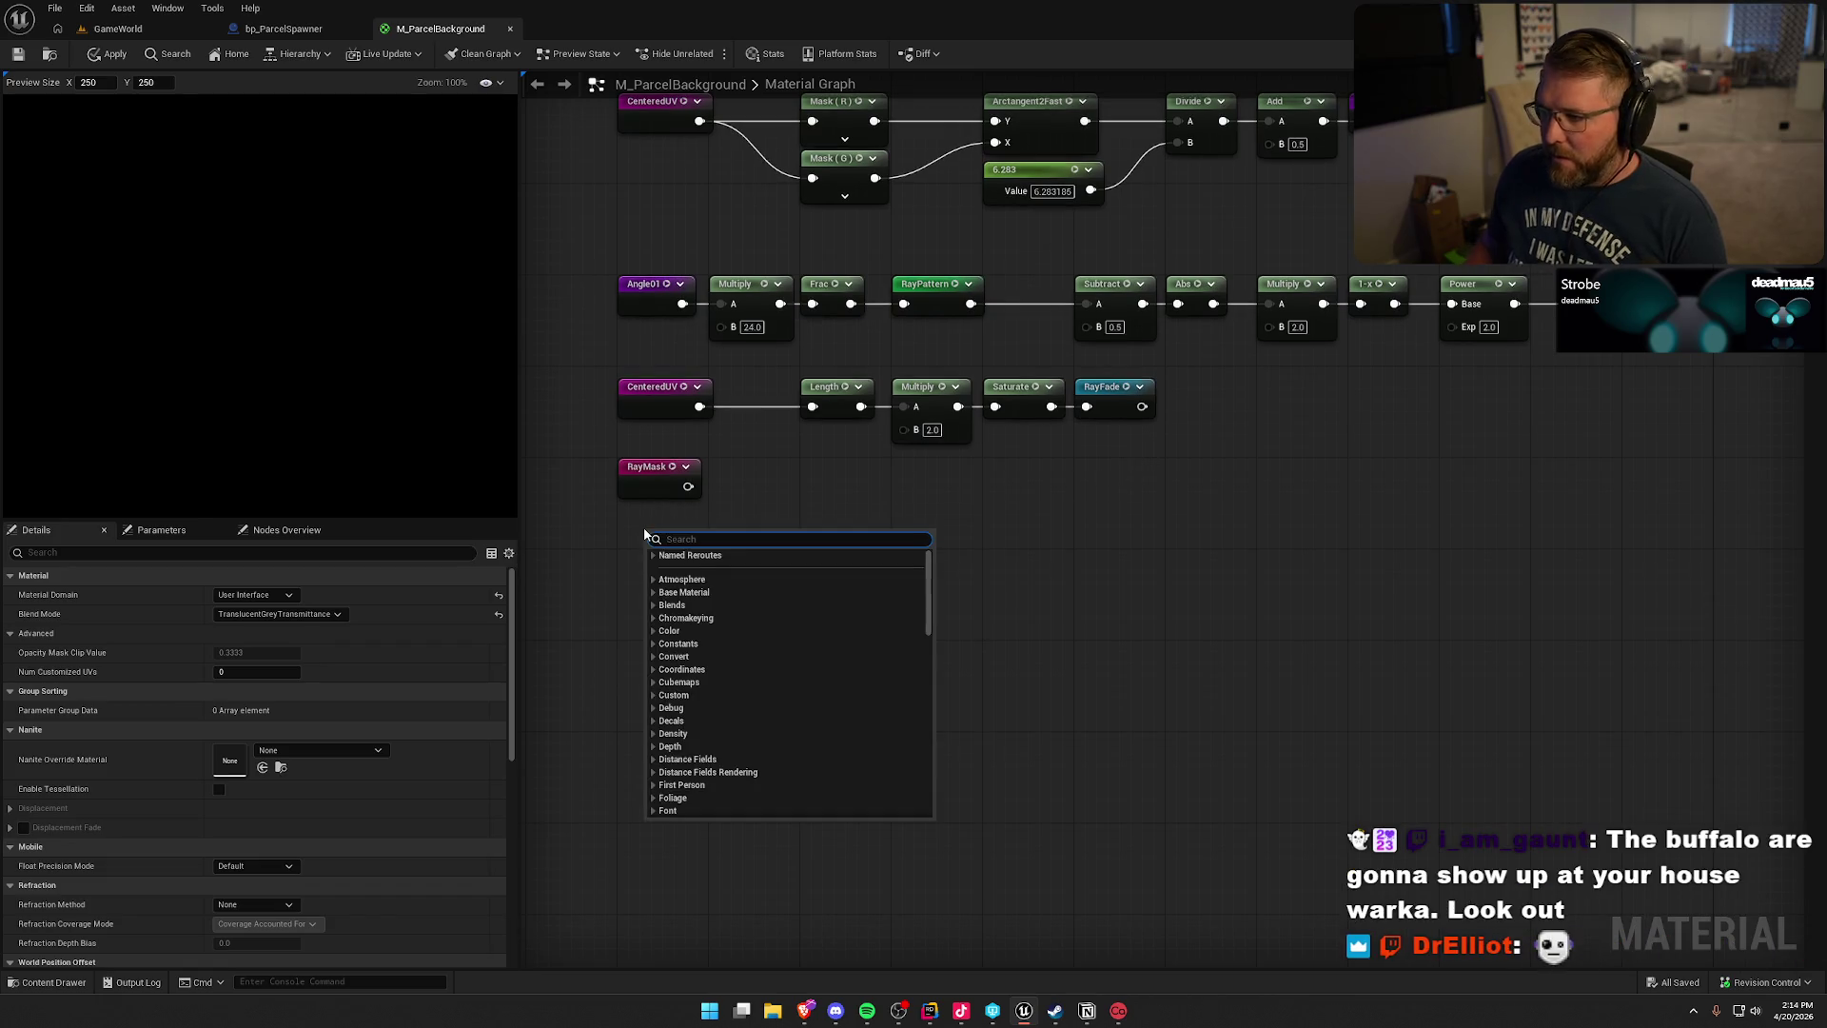
pyautogui.write('rayfade')
pyautogui.press('Return')
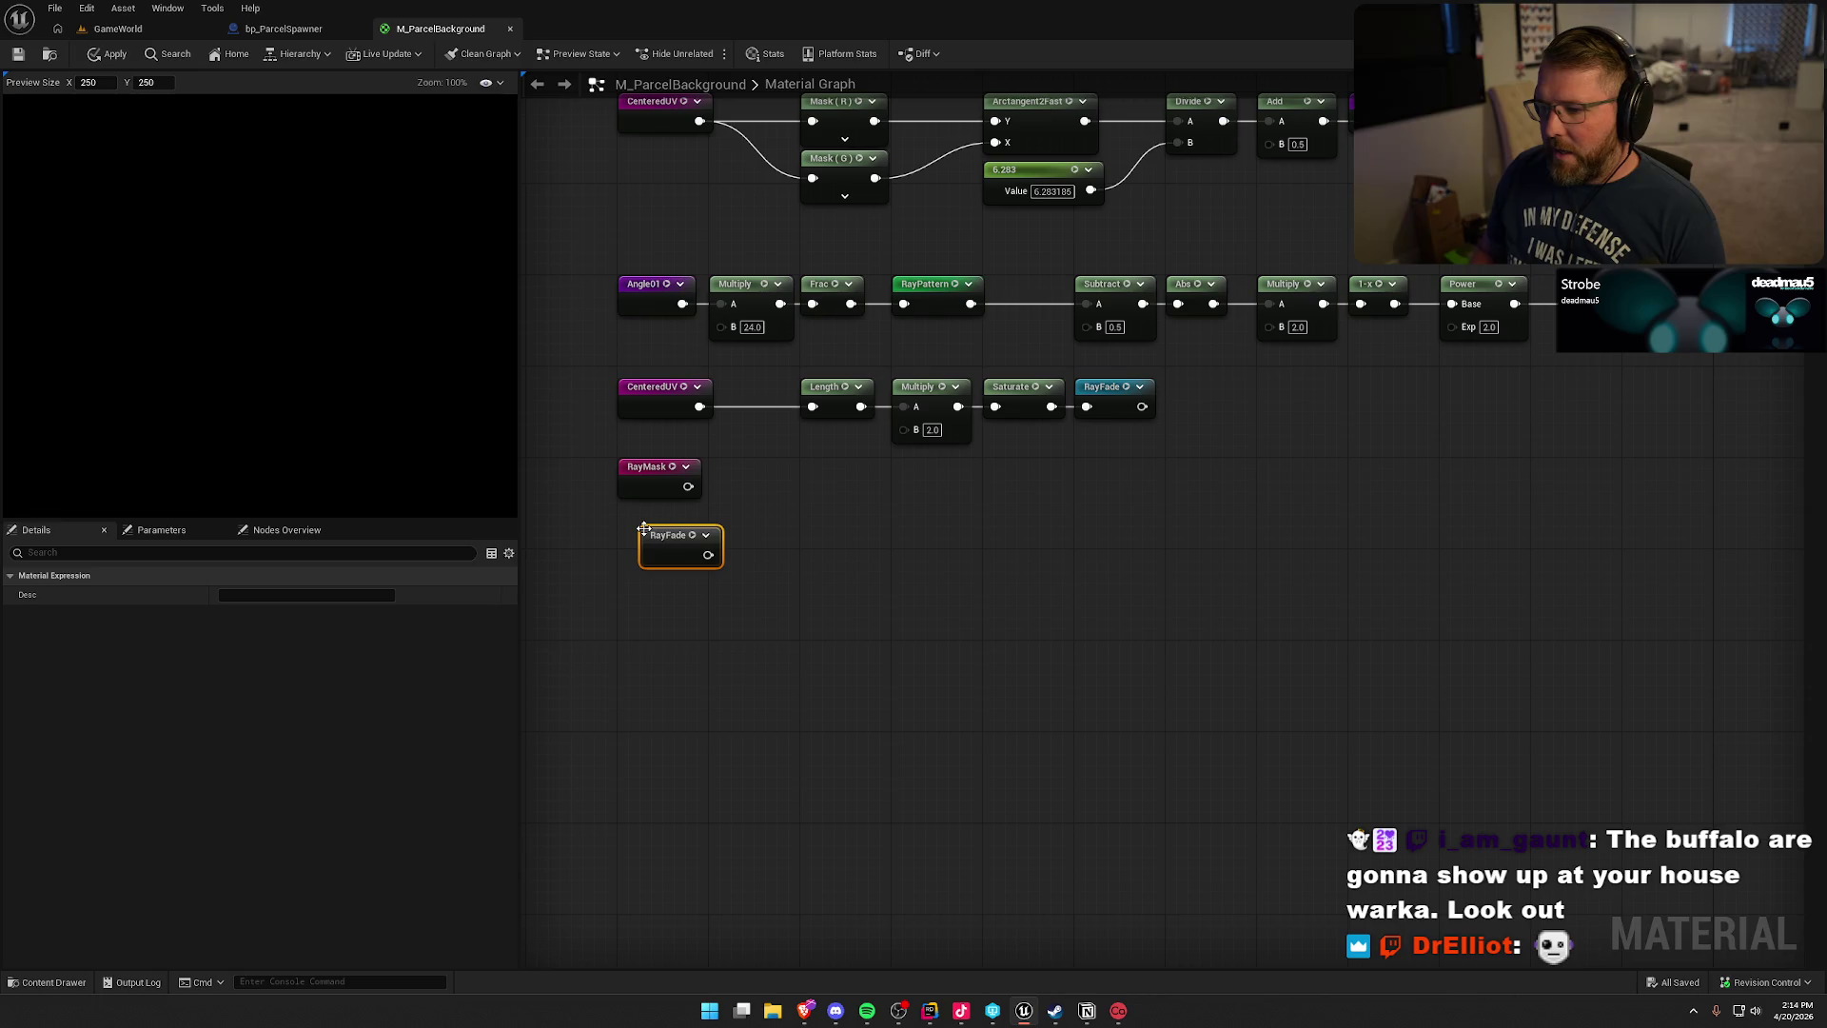
pyautogui.moveTo(670, 541)
pyautogui.mouseDown()
pyautogui.moveTo(647, 518)
pyautogui.moveTo(763, 488)
pyautogui.mouseUp()
pyautogui.write('multiply')
pyautogui.press('Return')
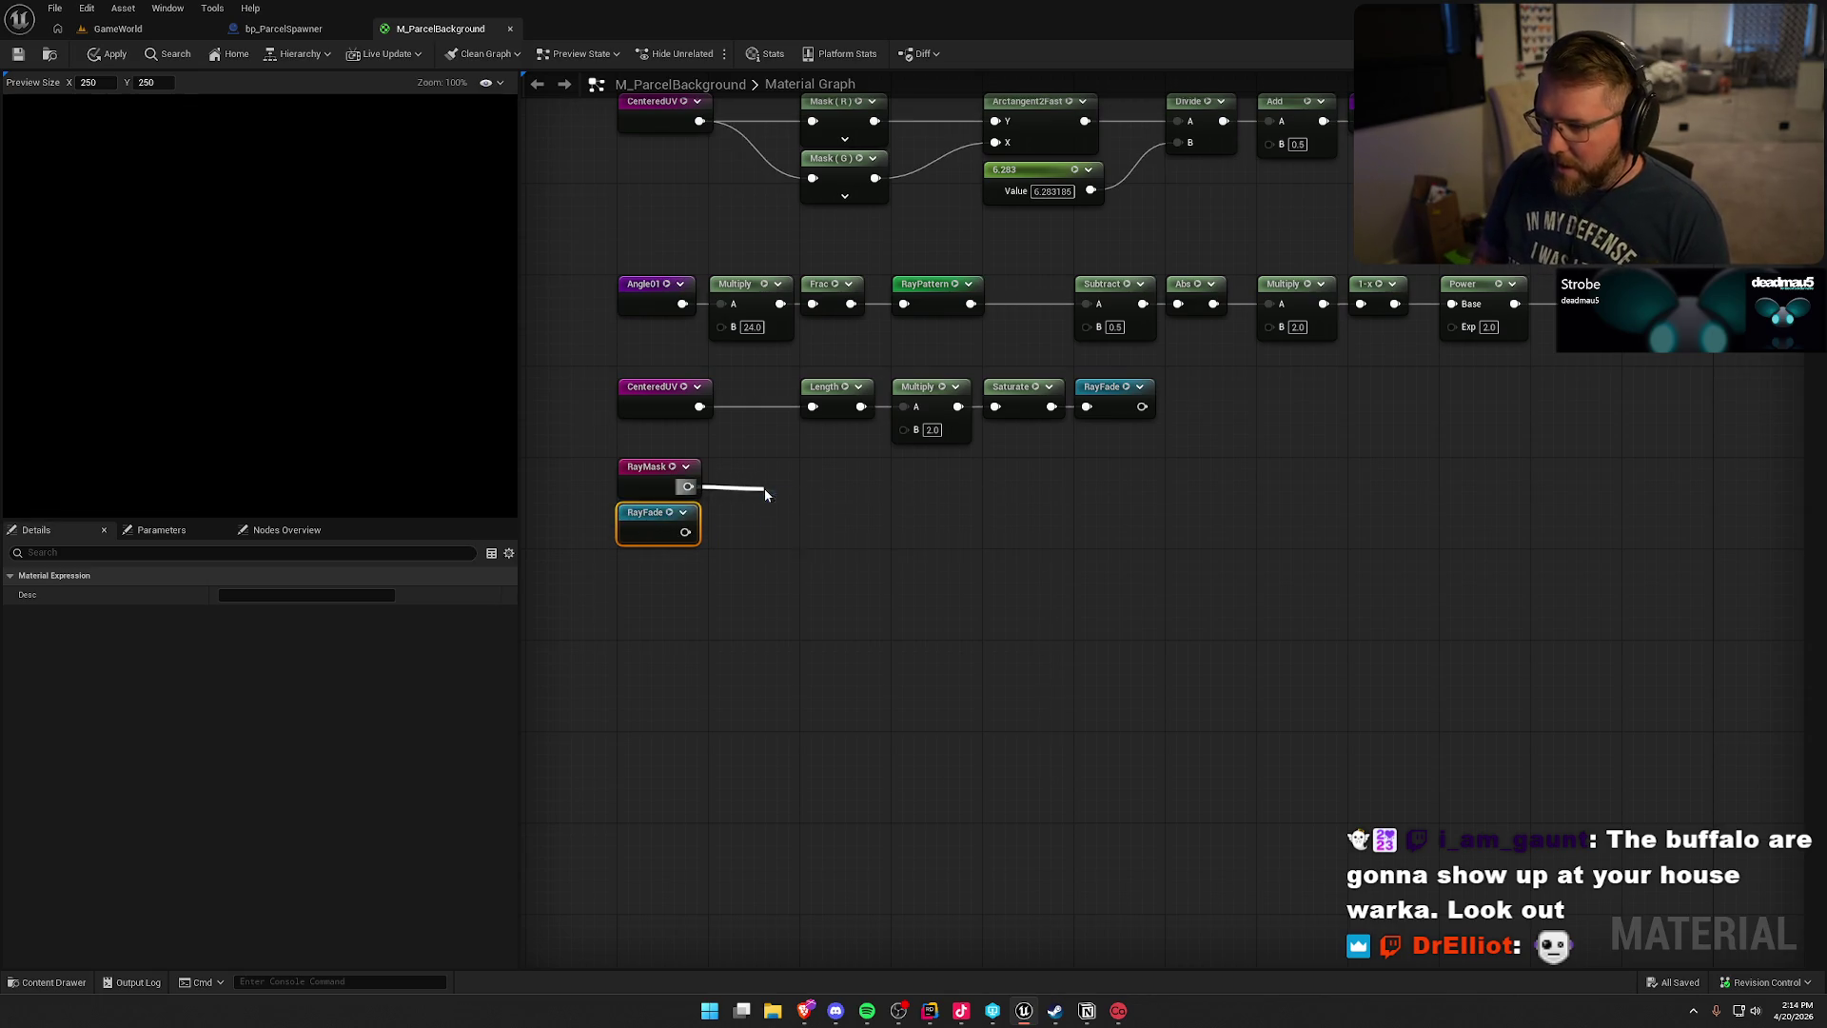
pyautogui.moveTo(767, 532); pyautogui.dragTo(685, 532)
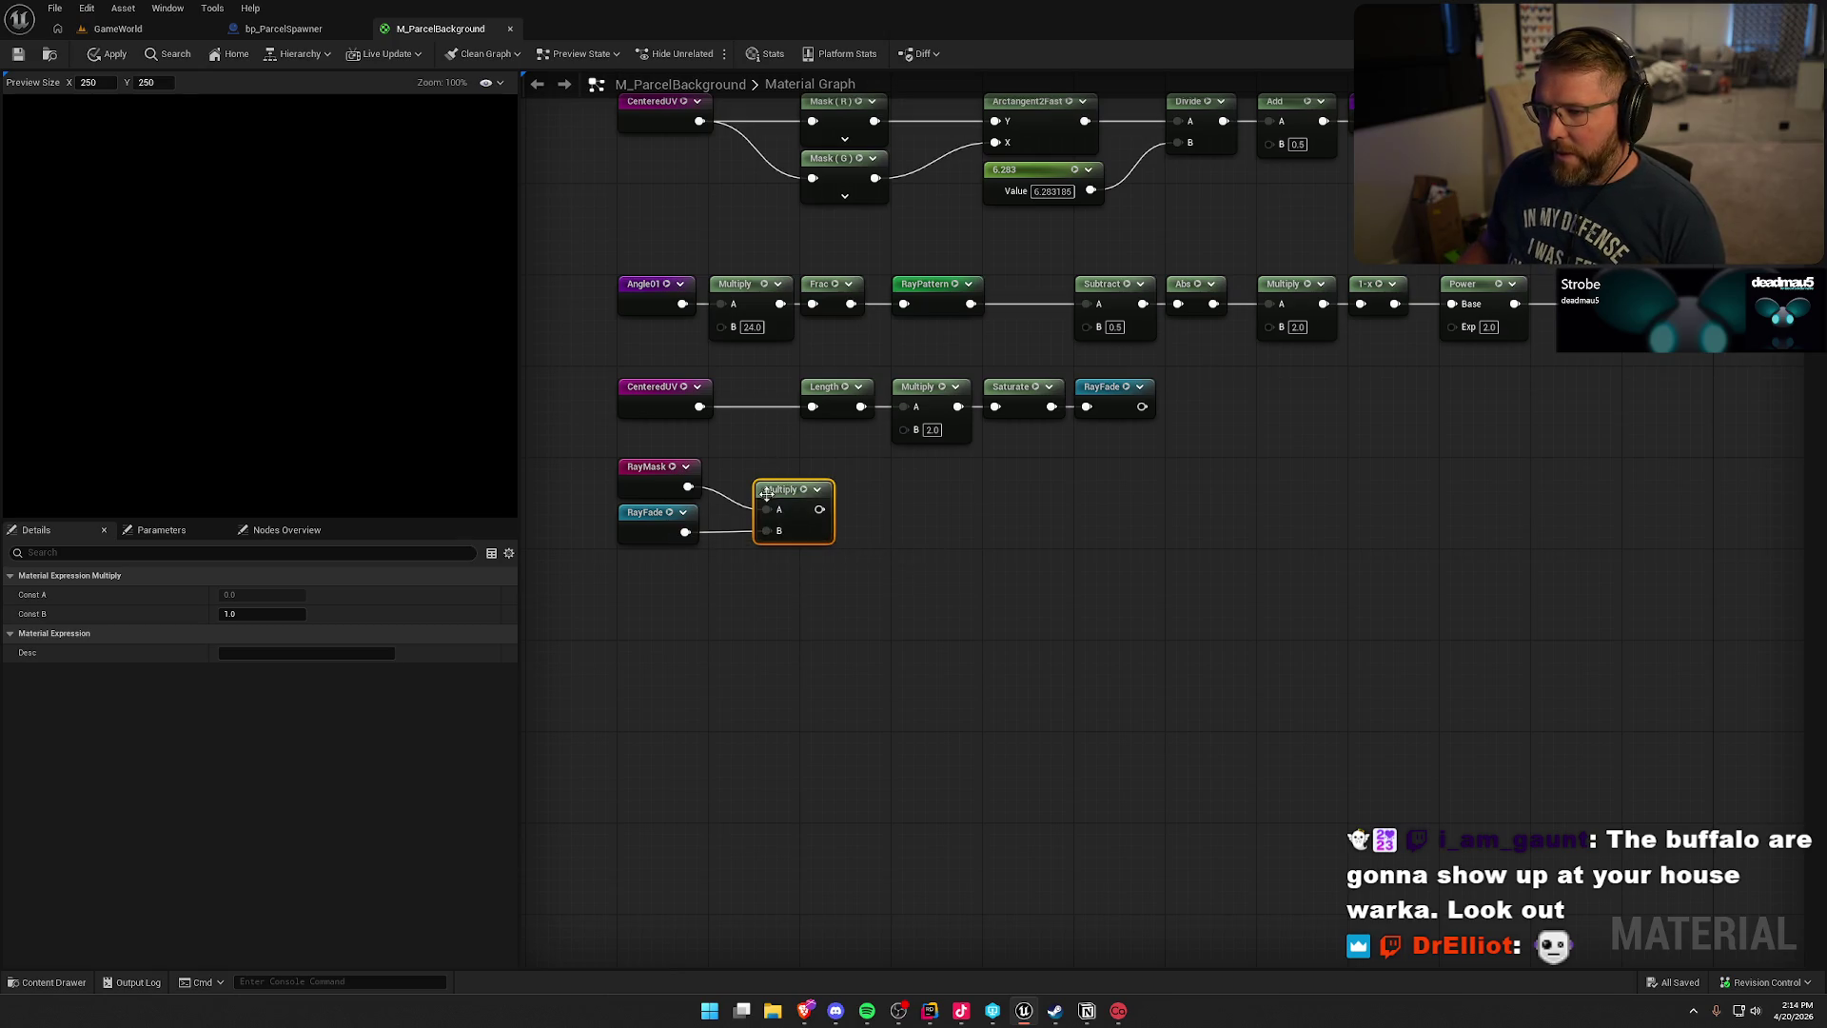
pyautogui.moveTo(802, 499); pyautogui.dragTo(767, 476)
pyautogui.click(904, 549)
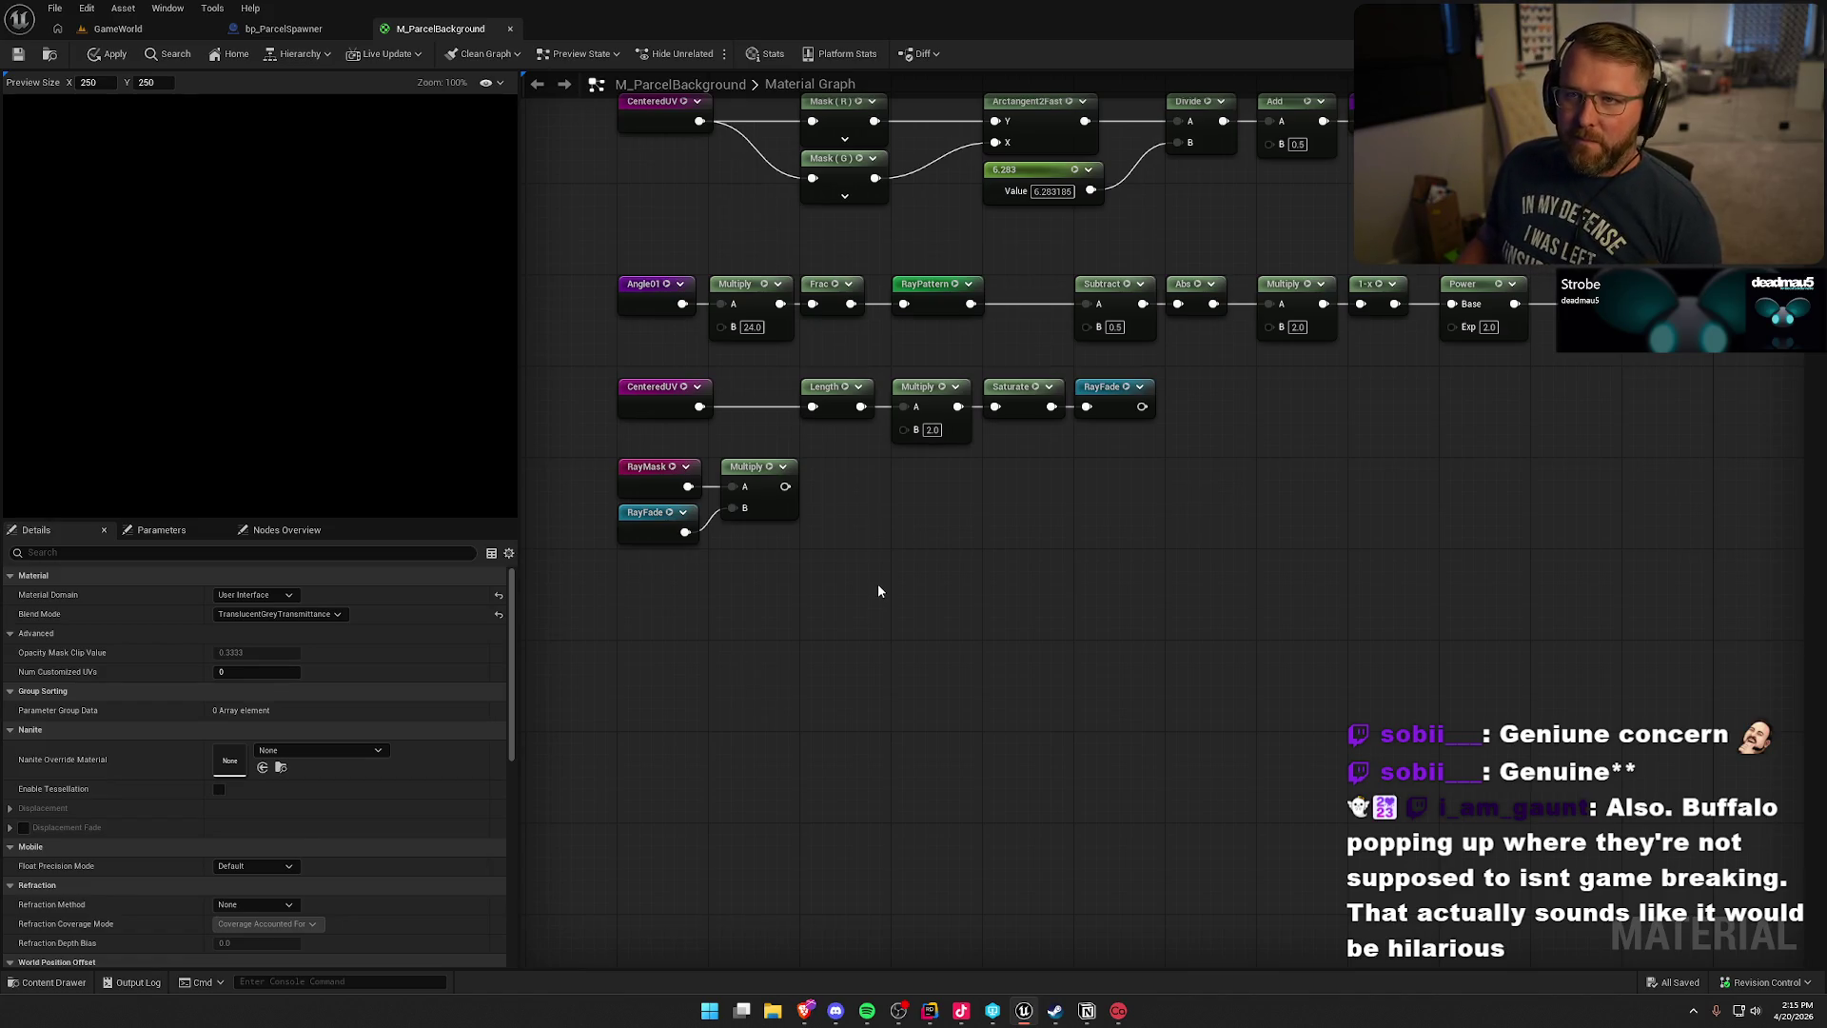
pyautogui.moveTo(751, 467); pyautogui.dragTo(738, 467)
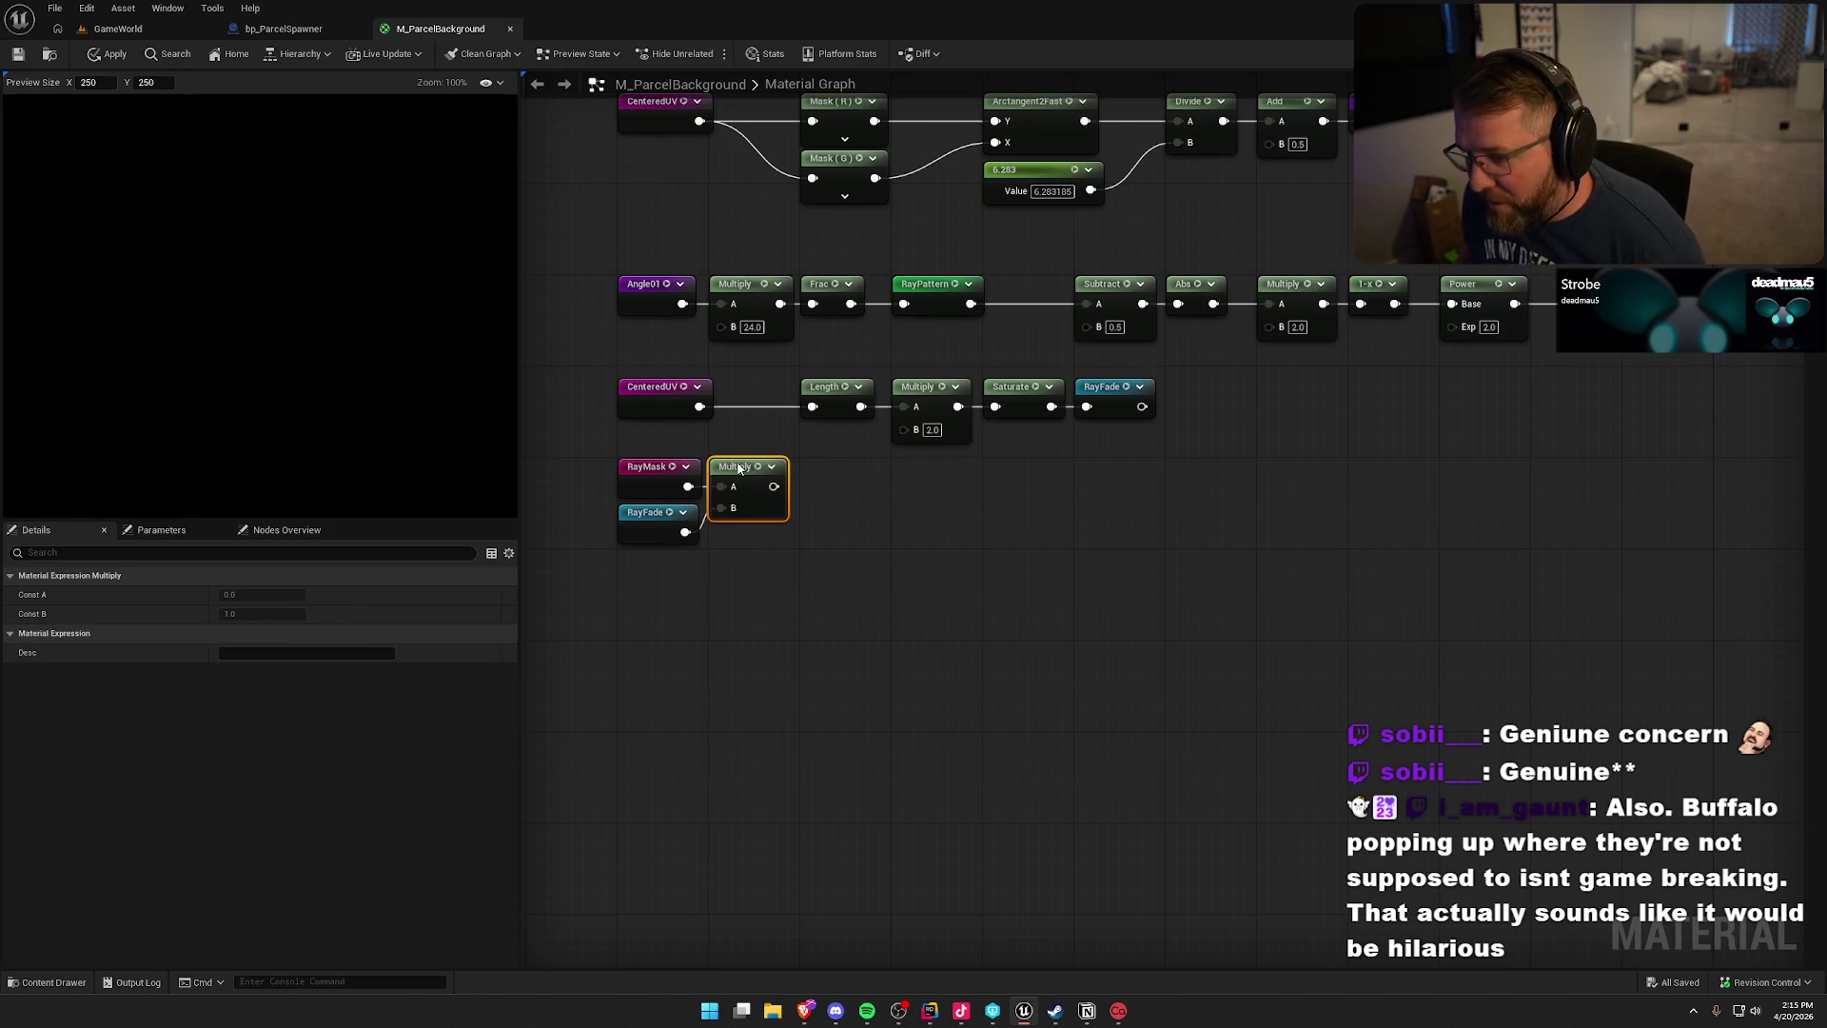
pyautogui.click(917, 568)
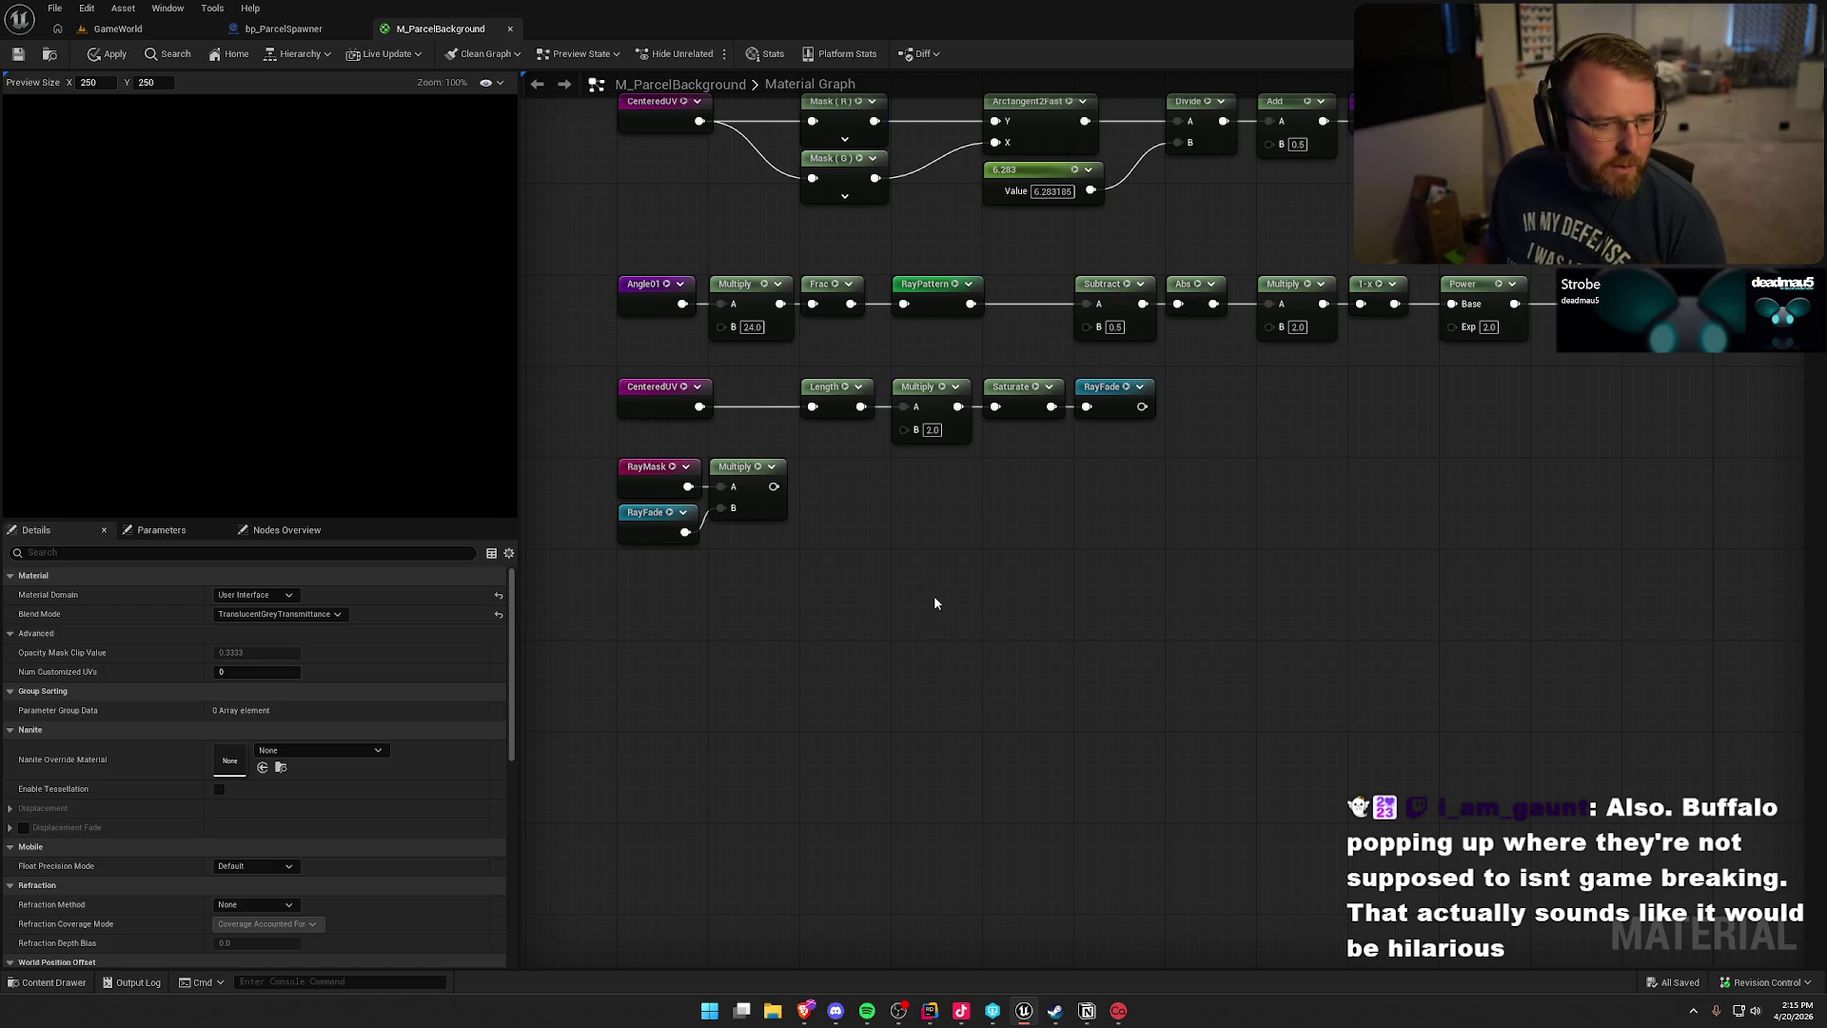
# - Shift RayFade right and insert a Power node after Saturate, wired into RayFade
pyautogui.moveTo(1104, 386); pyautogui.dragTo(1189, 386)
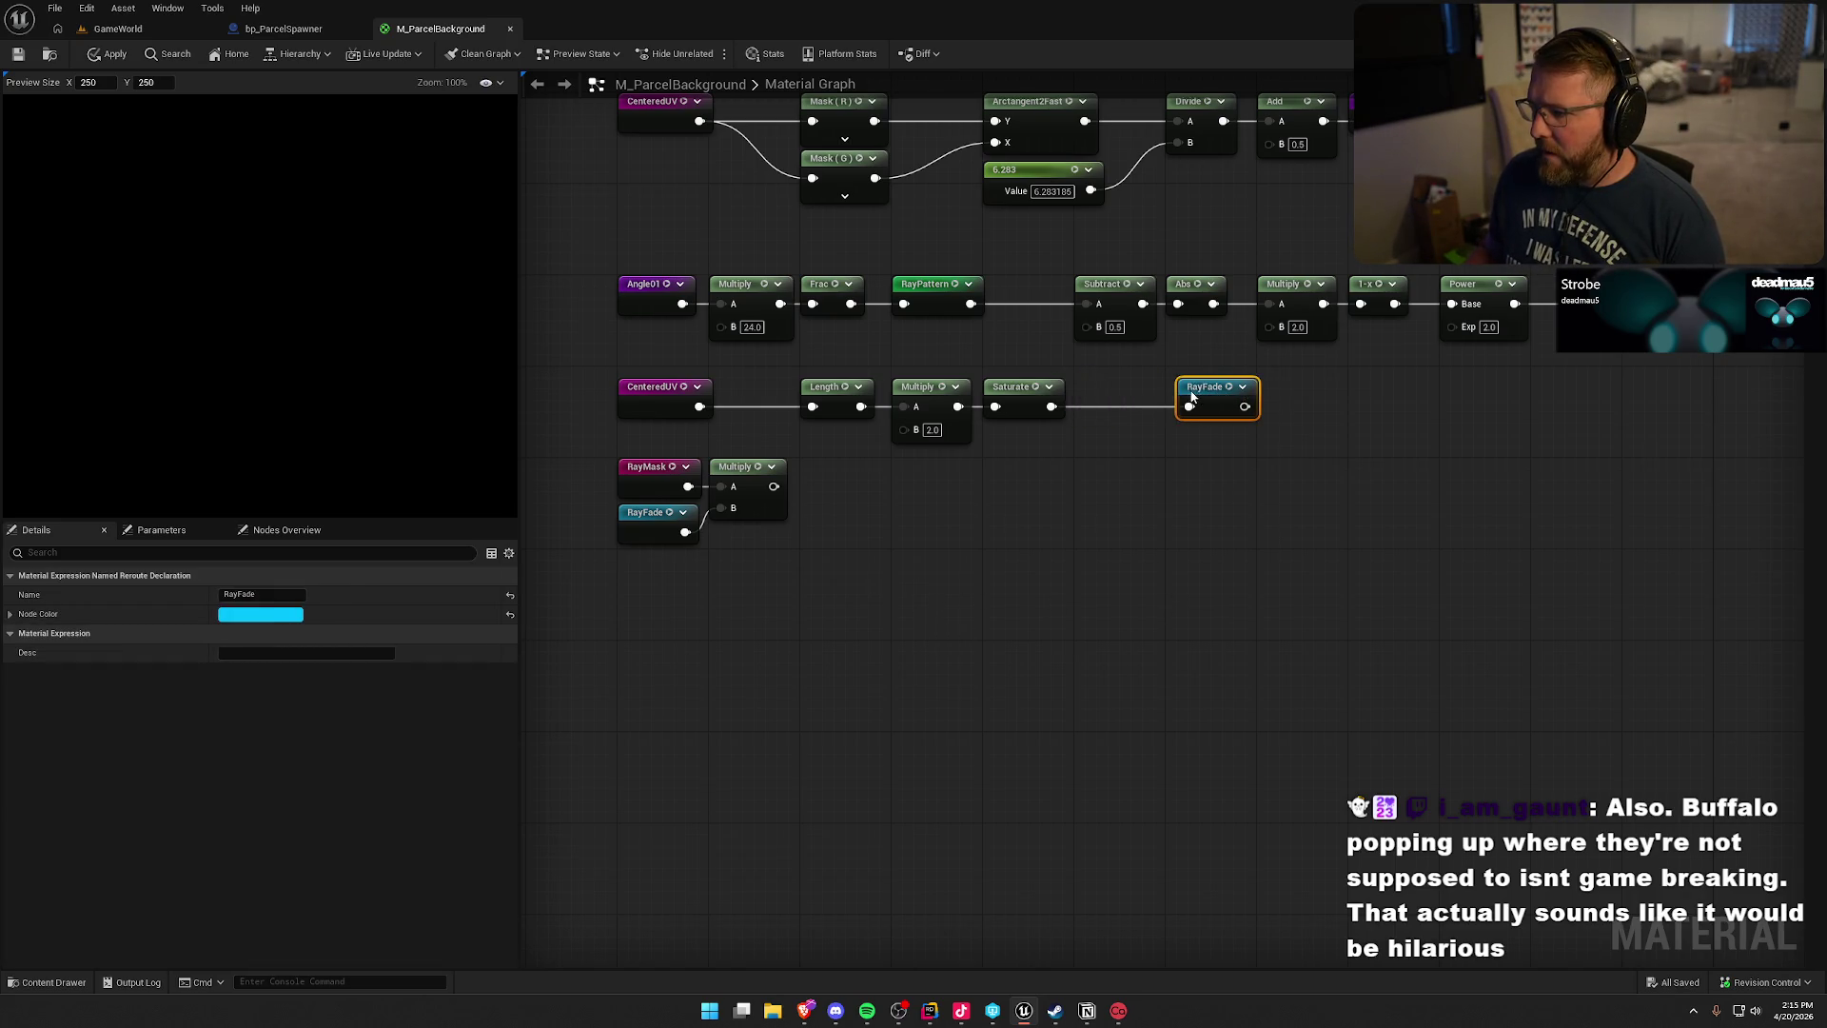
pyautogui.moveTo(1051, 406)
pyautogui.mouseDown()
pyautogui.moveTo(1077, 442)
pyautogui.moveTo(1151, 442)
pyautogui.moveTo(1178, 407)
pyautogui.mouseUp()
pyautogui.write('pow')
pyautogui.press('Return')
pyautogui.moveTo(1185, 394); pyautogui.dragTo(1218, 394)
pyautogui.moveTo(1102, 421)
pyautogui.mouseDown()
pyautogui.moveTo(1114, 387)
pyautogui.moveTo(1195, 400)
pyautogui.mouseUp()
# - Set the Power node's exponent to 0.8, then select RayMask, Multiply and RayFade
pyautogui.click(1123, 429)
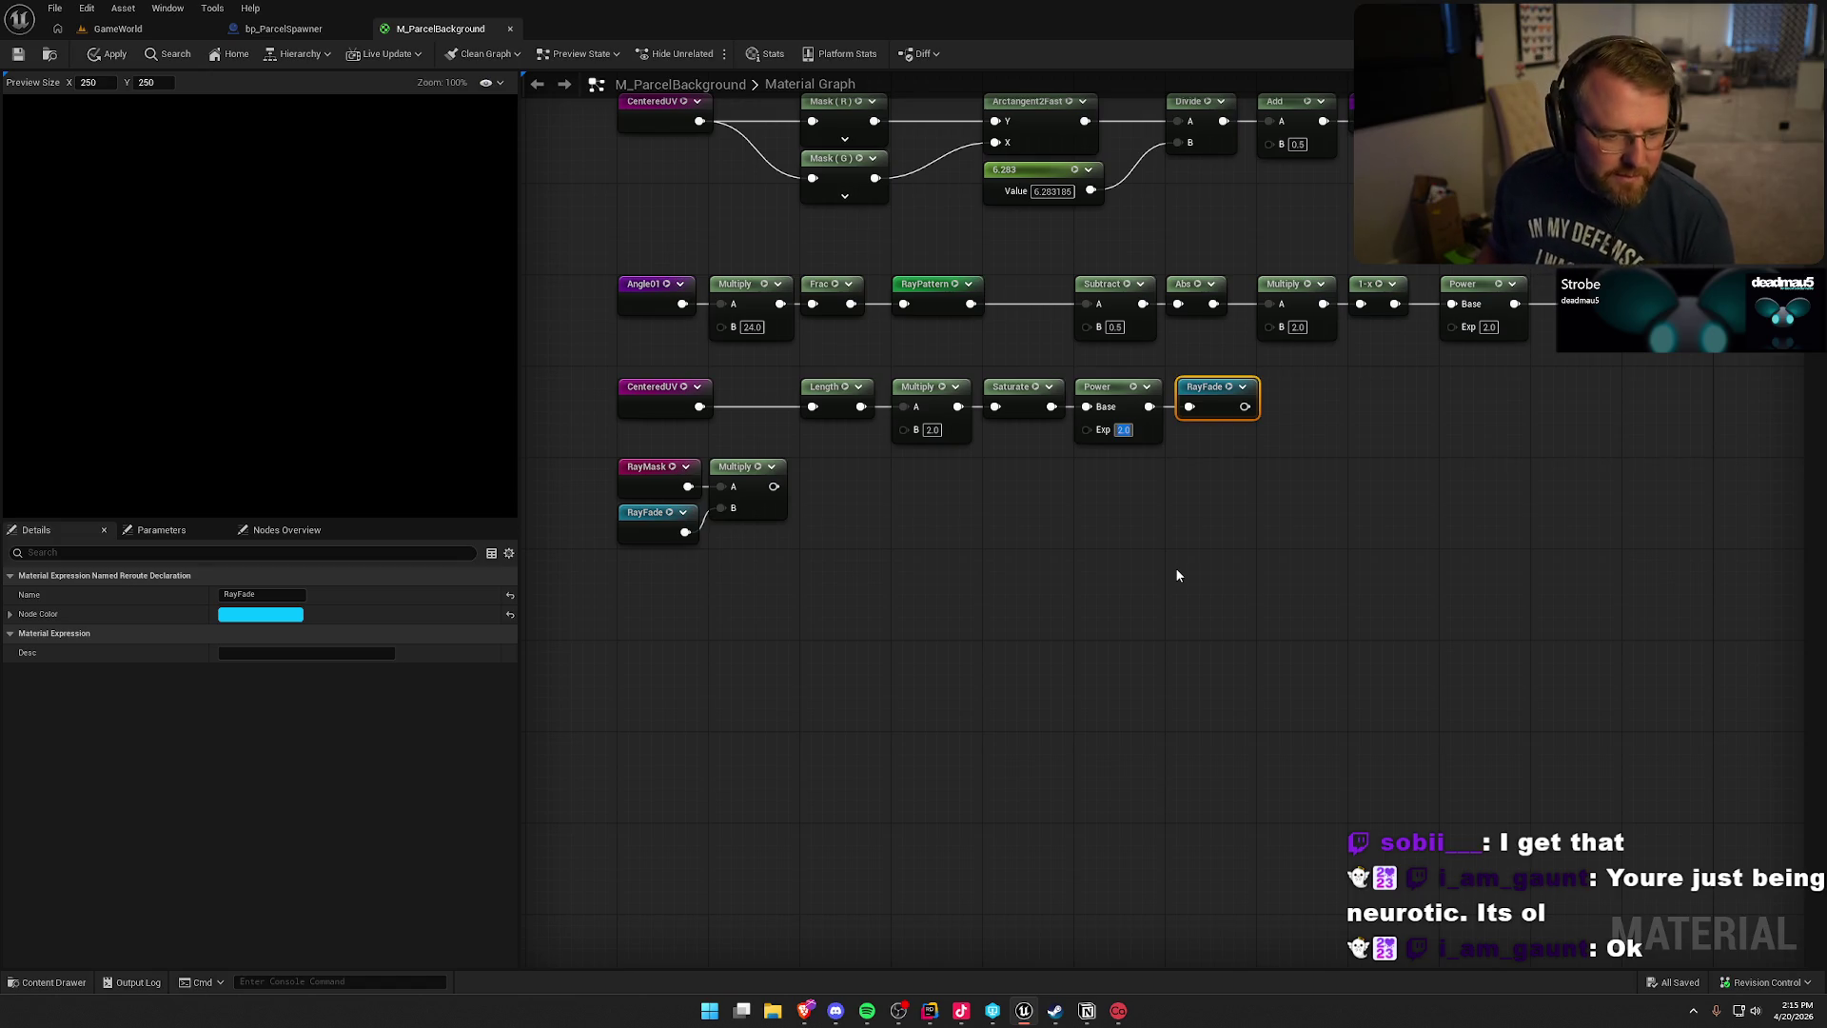
pyautogui.write('.8')
pyautogui.click(1177, 575)
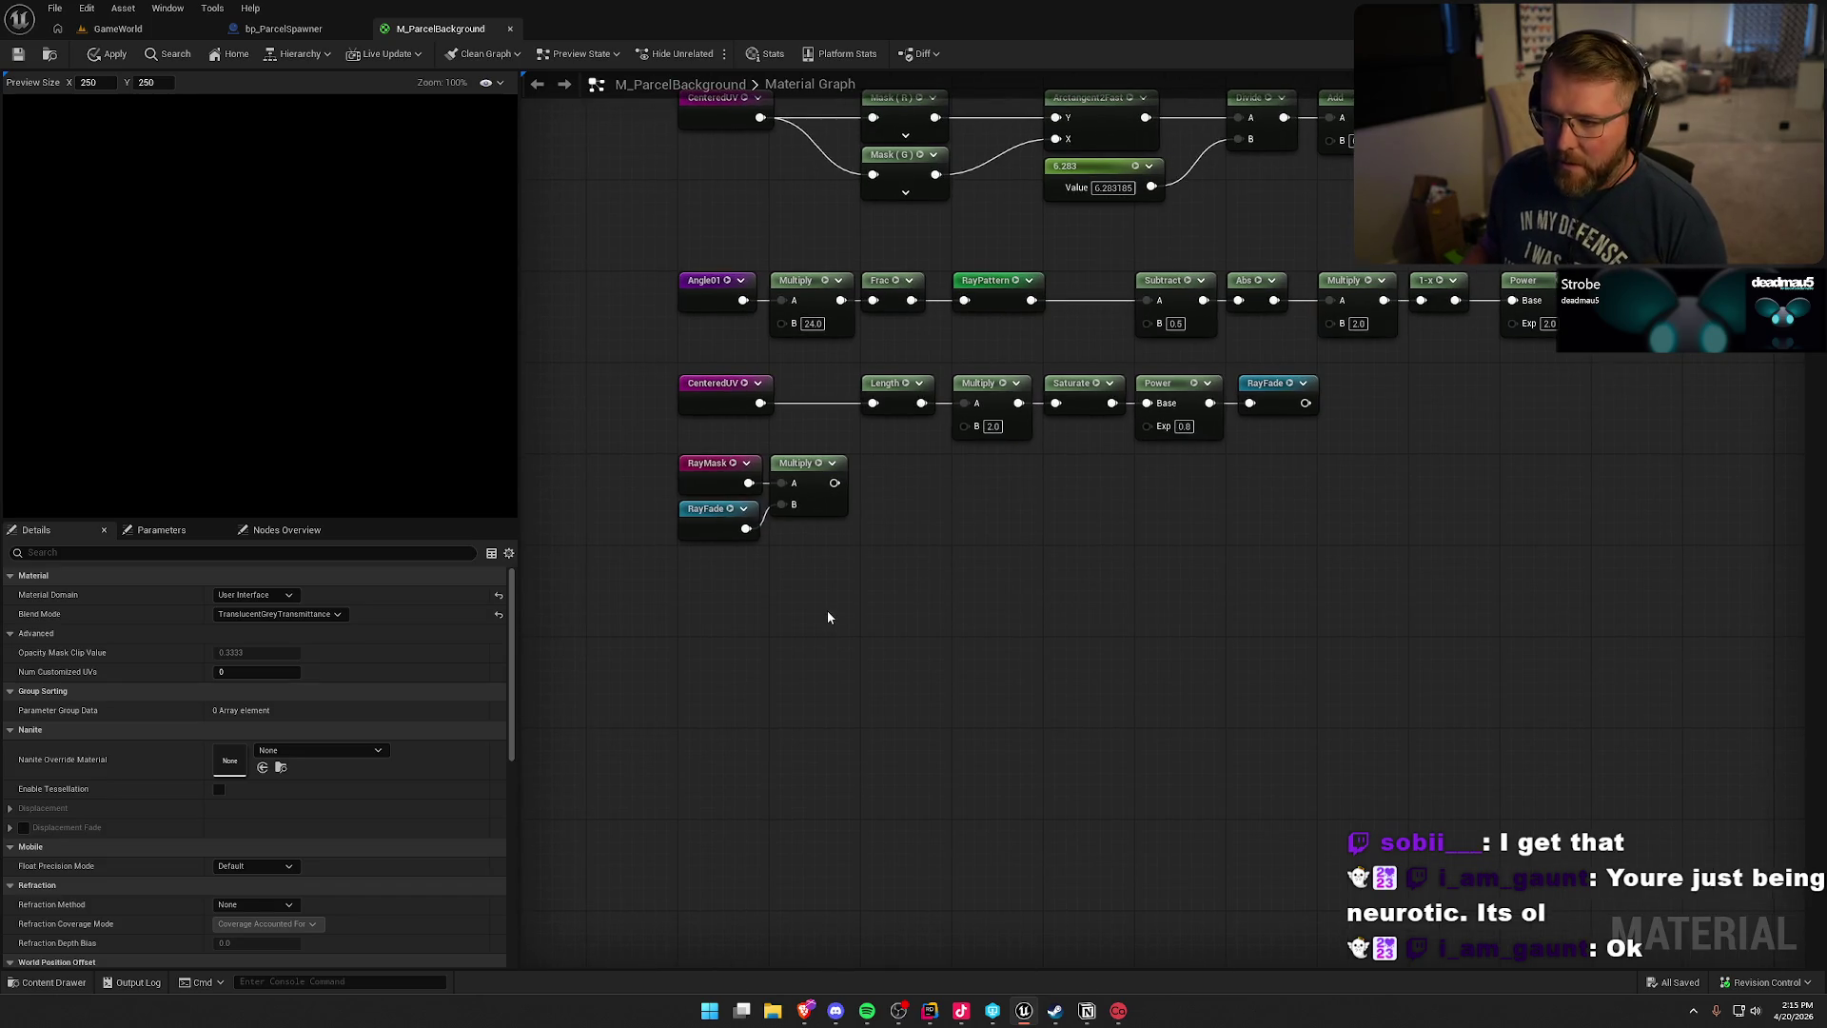
pyautogui.moveTo(854, 586); pyautogui.dragTo(664, 456)
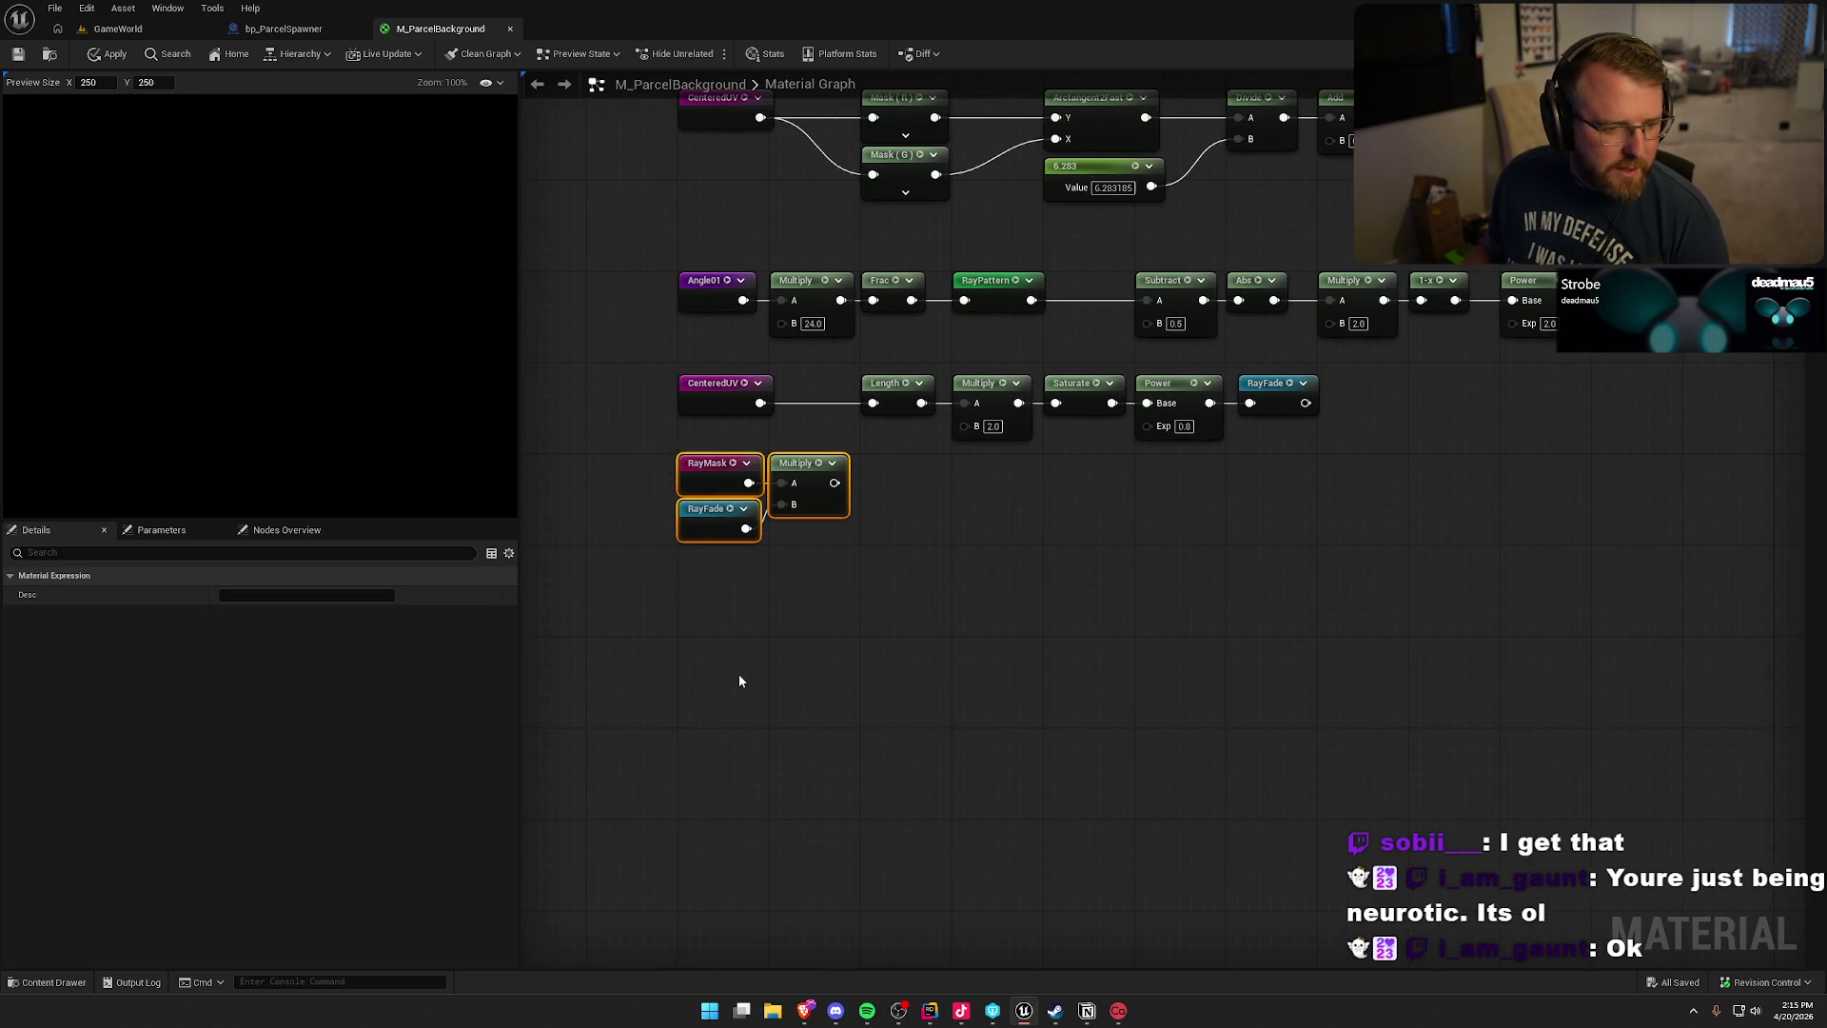
# - Feed the RayMask × RayFade Multiply into a new named reroute 'Rays' placed beside it
pyautogui.click(729, 609)
pyautogui.moveTo(834, 483); pyautogui.dragTo(894, 492)
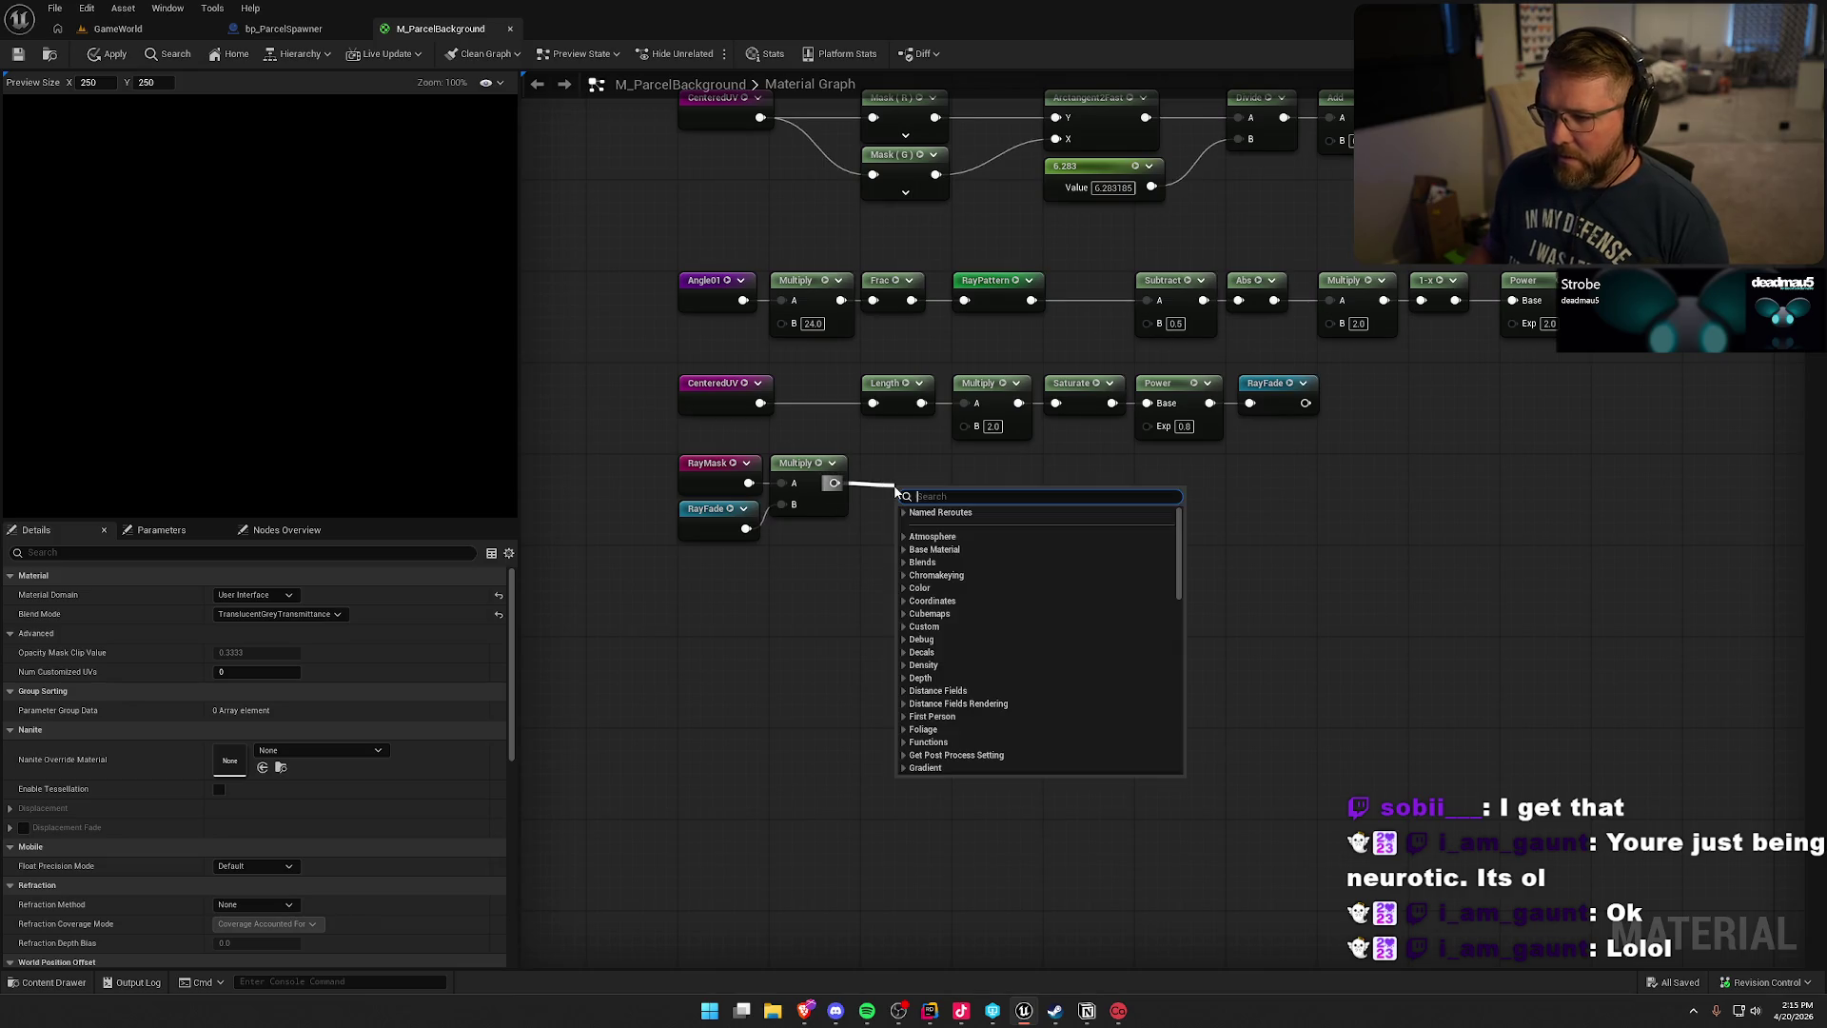
pyautogui.write('rerou')
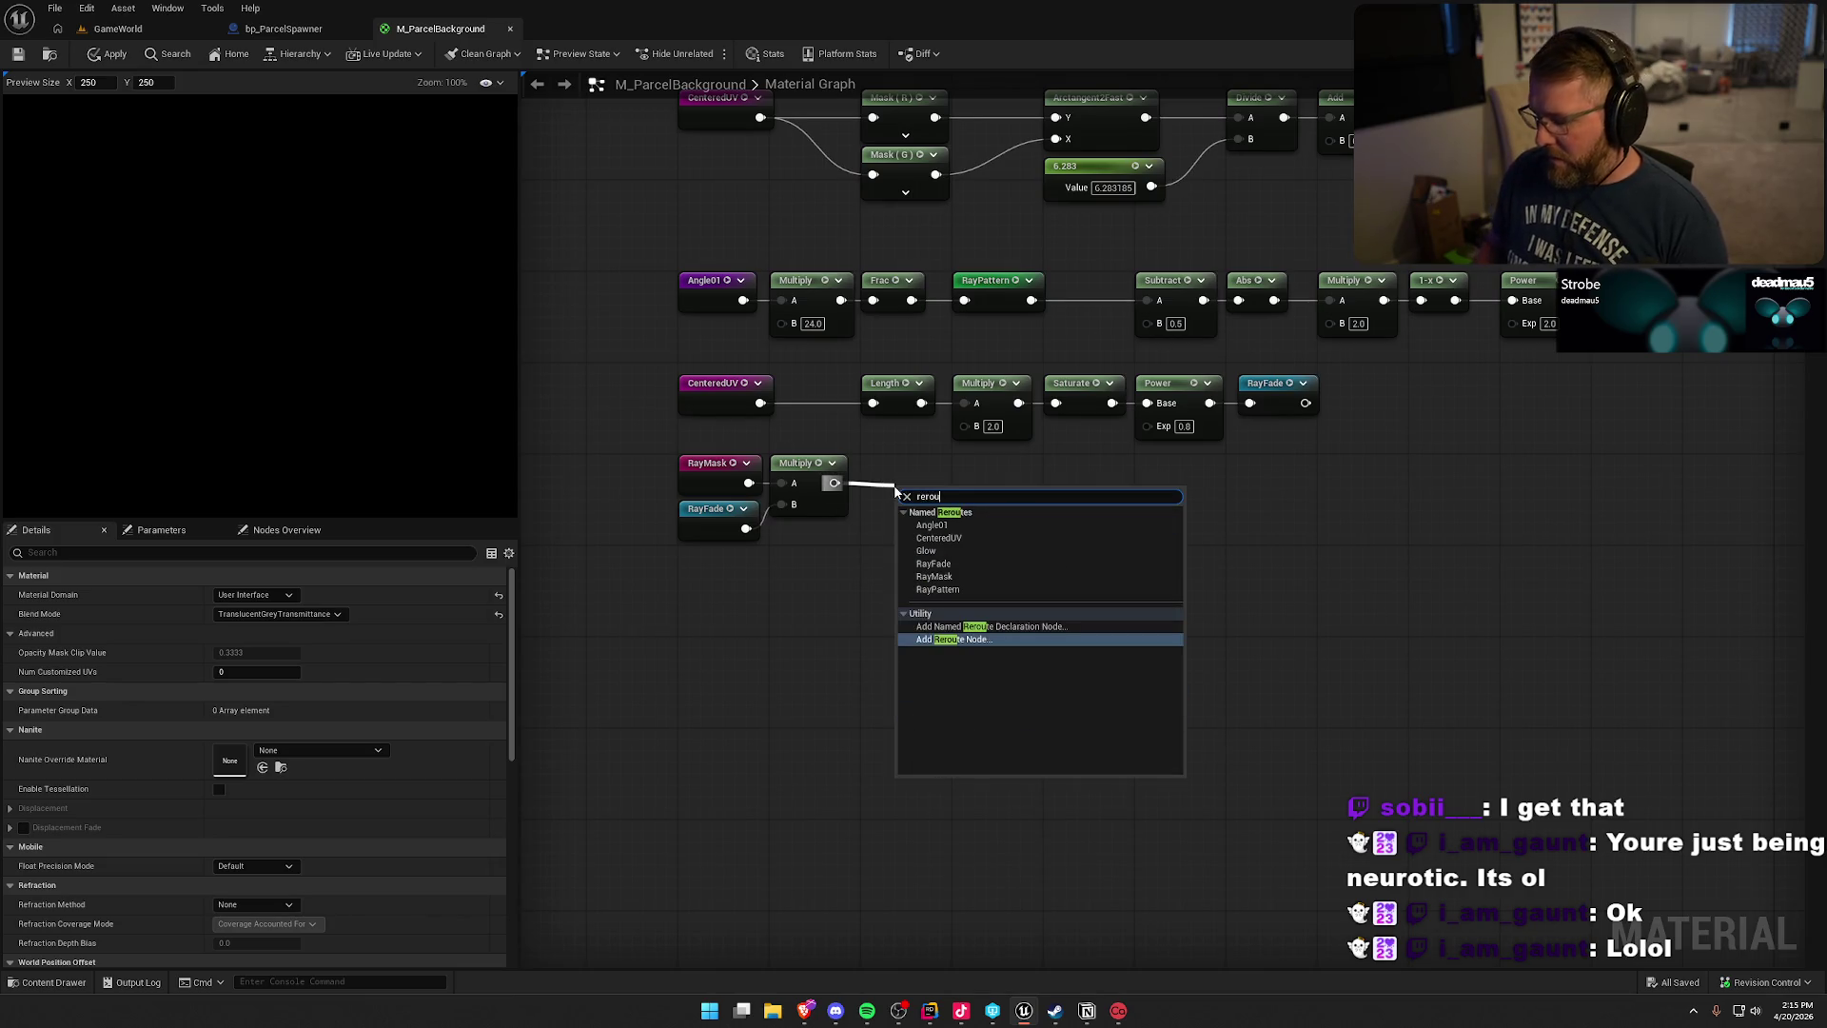
pyautogui.press('Up')
pyautogui.press('Return')
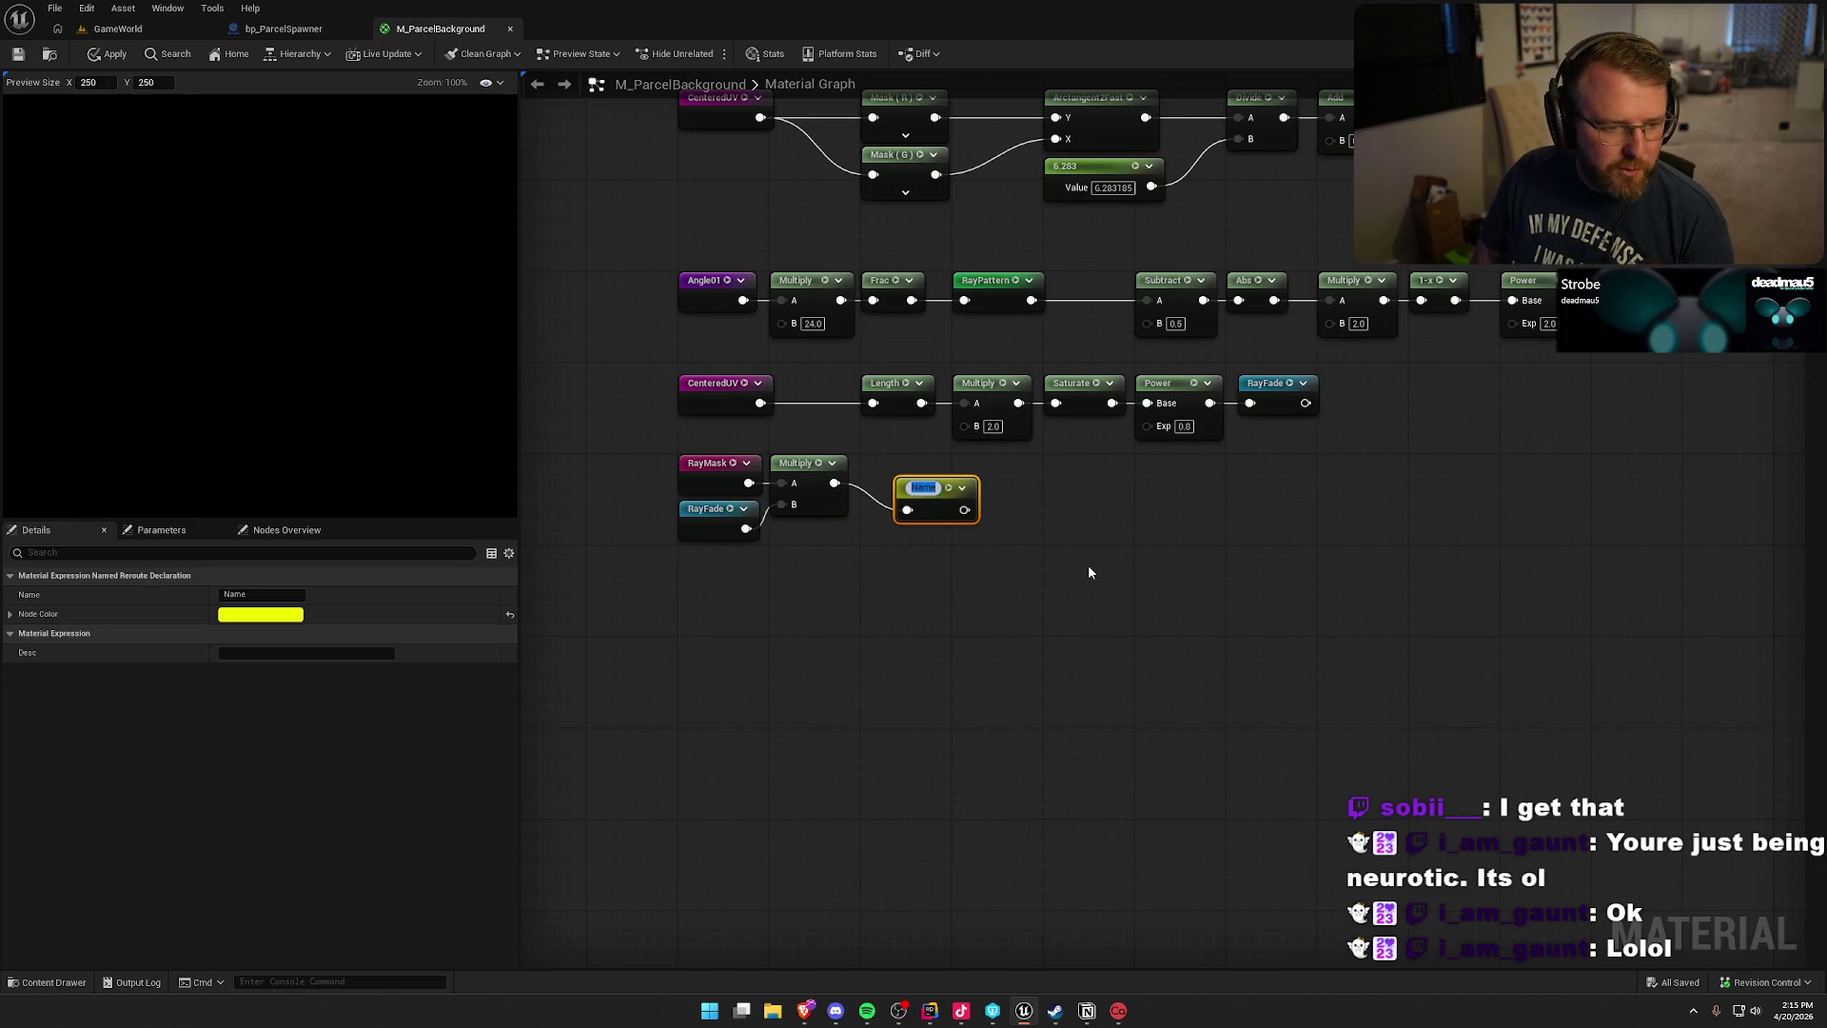
pyautogui.write('Rays')
pyautogui.press('Return')
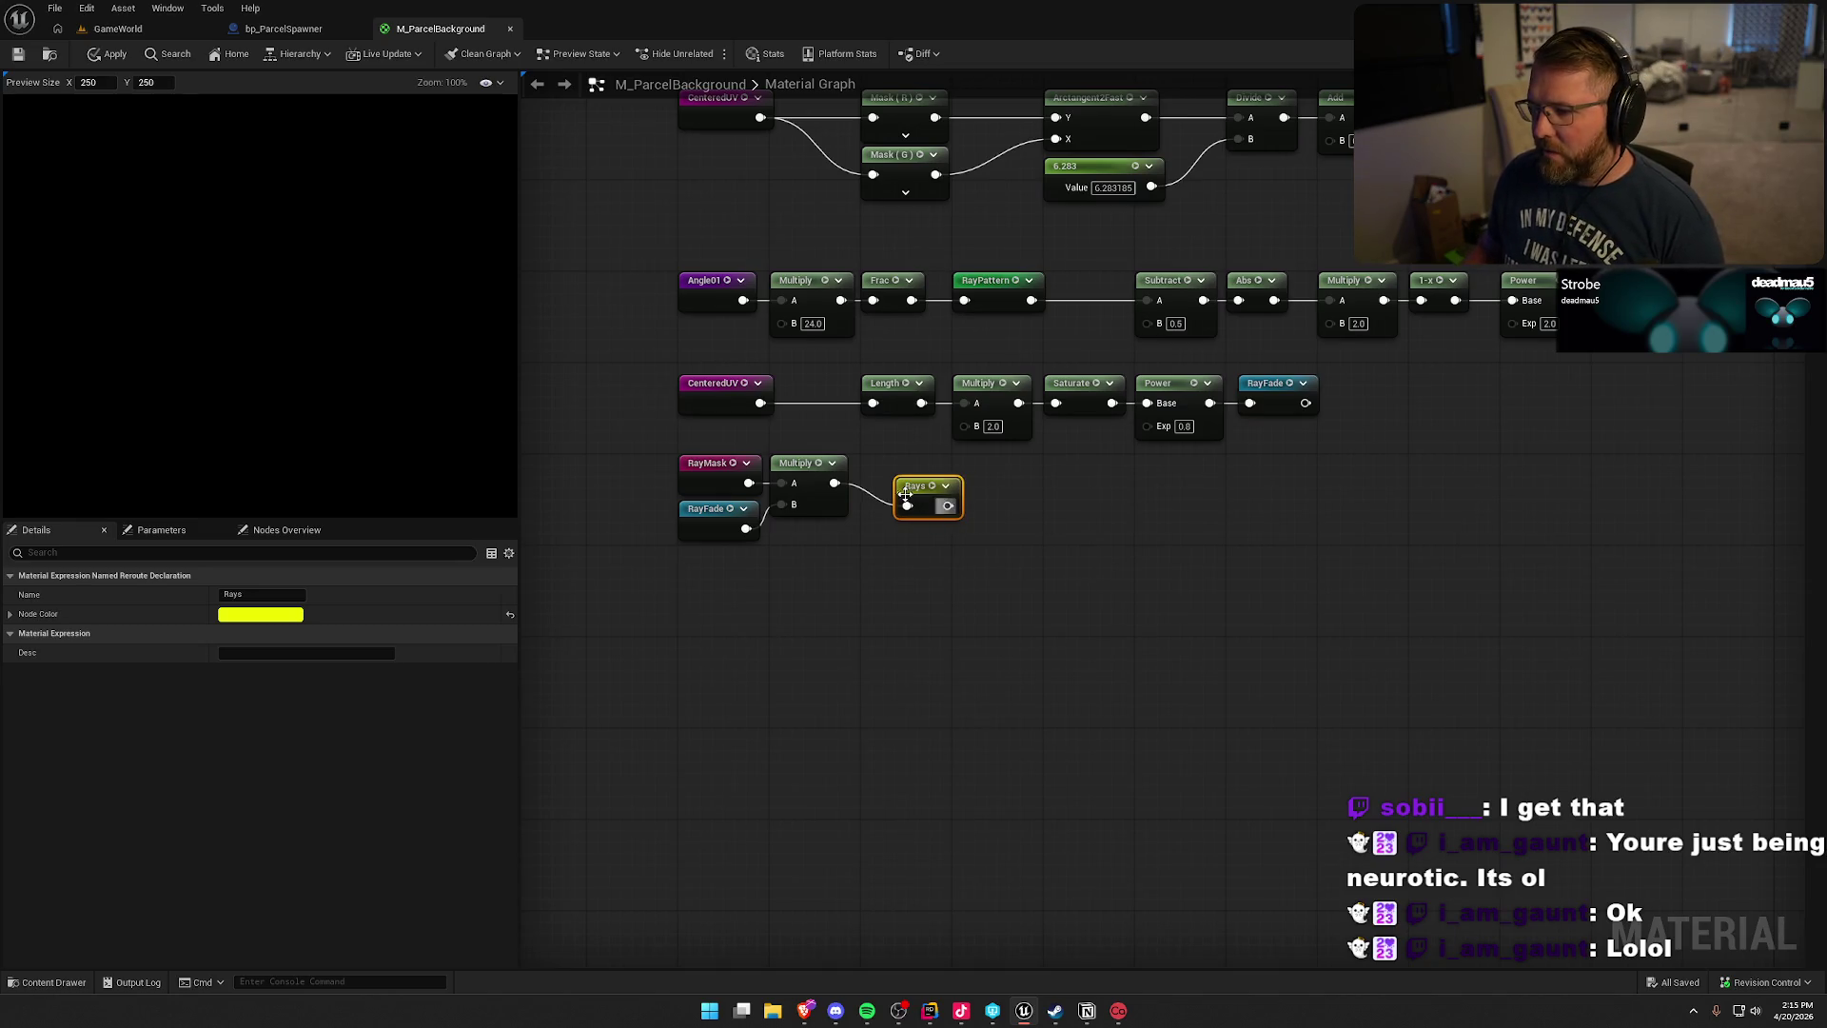
pyautogui.moveTo(905, 492); pyautogui.dragTo(869, 469)
pyautogui.click(913, 559)
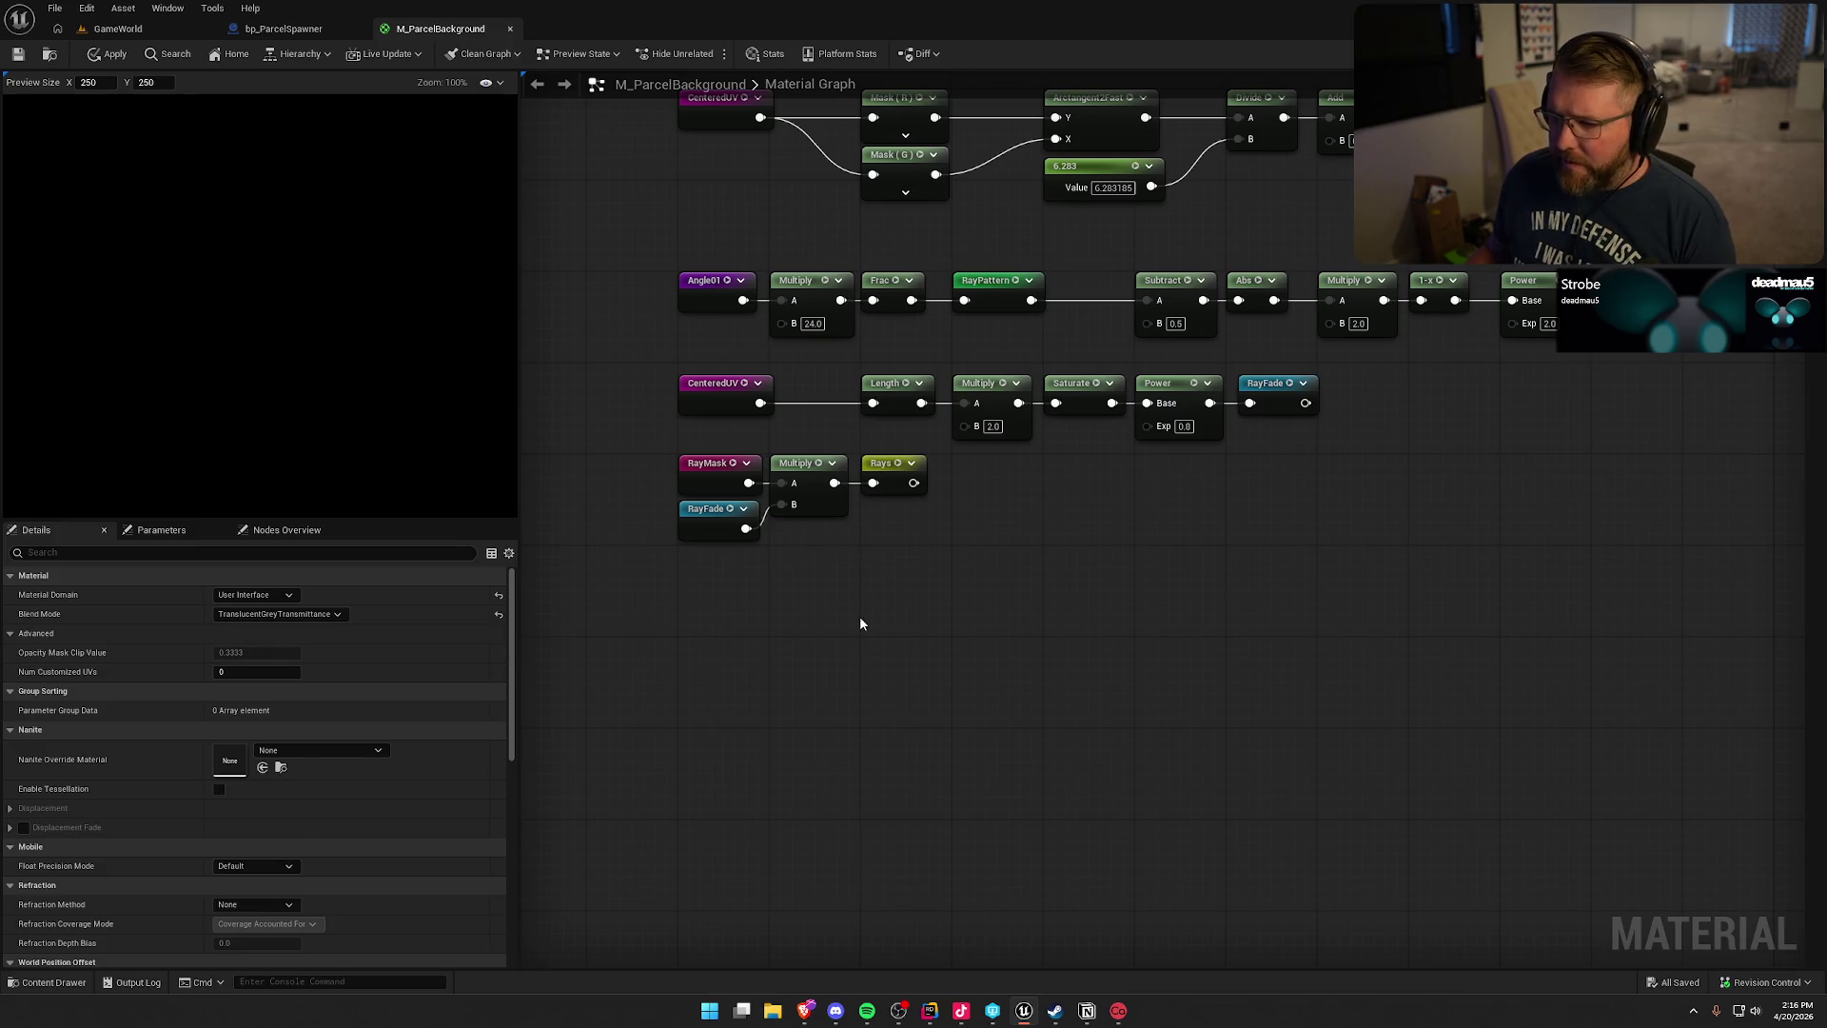
pyautogui.moveTo(859, 615)
pyautogui.mouseDown()
pyautogui.moveTo(609, 808)
pyautogui.moveTo(605, 934)
pyautogui.mouseUp()
# - Place a Rays reroute usage and multiply it by 0.4
pyautogui.scroll(-1, 788, 788)
pyautogui.scroll(1, 949, 294)
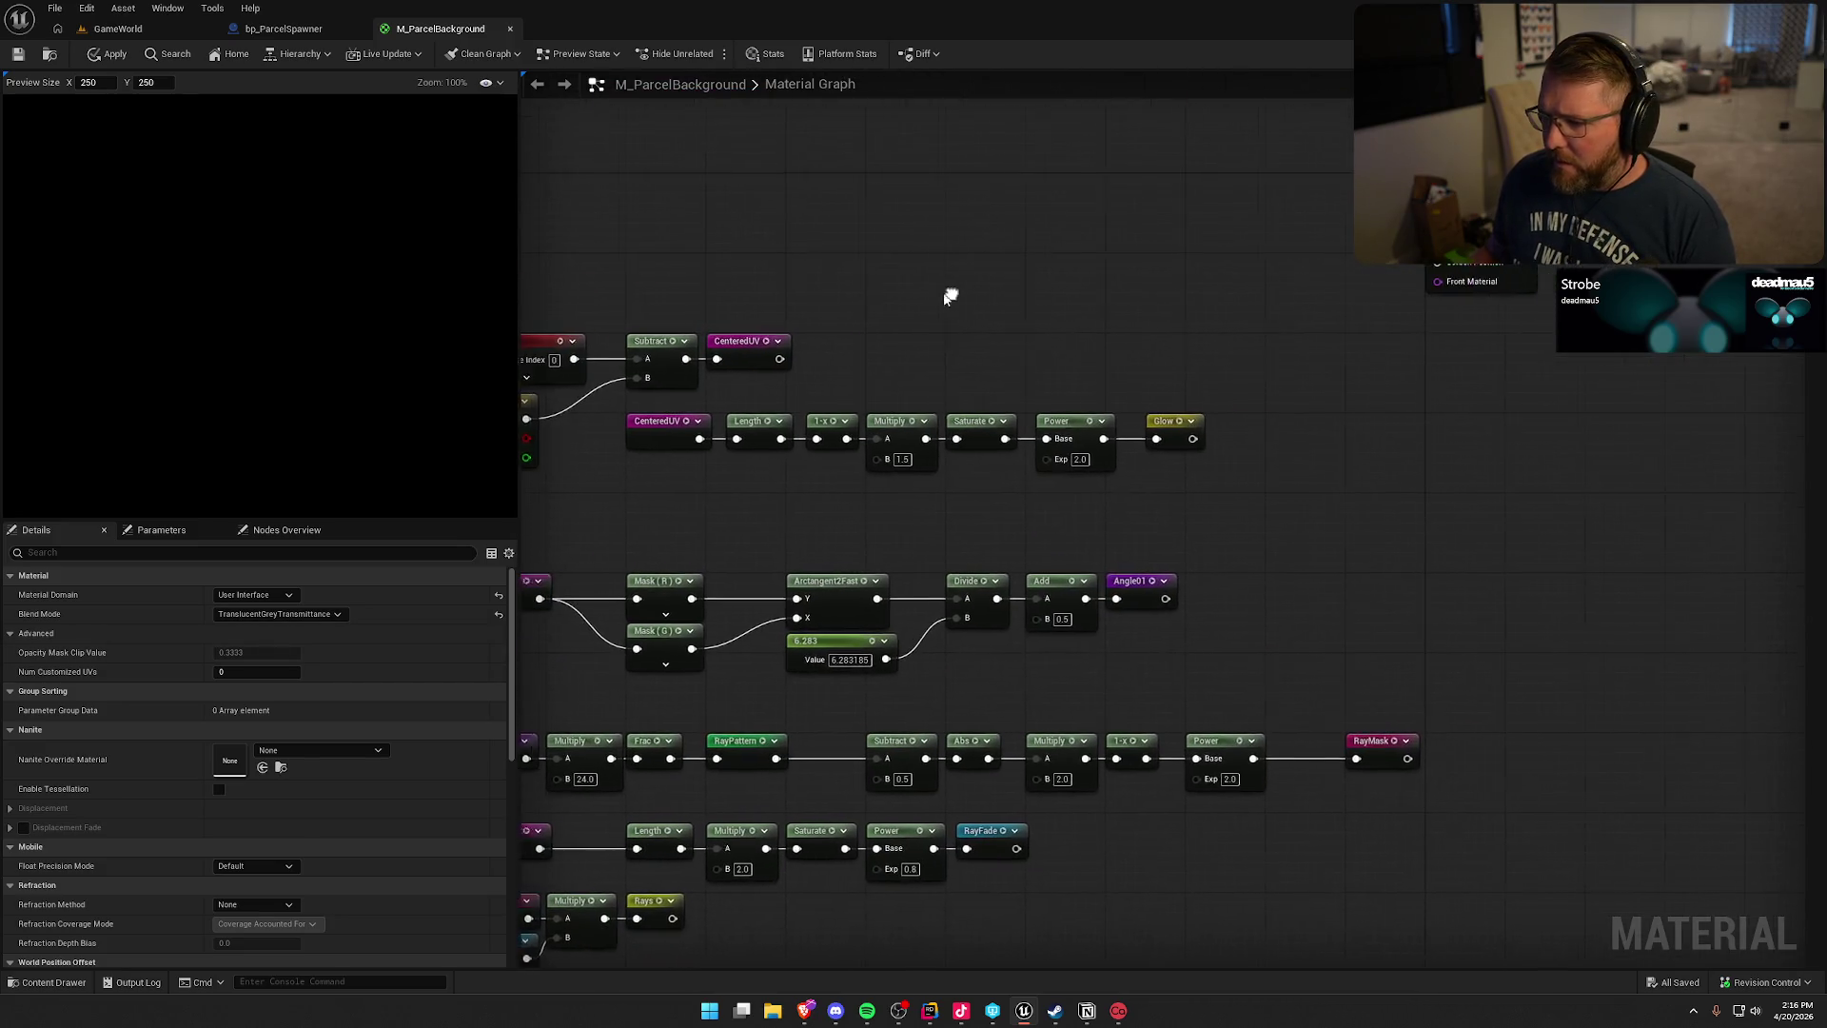
pyautogui.rightClick(1084, 257)
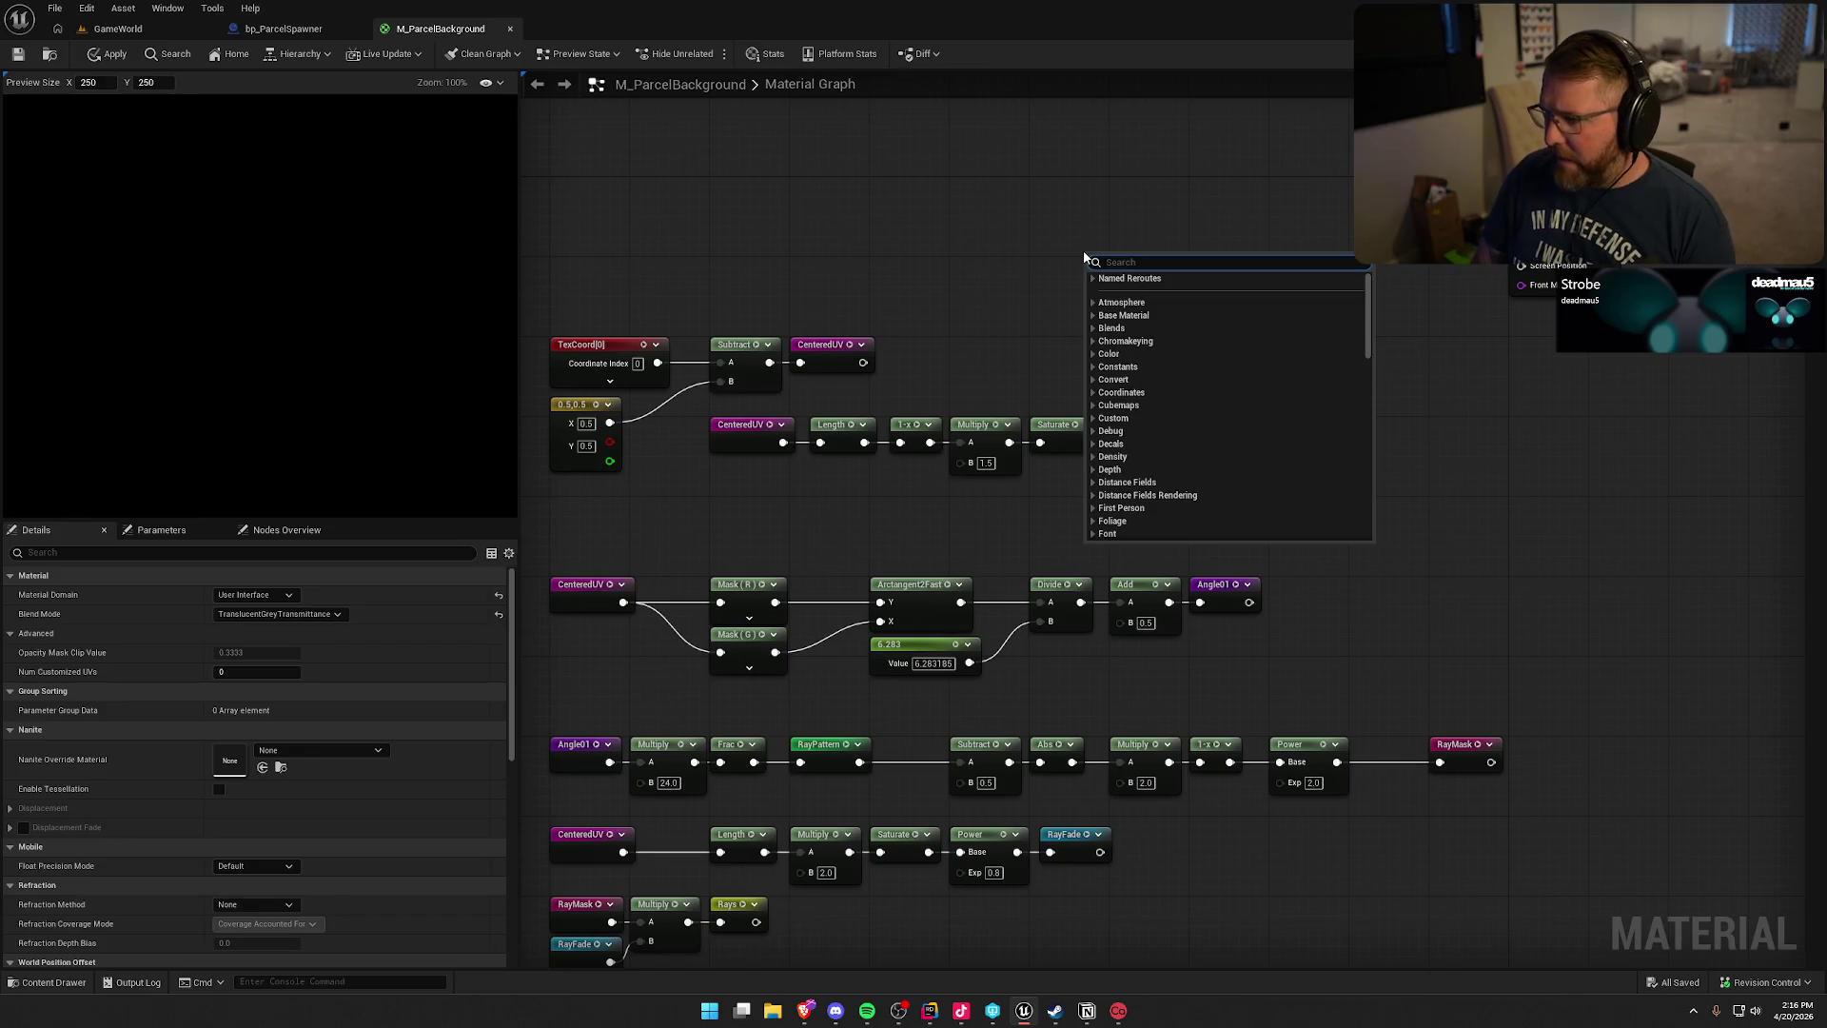
pyautogui.write('rays')
pyautogui.press('Return')
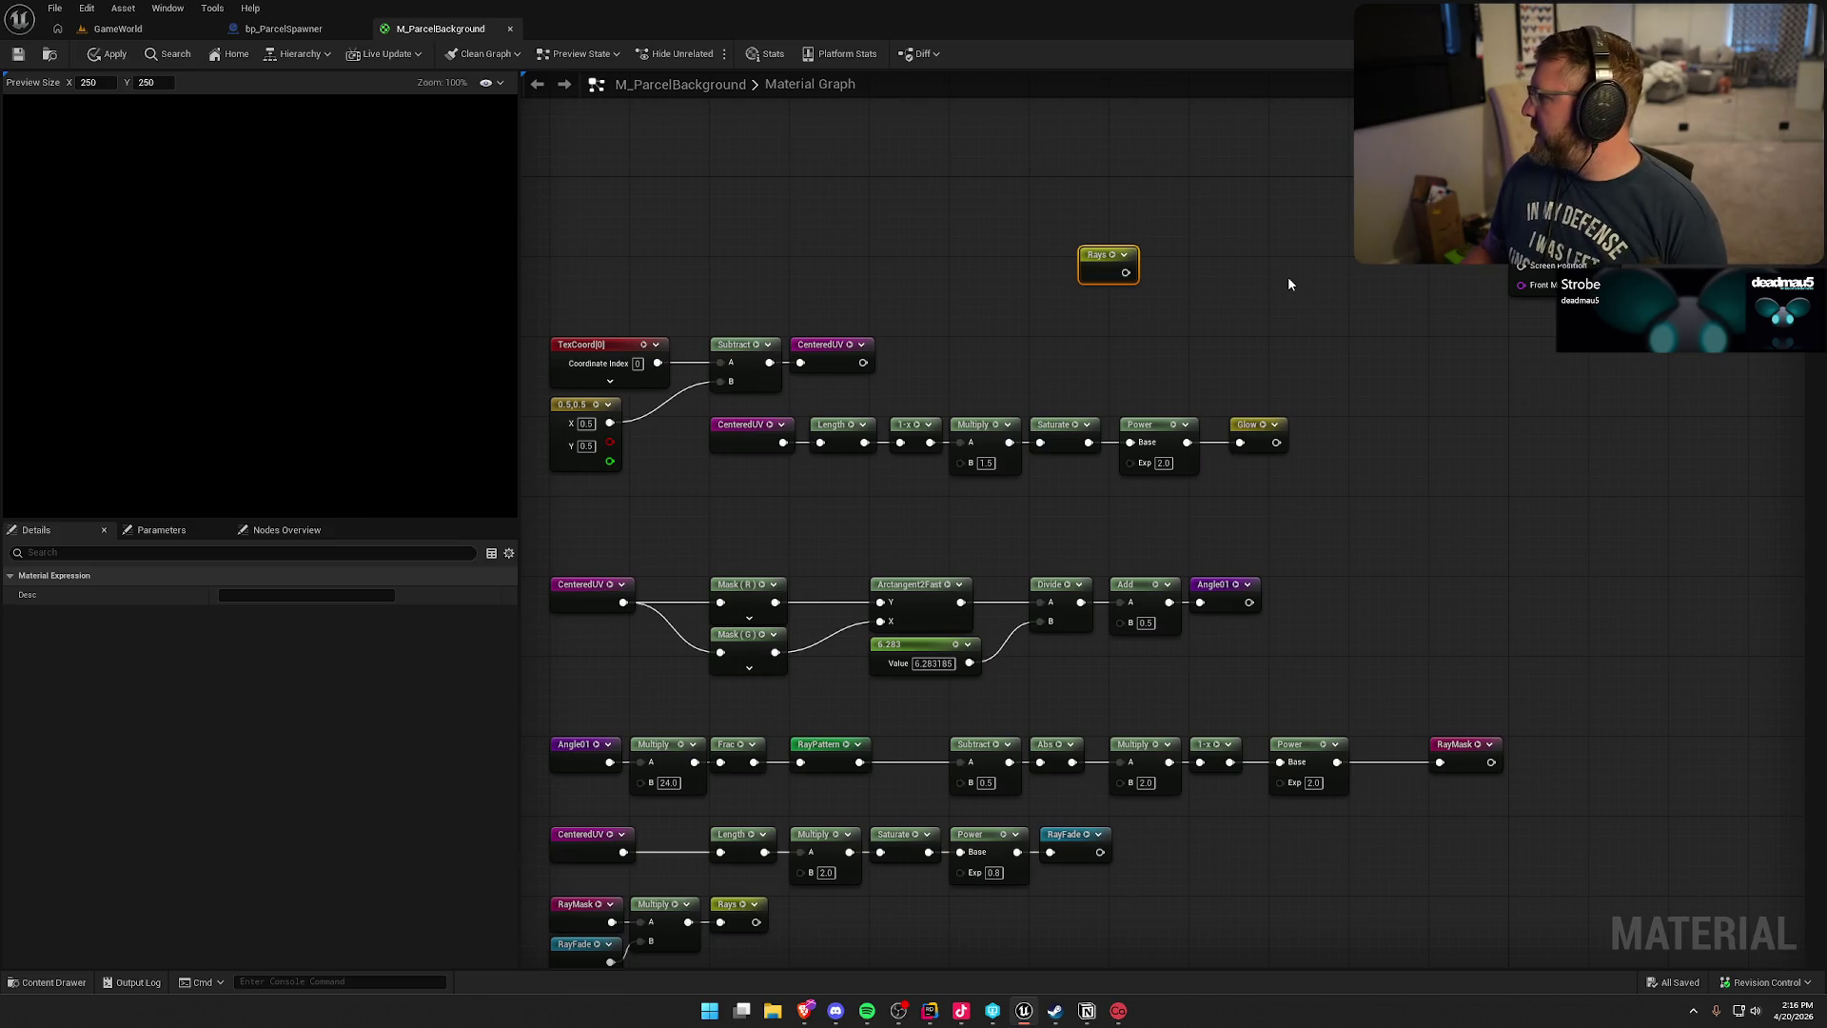
pyautogui.moveTo(1126, 272); pyautogui.dragTo(1182, 275)
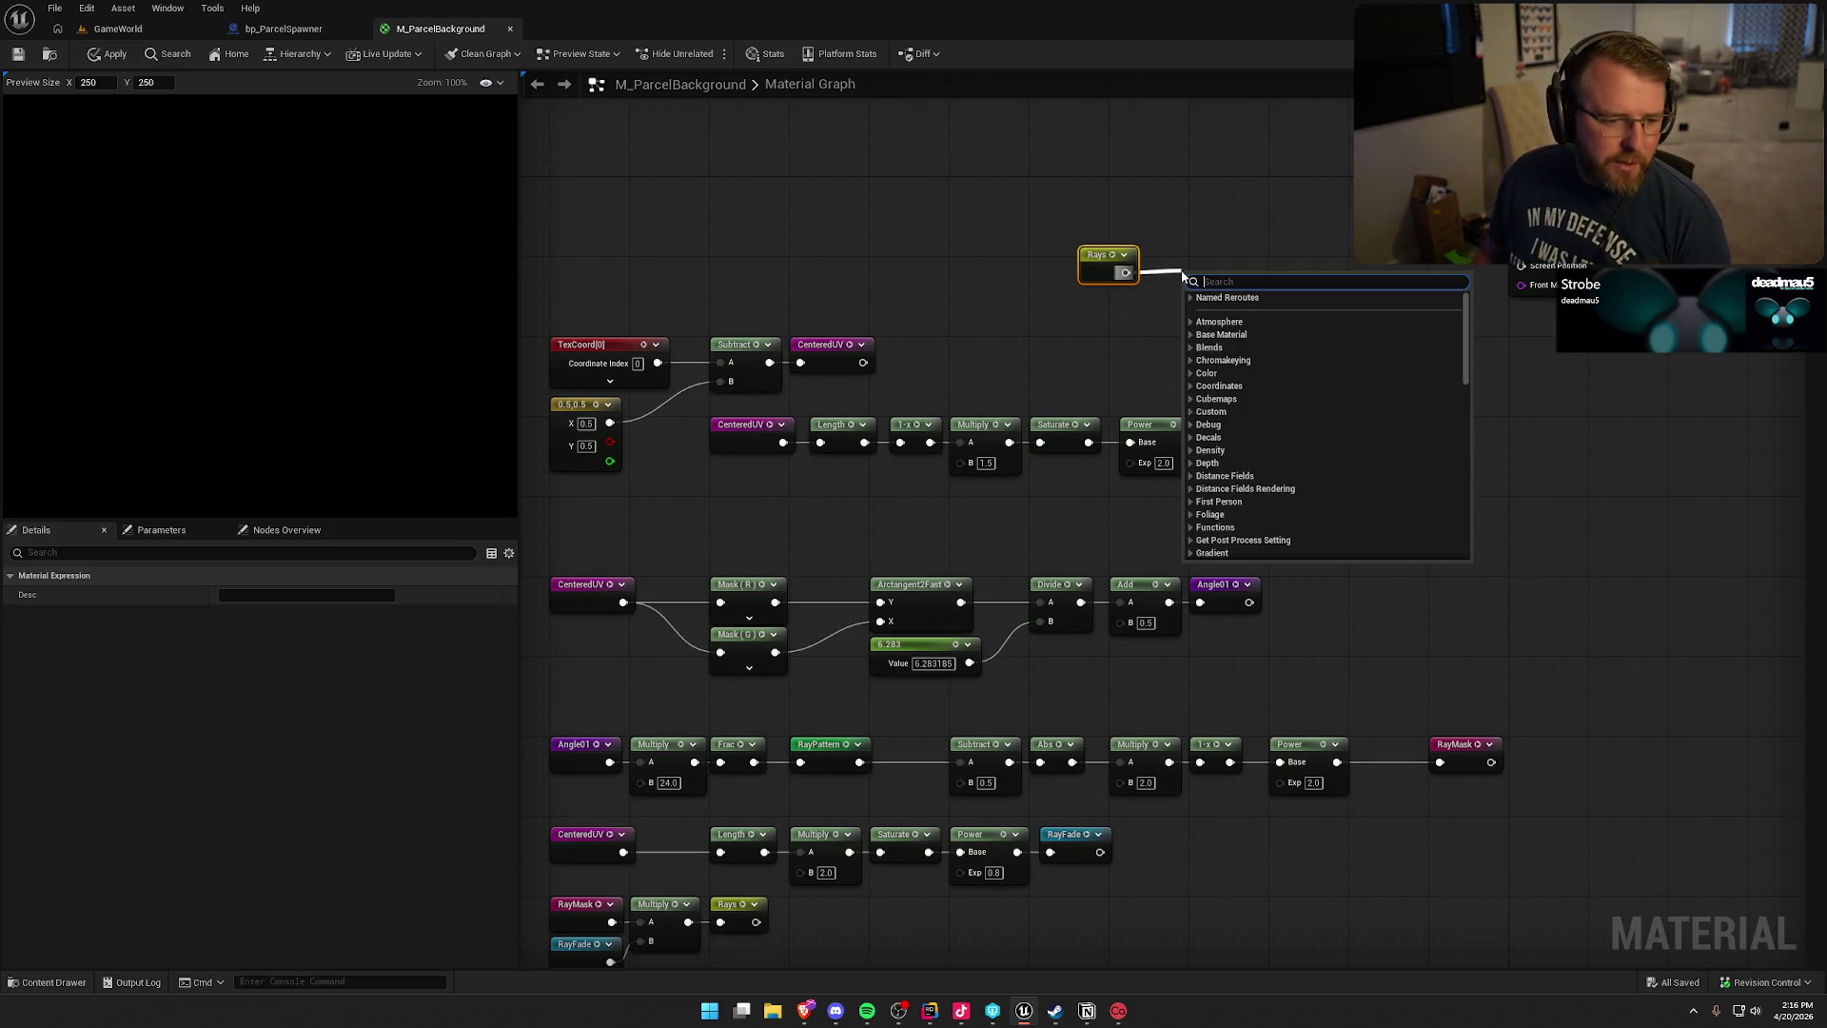
pyautogui.press('Return')
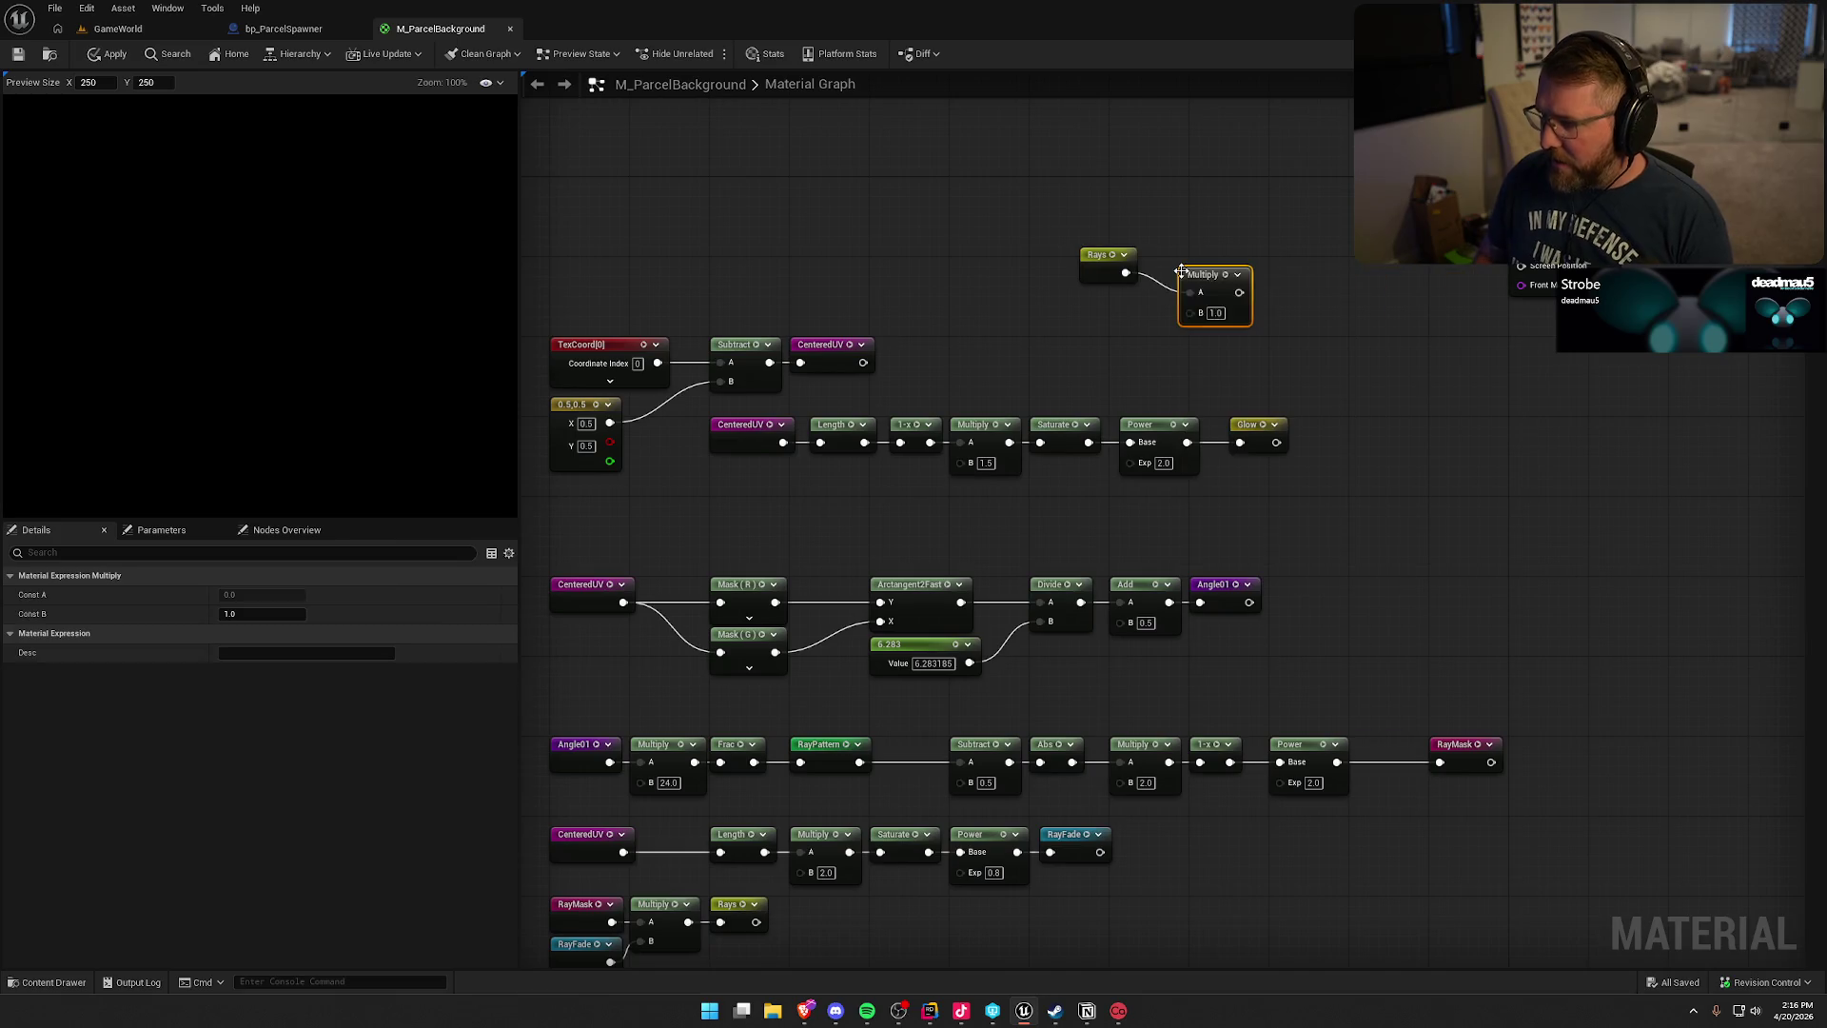
pyautogui.write('4')
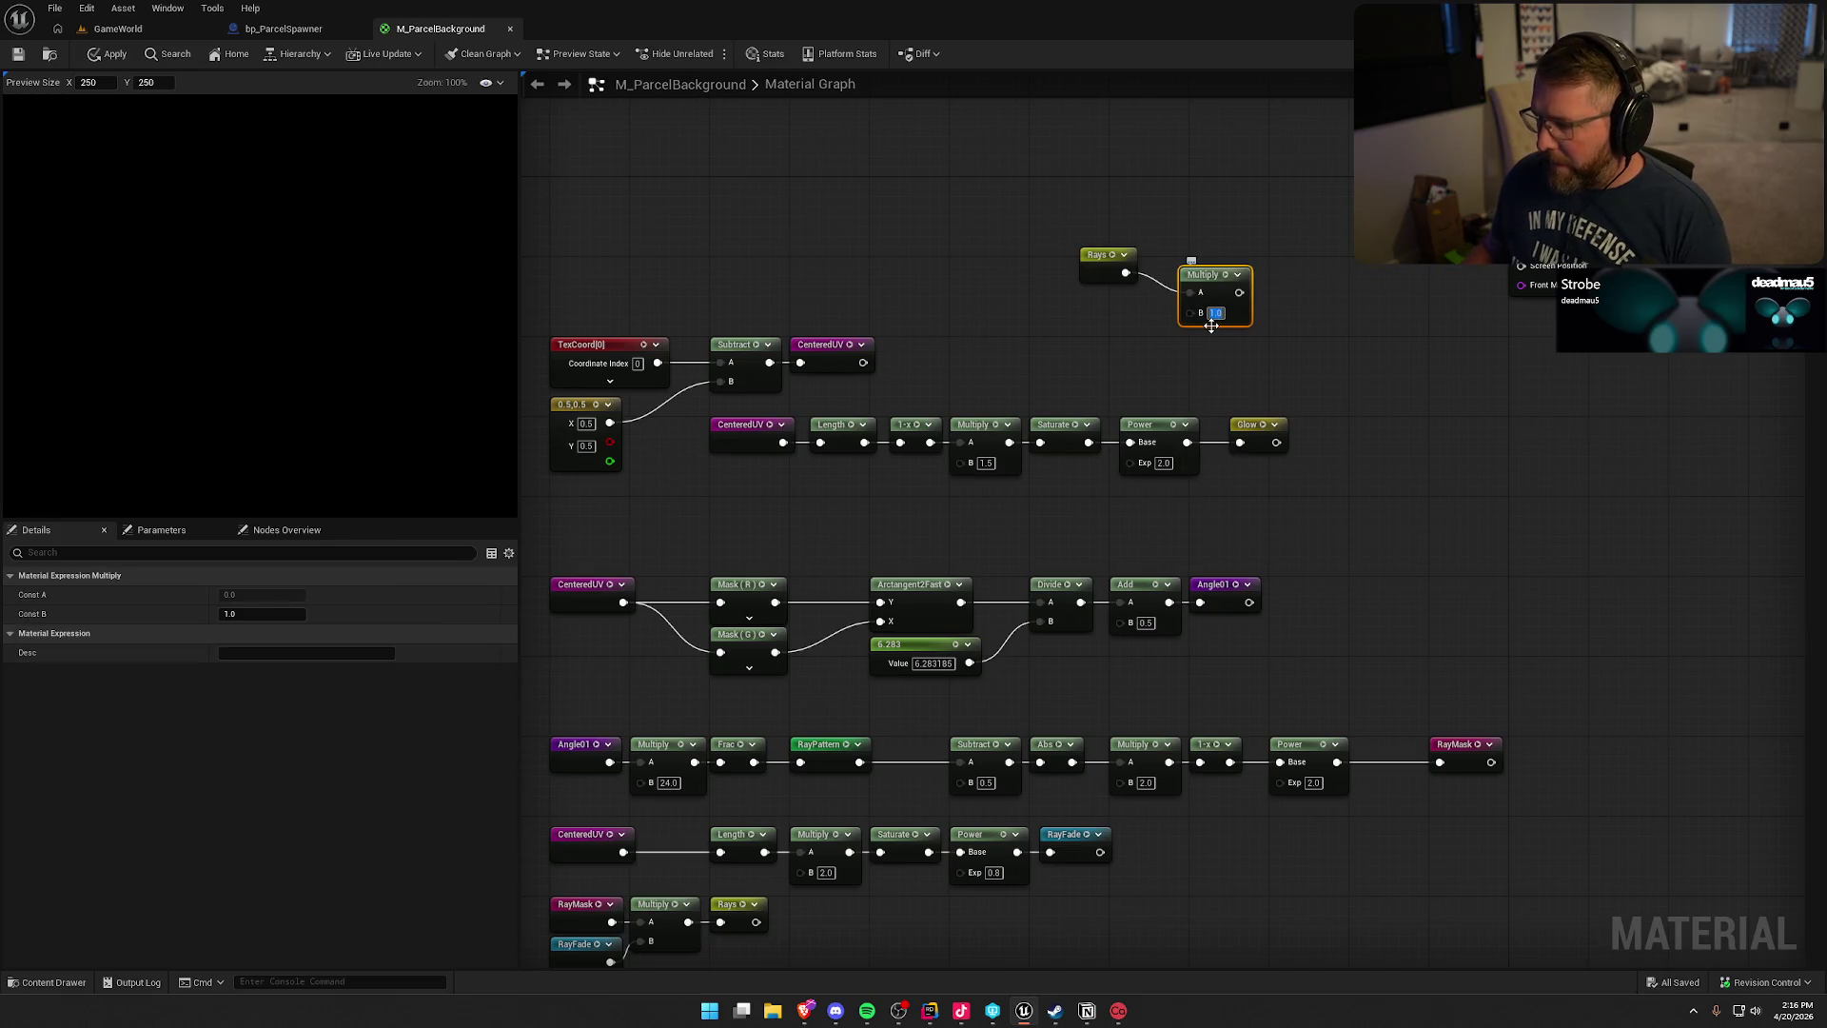
pyautogui.press('Return')
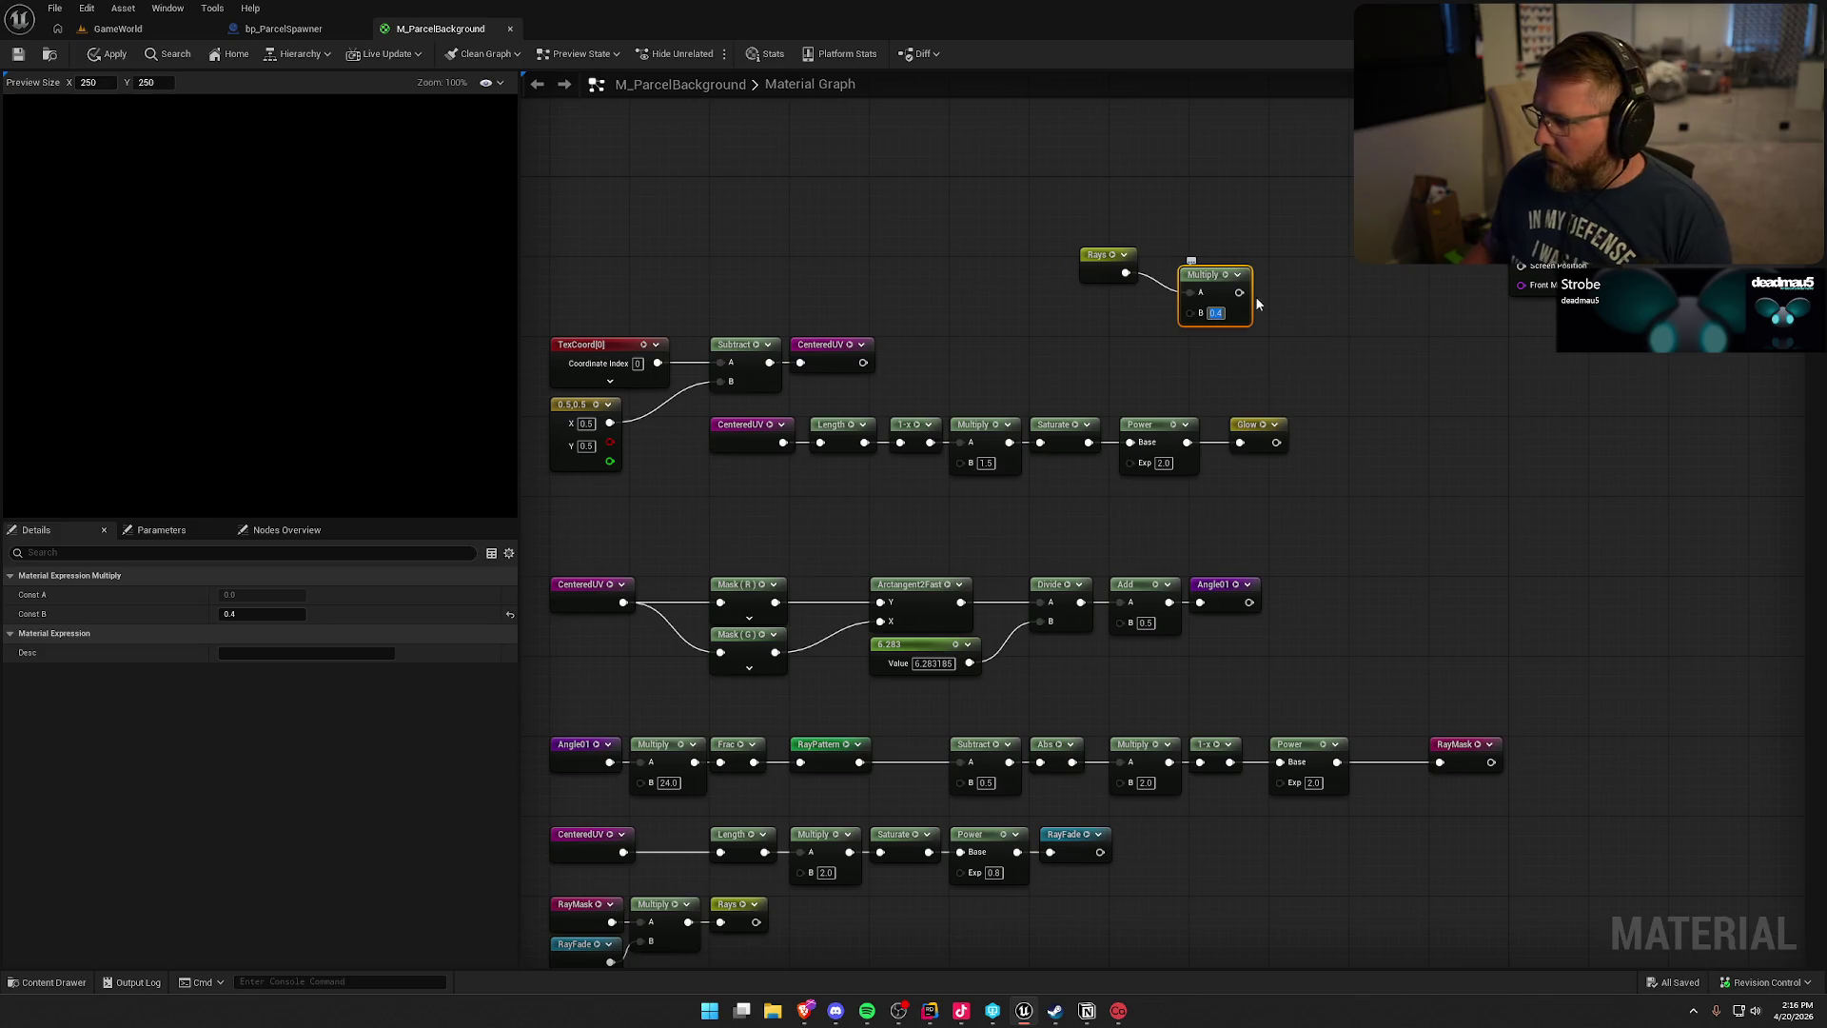
pyautogui.moveTo(1249, 287)
pyautogui.mouseDown()
pyautogui.moveTo(1246, 266)
pyautogui.moveTo(1316, 273)
pyautogui.mouseUp()
# - Add a Glow reroute to the scaled rays with an Add node and wire the sum onward
pyautogui.write('add')
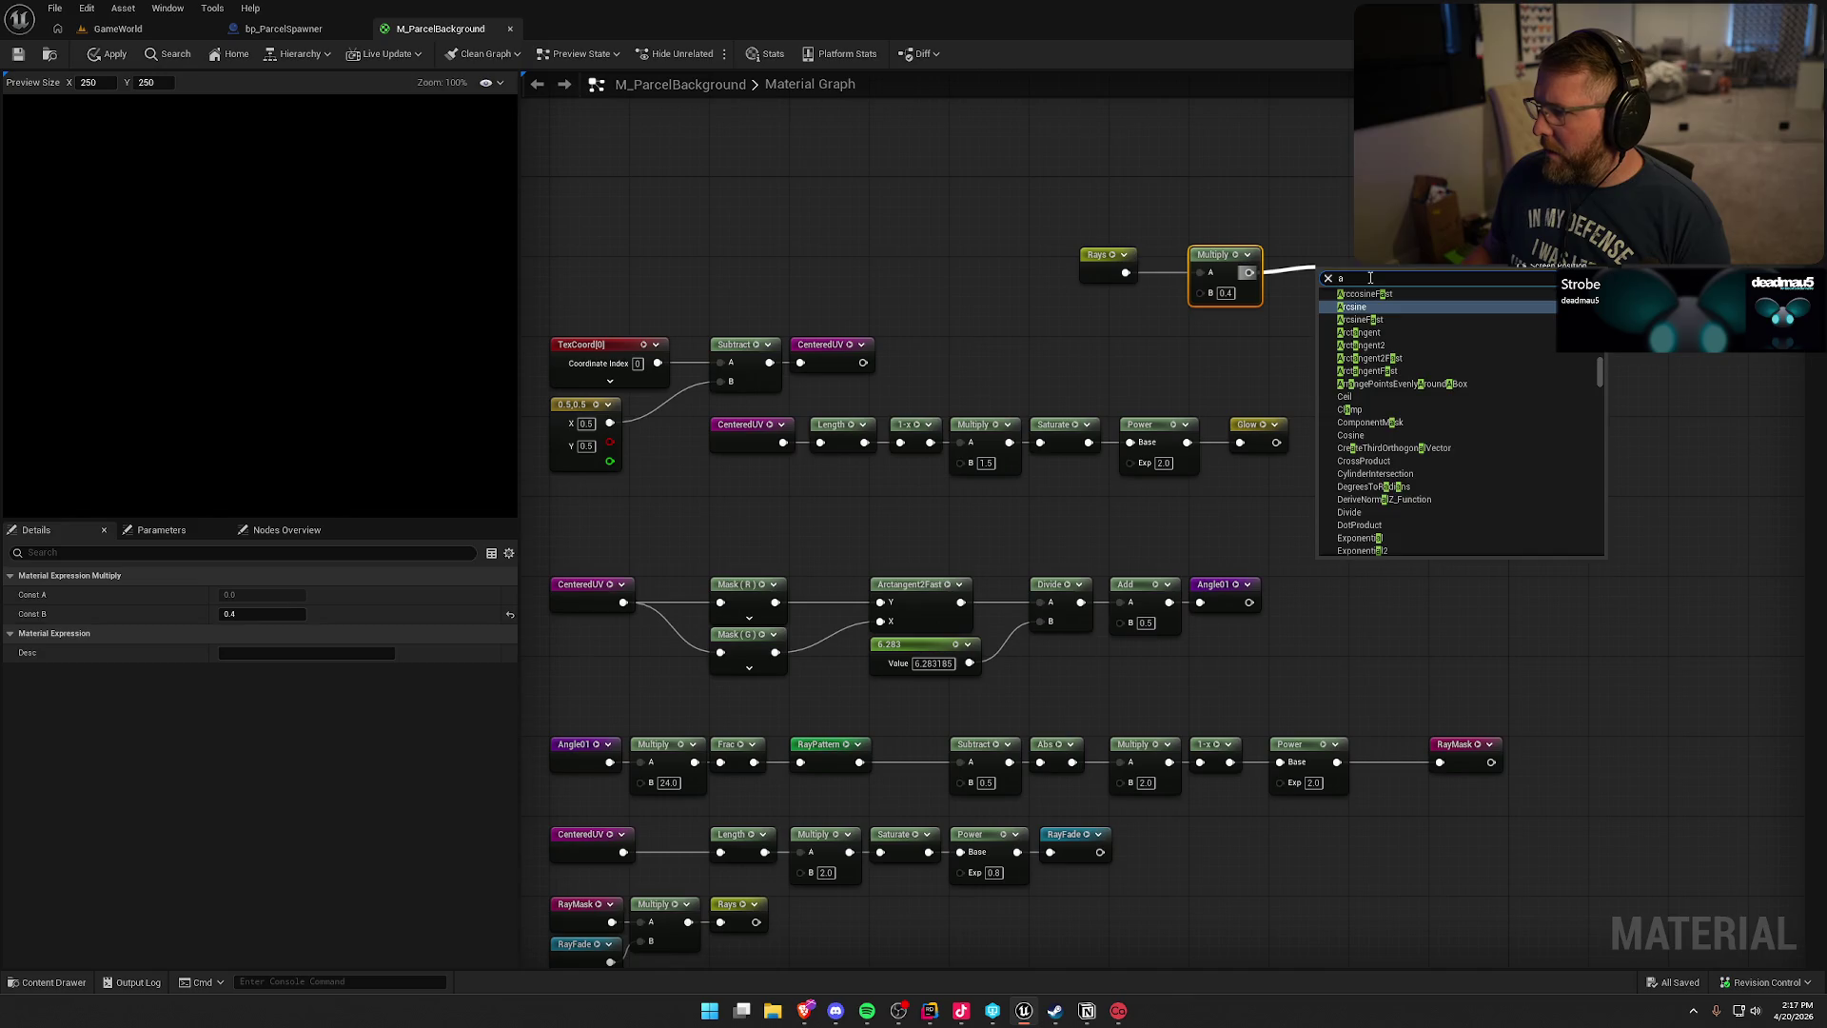
pyautogui.click(1345, 345)
pyautogui.click(1187, 324)
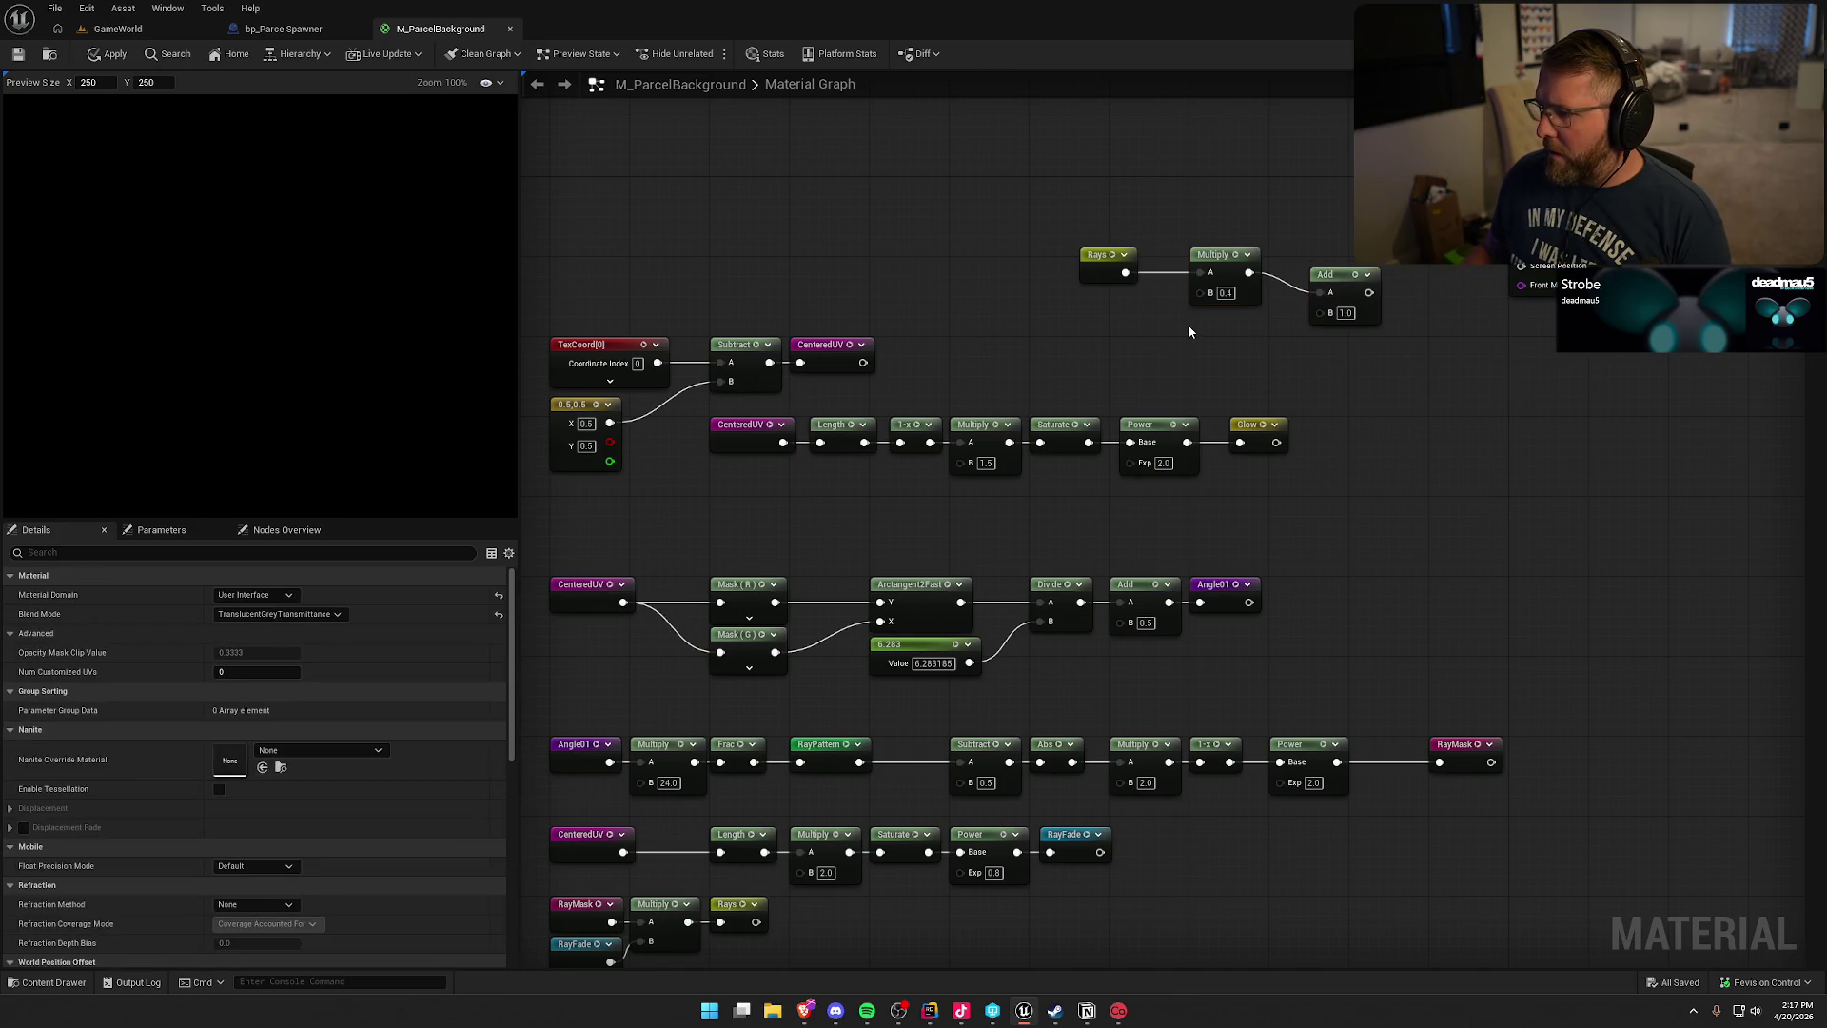
pyautogui.rightClick(1189, 328)
pyautogui.write('glow')
pyautogui.press('Return')
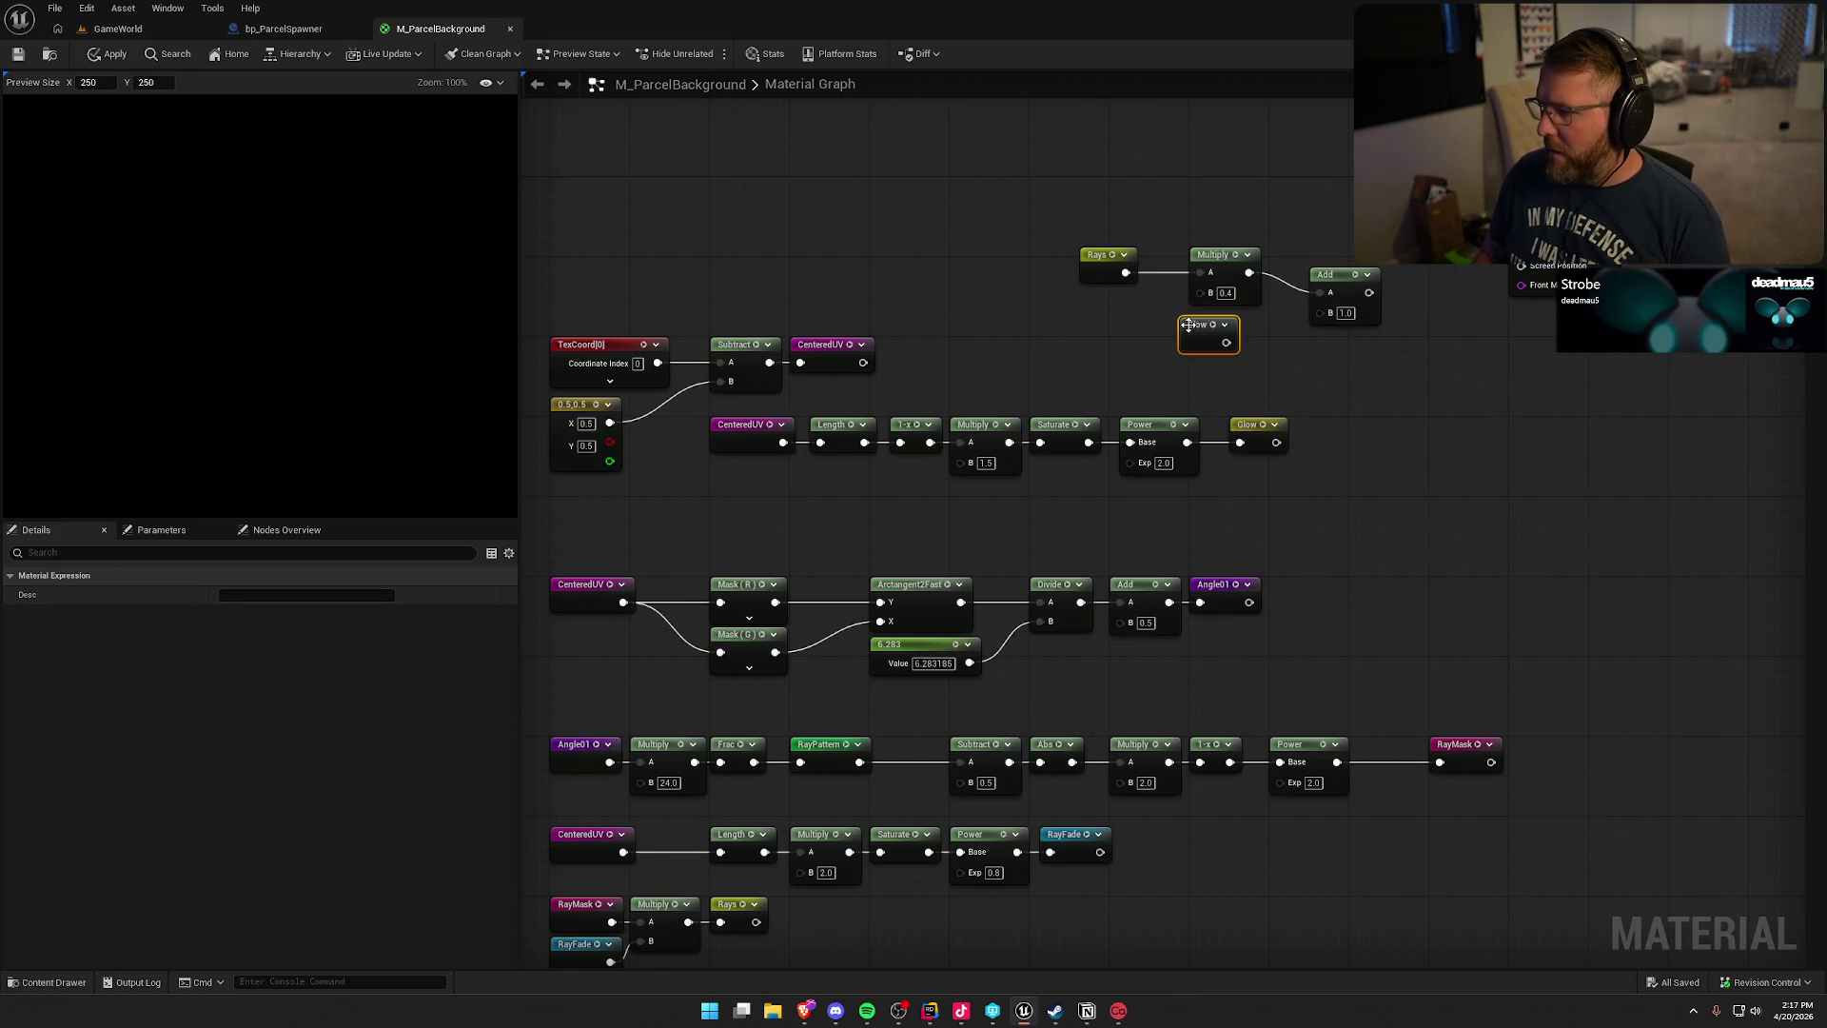
pyautogui.moveTo(1226, 342); pyautogui.dragTo(1319, 312)
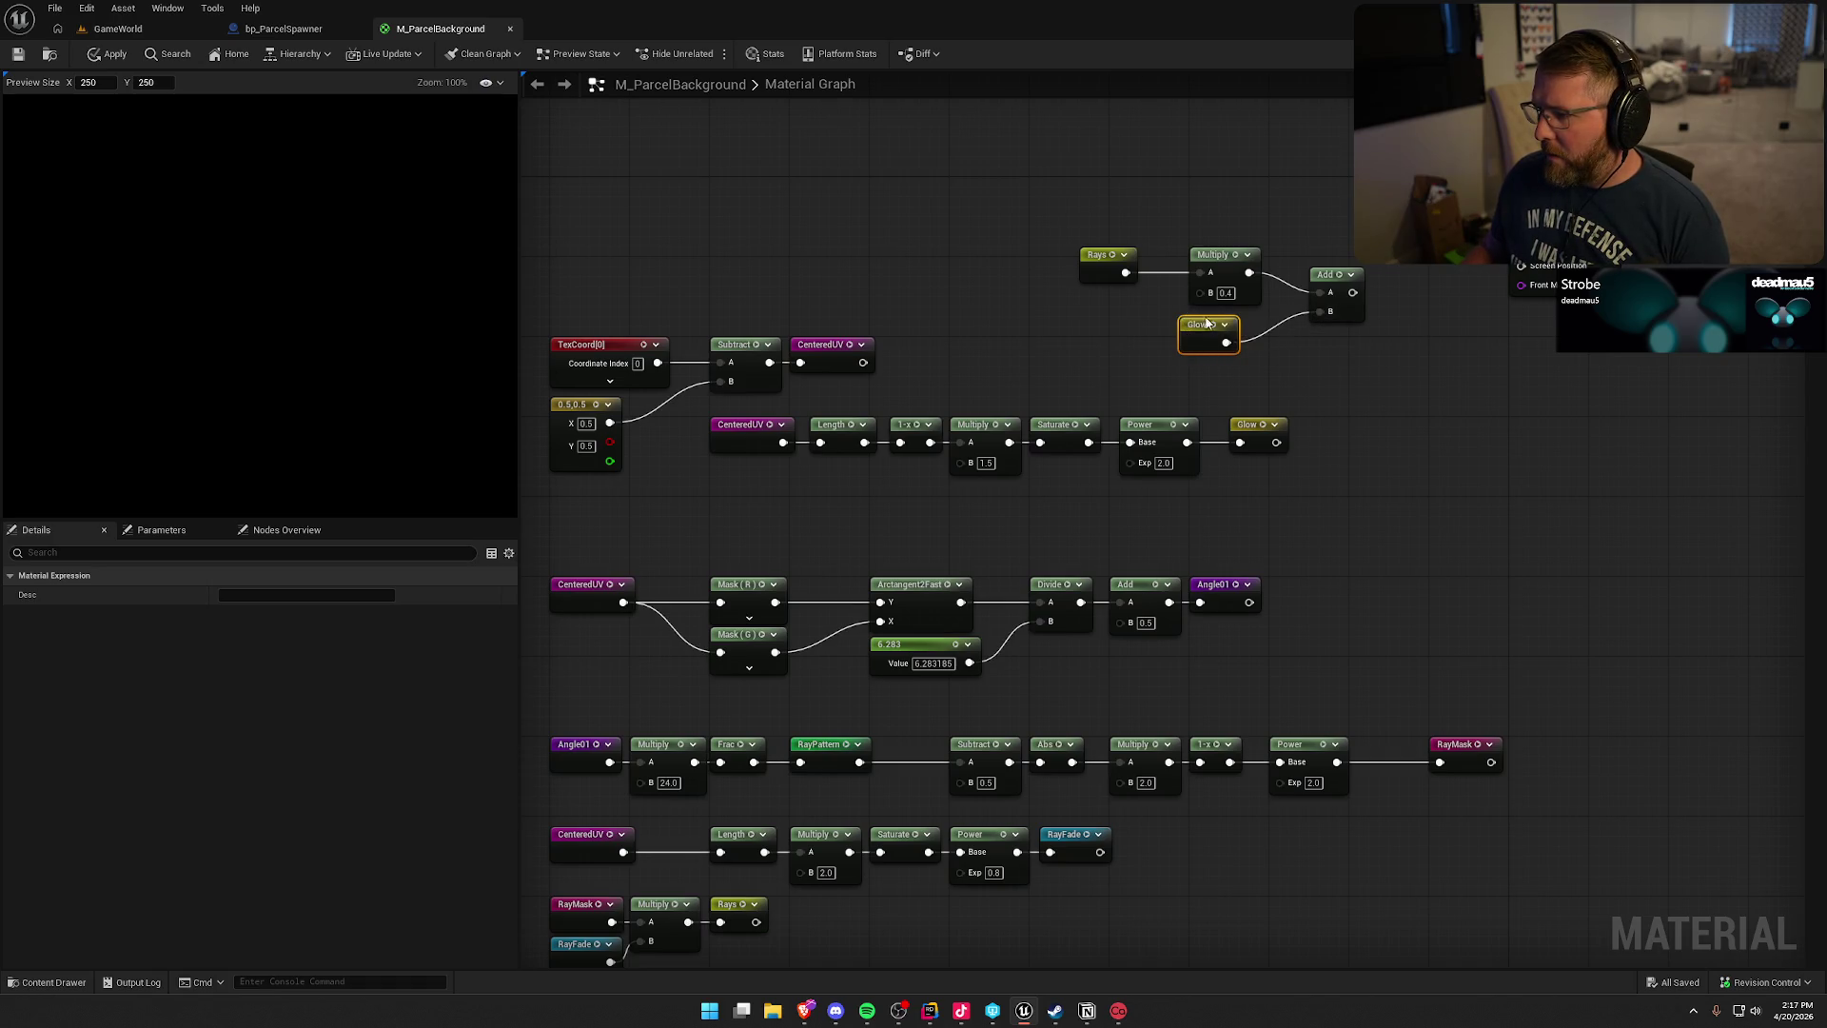
pyautogui.moveTo(1201, 324); pyautogui.dragTo(1211, 315)
pyautogui.moveTo(1332, 275); pyautogui.dragTo(1293, 255)
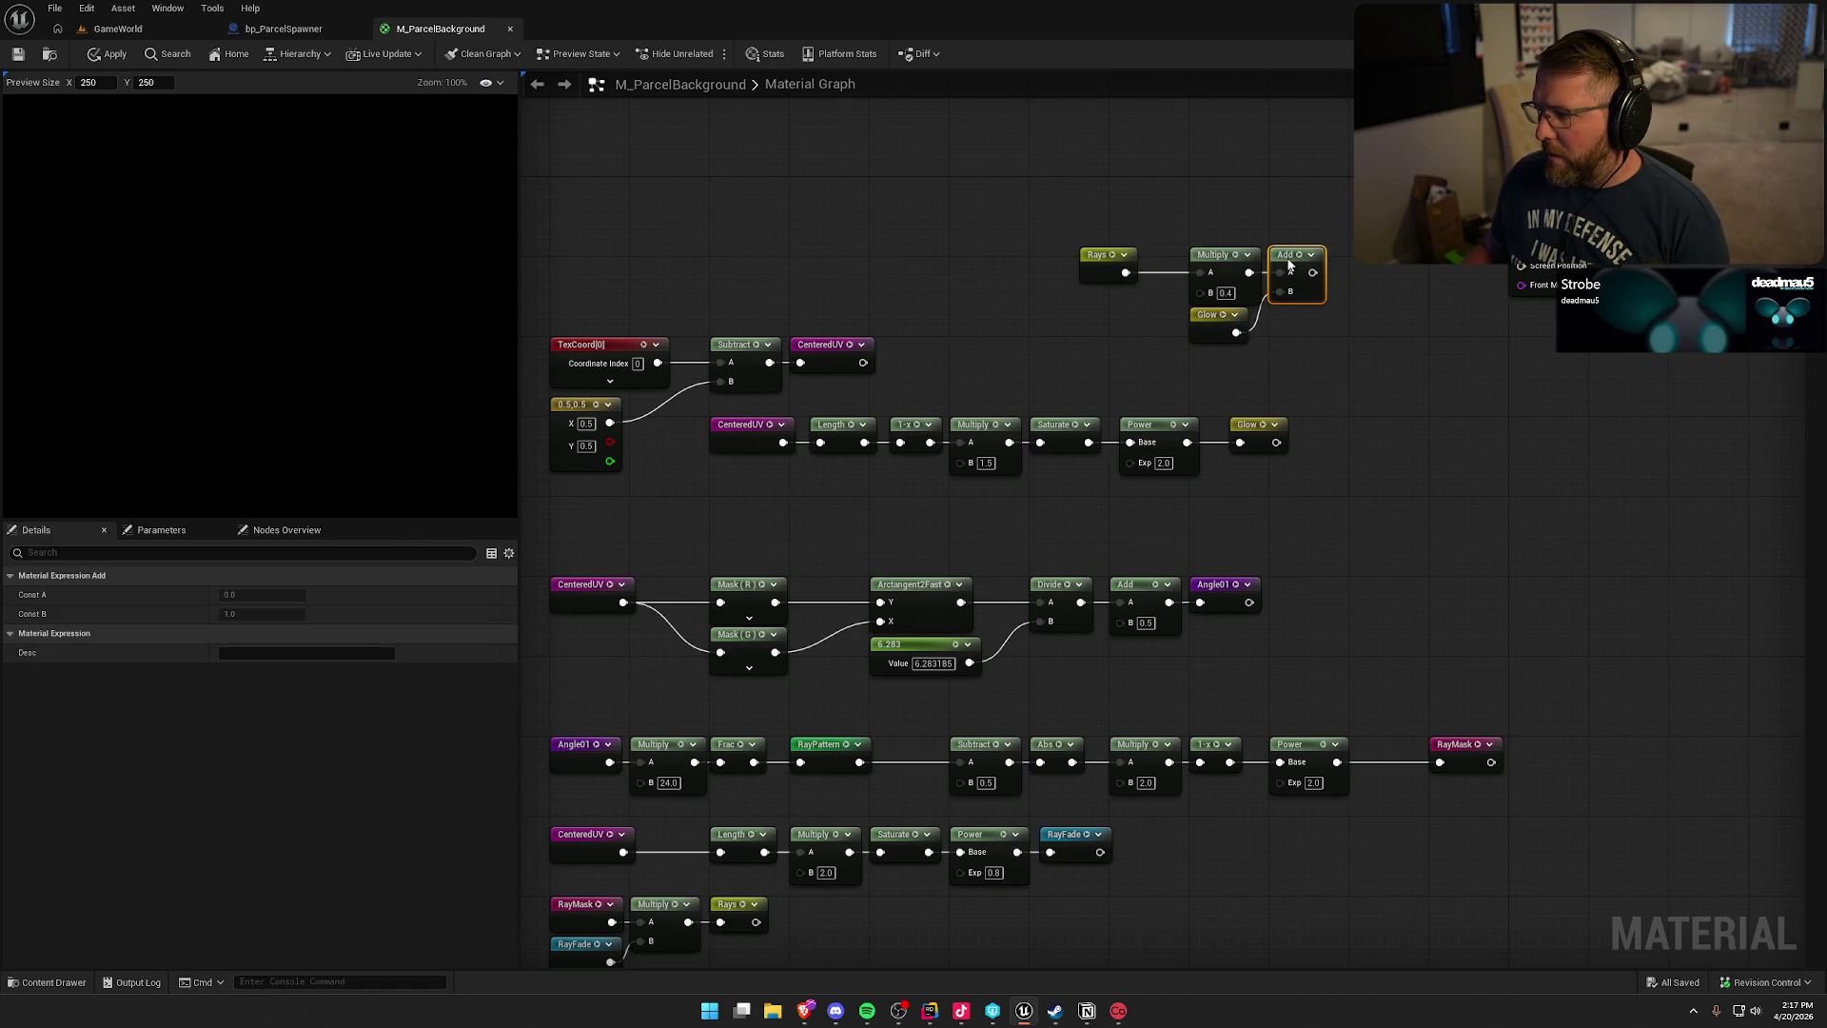
pyautogui.click(1307, 187)
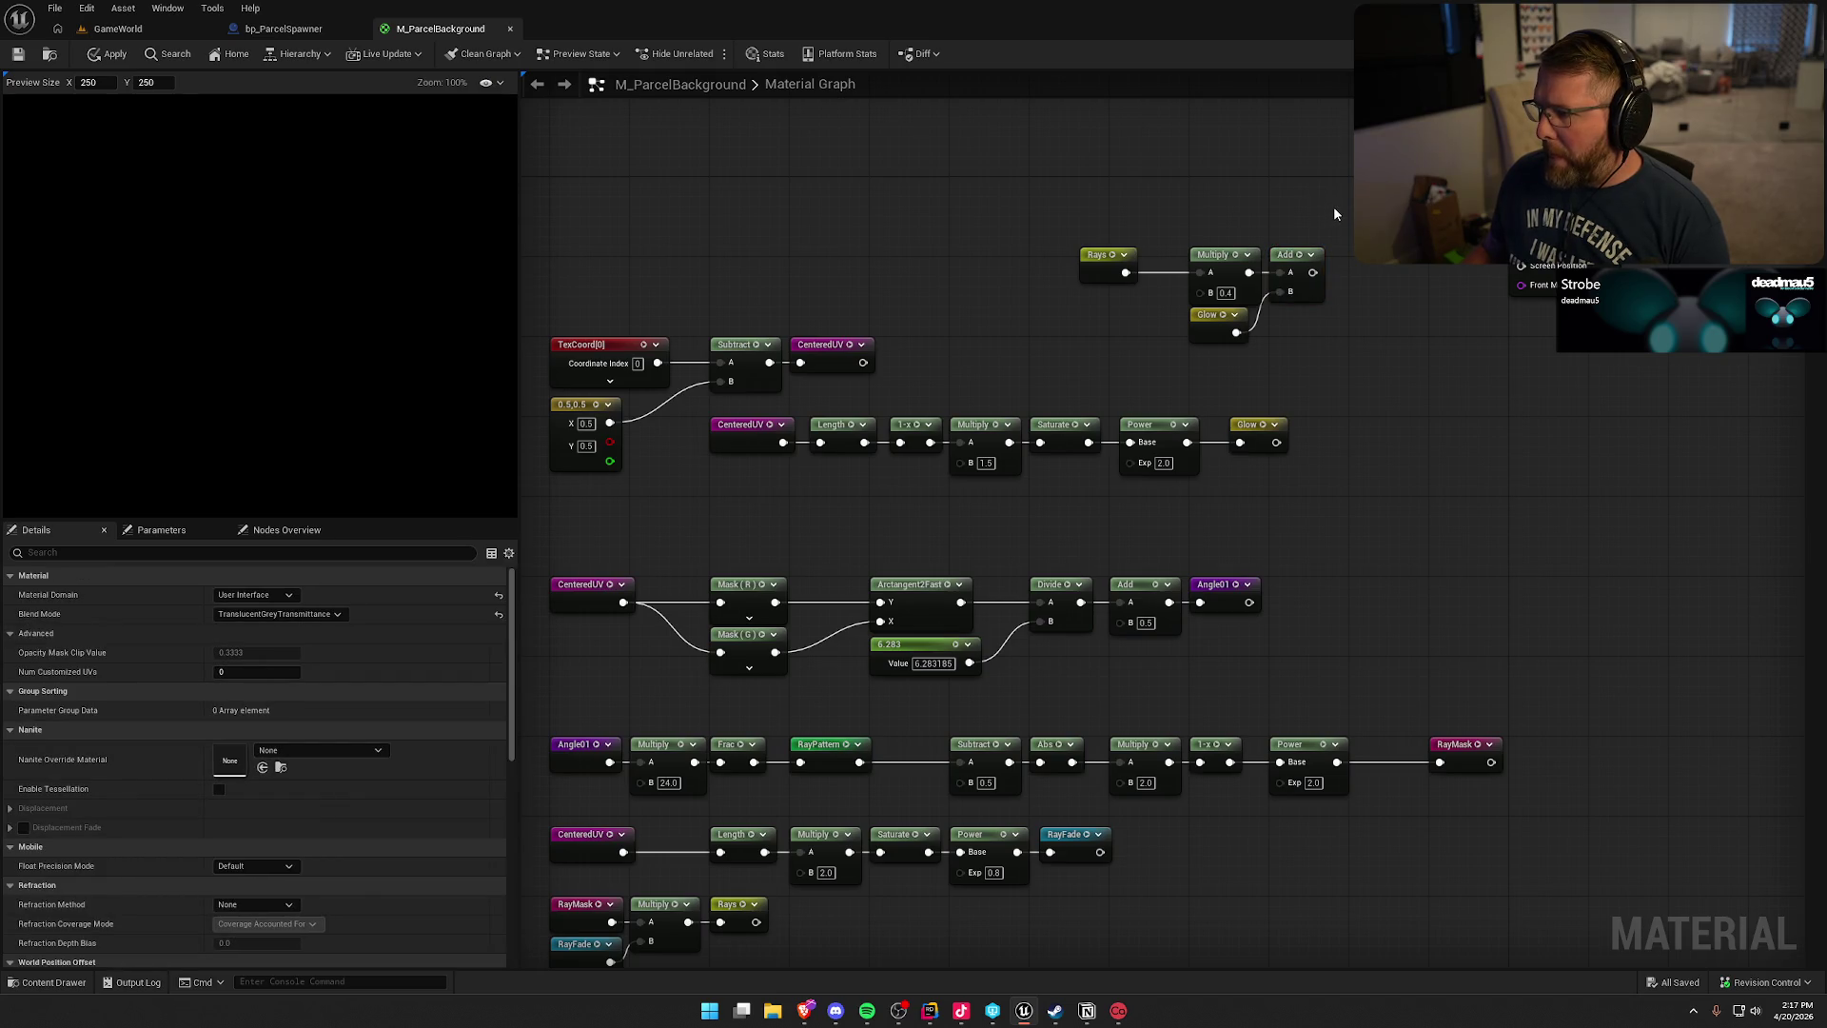
pyautogui.moveTo(1312, 272); pyautogui.dragTo(1399, 262)
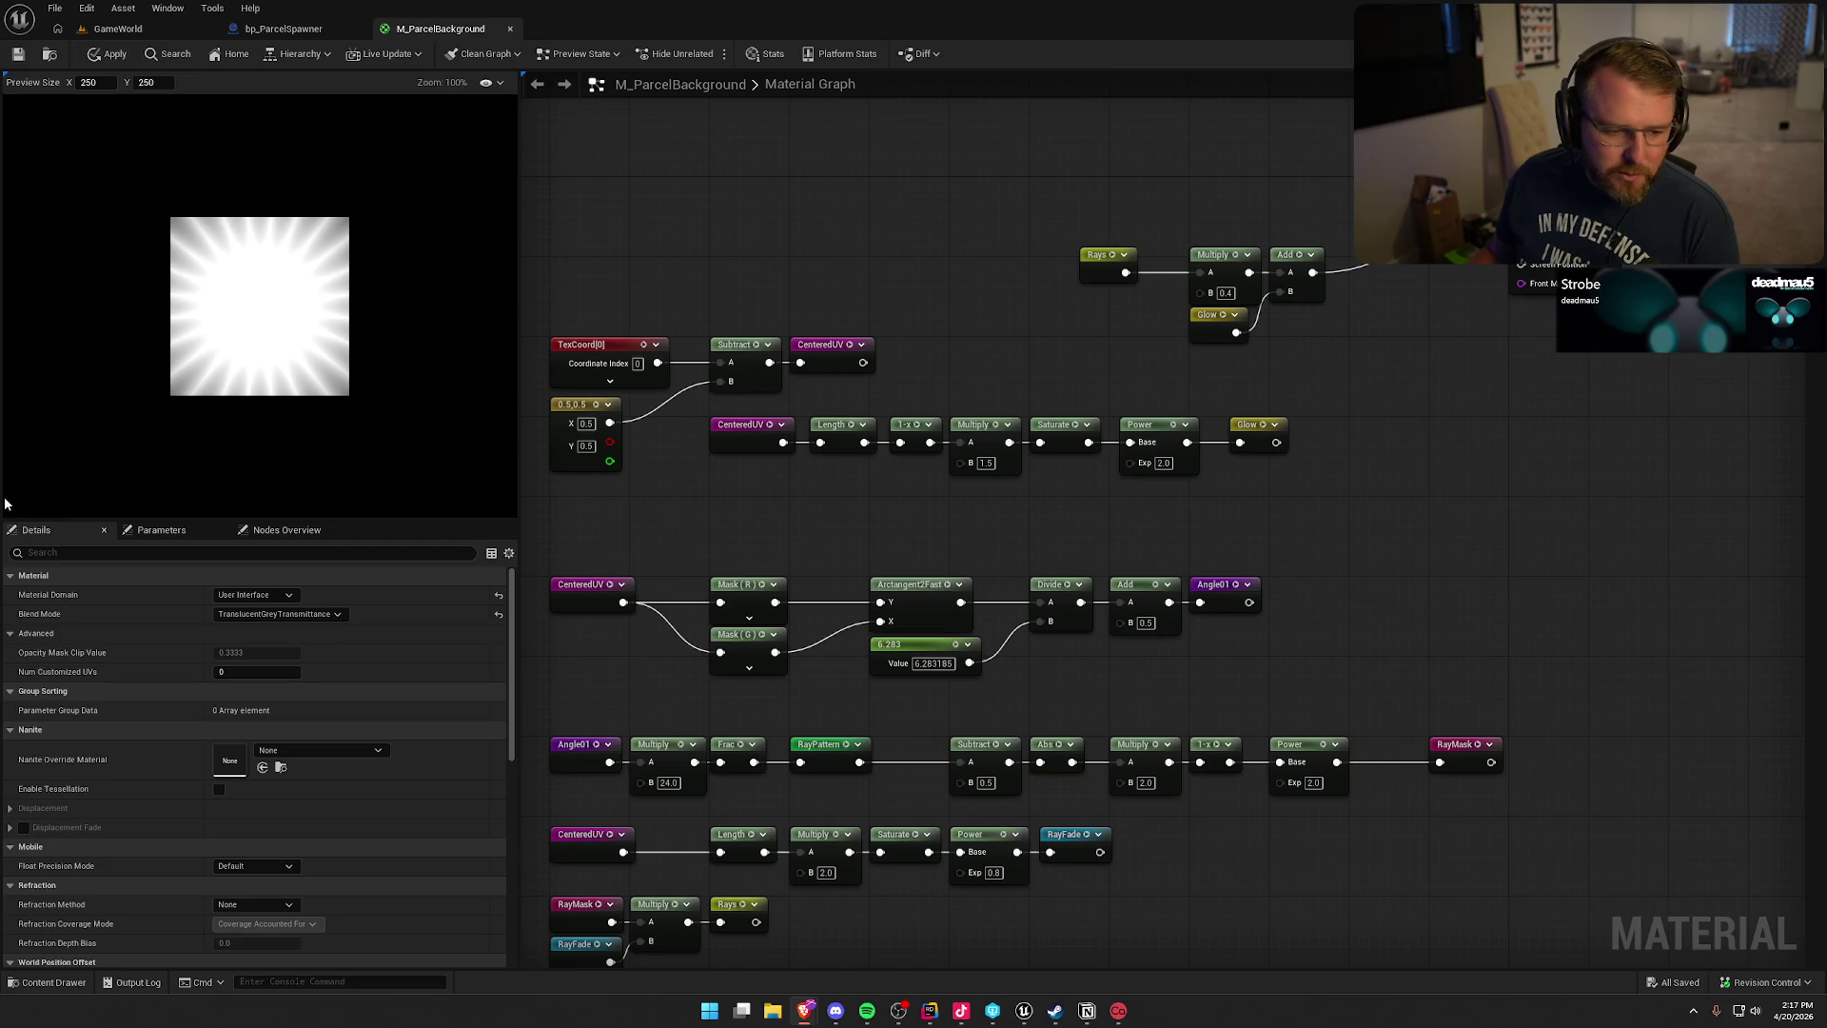
# - Center the rays and glow nodes in view and select the rays multiplier value
pyautogui.moveTo(876, 334)
pyautogui.mouseDown()
pyautogui.moveTo(914, 339)
pyautogui.moveTo(846, 333)
pyautogui.mouseUp()
pyautogui.scroll(1, 846, 333)
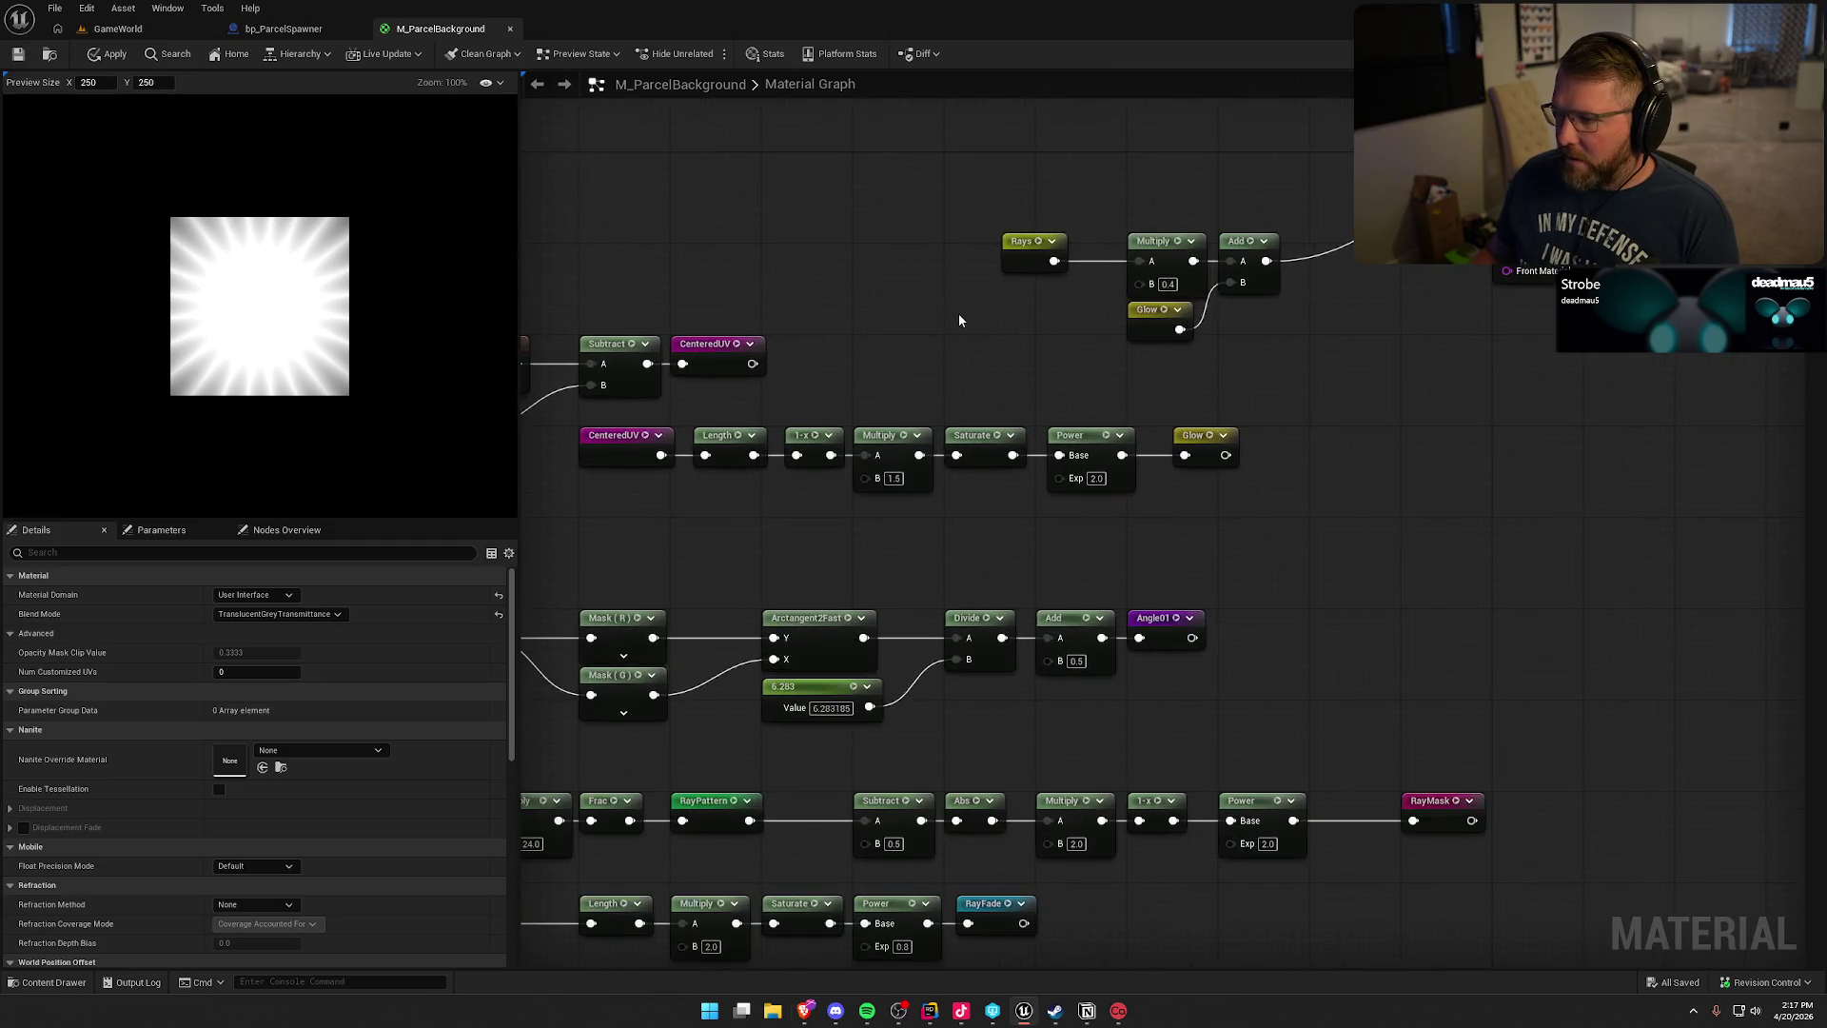
pyautogui.moveTo(957, 312); pyautogui.dragTo(828, 360)
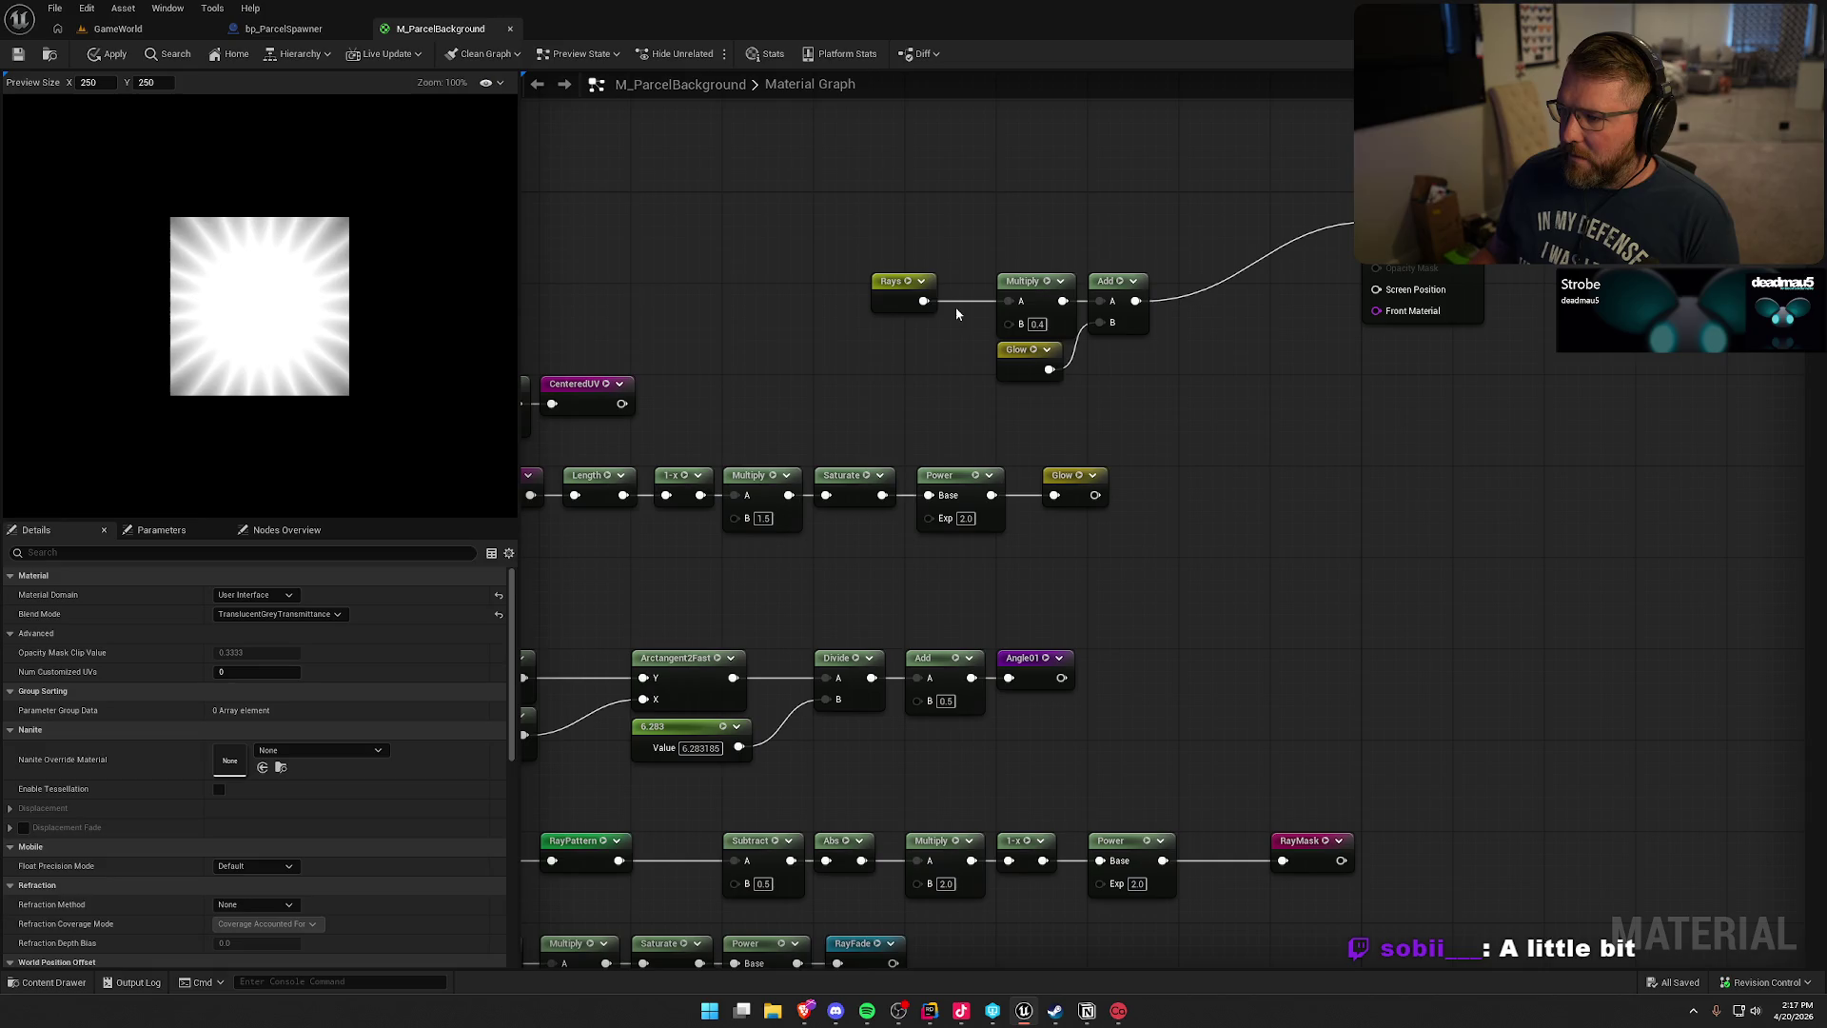
pyautogui.click(1050, 324)
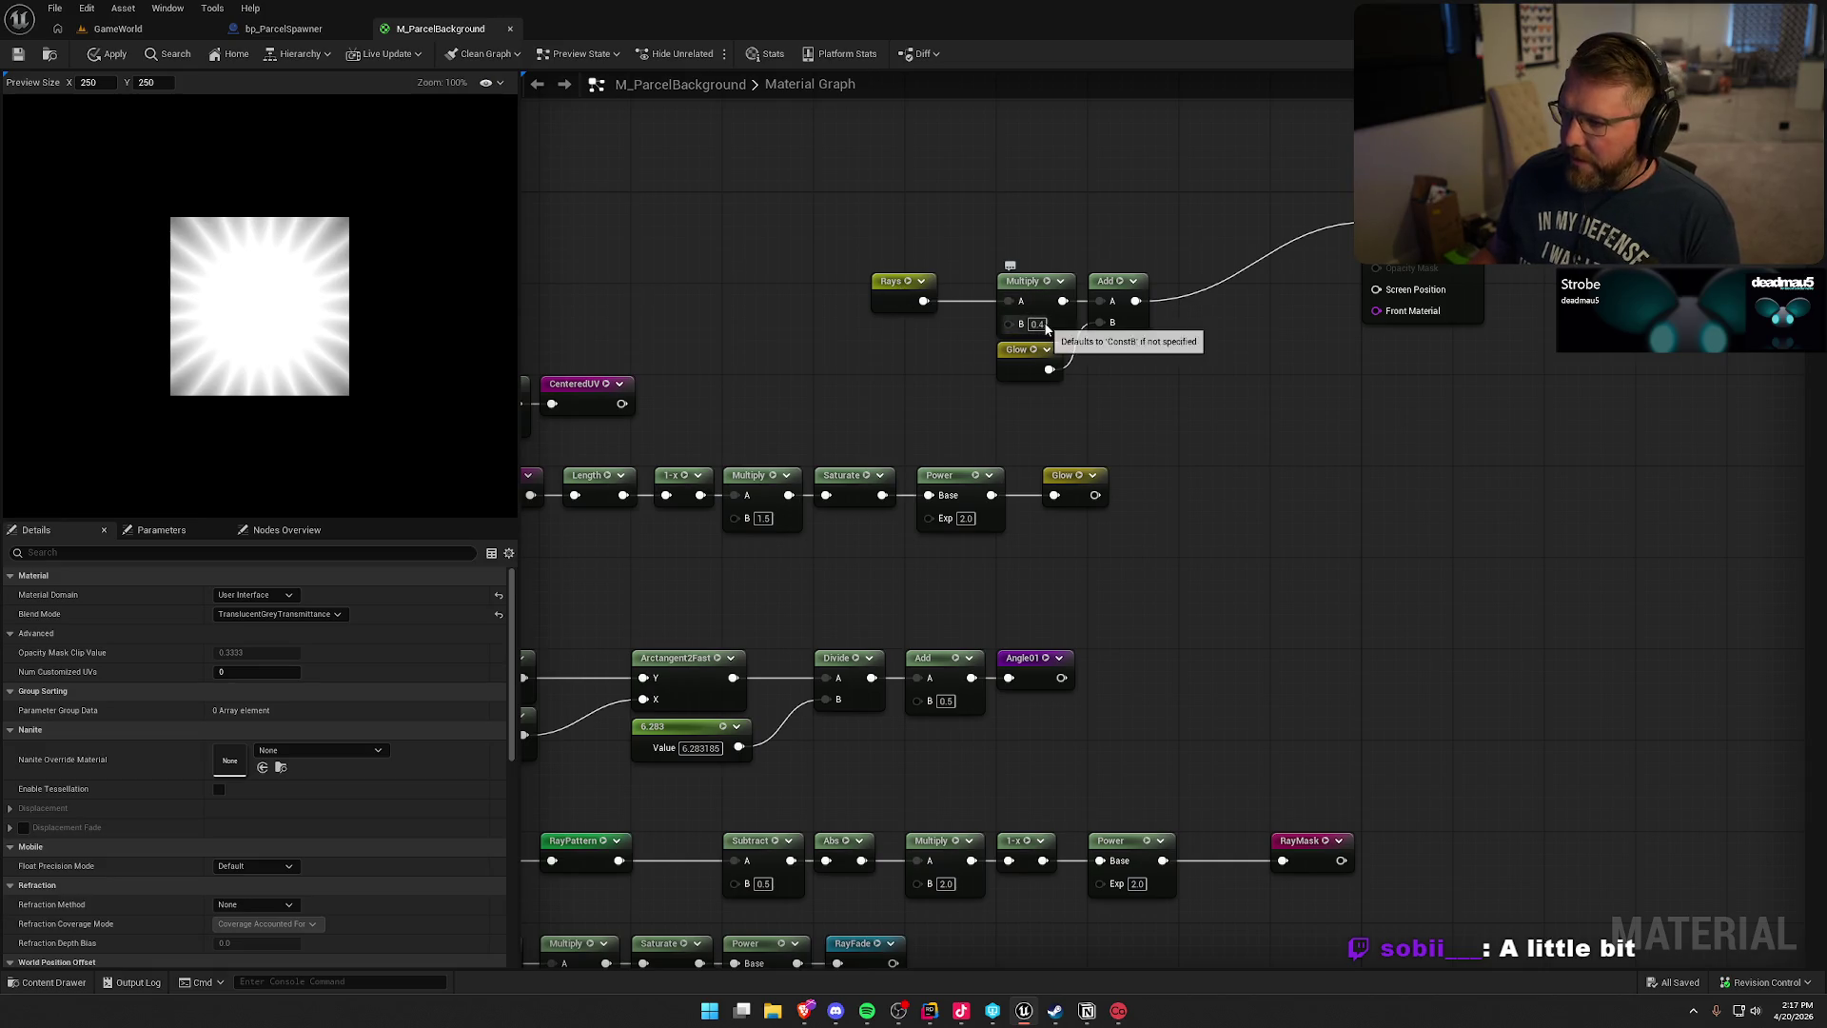
# - Change the rays multiplier to 0.35 and pass the Add result through Saturate into the output
pyautogui.write('35')
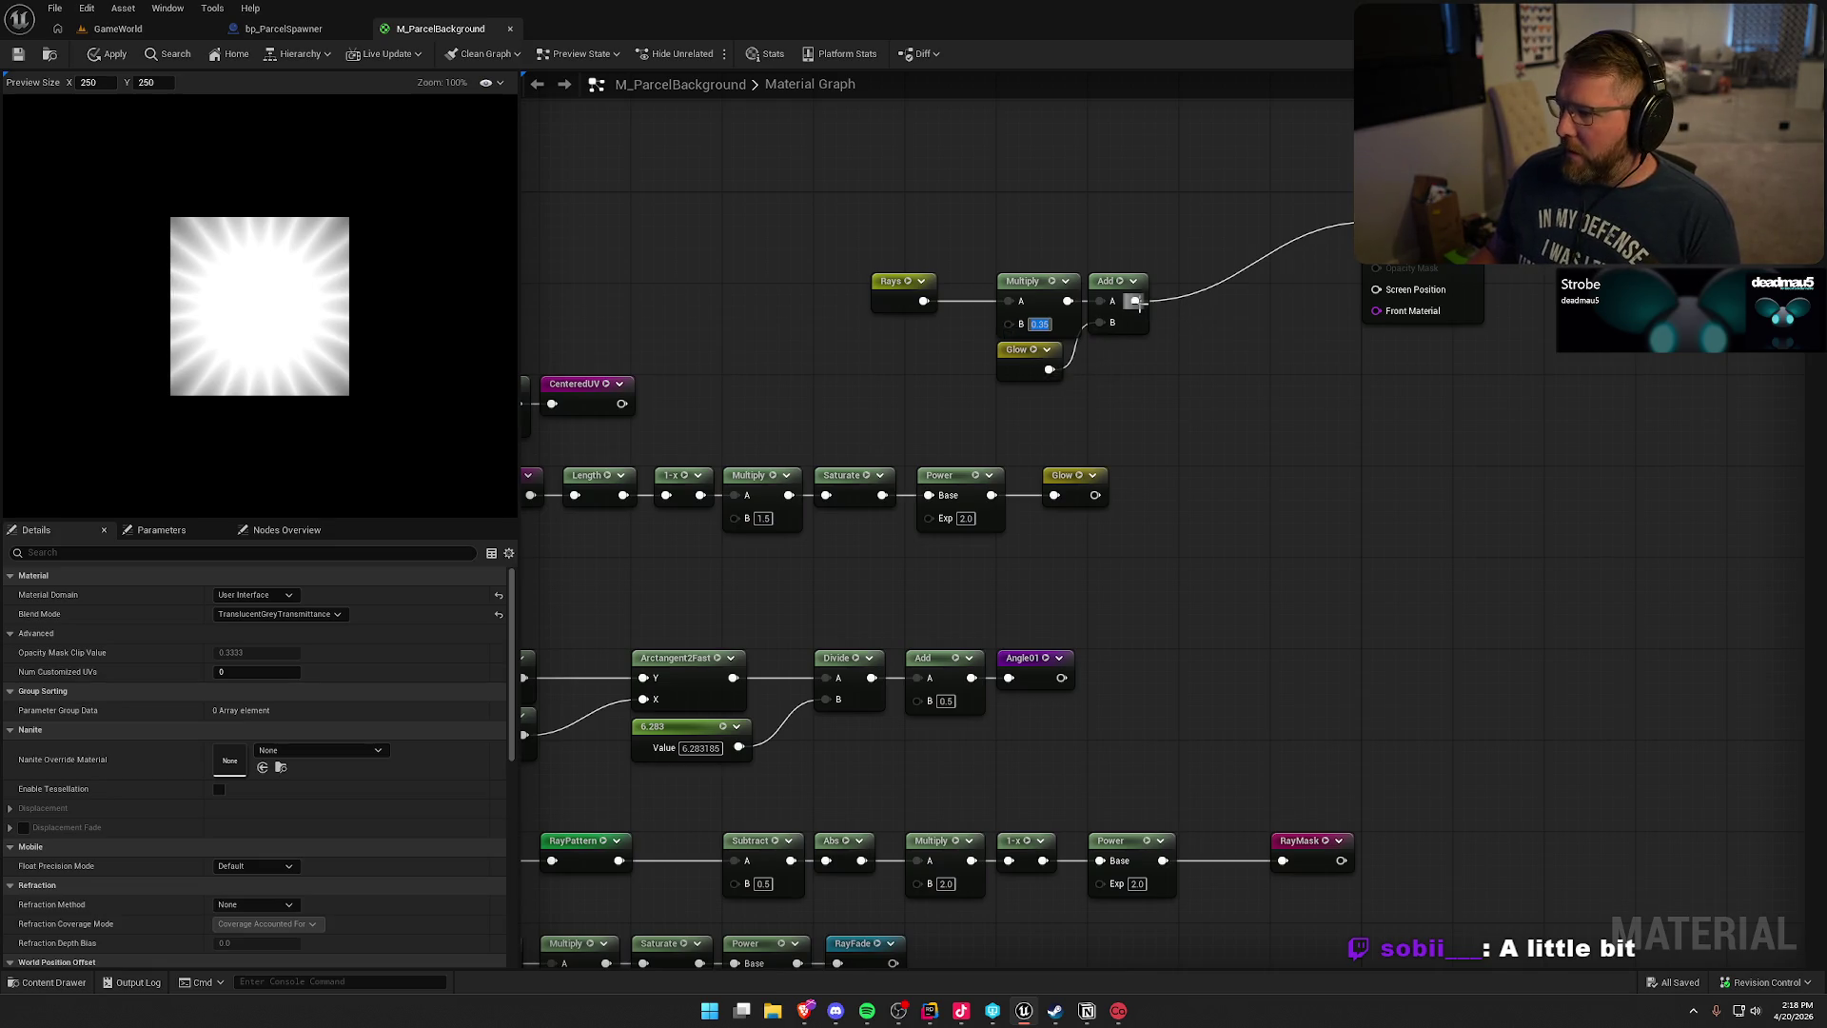
pyautogui.moveTo(1137, 302); pyautogui.dragTo(1186, 312)
pyautogui.write('sat')
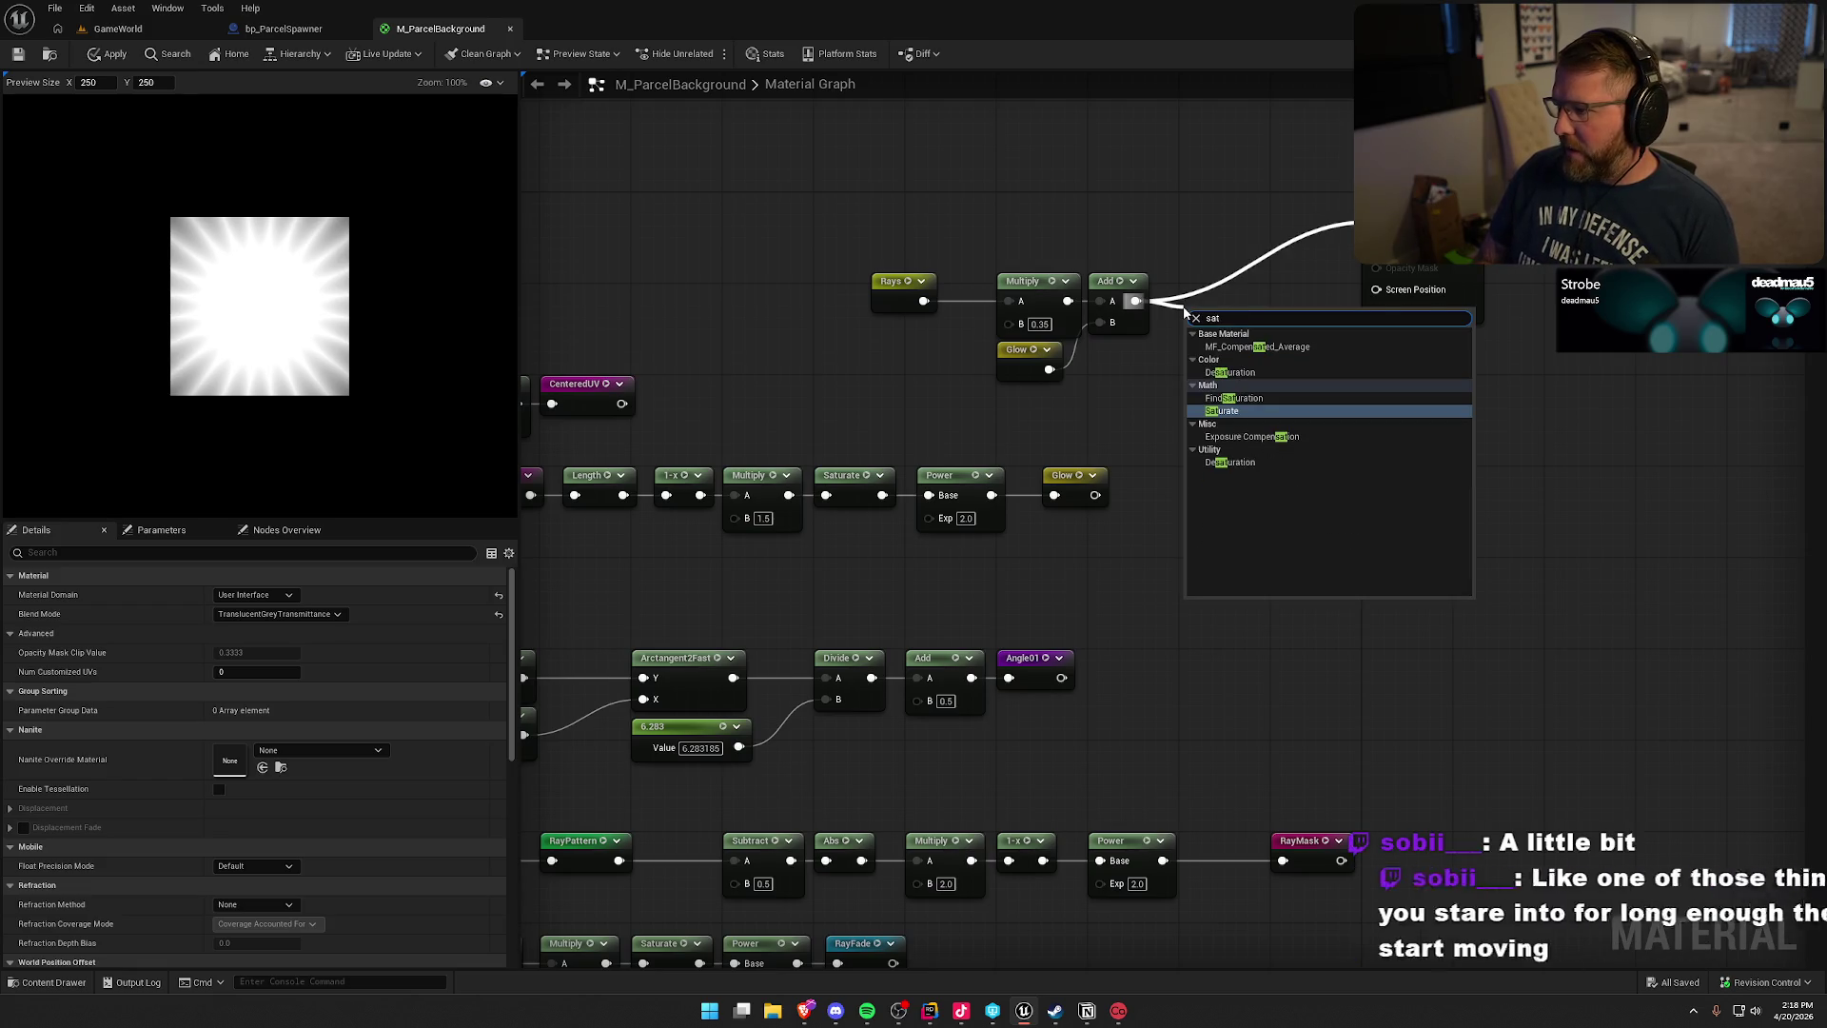
pyautogui.press('Return')
pyautogui.moveTo(1247, 335); pyautogui.dragTo(1375, 227)
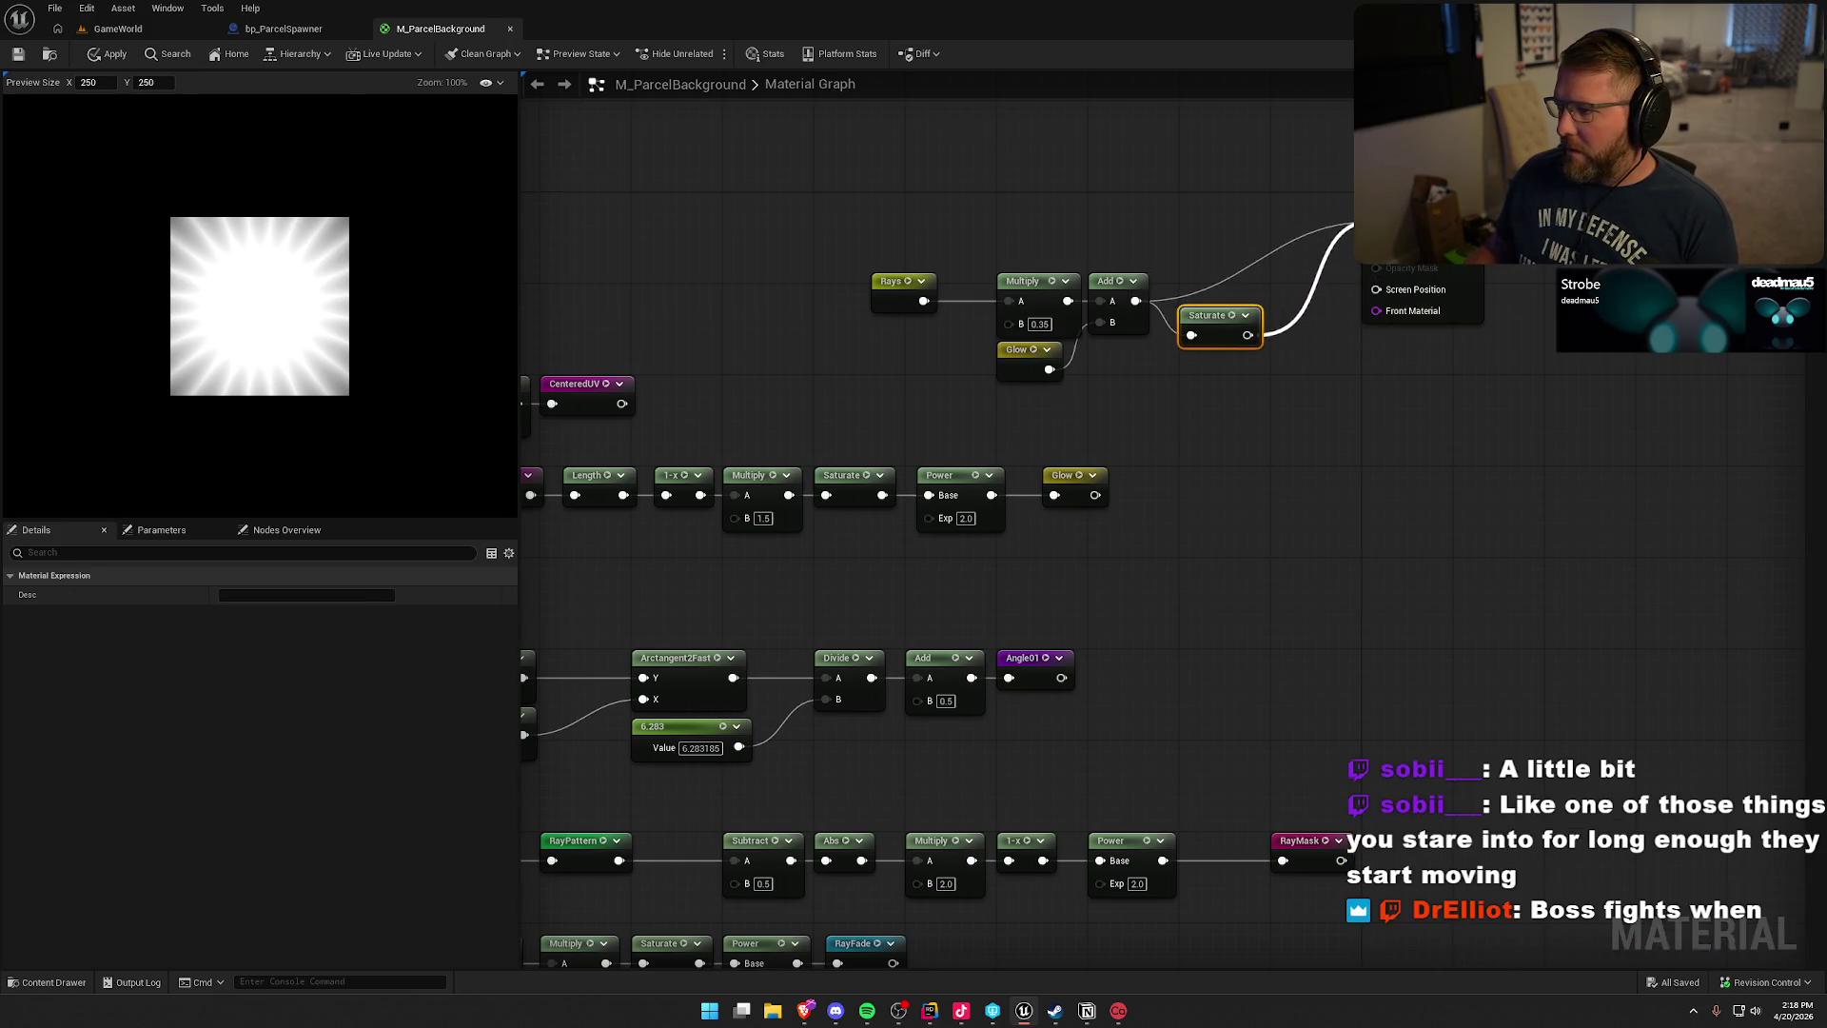
pyautogui.moveTo(1208, 322); pyautogui.dragTo(1208, 288)
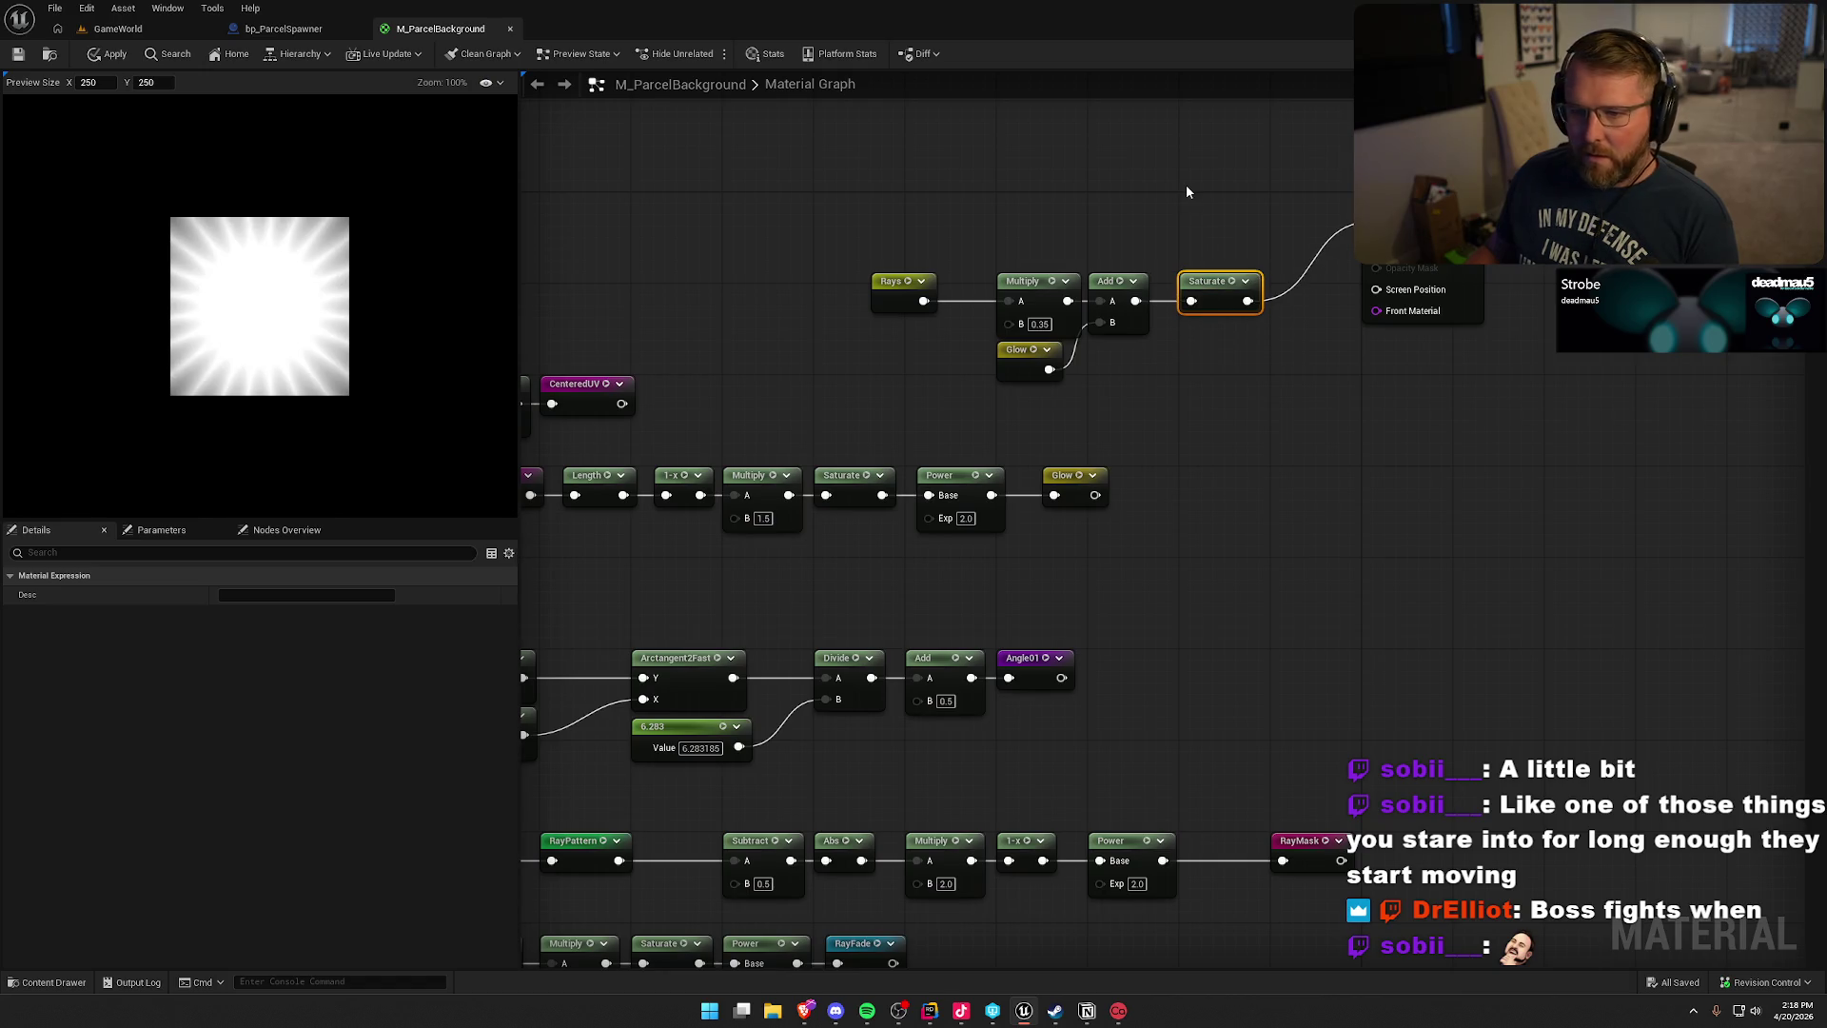
pyautogui.click(894, 218)
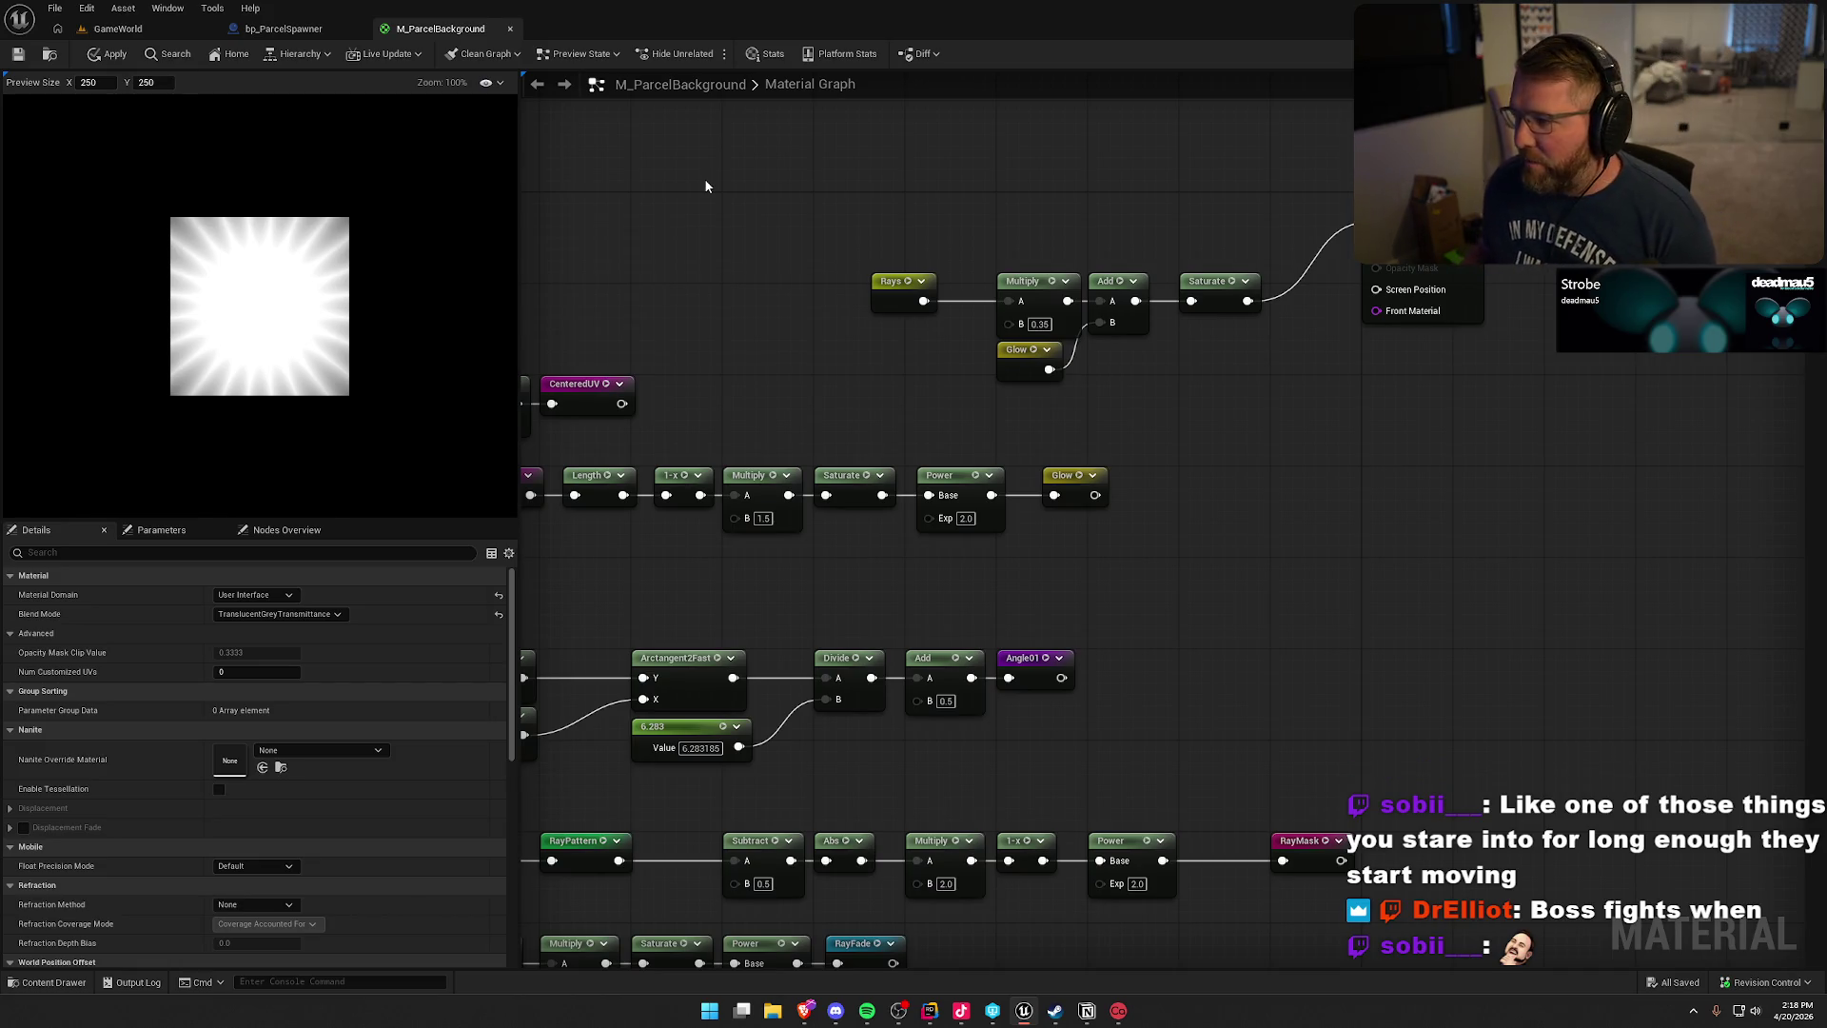
pyautogui.moveTo(1228, 397)
pyautogui.mouseDown()
pyautogui.moveTo(1084, 276)
pyautogui.moveTo(861, 264)
pyautogui.moveTo(836, 204)
pyautogui.mouseUp()
# - Realign the Rays, Multiply, Add, Saturate and Glow nodes into a neat row
pyautogui.click(891, 324)
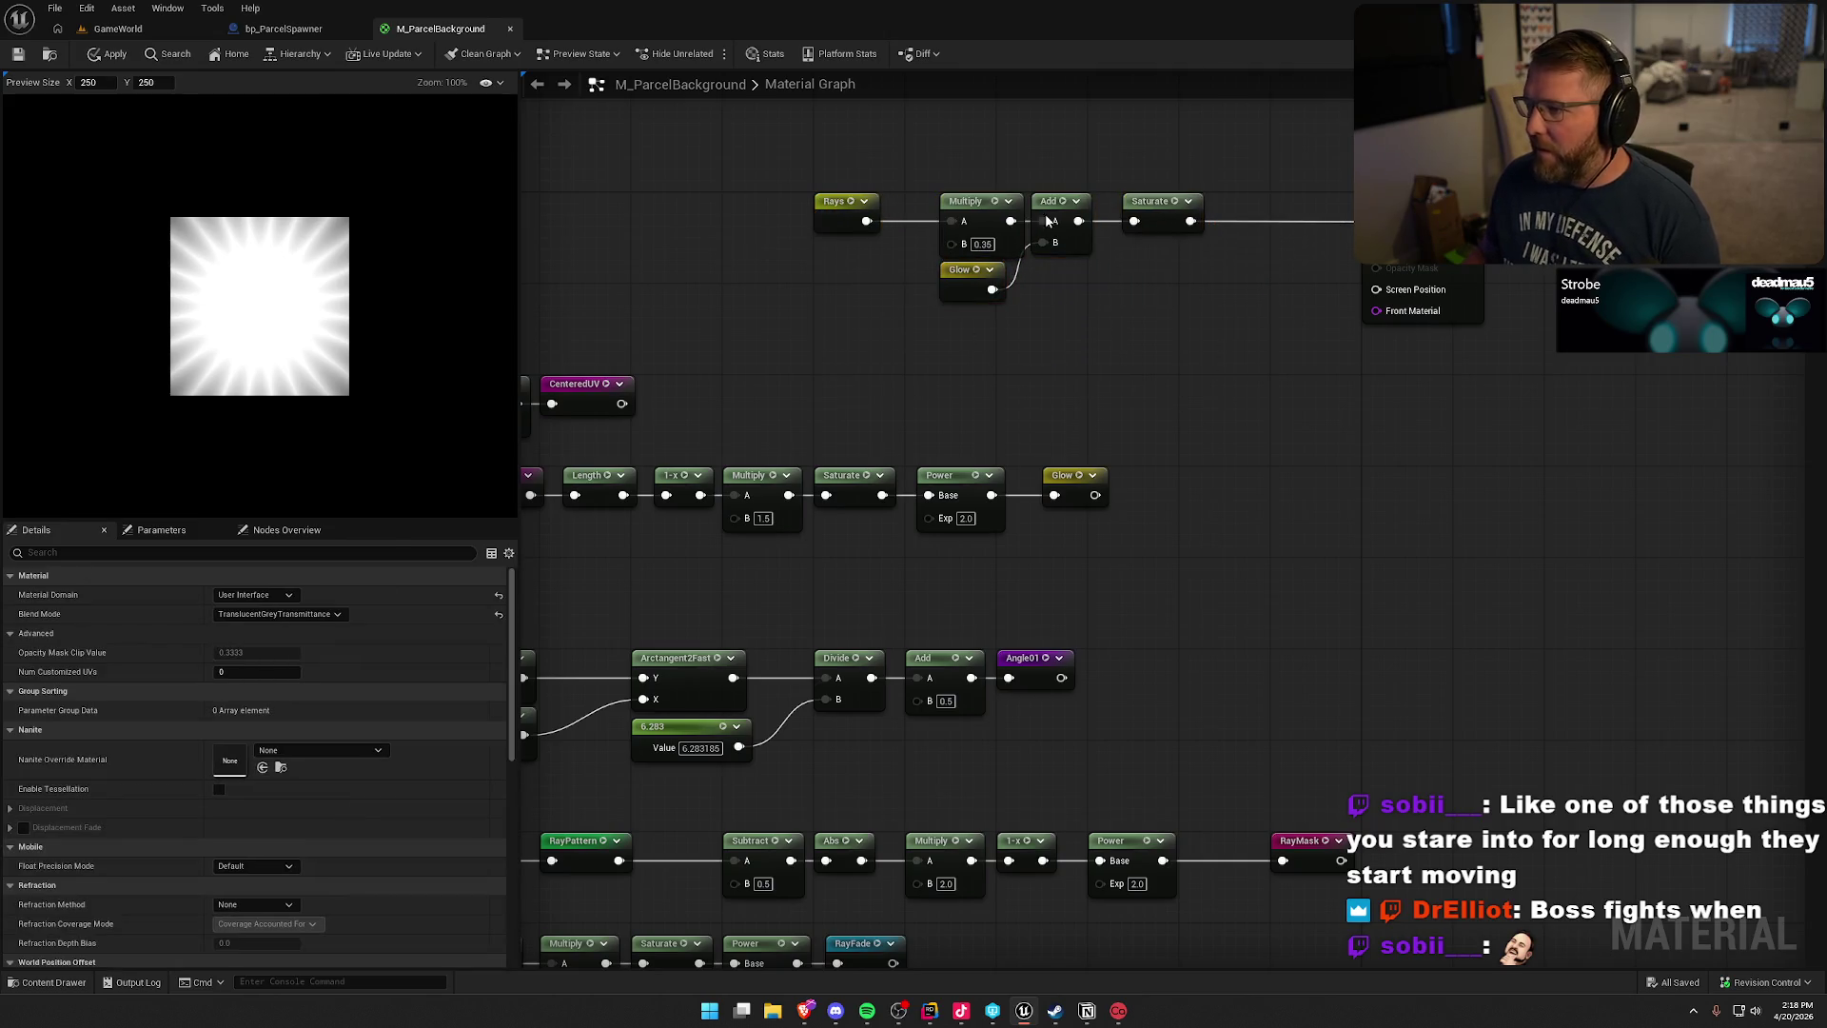
pyautogui.hotkey('ctrl', 'z')
pyautogui.moveTo(1308, 423)
pyautogui.mouseDown()
pyautogui.moveTo(967, 140)
pyautogui.moveTo(932, 203)
pyautogui.mouseUp()
pyautogui.click(1094, 338)
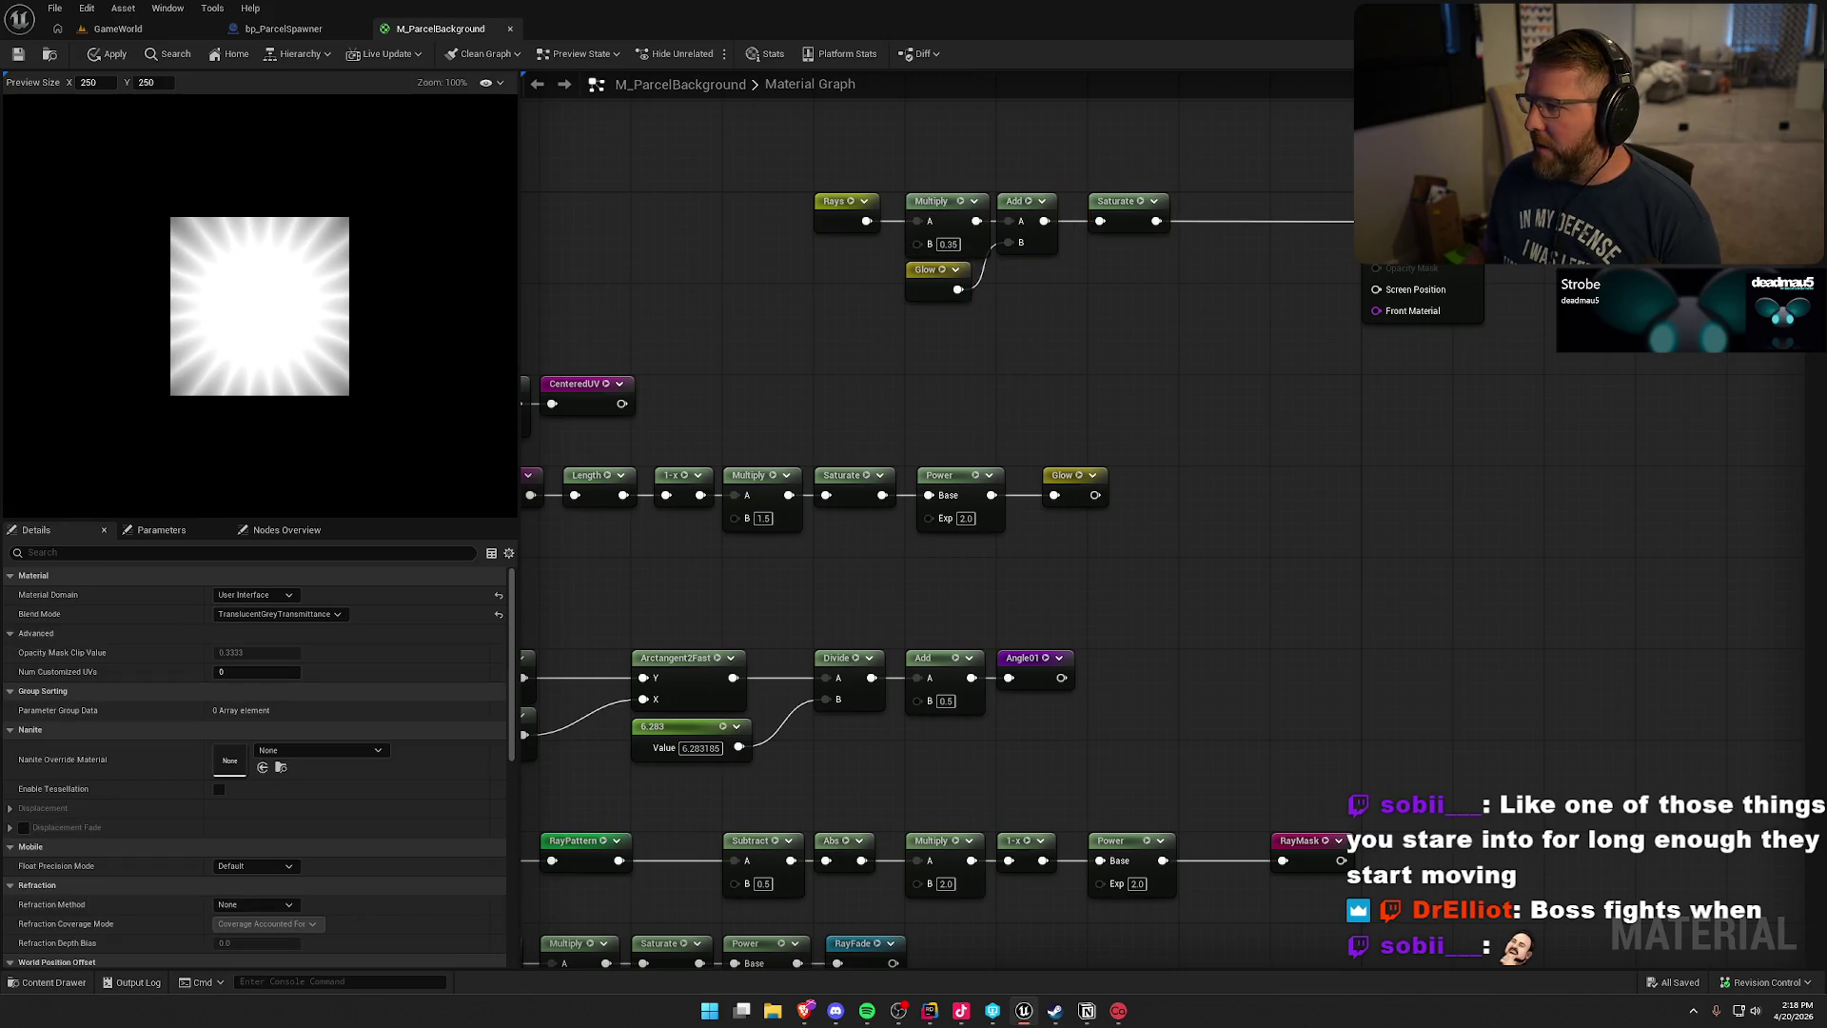
pyautogui.moveTo(1189, 314)
pyautogui.mouseDown()
pyautogui.moveTo(799, 154)
pyautogui.moveTo(925, 207)
pyautogui.mouseUp()
pyautogui.click(879, 297)
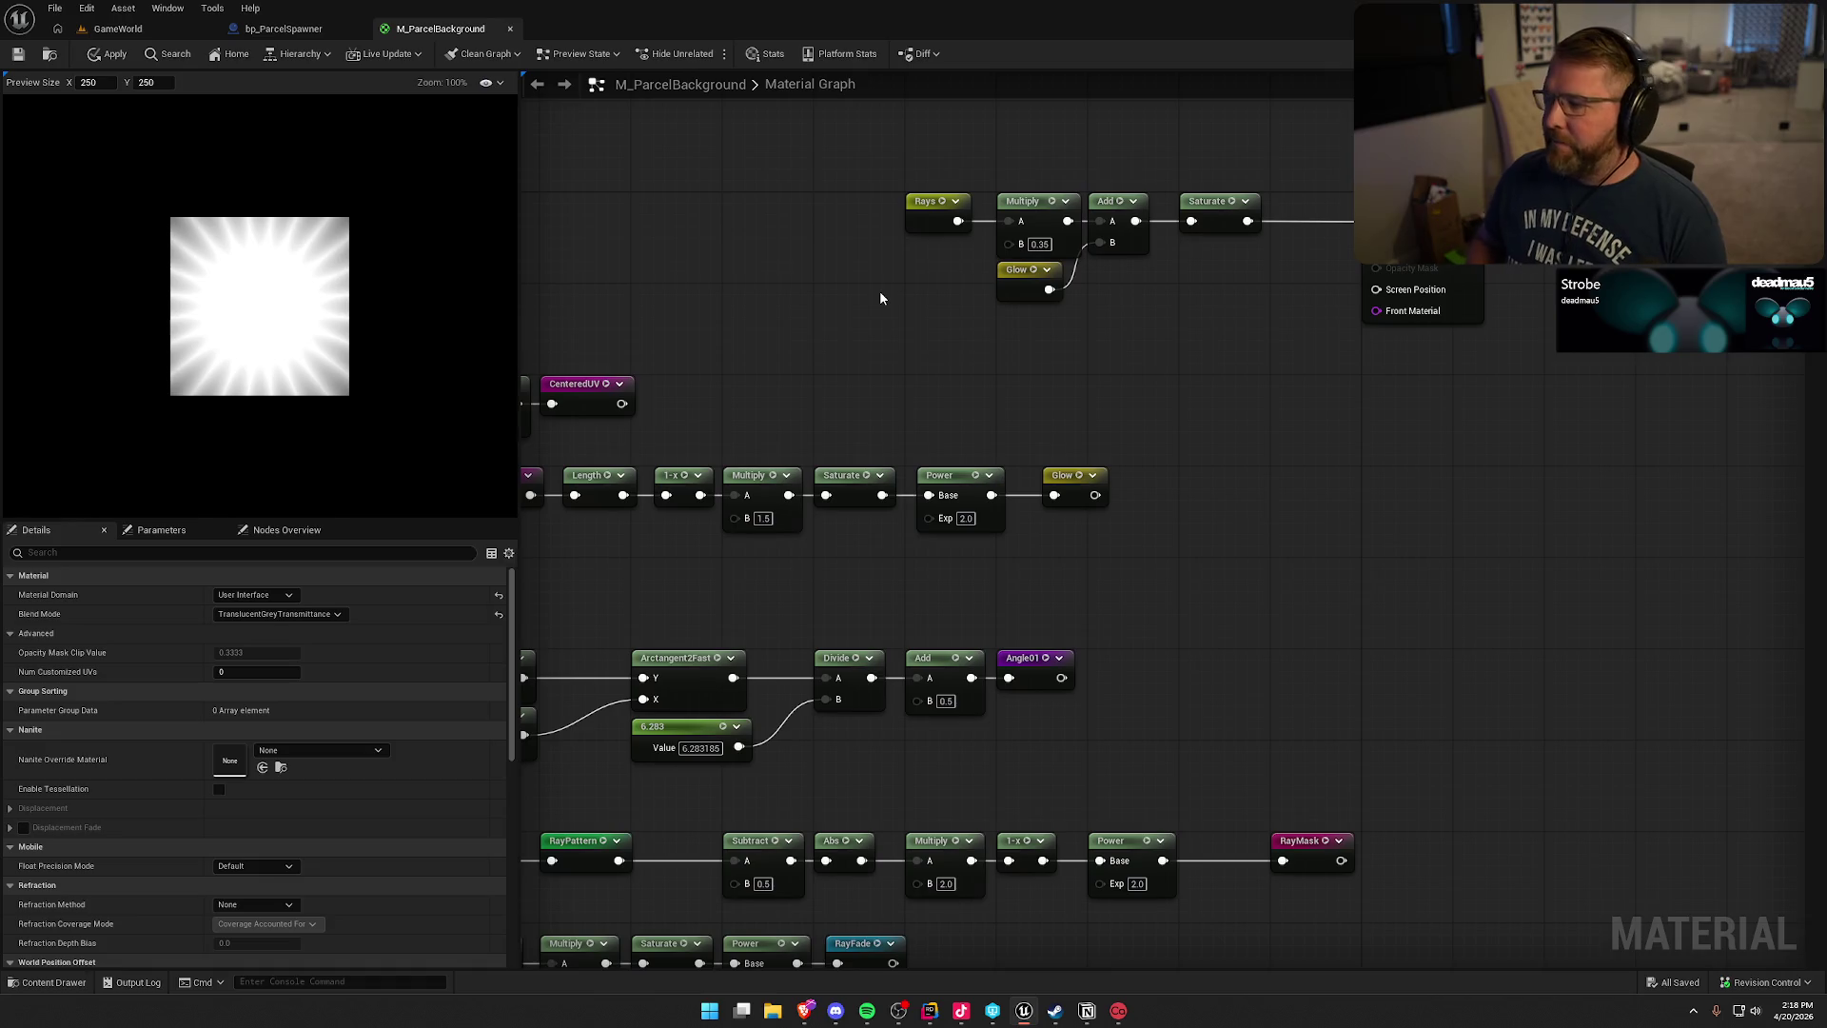
# - Shift the CenteredUV-to-Glow node row into line with the other graph rows
pyautogui.moveTo(945, 320)
pyautogui.mouseDown()
pyautogui.moveTo(1084, 342)
pyautogui.moveTo(1258, 227)
pyautogui.mouseUp()
pyautogui.moveTo(1455, 438)
pyautogui.mouseDown()
pyautogui.moveTo(840, 345)
pyautogui.moveTo(695, 442)
pyautogui.moveTo(639, 445)
pyautogui.moveTo(666, 447)
pyautogui.mouseUp()
pyautogui.click(906, 378)
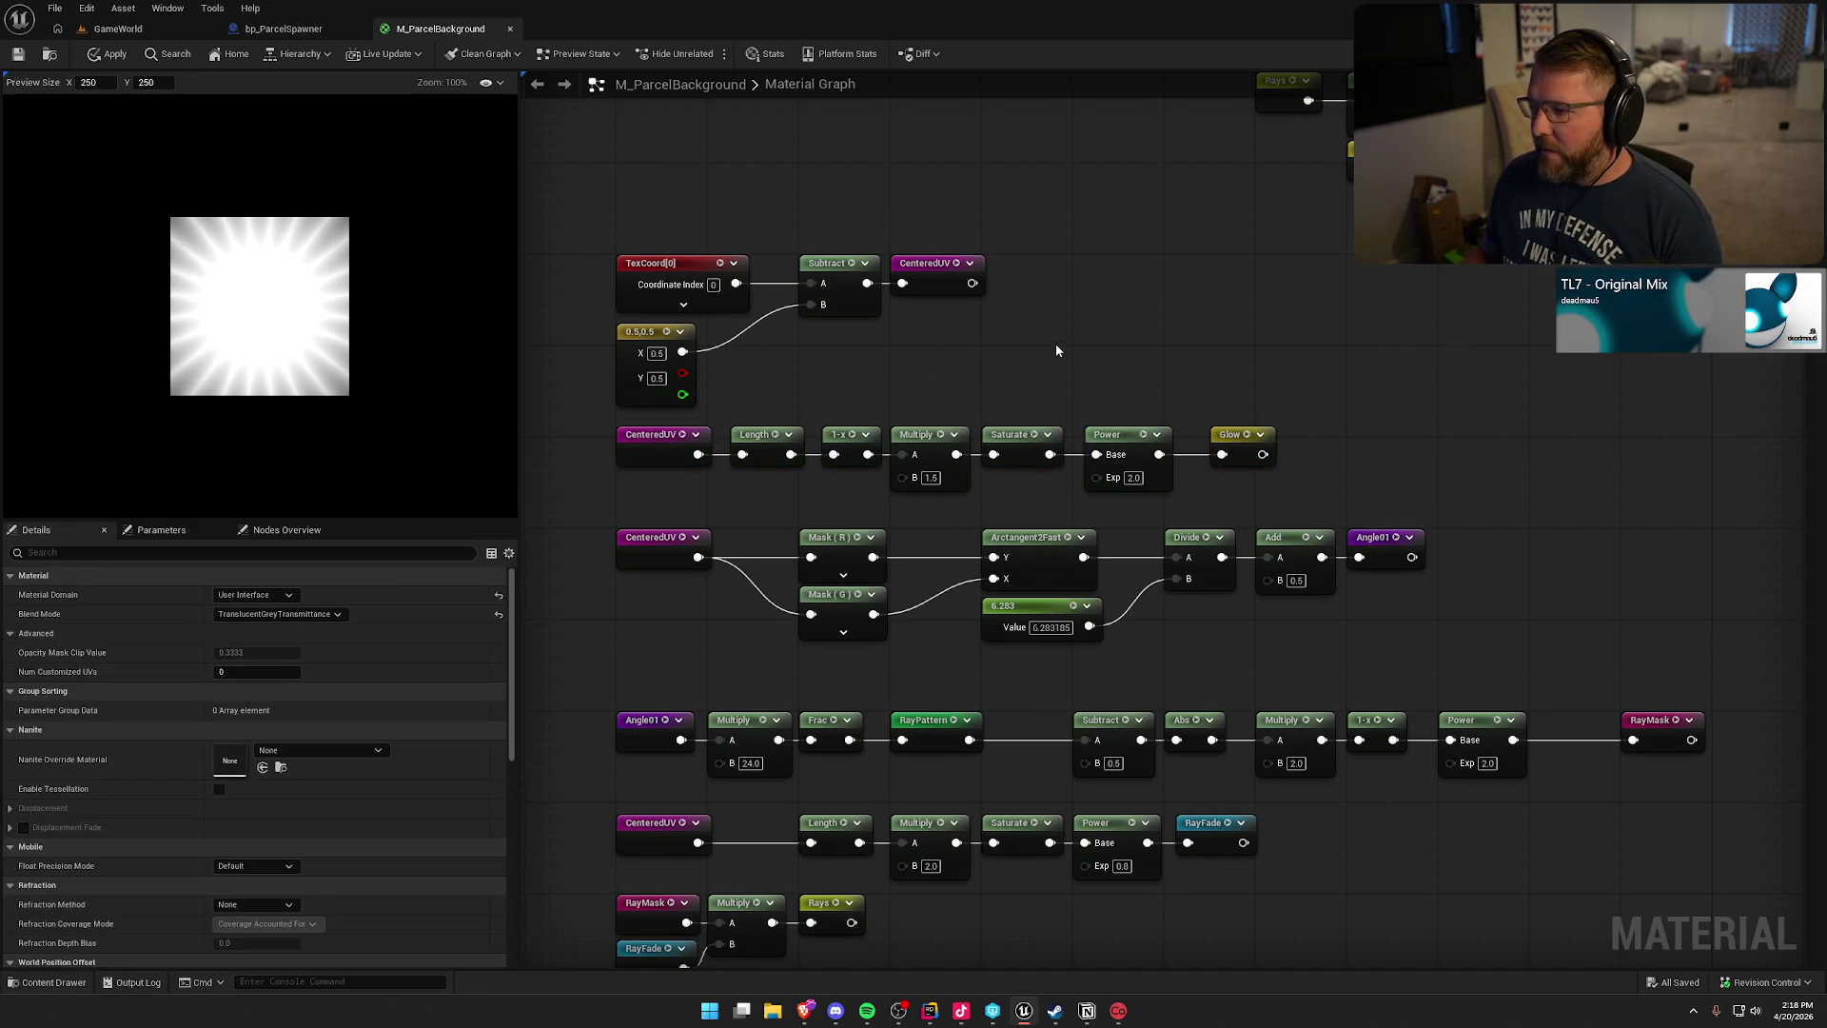
pyautogui.moveTo(1056, 350)
pyautogui.mouseDown()
pyautogui.moveTo(1014, 337)
pyautogui.moveTo(1014, 430)
pyautogui.mouseUp()
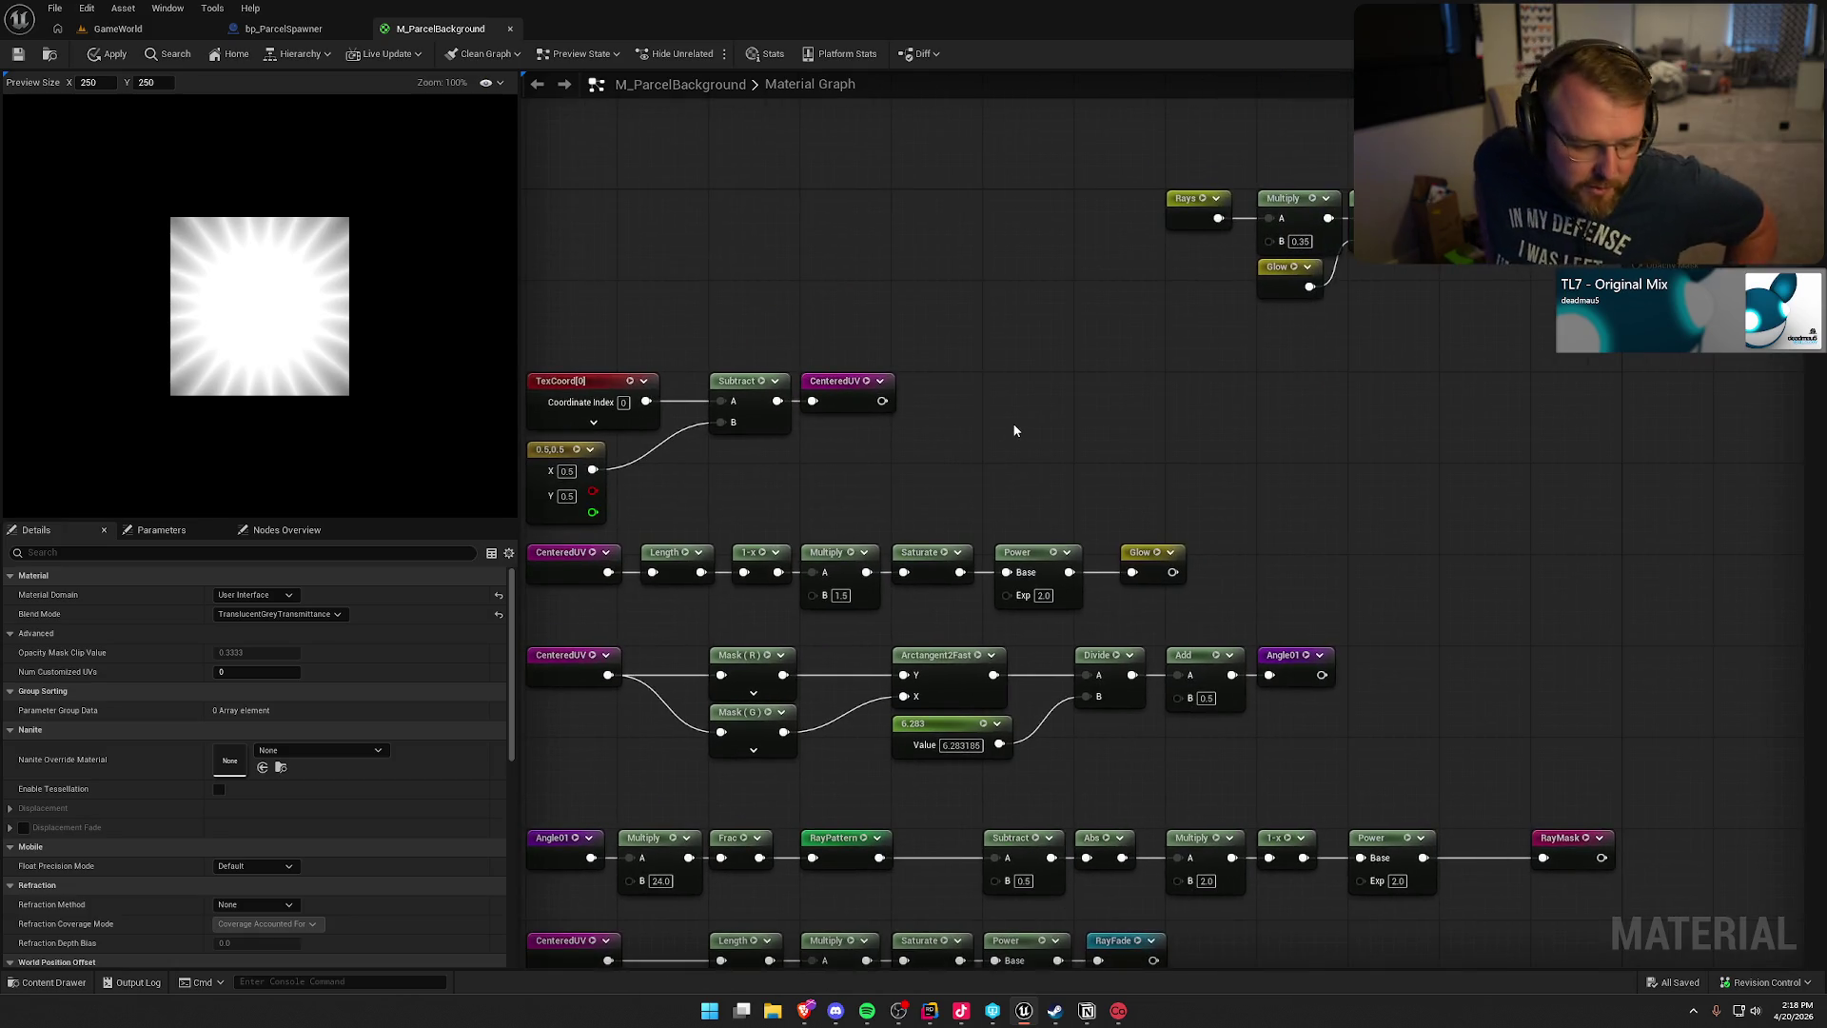
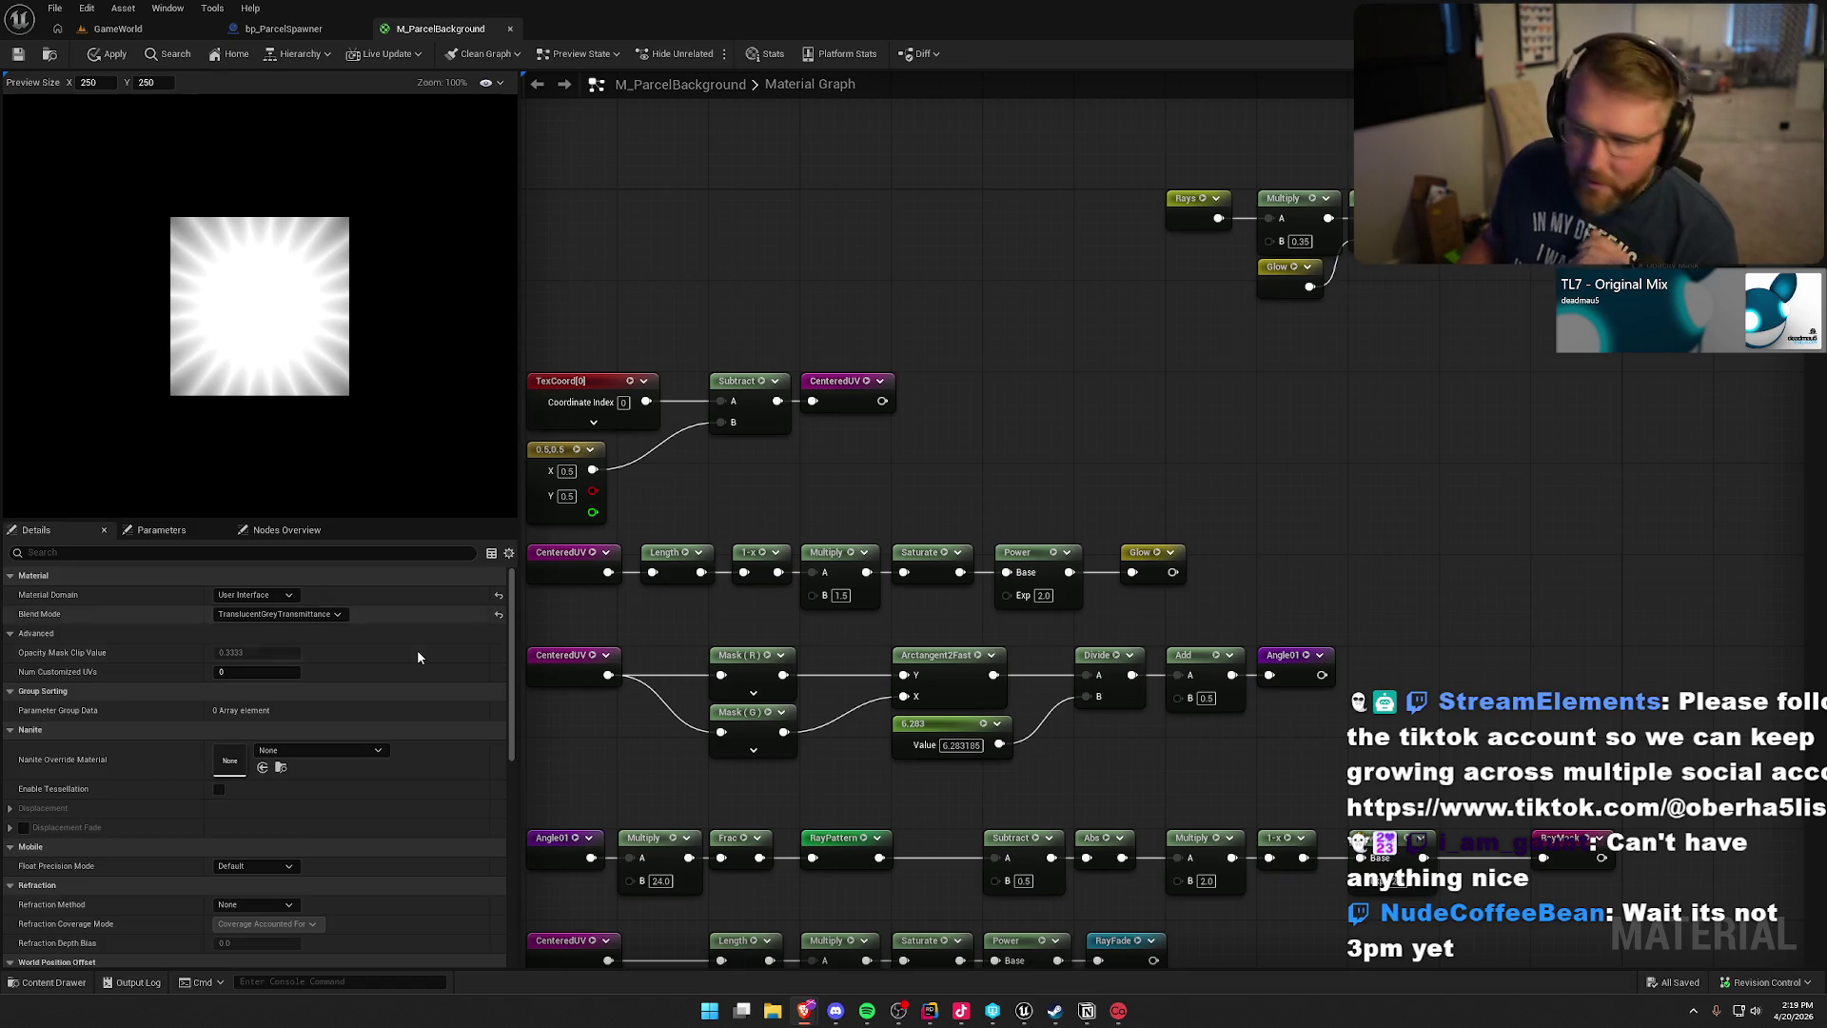
# - Place a Constant3Vector node and convert it to a parameter named RayColor
pyautogui.moveTo(1414, 413); pyautogui.dragTo(1224, 415)
pyautogui.rightClick(1050, 388)
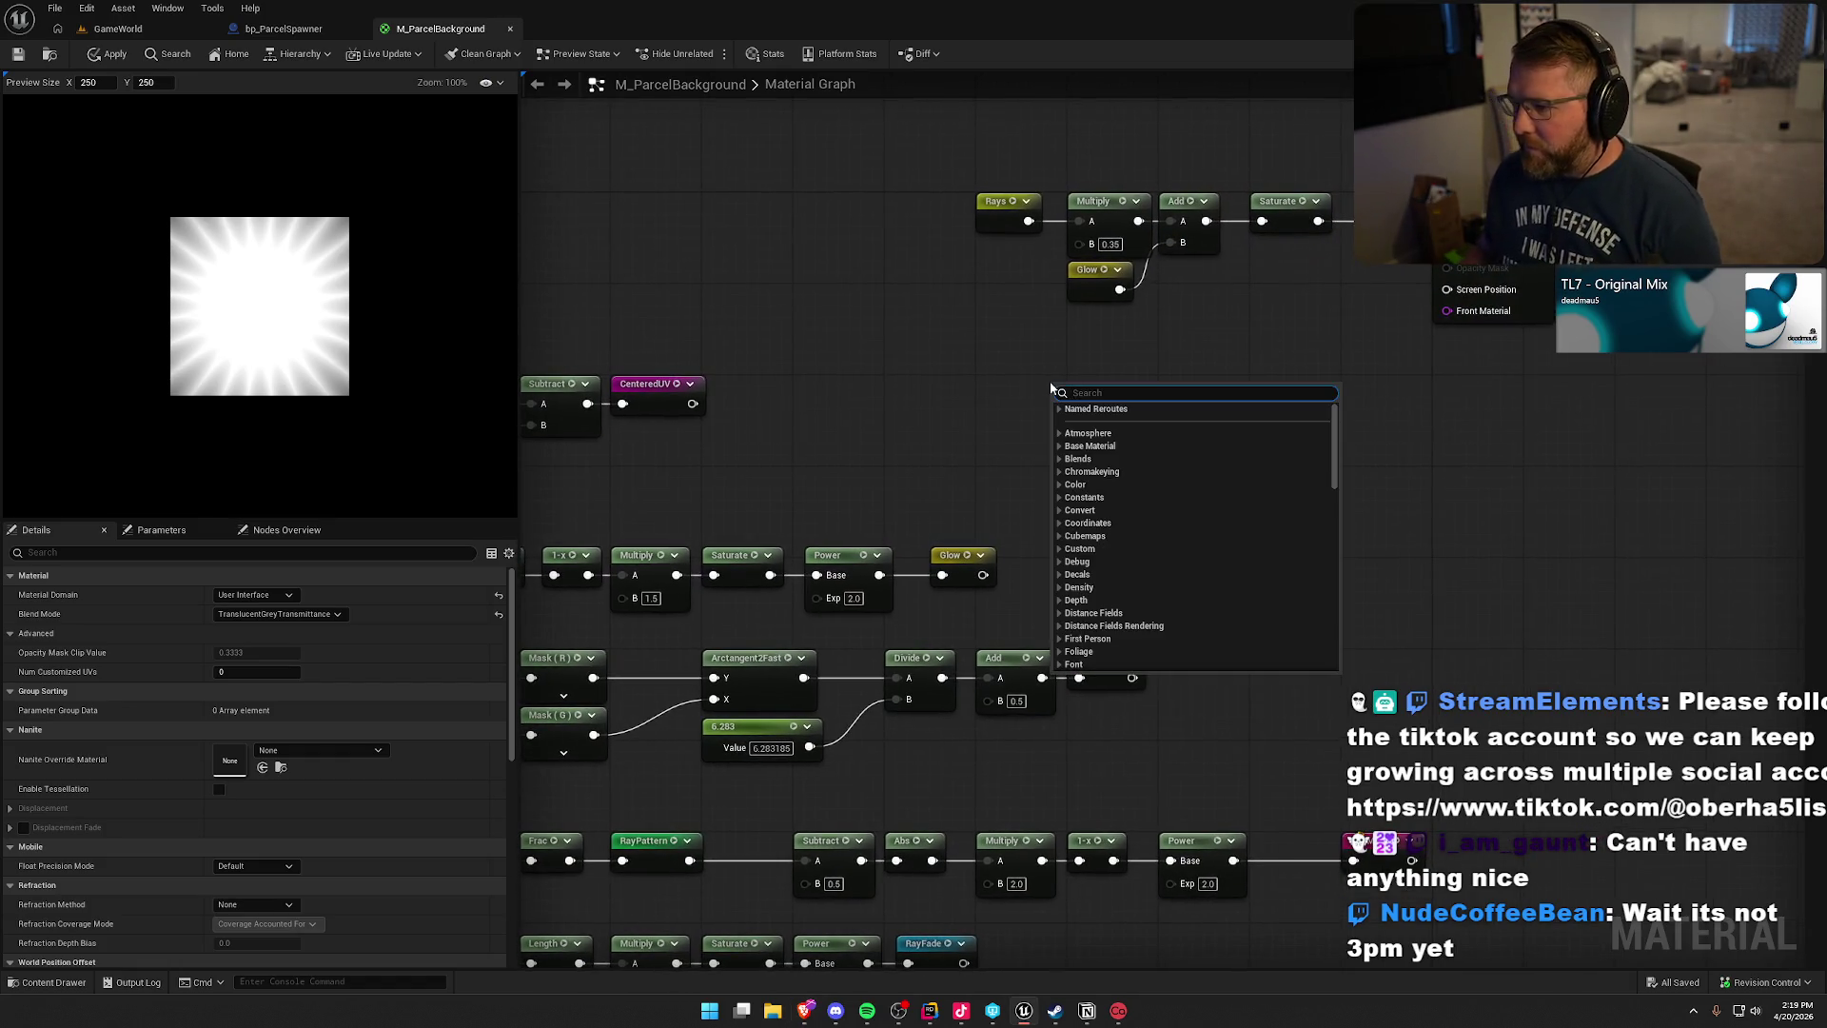
pyautogui.press('Escape')
pyautogui.click(971, 323)
pyautogui.doubleClick(995, 327)
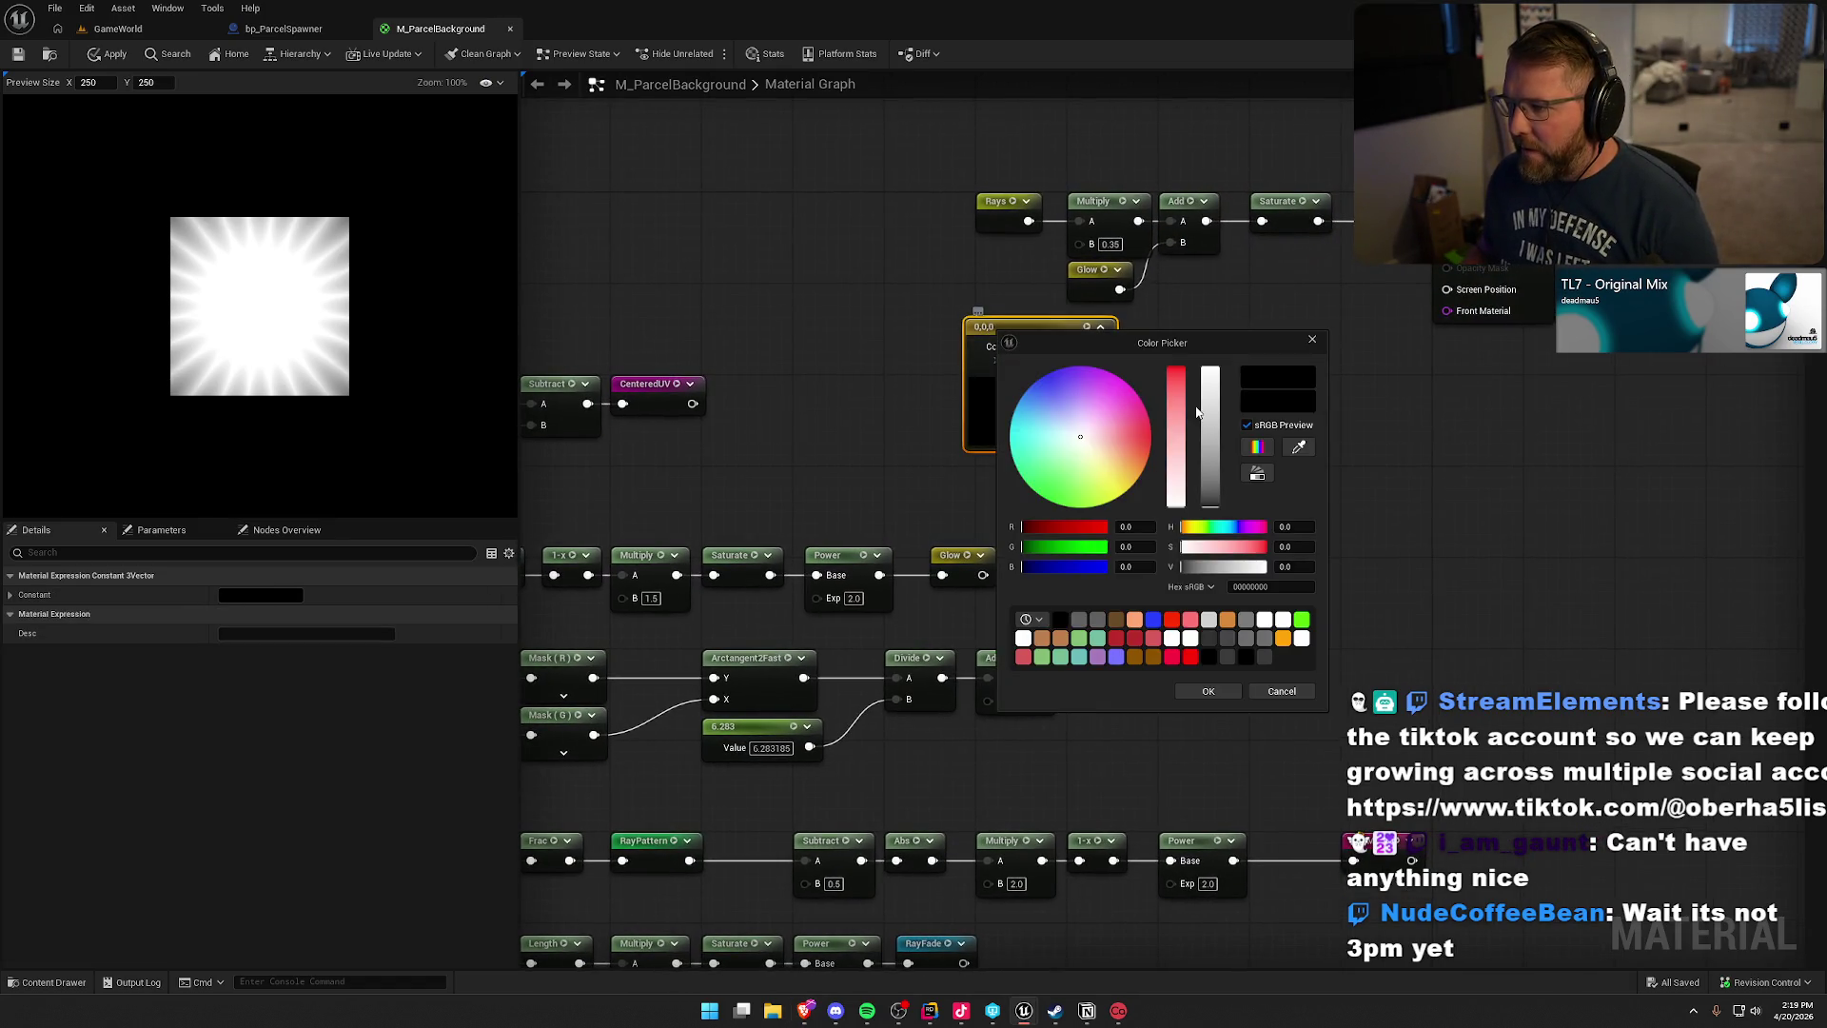
pyautogui.press('Escape')
pyautogui.rightClick(995, 333)
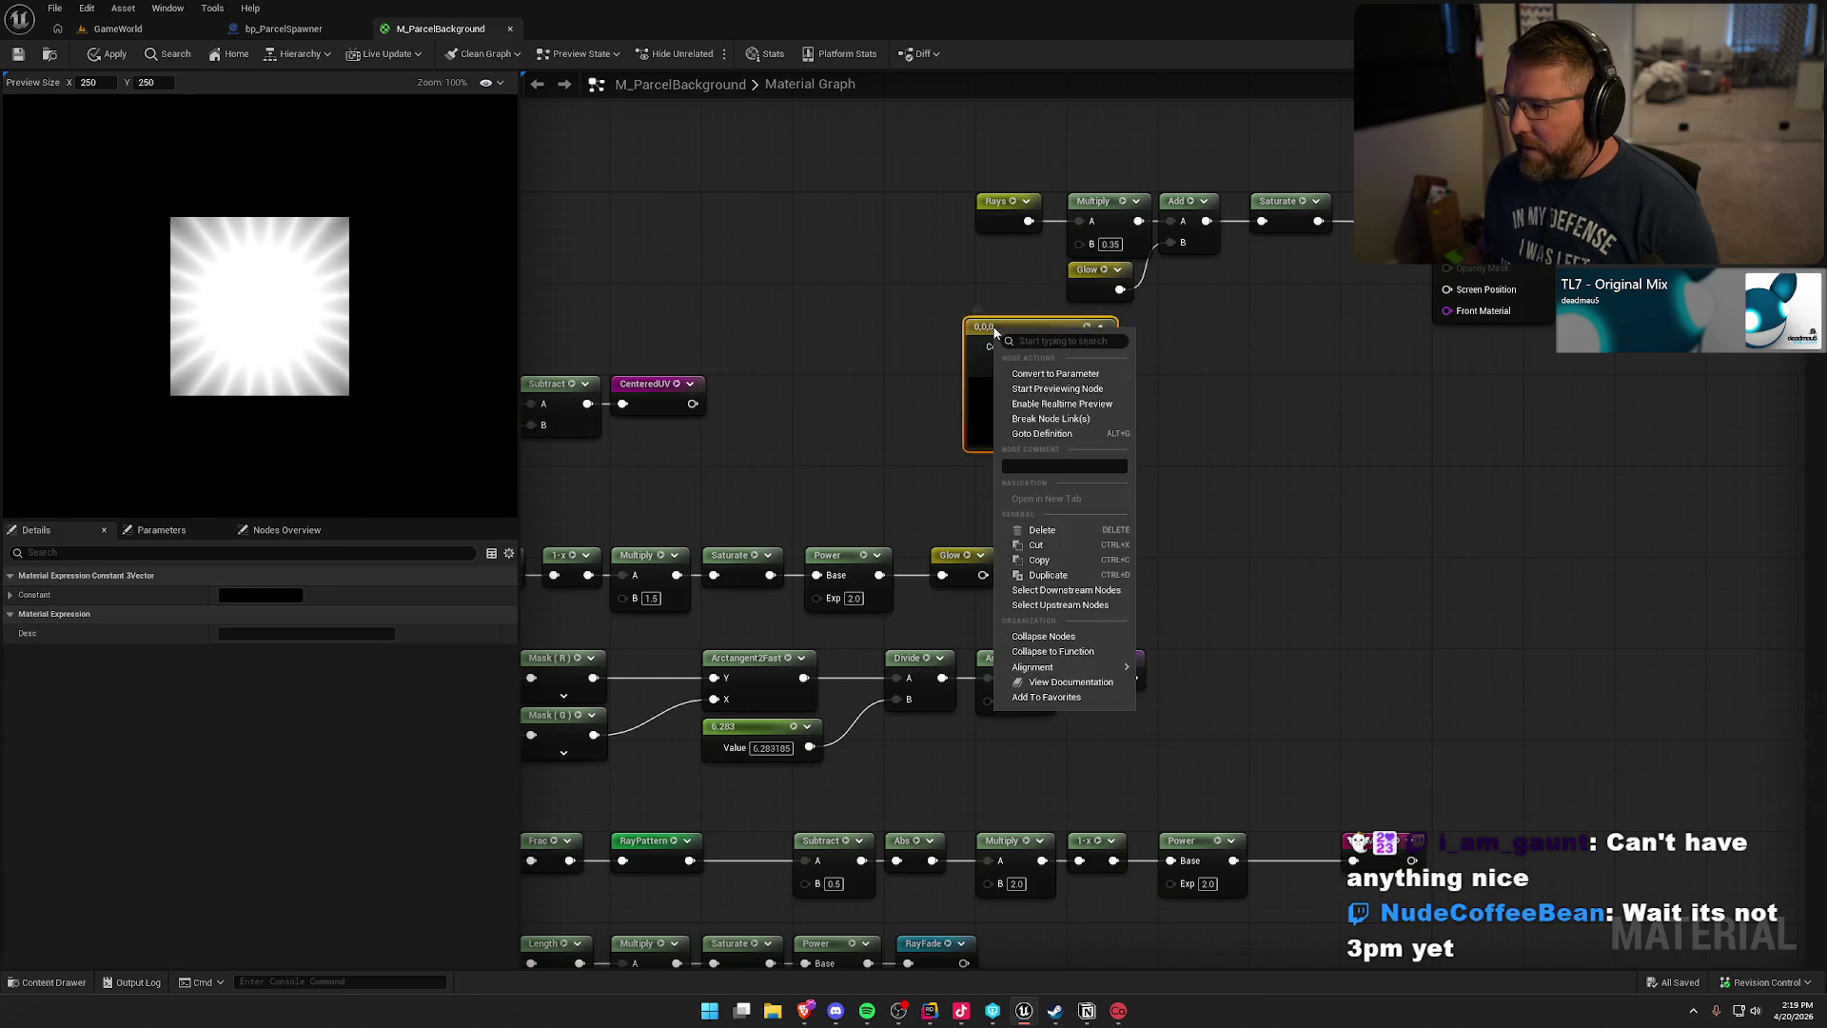
pyautogui.click(1055, 374)
pyautogui.write('RayColor')
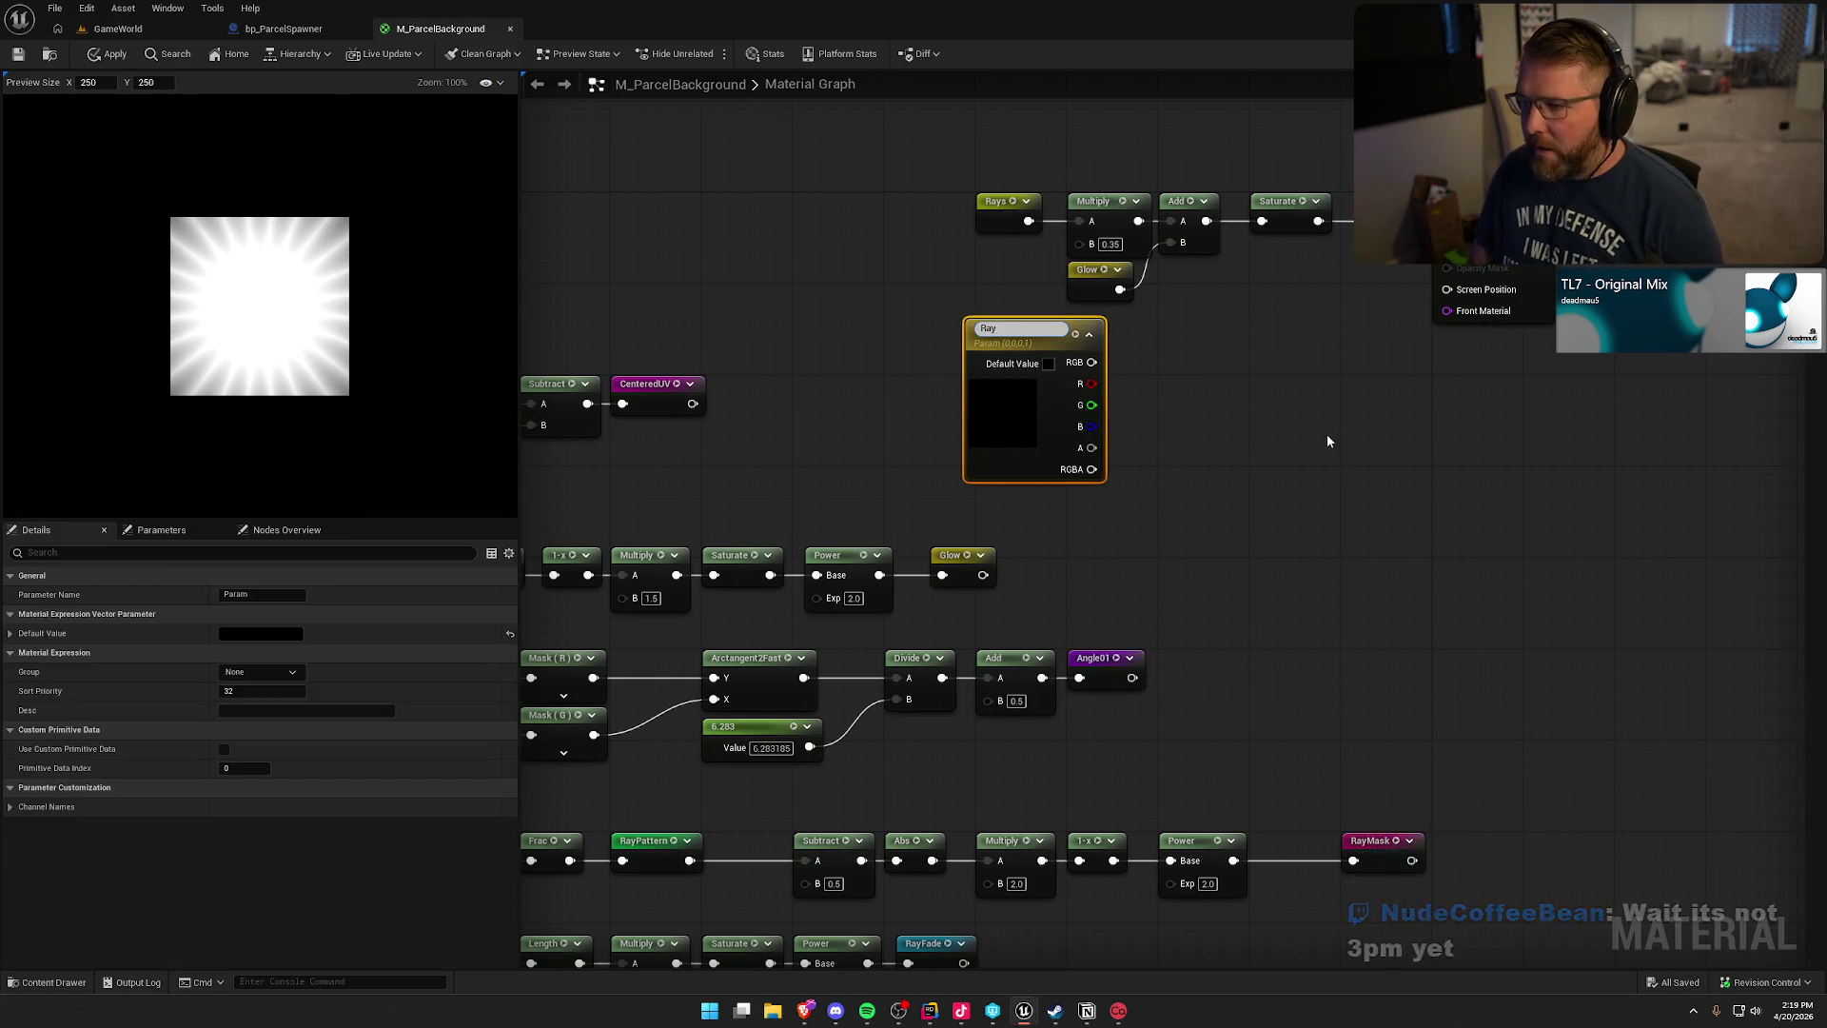
pyautogui.press('Return')
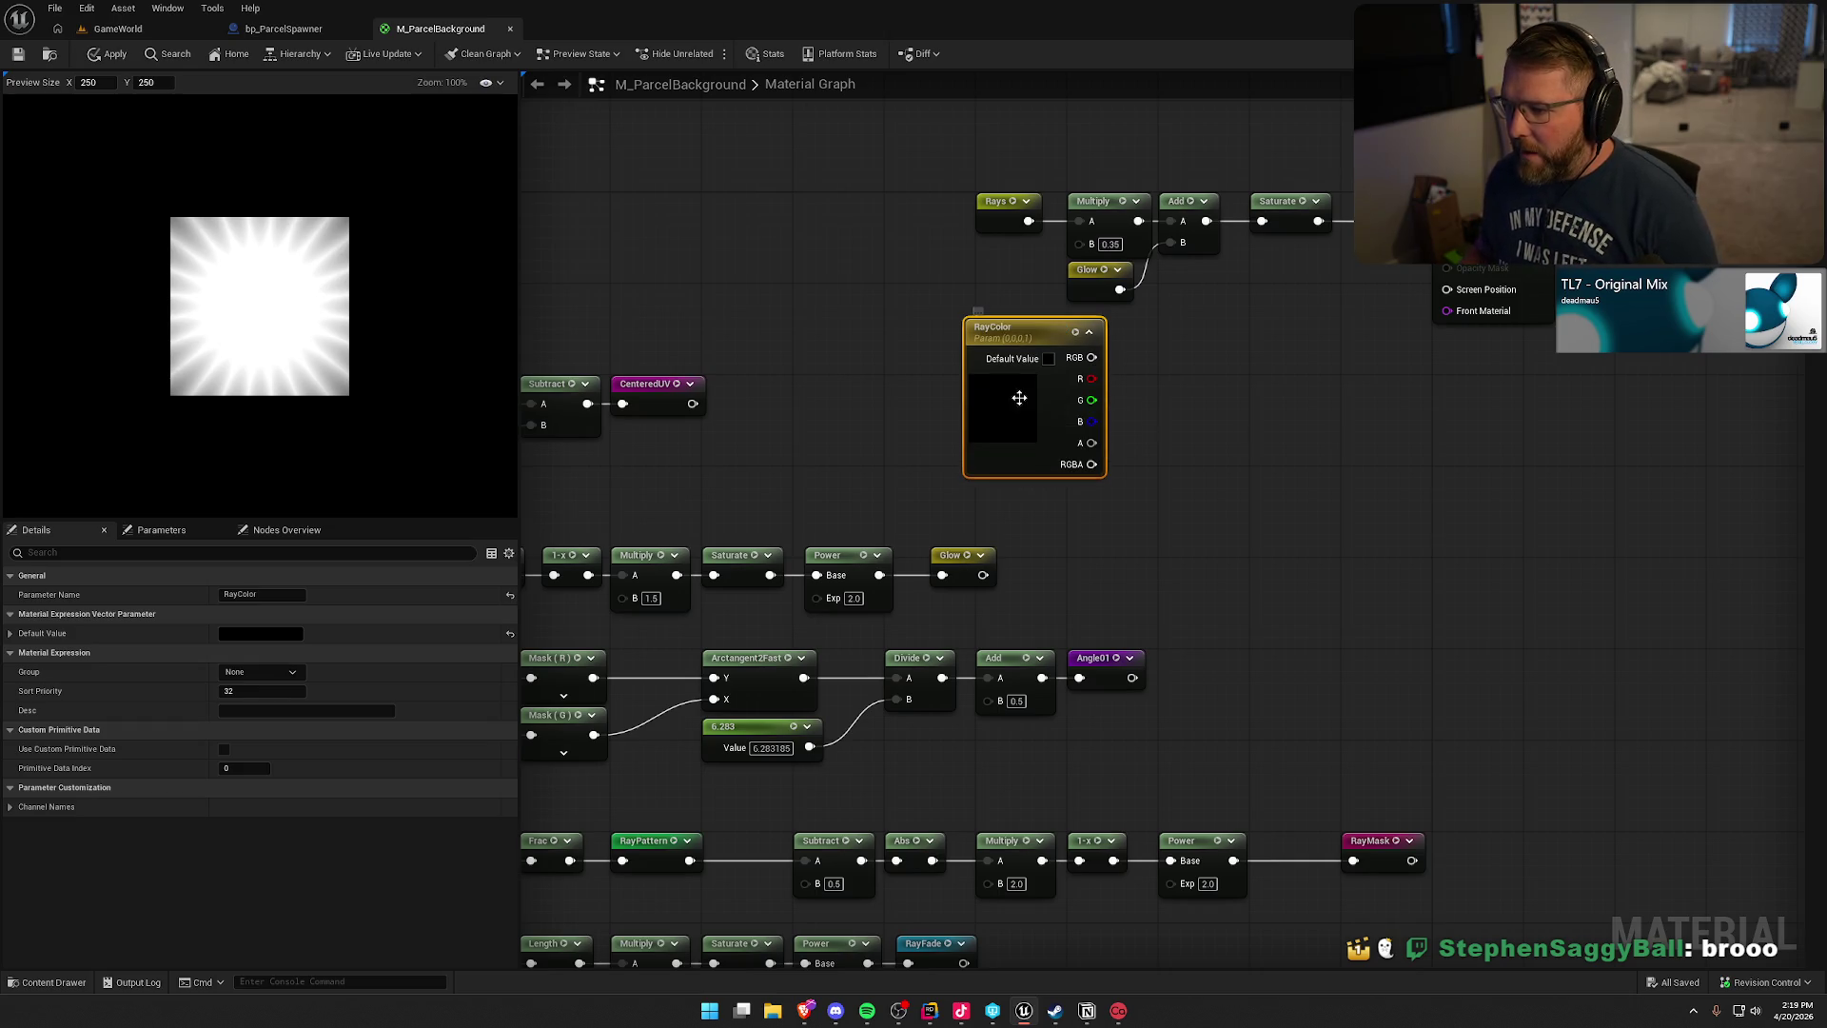
# - Set RayColor's default colour to light blue 7FA8FF and tidy its position
pyautogui.doubleClick(1019, 398)
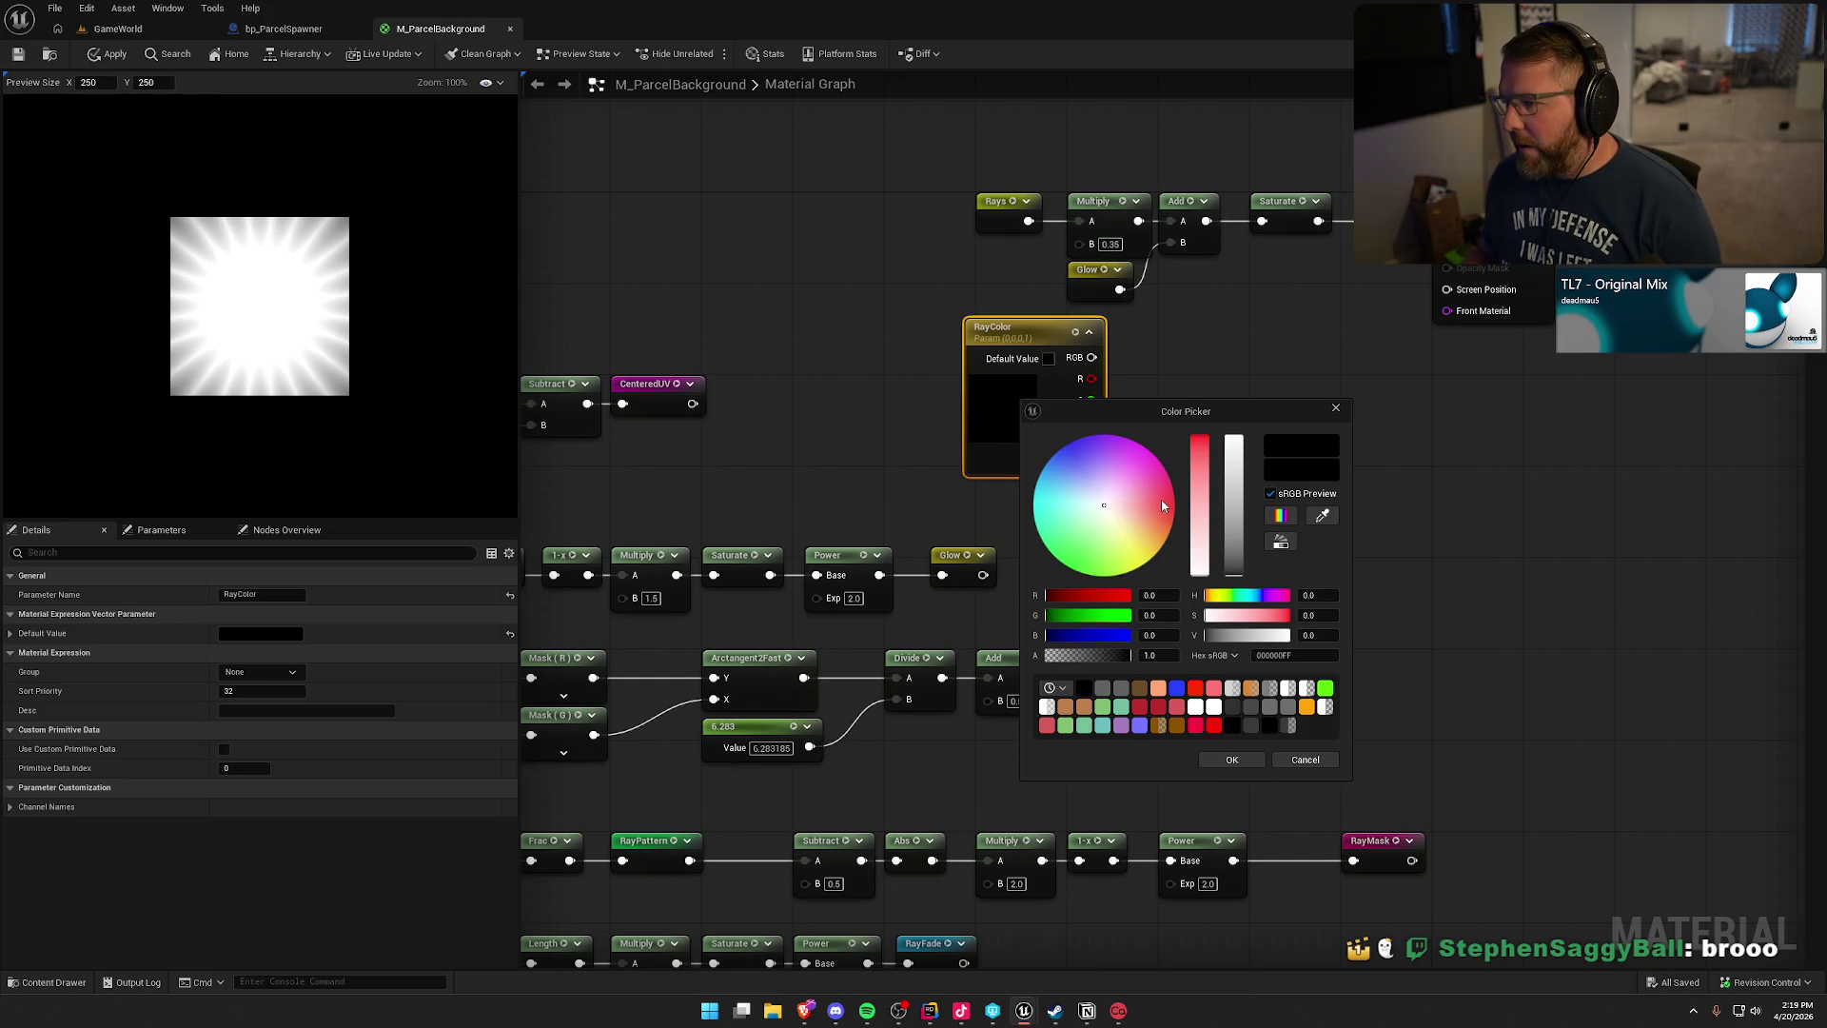
pyautogui.moveTo(1161, 499)
pyautogui.mouseDown()
pyautogui.moveTo(1158, 530)
pyautogui.moveTo(1142, 454)
pyautogui.moveTo(1066, 463)
pyautogui.mouseUp()
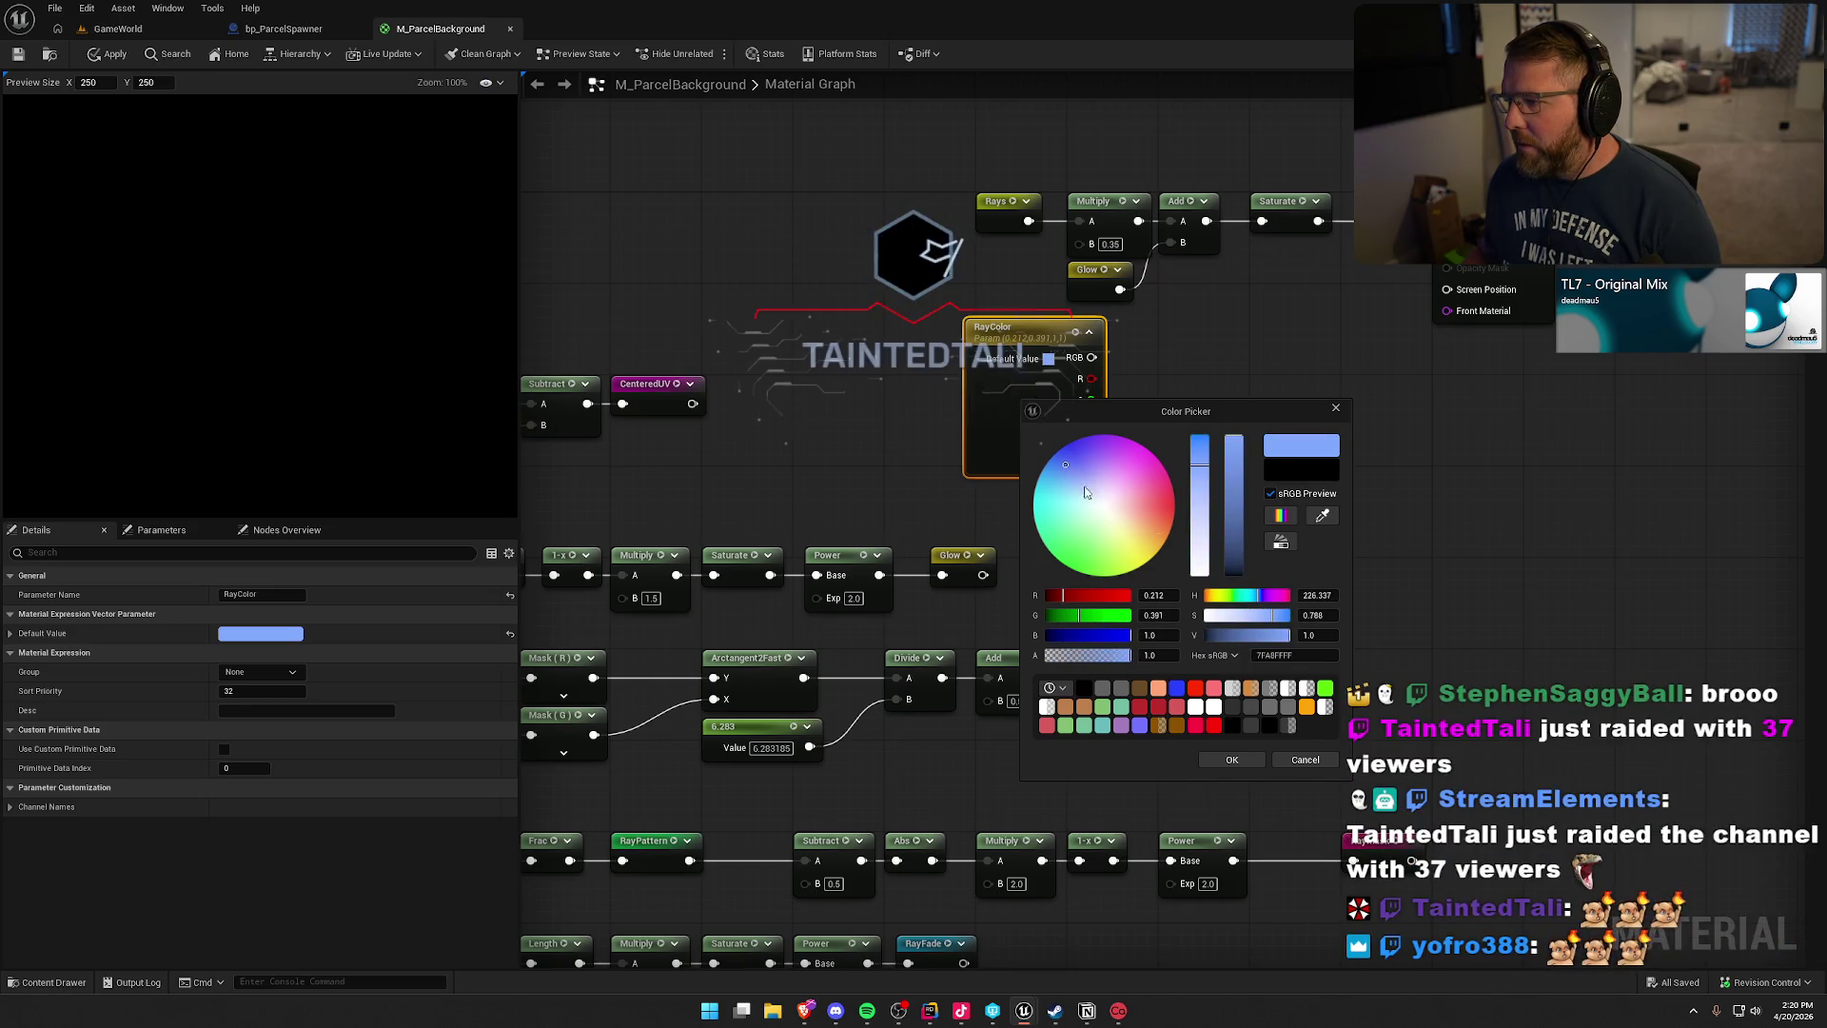
pyautogui.click(1232, 759)
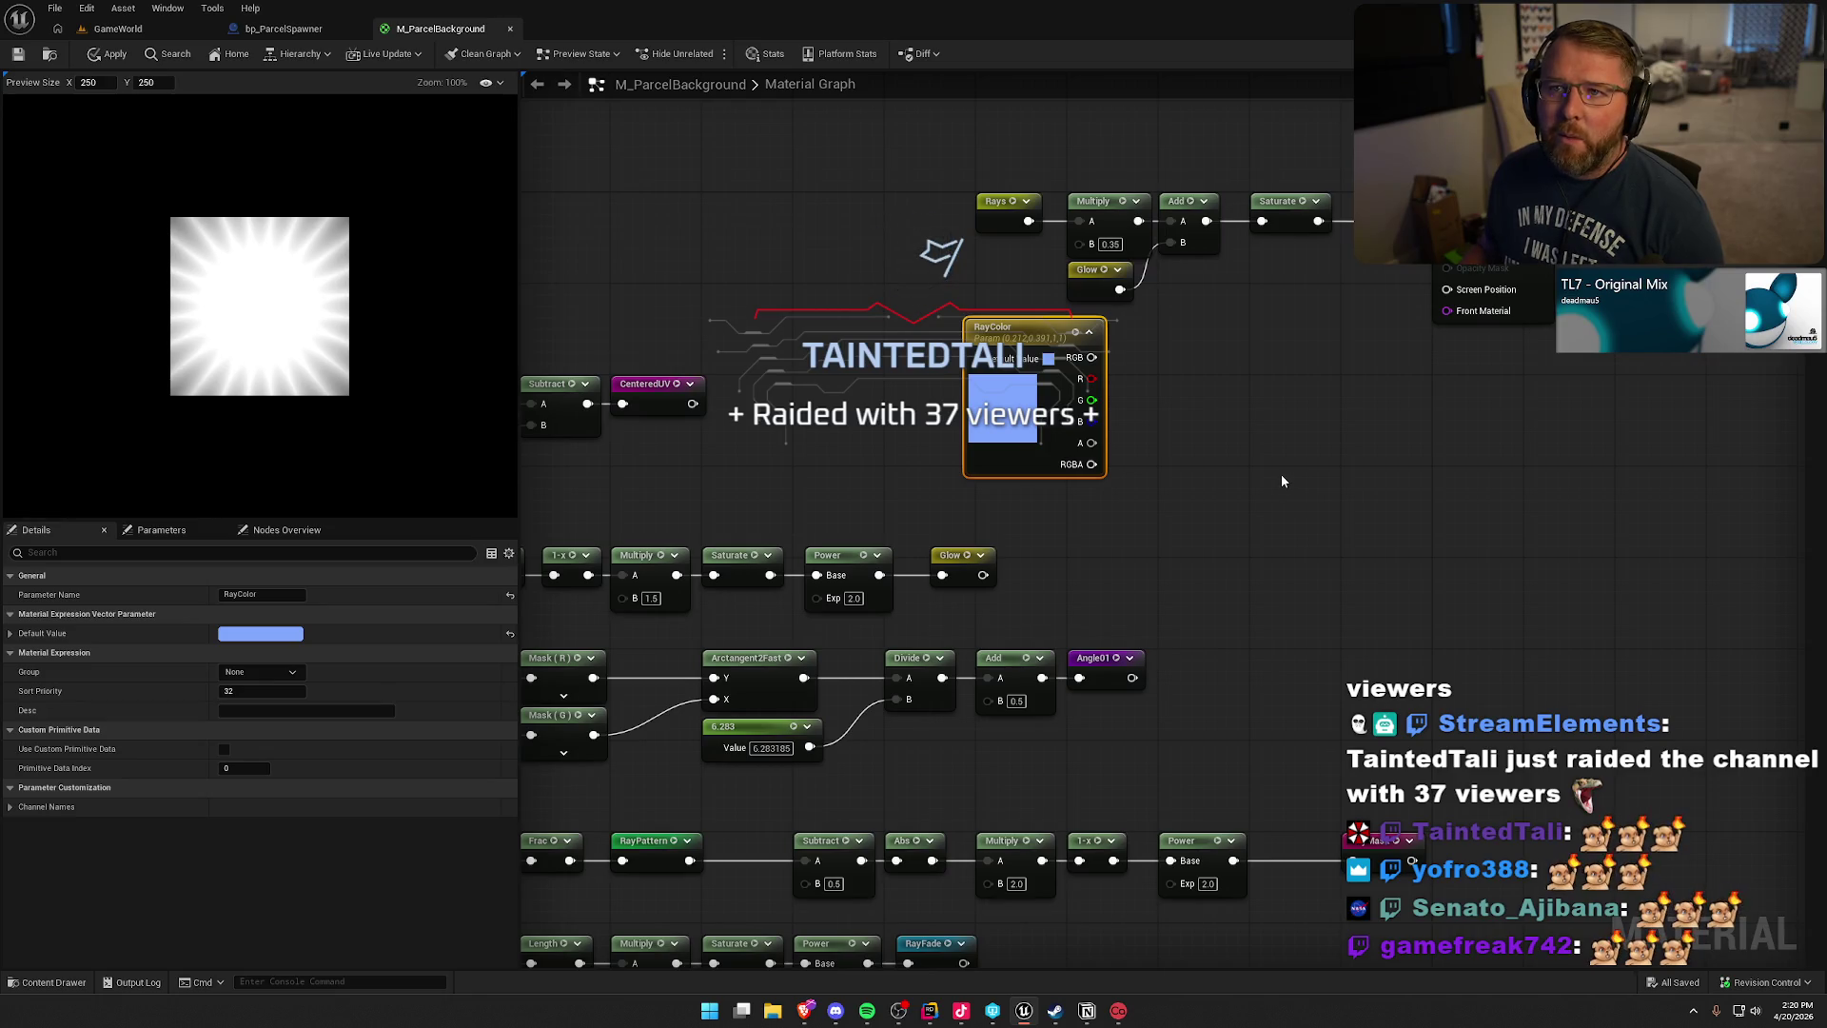
pyautogui.click(1280, 473)
pyautogui.moveTo(1037, 338); pyautogui.dragTo(1048, 326)
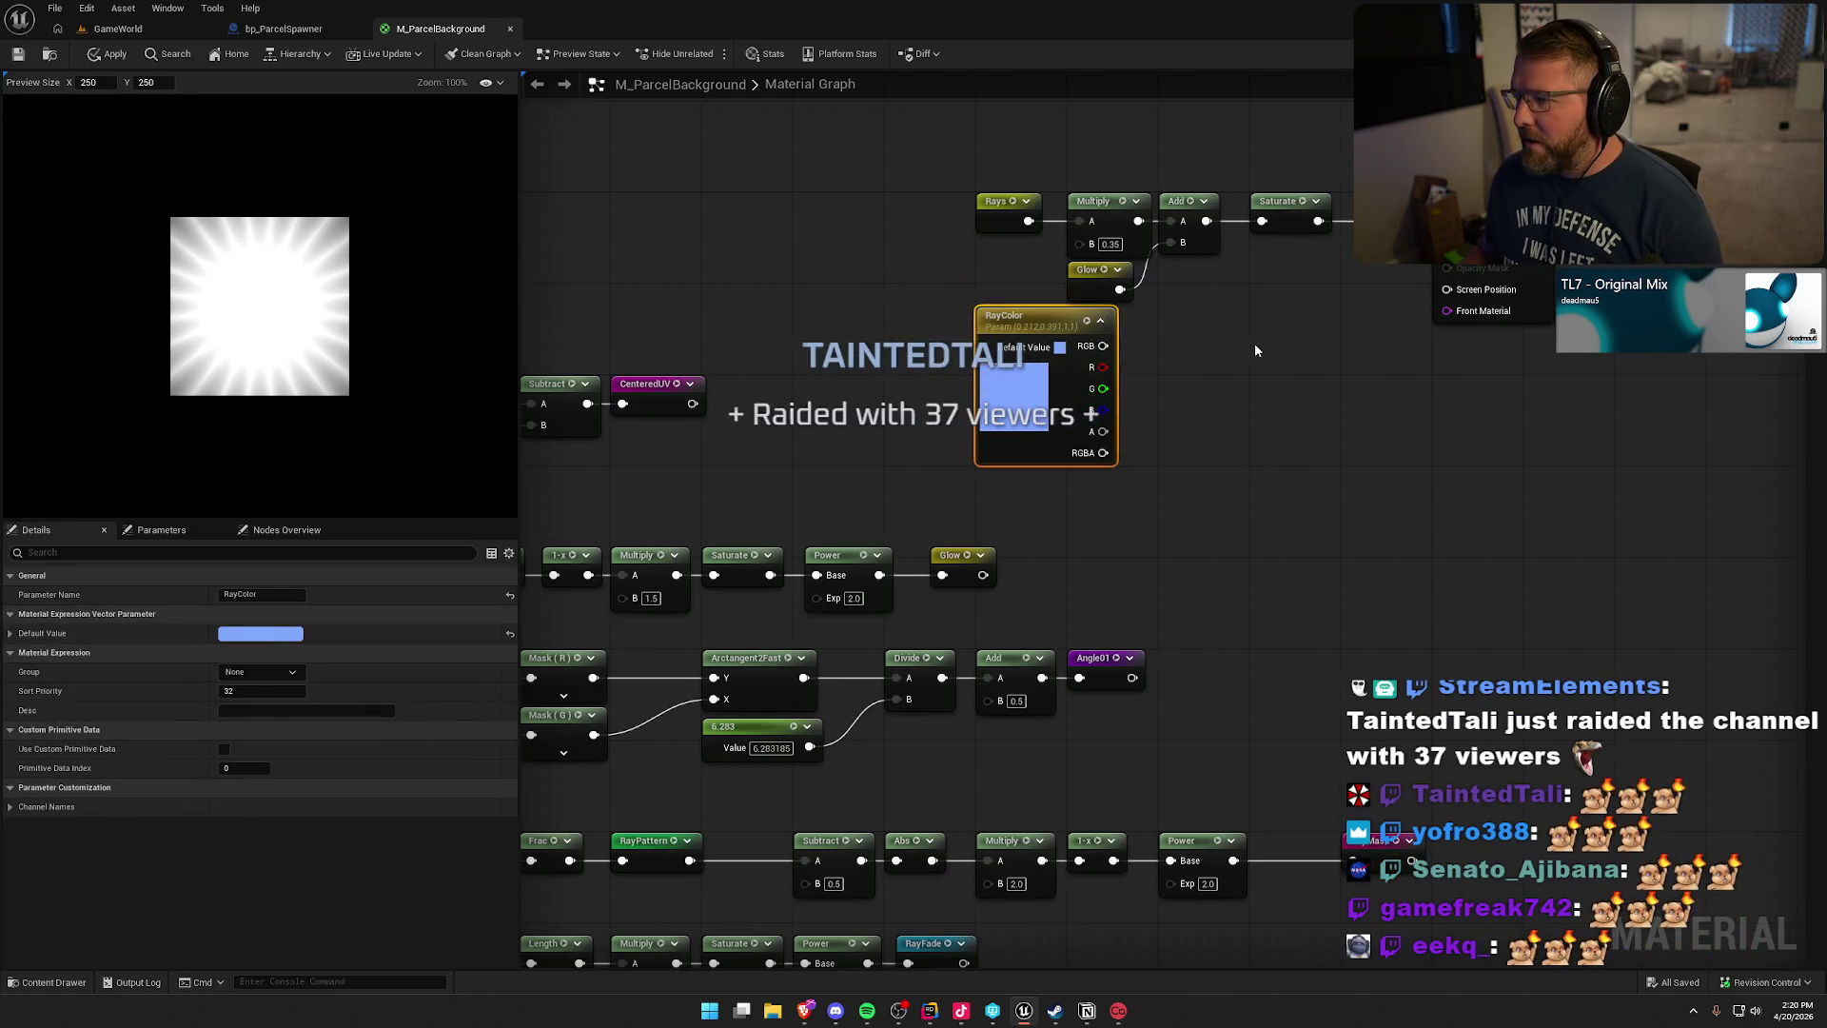
pyautogui.click(1254, 347)
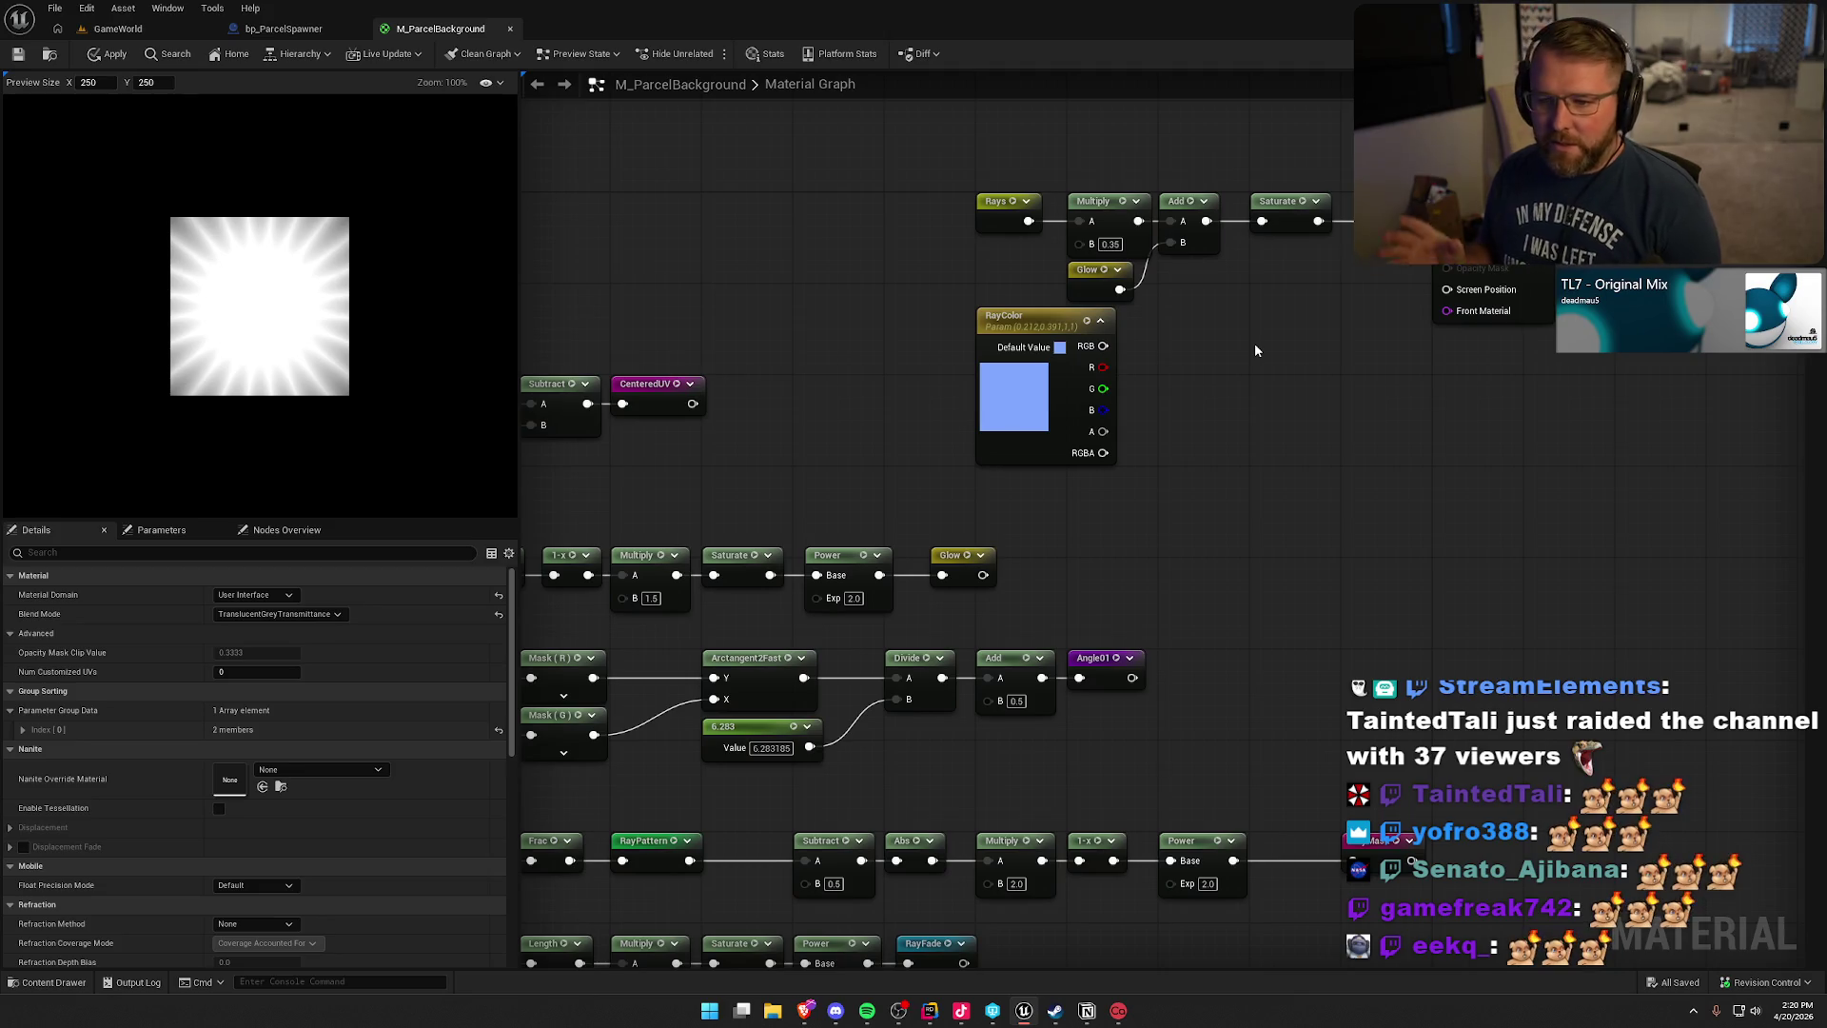
# - Play GameWorld, carry a crate parcel to the mailbox, and open character customization
pyautogui.click(114, 28)
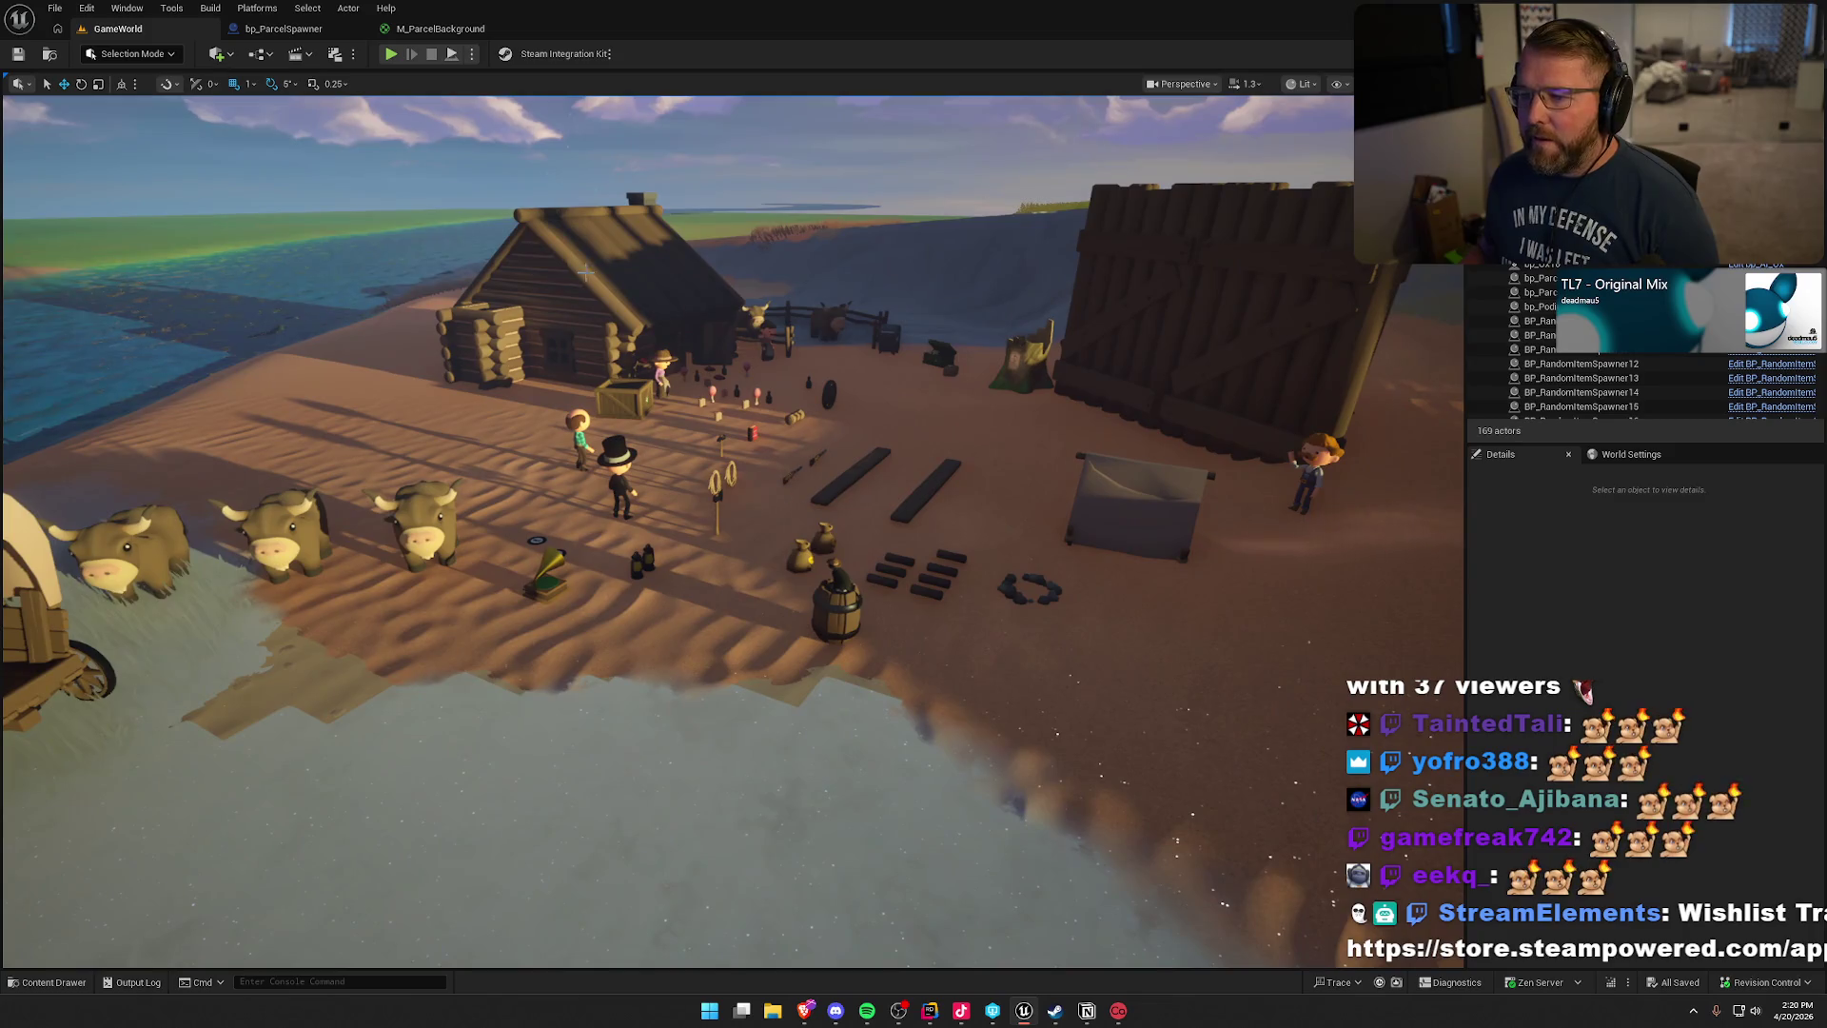
pyautogui.click(392, 54)
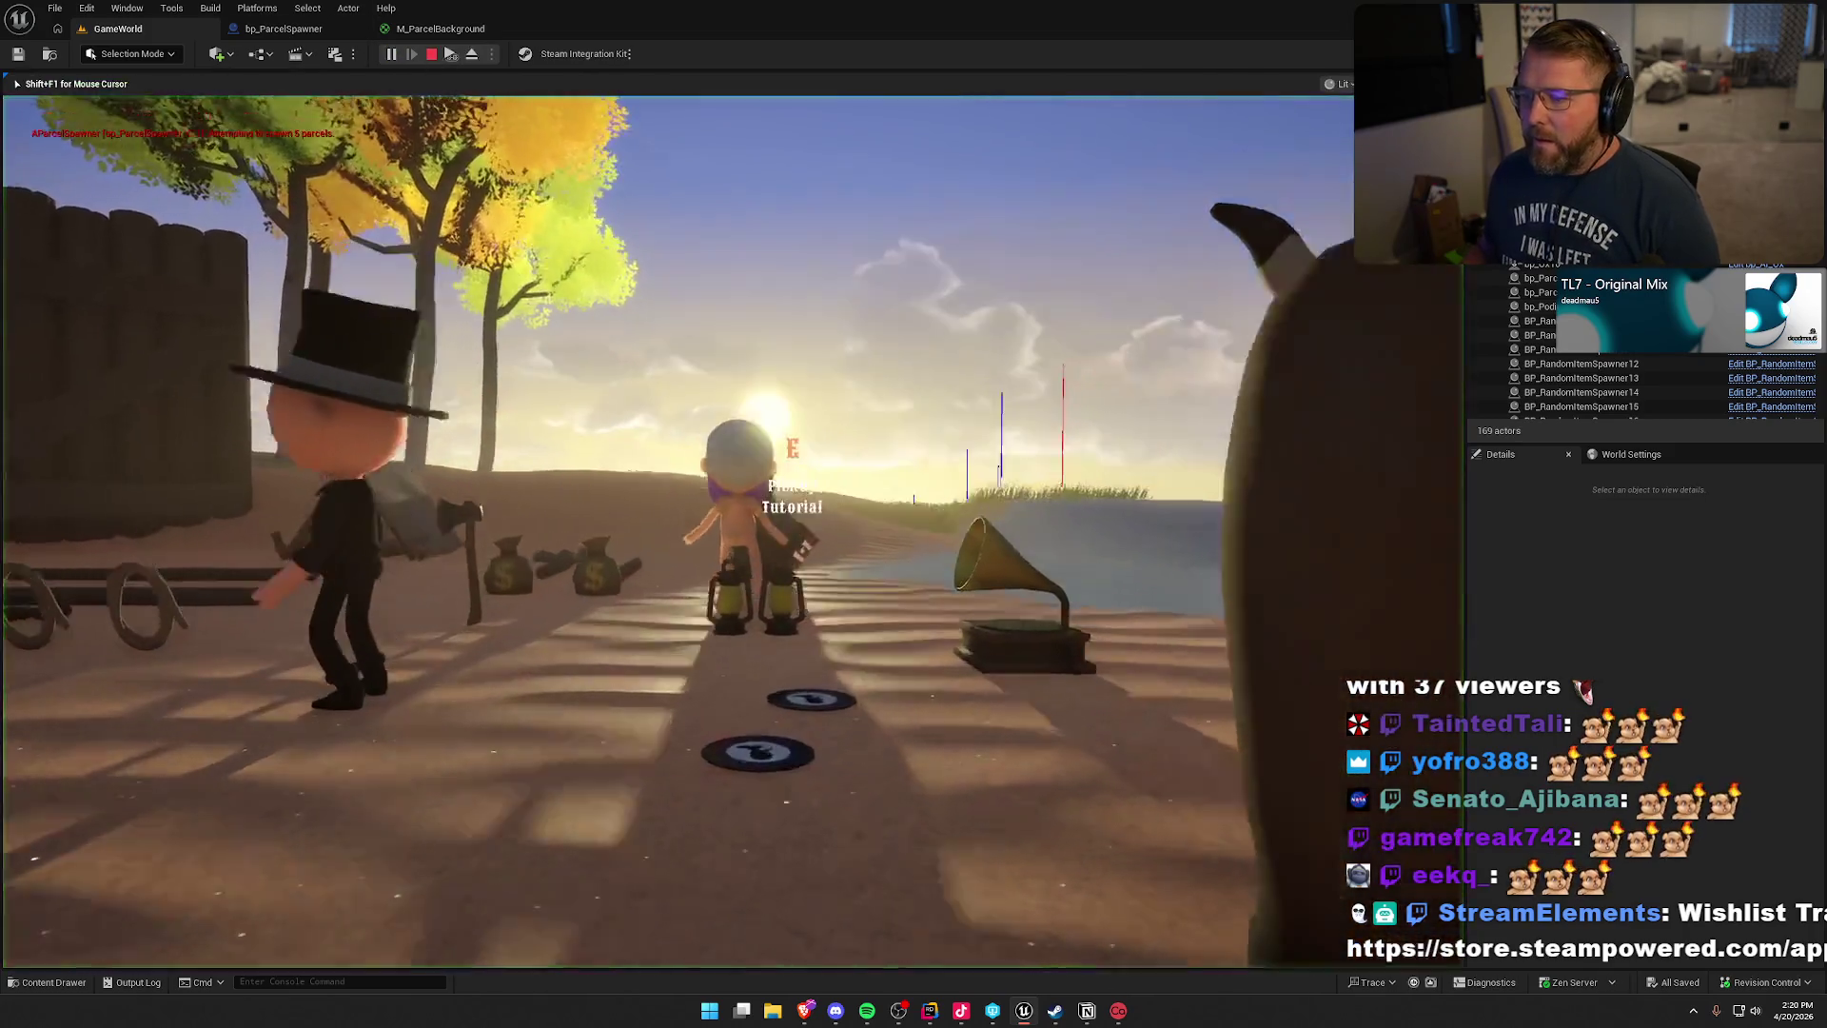
pyautogui.press('w')
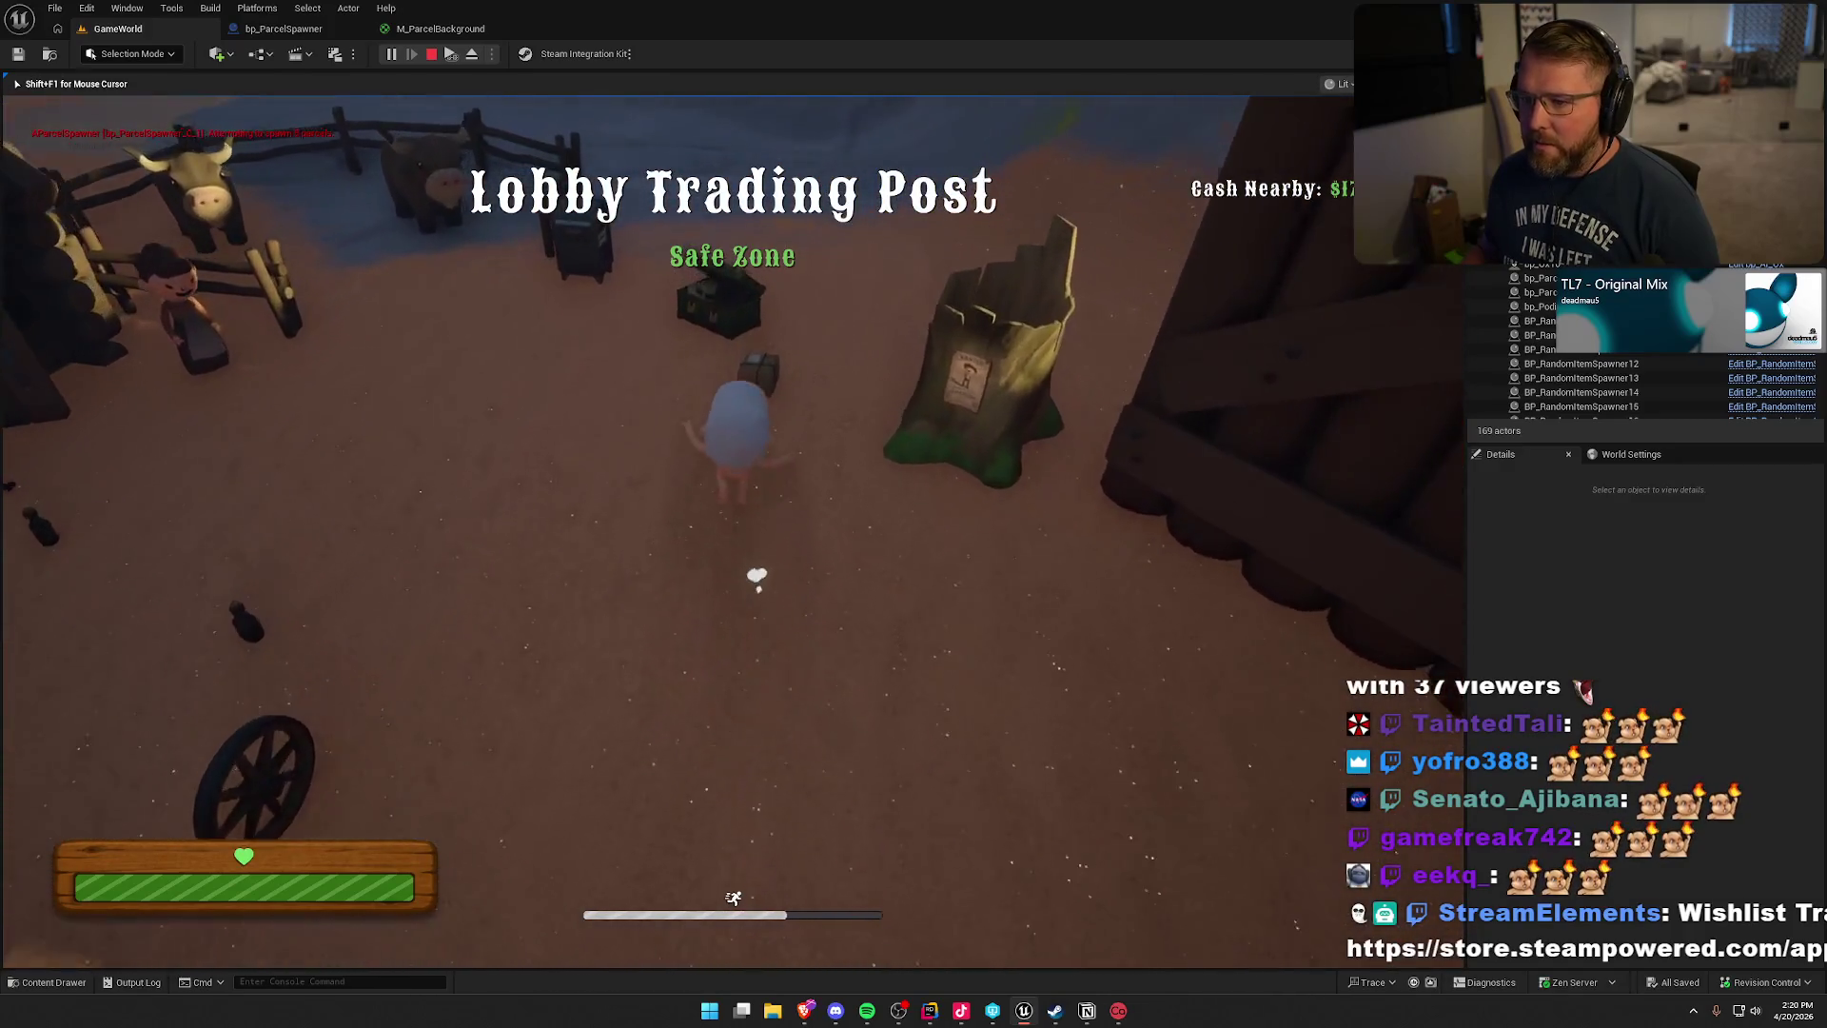
pyautogui.press('e')
pyautogui.press('w')
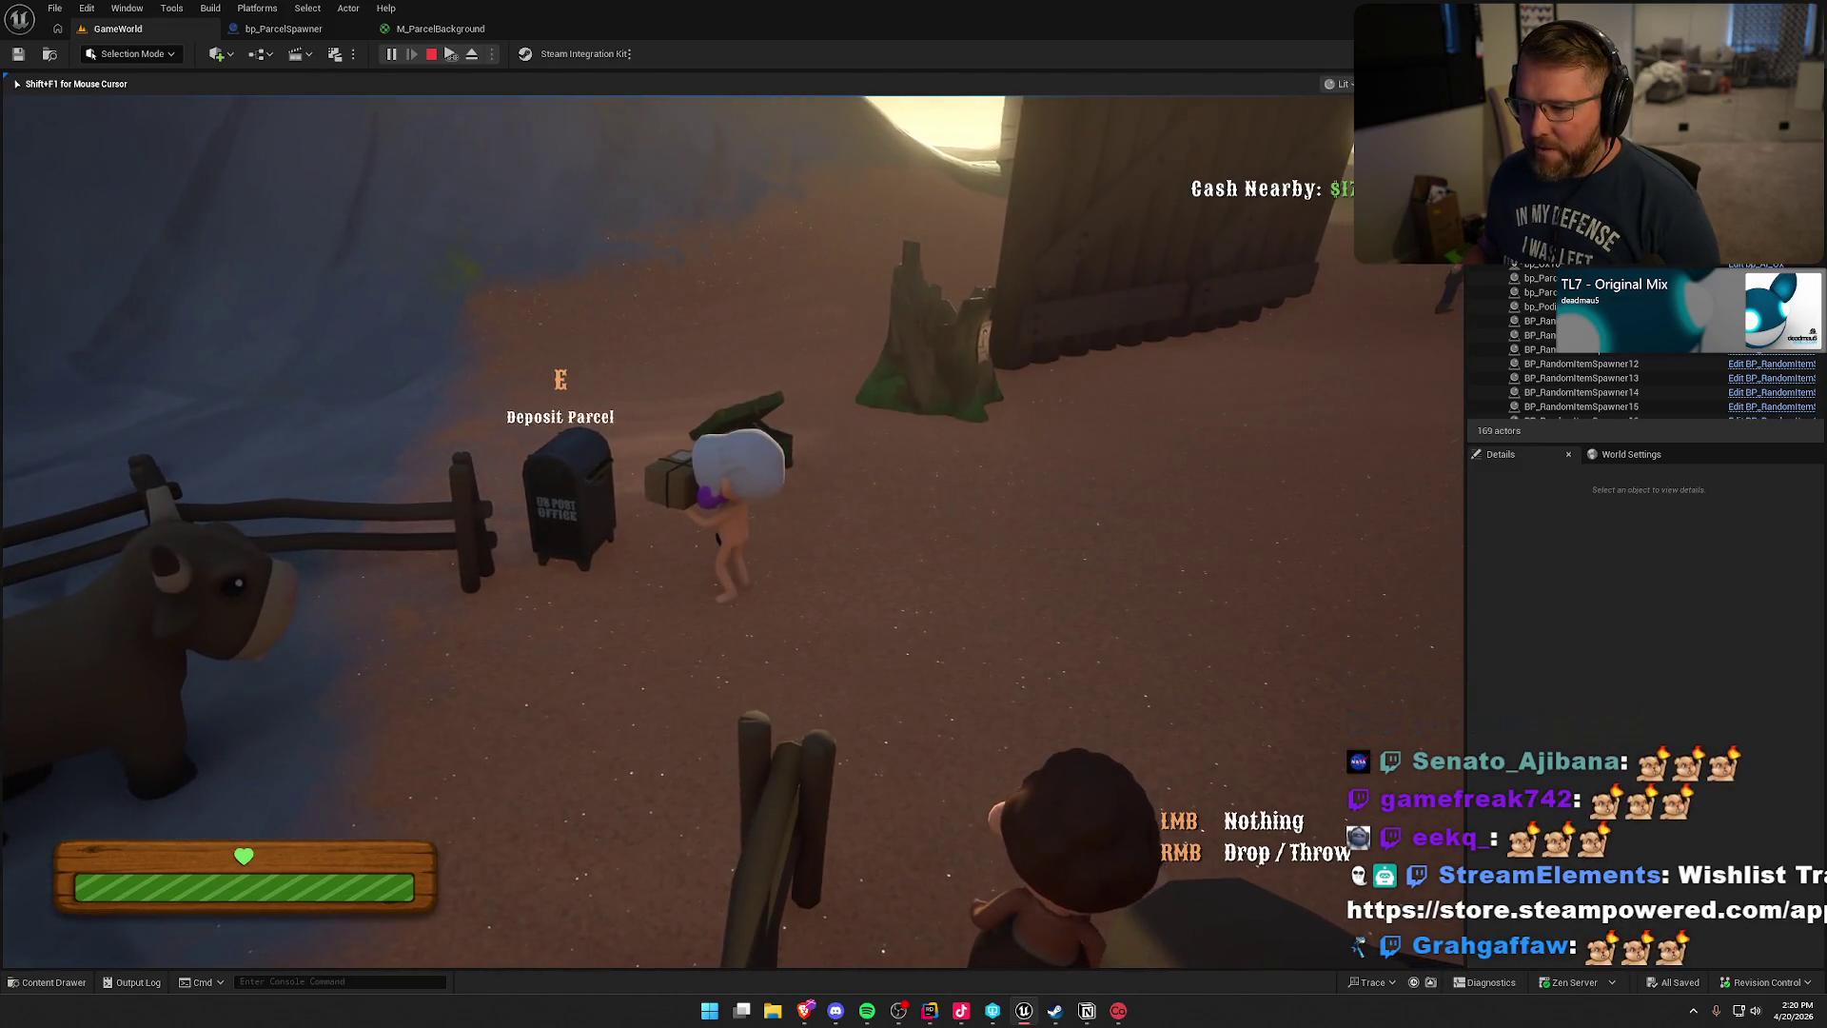
pyautogui.rightClick(677, 530)
pyautogui.press('e')
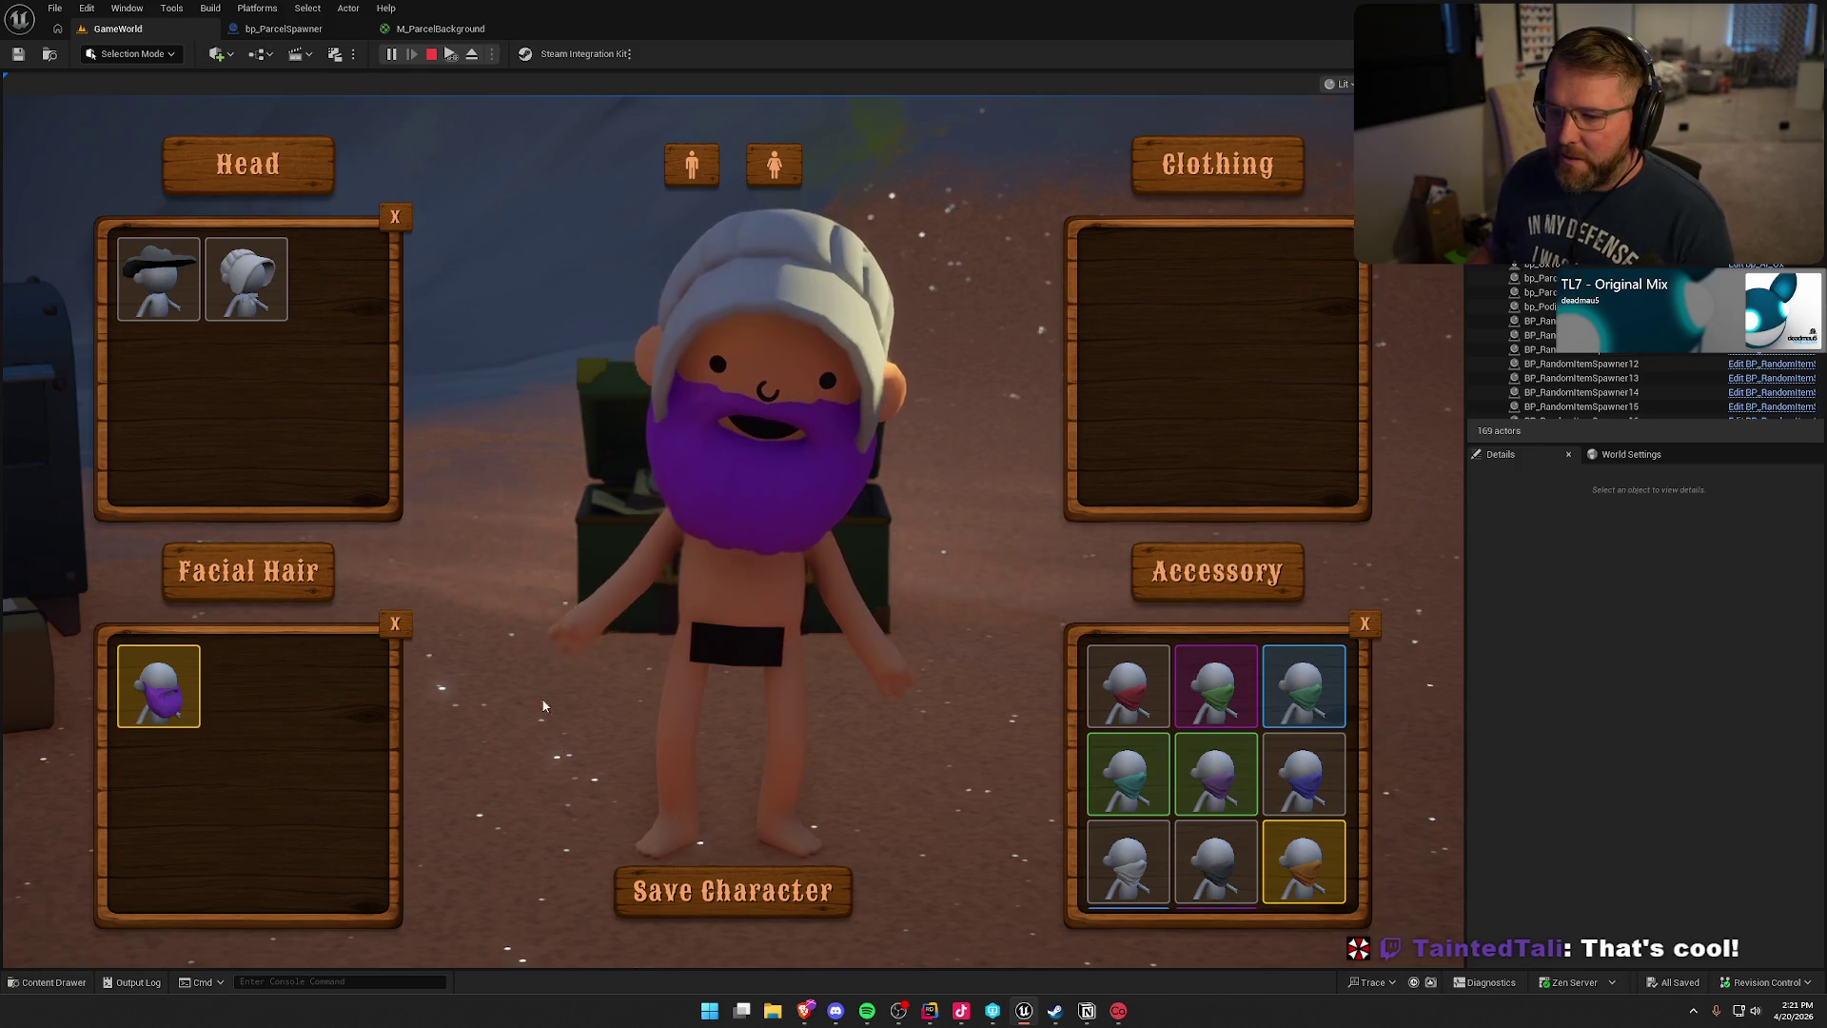
# - Swap the beard for a female body with grey cowboy hat and green bandana, save, and reopen
pyautogui.click(395, 624)
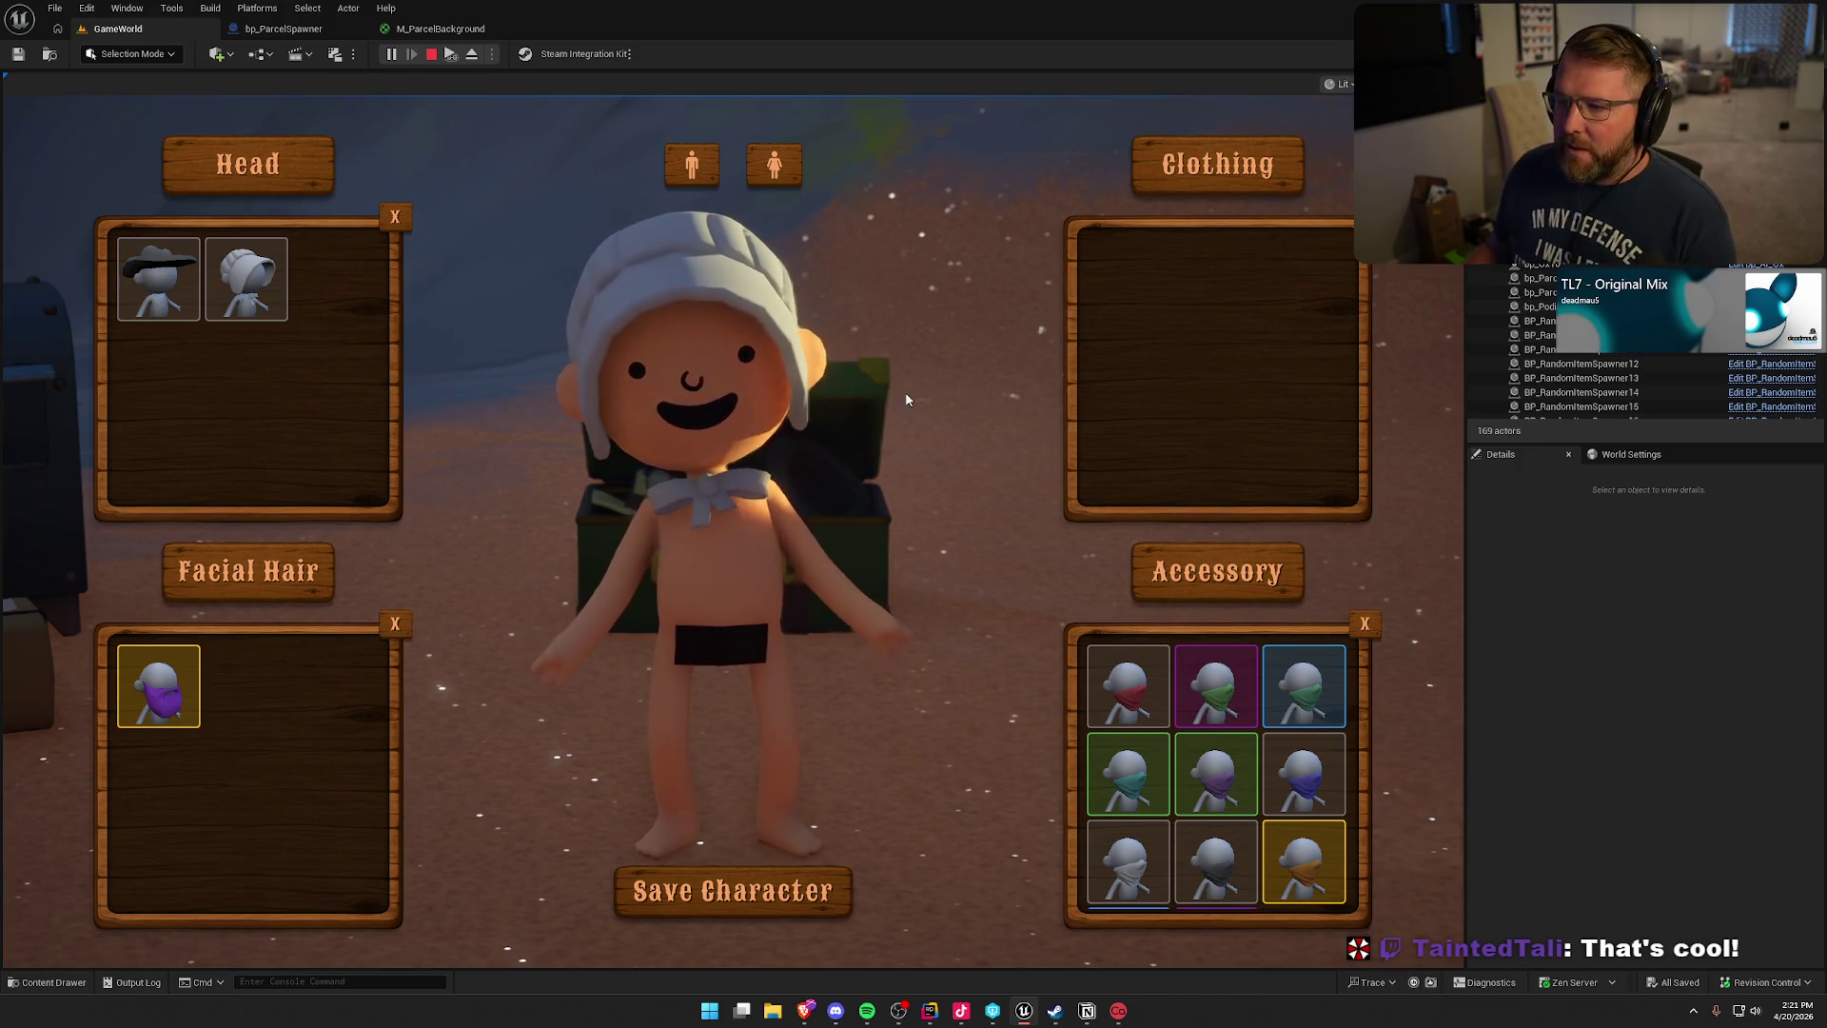
pyautogui.click(774, 163)
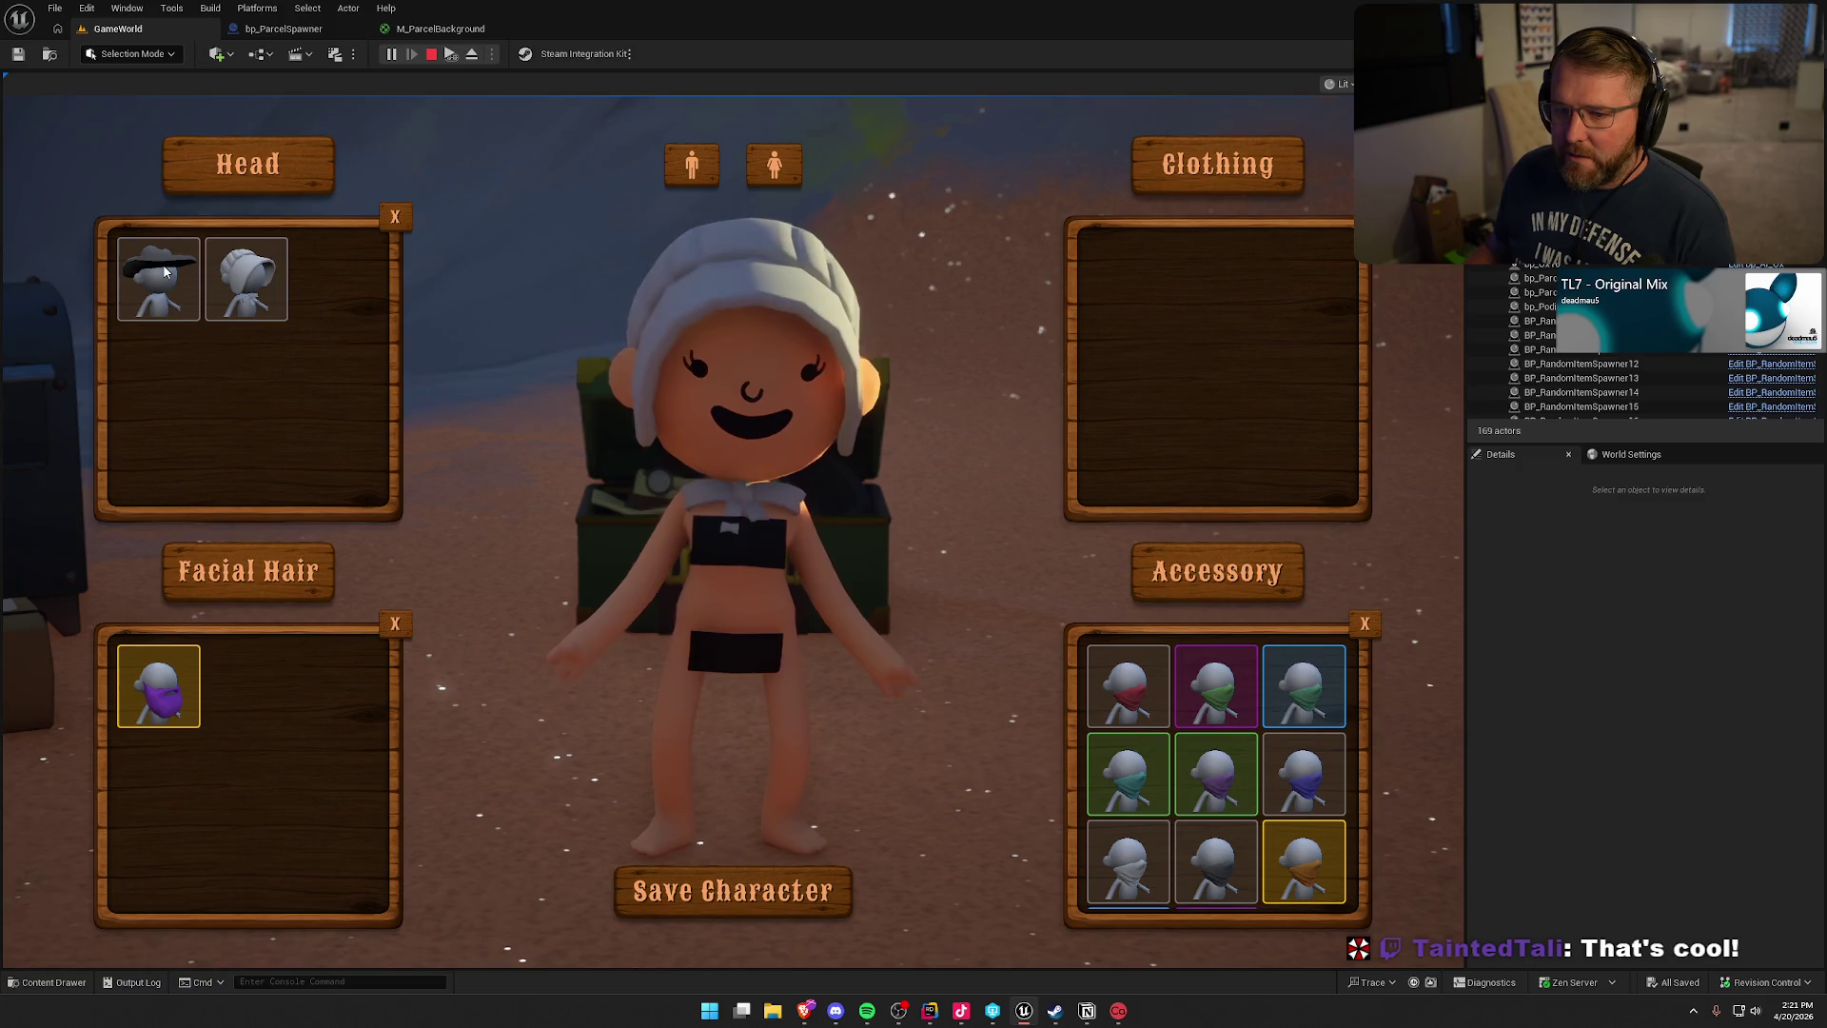
pyautogui.click(158, 279)
pyautogui.click(1288, 725)
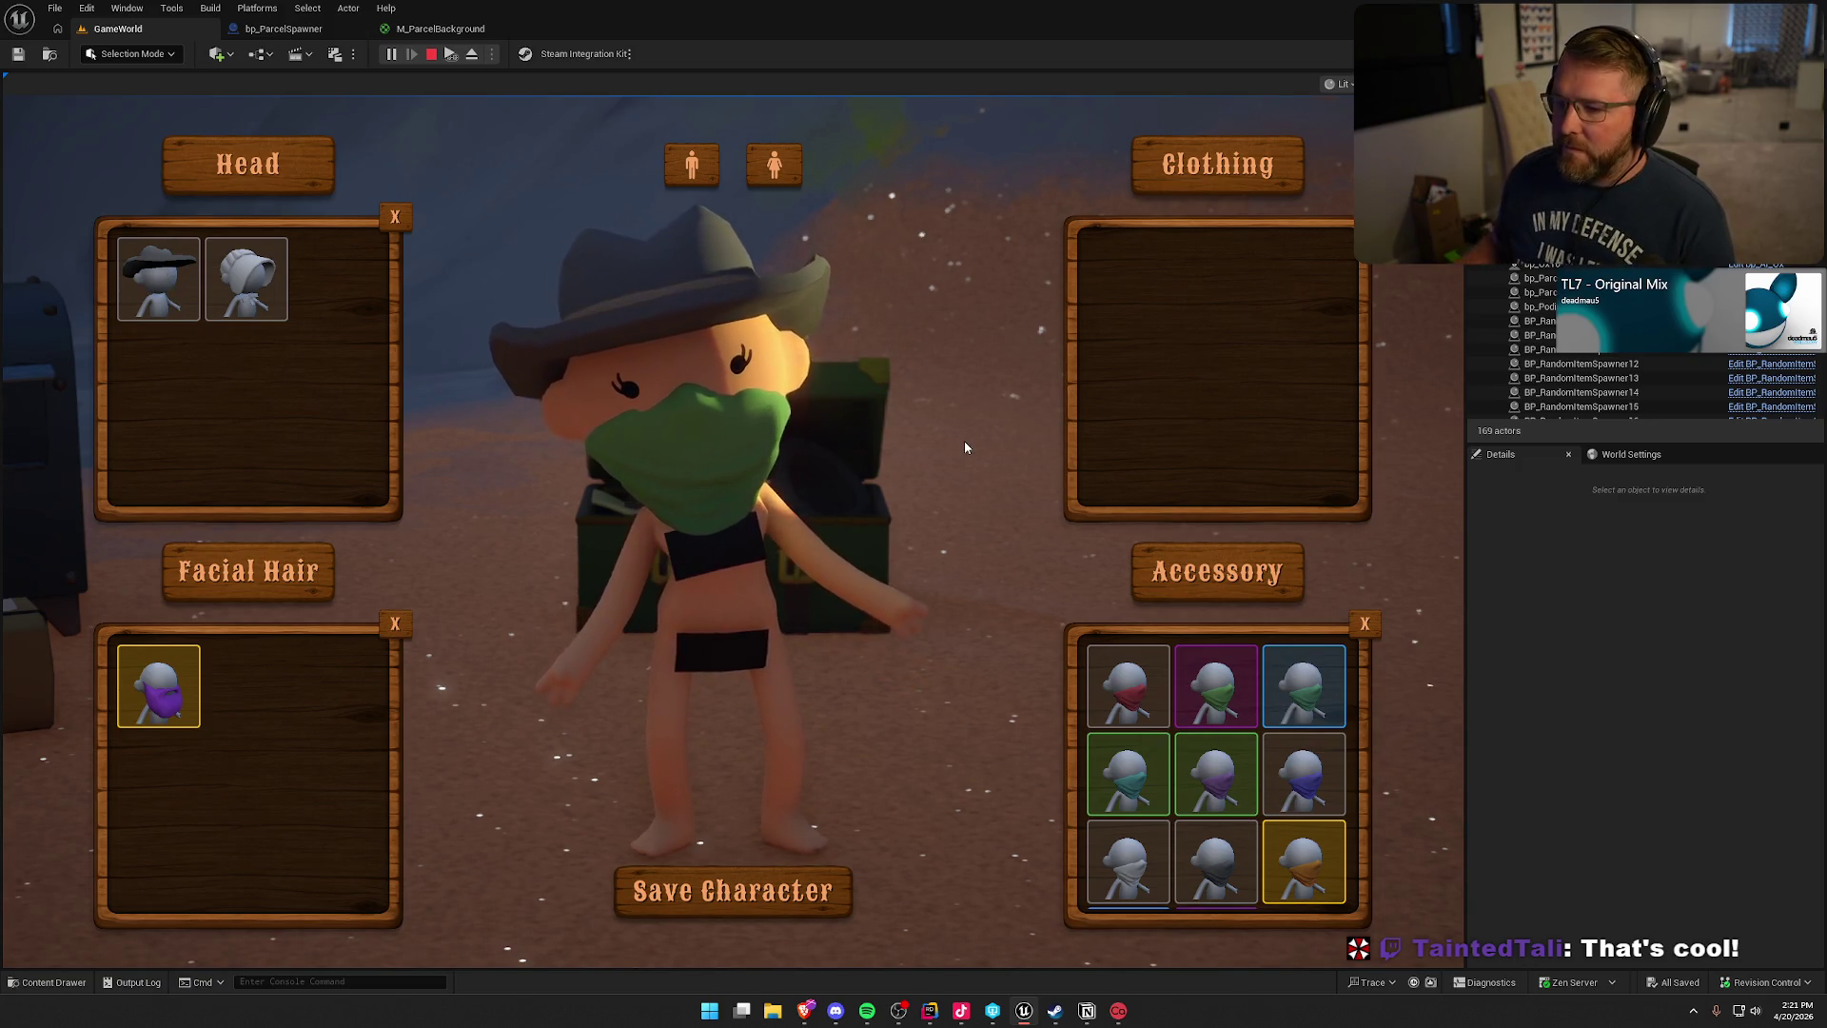
pyautogui.click(837, 890)
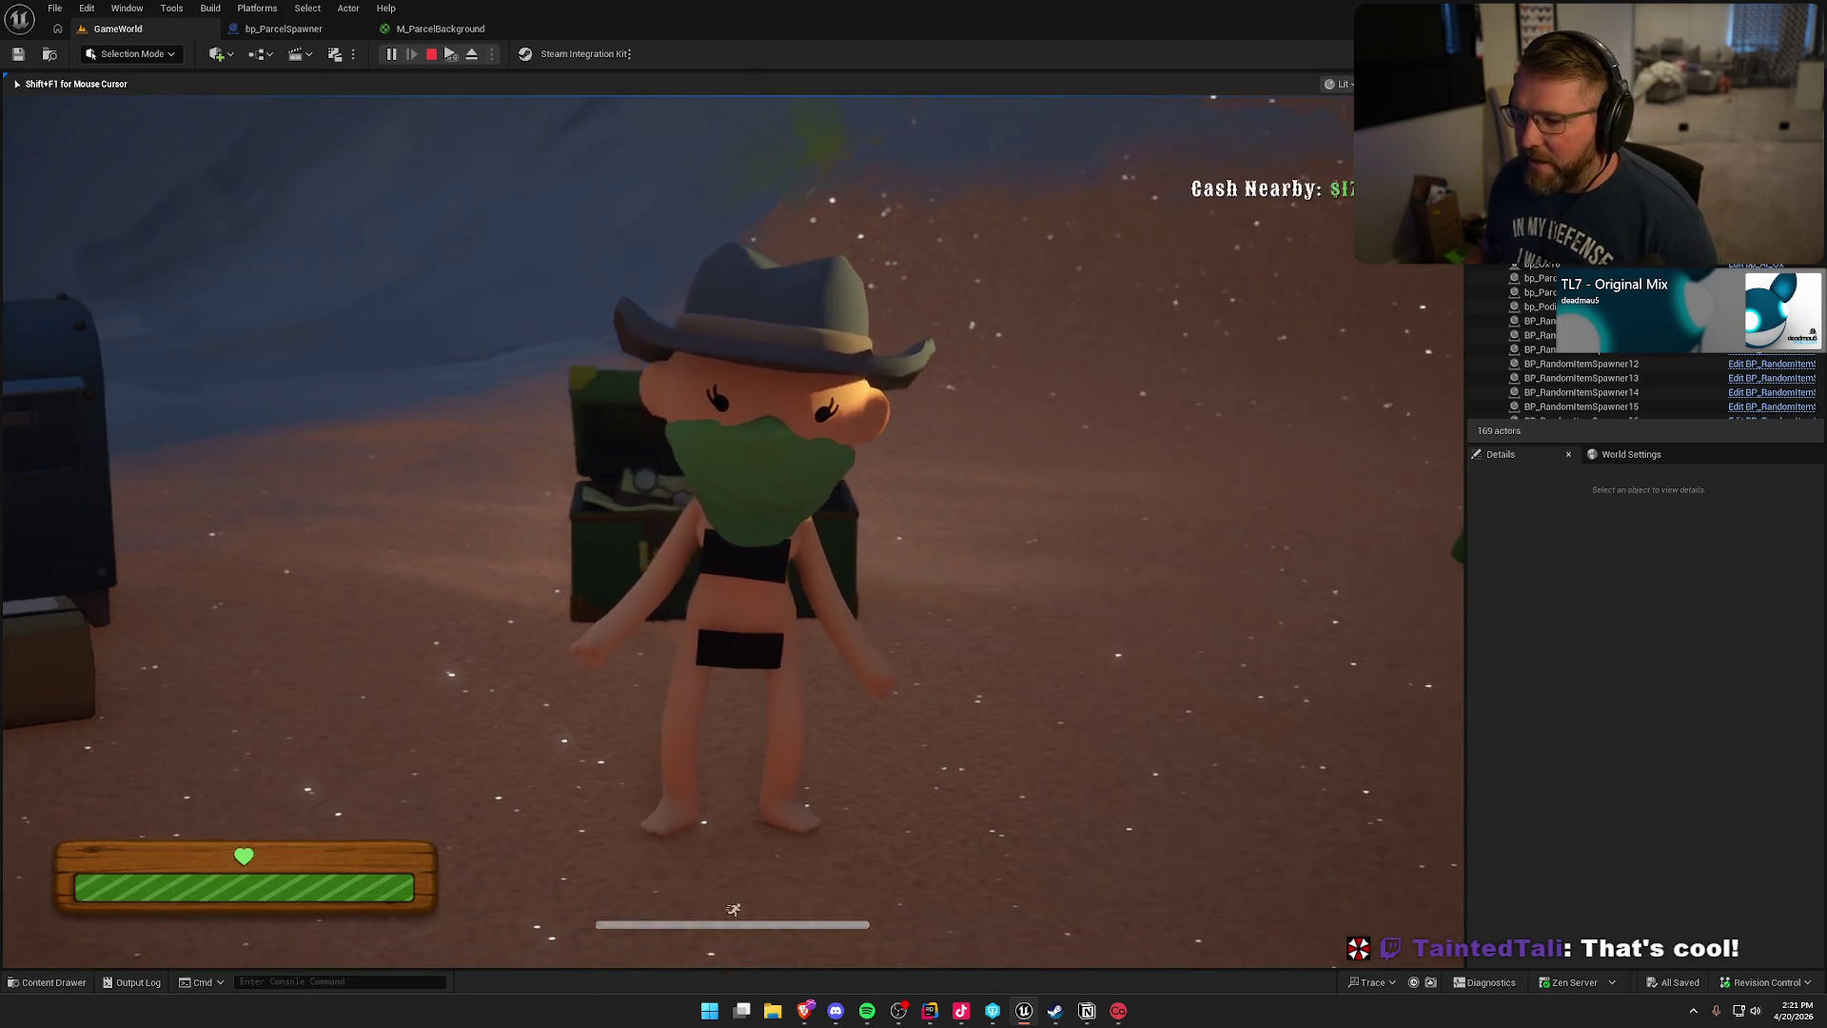
pyautogui.press('w')
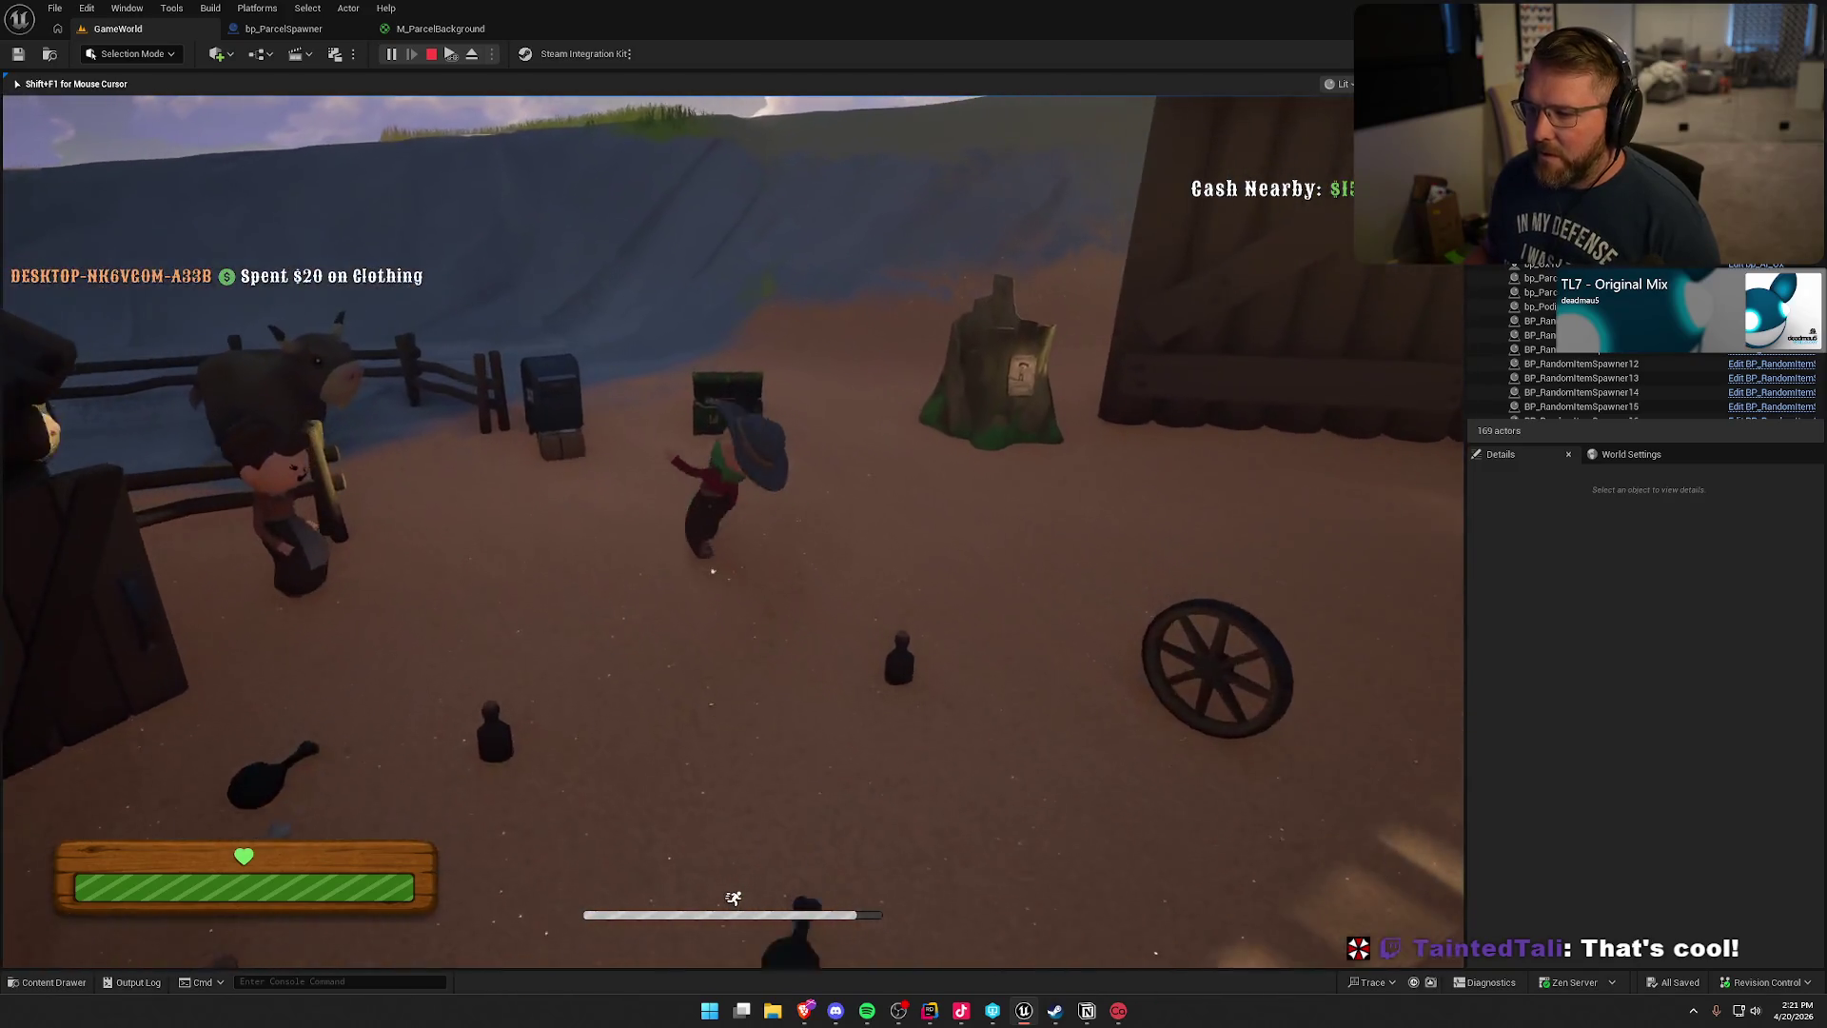
pyautogui.press('e')
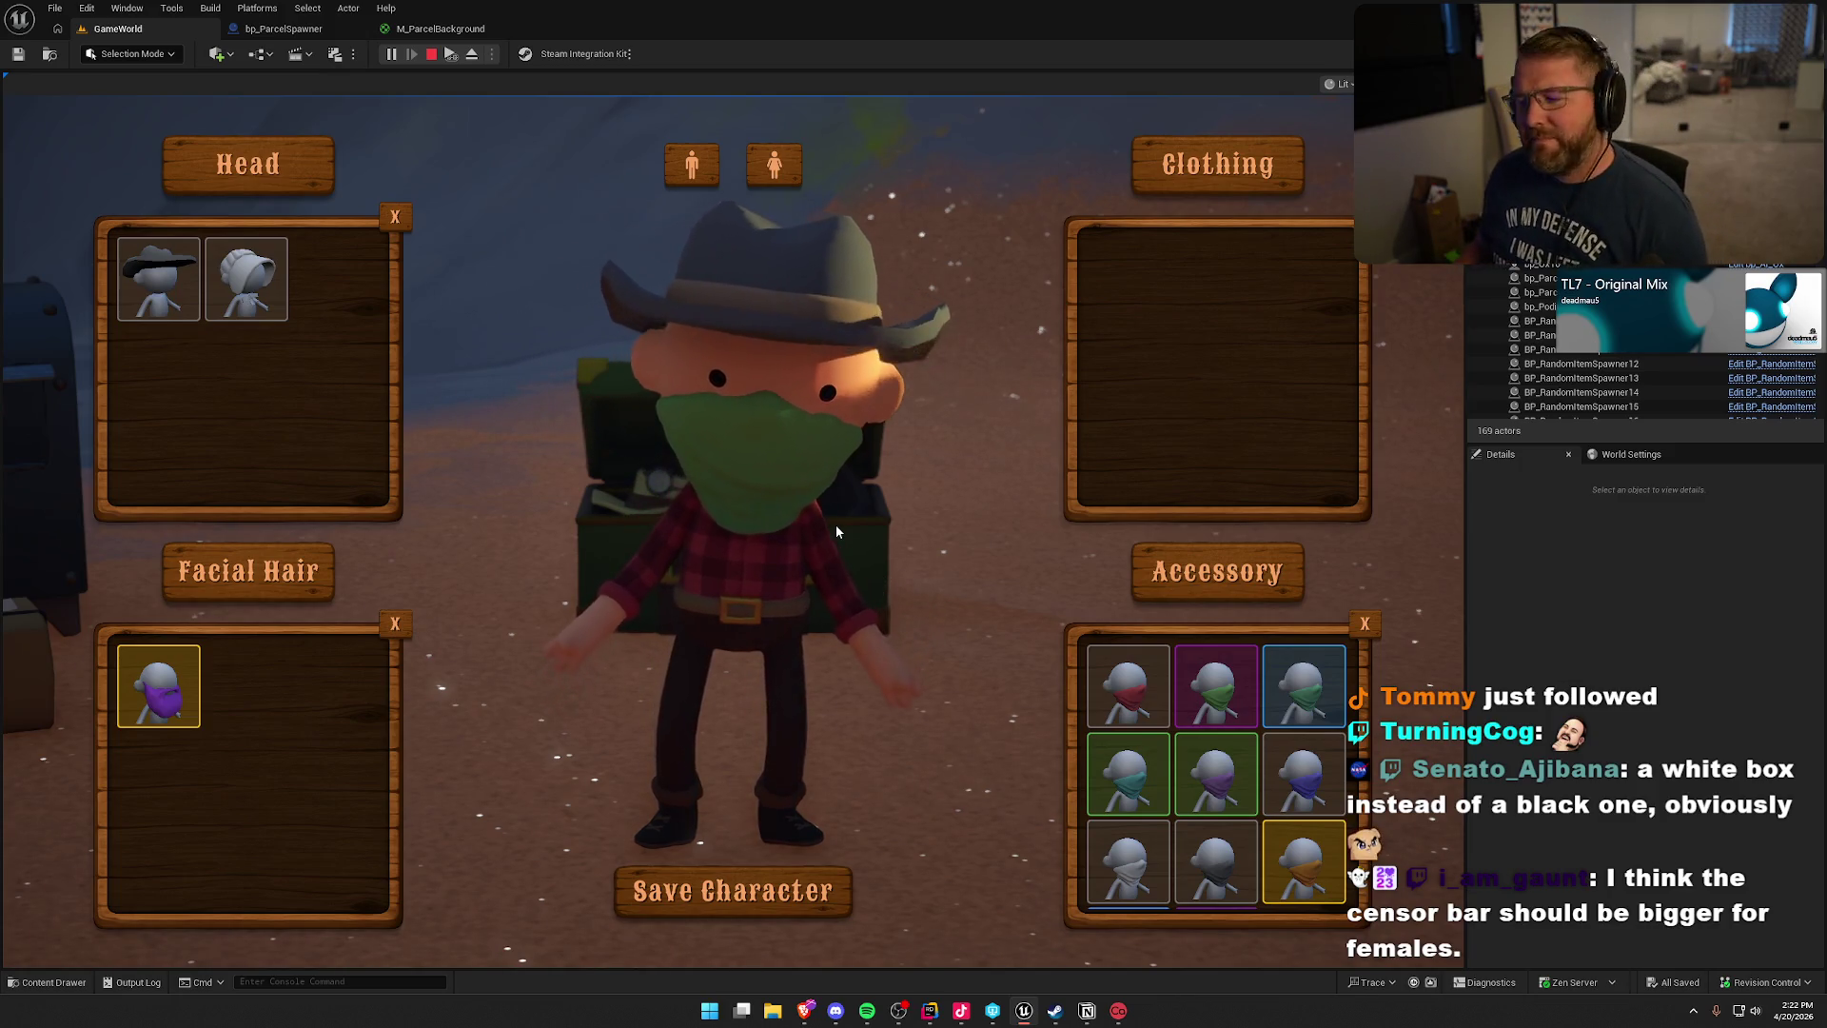
# - Stop the game, replay it running uphill across the grass, then stop again
pyautogui.press('Escape')
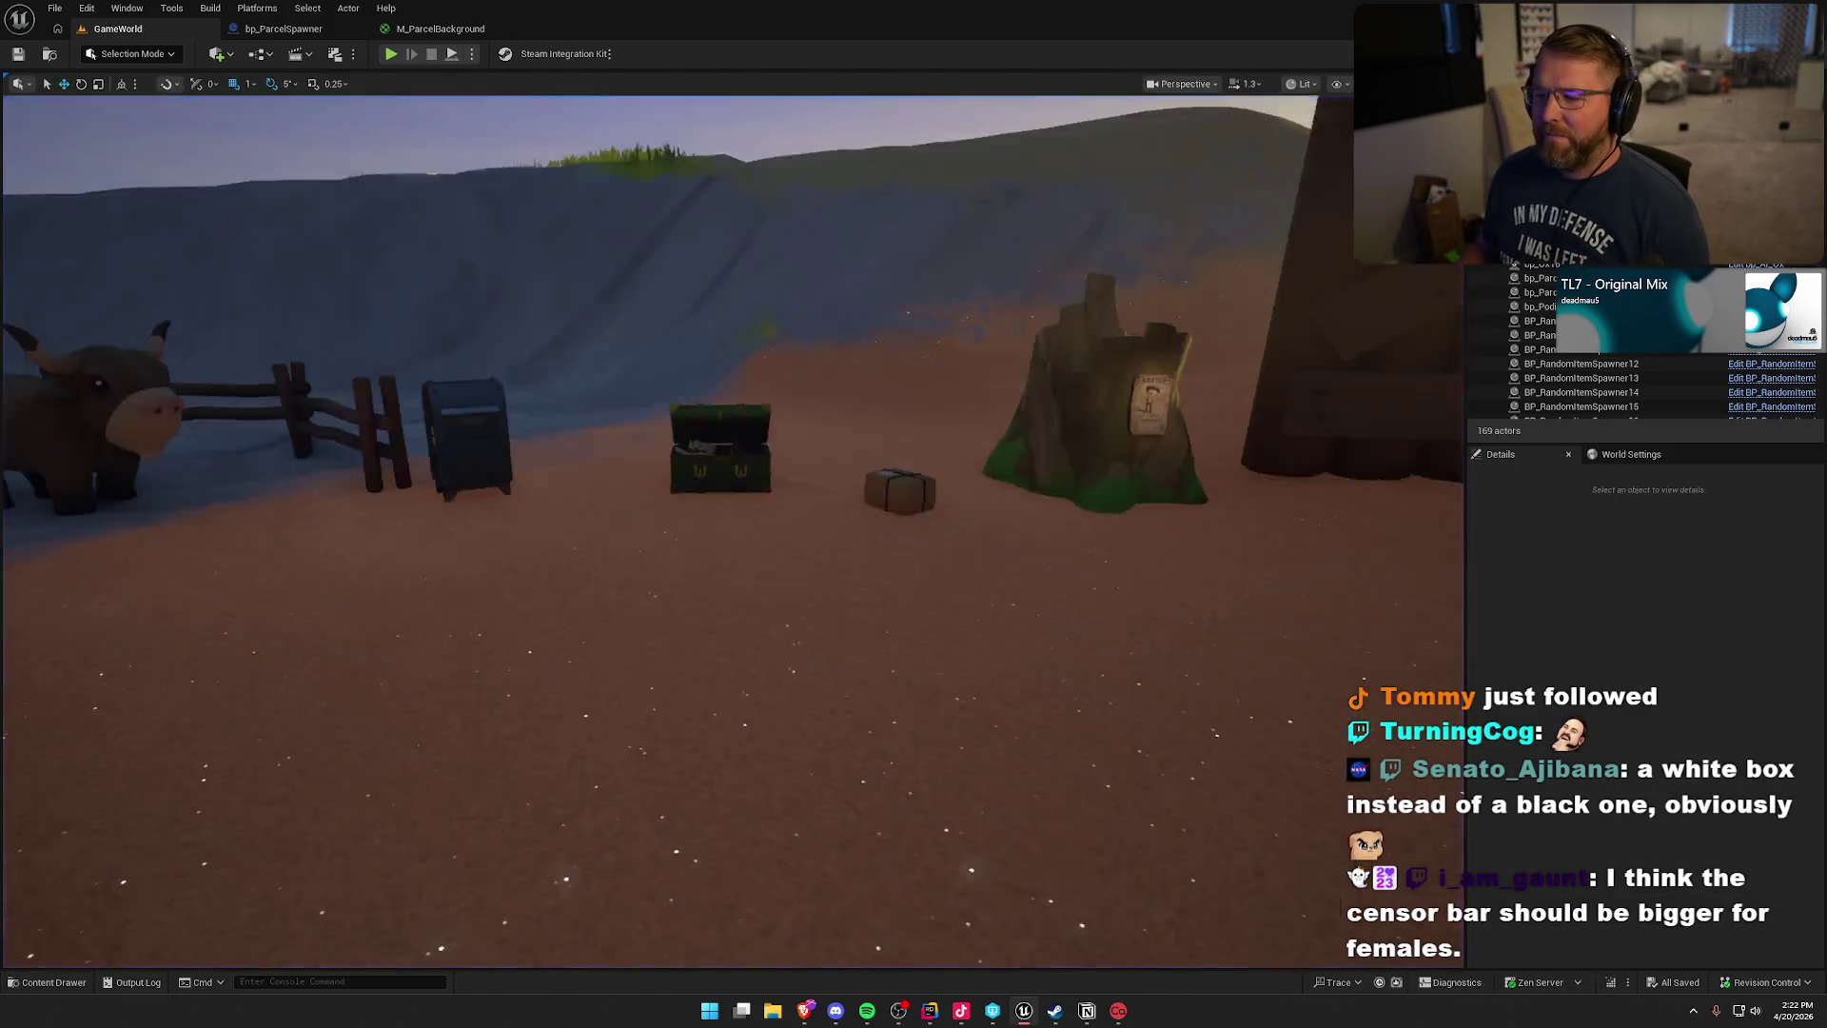
pyautogui.click(390, 55)
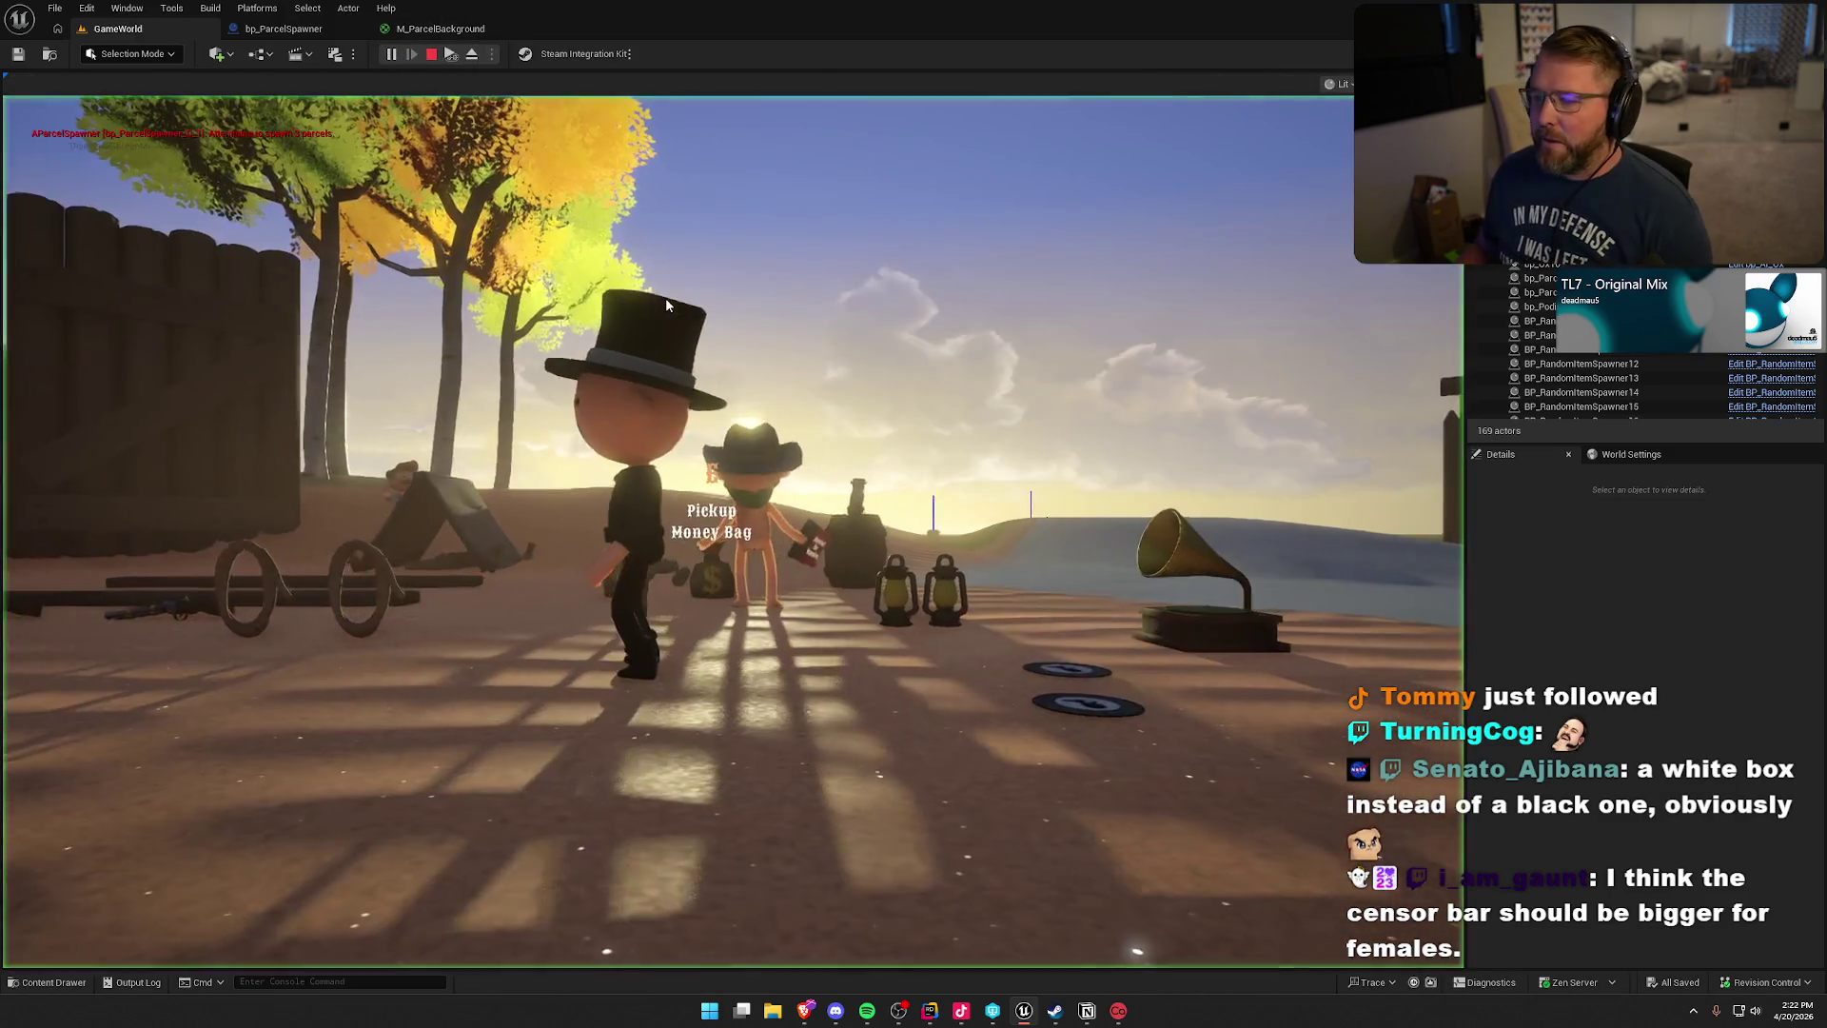
pyautogui.press('w')
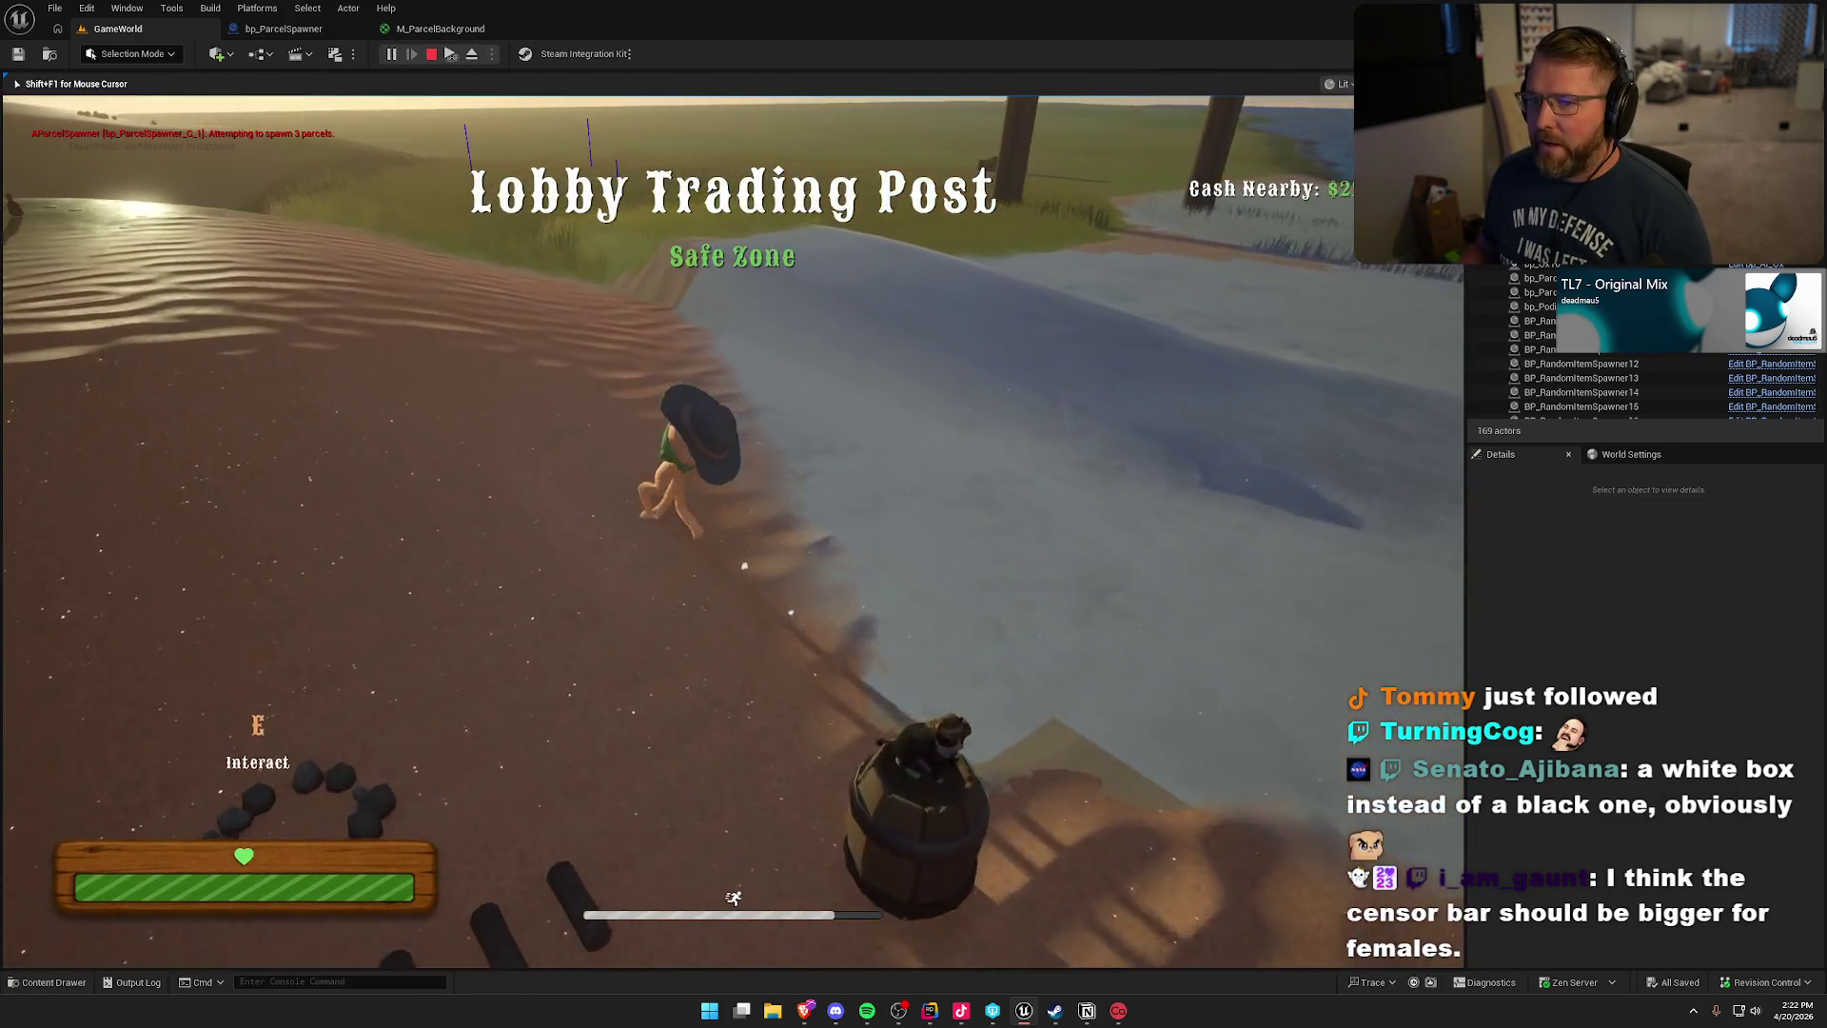
pyautogui.press('w')
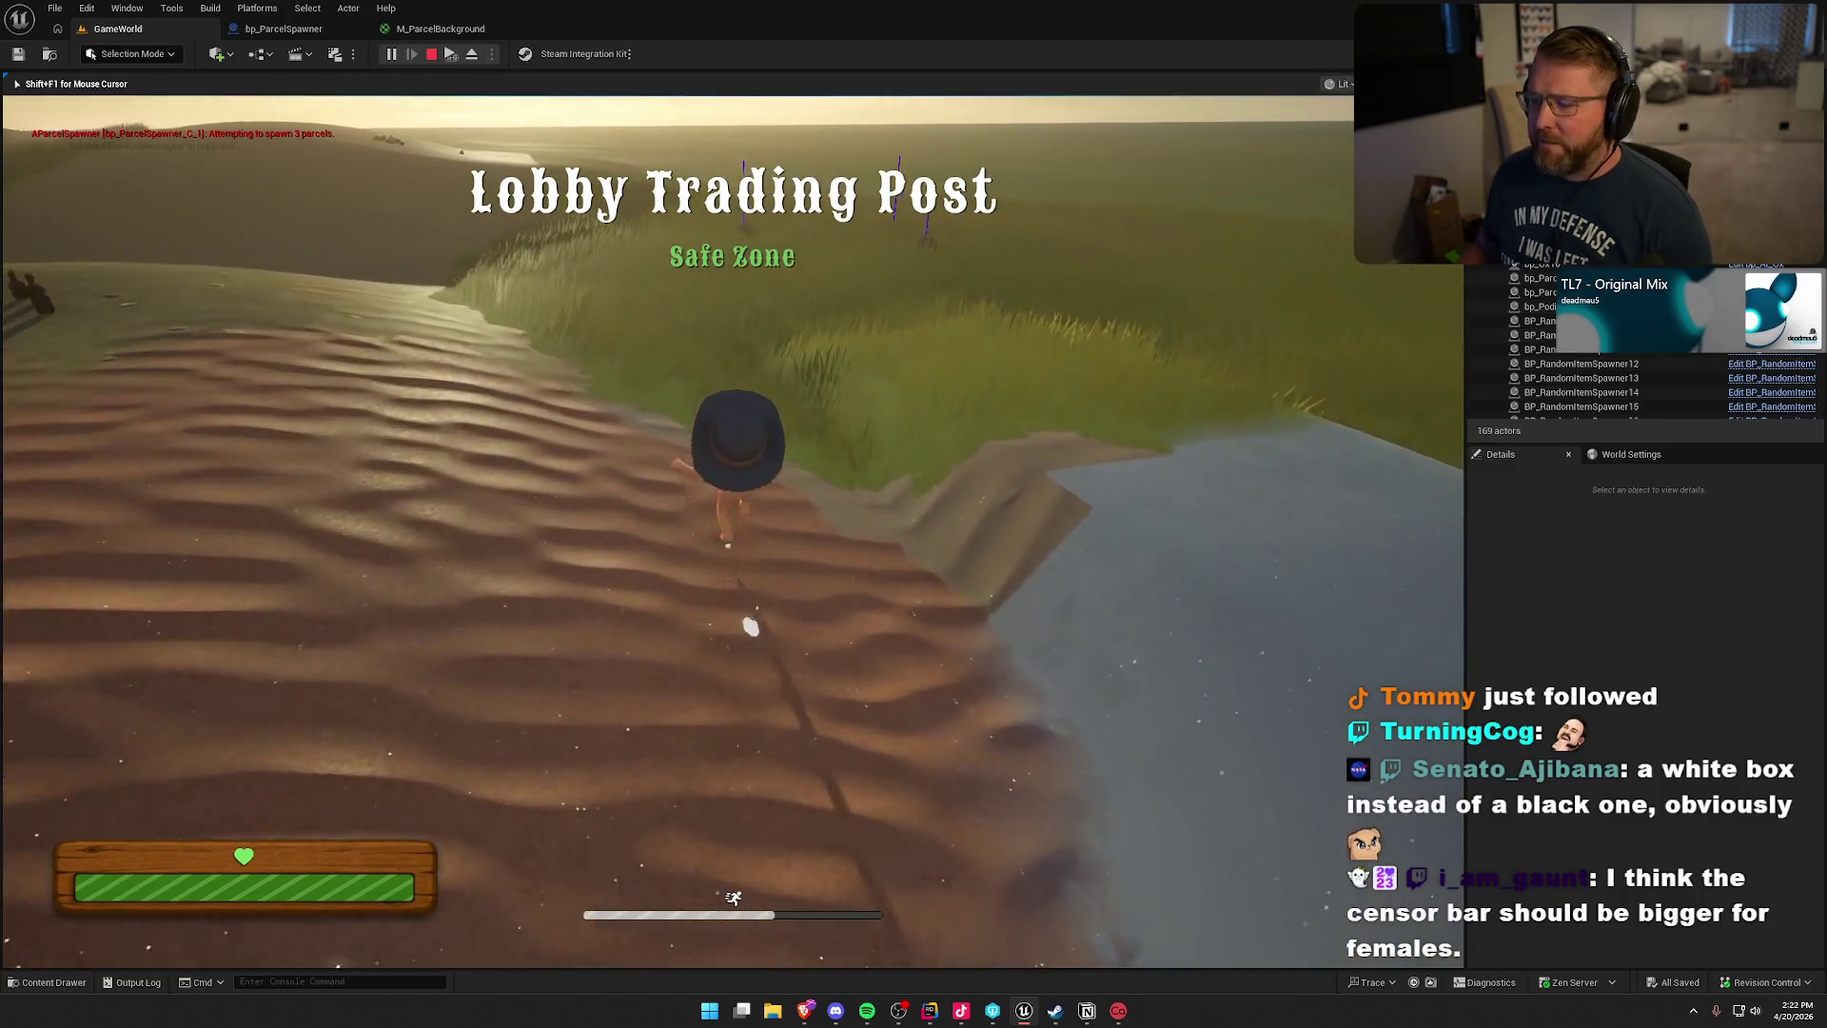
pyautogui.press('w')
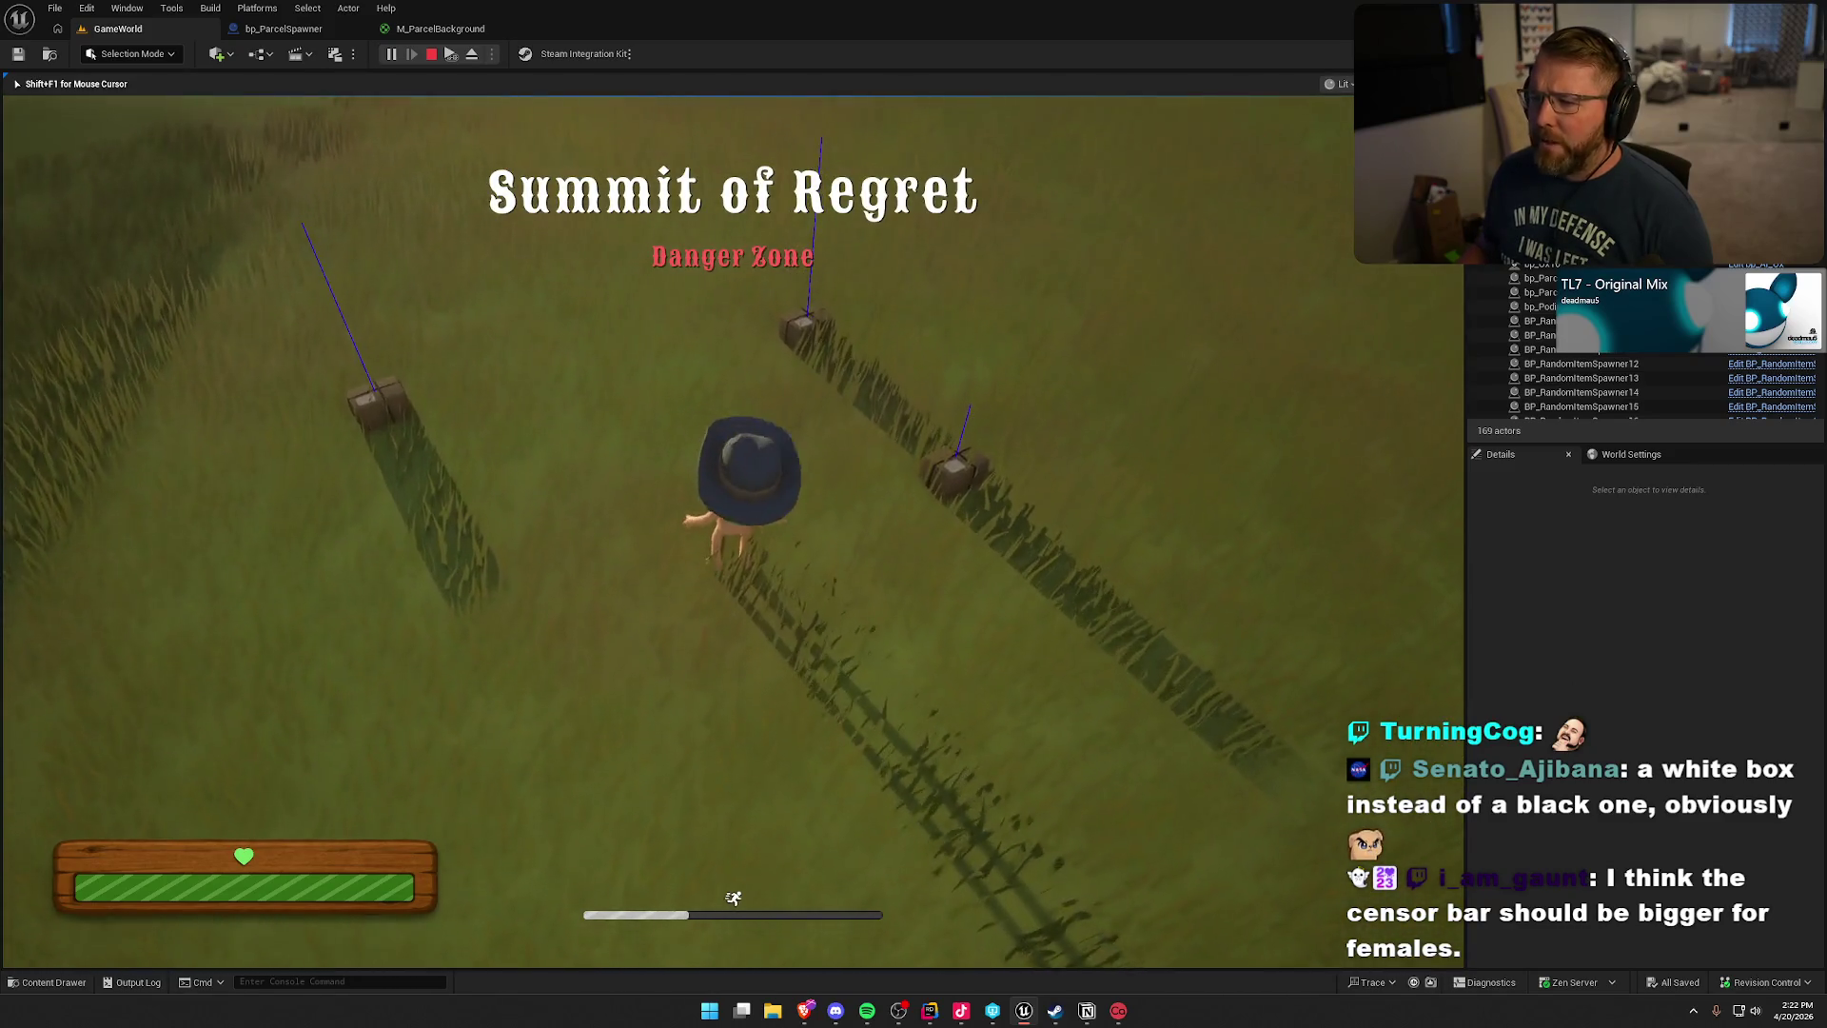
pyautogui.press('Escape')
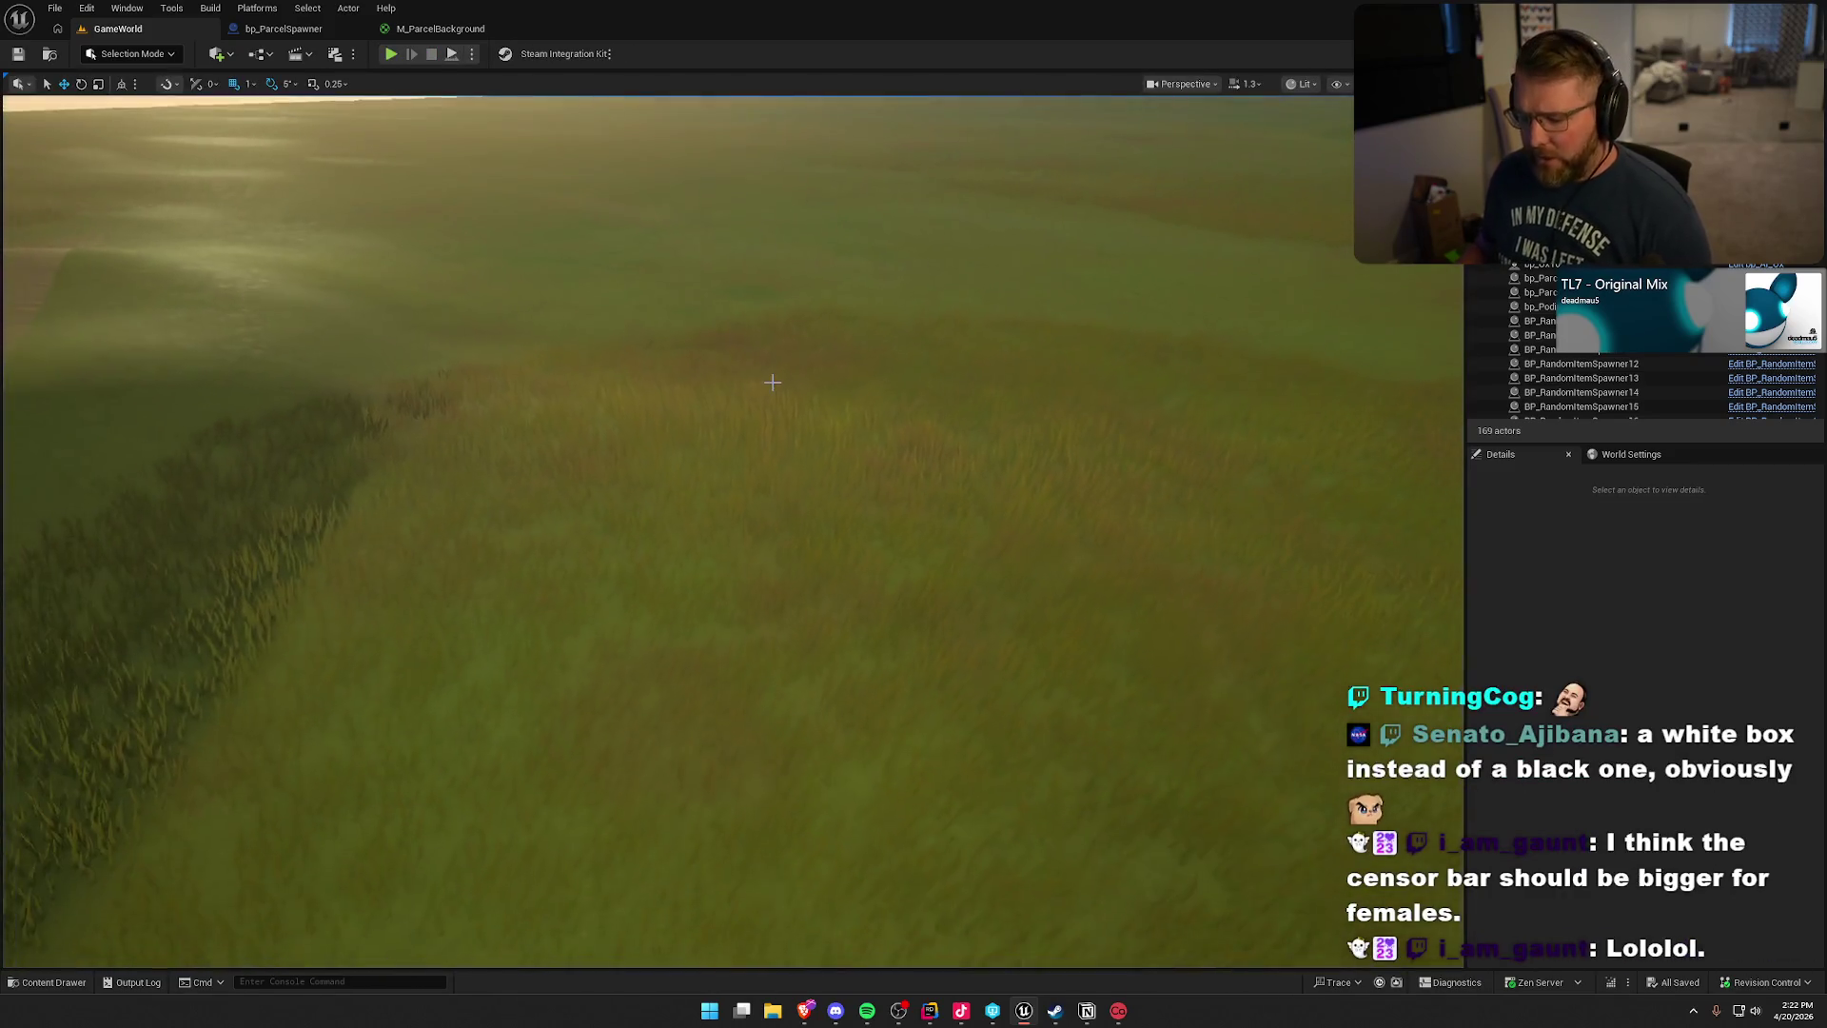
# - Set bp_ParcelSpawner's Spawn Volume box extent X and Y to 2500
pyautogui.click(802, 595)
pyautogui.press('f')
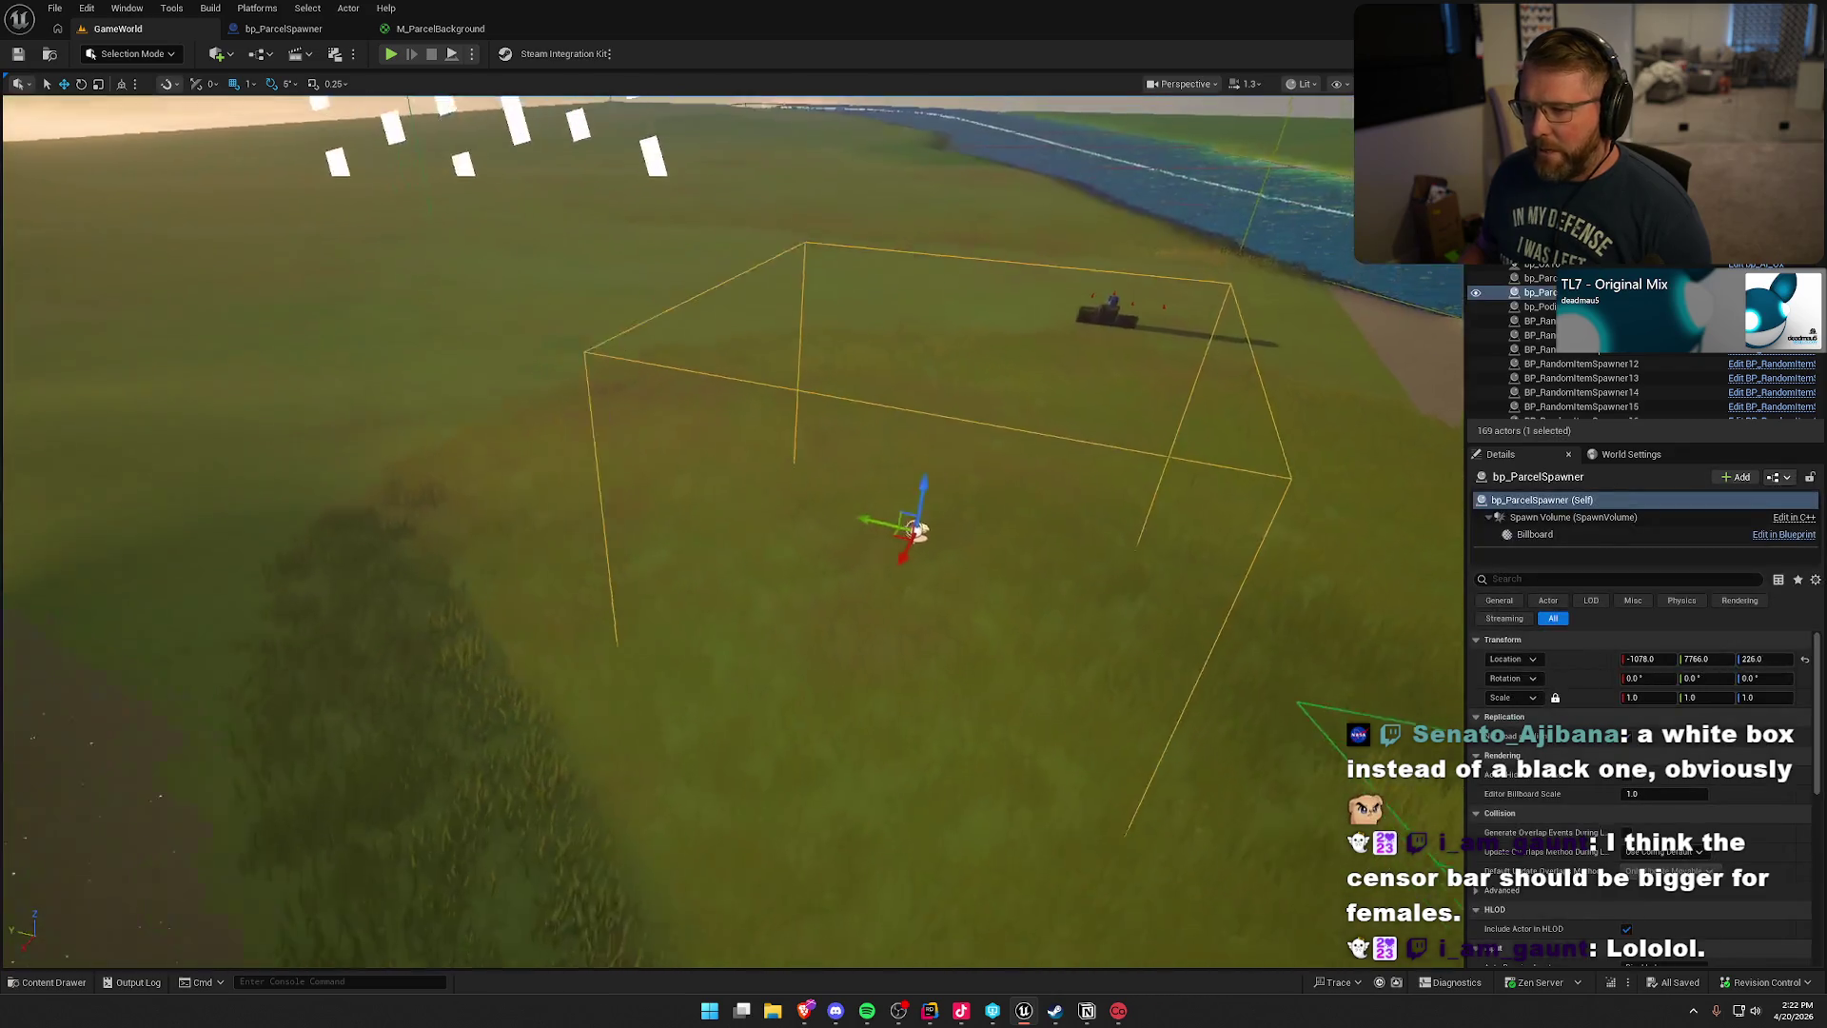
pyautogui.click(1543, 521)
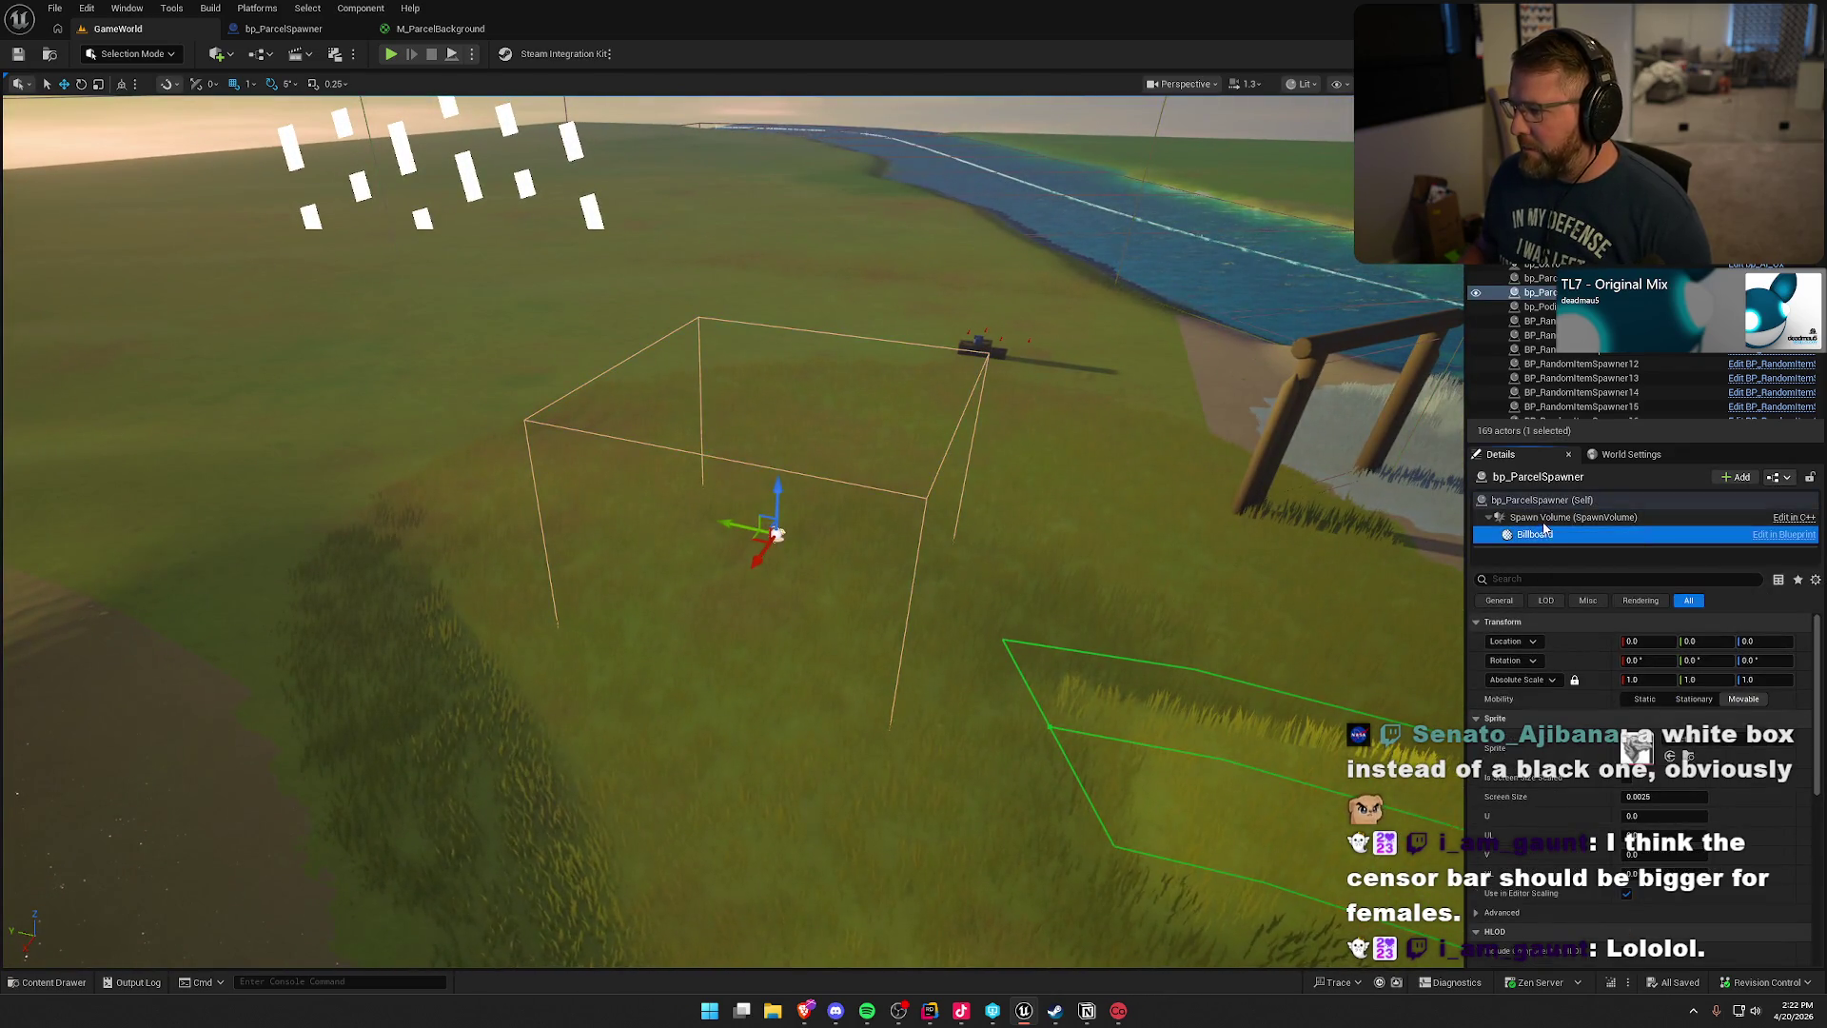
pyautogui.click(1636, 737)
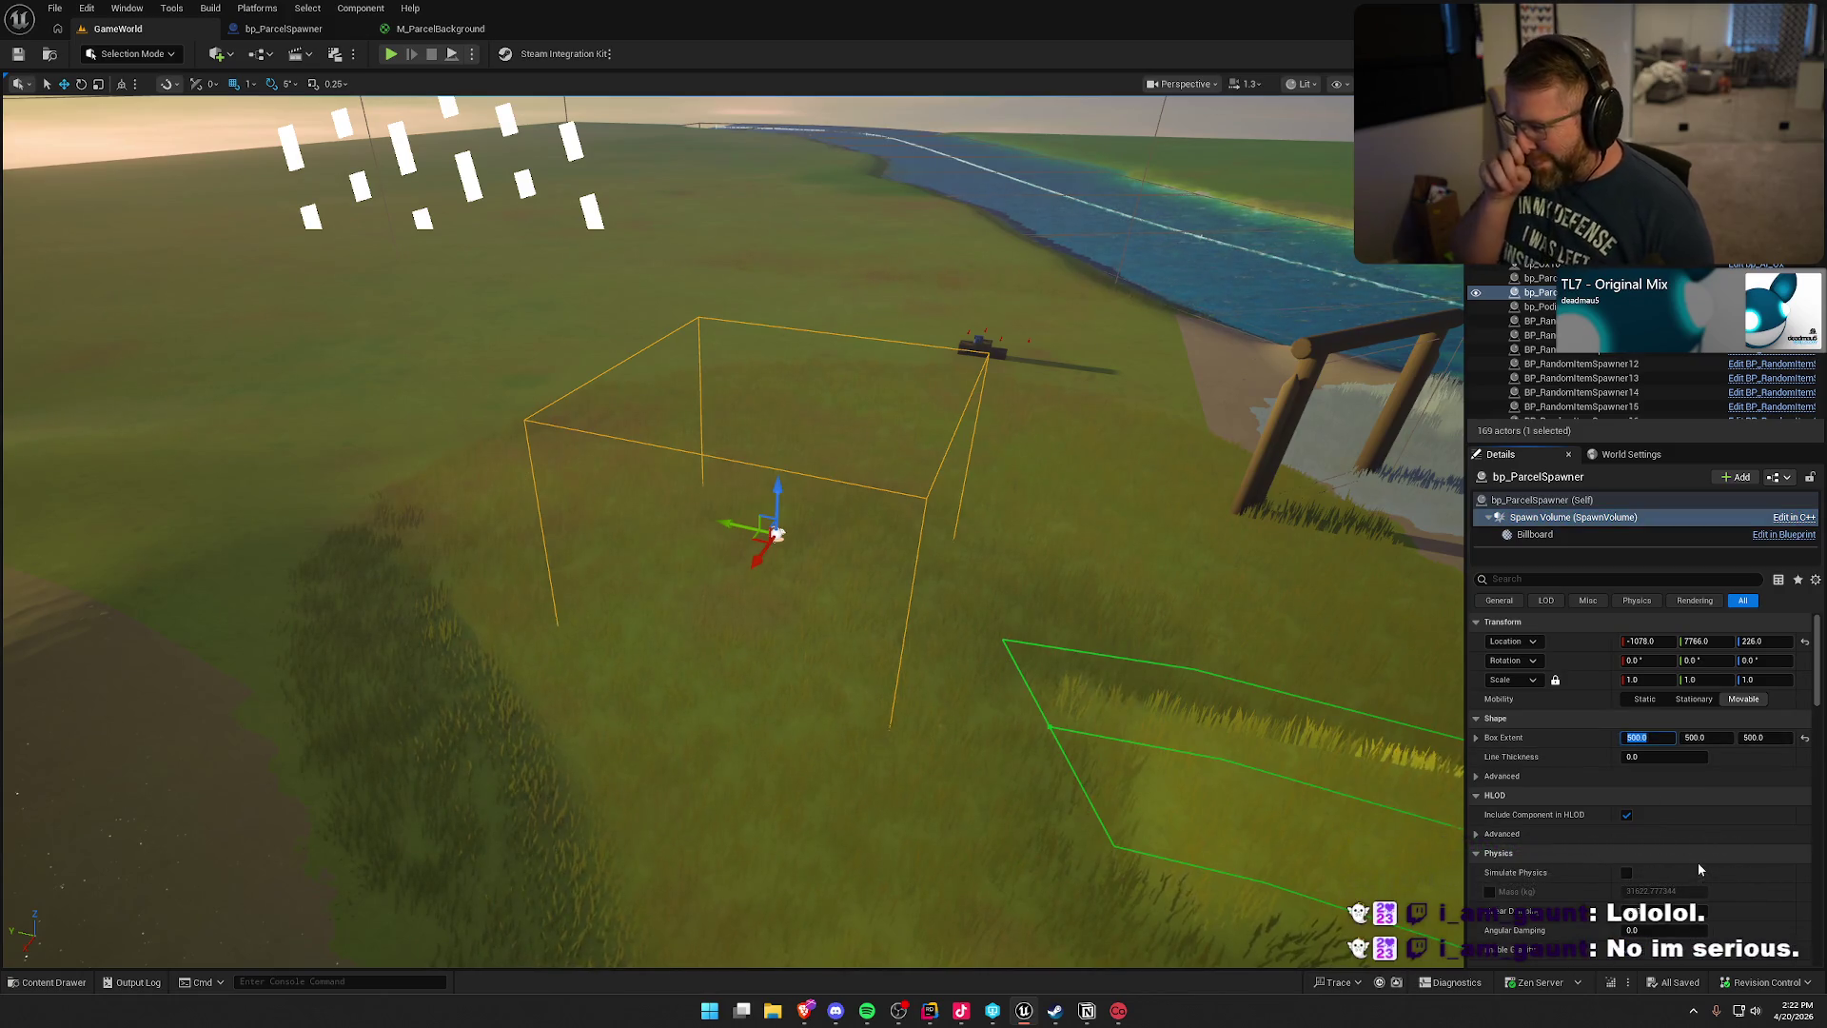
pyautogui.write('2500')
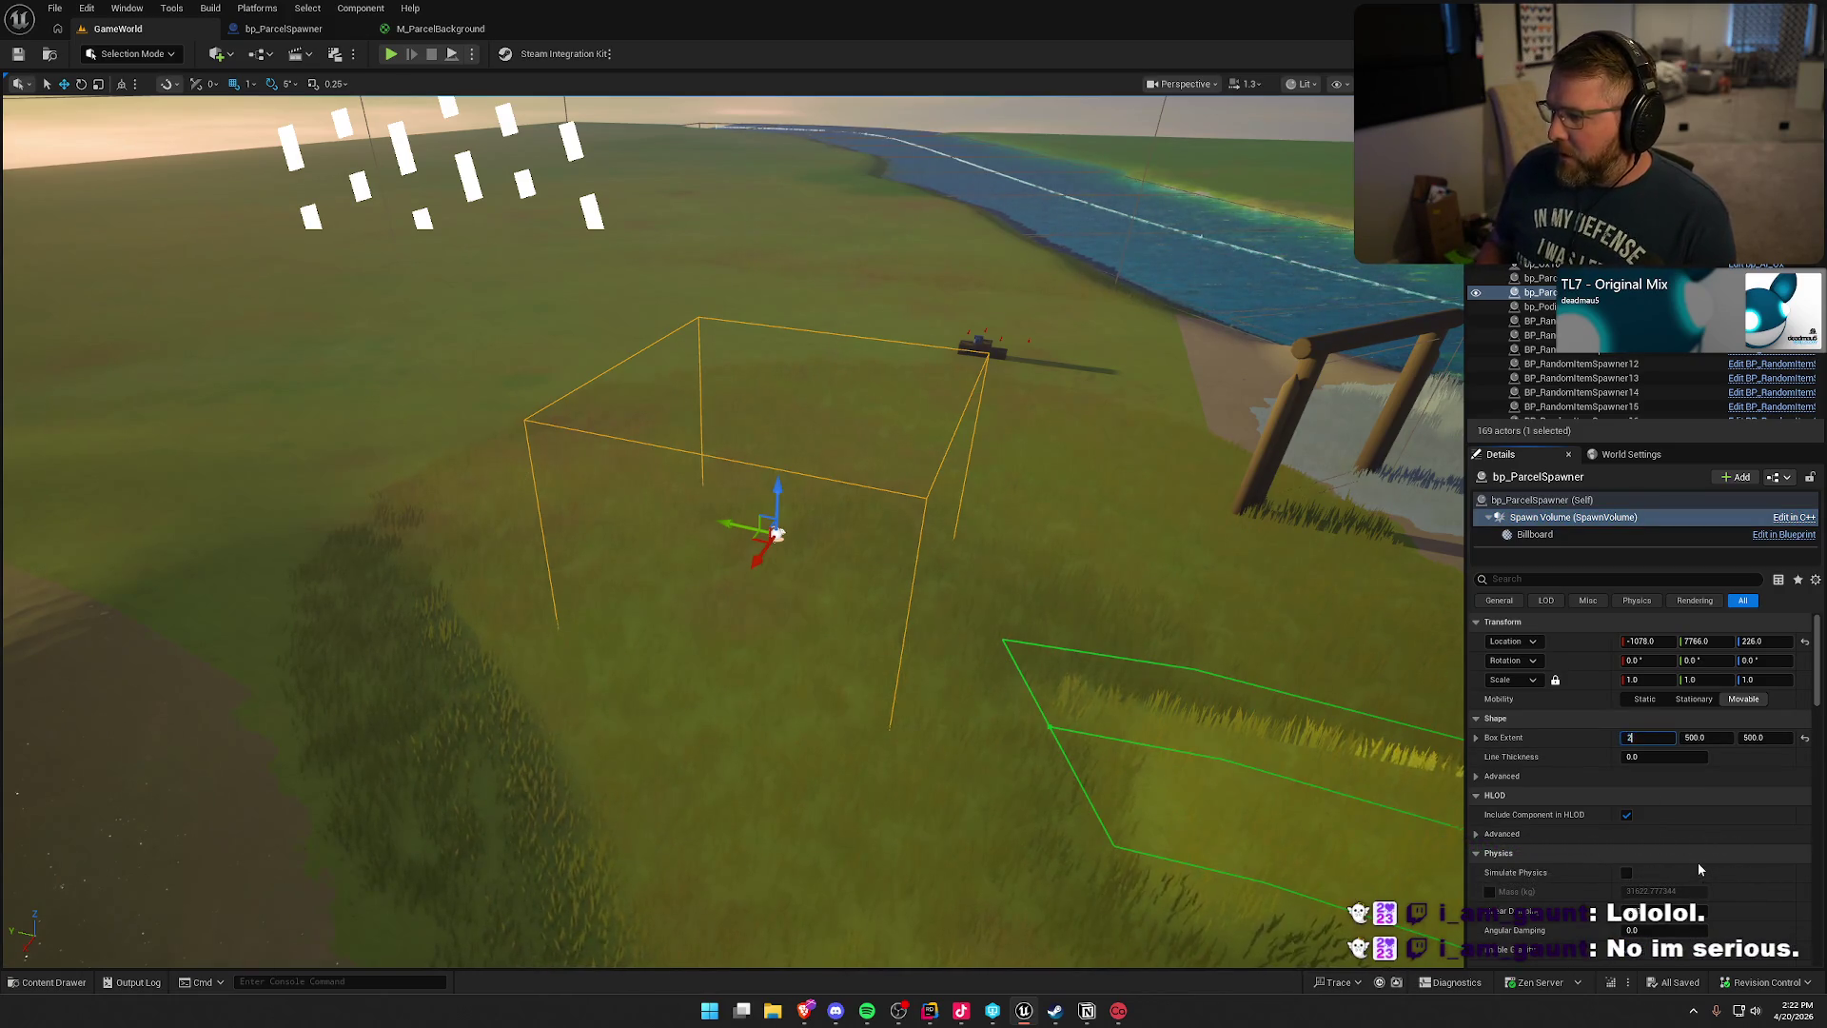
pyautogui.press('Tab')
pyautogui.write('2500')
pyautogui.press('Return')
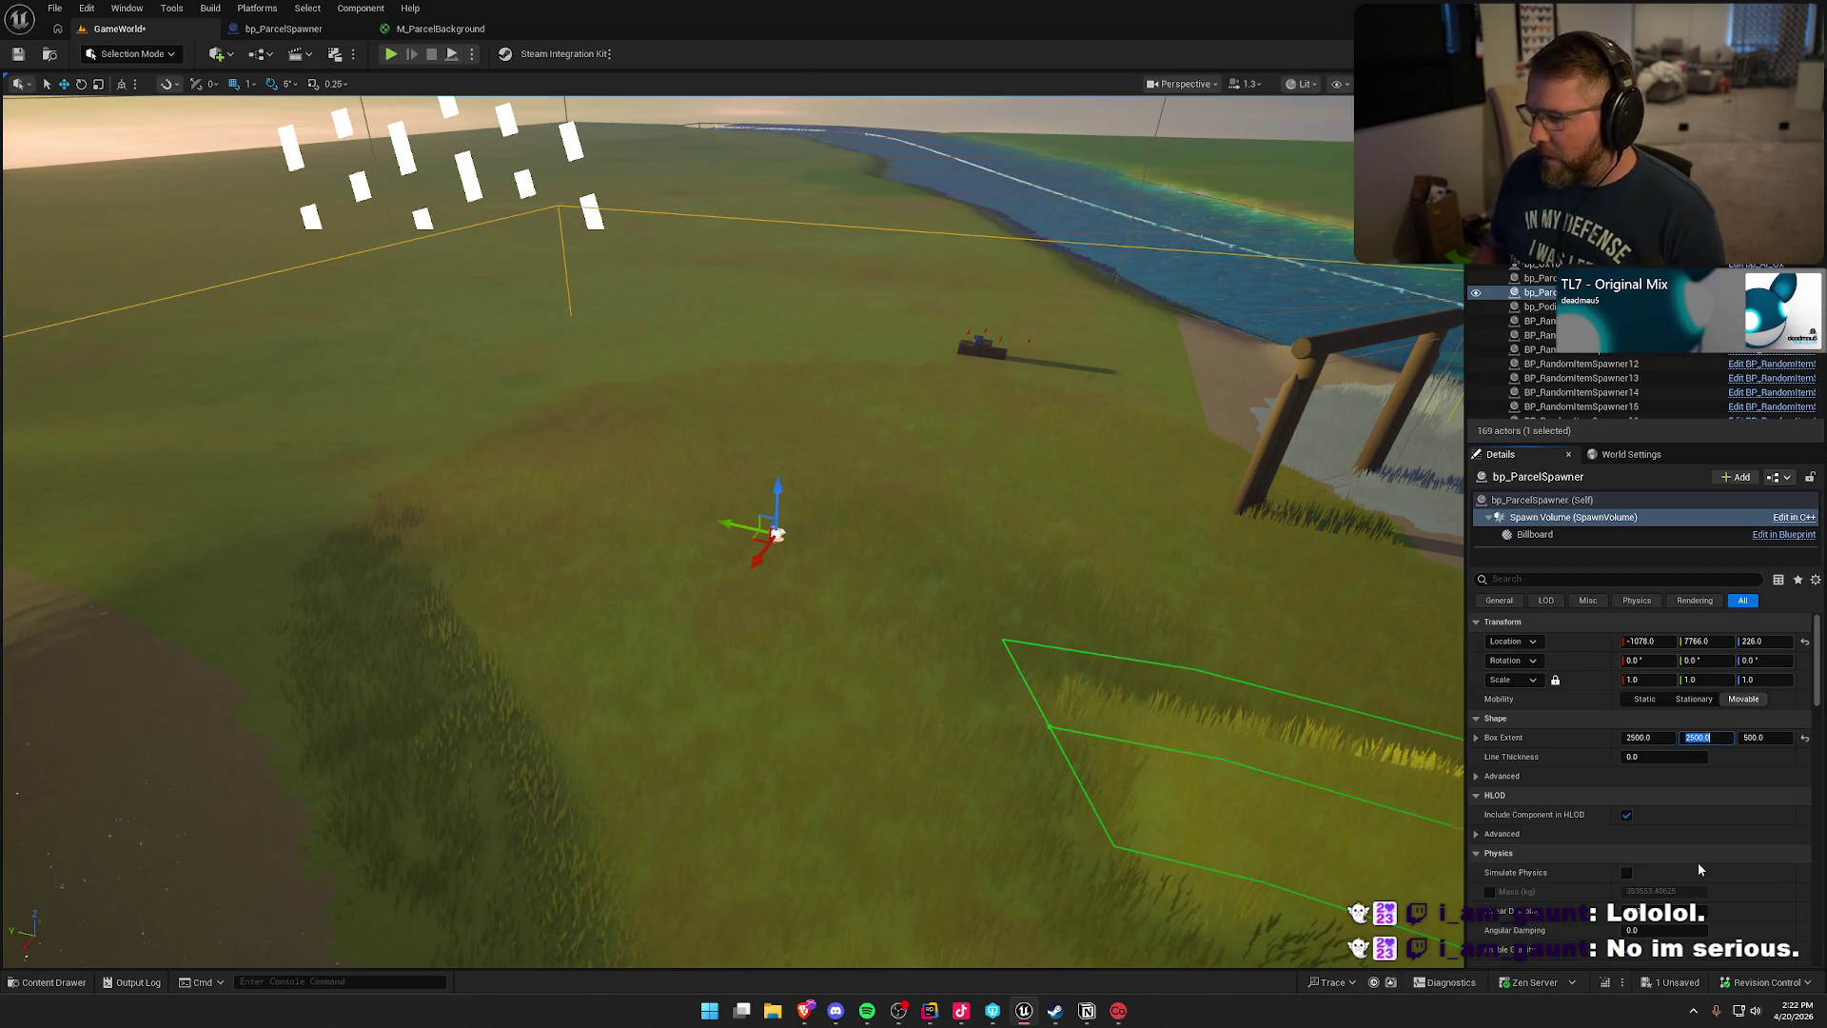
pyautogui.moveTo(1010, 489)
pyautogui.mouseDown()
pyautogui.moveTo(989, 609)
pyautogui.moveTo(825, 276)
pyautogui.moveTo(536, 430)
pyautogui.mouseUp()
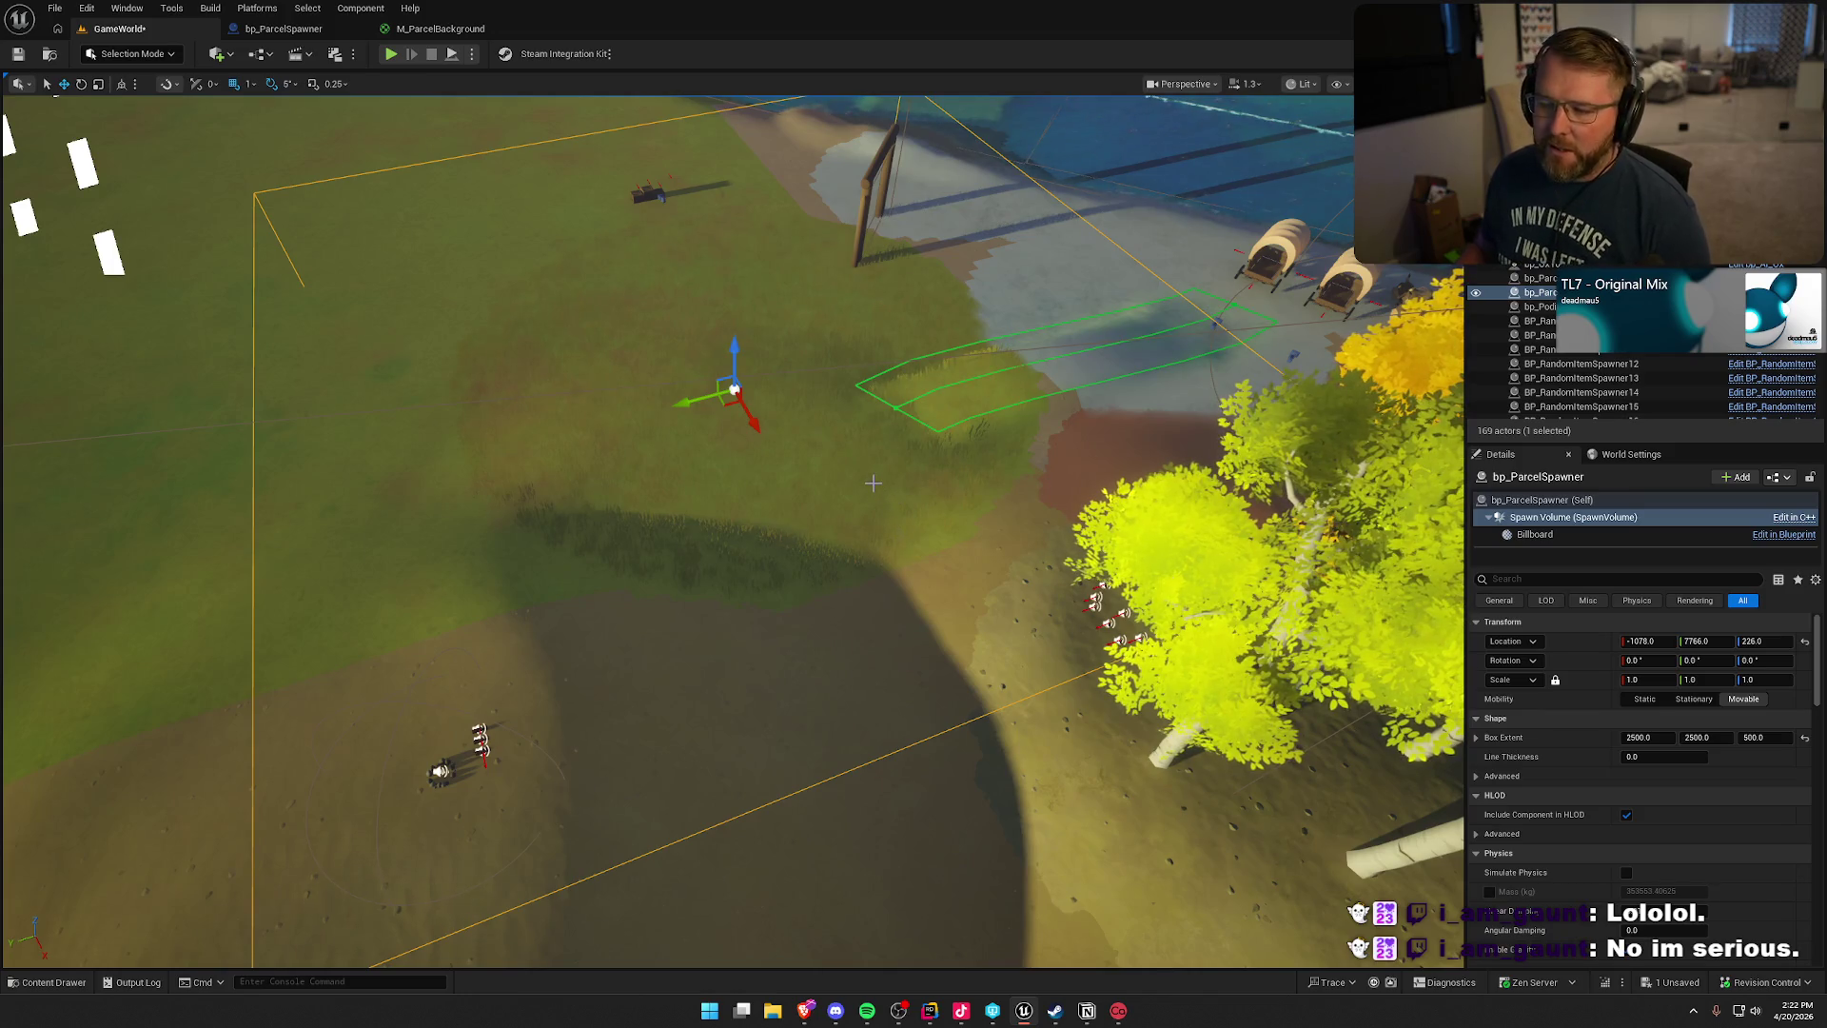
pyautogui.hotkey('alt', 'p')
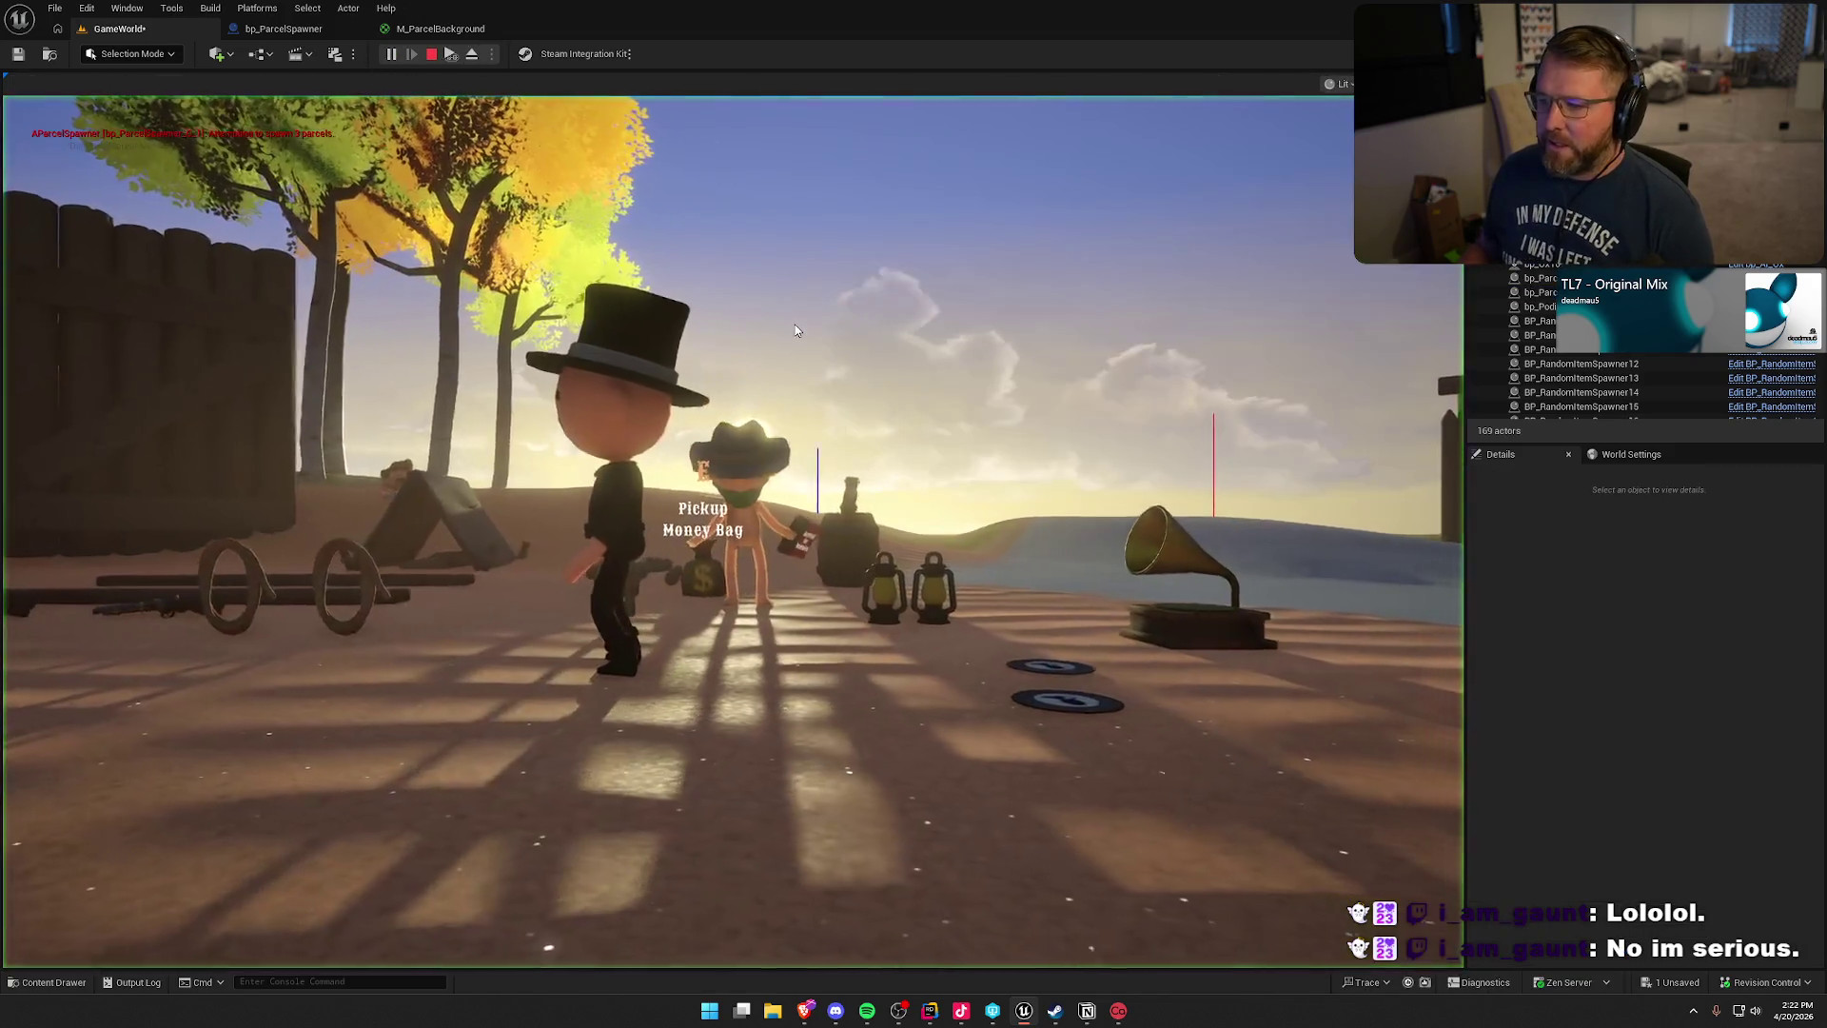
pyautogui.press('w')
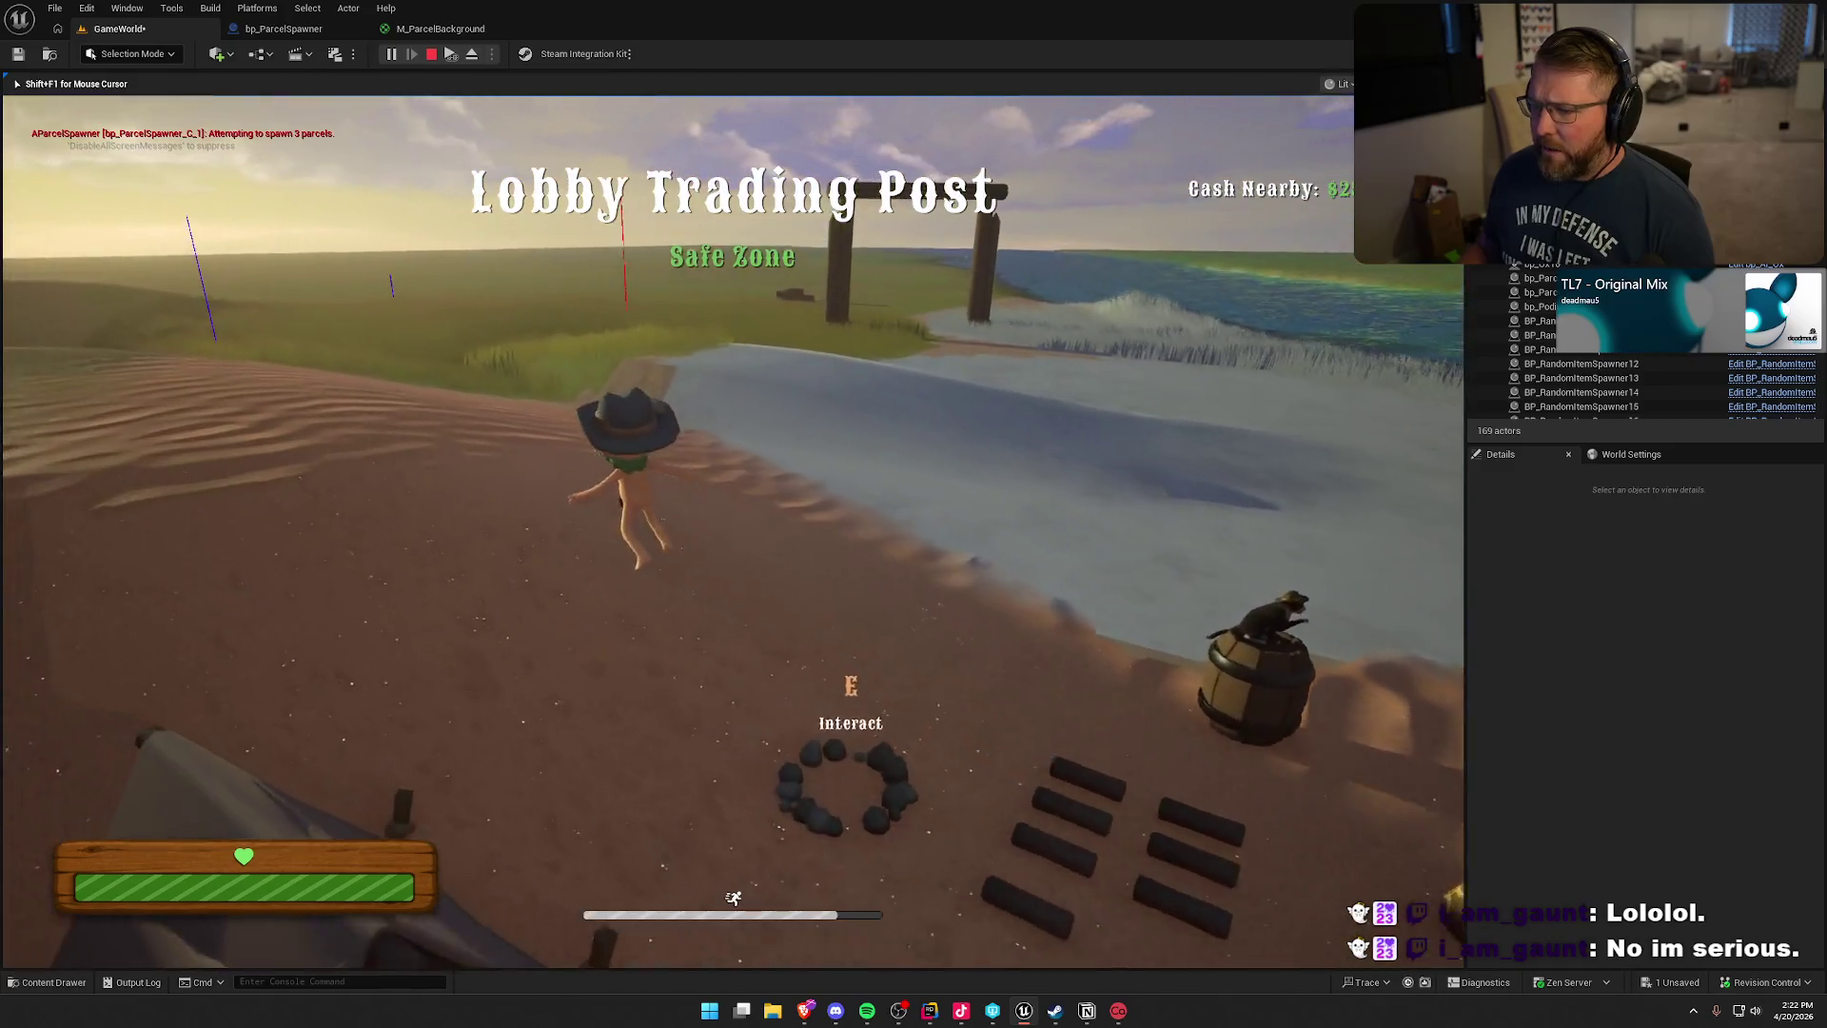
pyautogui.press('w')
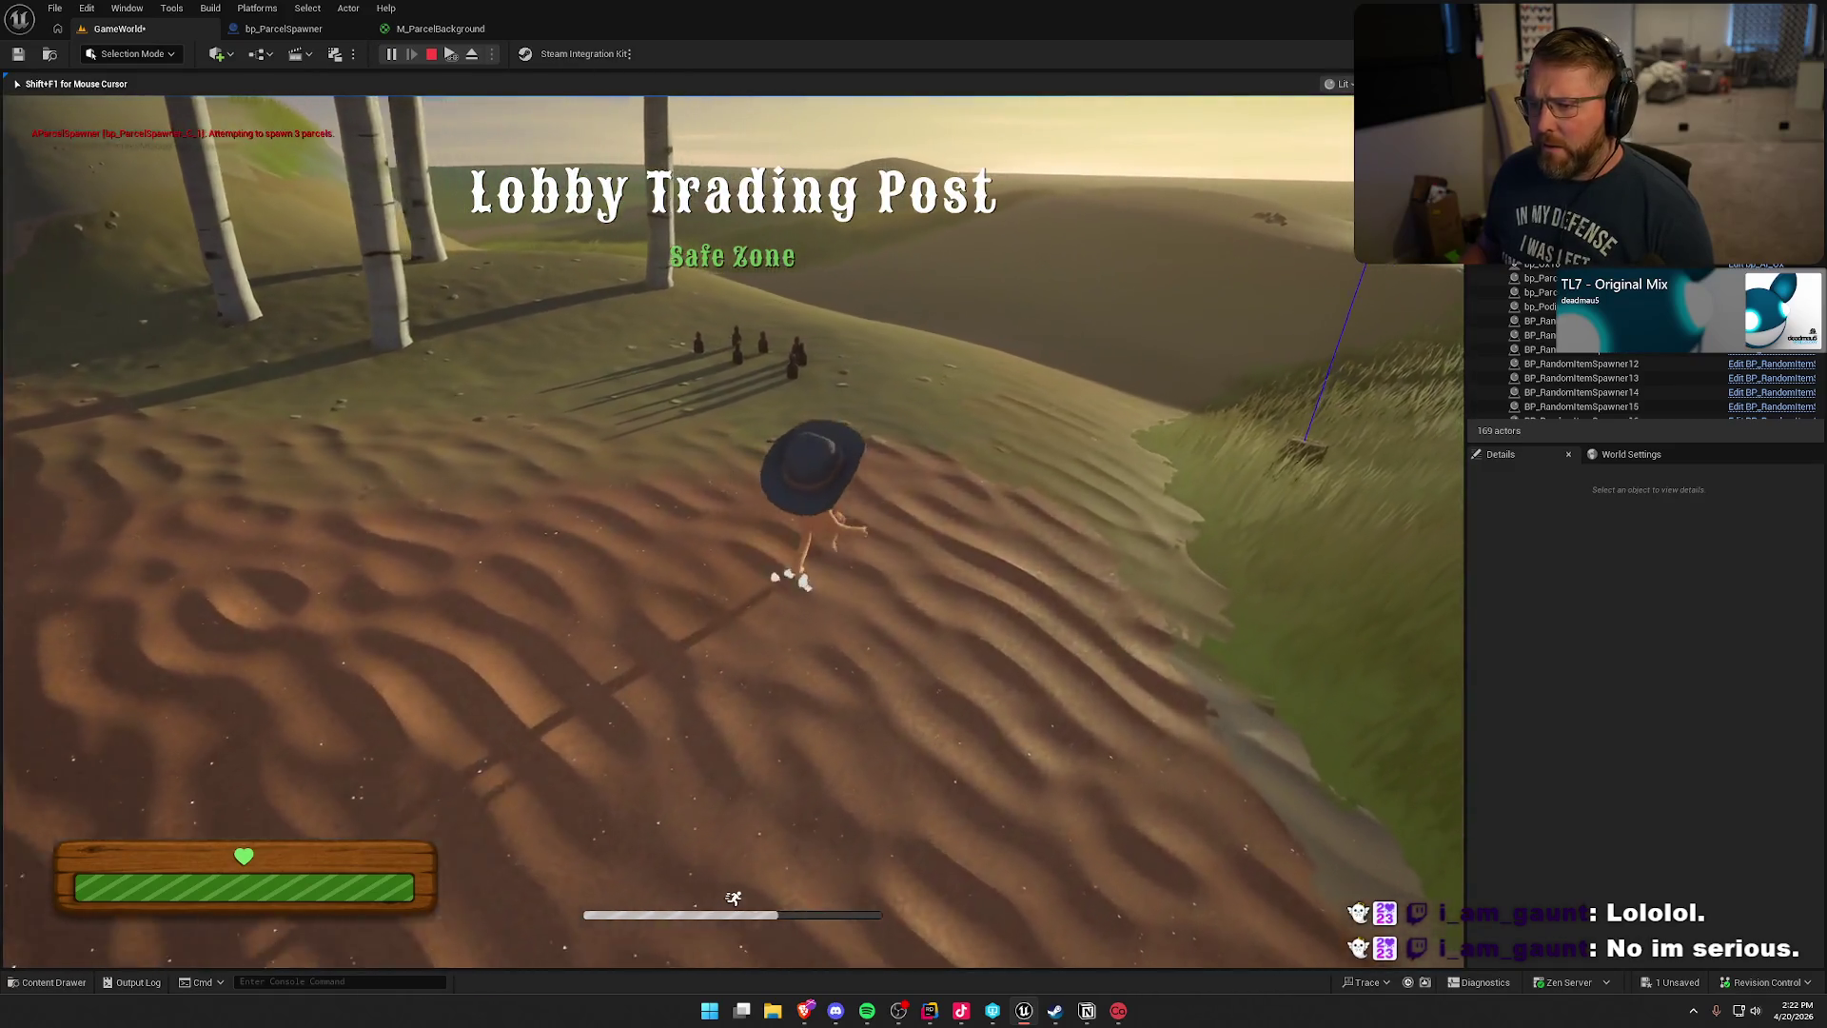
pyautogui.press('w')
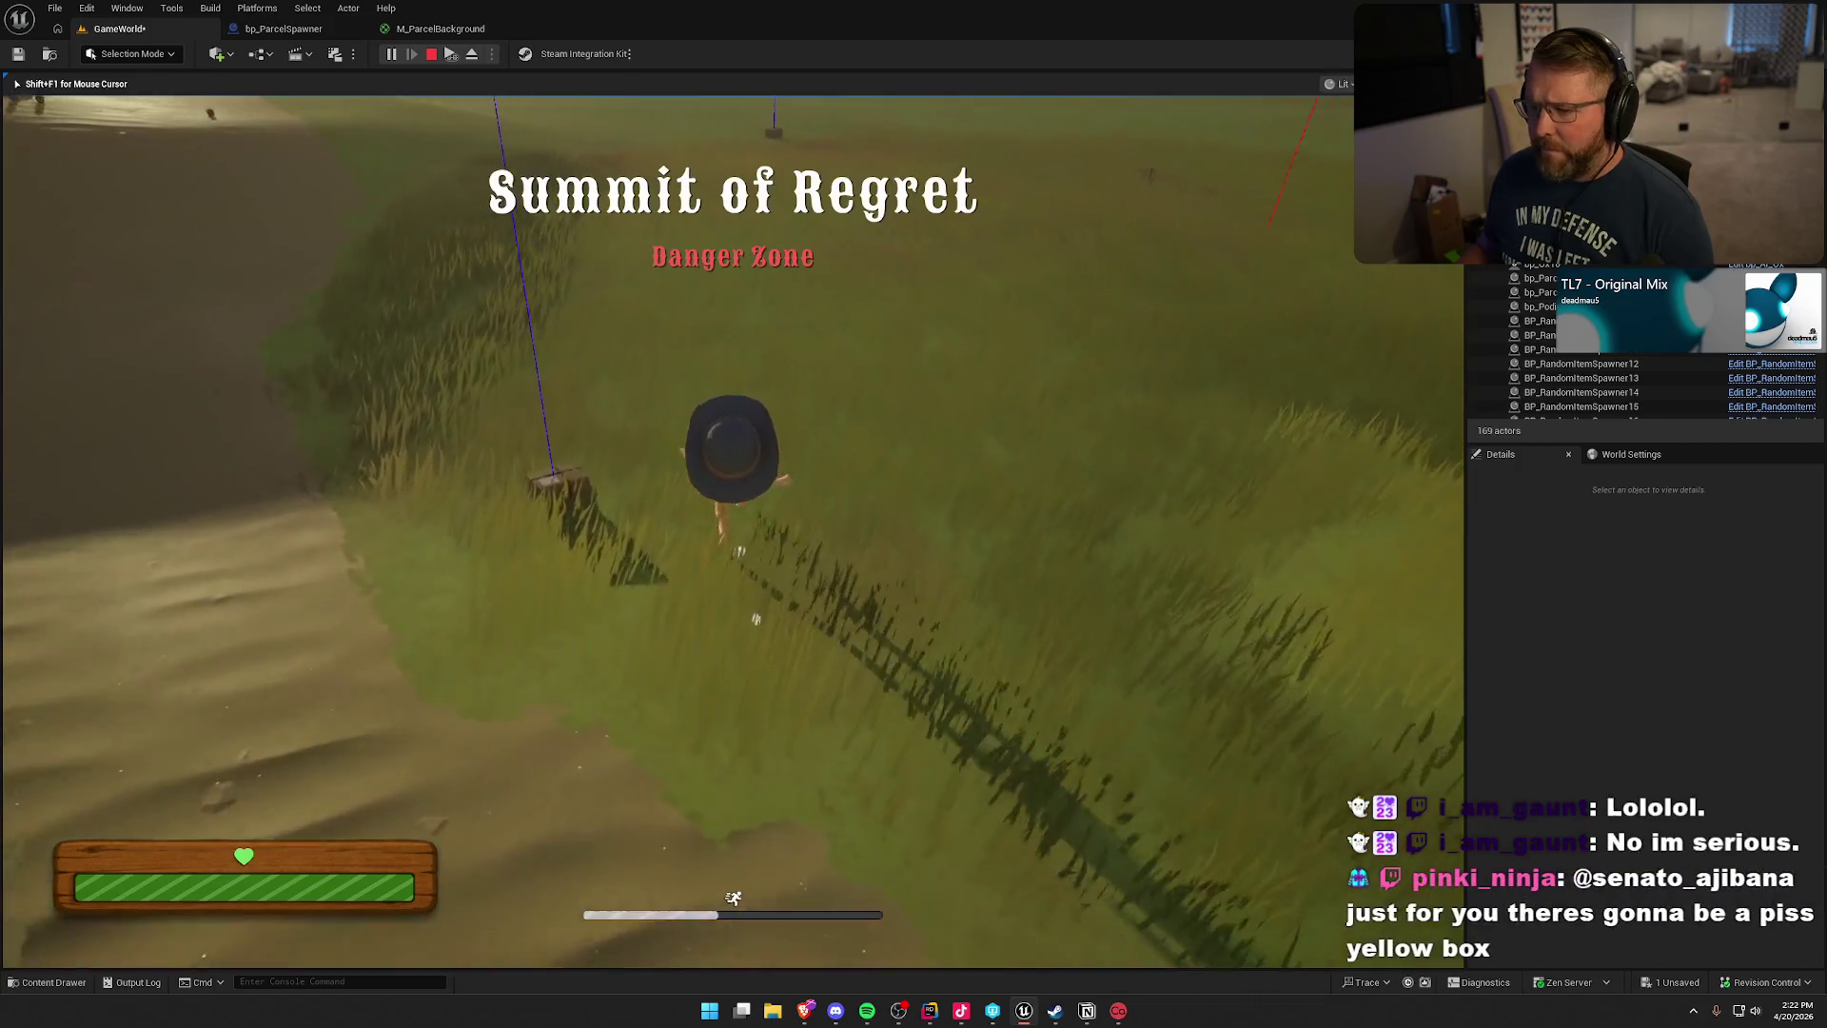
pyautogui.press('w')
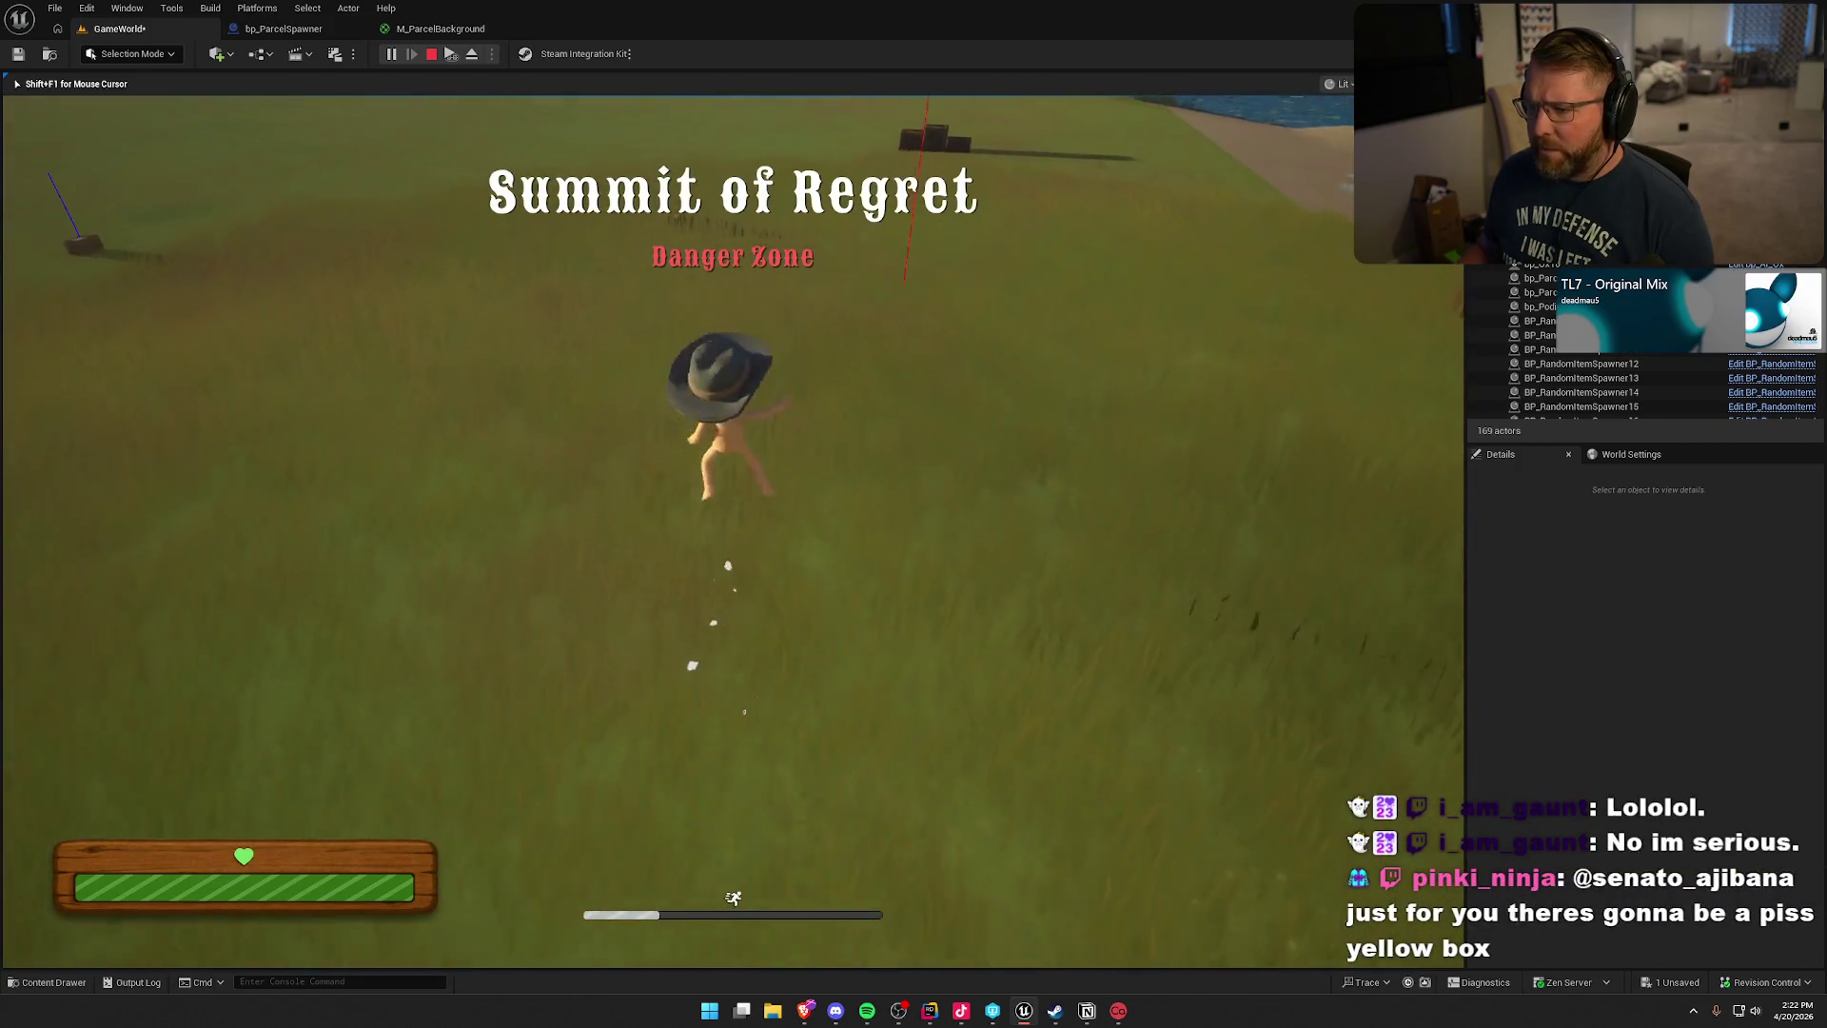
pyautogui.press('w')
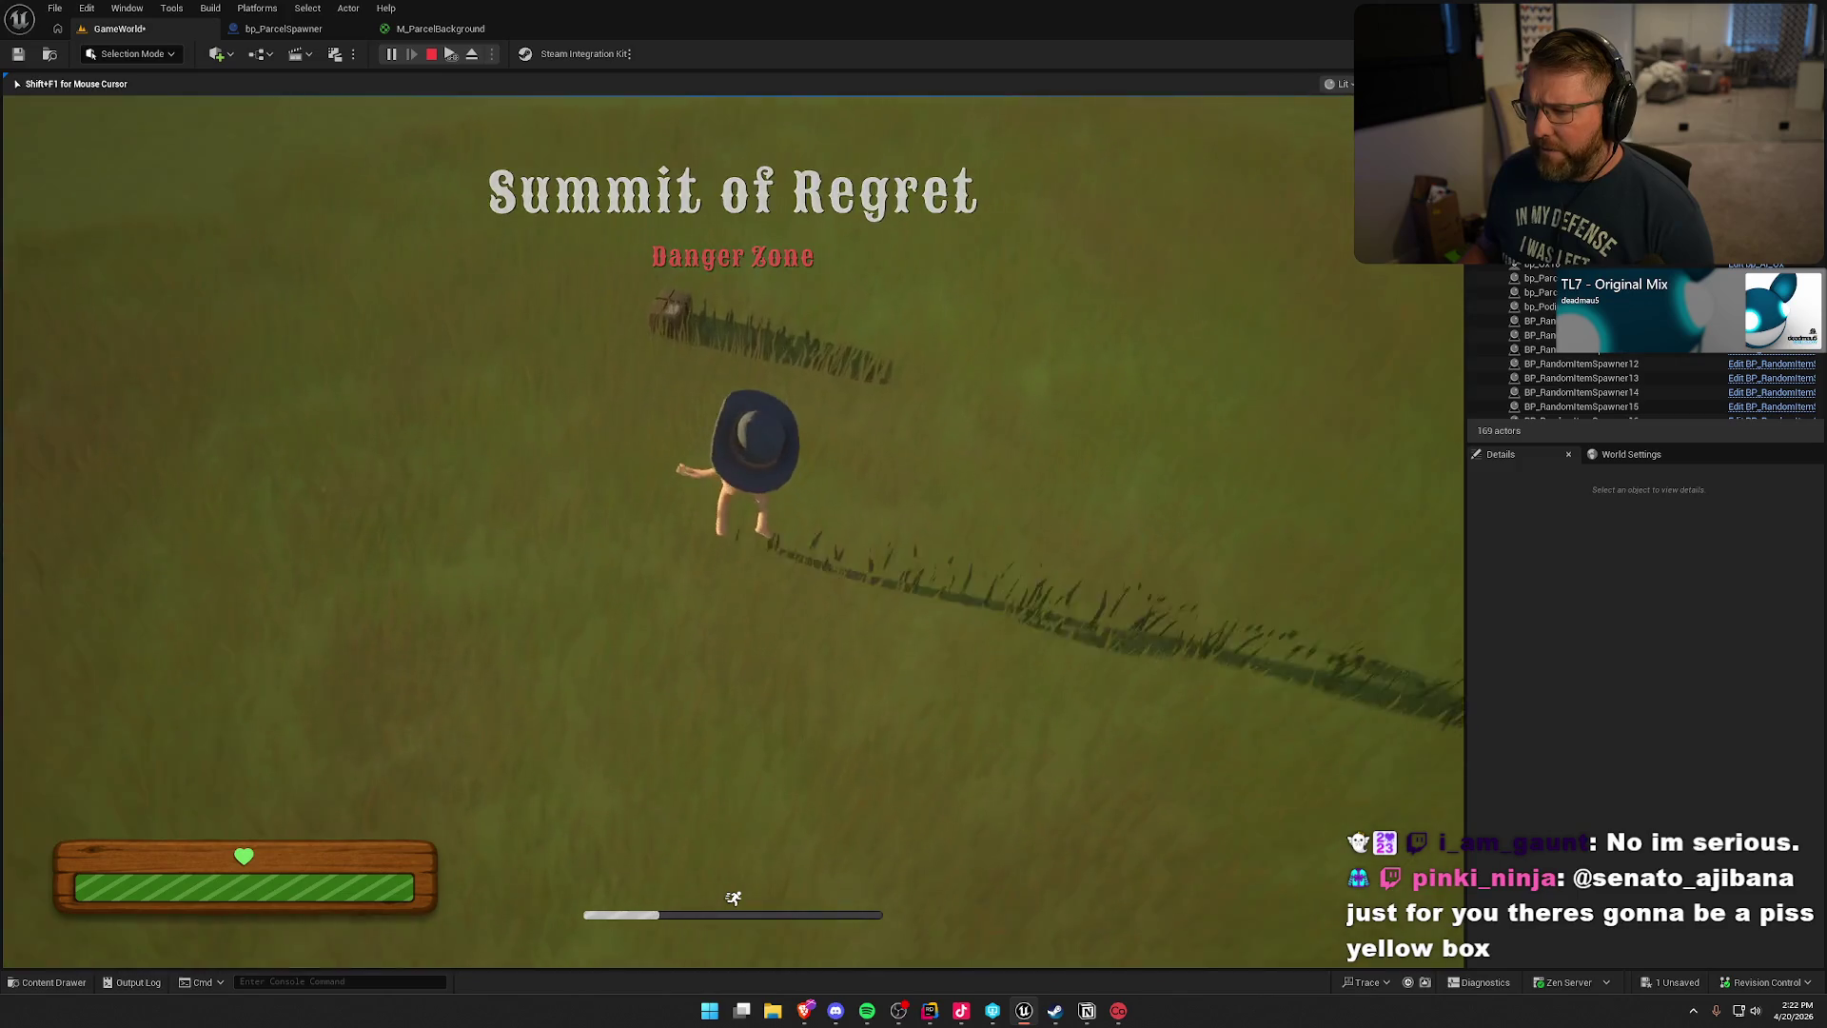
pyautogui.press('w')
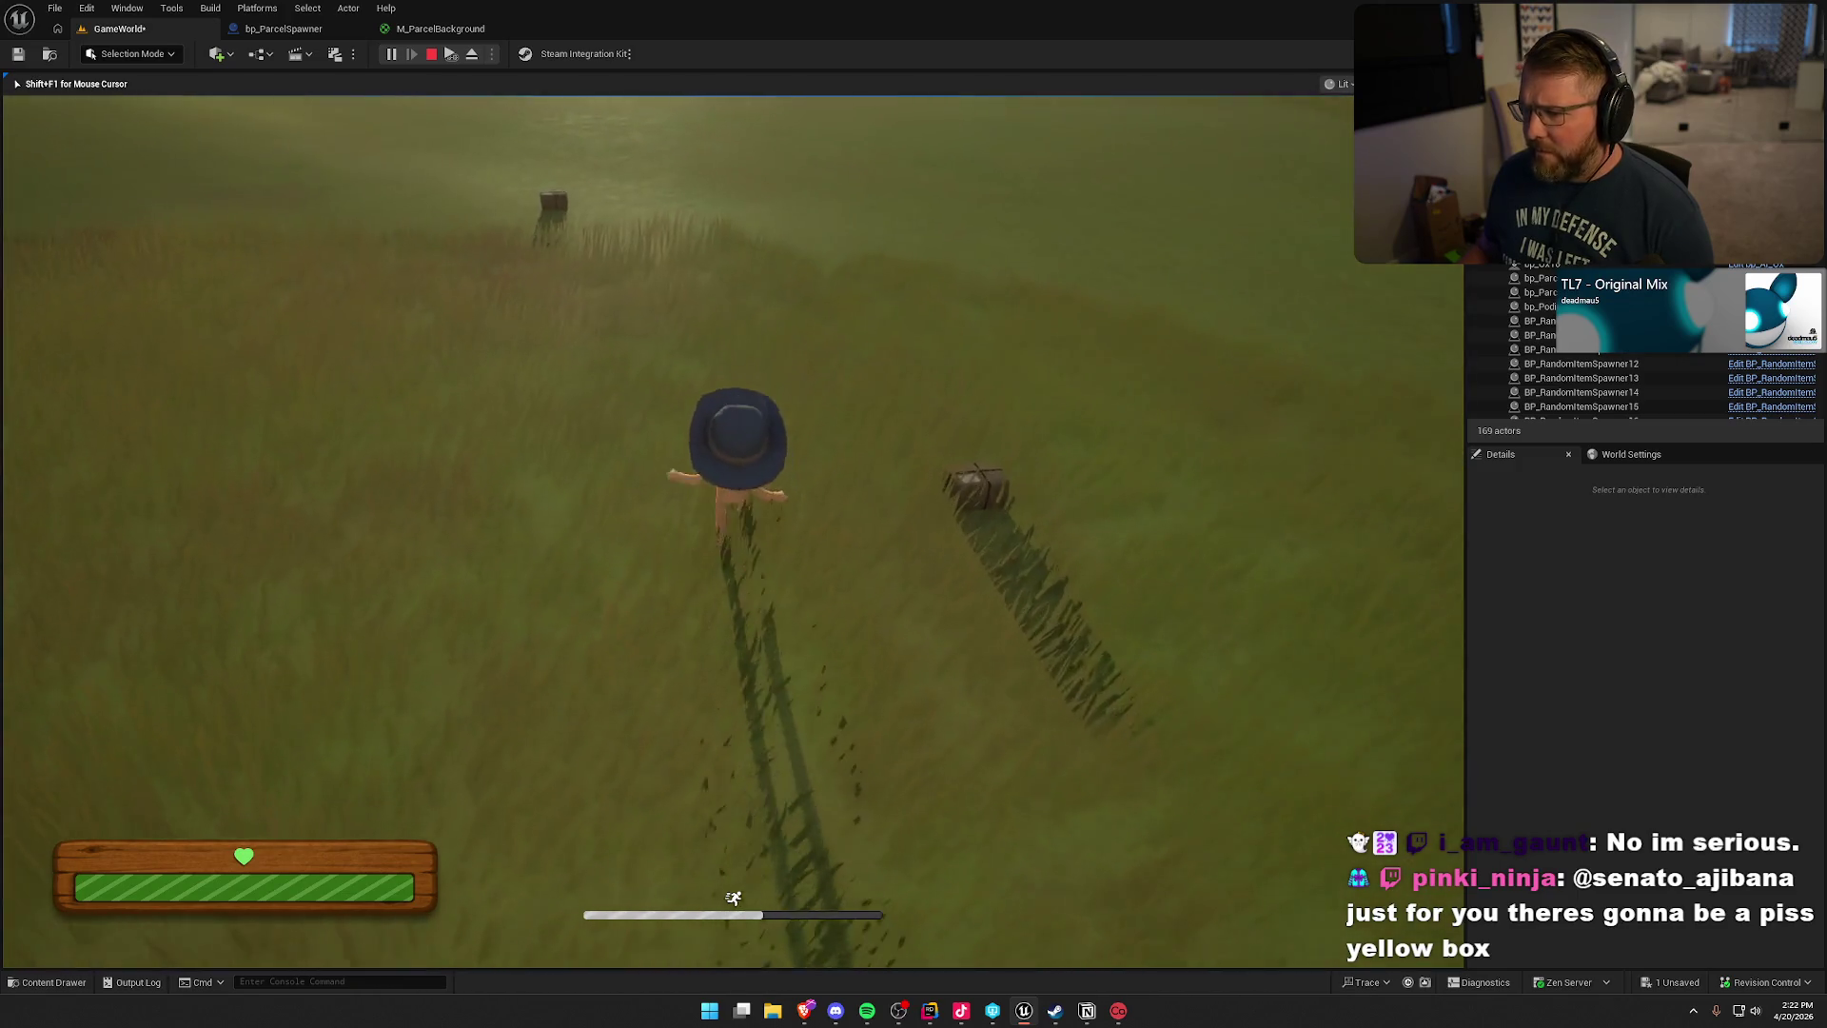
pyautogui.press('w')
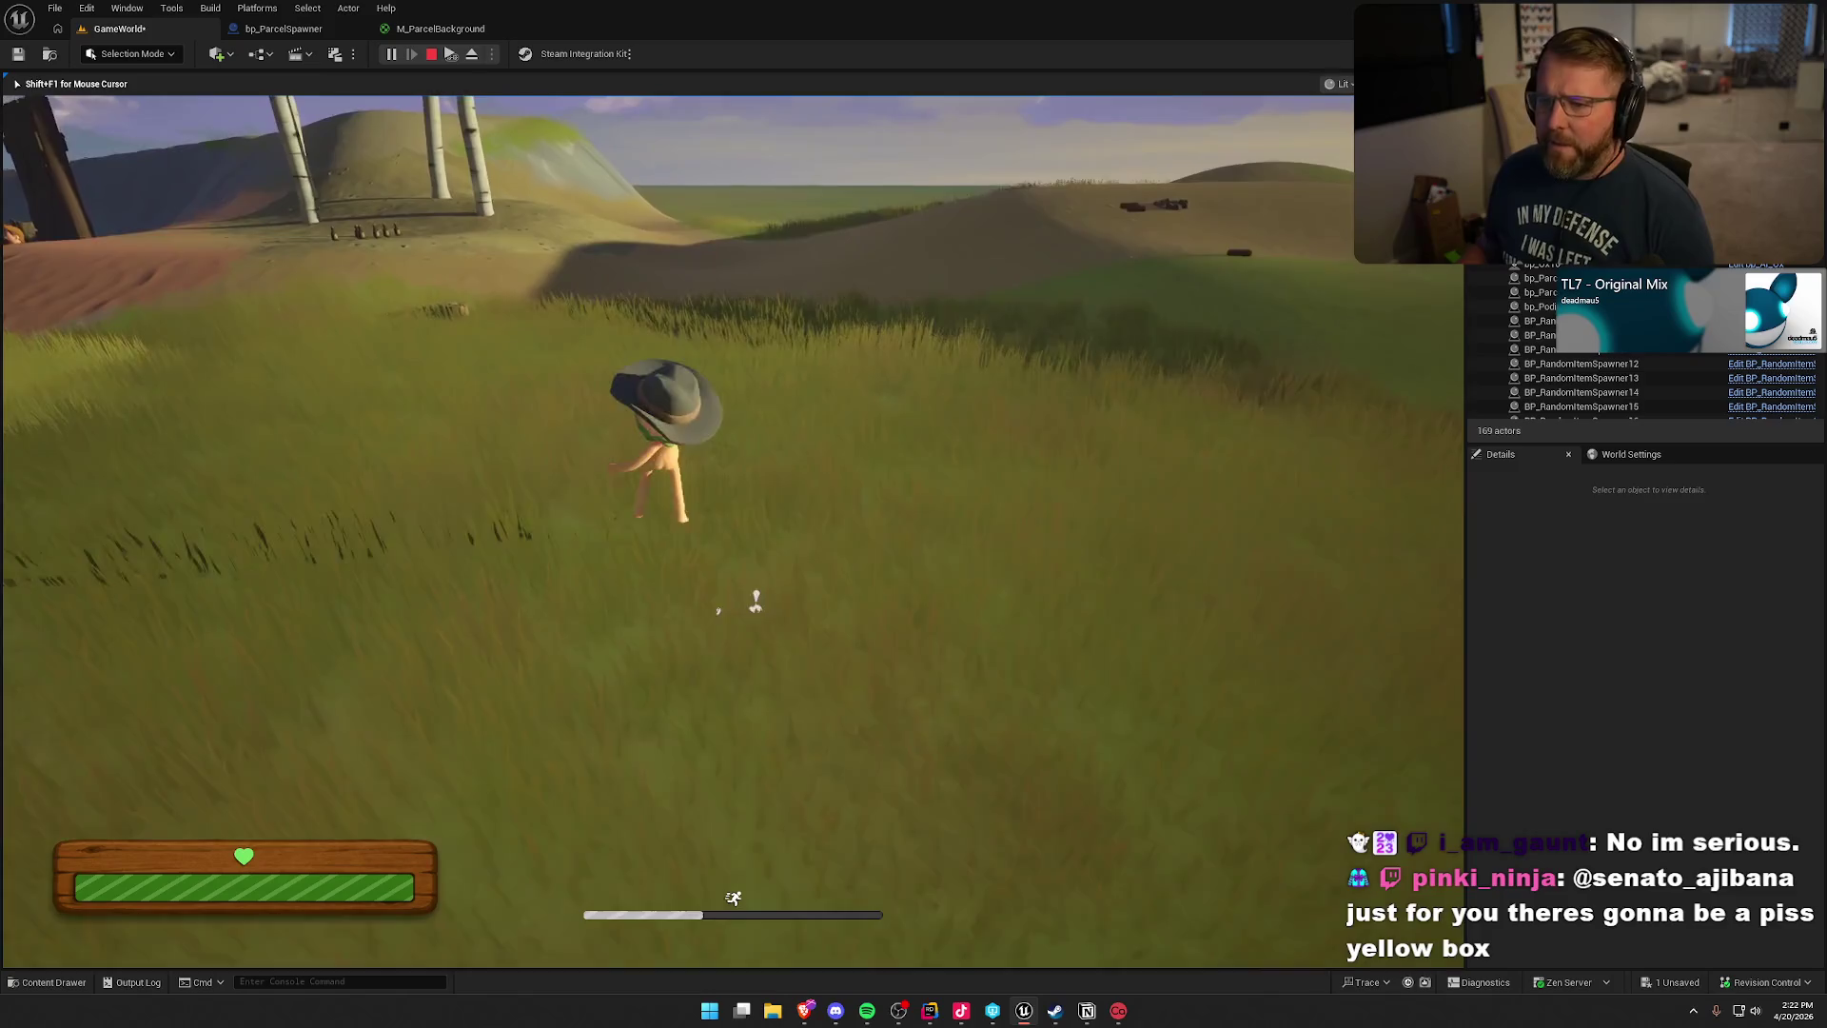
pyautogui.press('Escape')
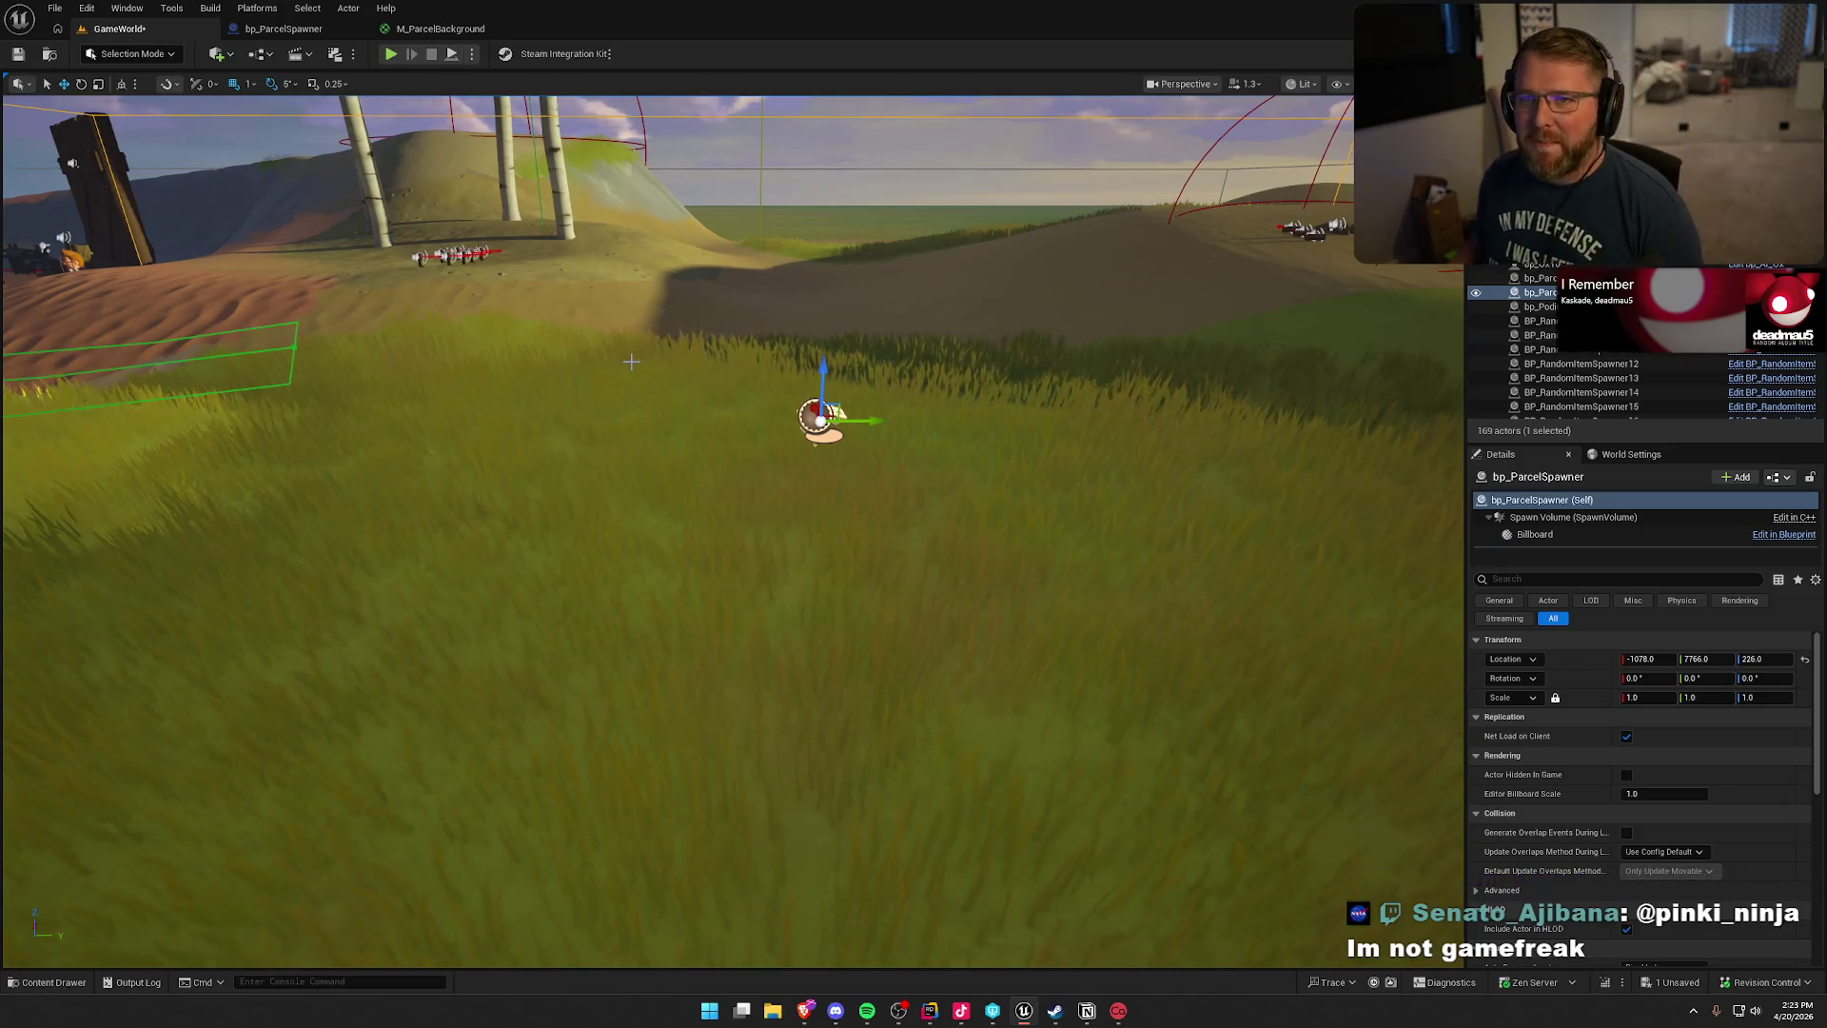
# - Return from the level viewport to the M_ParcelBackground material graph
pyautogui.moveTo(651, 379); pyautogui.dragTo(650, 379)
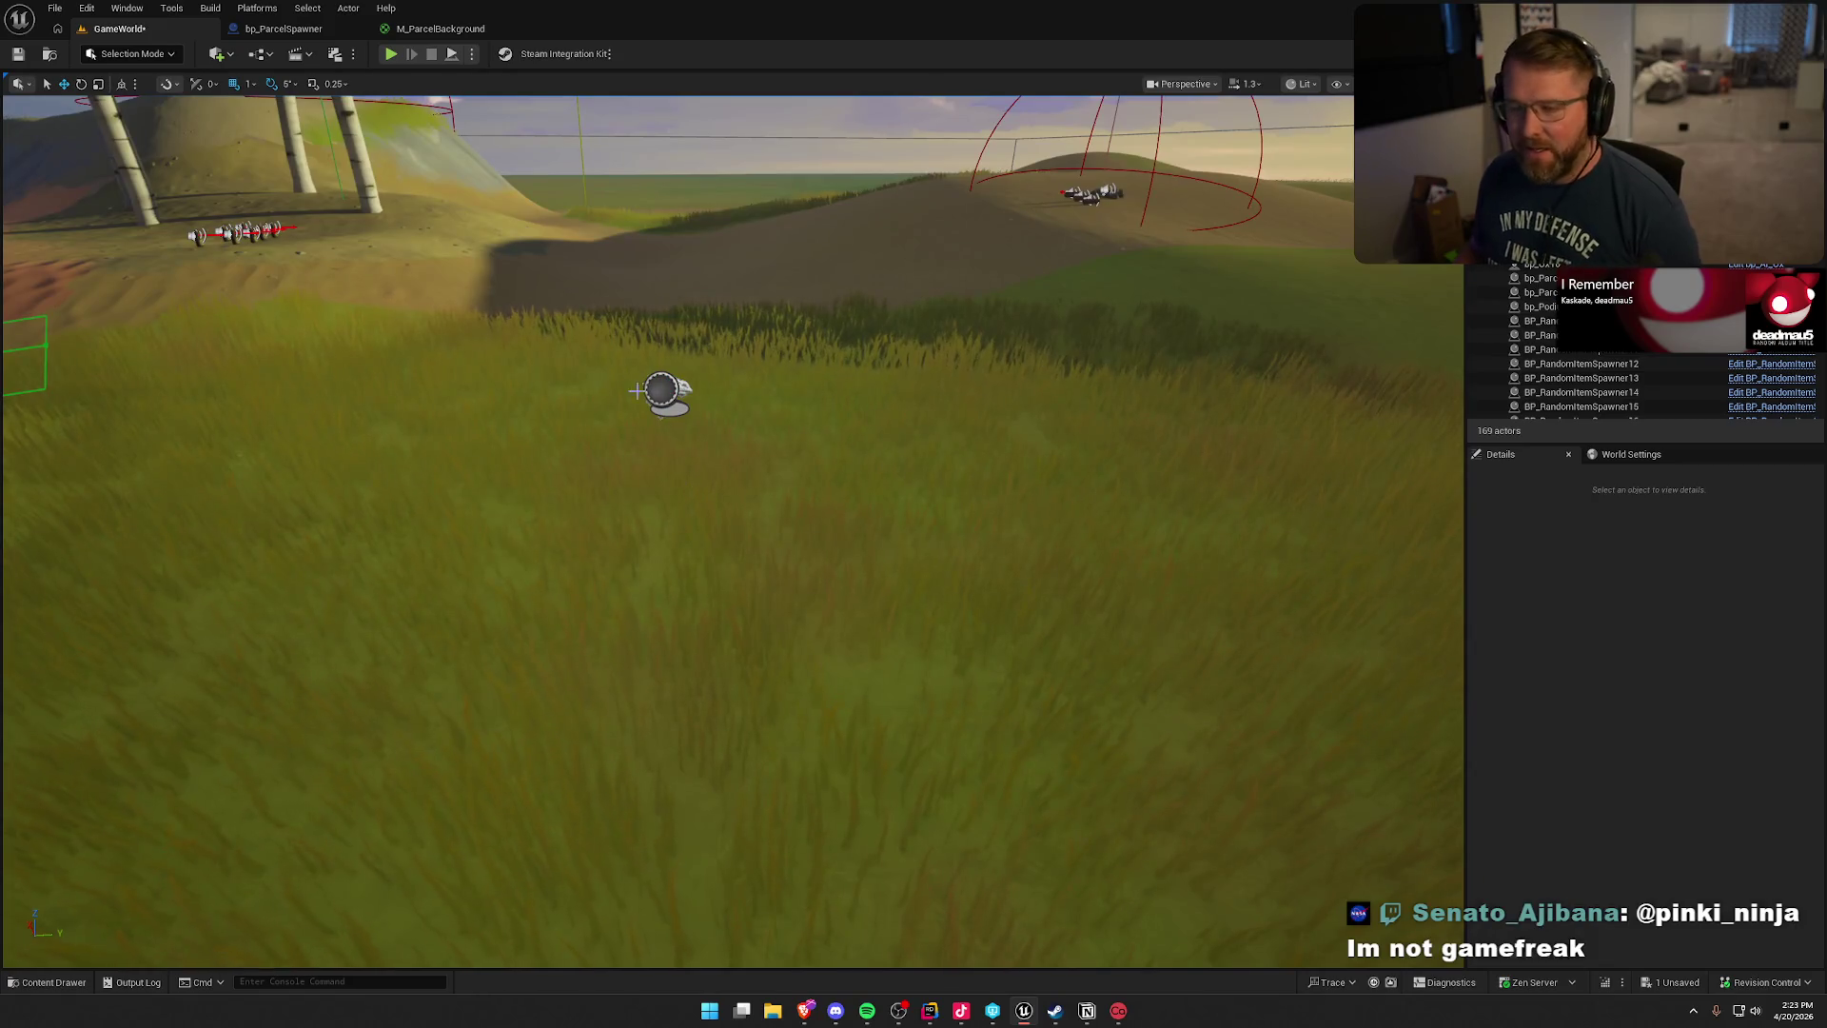
pyautogui.click(424, 28)
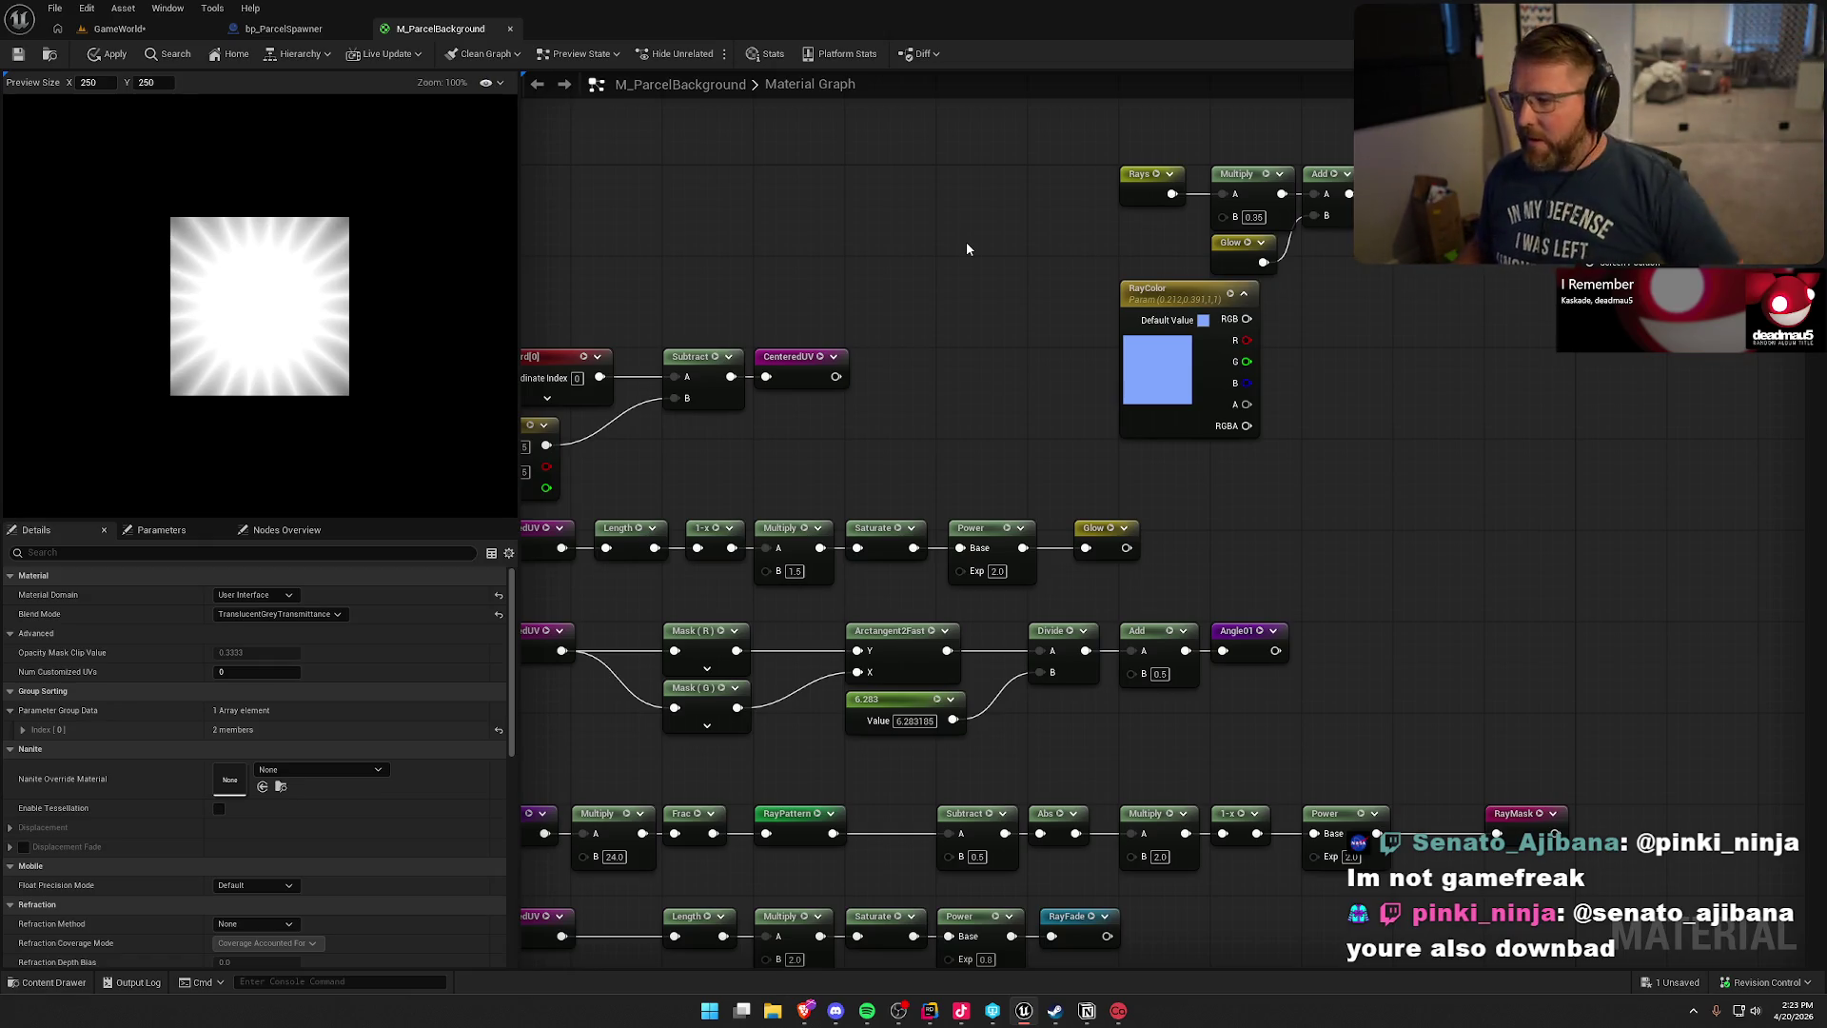
pyautogui.moveTo(967, 251)
pyautogui.mouseDown()
pyautogui.moveTo(951, 294)
pyautogui.moveTo(879, 335)
pyautogui.mouseUp()
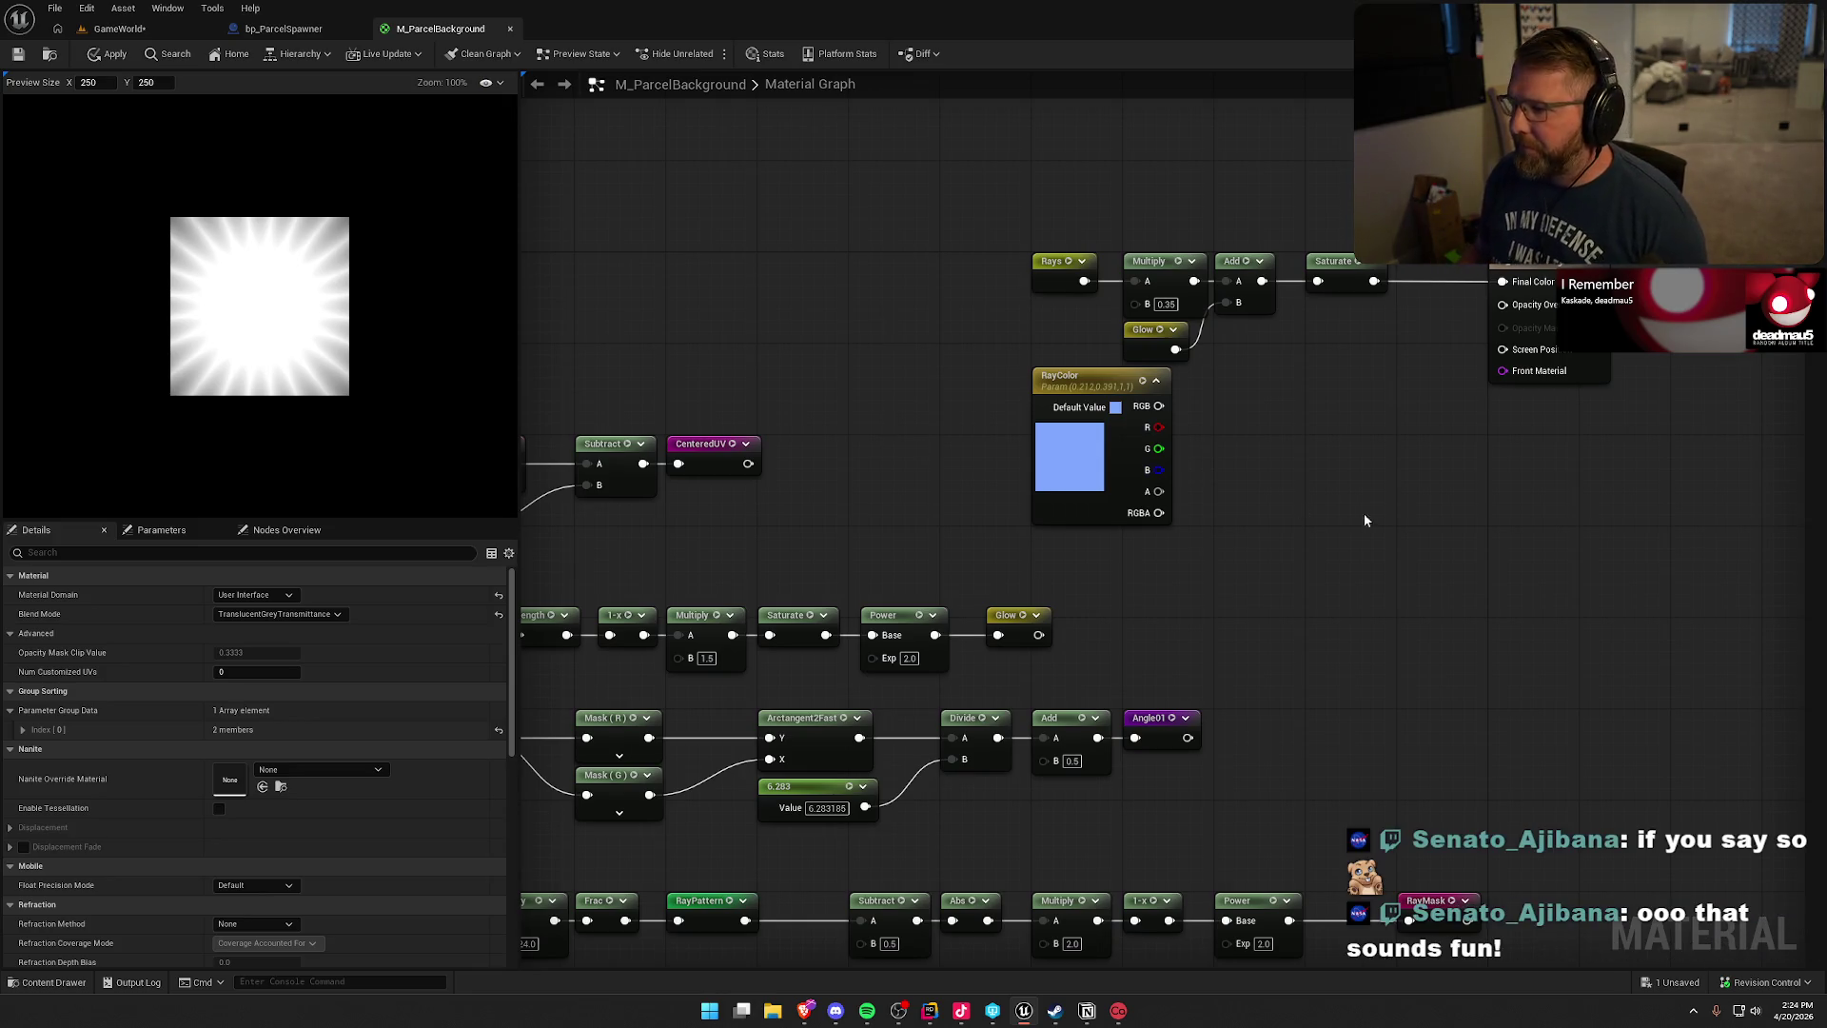
pyautogui.moveTo(1373, 514)
pyautogui.mouseDown()
pyautogui.moveTo(1230, 544)
pyautogui.moveTo(1316, 277)
pyautogui.moveTo(1569, 125)
pyautogui.moveTo(1535, 267)
pyautogui.mouseUp()
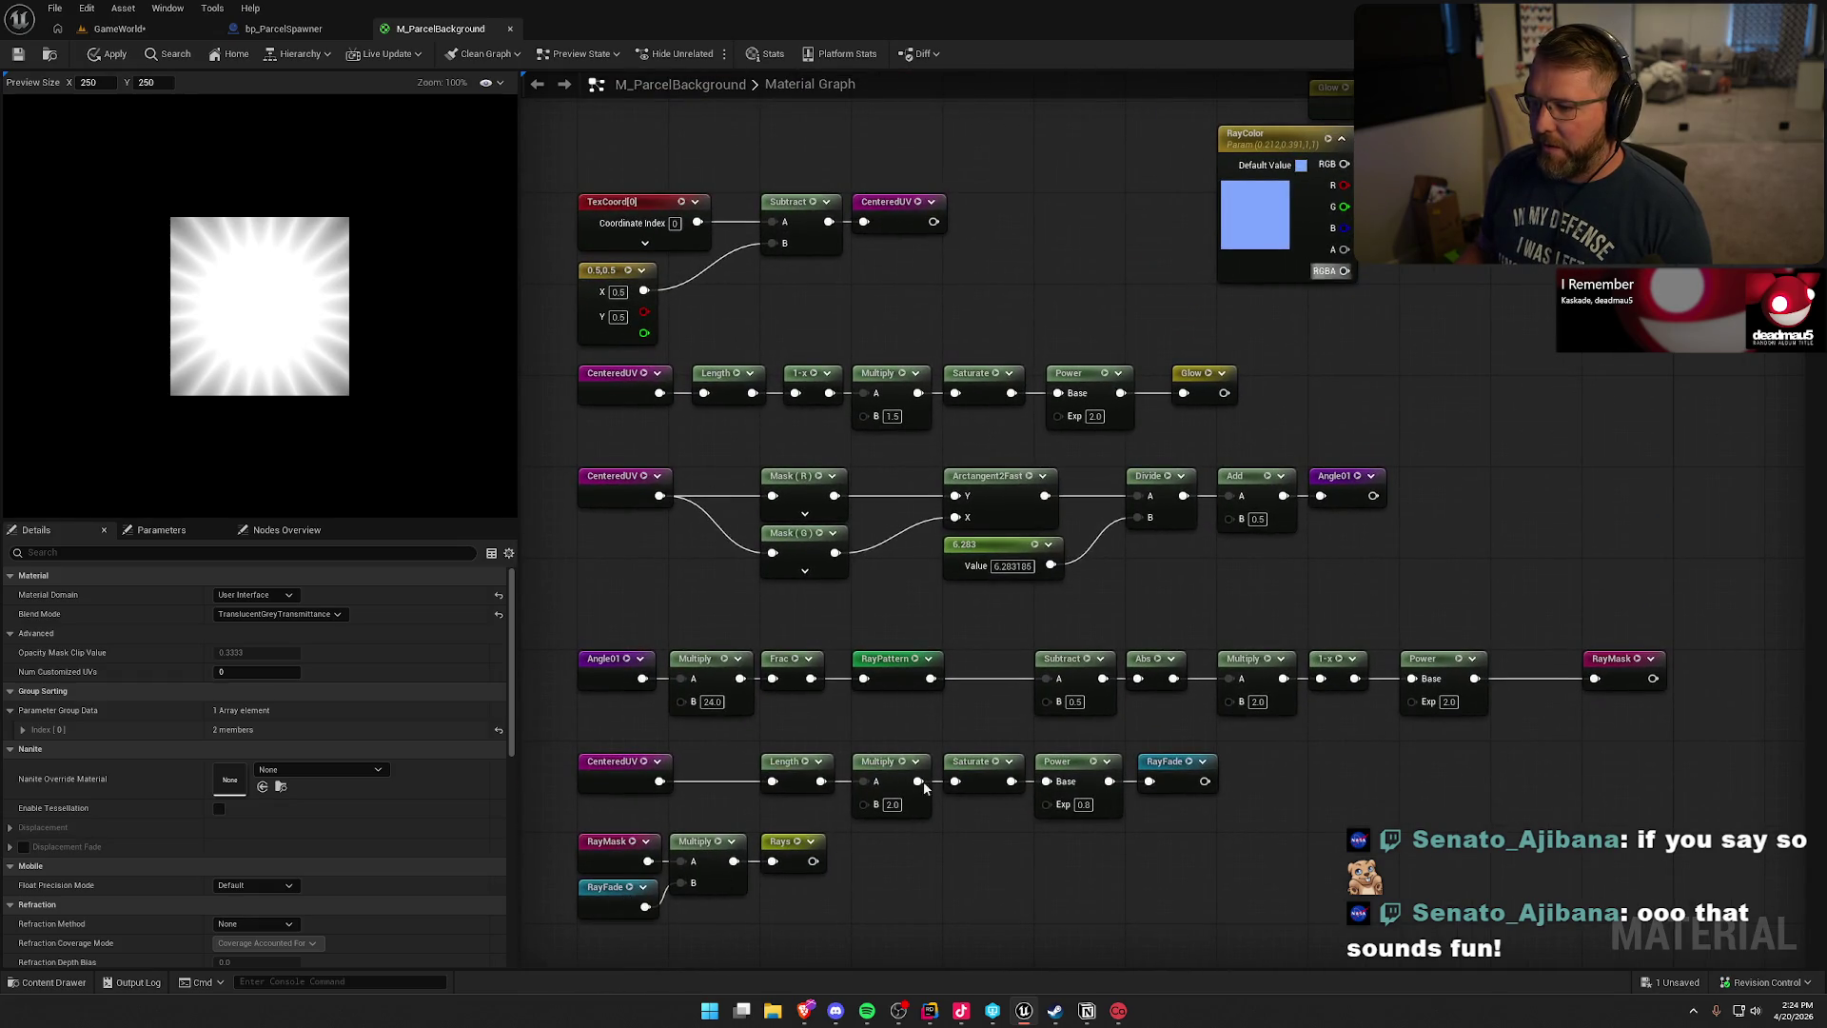
pyautogui.moveTo(1594, 330); pyautogui.dragTo(1320, 569)
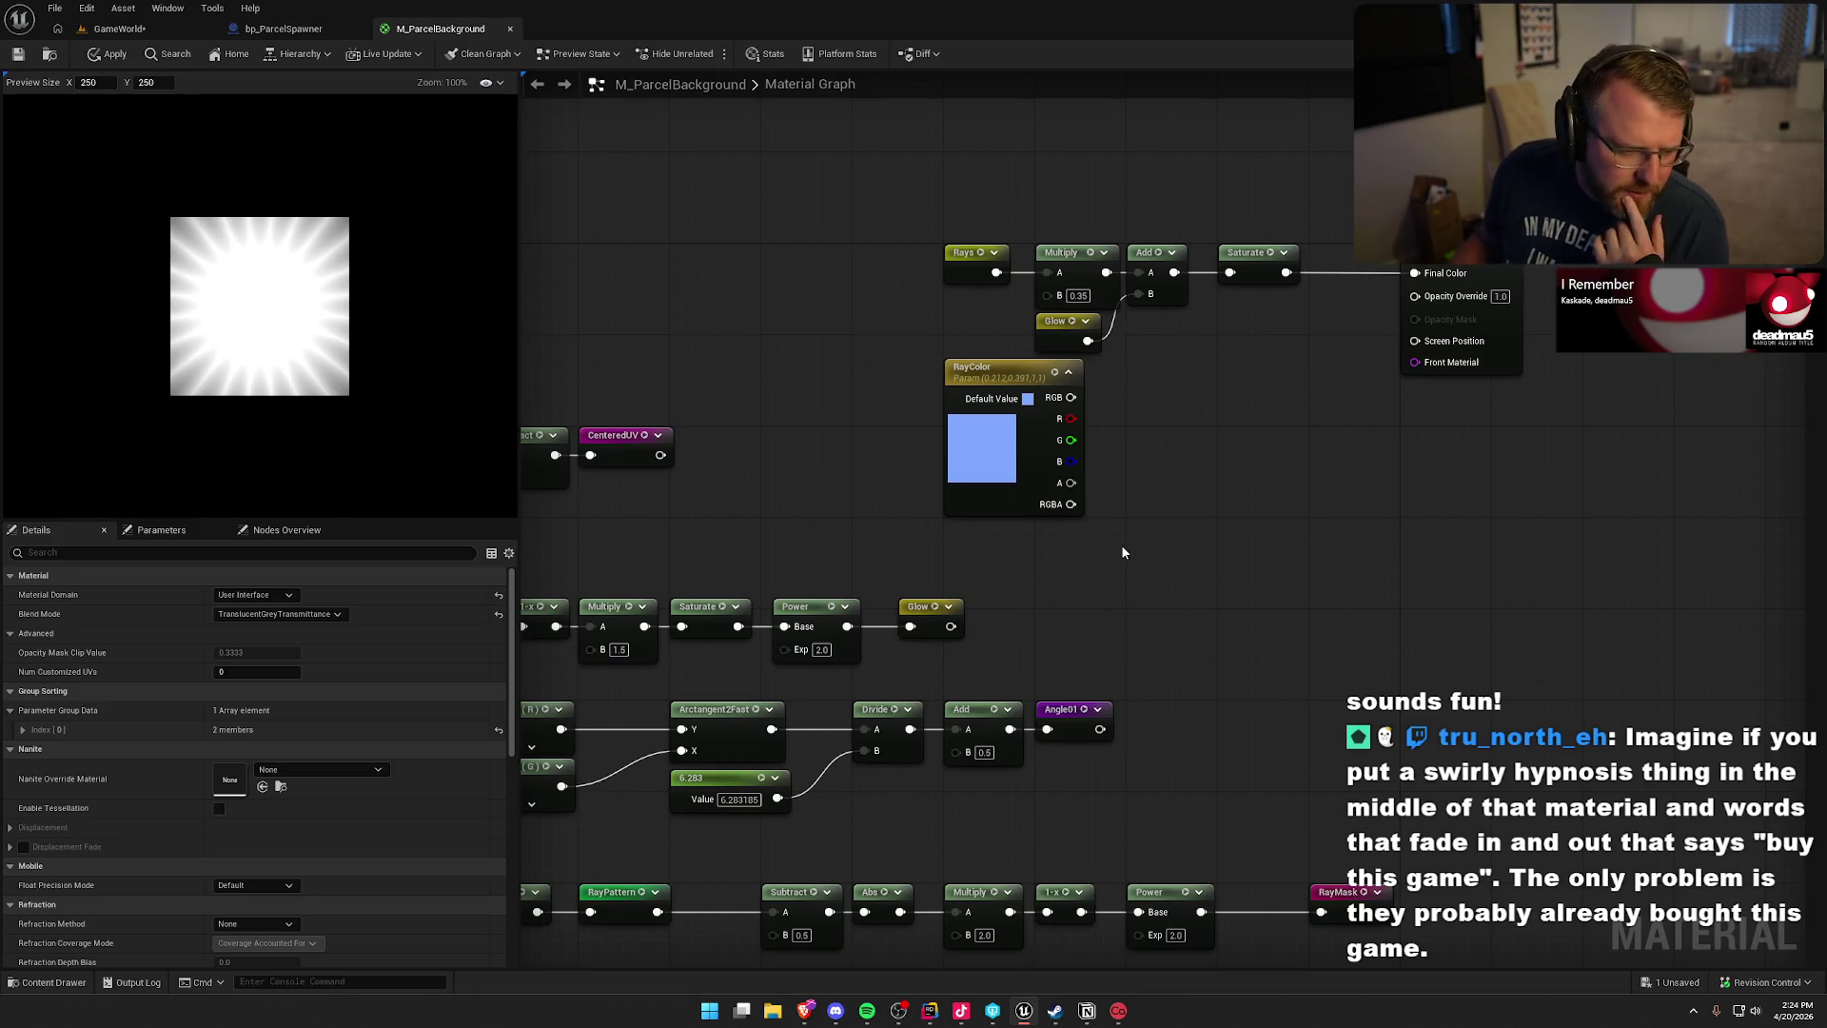
# - Place a Constant3Vector node beside RayColor and set it to white (1,1,1)
pyautogui.click(1167, 464)
pyautogui.doubleClick(1206, 544)
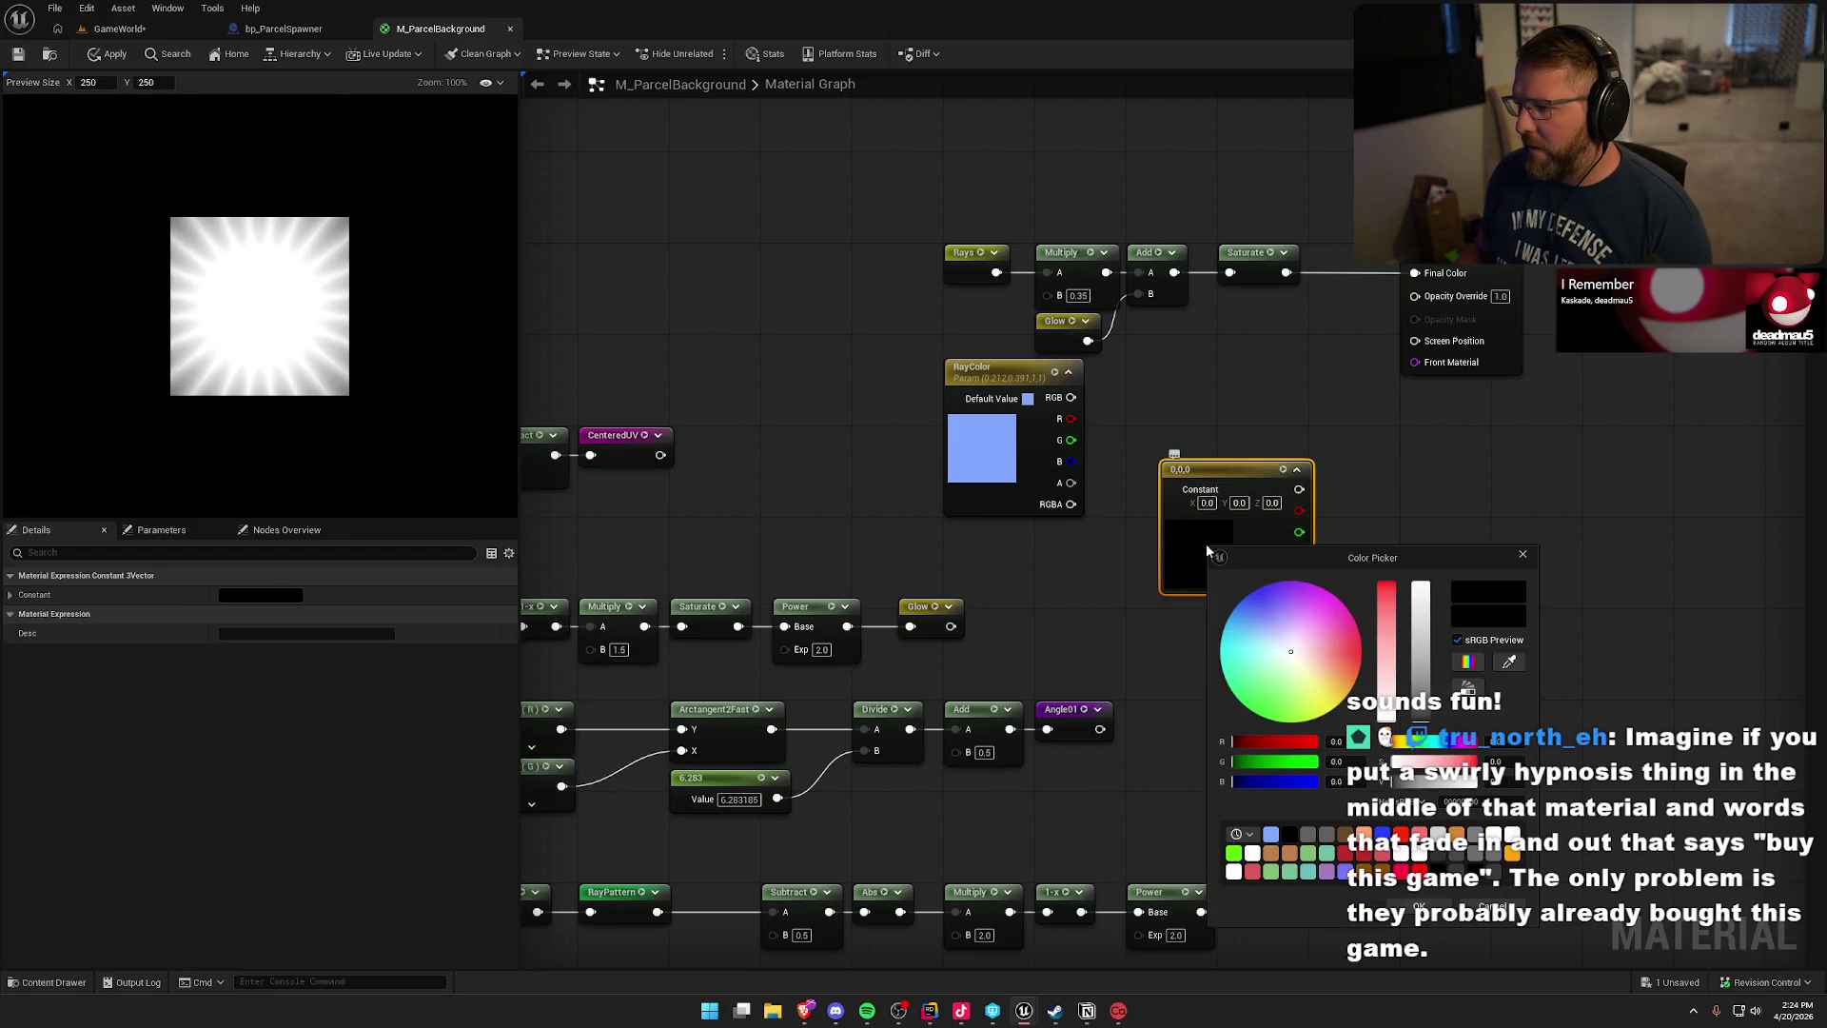
pyautogui.moveTo(1427, 644); pyautogui.dragTo(1421, 571)
pyautogui.click(1269, 426)
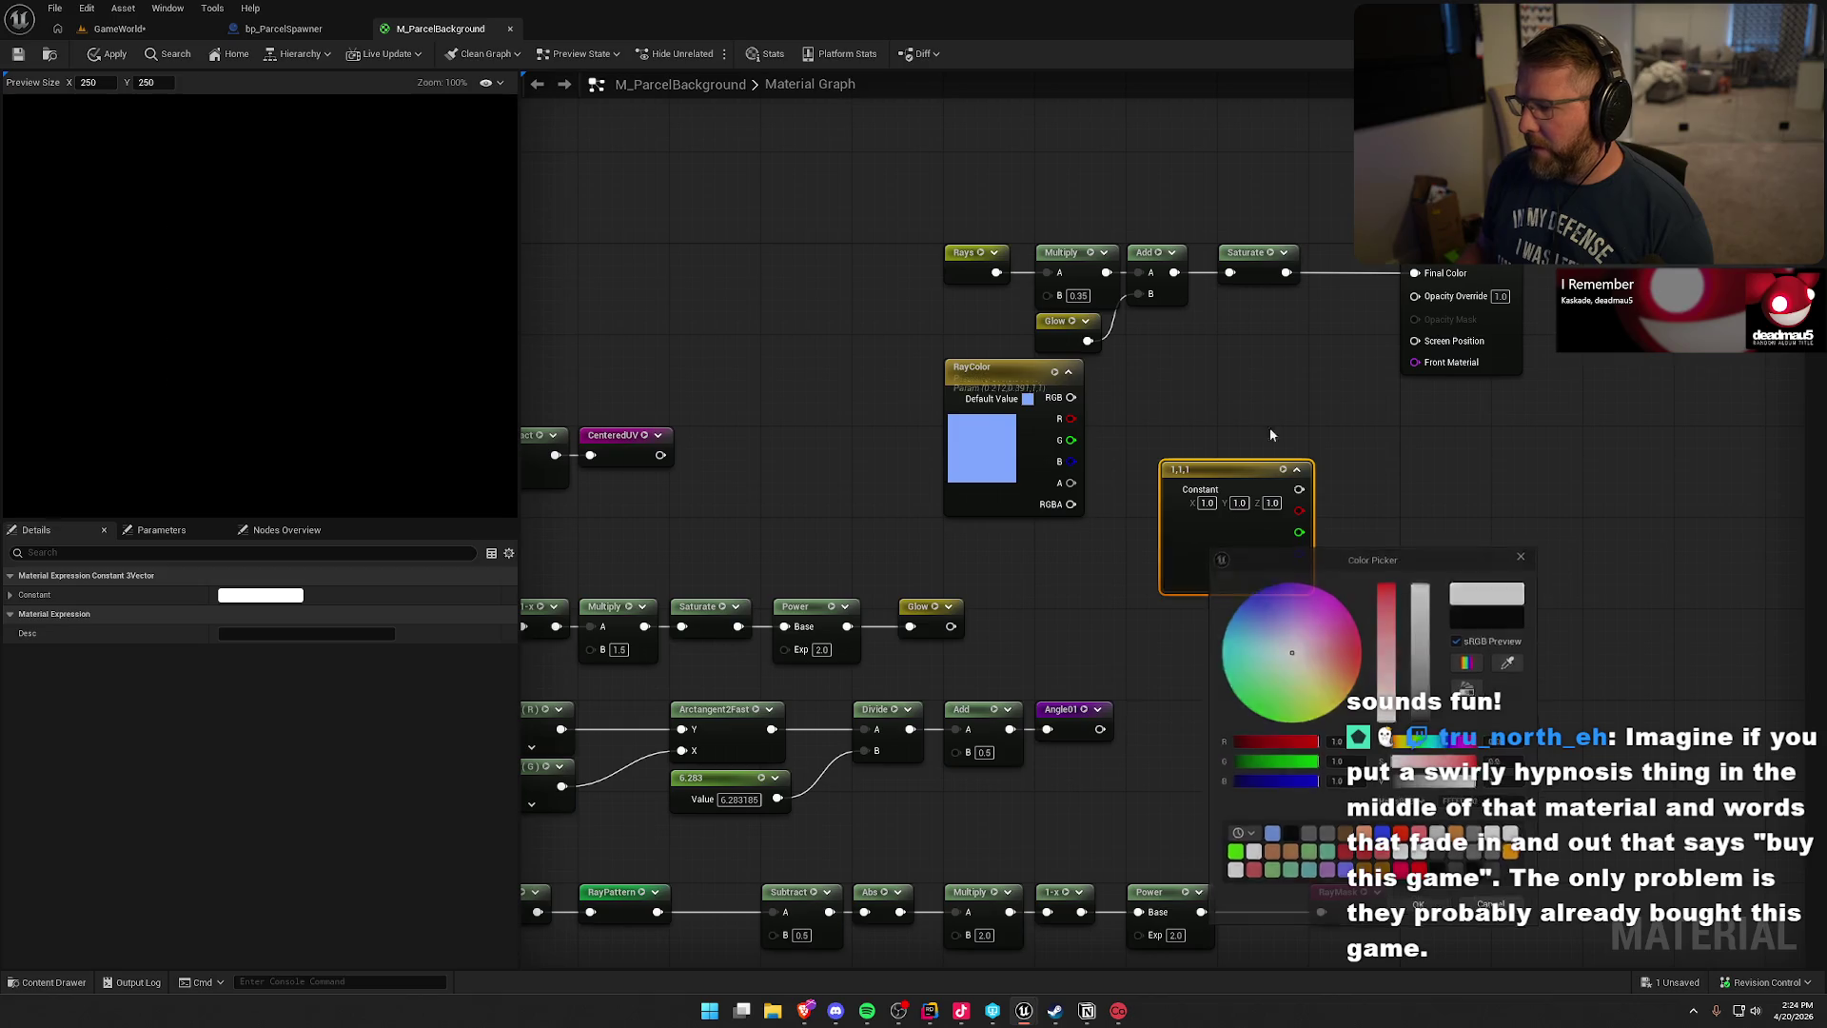
pyautogui.click(1231, 398)
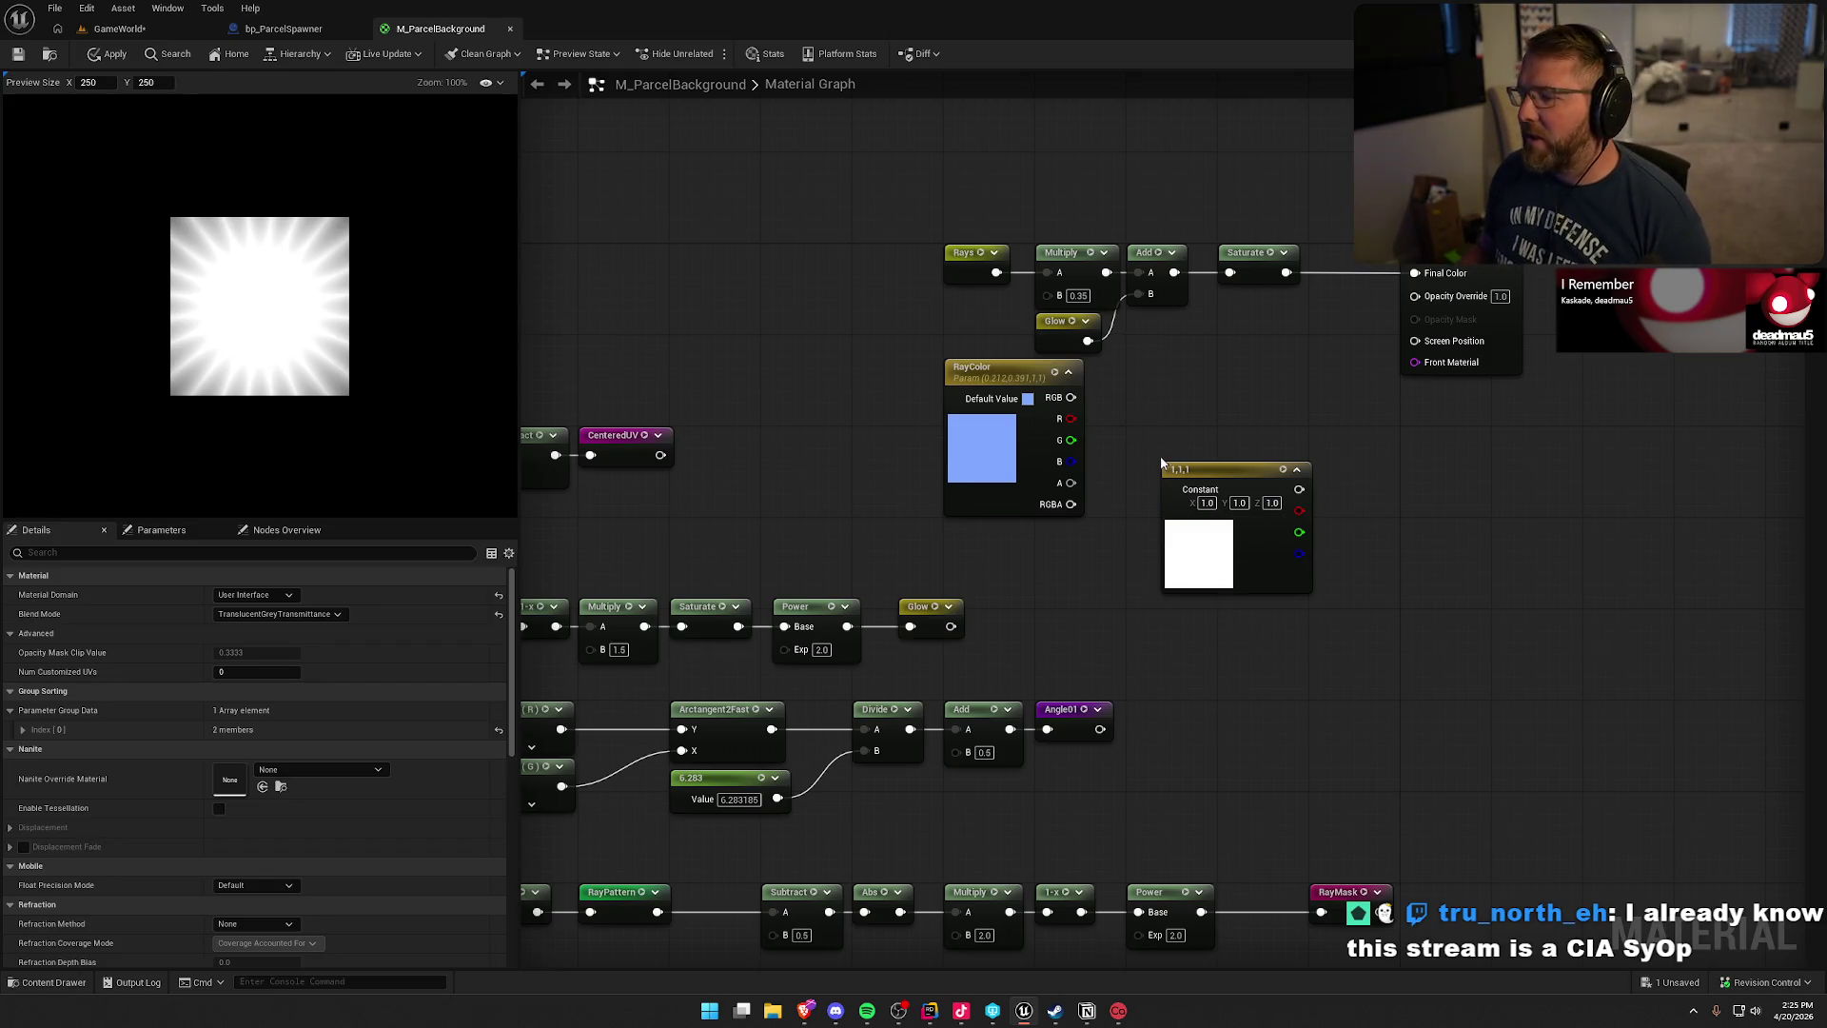
pyautogui.moveTo(994, 382)
pyautogui.mouseDown()
pyautogui.moveTo(968, 657)
pyautogui.moveTo(961, 179)
pyautogui.mouseUp()
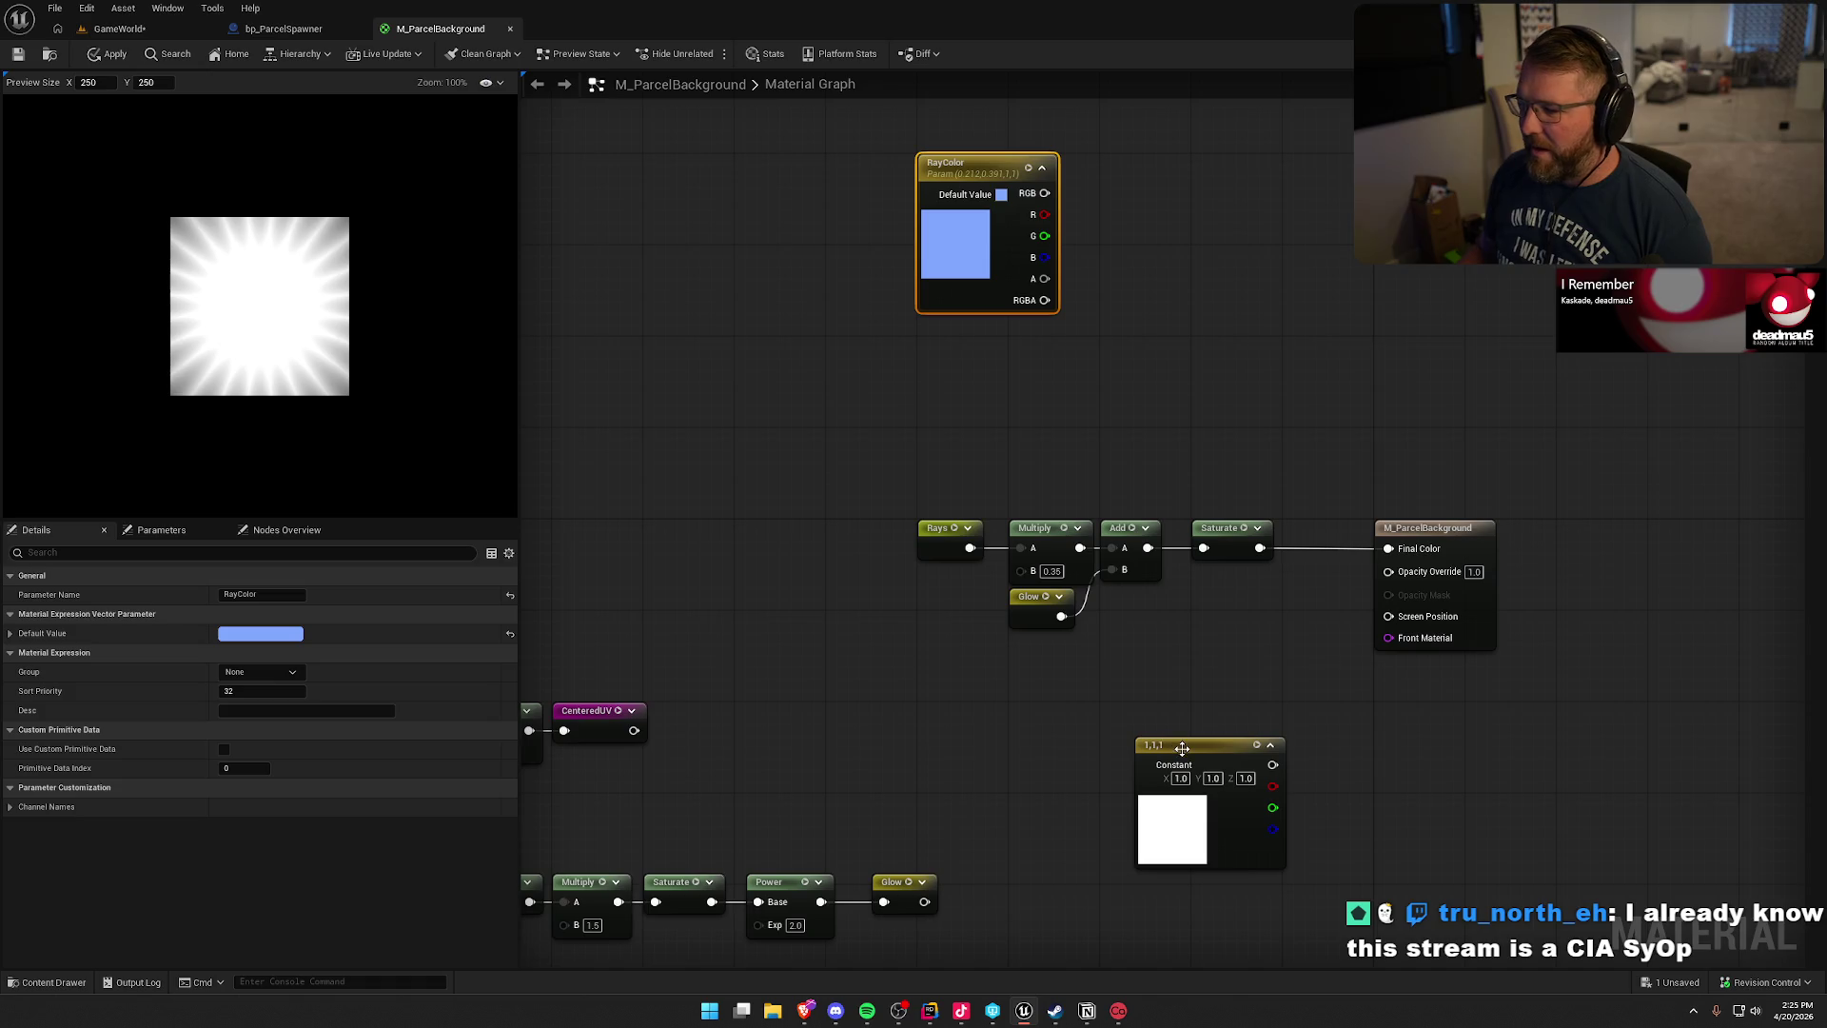
# - Add a Lerp with RayColor RGB in A and the white constant in B
pyautogui.moveTo(1182, 748)
pyautogui.mouseDown()
pyautogui.moveTo(991, 391)
pyautogui.moveTo(989, 342)
pyautogui.mouseUp()
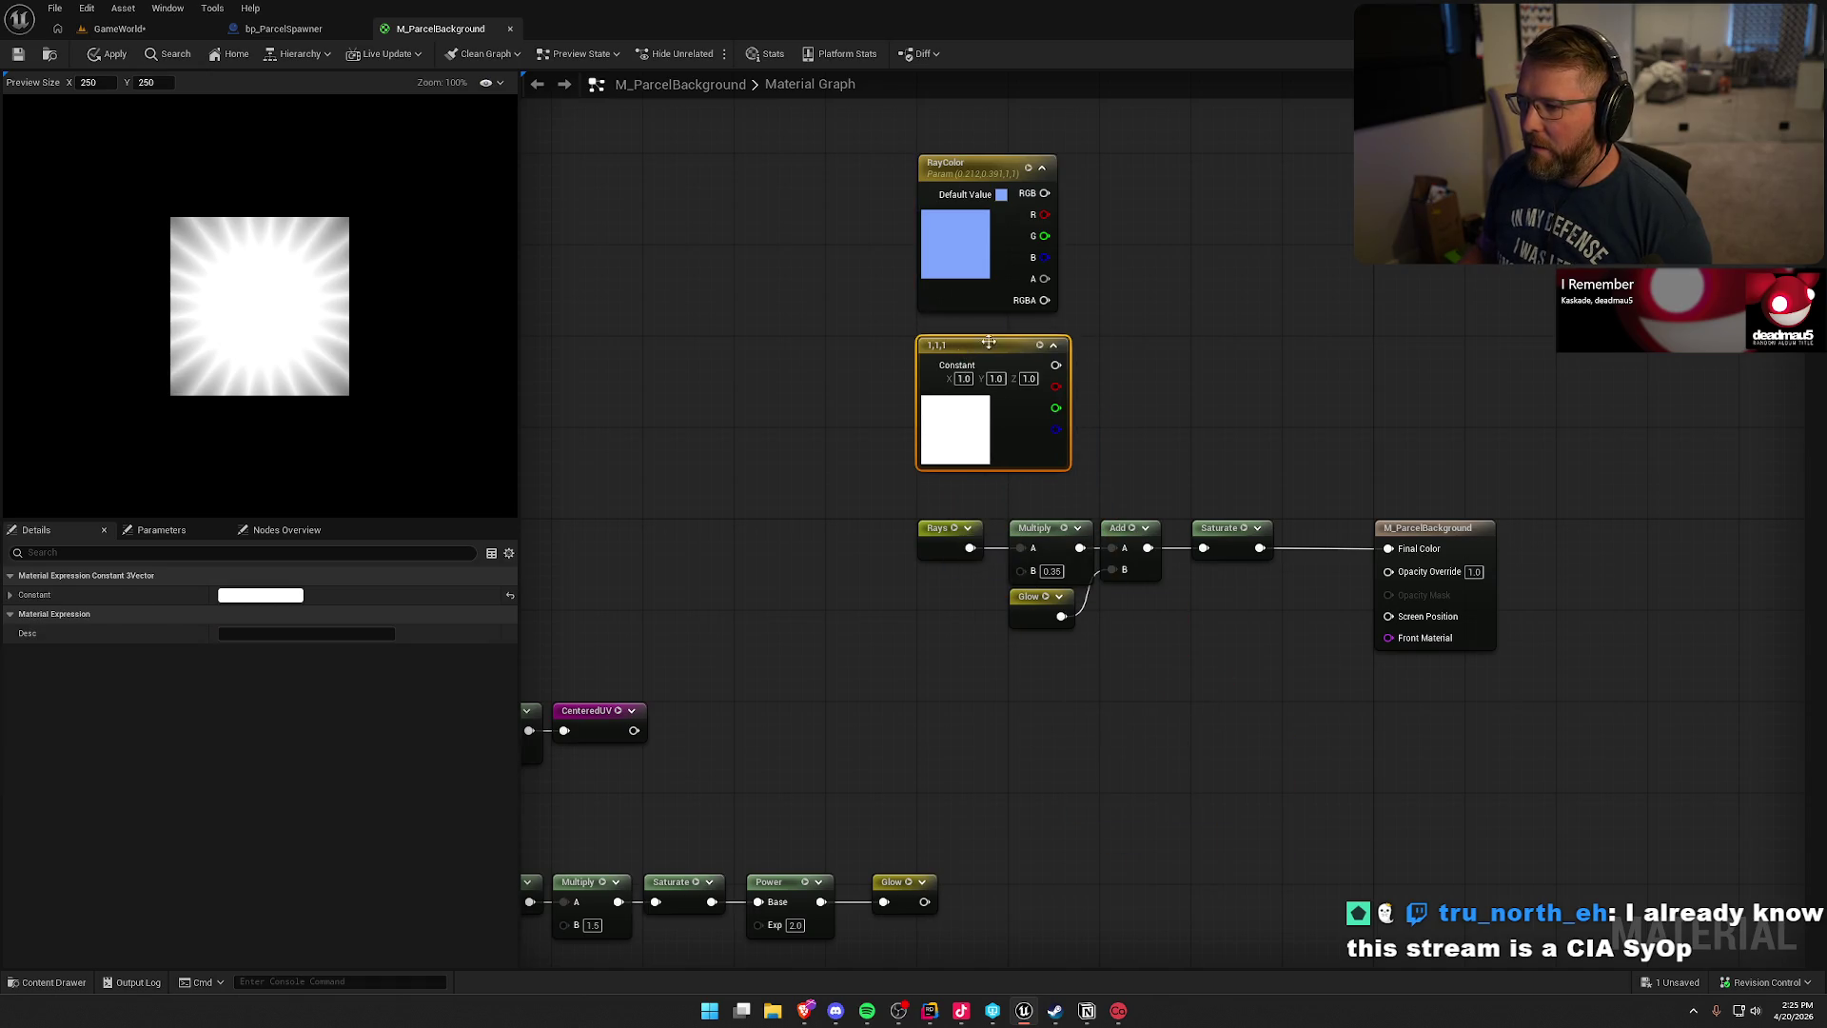
pyautogui.press('Home')
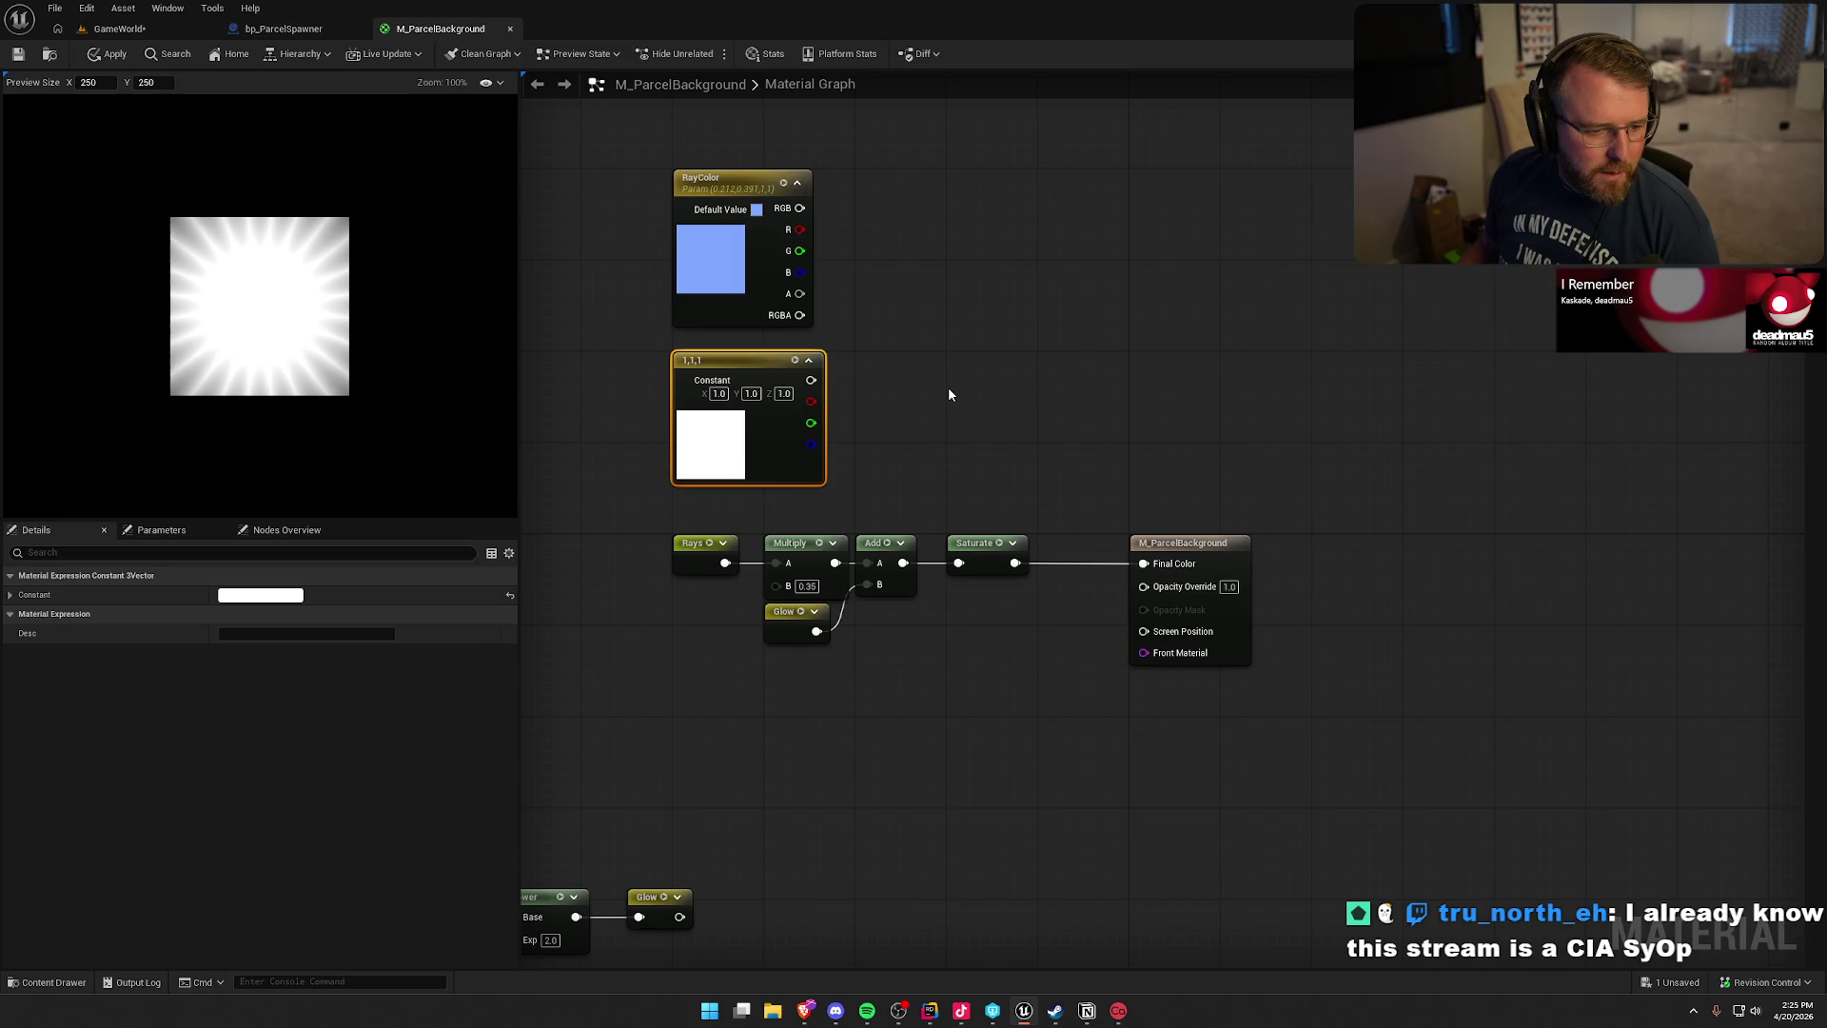
pyautogui.click(947, 314)
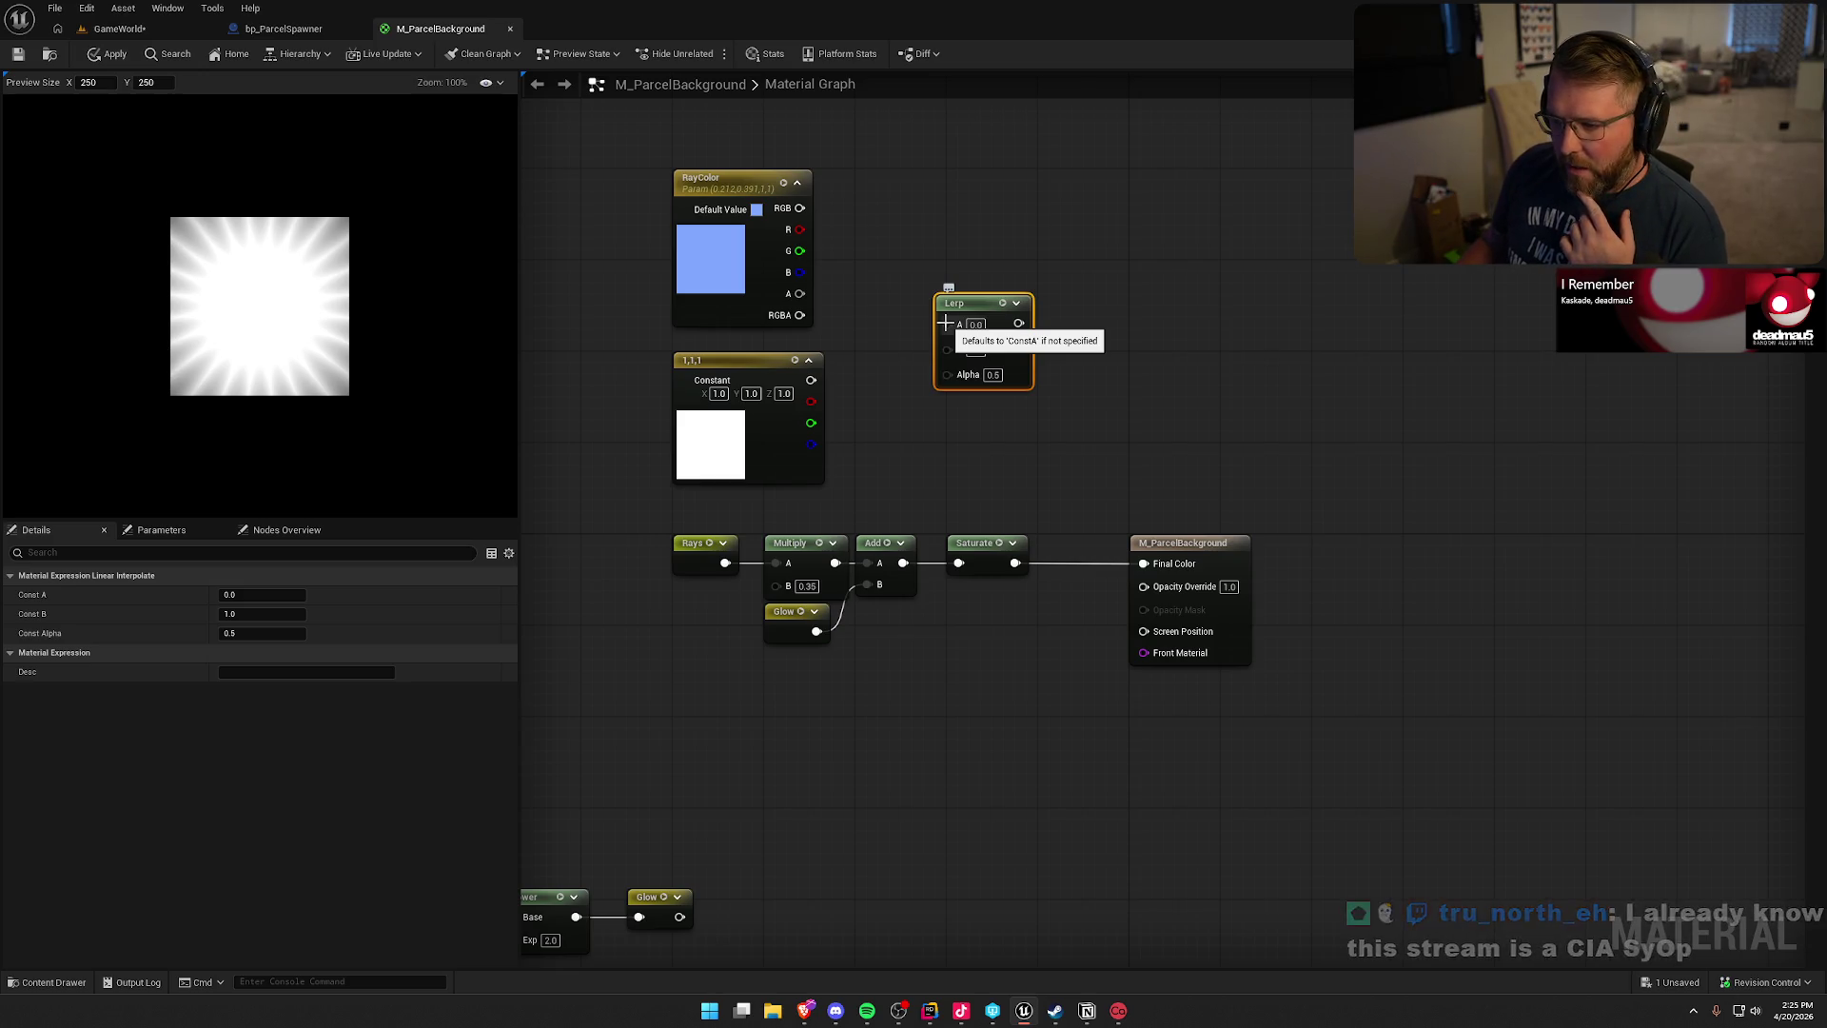
pyautogui.moveTo(944, 324); pyautogui.dragTo(799, 208)
pyautogui.moveTo(912, 244); pyautogui.dragTo(980, 208)
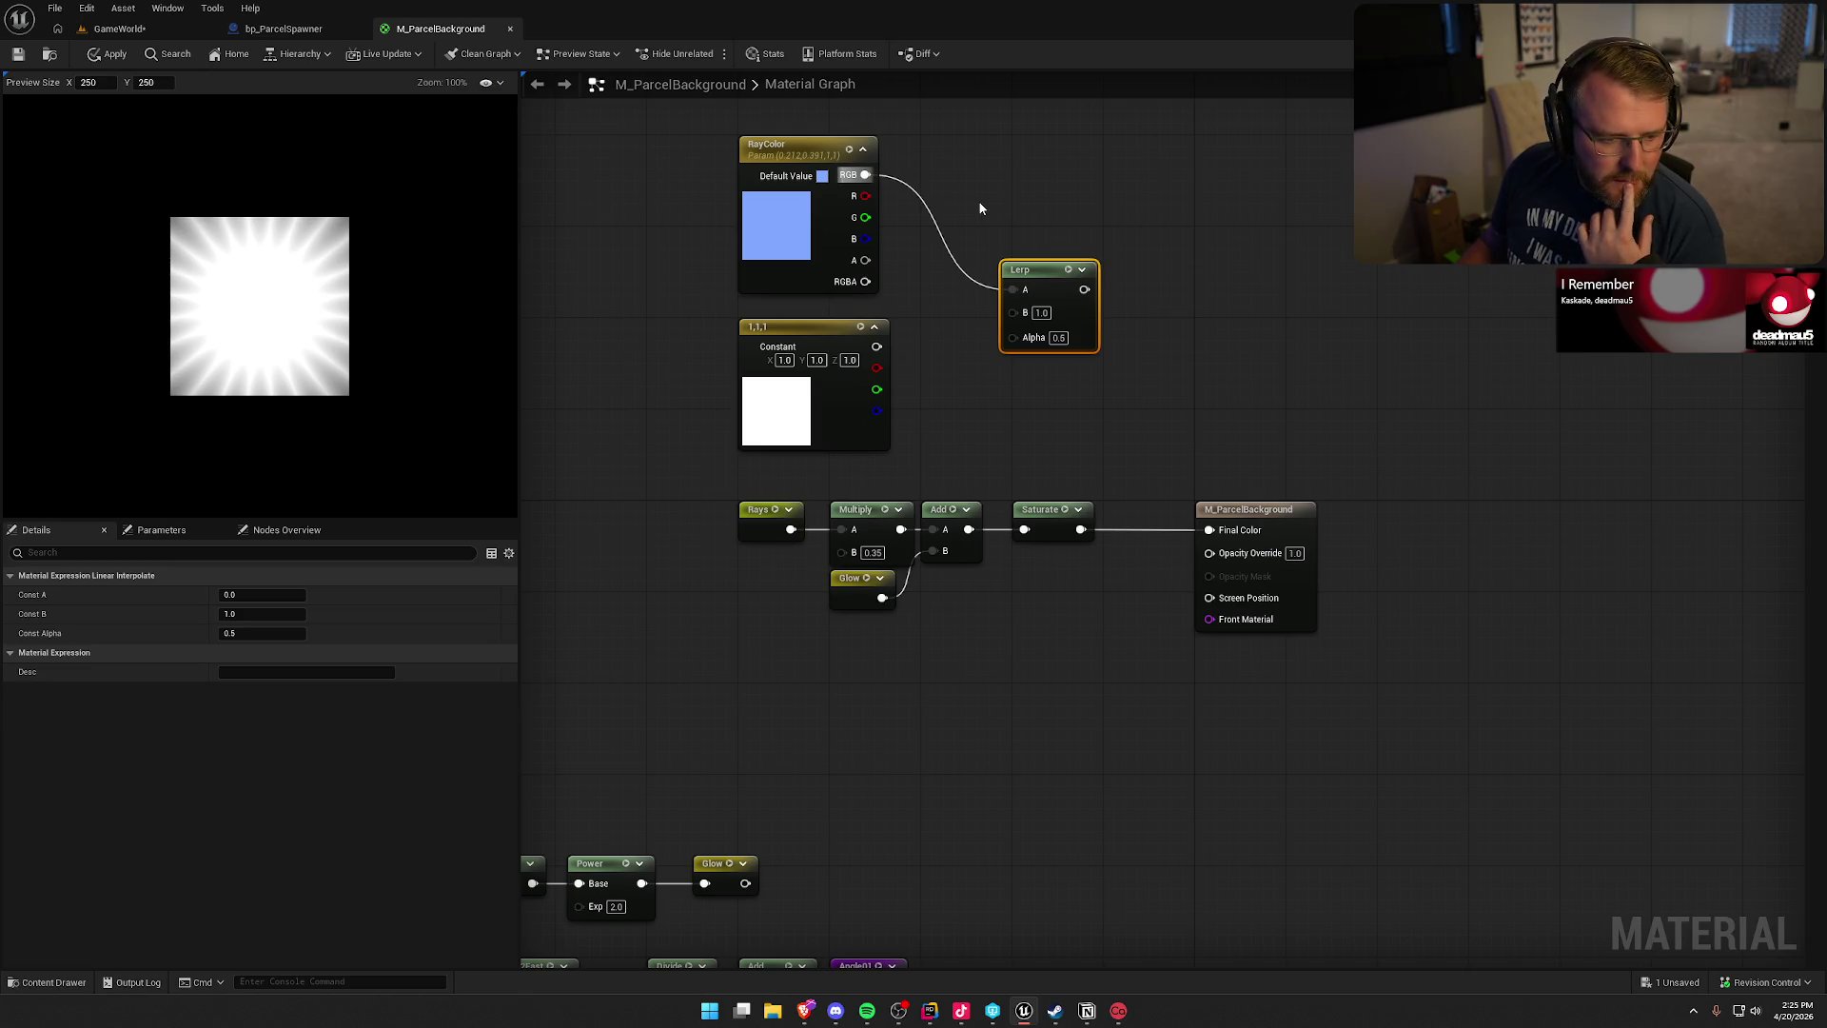
pyautogui.moveTo(1011, 312); pyautogui.dragTo(877, 347)
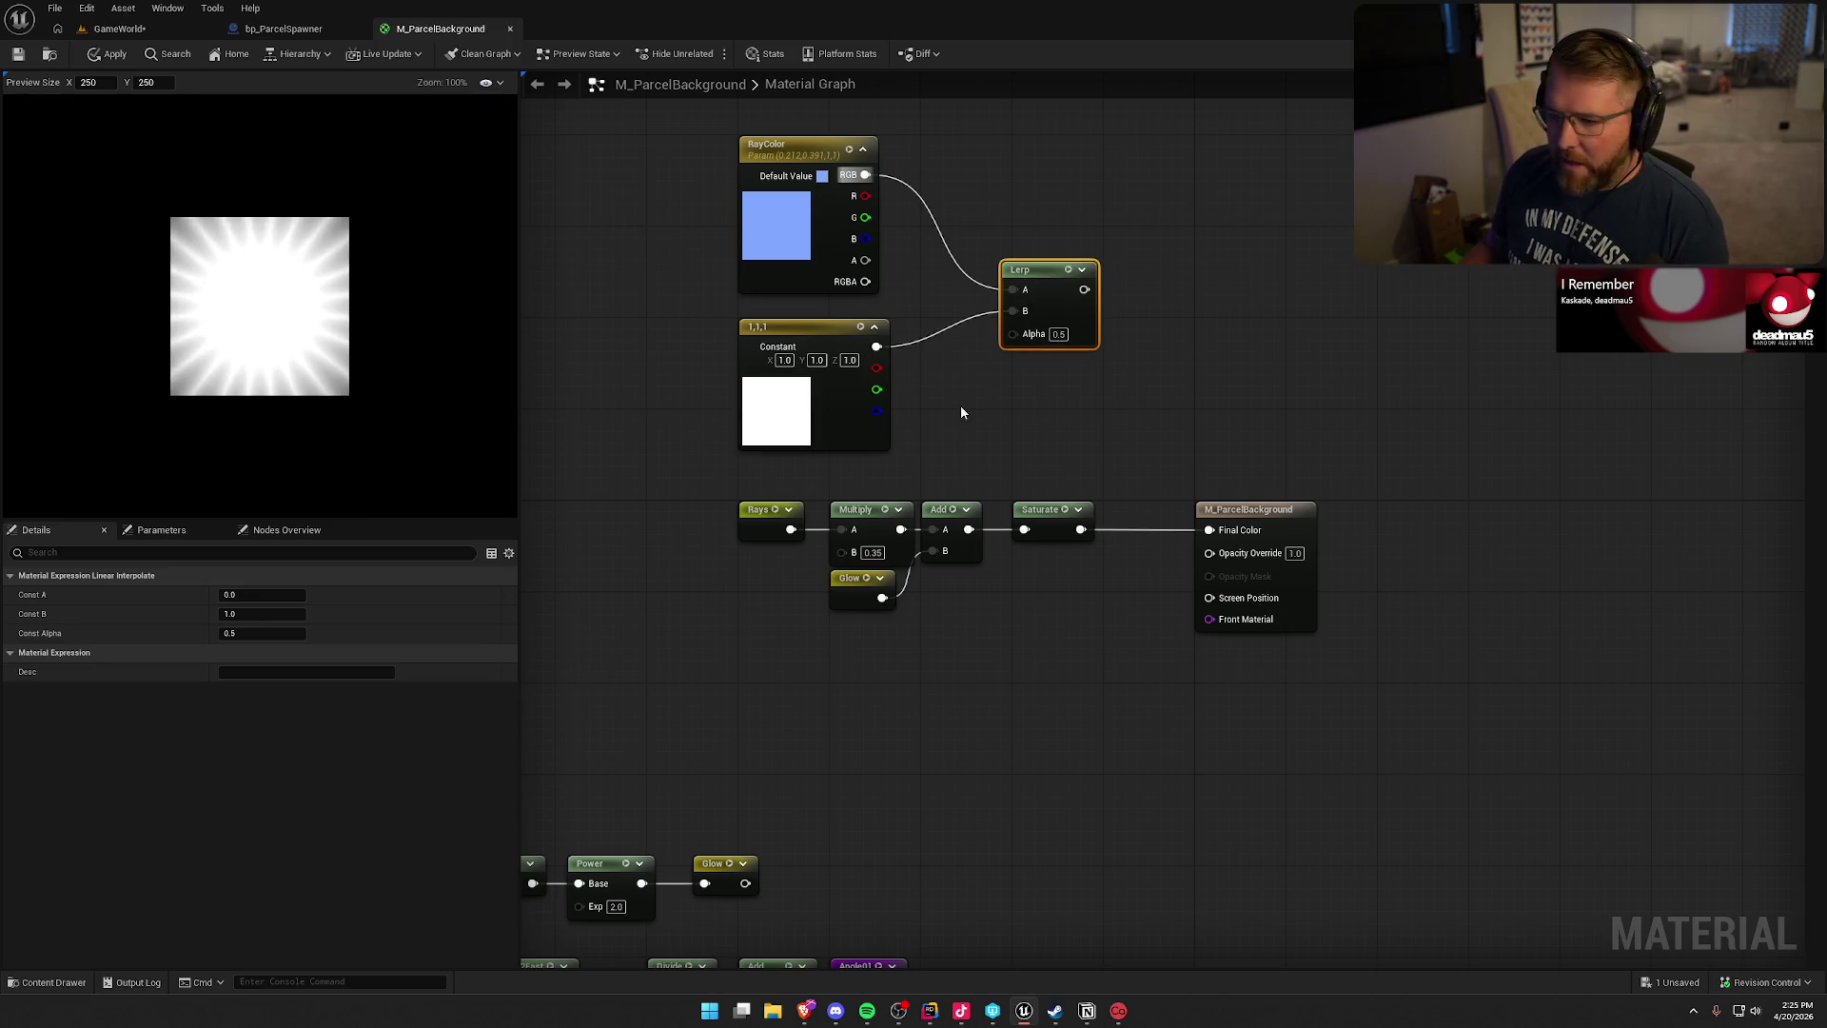
# - Feed a pasted Glow into Lerp Alpha, Lerp into Final Color, Saturate into Opacity Override
pyautogui.click(851, 586)
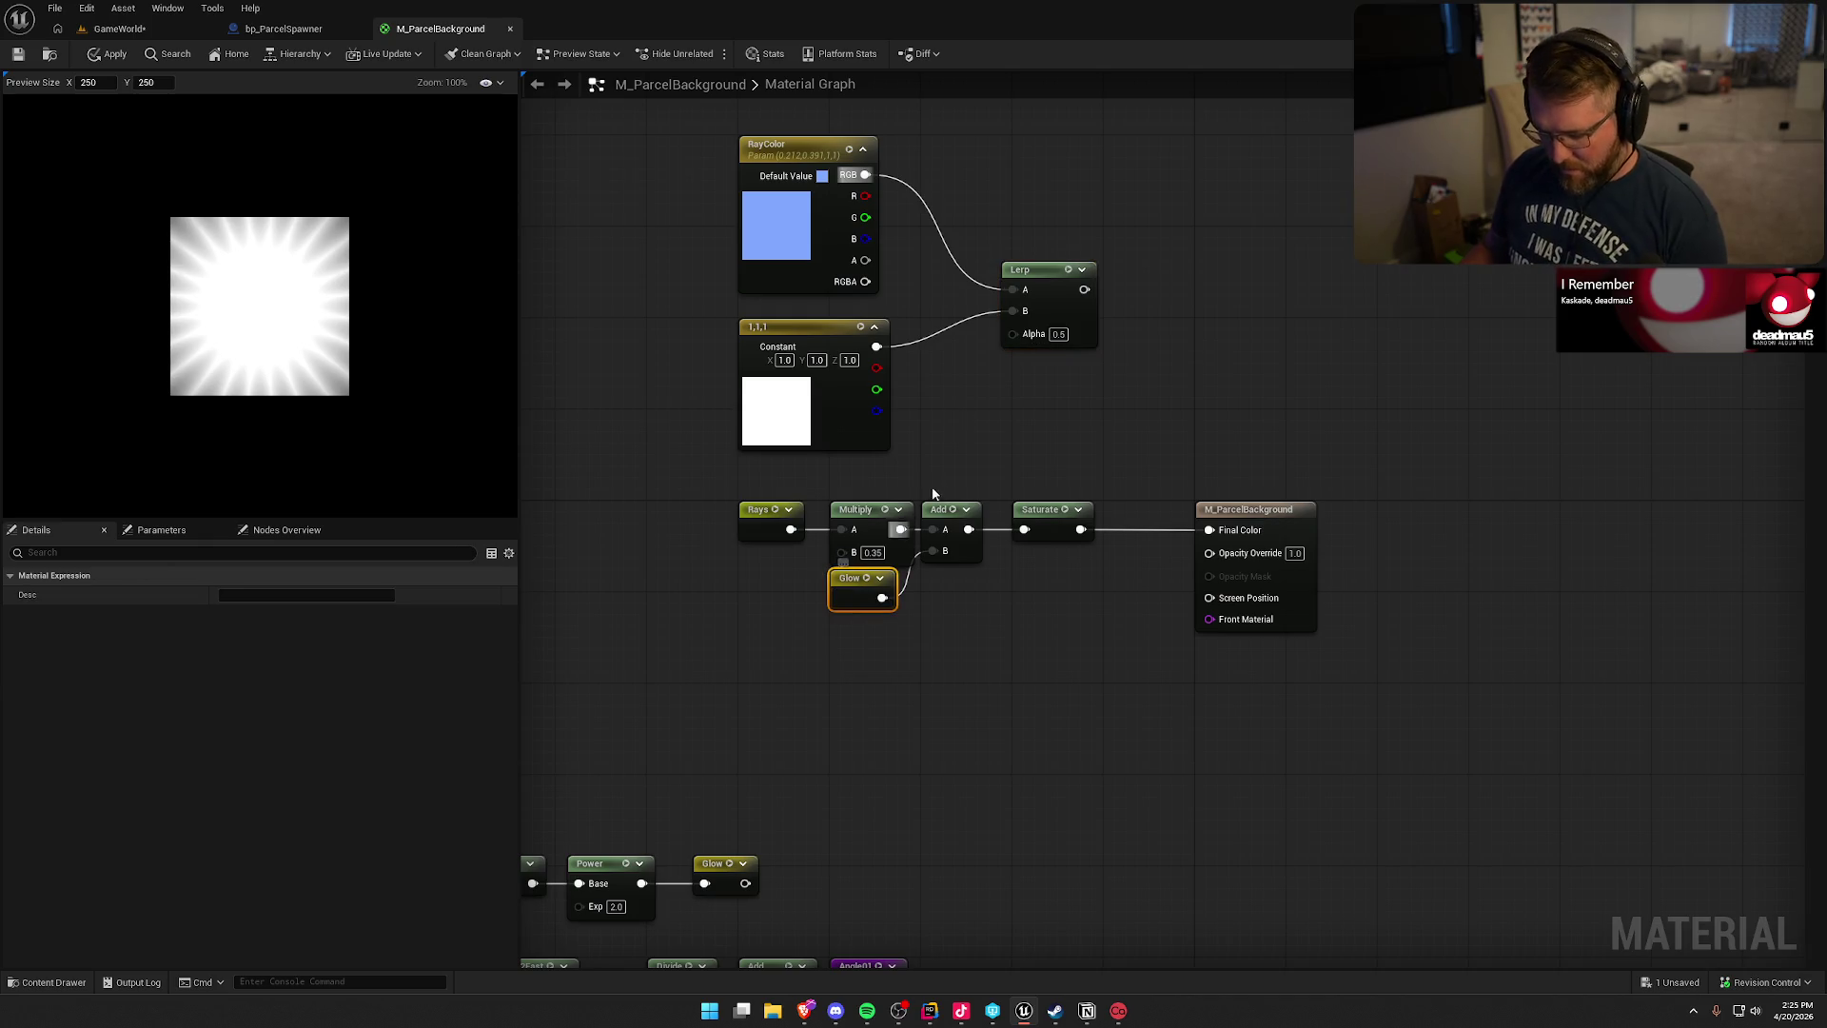
pyautogui.hotkey('ctrl', 'v')
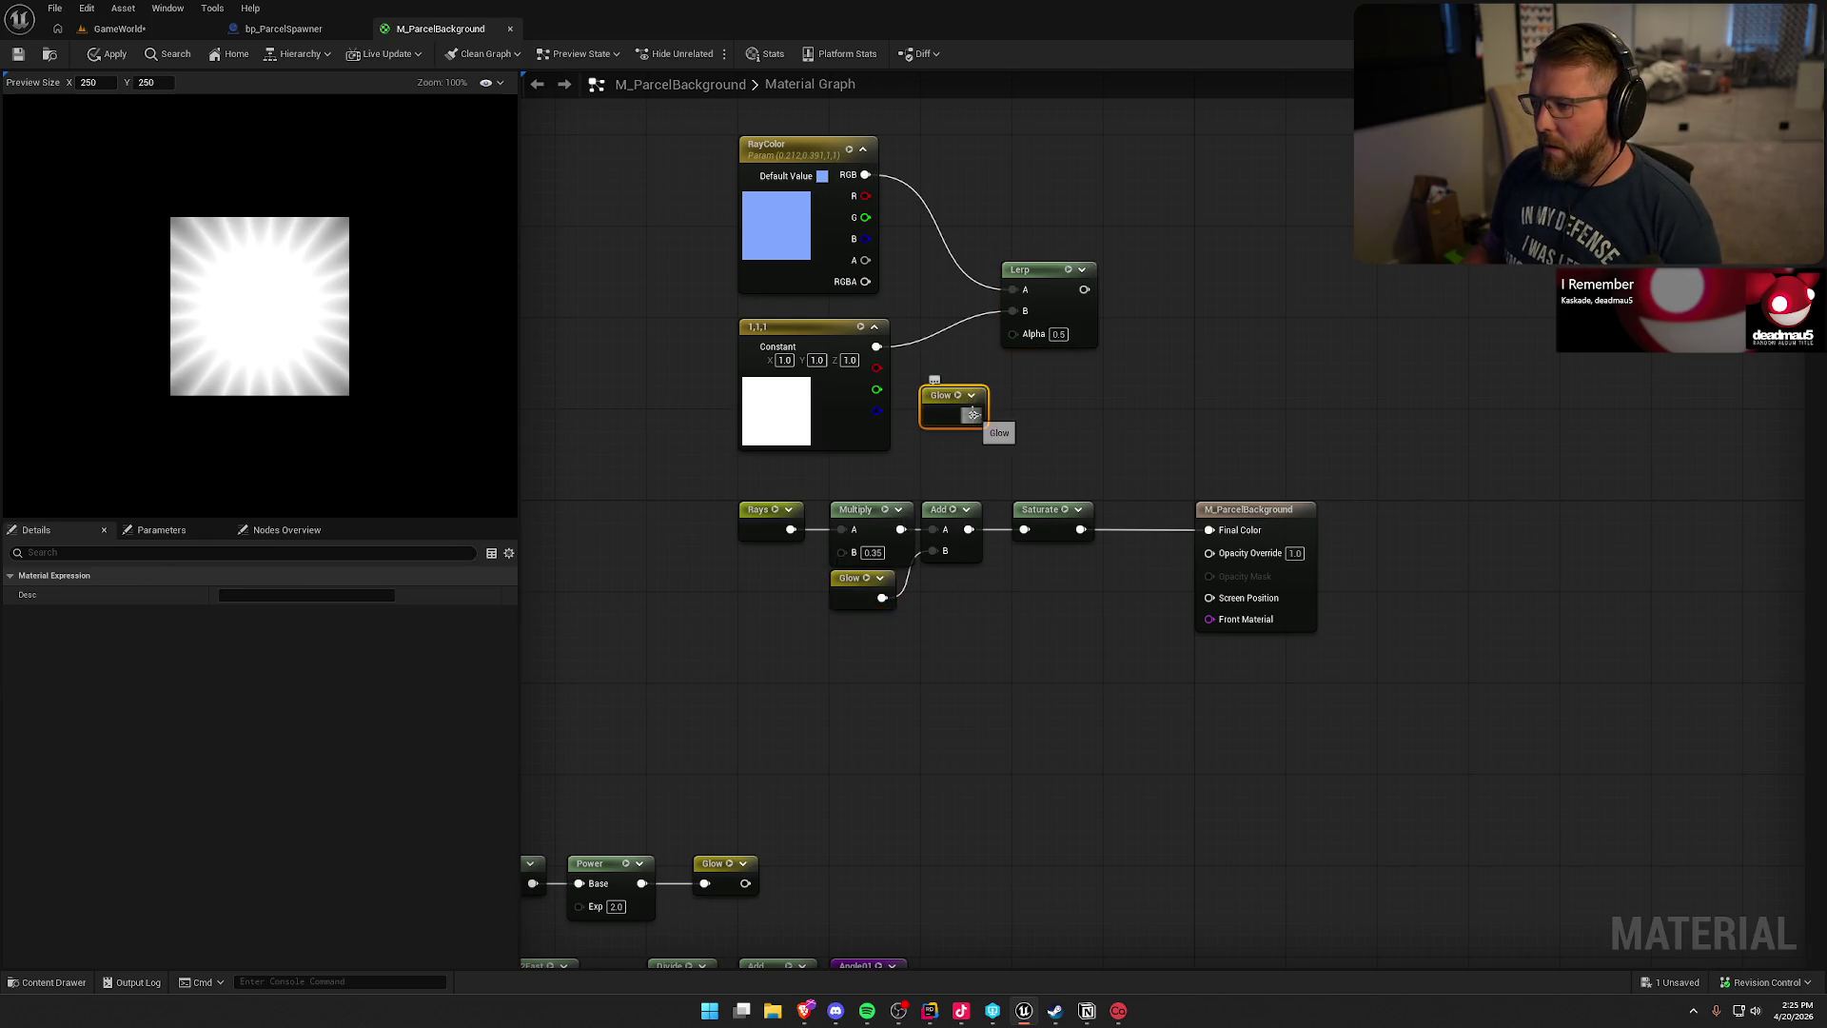
pyautogui.moveTo(973, 414); pyautogui.dragTo(1013, 333)
pyautogui.click(1076, 407)
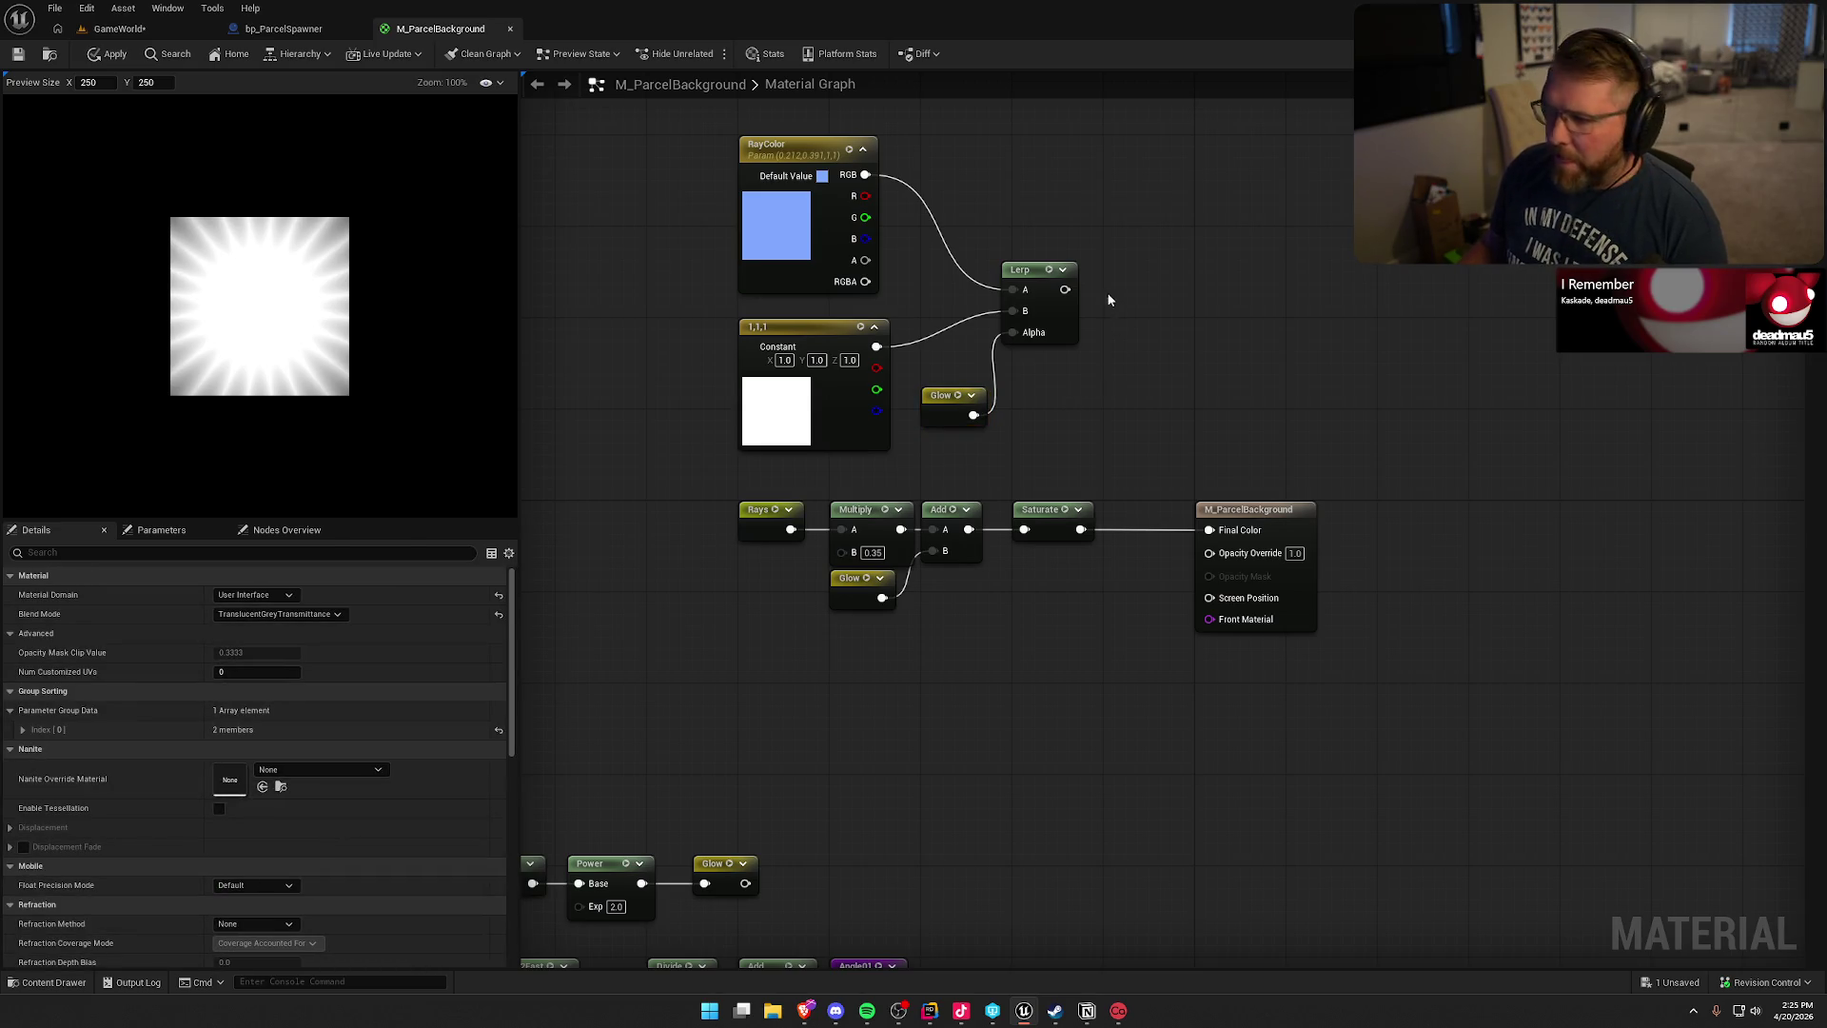
pyautogui.moveTo(1064, 290); pyautogui.dragTo(1208, 530)
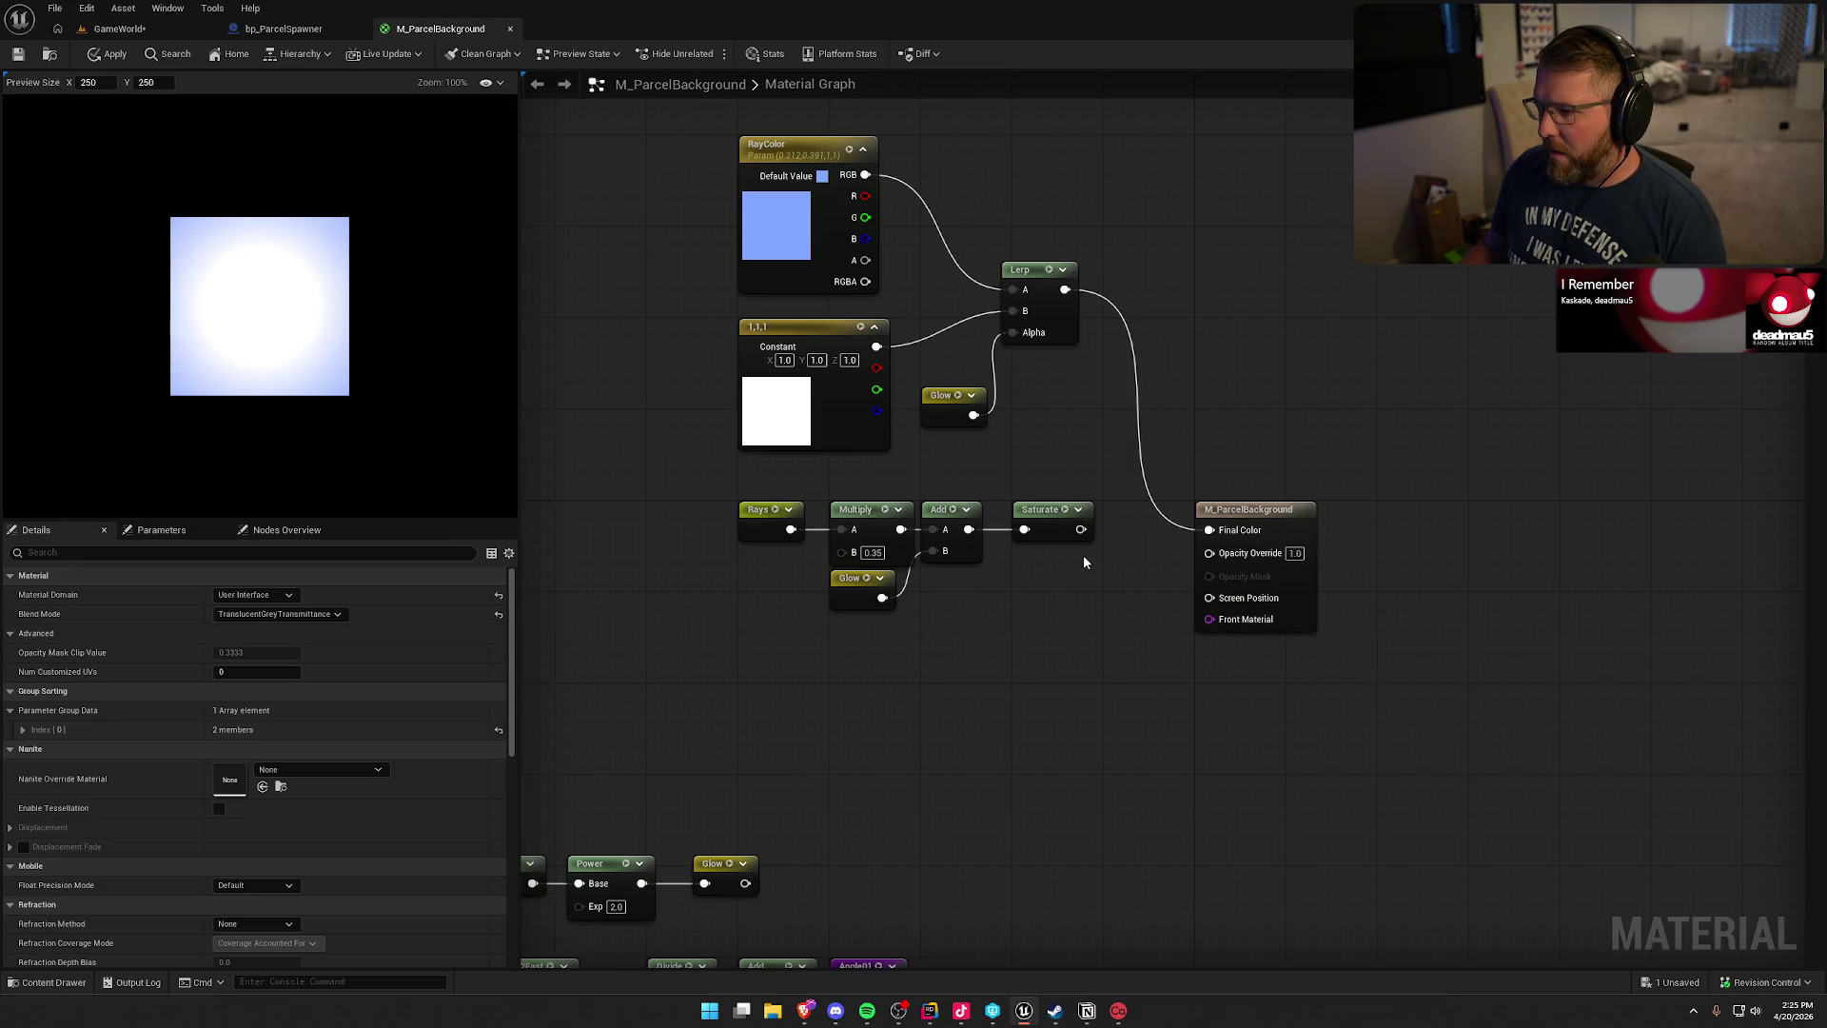
pyautogui.moveTo(1080, 530); pyautogui.dragTo(1209, 553)
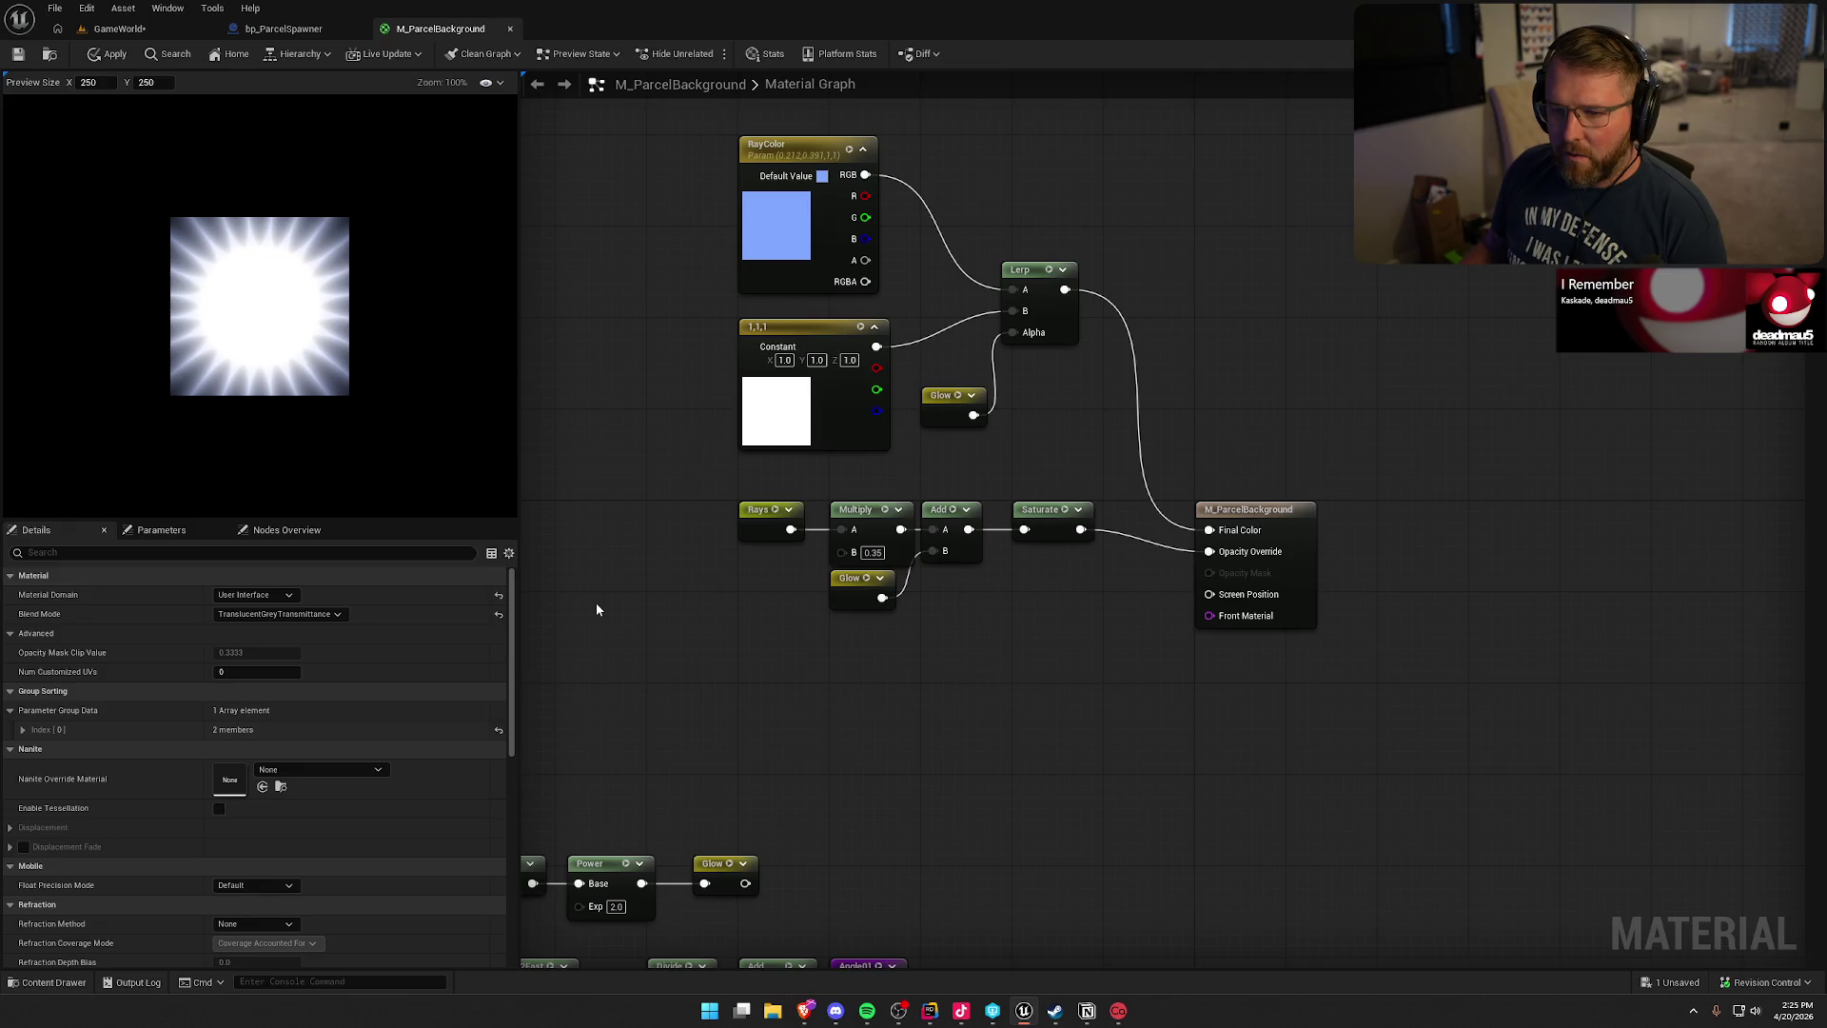
pyautogui.moveTo(596, 609)
pyautogui.mouseDown()
pyautogui.moveTo(943, 462)
pyautogui.moveTo(1146, 204)
pyautogui.moveTo(1029, 307)
pyautogui.moveTo(1054, 344)
pyautogui.mouseUp()
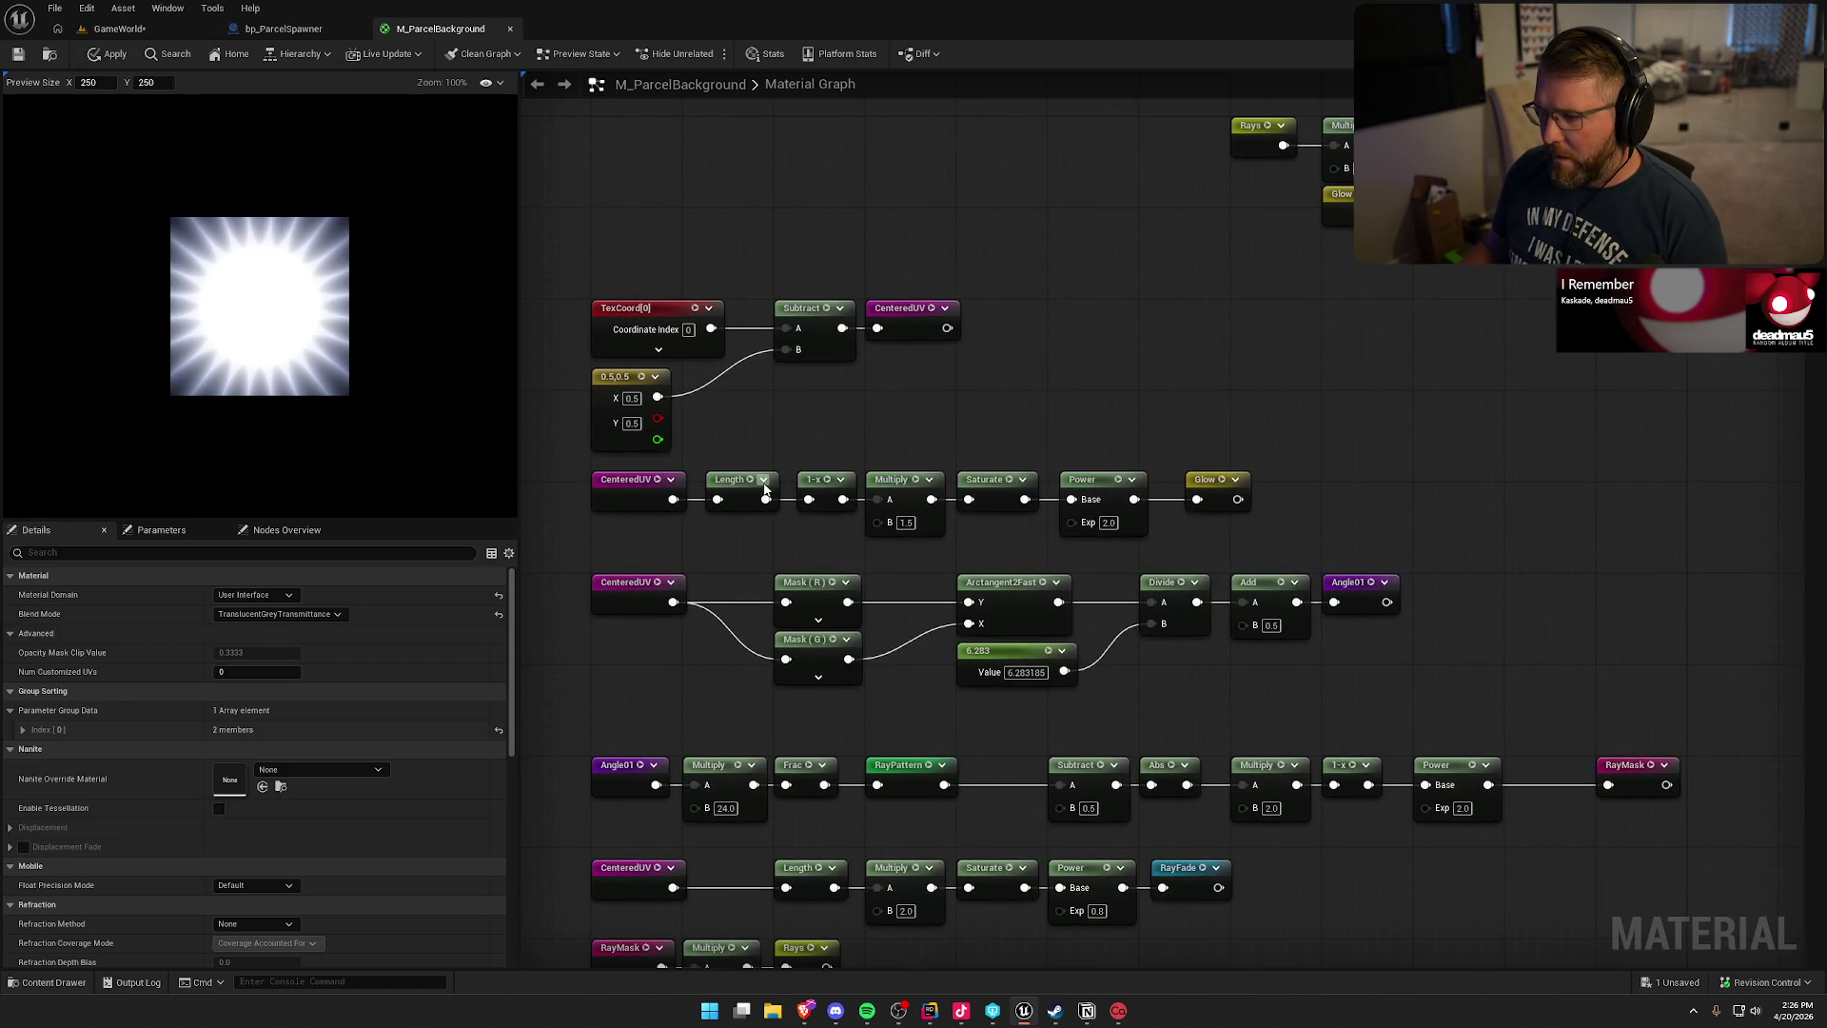
# - Change the glow Multiply B value from 1.5 to 0.75
pyautogui.click(904, 522)
pyautogui.press('BackSpace')
pyautogui.write('0.5')
pyautogui.press('Return')
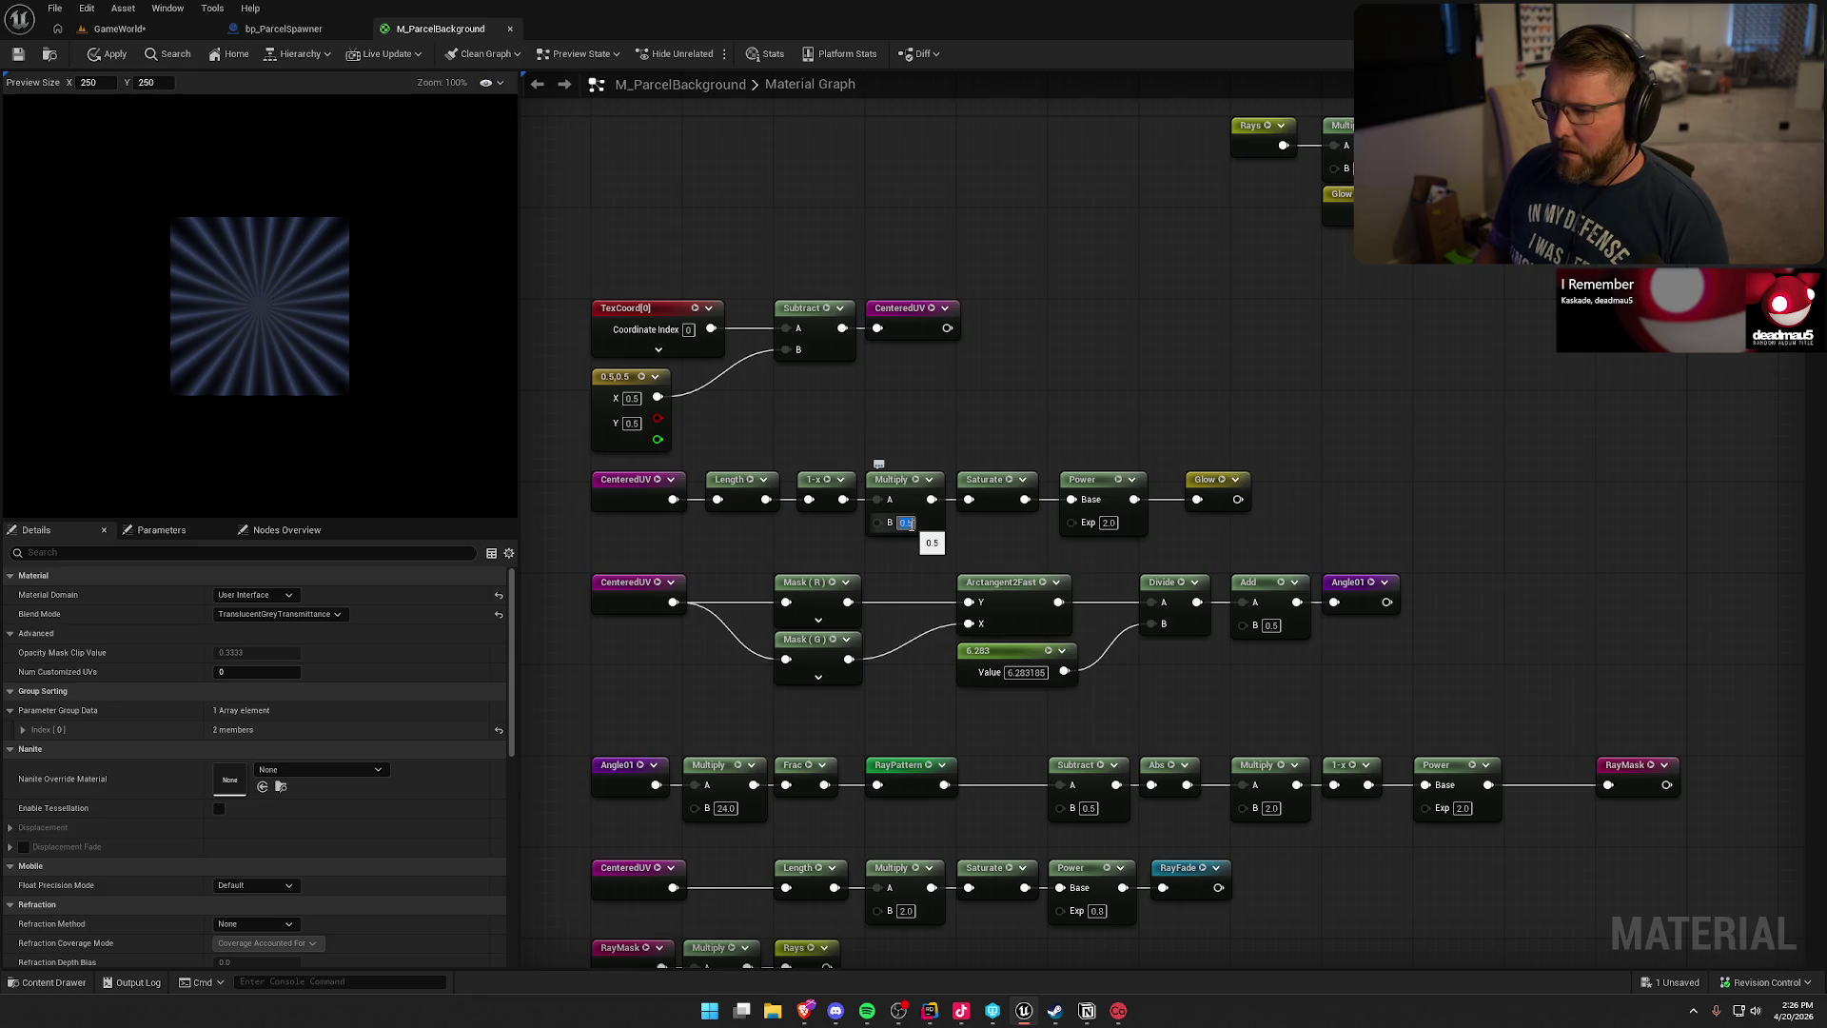
pyautogui.write('0.75')
pyautogui.press('Return')
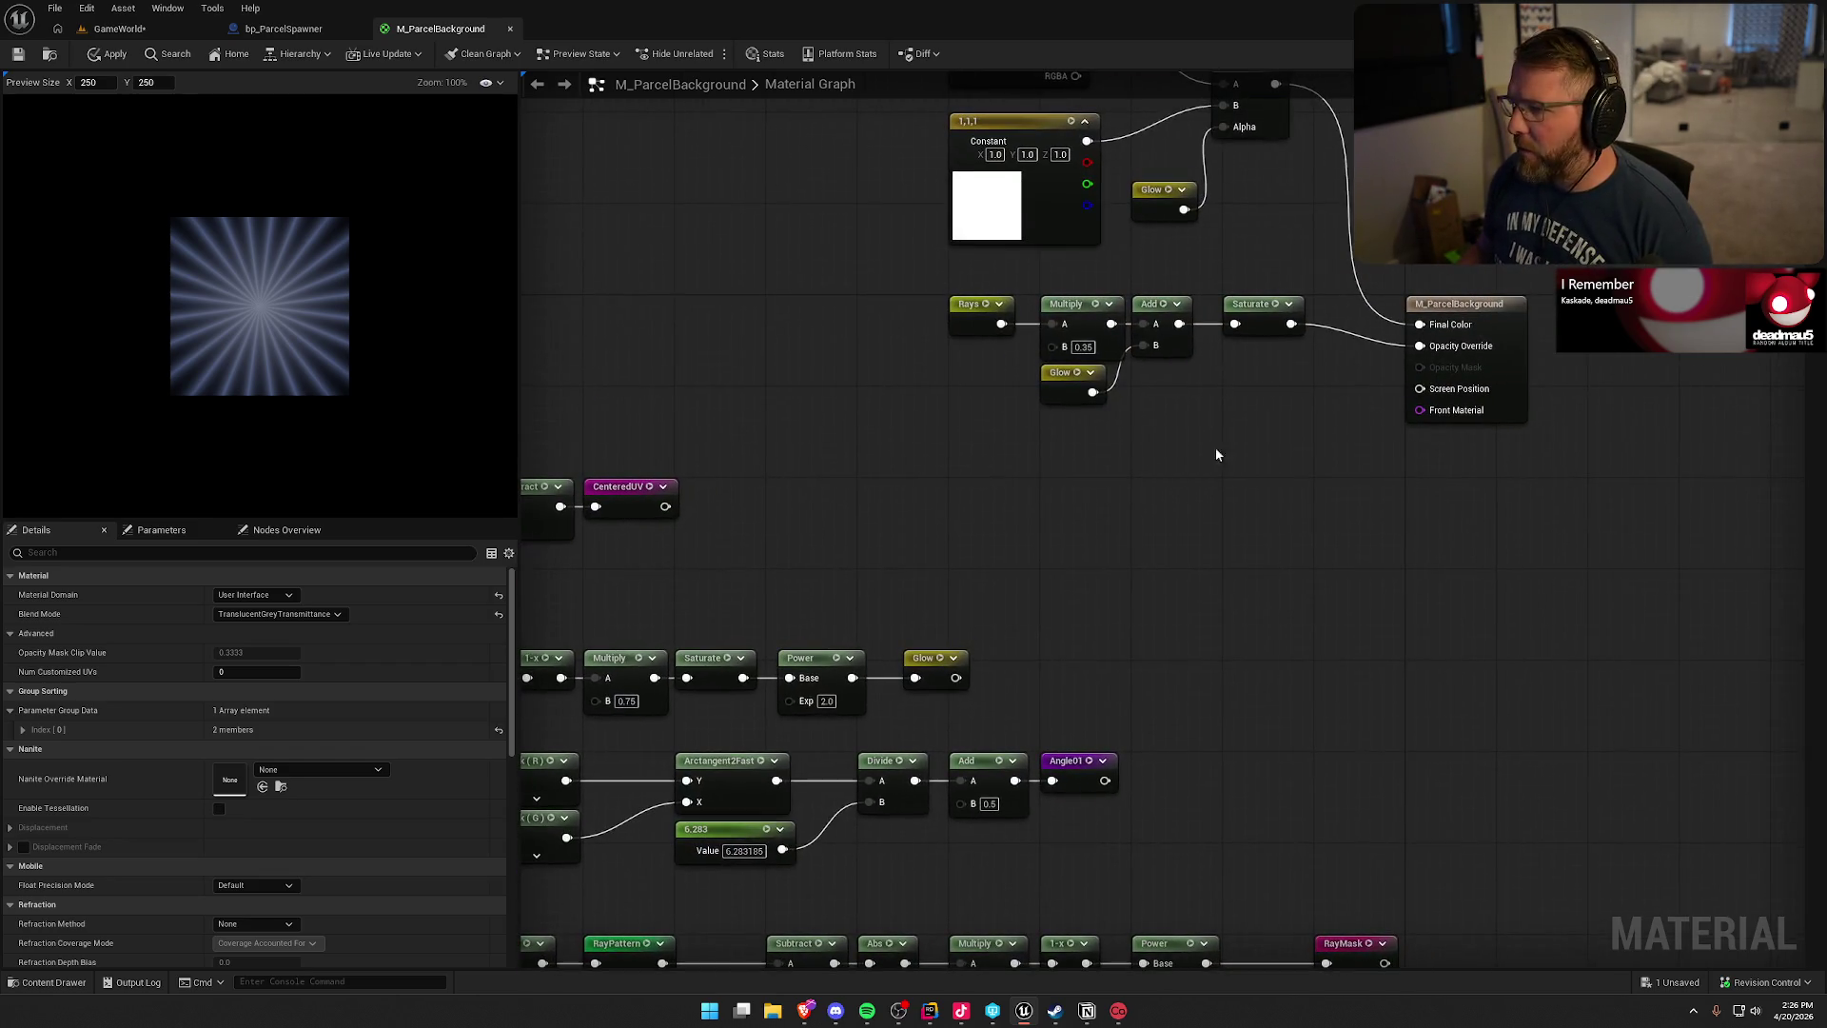
# - Shift the ray node chain left and add a RadialGradientExponential node
pyautogui.moveTo(1256, 415)
pyautogui.mouseDown()
pyautogui.moveTo(1158, 351)
pyautogui.moveTo(967, 309)
pyautogui.moveTo(763, 320)
pyautogui.moveTo(786, 321)
pyautogui.mouseUp()
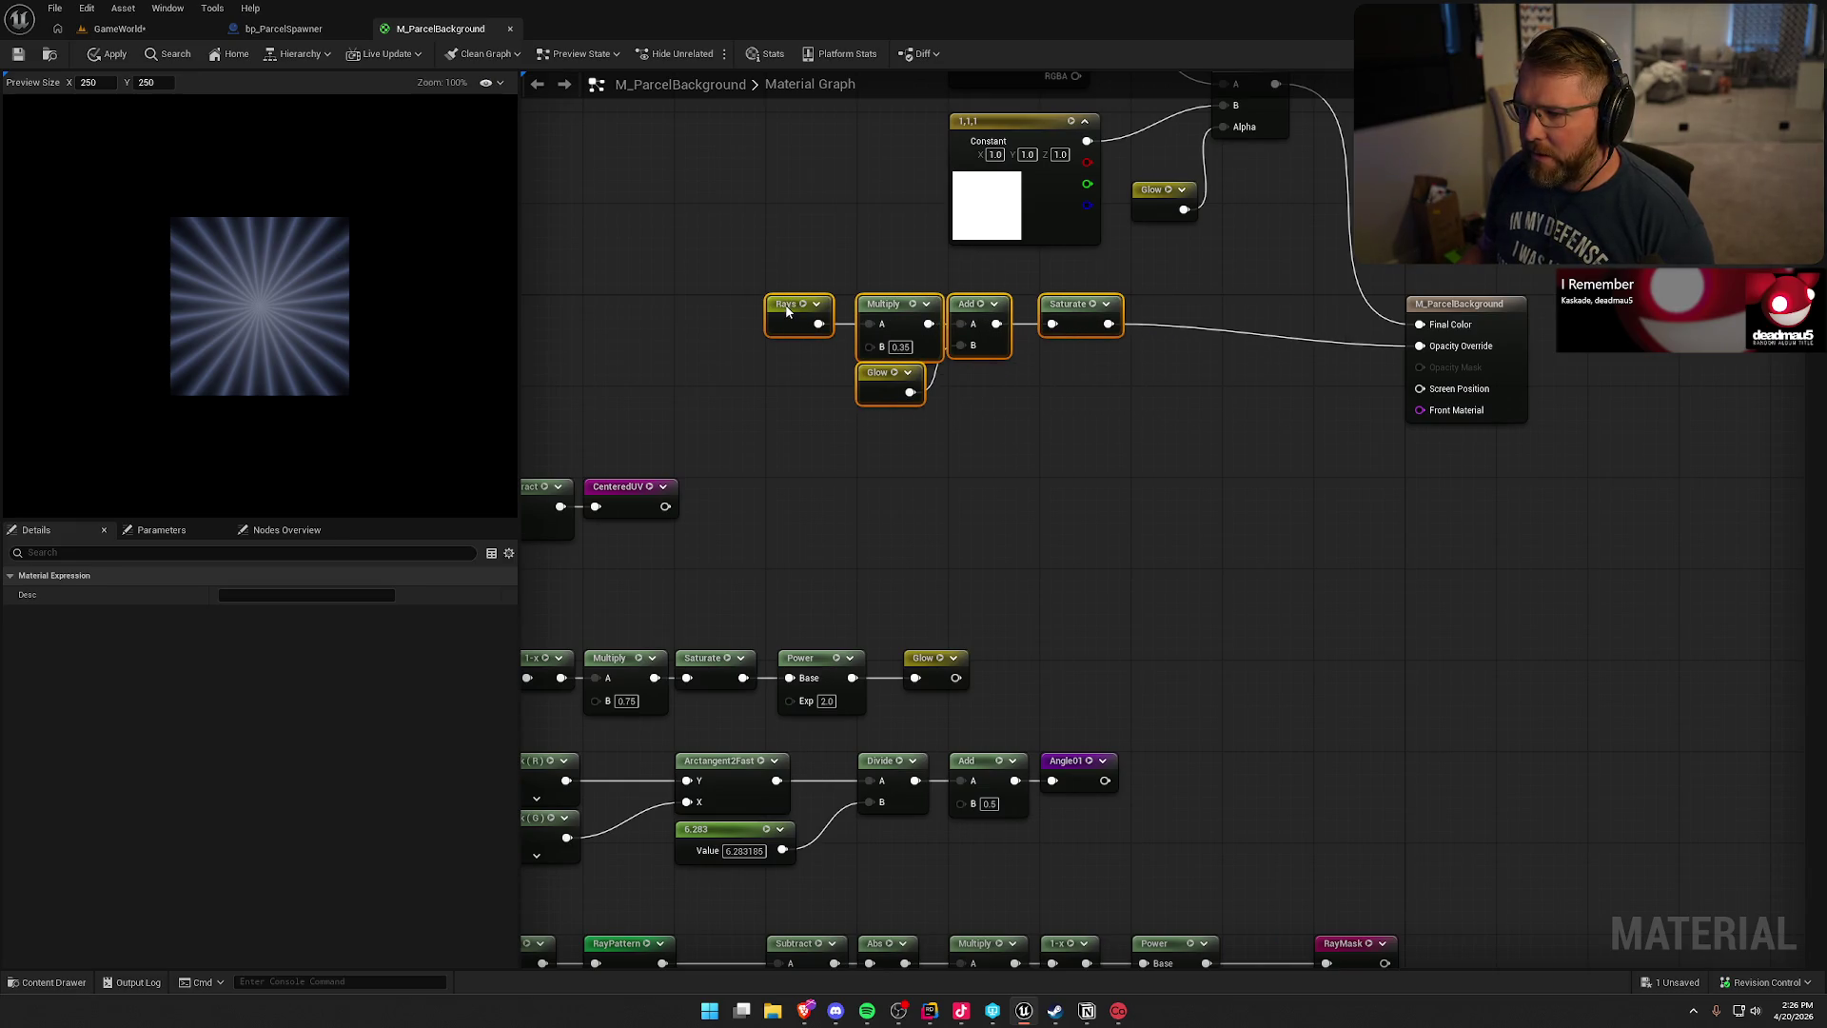
pyautogui.click(1051, 407)
pyautogui.rightClick(1050, 406)
pyautogui.write('radial')
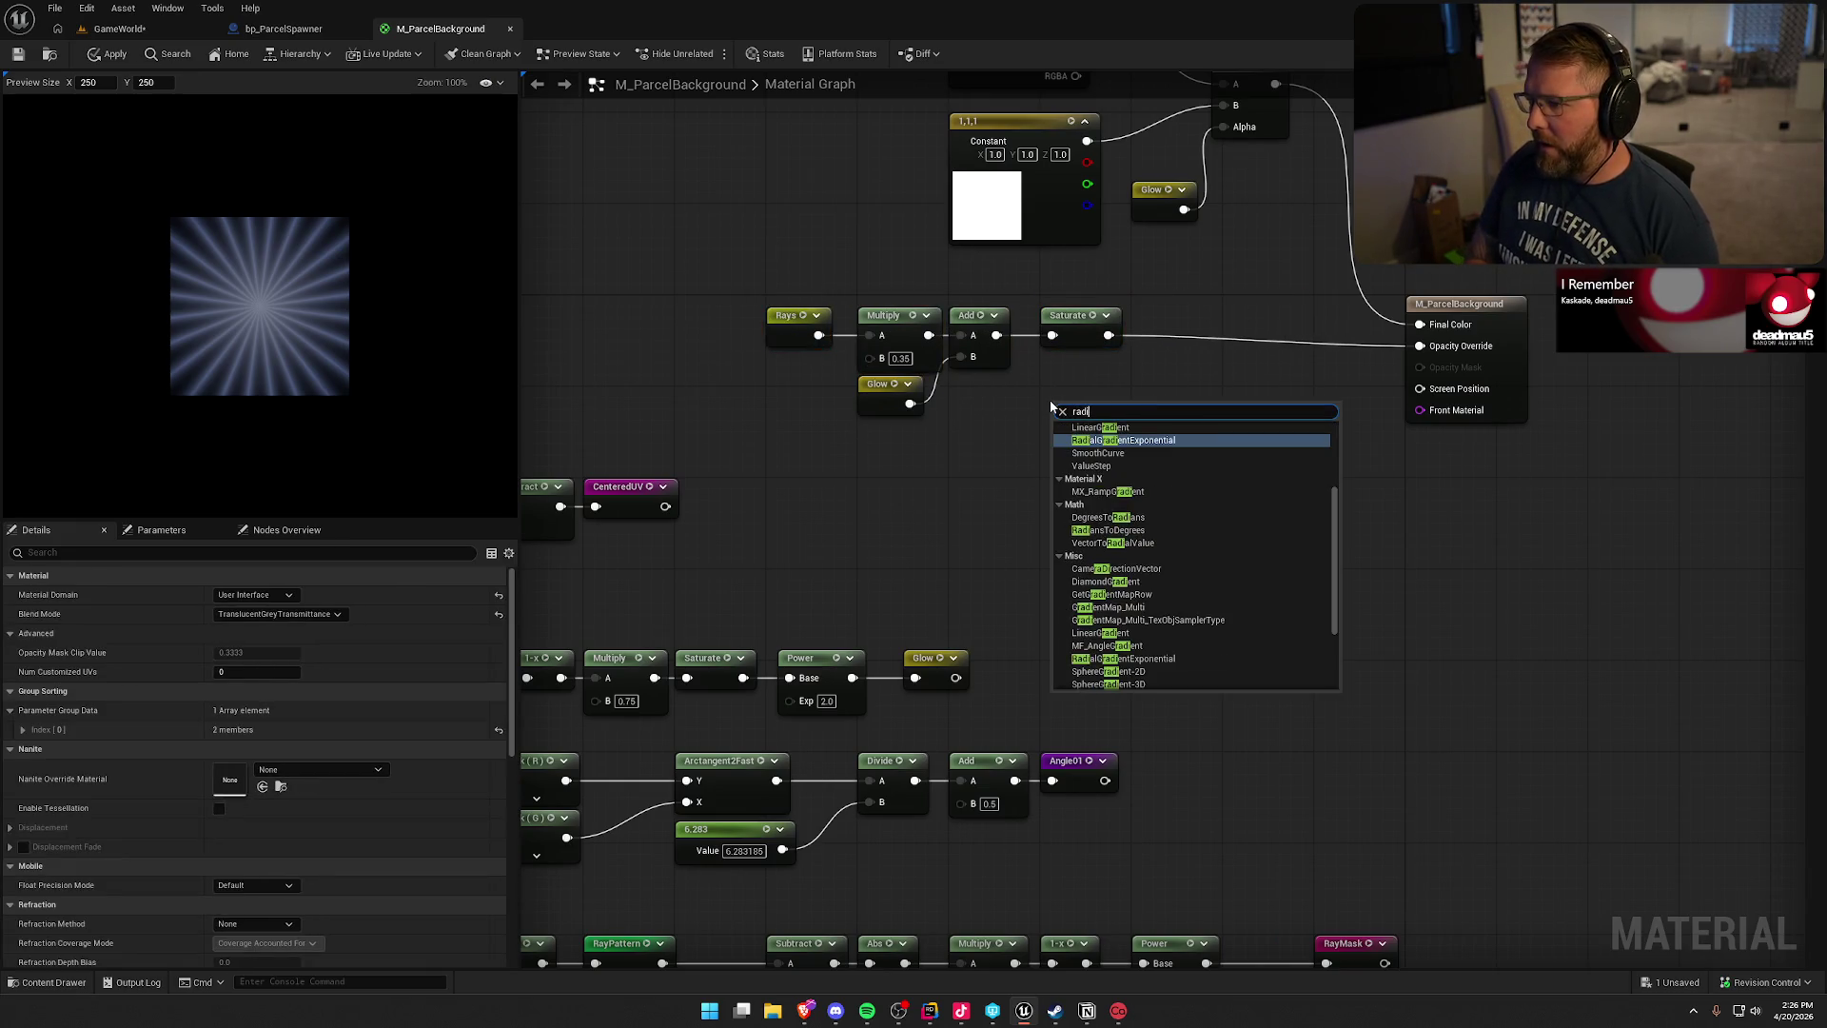
pyautogui.press('Return')
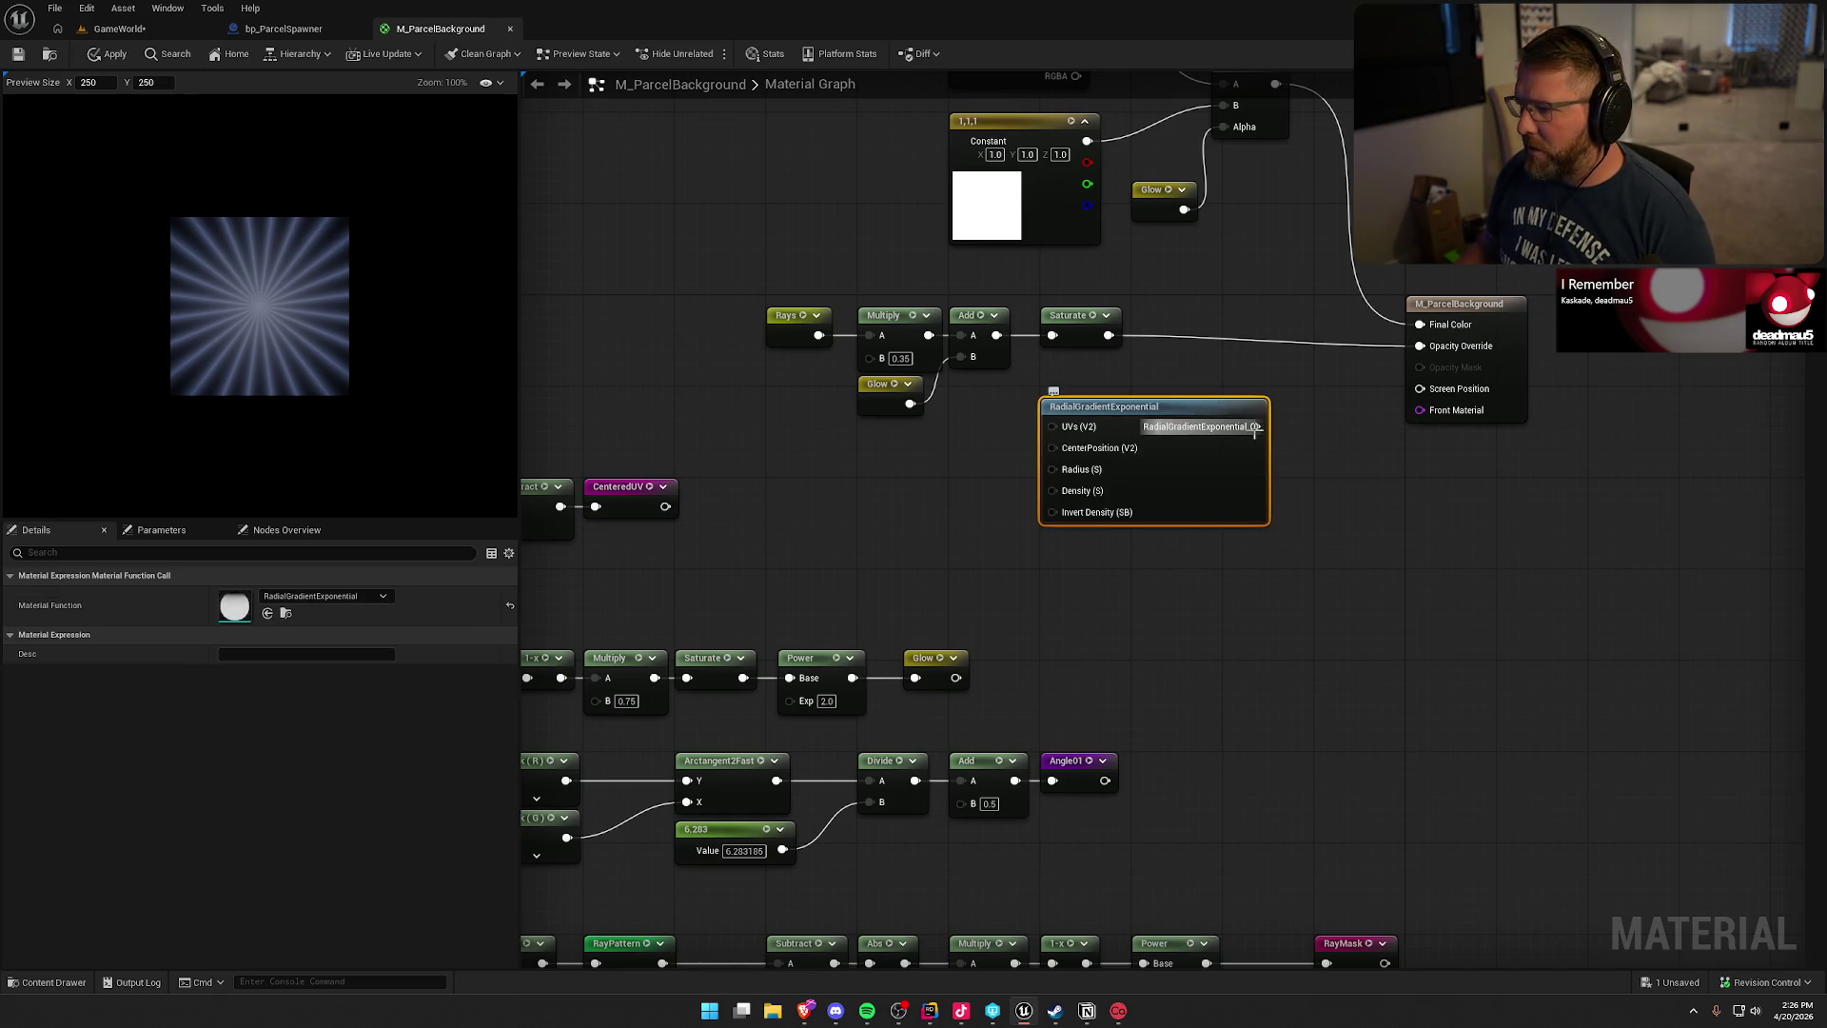
pyautogui.moveTo(1254, 426); pyautogui.dragTo(1420, 345)
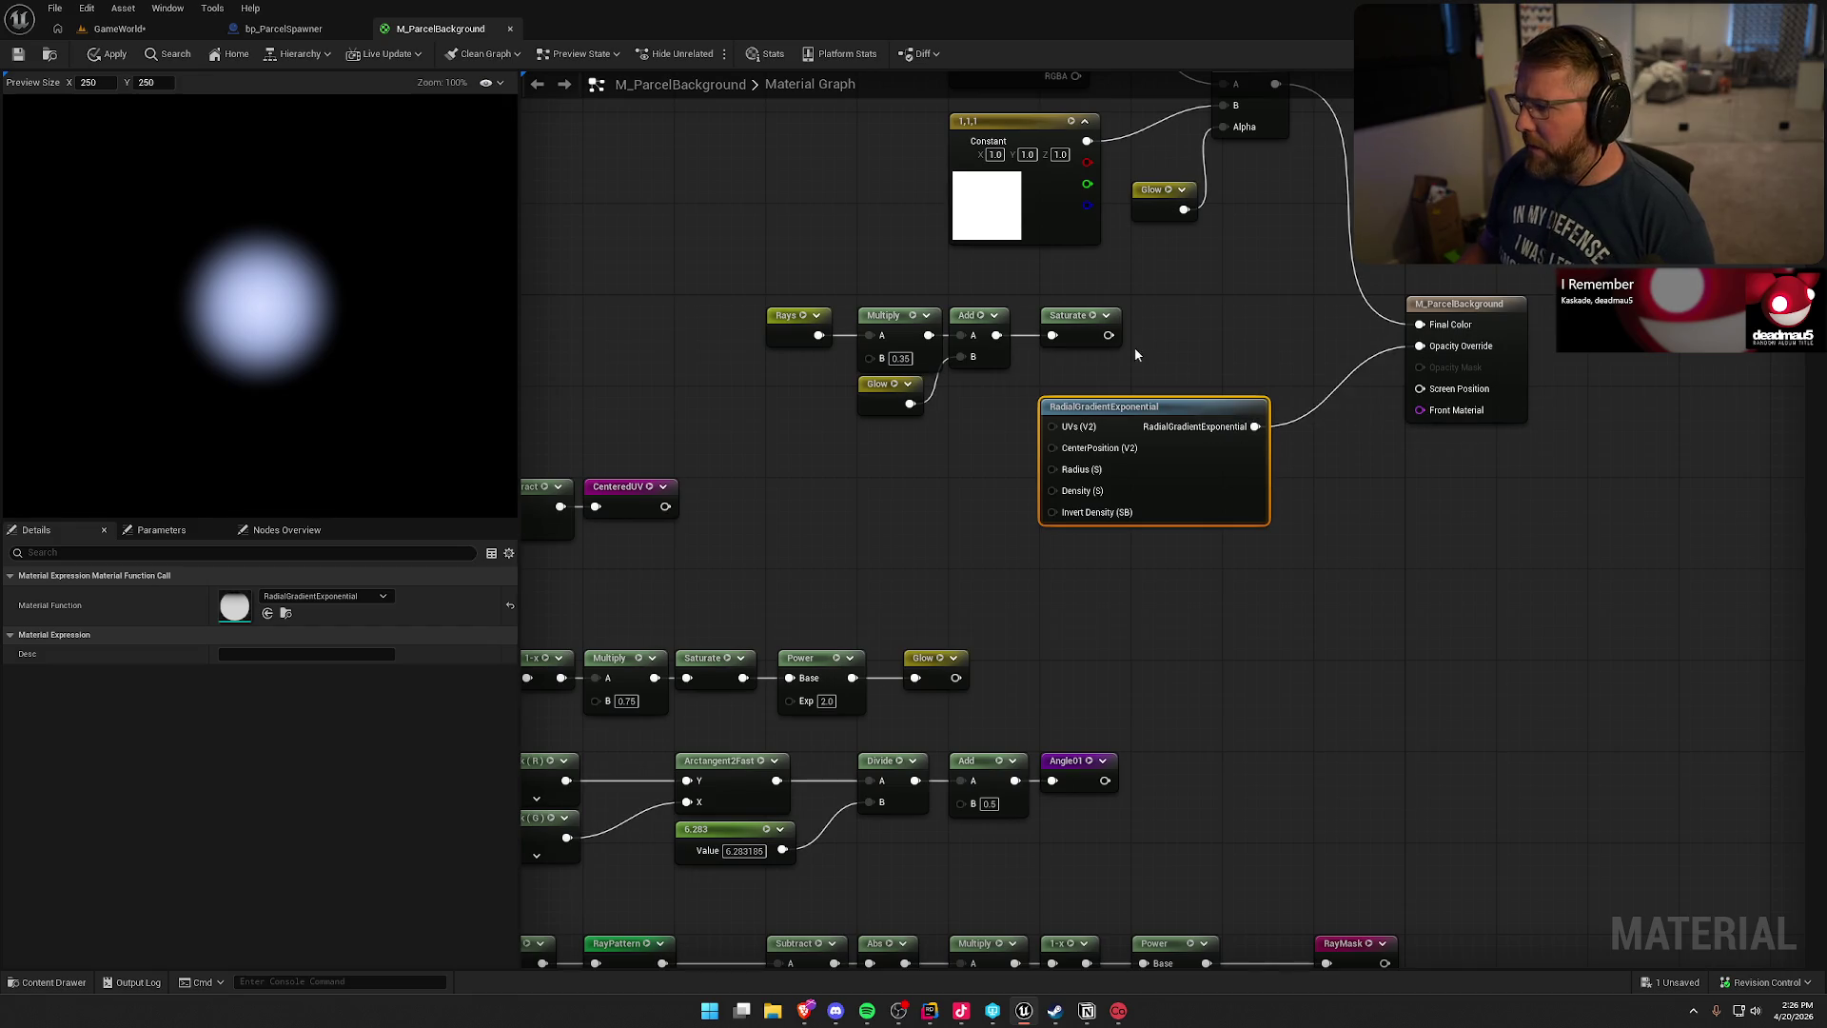
# - Multiply Saturate by the radial gradient into Opacity Override and rearrange the nodes
pyautogui.click(1242, 342)
pyautogui.moveTo(1246, 348)
pyautogui.mouseDown()
pyautogui.moveTo(1108, 335)
pyautogui.moveTo(1243, 376)
pyautogui.moveTo(1256, 428)
pyautogui.mouseUp()
pyautogui.moveTo(1299, 346); pyautogui.dragTo(1417, 345)
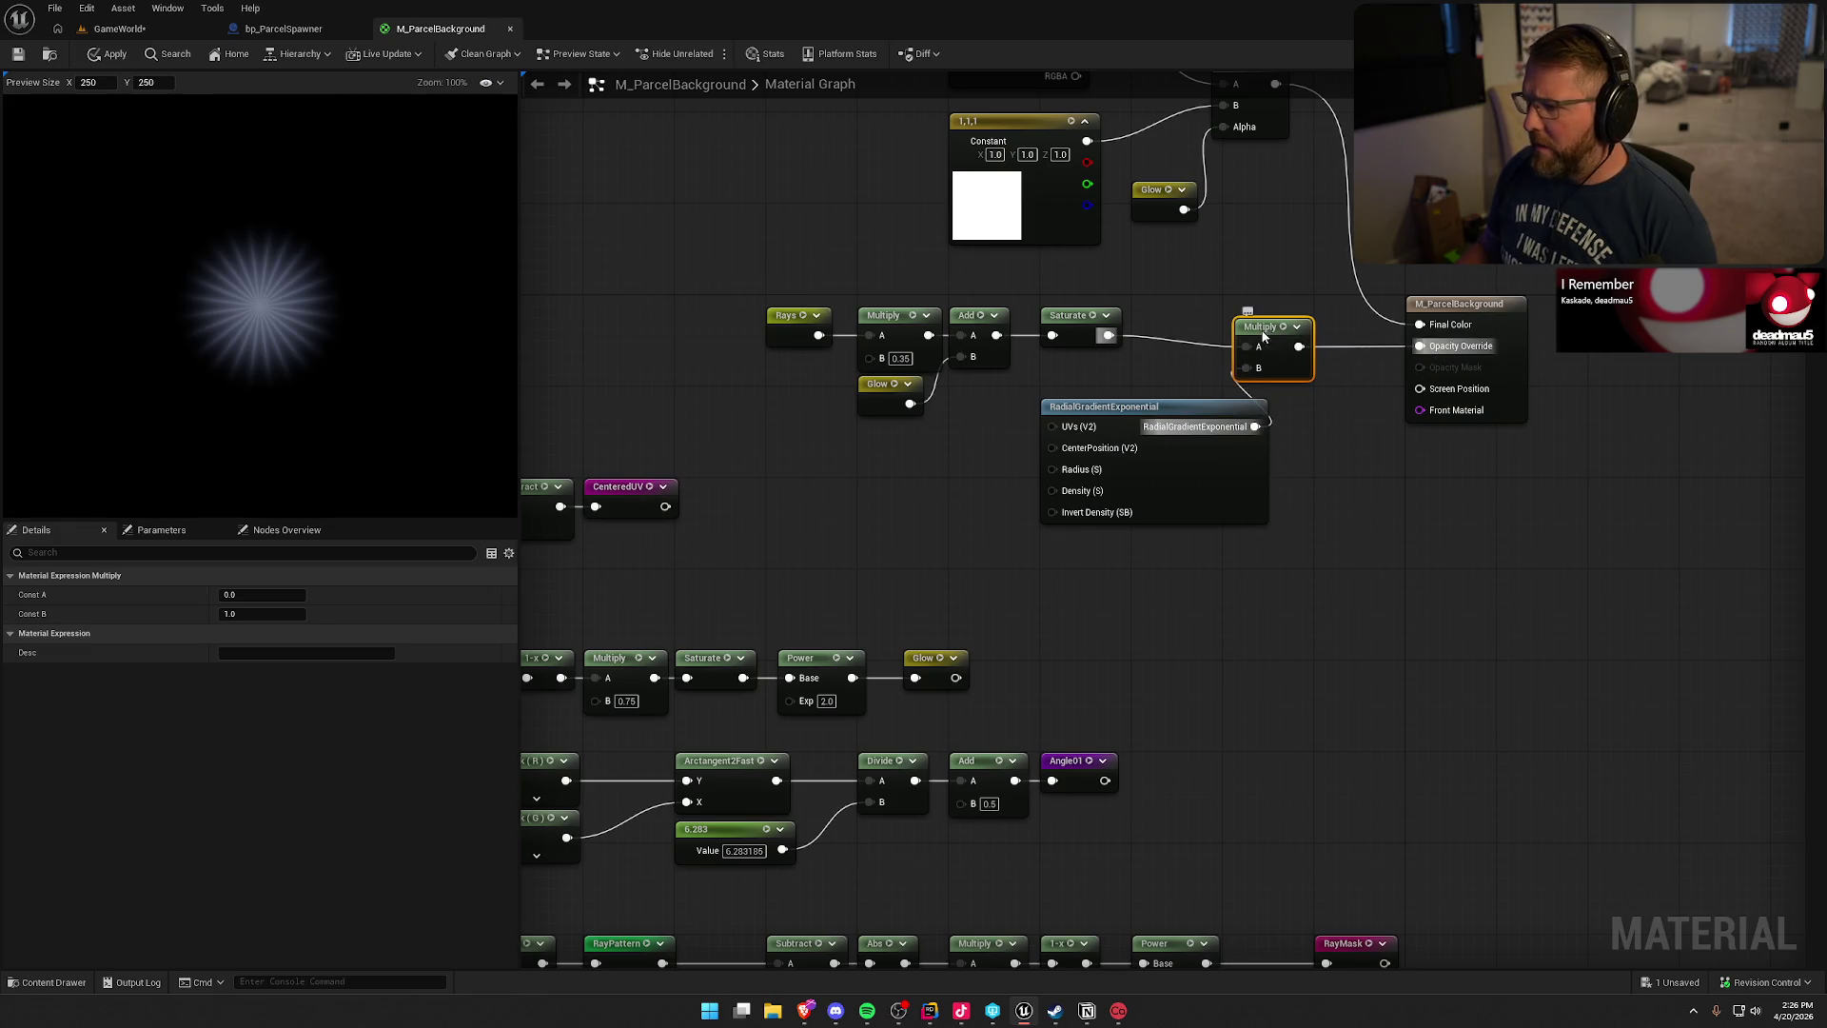
pyautogui.moveTo(1259, 341); pyautogui.dragTo(1338, 330)
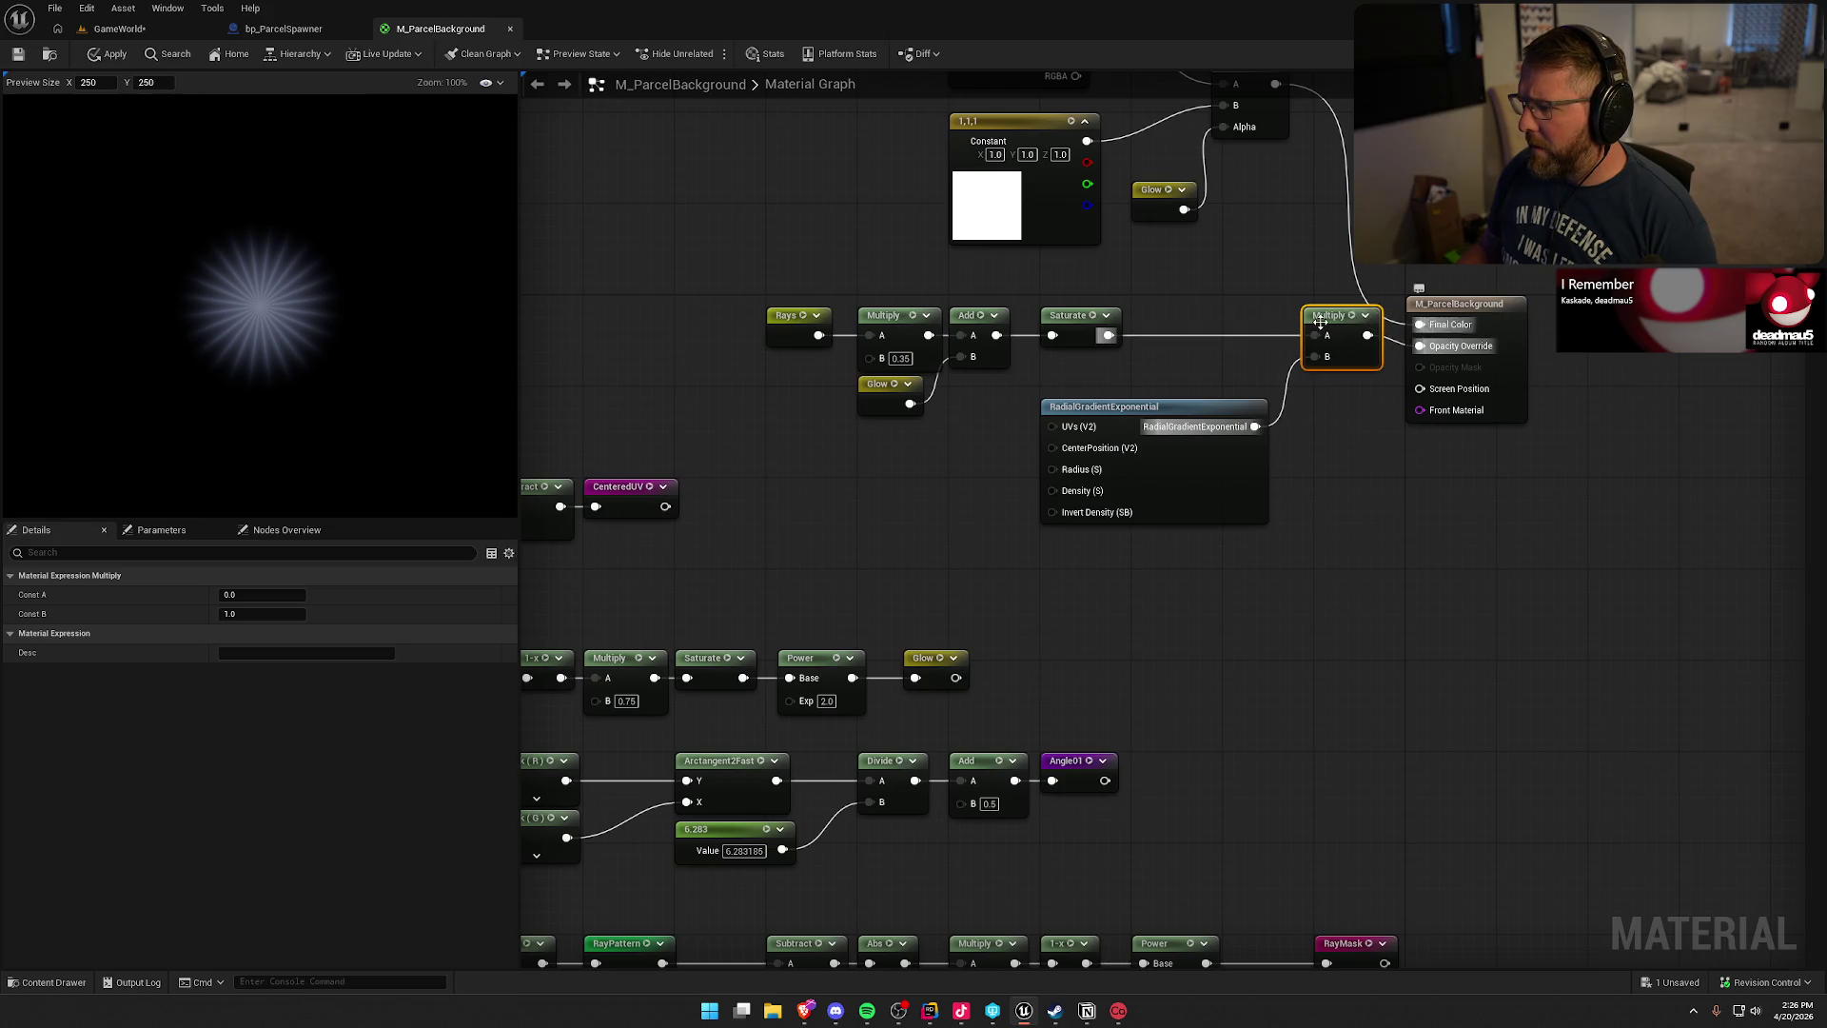
pyautogui.moveTo(1180, 402); pyautogui.dragTo(1182, 355)
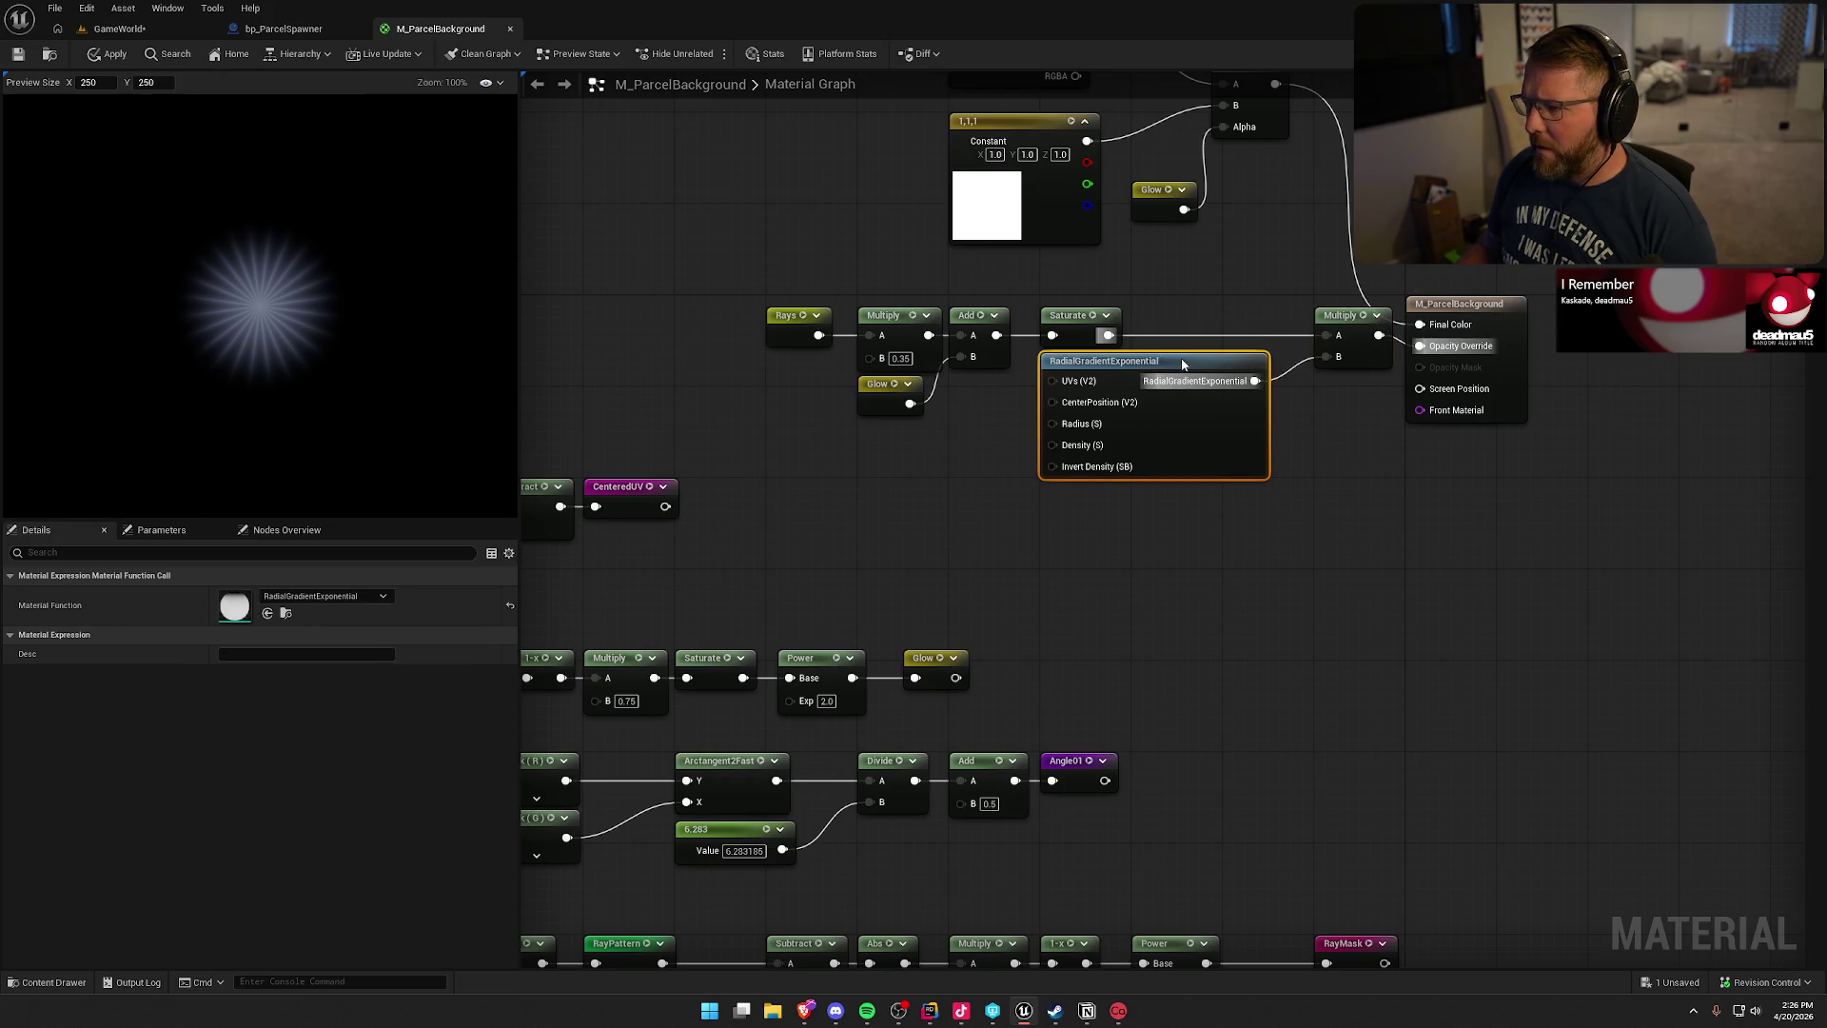
pyautogui.moveTo(1500, 305); pyautogui.dragTo(1595, 306)
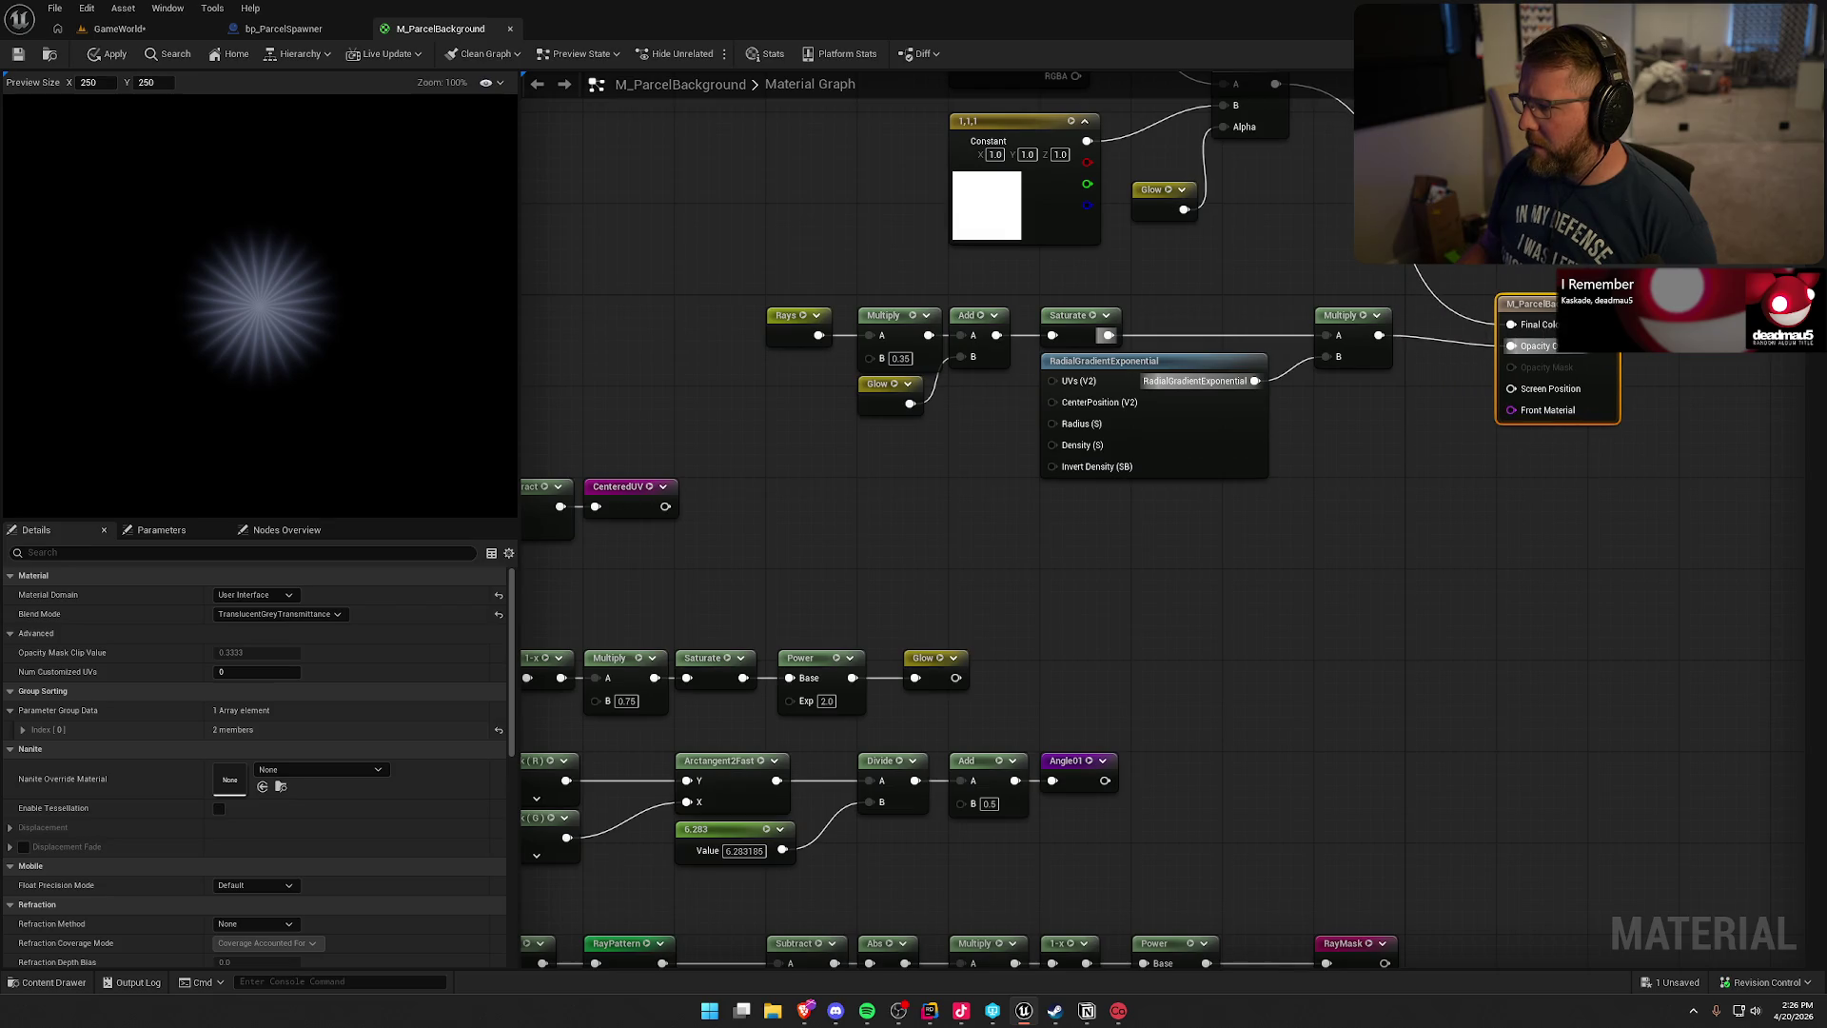
pyautogui.moveTo(1510, 230)
pyautogui.mouseDown()
pyautogui.moveTo(1510, 293)
pyautogui.moveTo(1549, 335)
pyautogui.mouseUp()
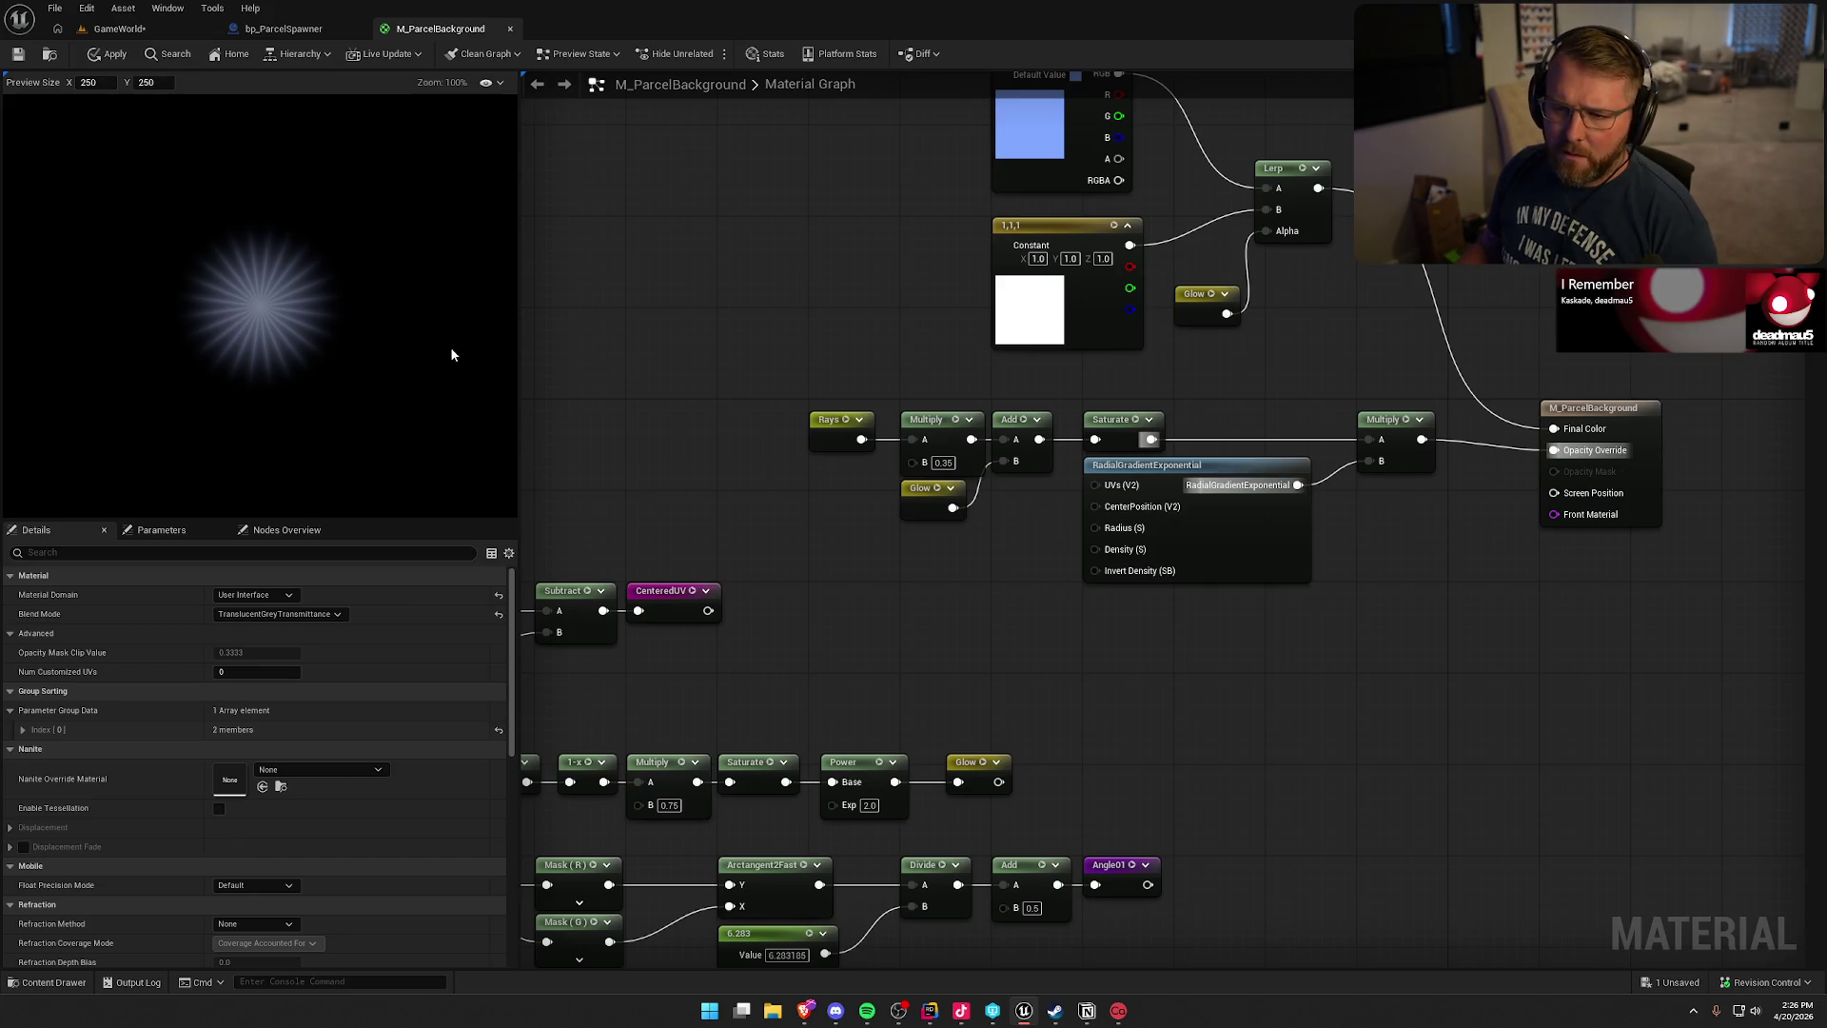
# - Set the Glow Multiply B value to 1.25
pyautogui.moveTo(626, 426); pyautogui.dragTo(742, 318)
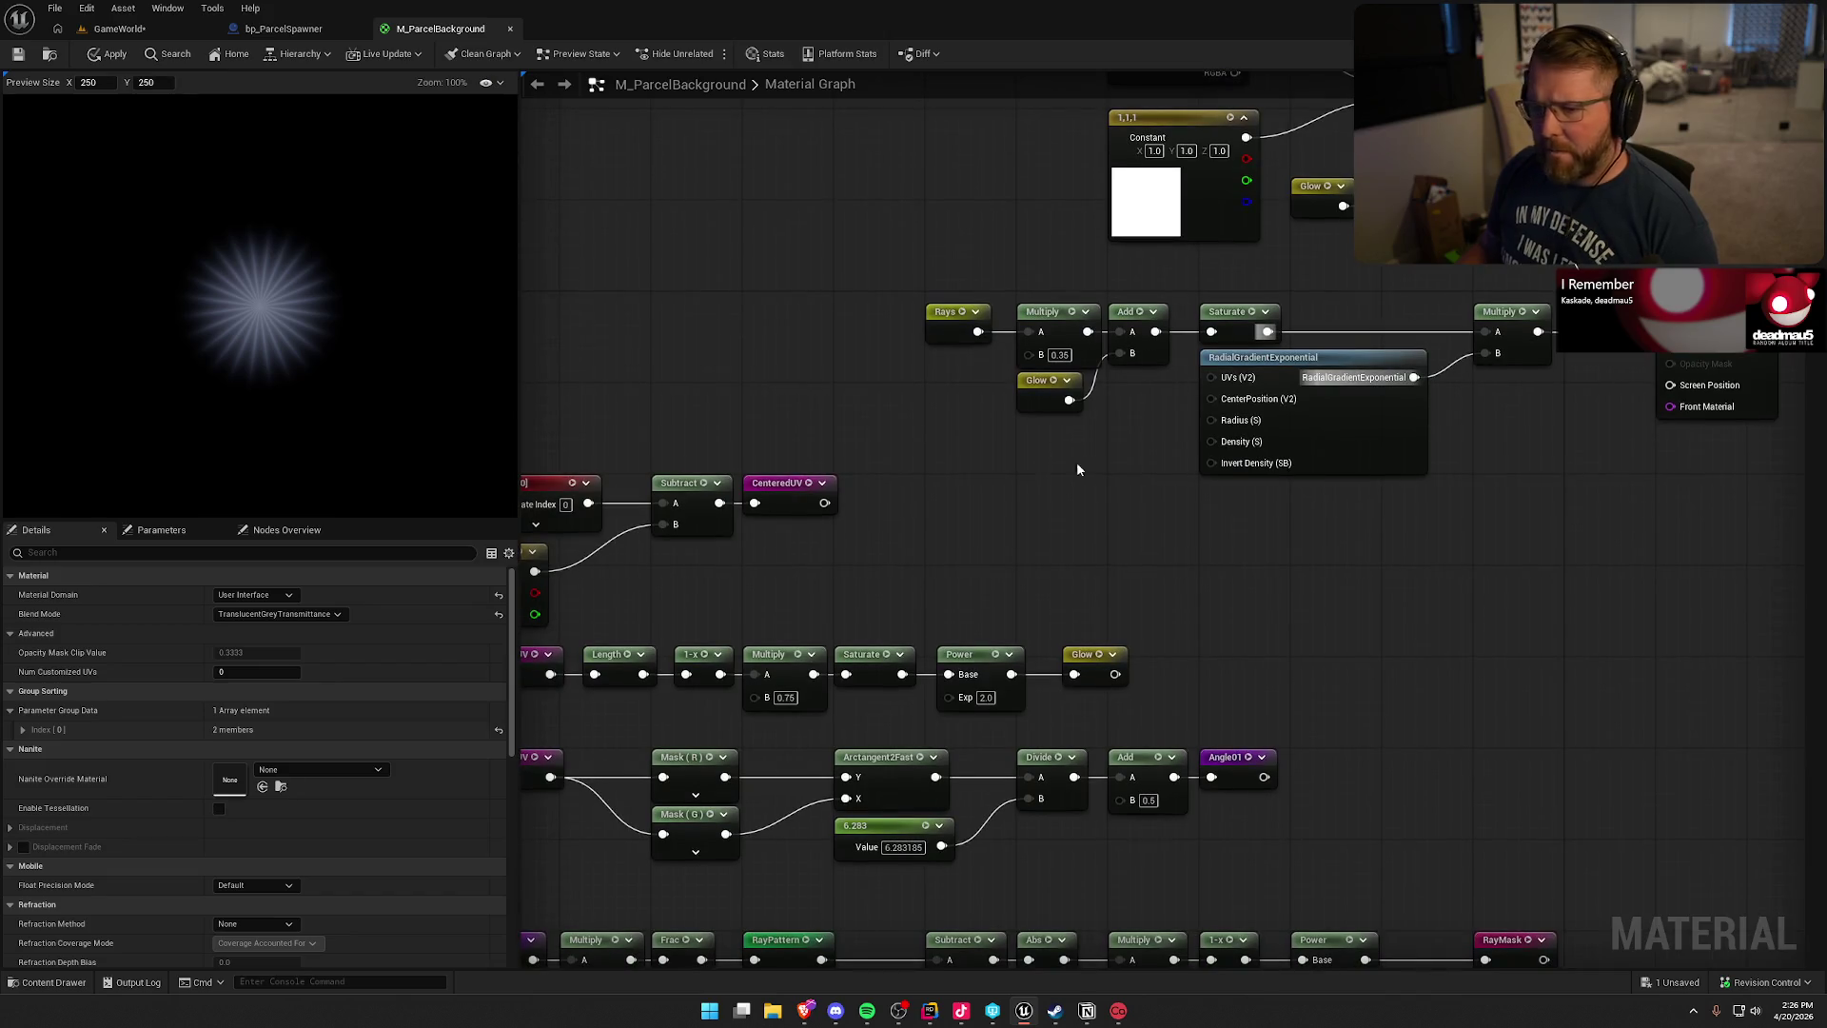
pyautogui.moveTo(1076, 469)
pyautogui.mouseDown()
pyautogui.moveTo(1203, 273)
pyautogui.moveTo(1161, 184)
pyautogui.mouseUp()
pyautogui.click(944, 396)
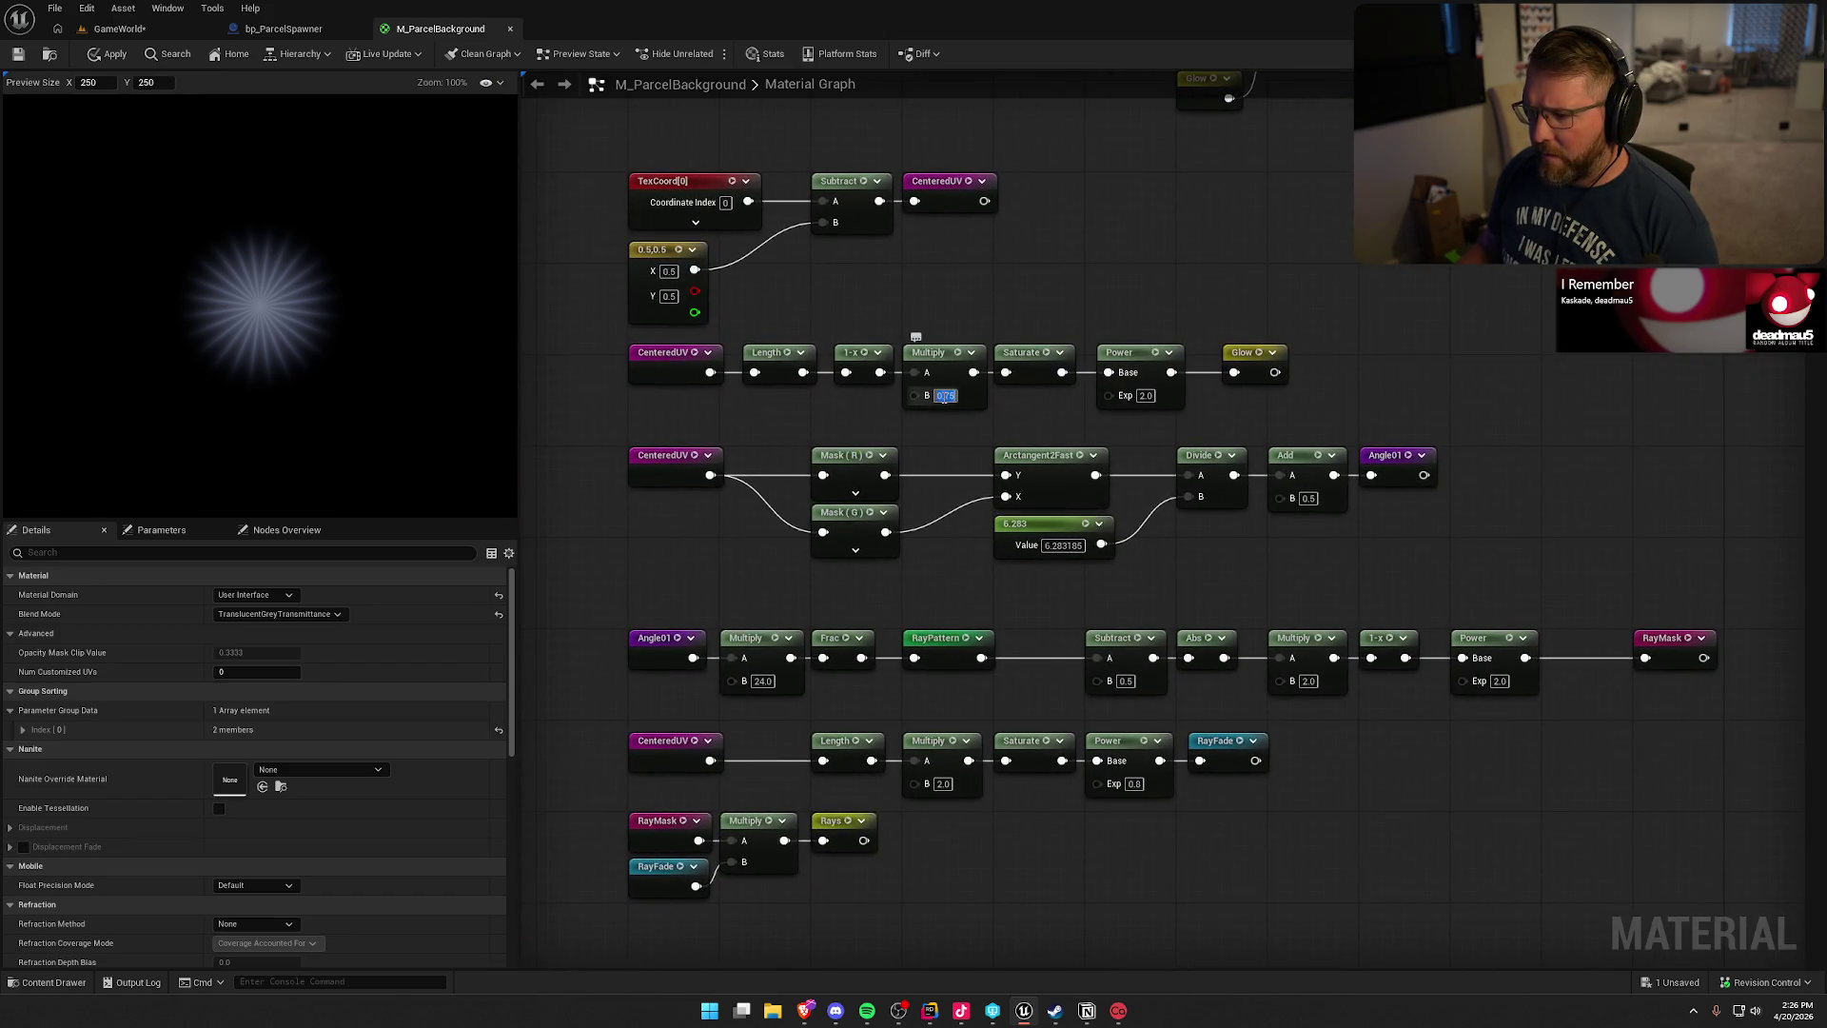
pyautogui.write('1')
pyautogui.press('Return')
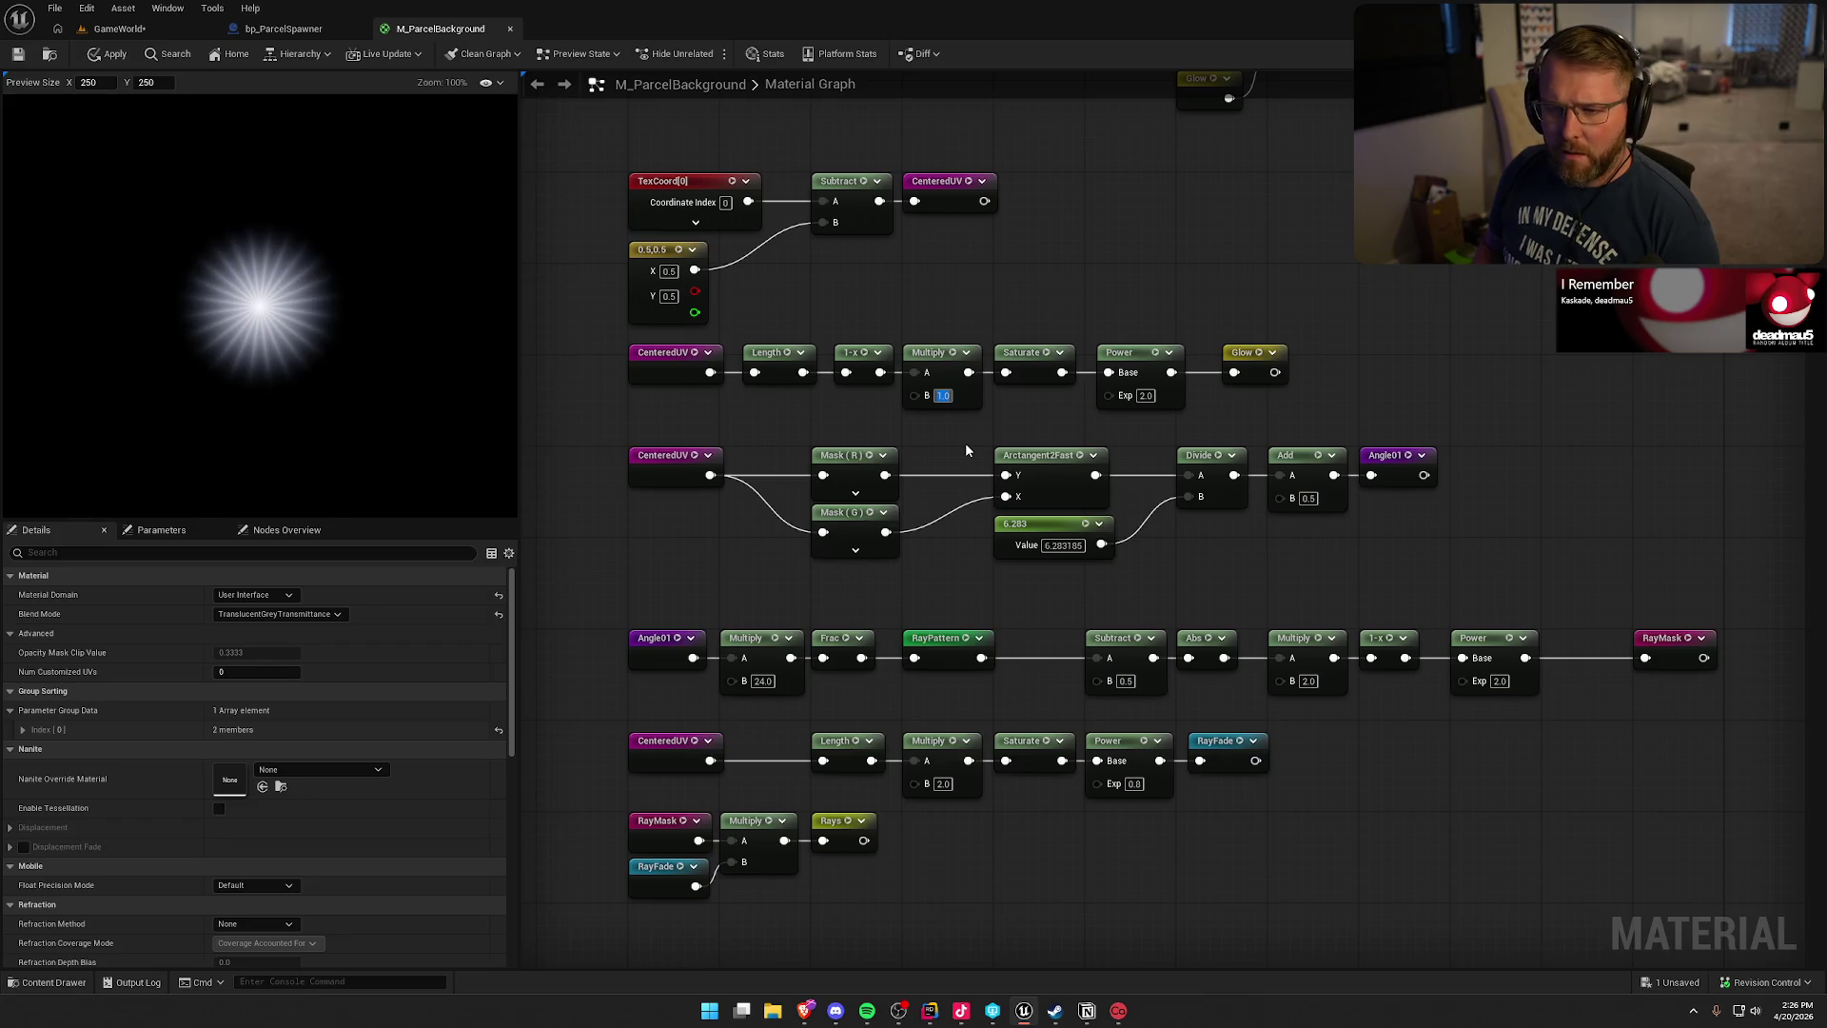
pyautogui.press('BackSpace')
pyautogui.write('0.5')
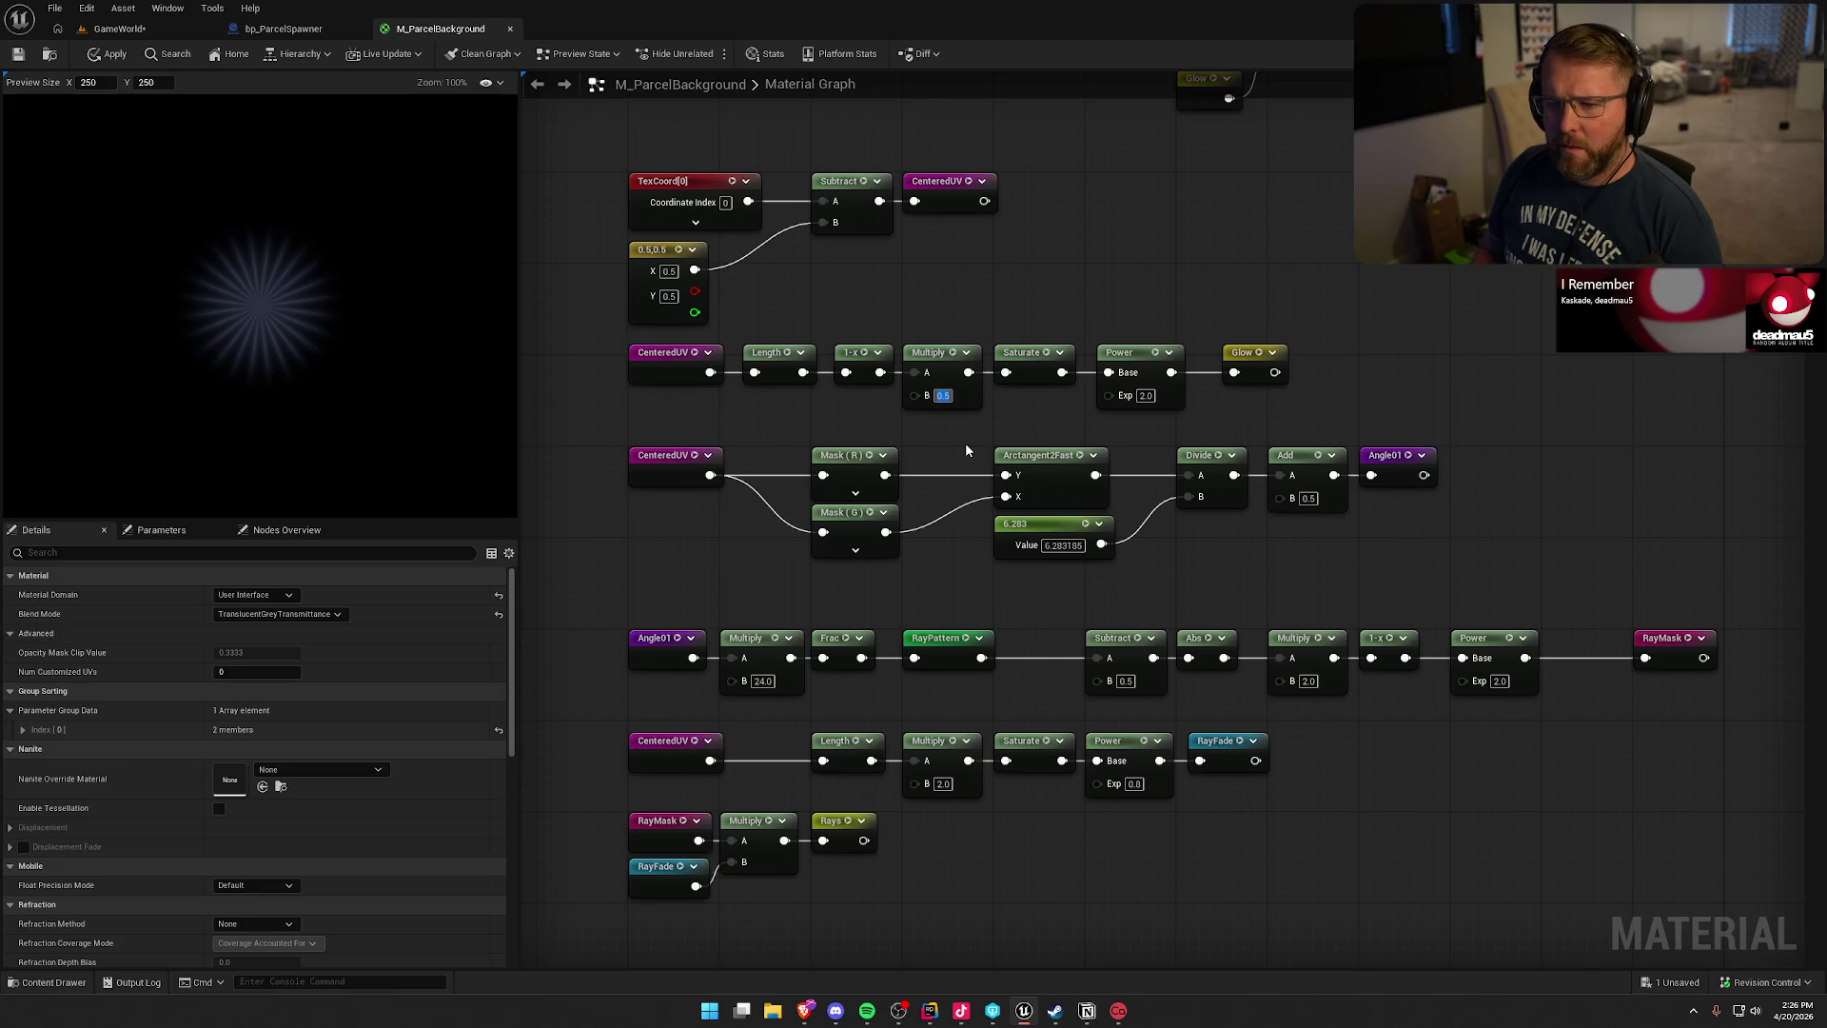
pyautogui.press('BackSpace')
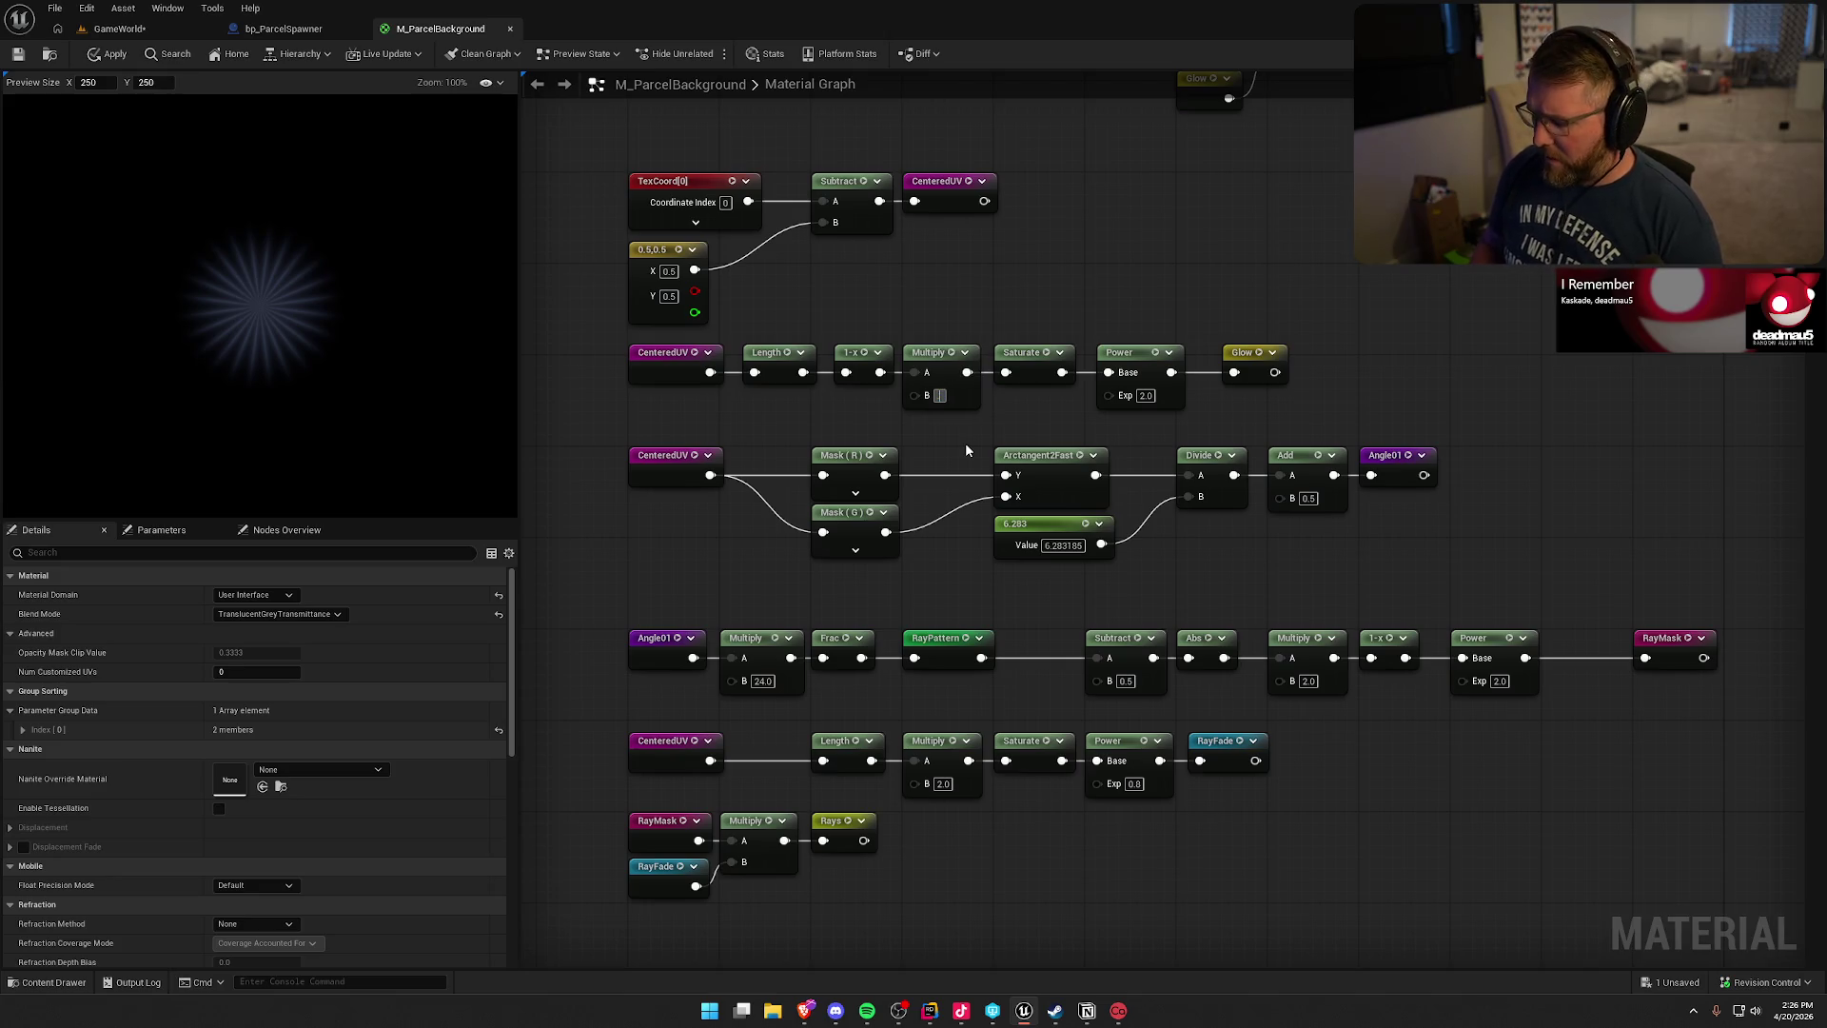
pyautogui.write('1.25')
pyautogui.press('Return')
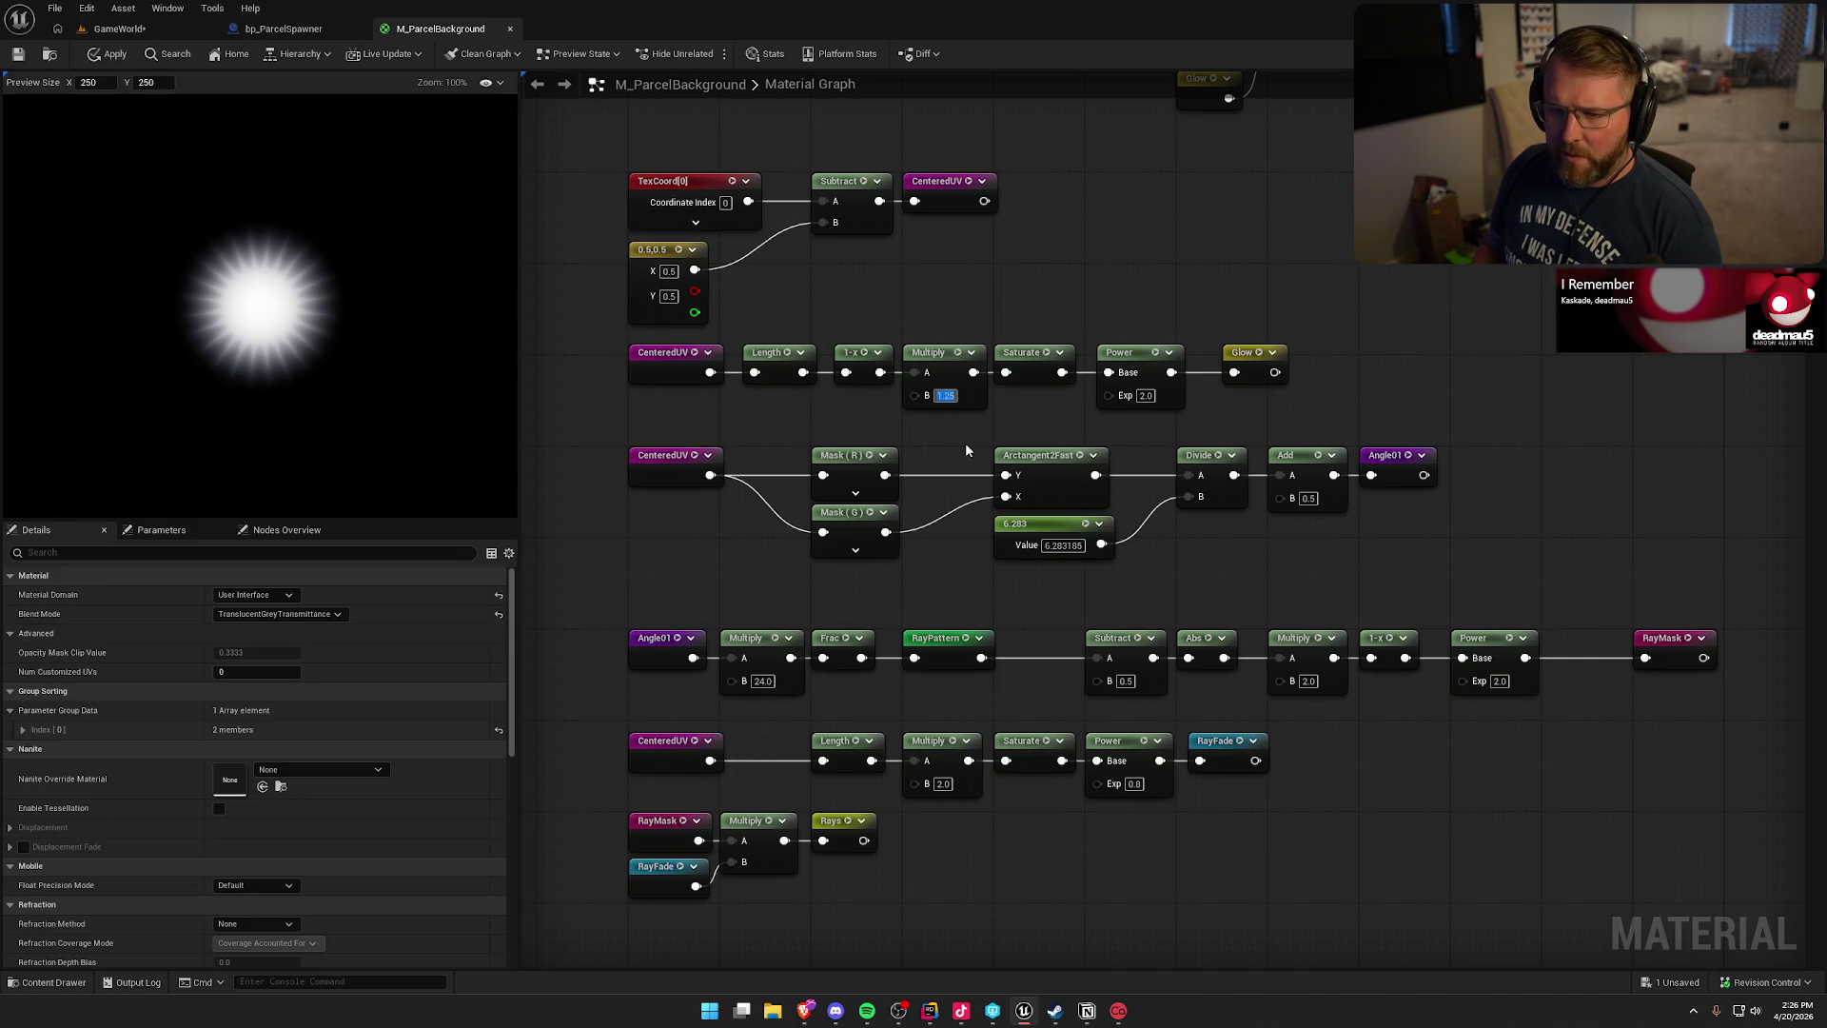
# - Try Glow Power exponents 5, 10 and 1, then settle on 2.0
pyautogui.press('Tab')
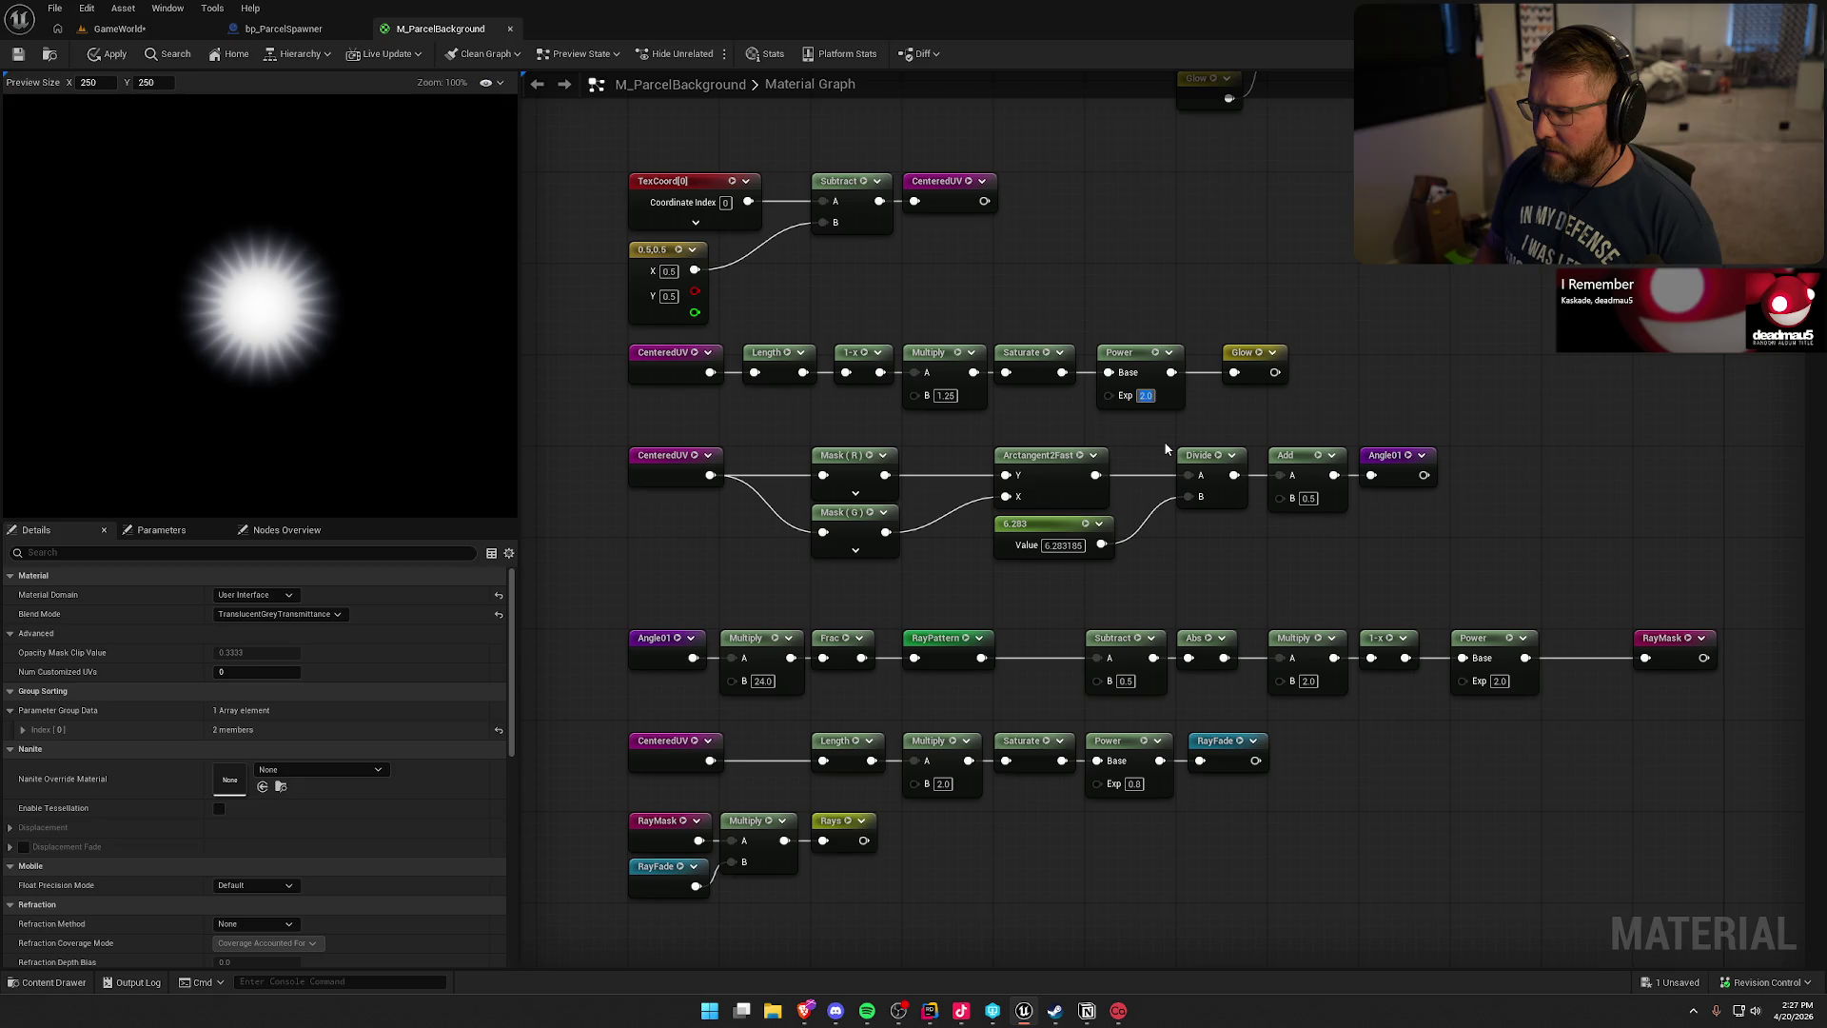
pyautogui.write('5')
pyautogui.press('Return')
pyautogui.write('10')
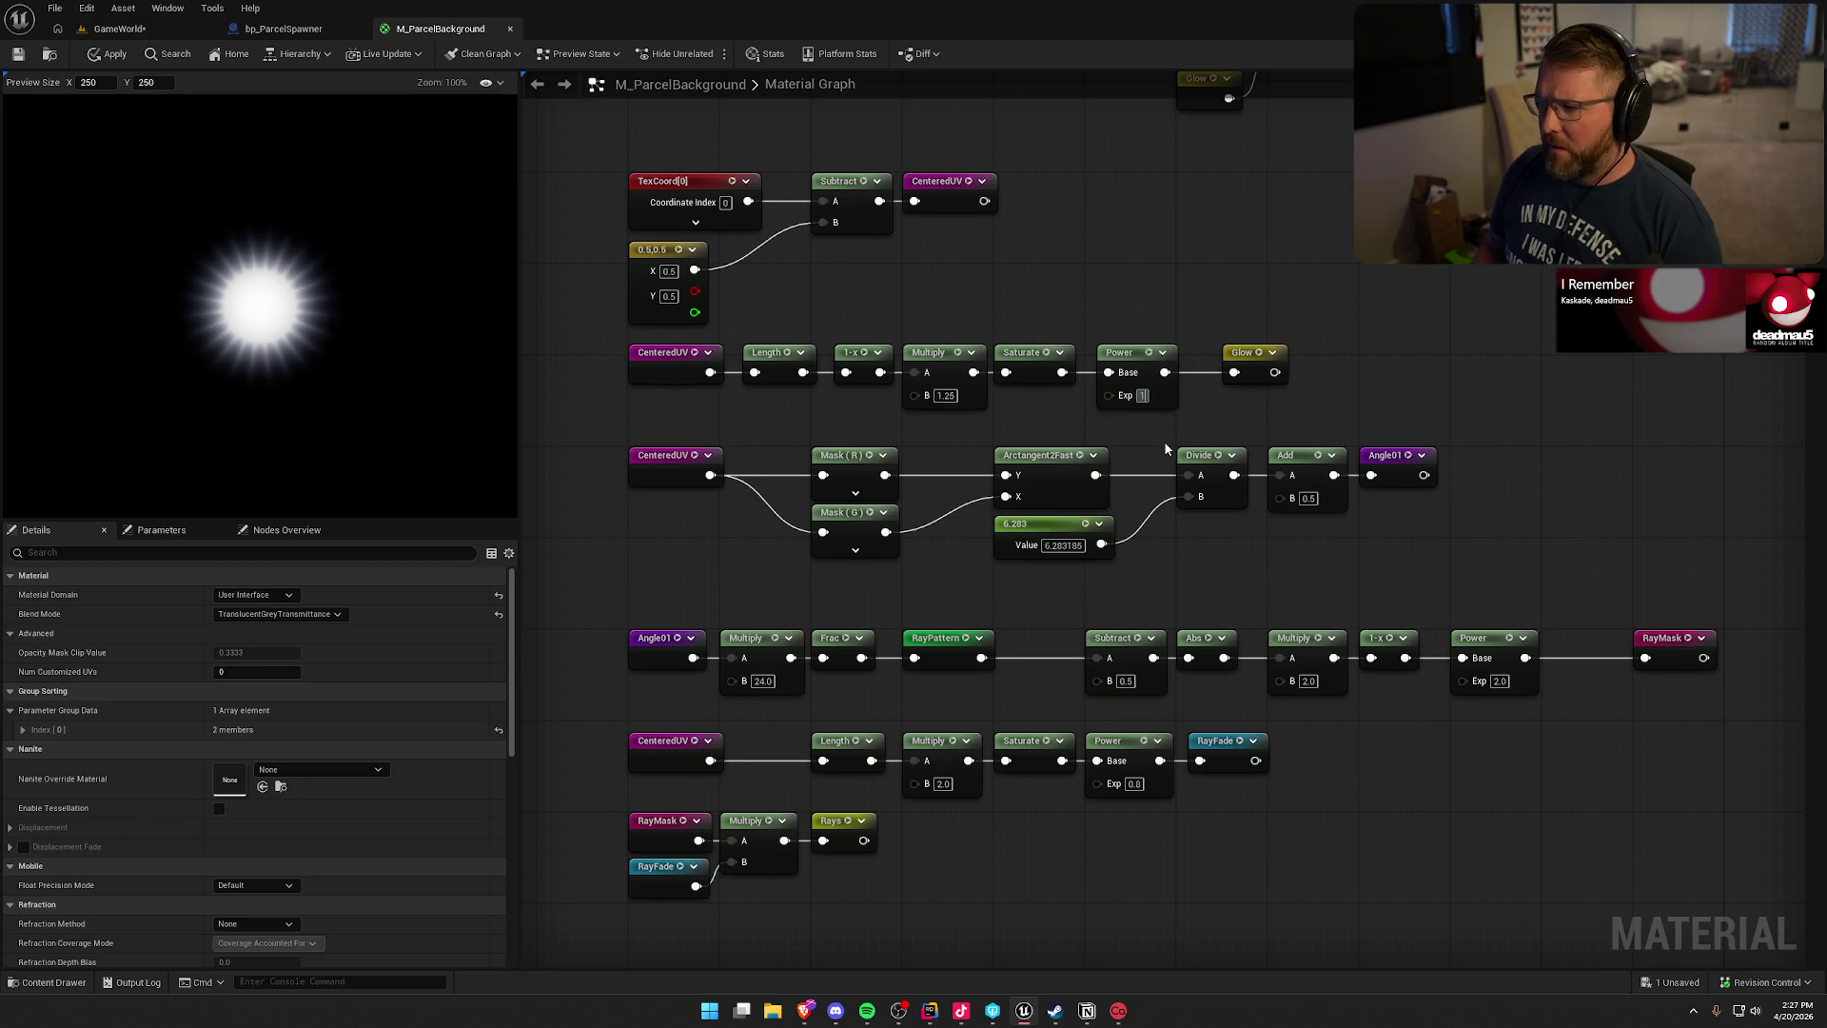
pyautogui.press('Return')
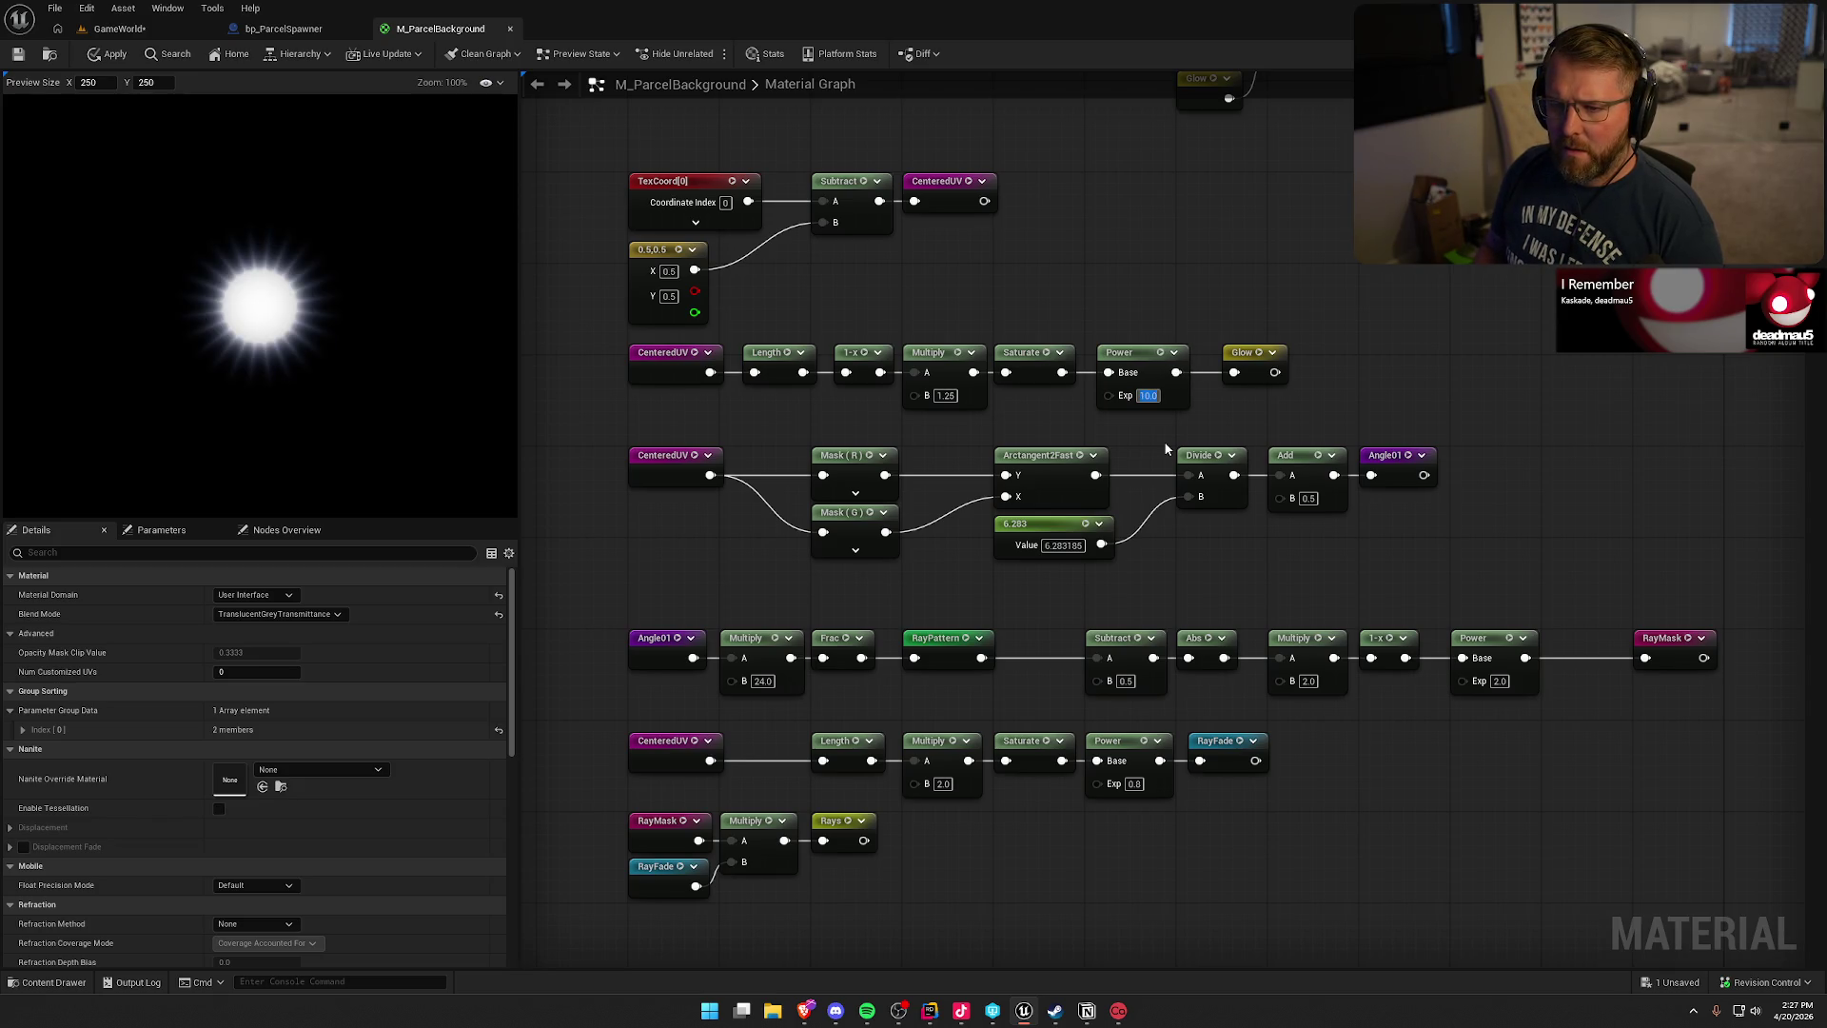
pyautogui.write('1')
pyautogui.press('Return')
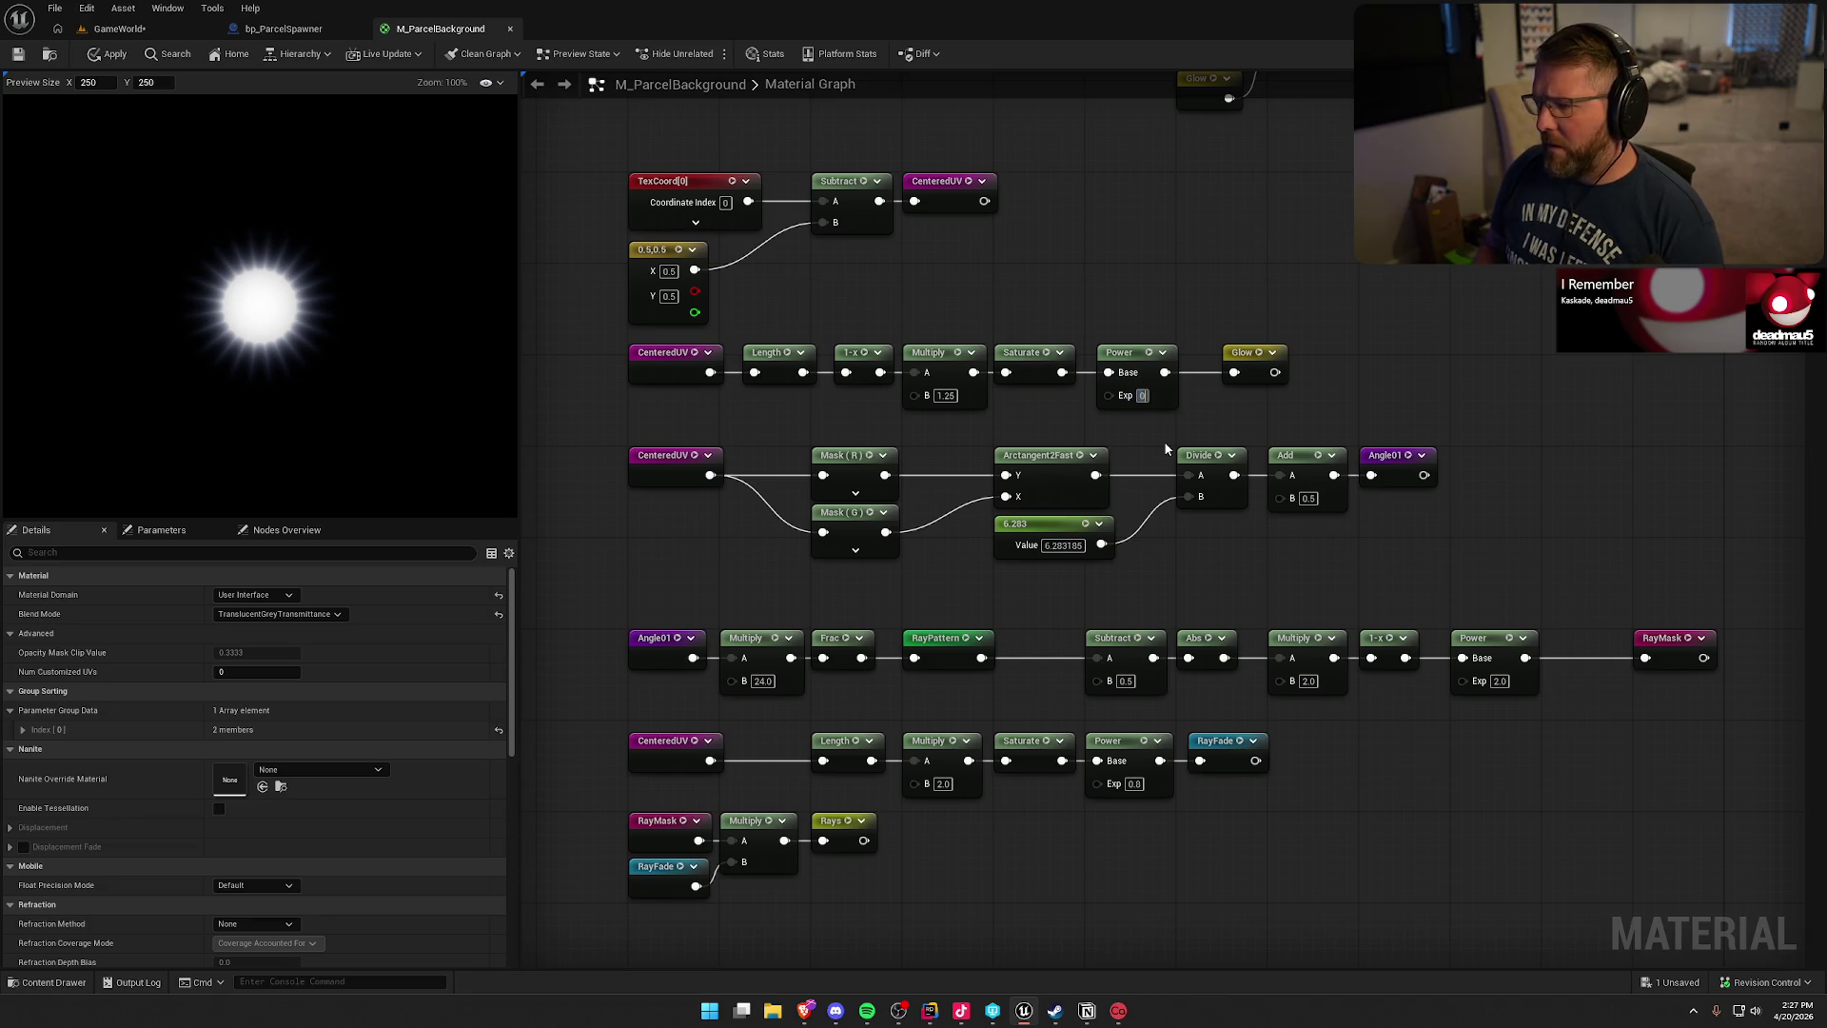
pyautogui.write('2')
pyautogui.press('Return')
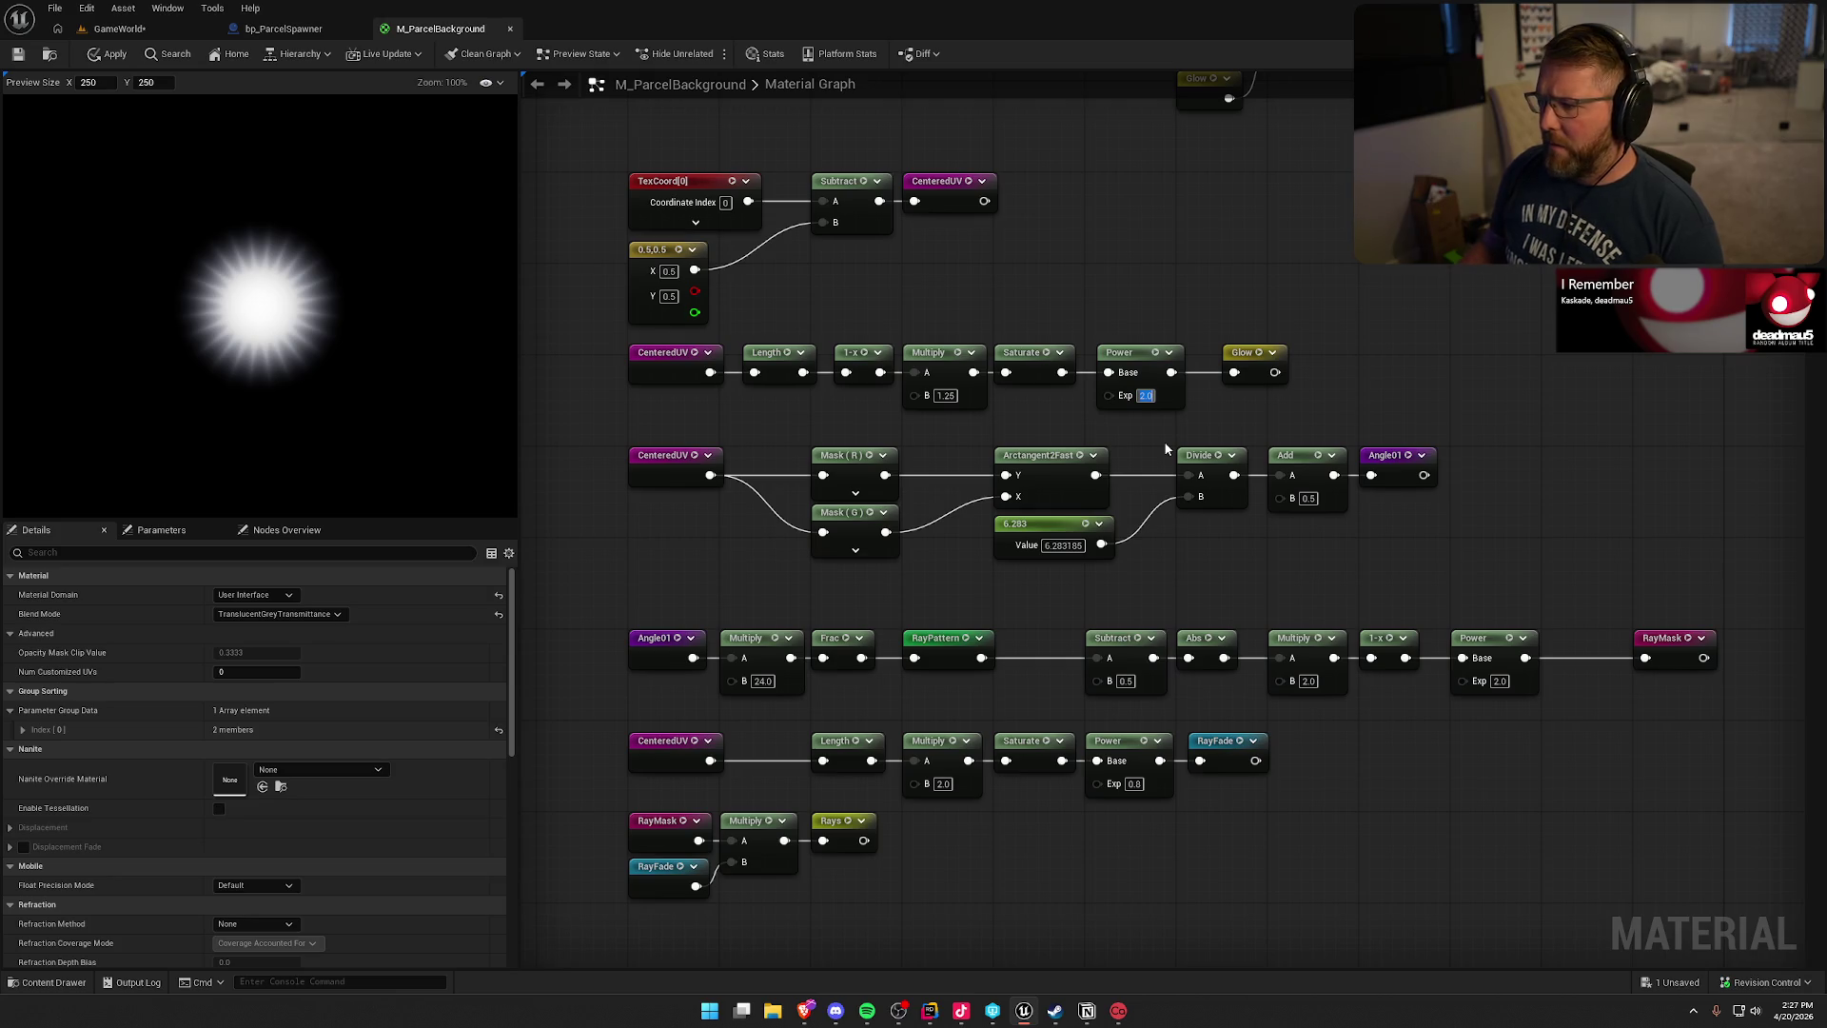
pyautogui.click(1138, 320)
pyautogui.moveTo(988, 340); pyautogui.dragTo(919, 293)
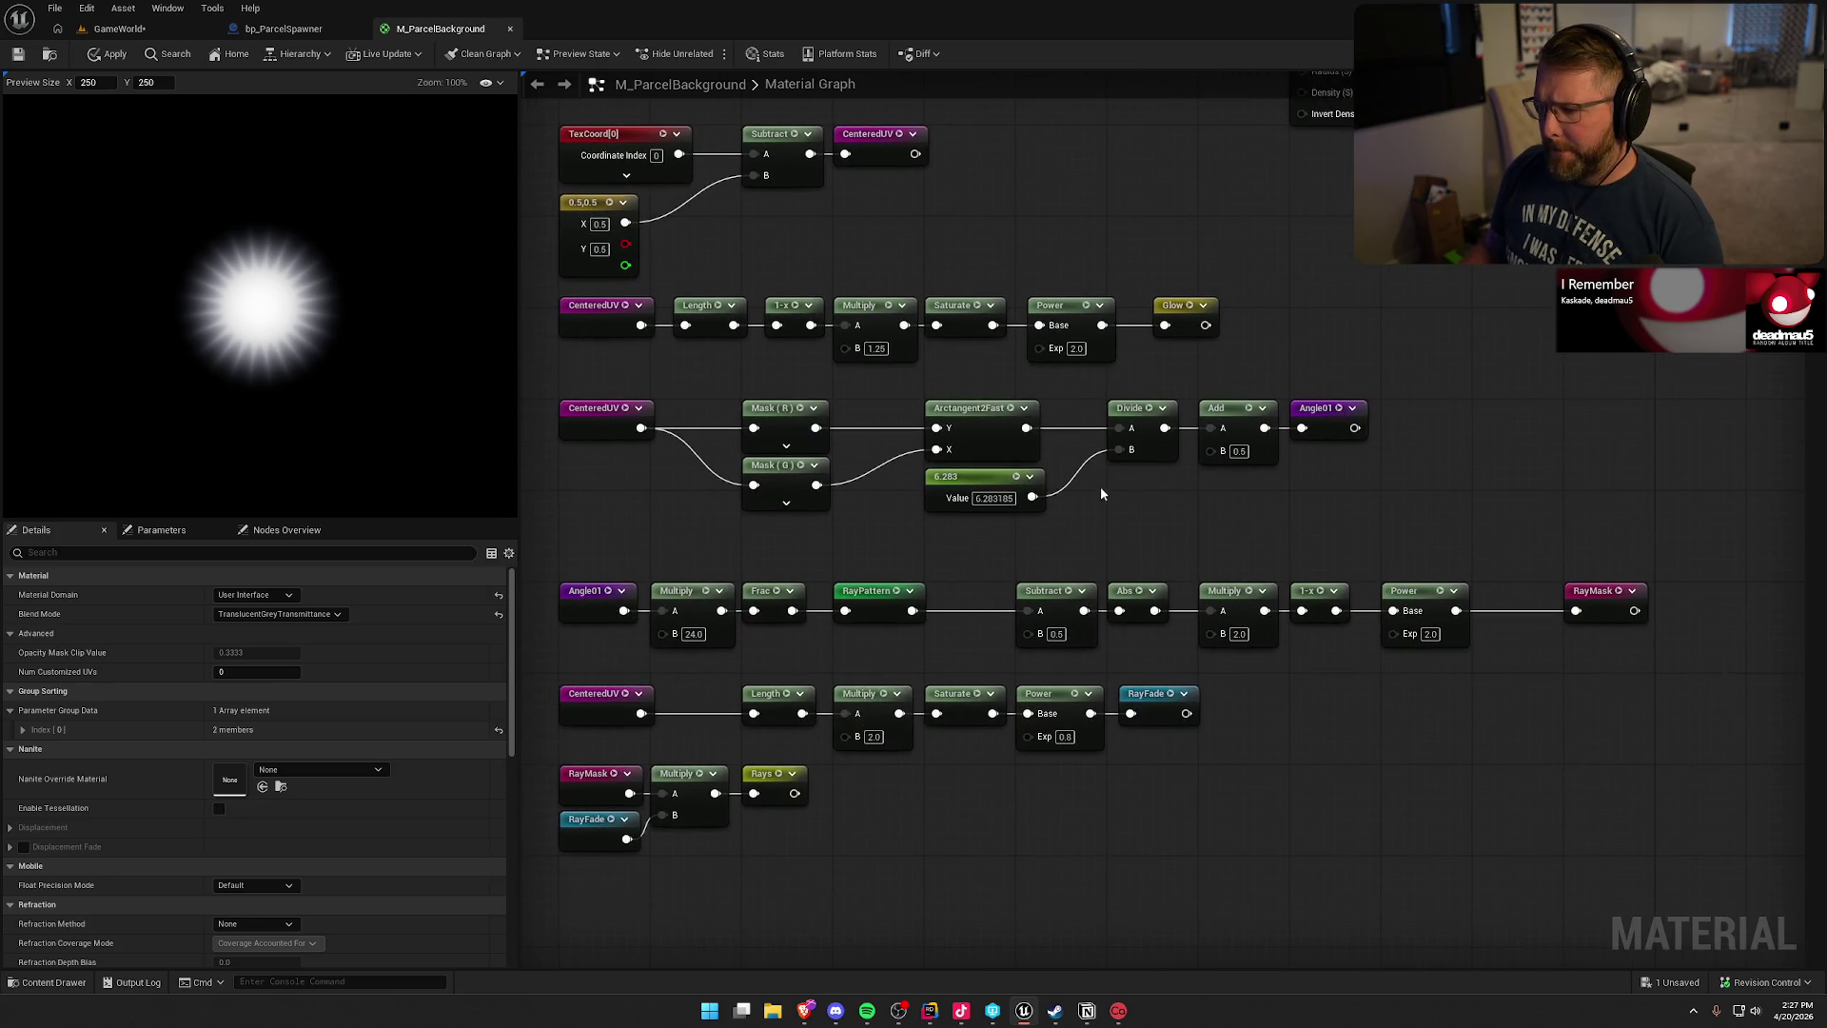
pyautogui.moveTo(1132, 501); pyautogui.dragTo(1168, 469)
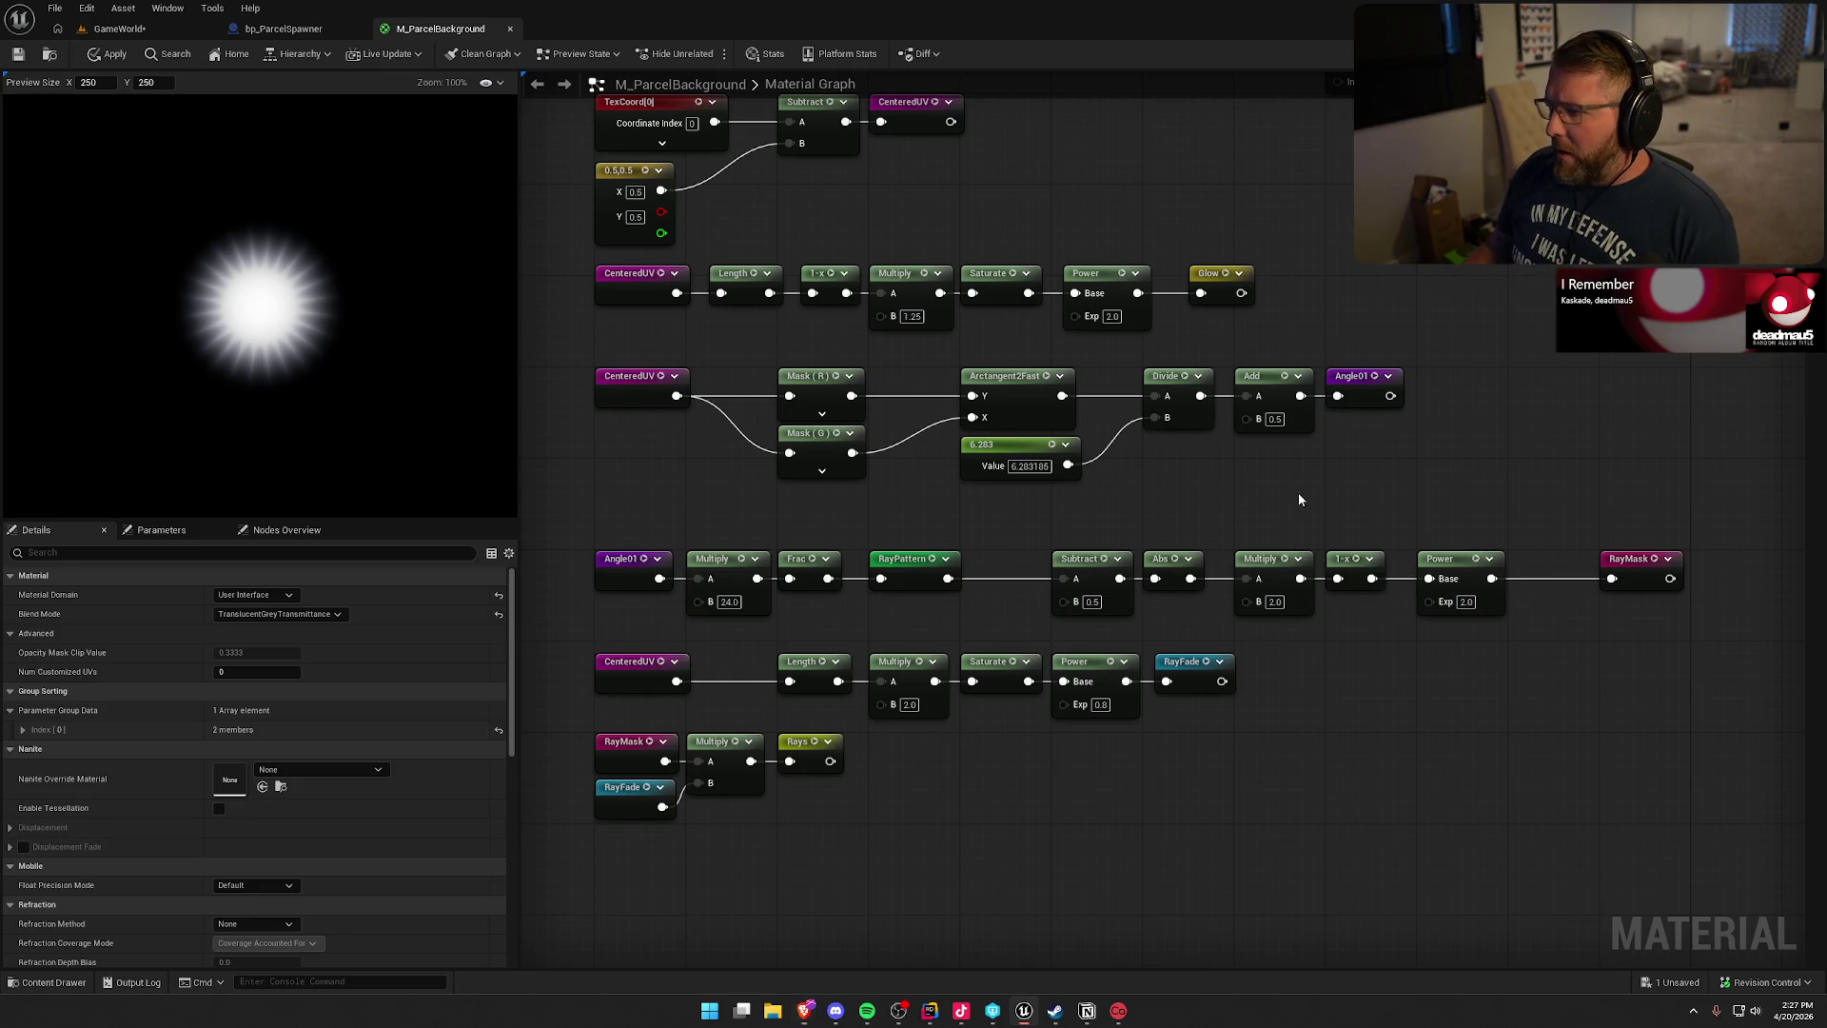
pyautogui.moveTo(1298, 492); pyautogui.dragTo(1293, 451)
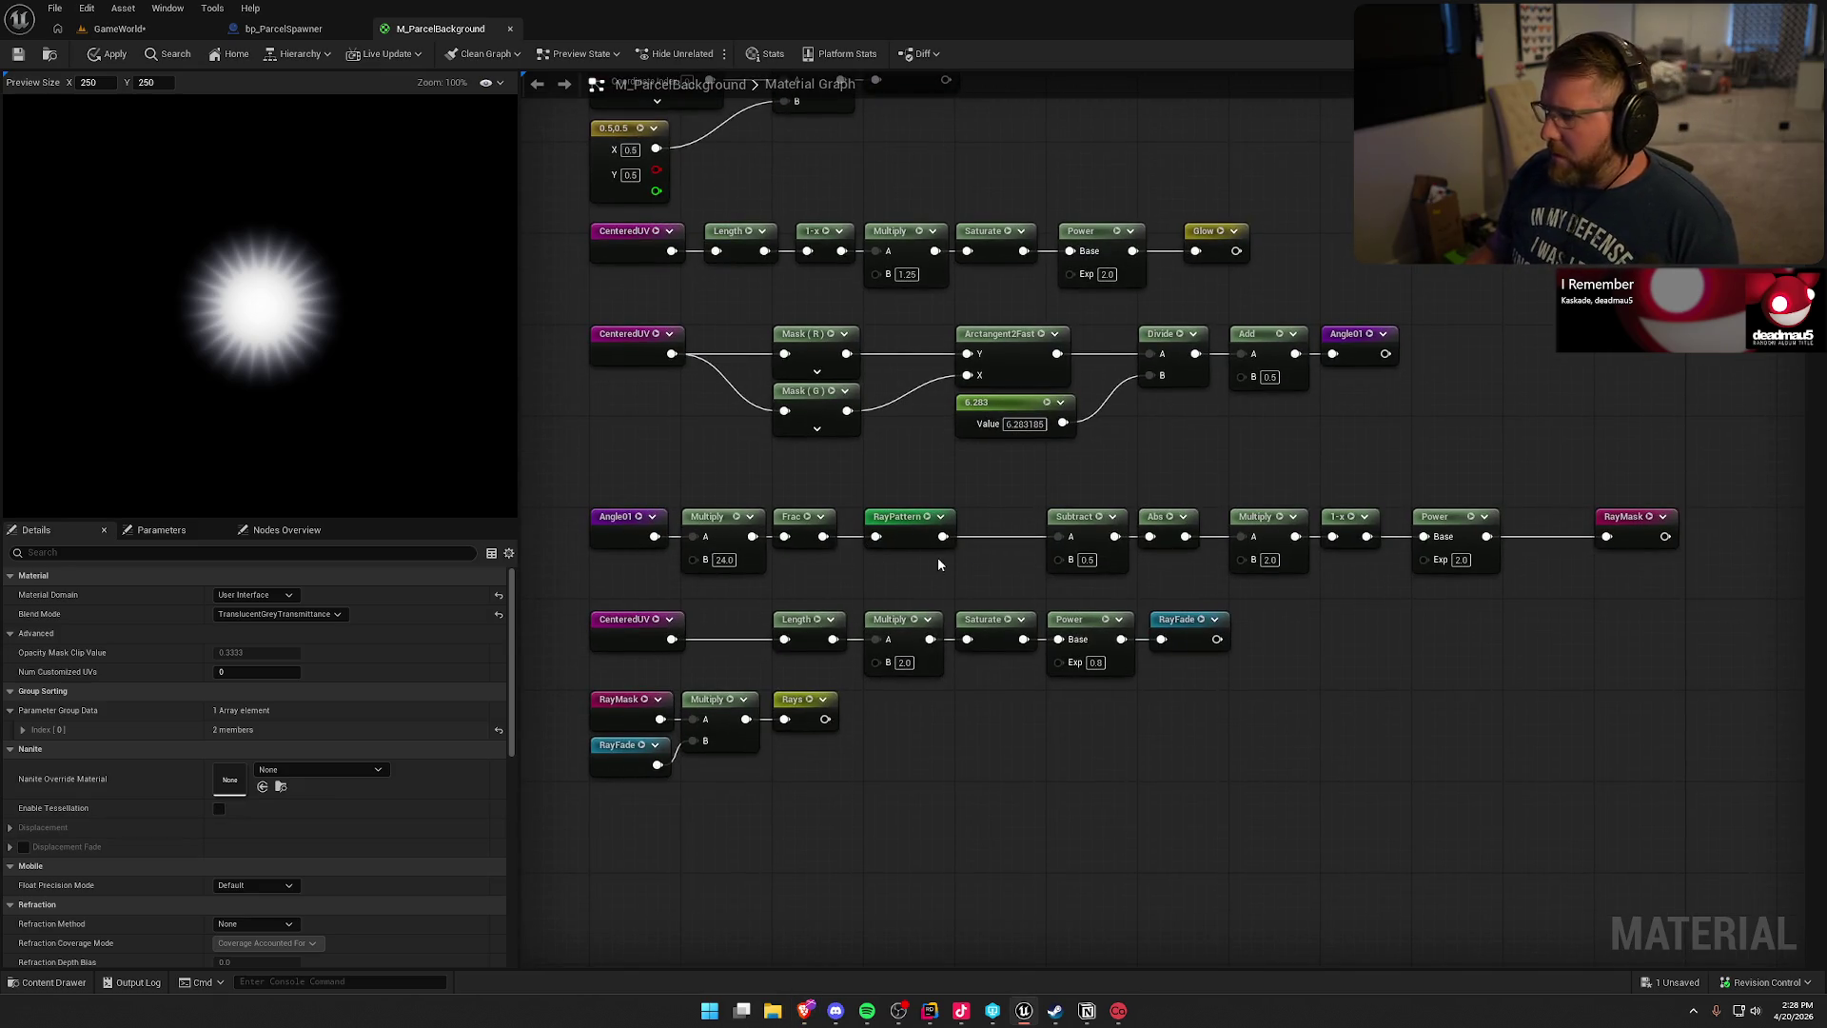
pyautogui.click(909, 540)
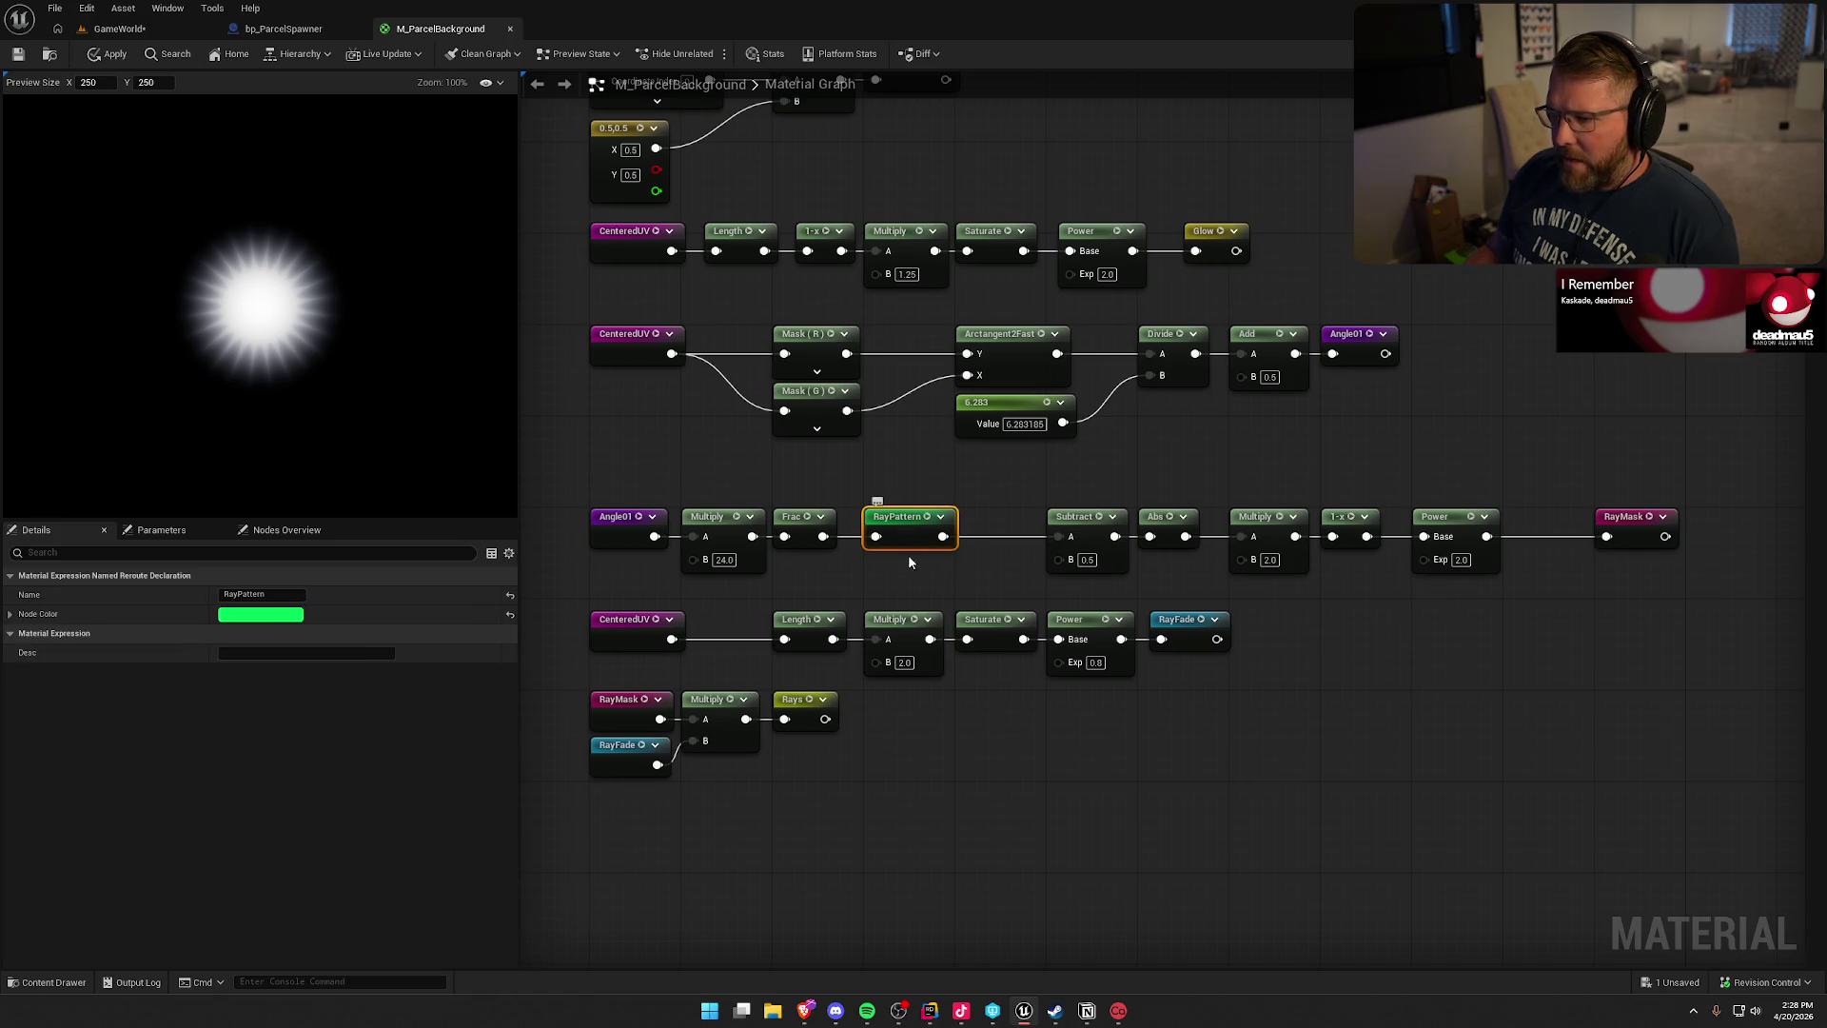
# - Change the ray count from 24 to 20, after trying 12
pyautogui.click(725, 560)
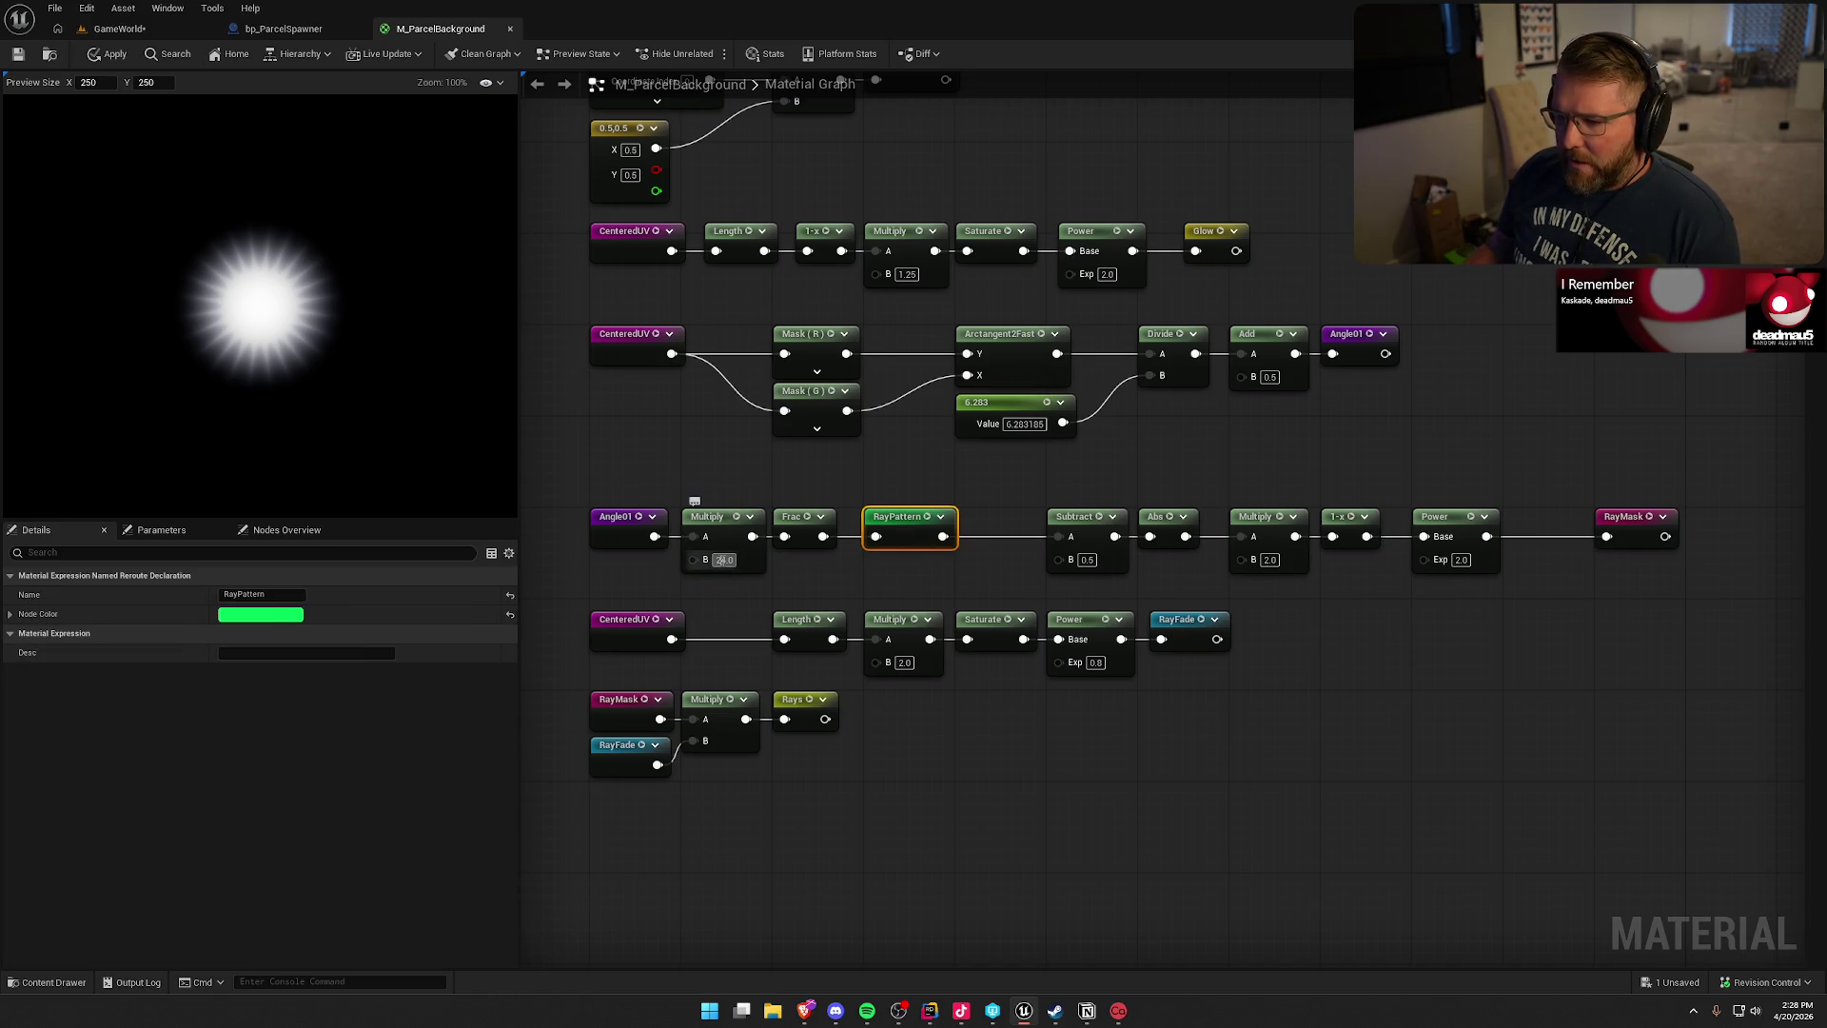
pyautogui.write('12')
pyautogui.press('Return')
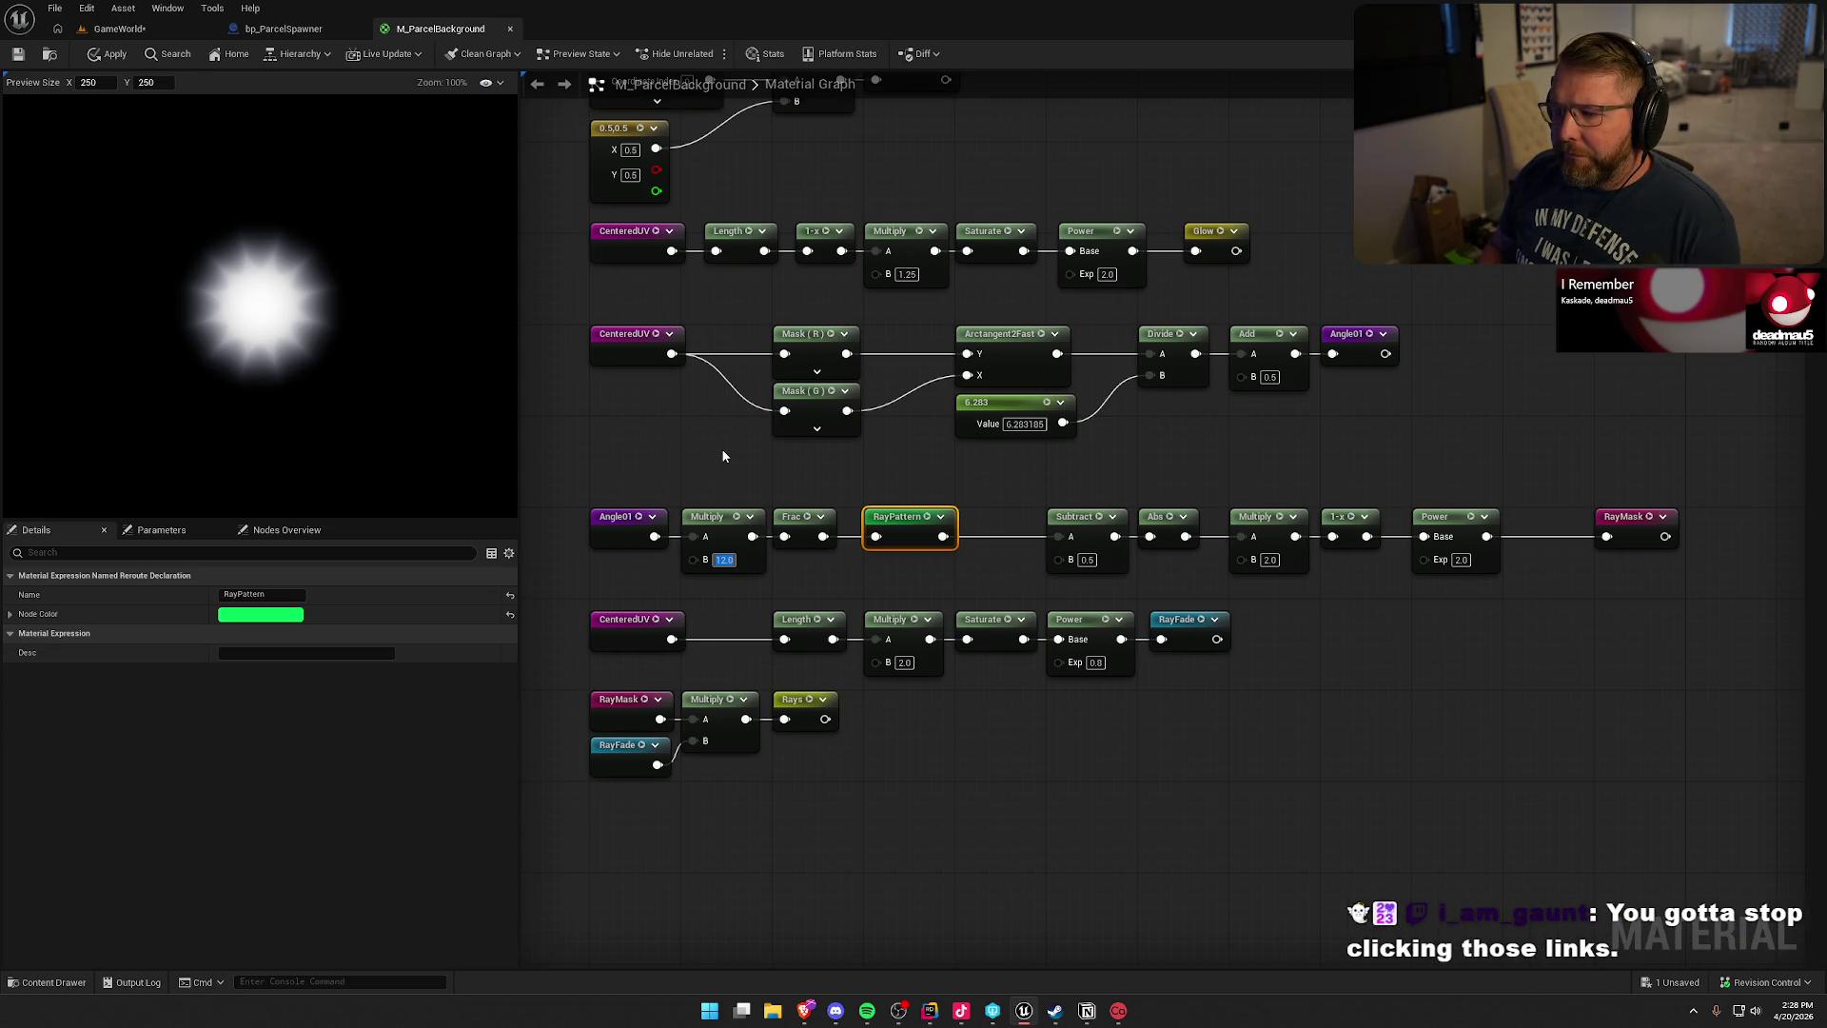
pyautogui.write('20')
pyautogui.press('Return')
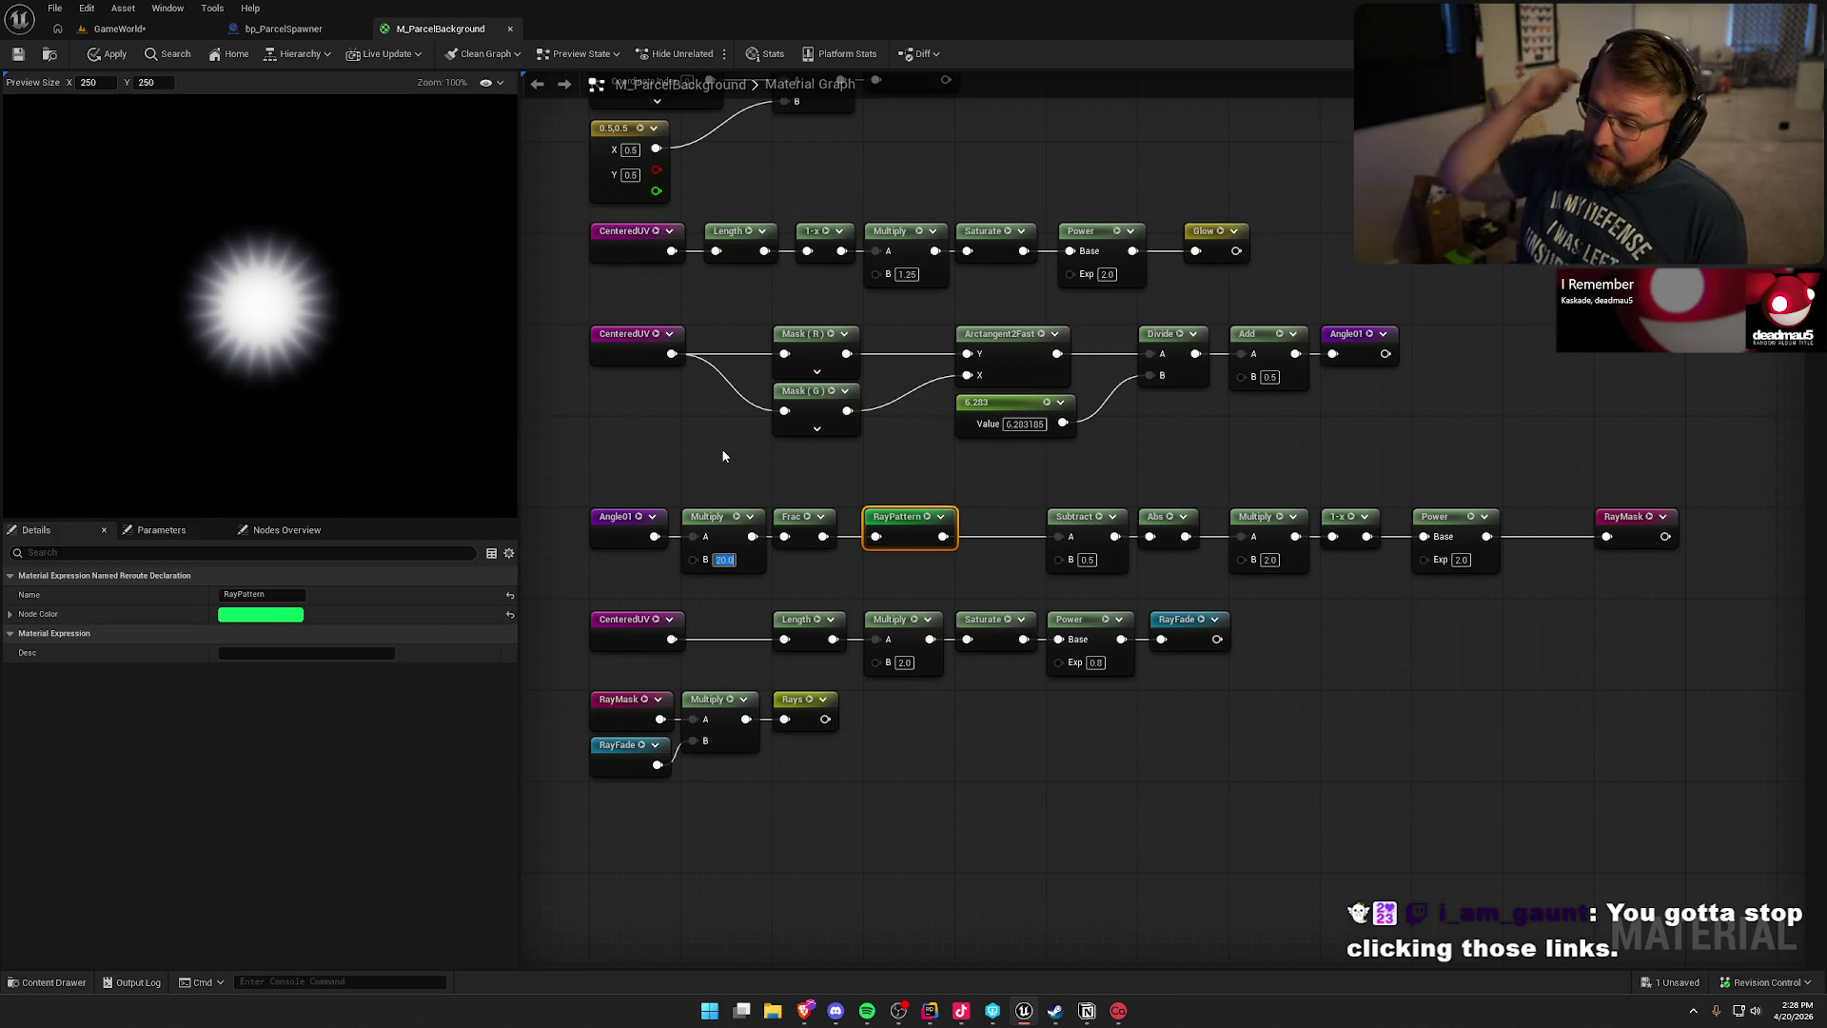
# - Try other subtract offsets on the ray pattern, then restore it to 0.5
pyautogui.click(1104, 497)
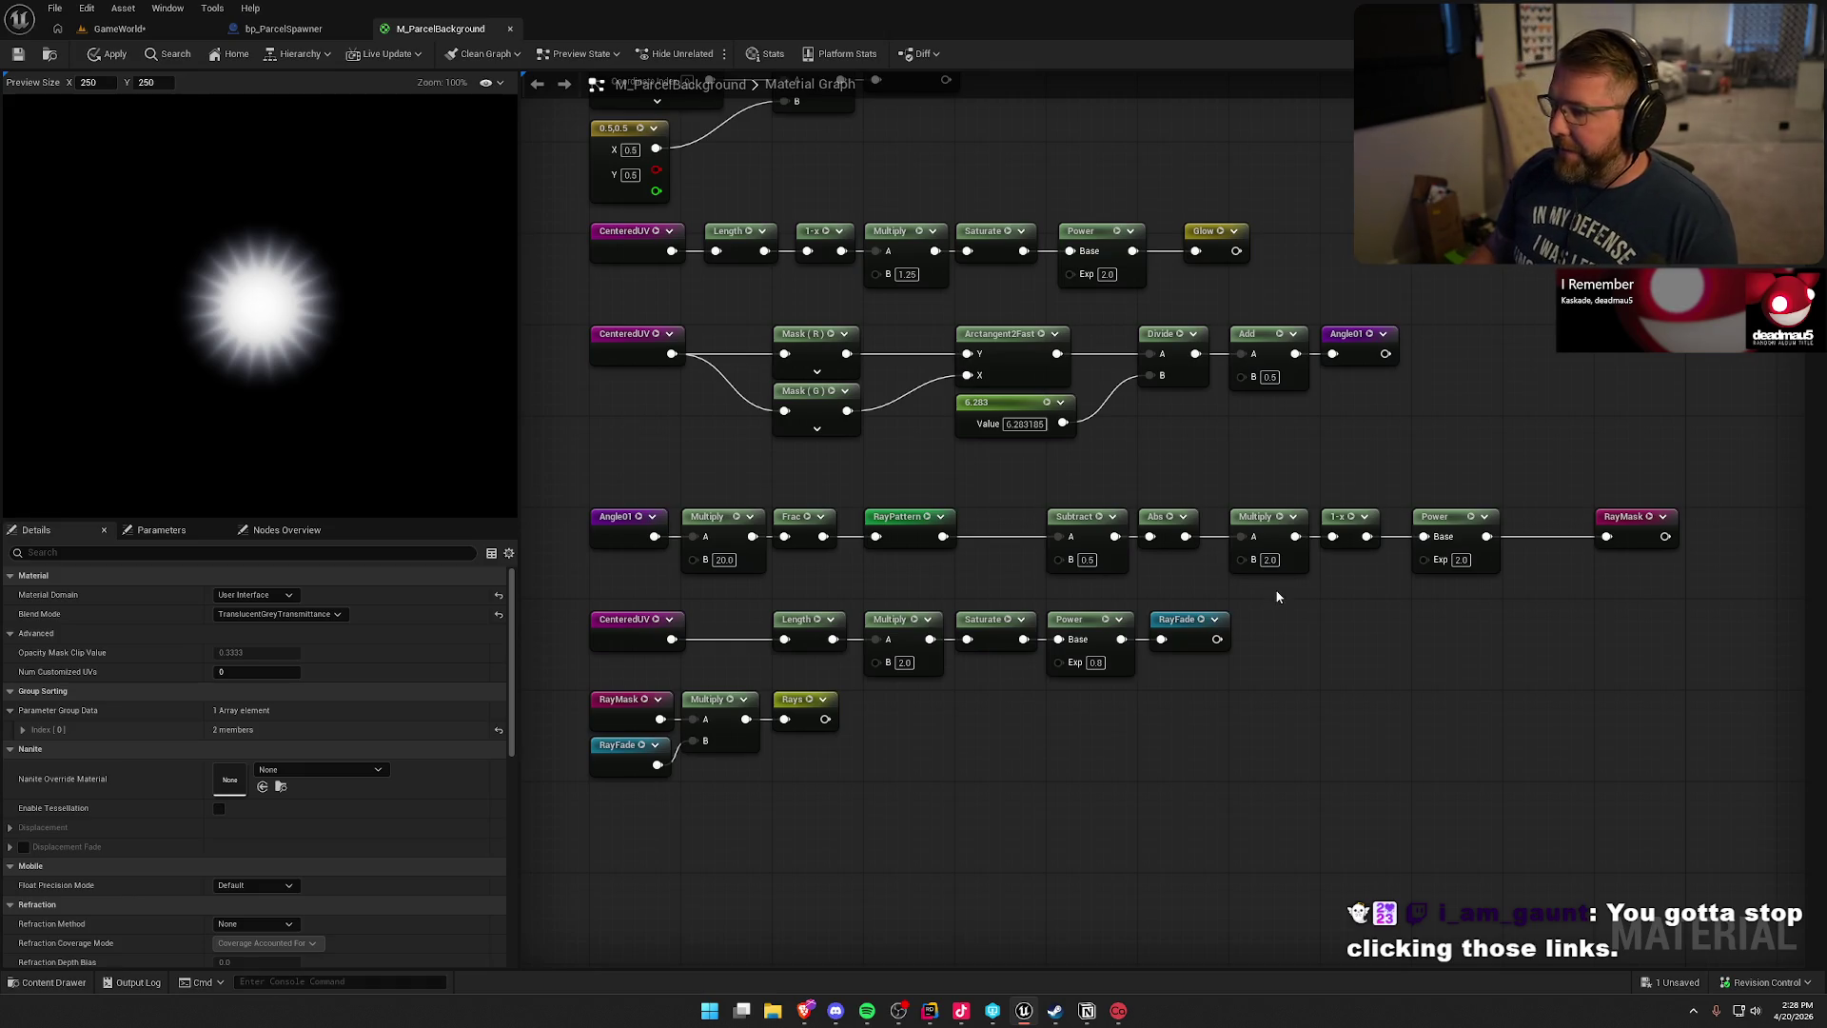
pyautogui.click(1086, 561)
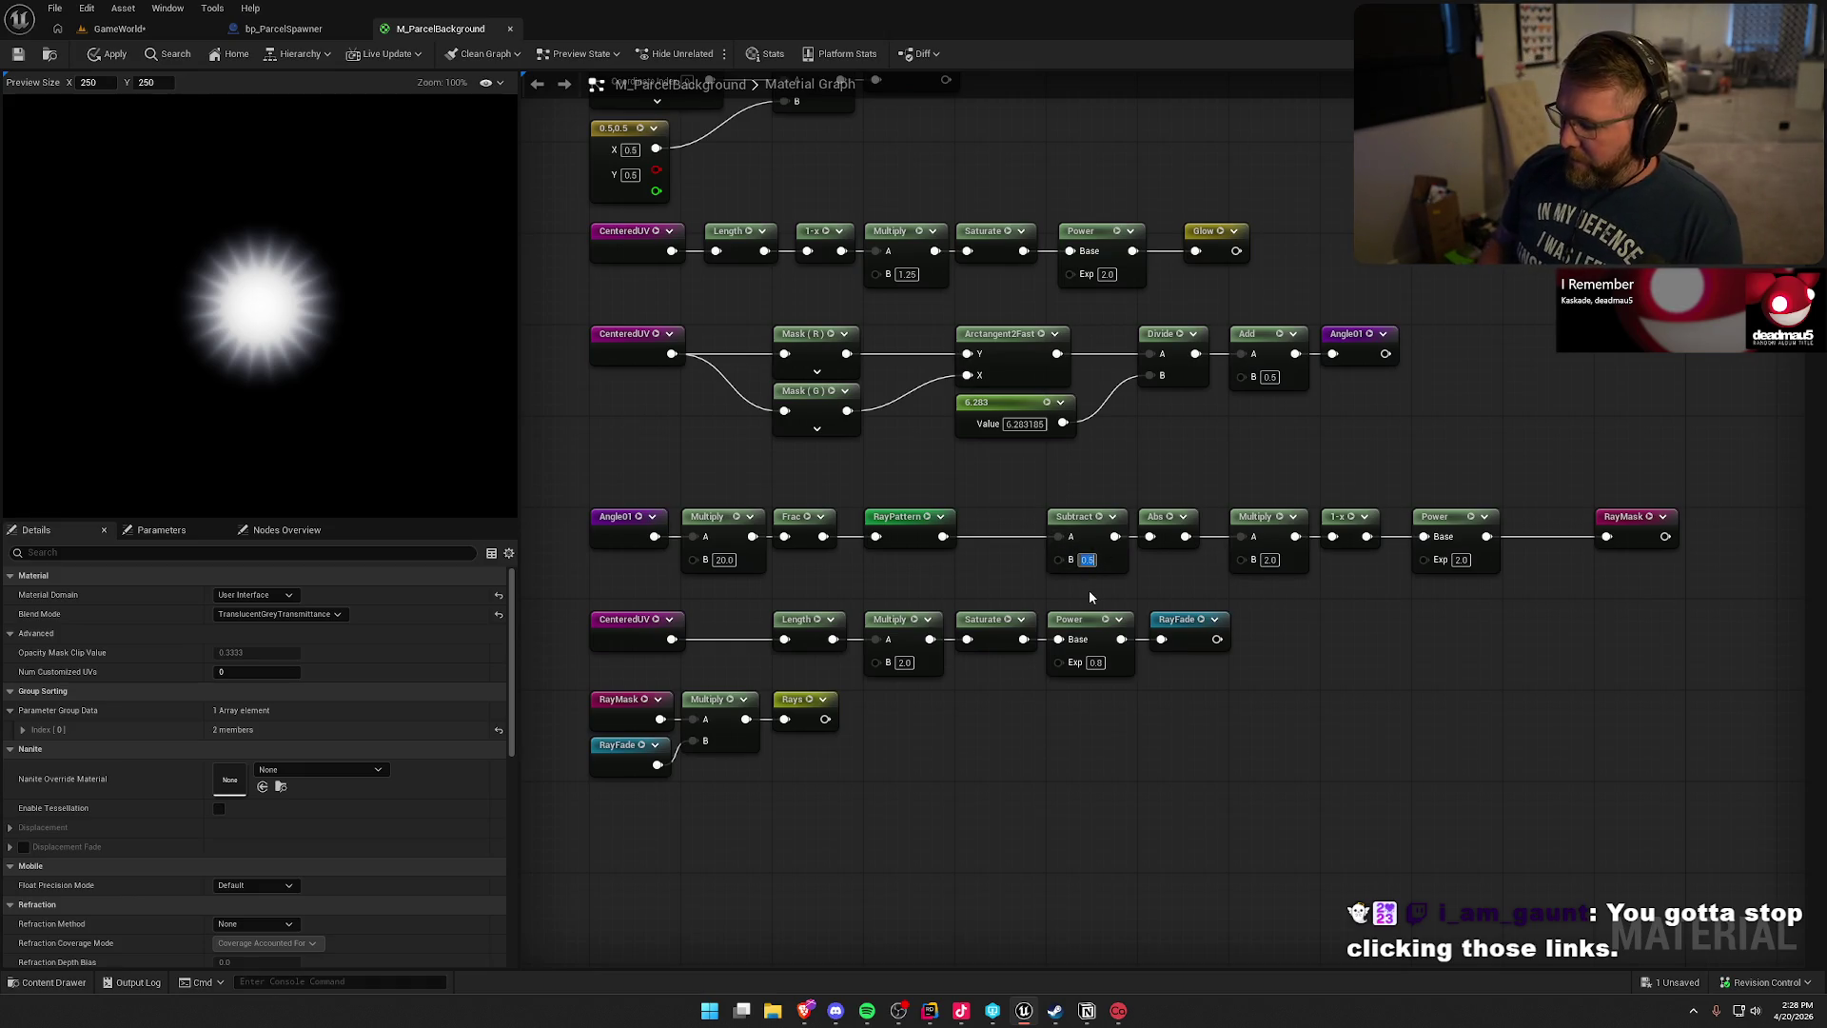
pyautogui.hotkey('ctrl', 'z')
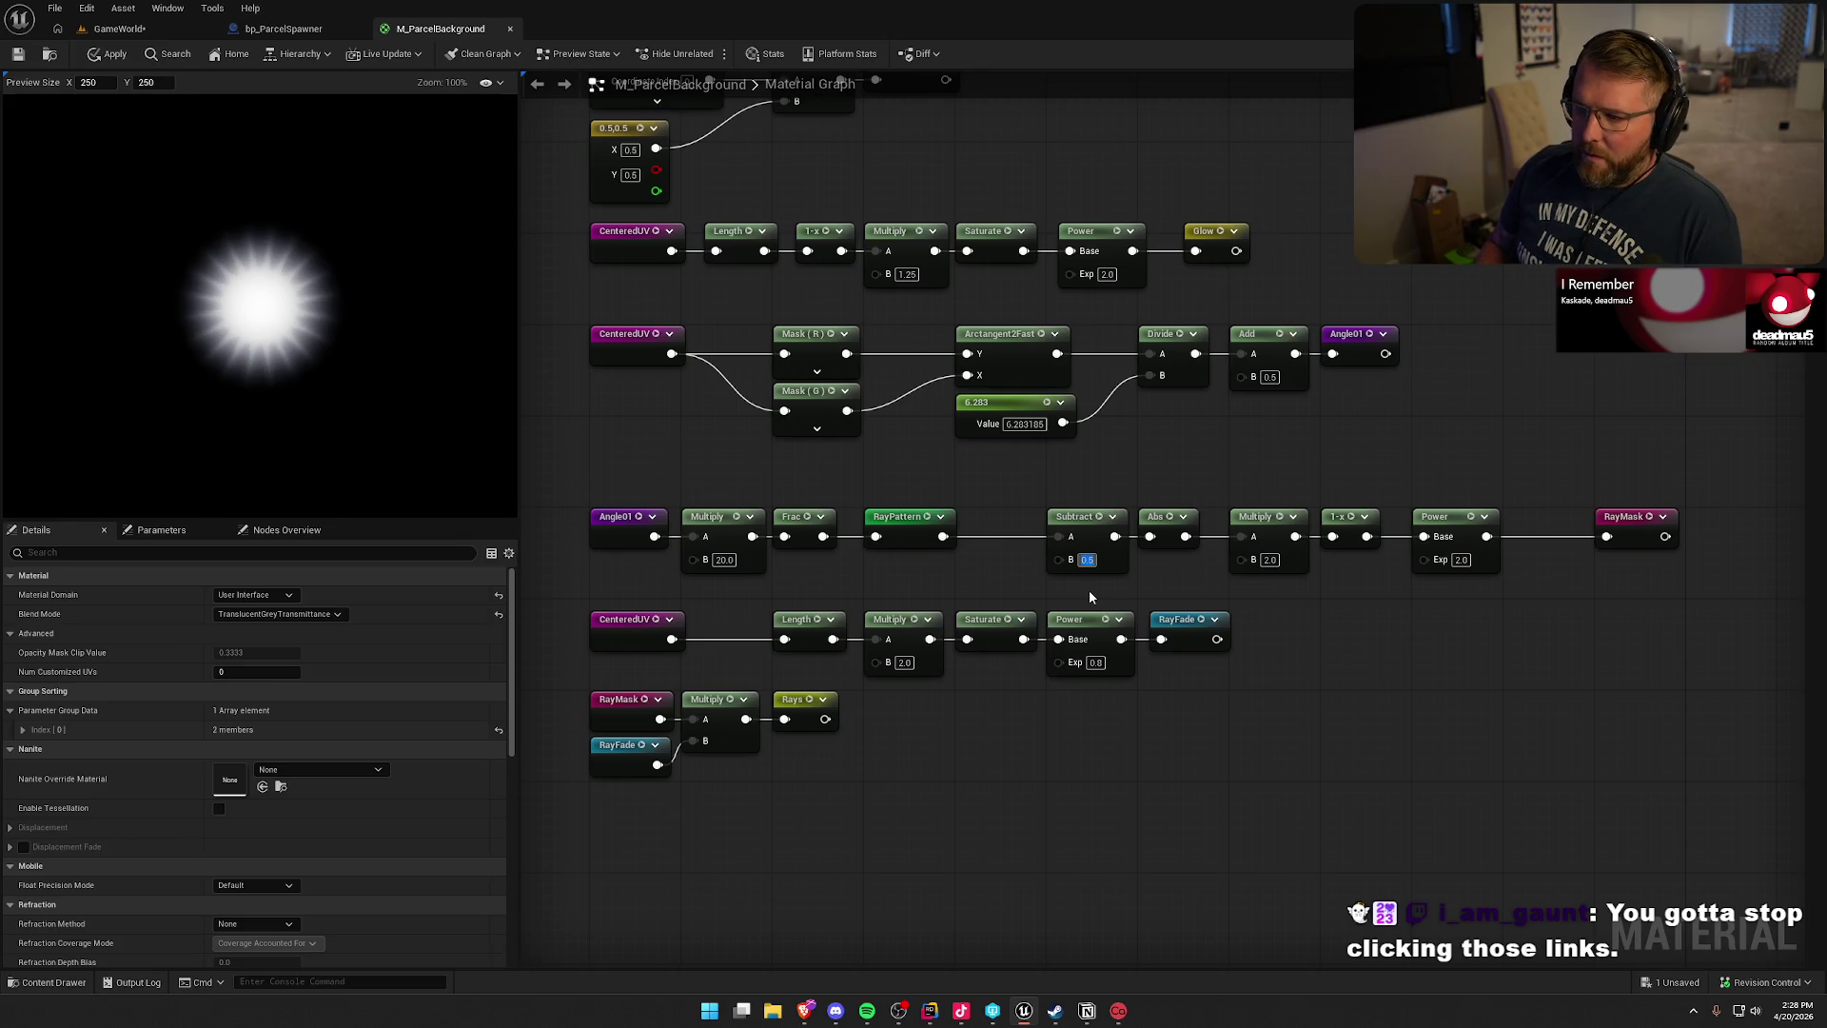
pyautogui.hotkey('ctrl', 'z')
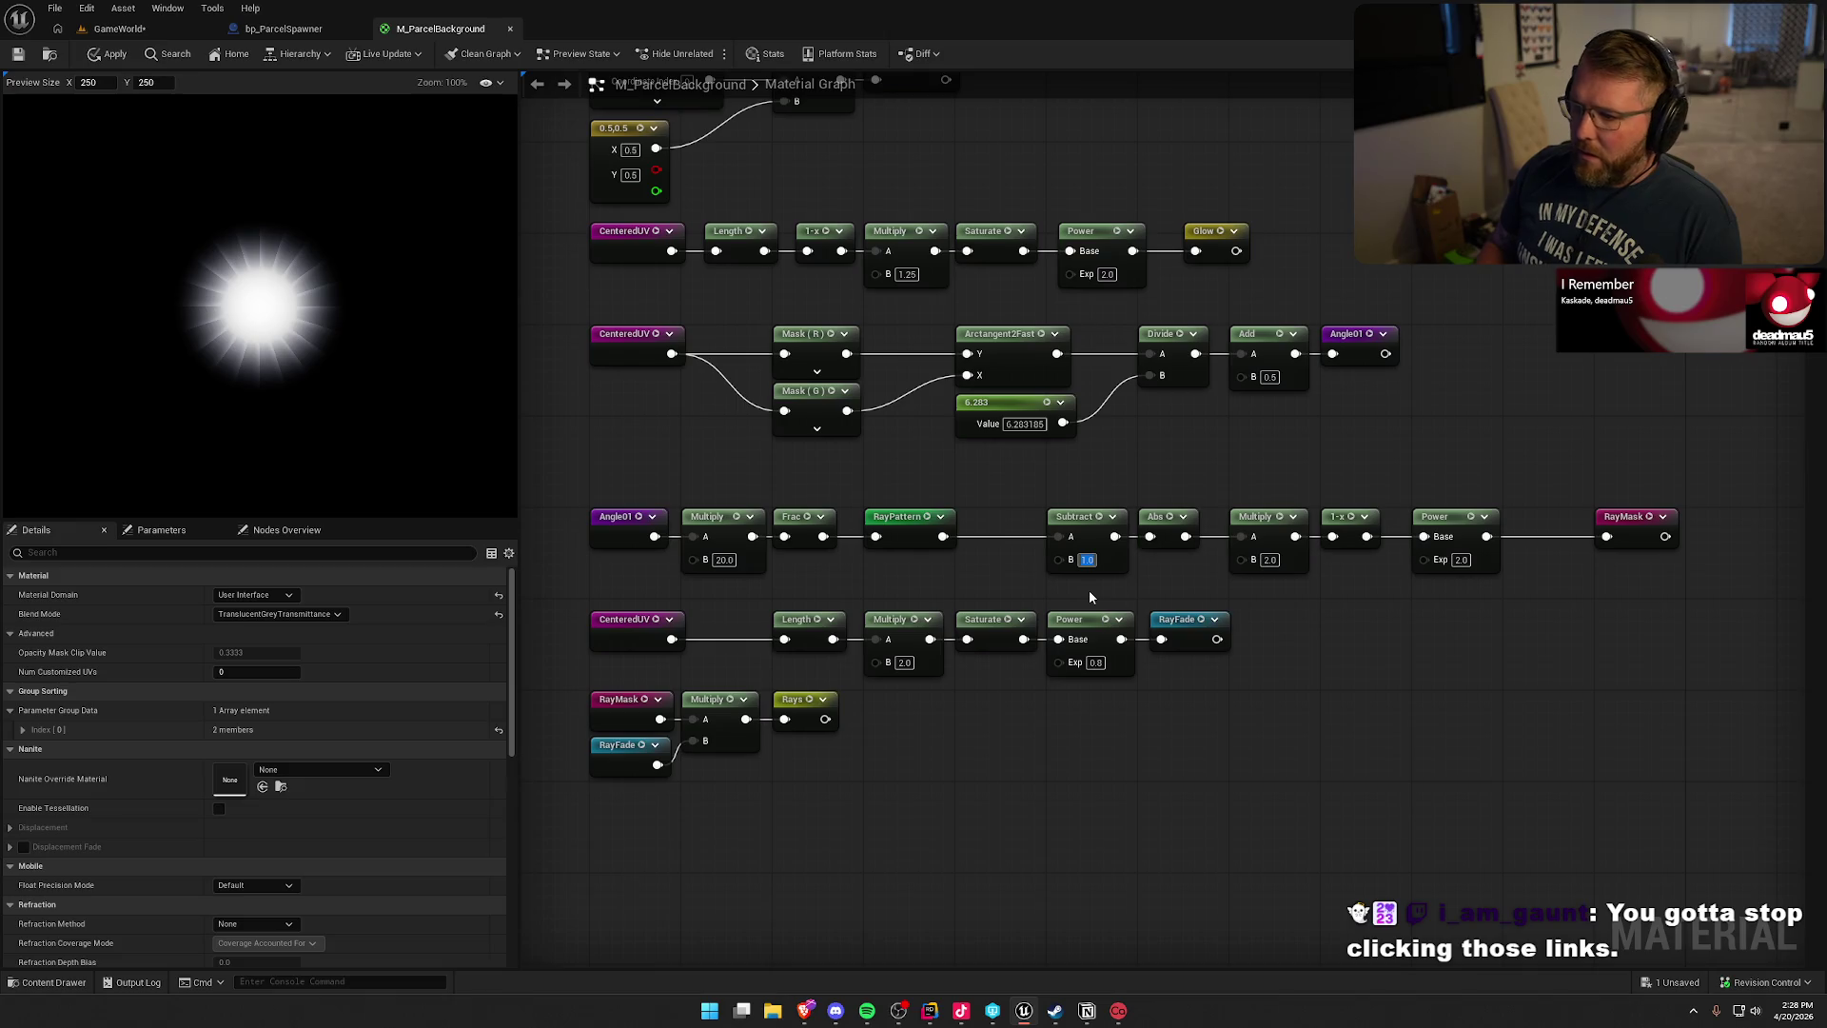
pyautogui.press('Return')
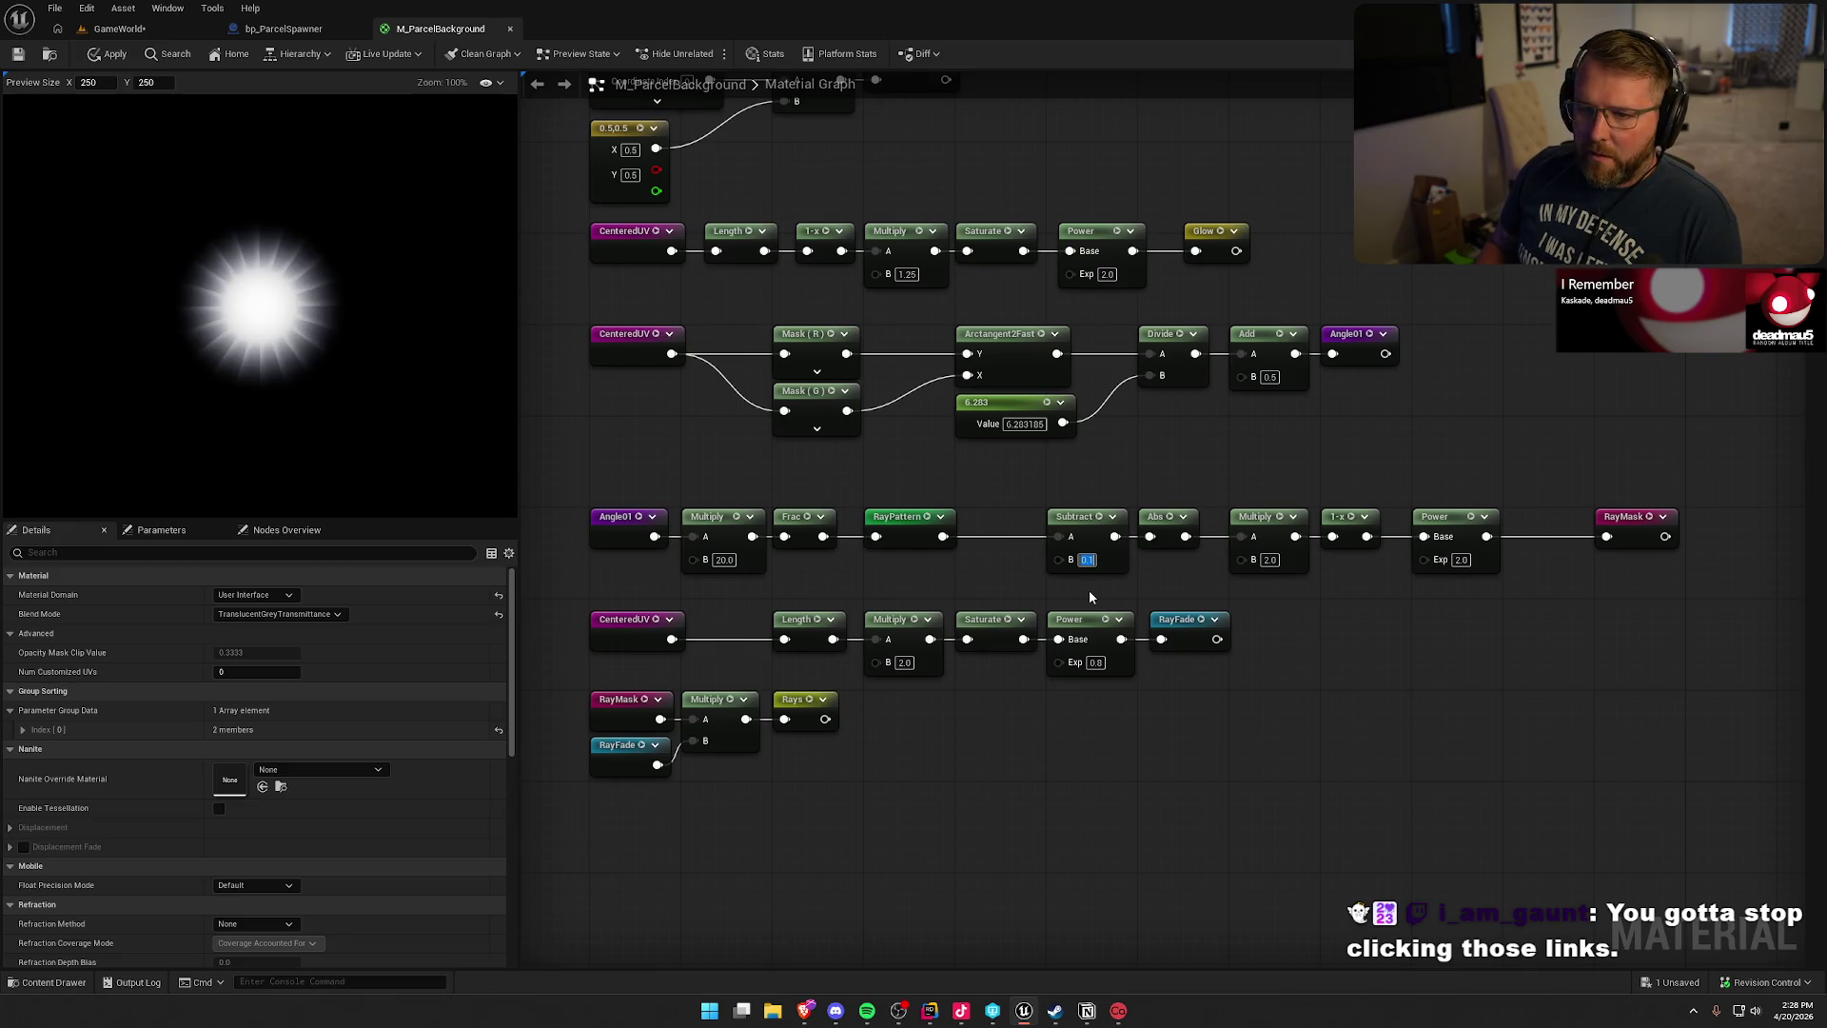
pyautogui.hotkey('ctrl', 'z')
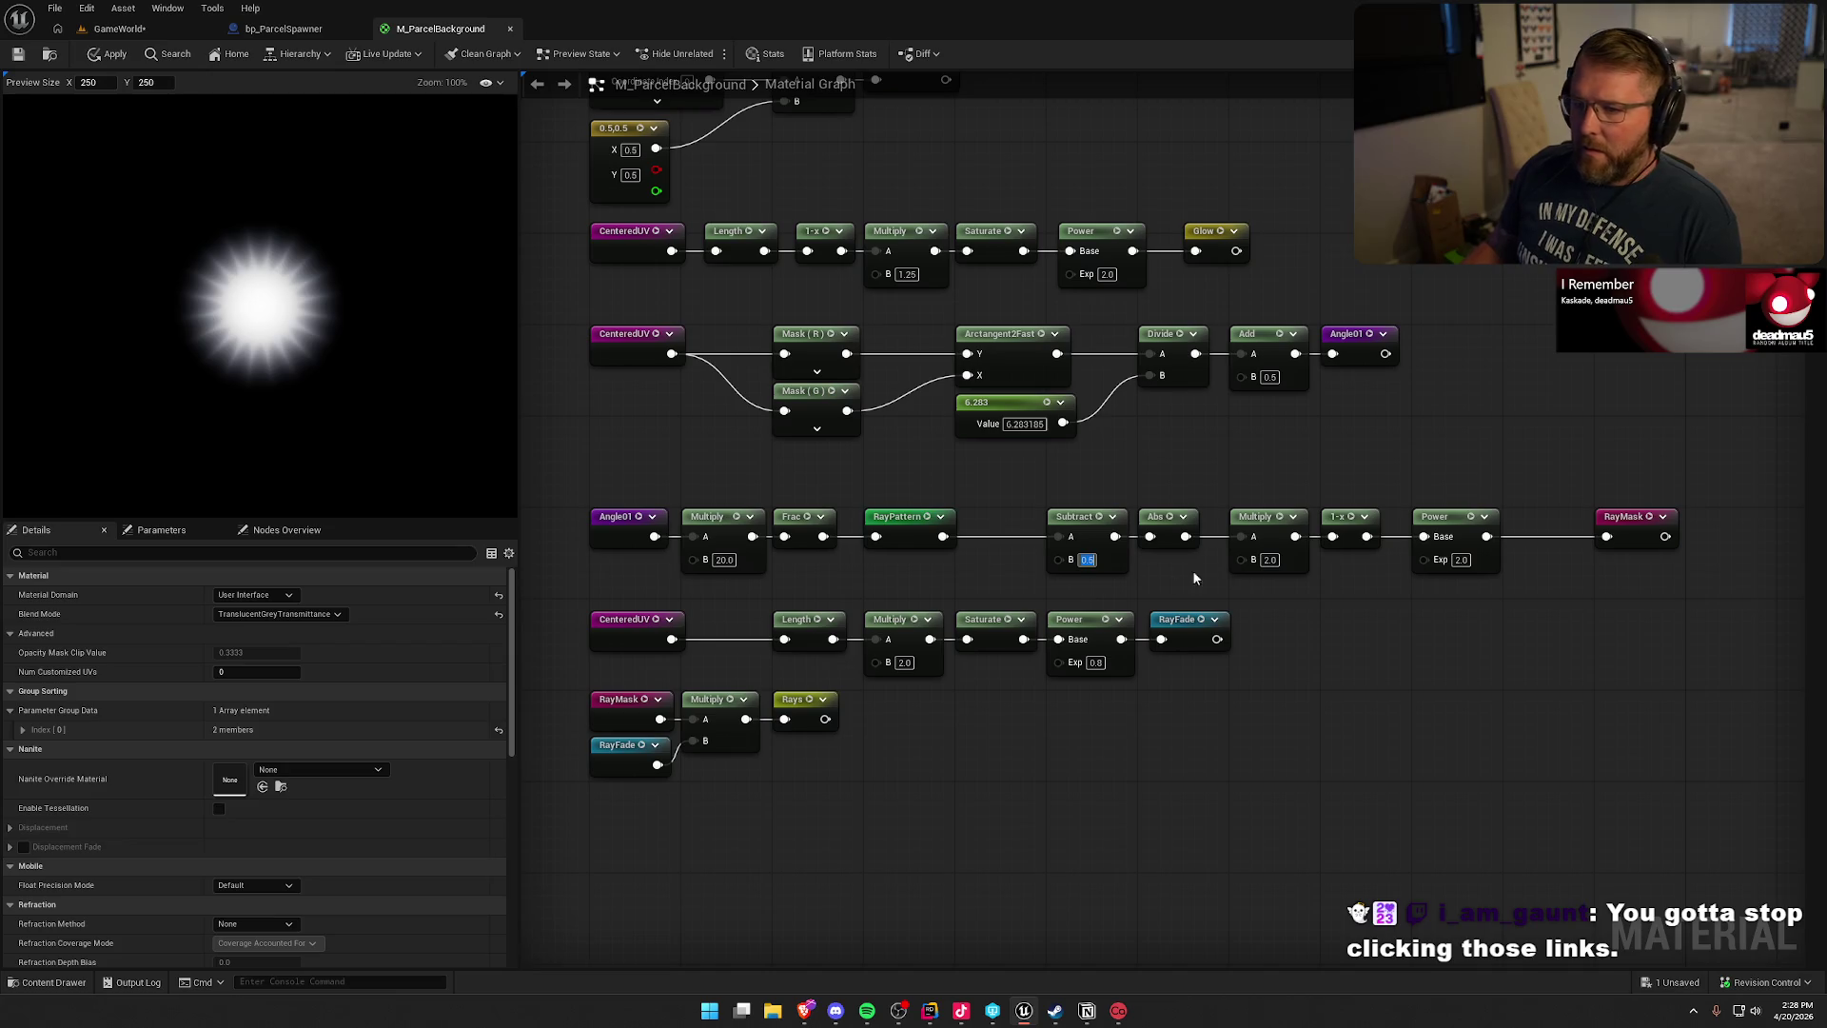
# - Test ray sharpness multipliers of 5 and 3, leaving it at 2
pyautogui.click(1271, 560)
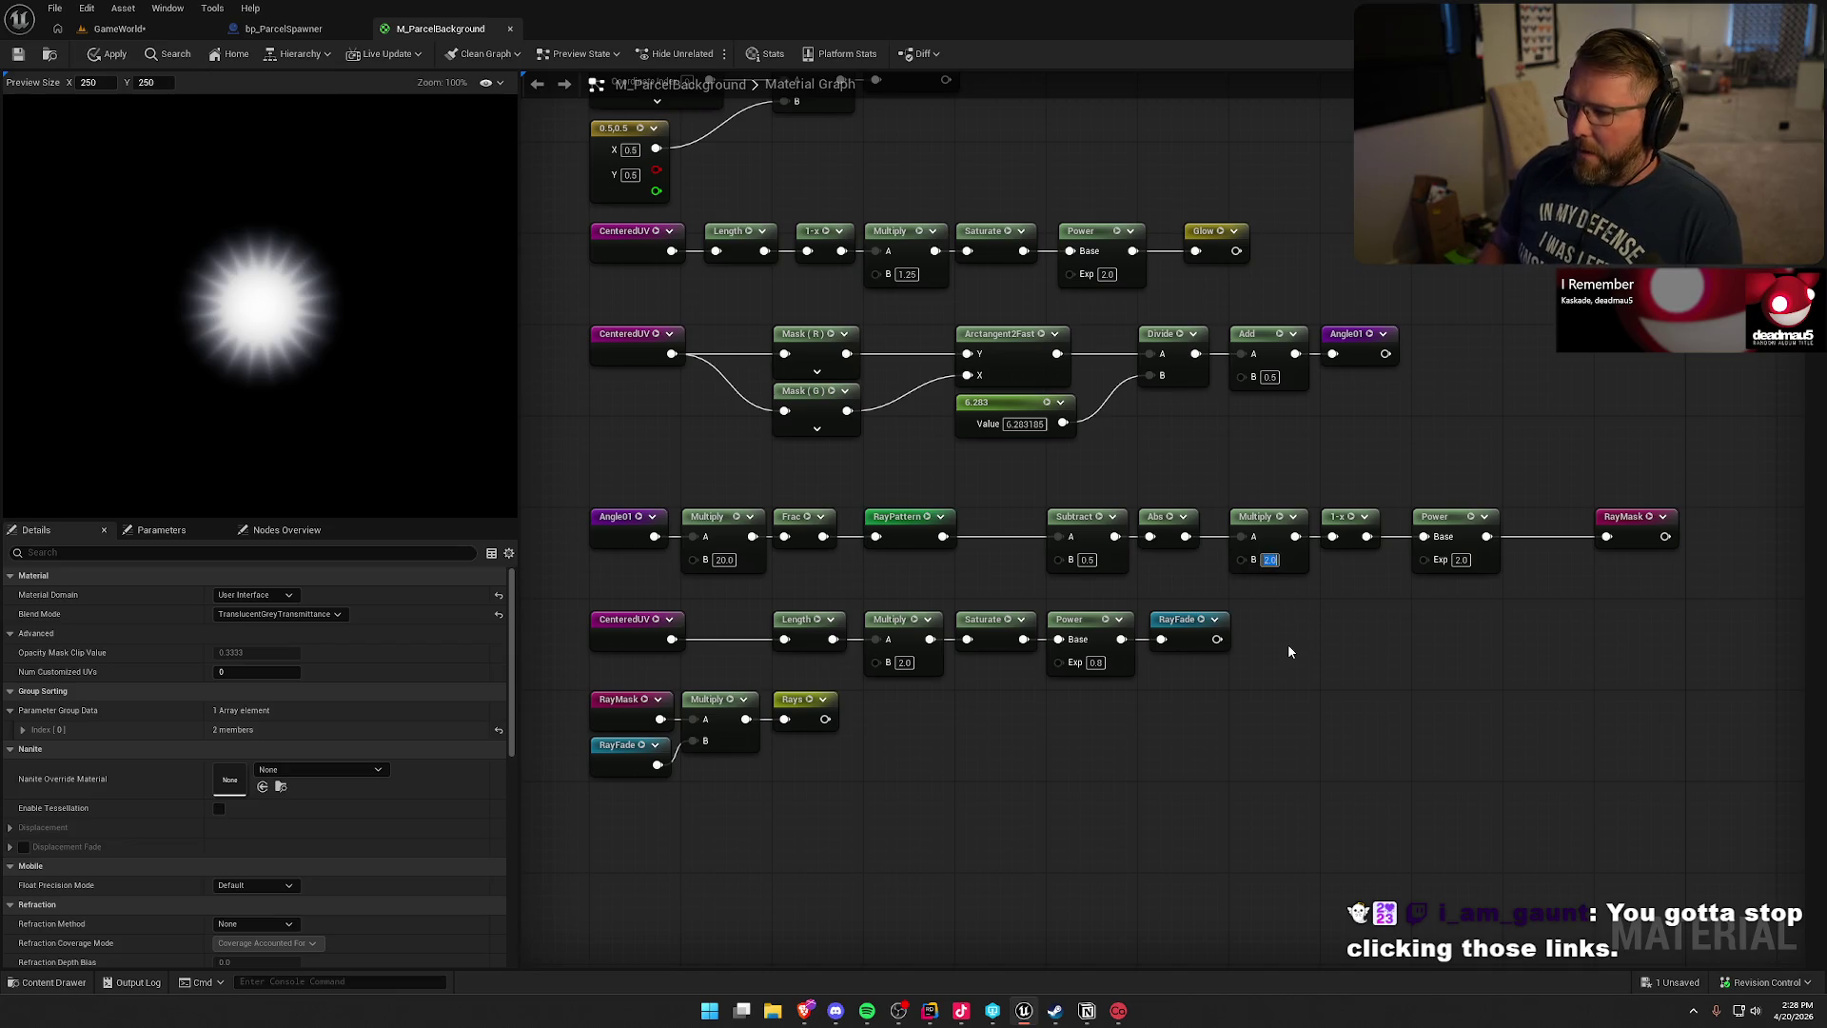
pyautogui.write('5')
pyautogui.press('Return')
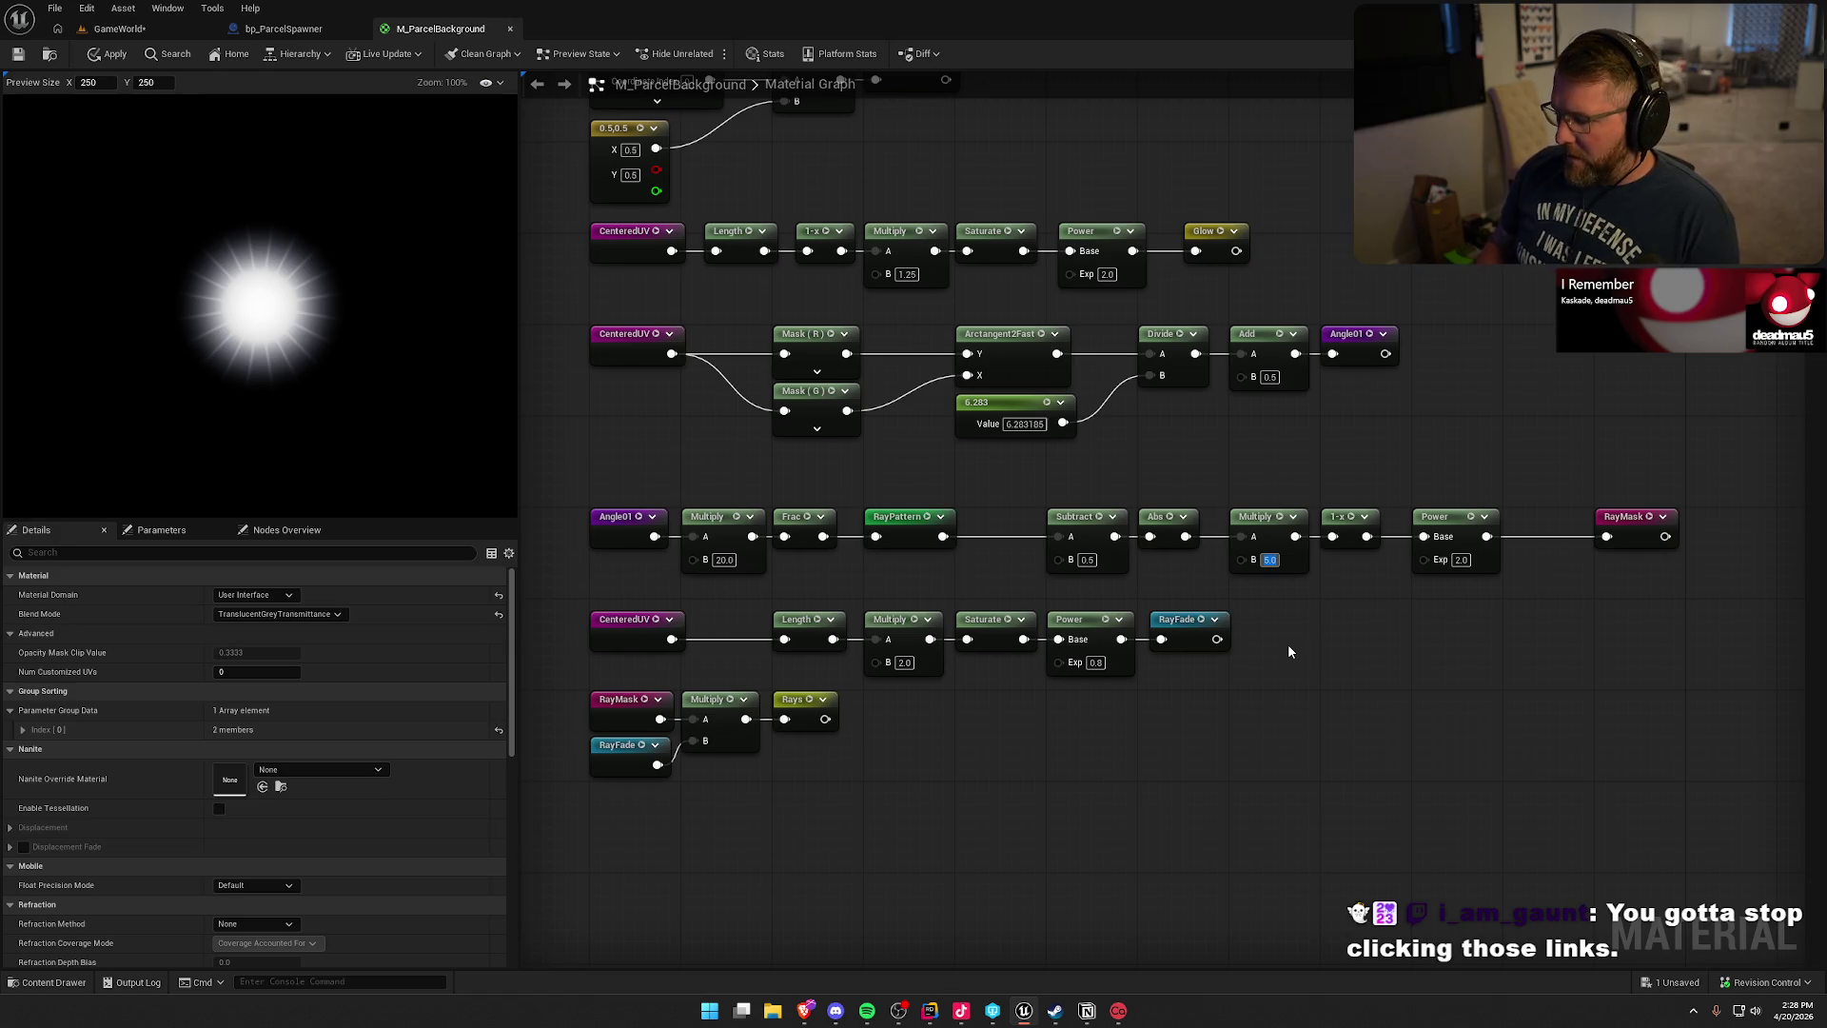
pyautogui.write('3')
pyautogui.press('Return')
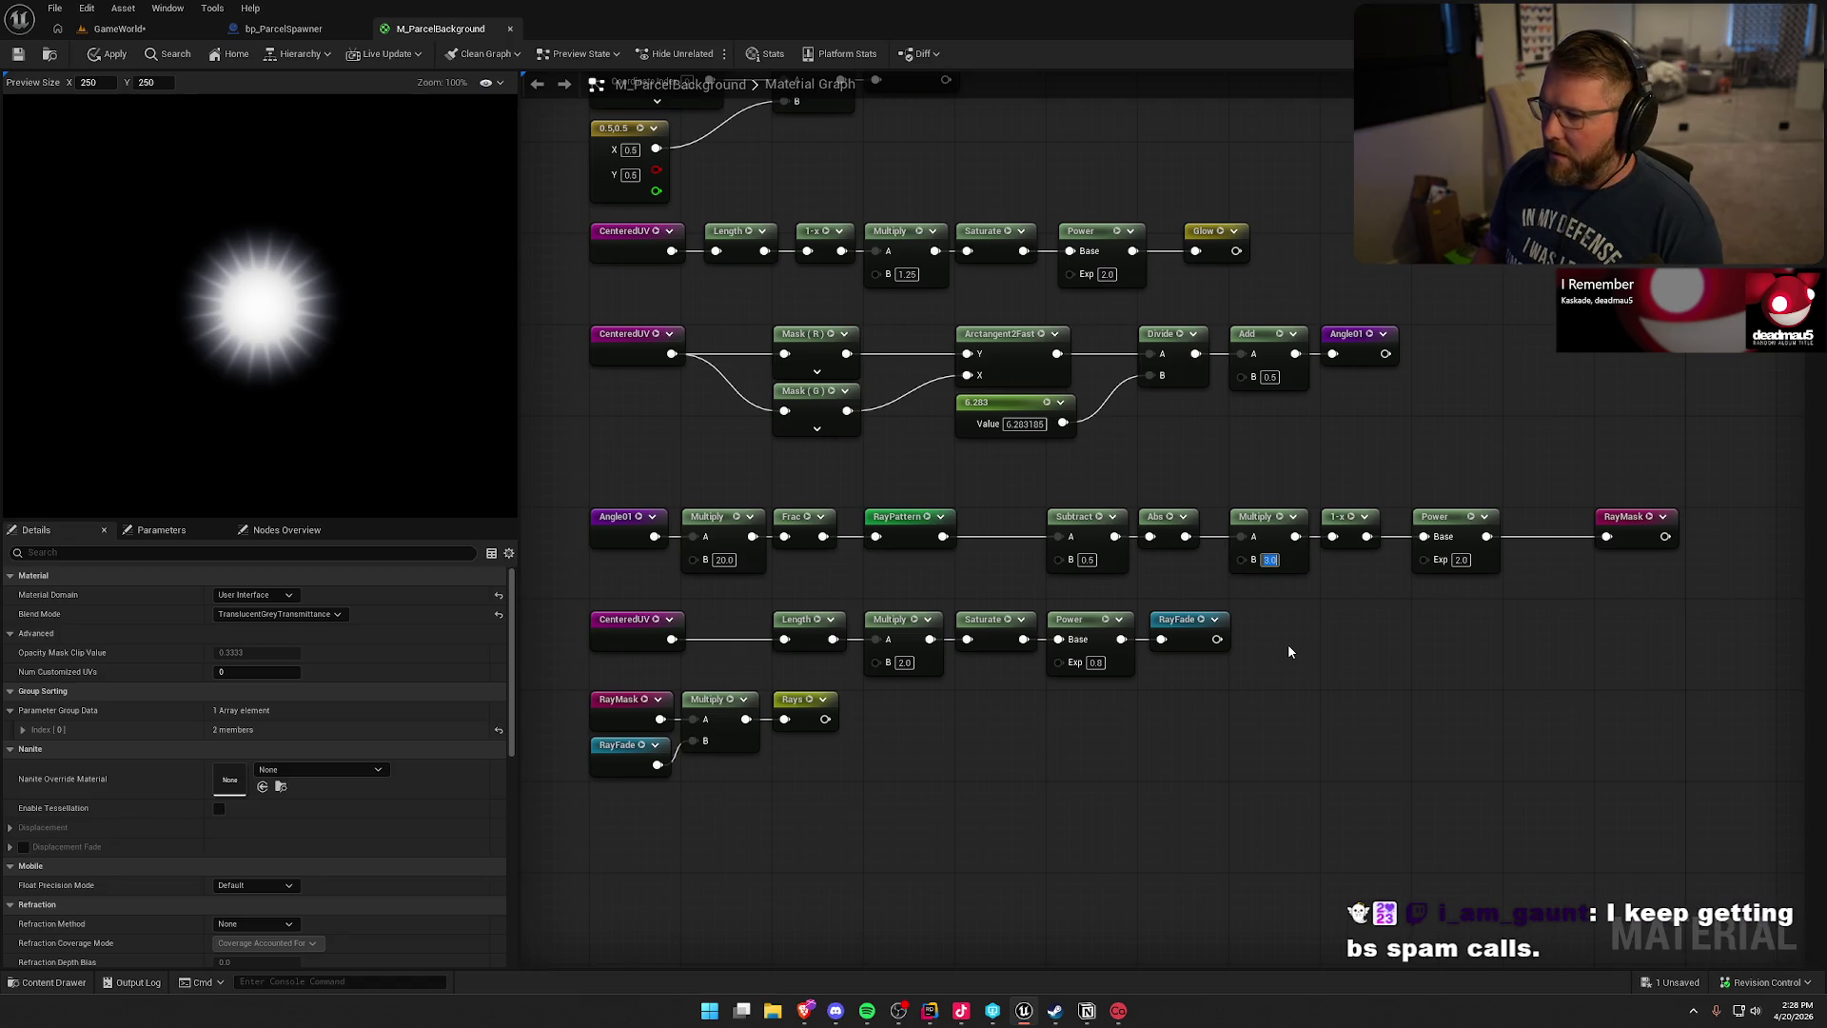
pyautogui.write('2')
pyautogui.press('Return')
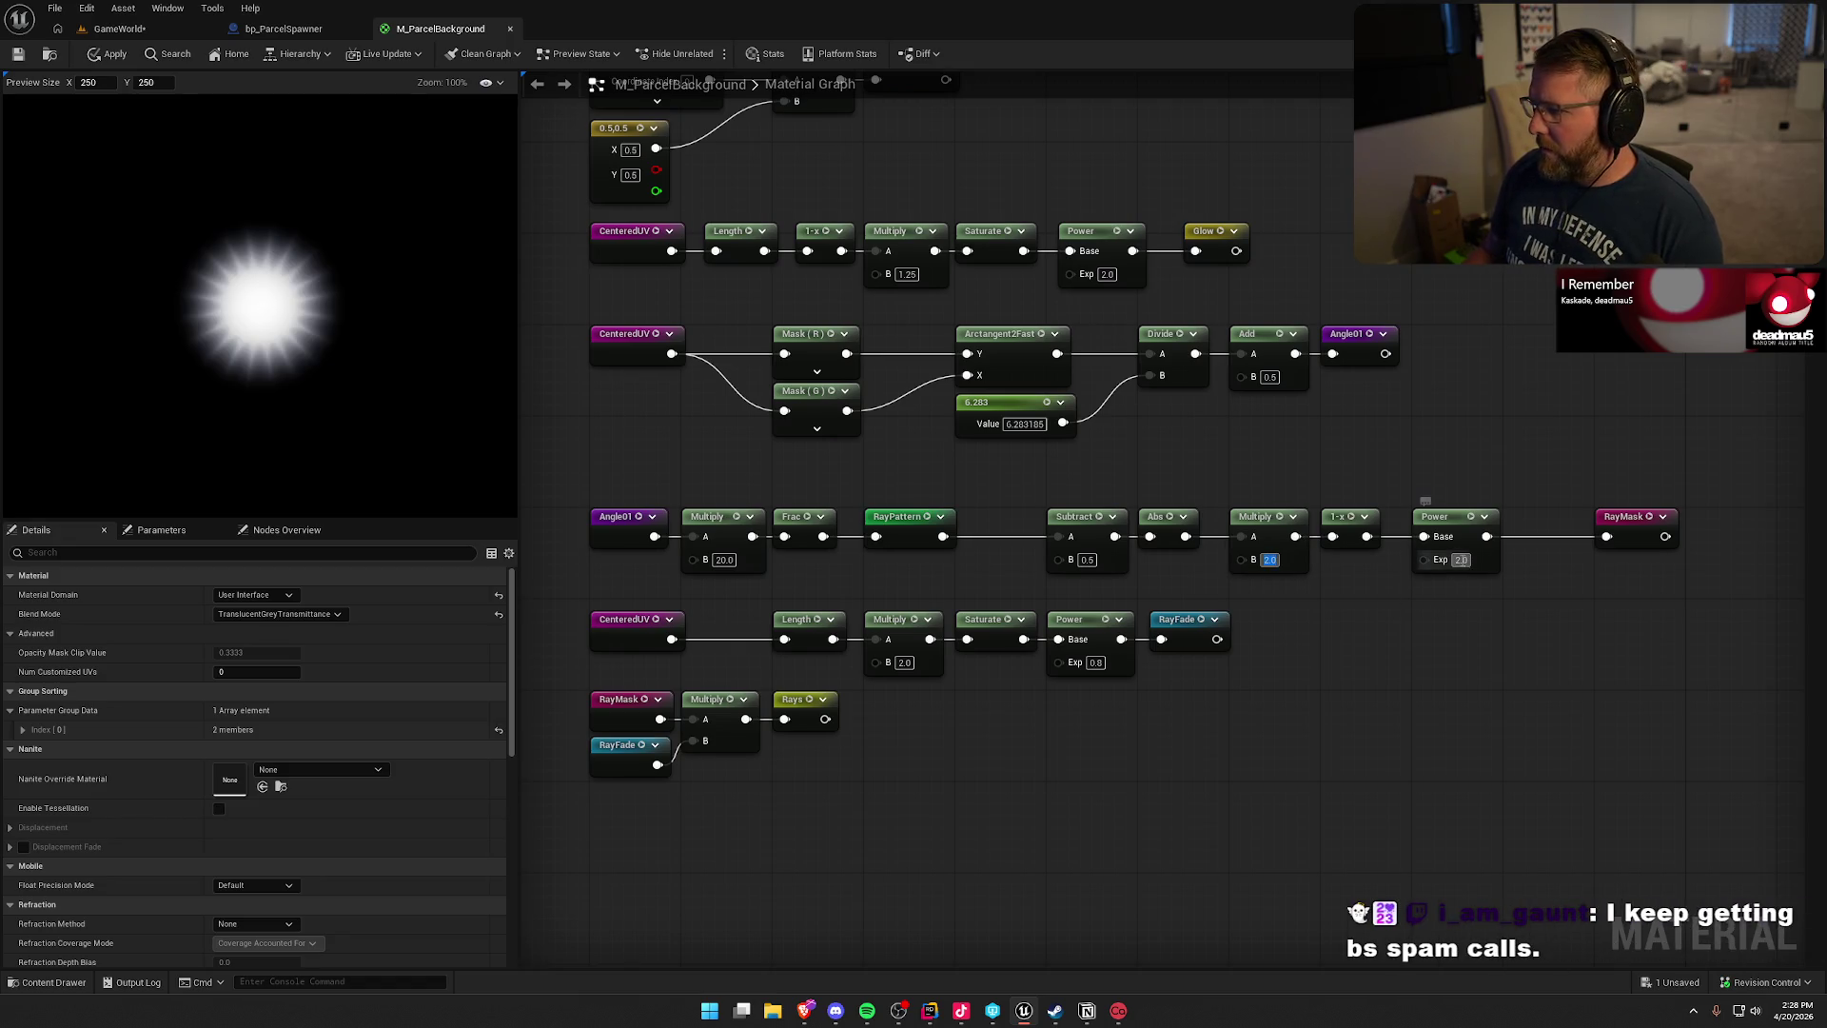
# - Set the RayMask power exponent to 2.0 after trying 0.5 and 3.0
pyautogui.click(1460, 559)
pyautogui.press('BackSpace')
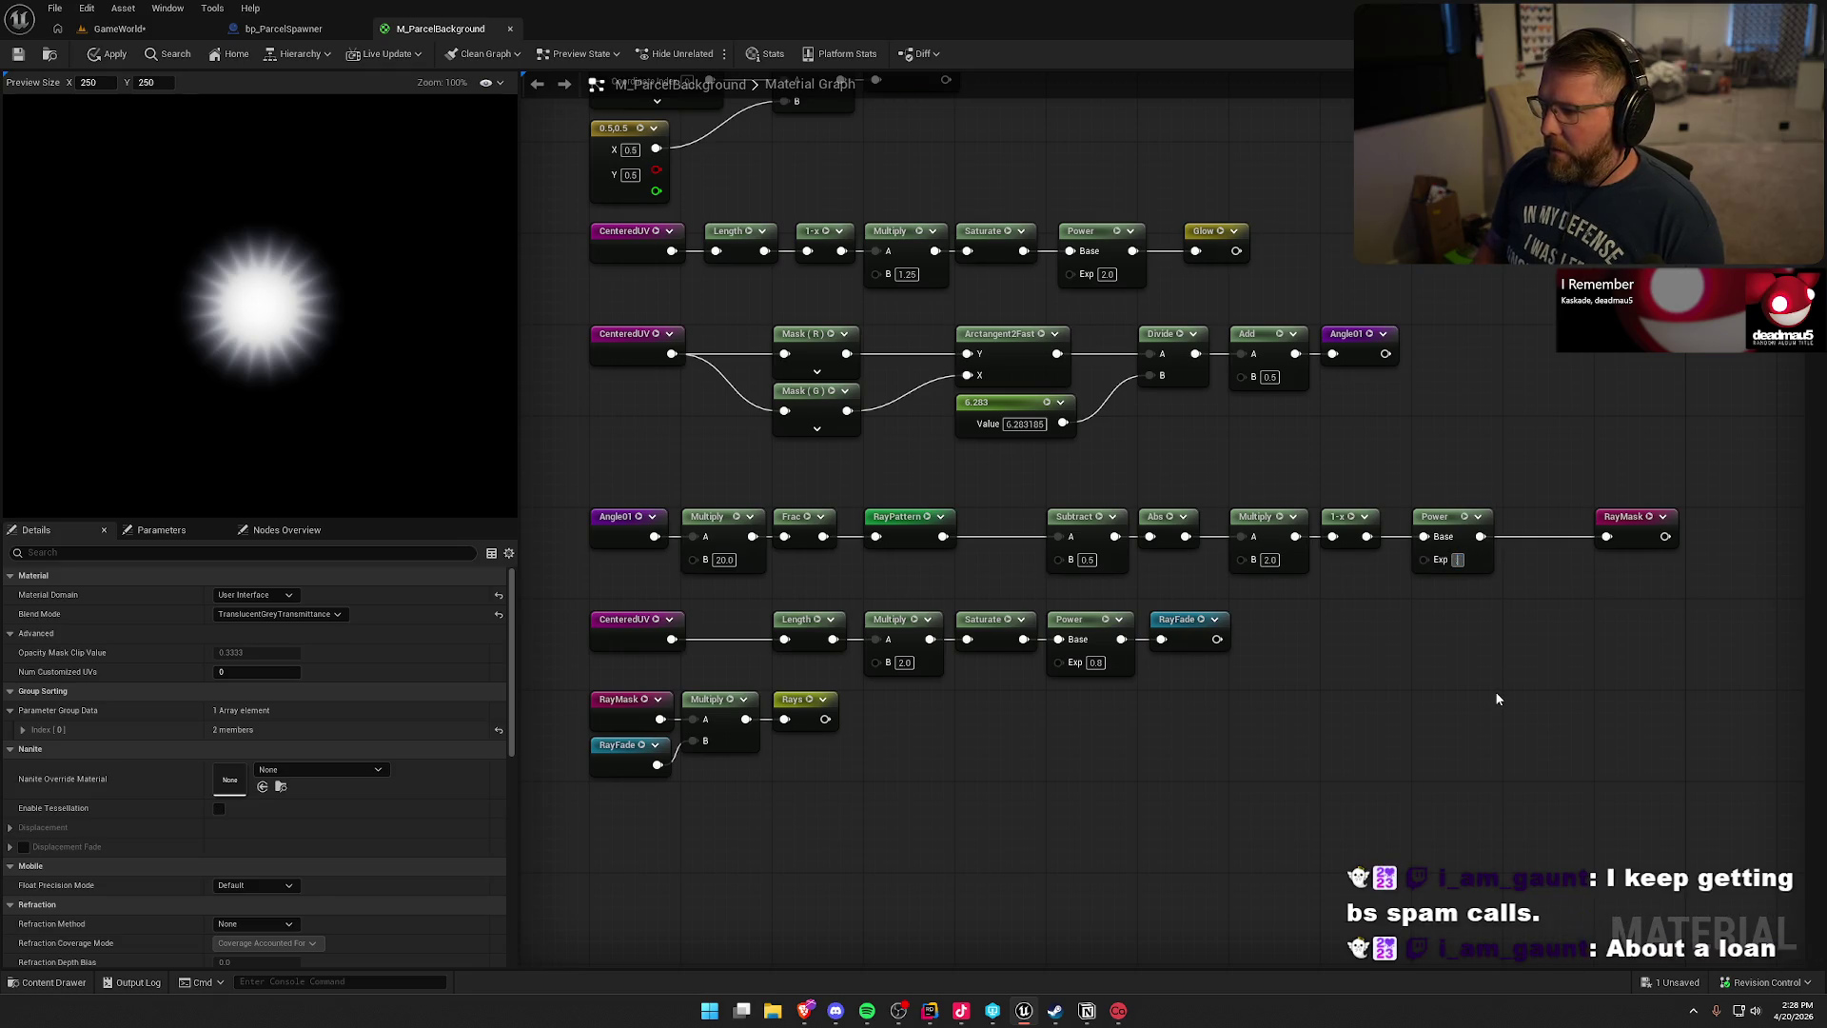
pyautogui.write('.5')
pyautogui.press('Return')
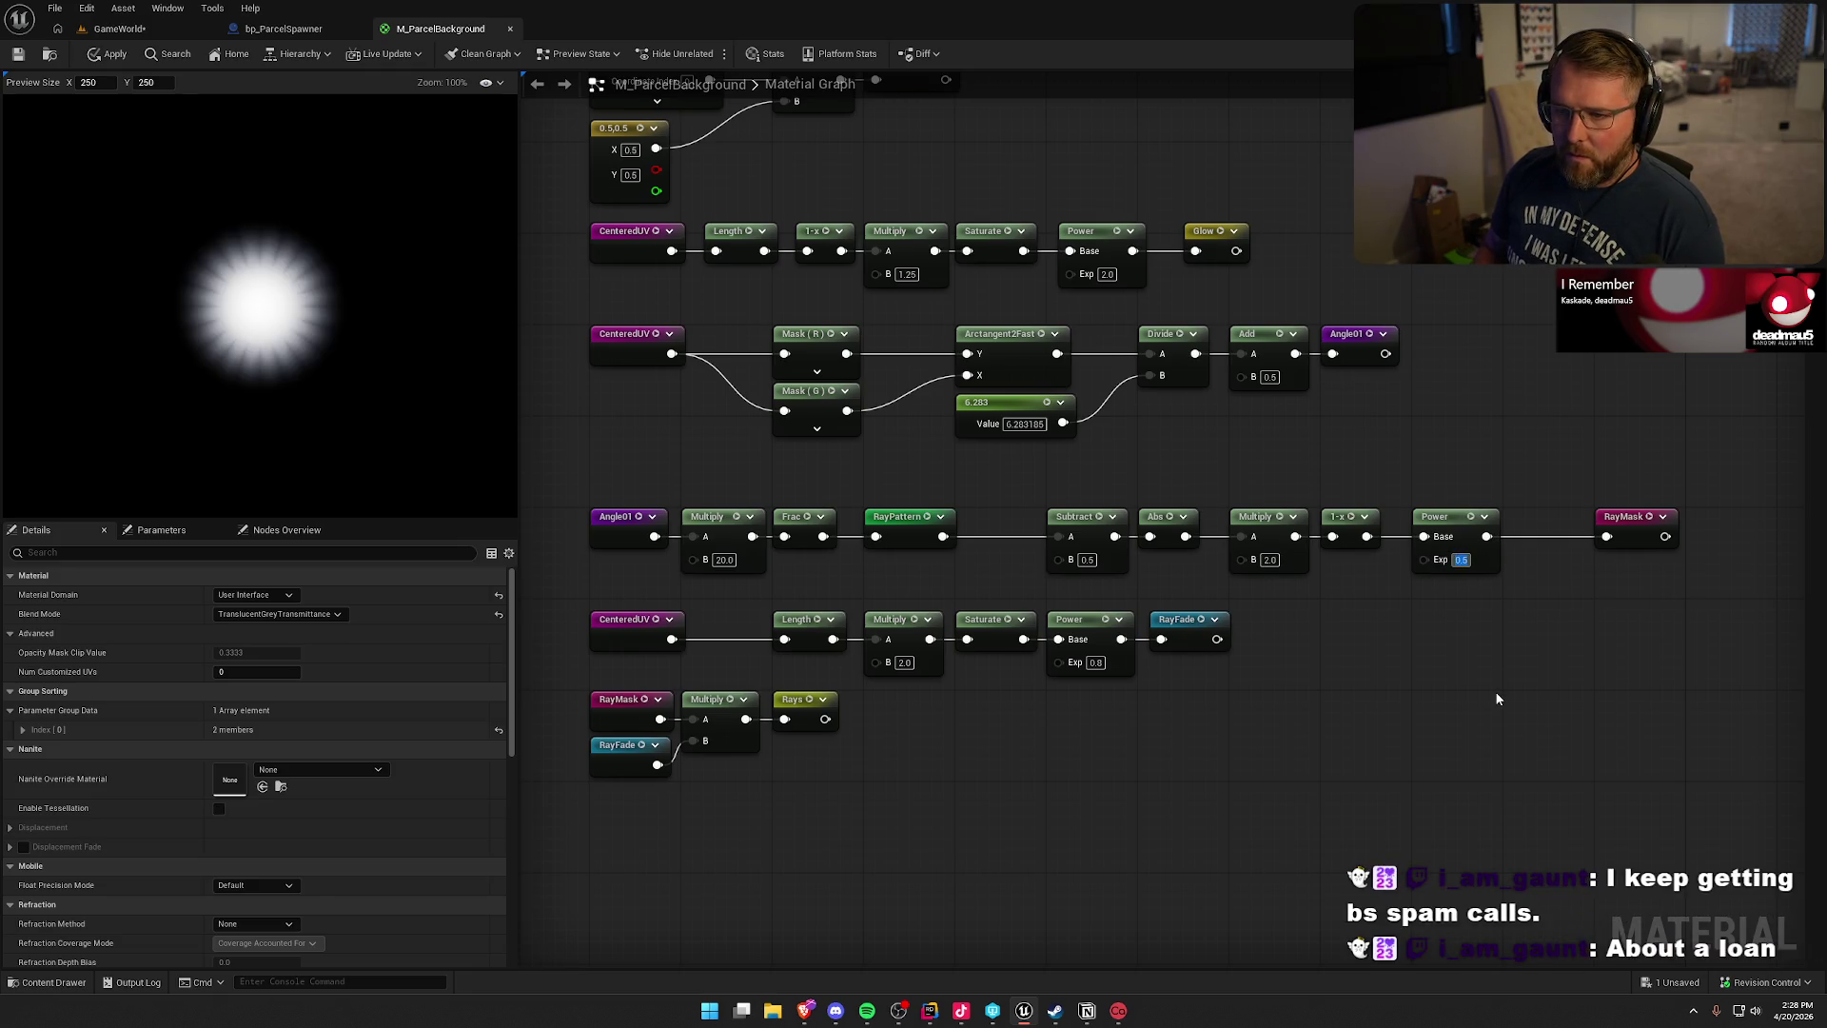
pyautogui.write('3')
pyautogui.press('Return')
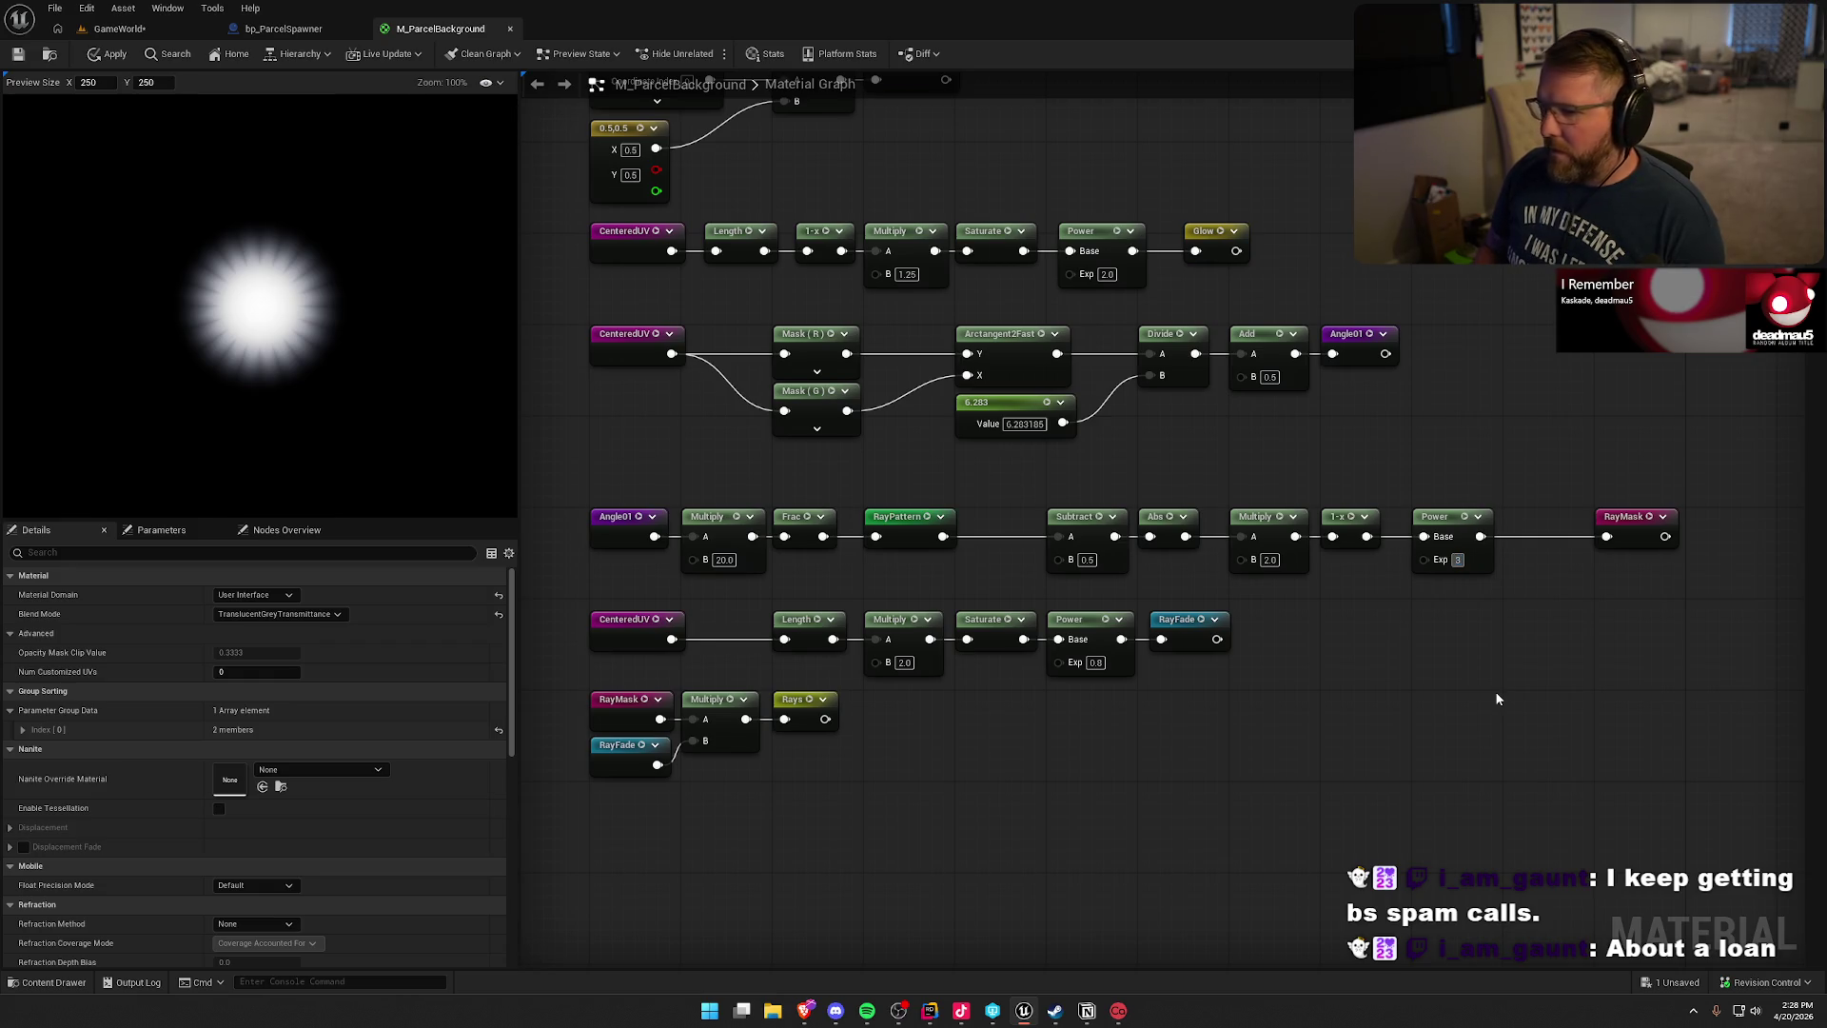
pyautogui.write('2')
pyautogui.press('Return')
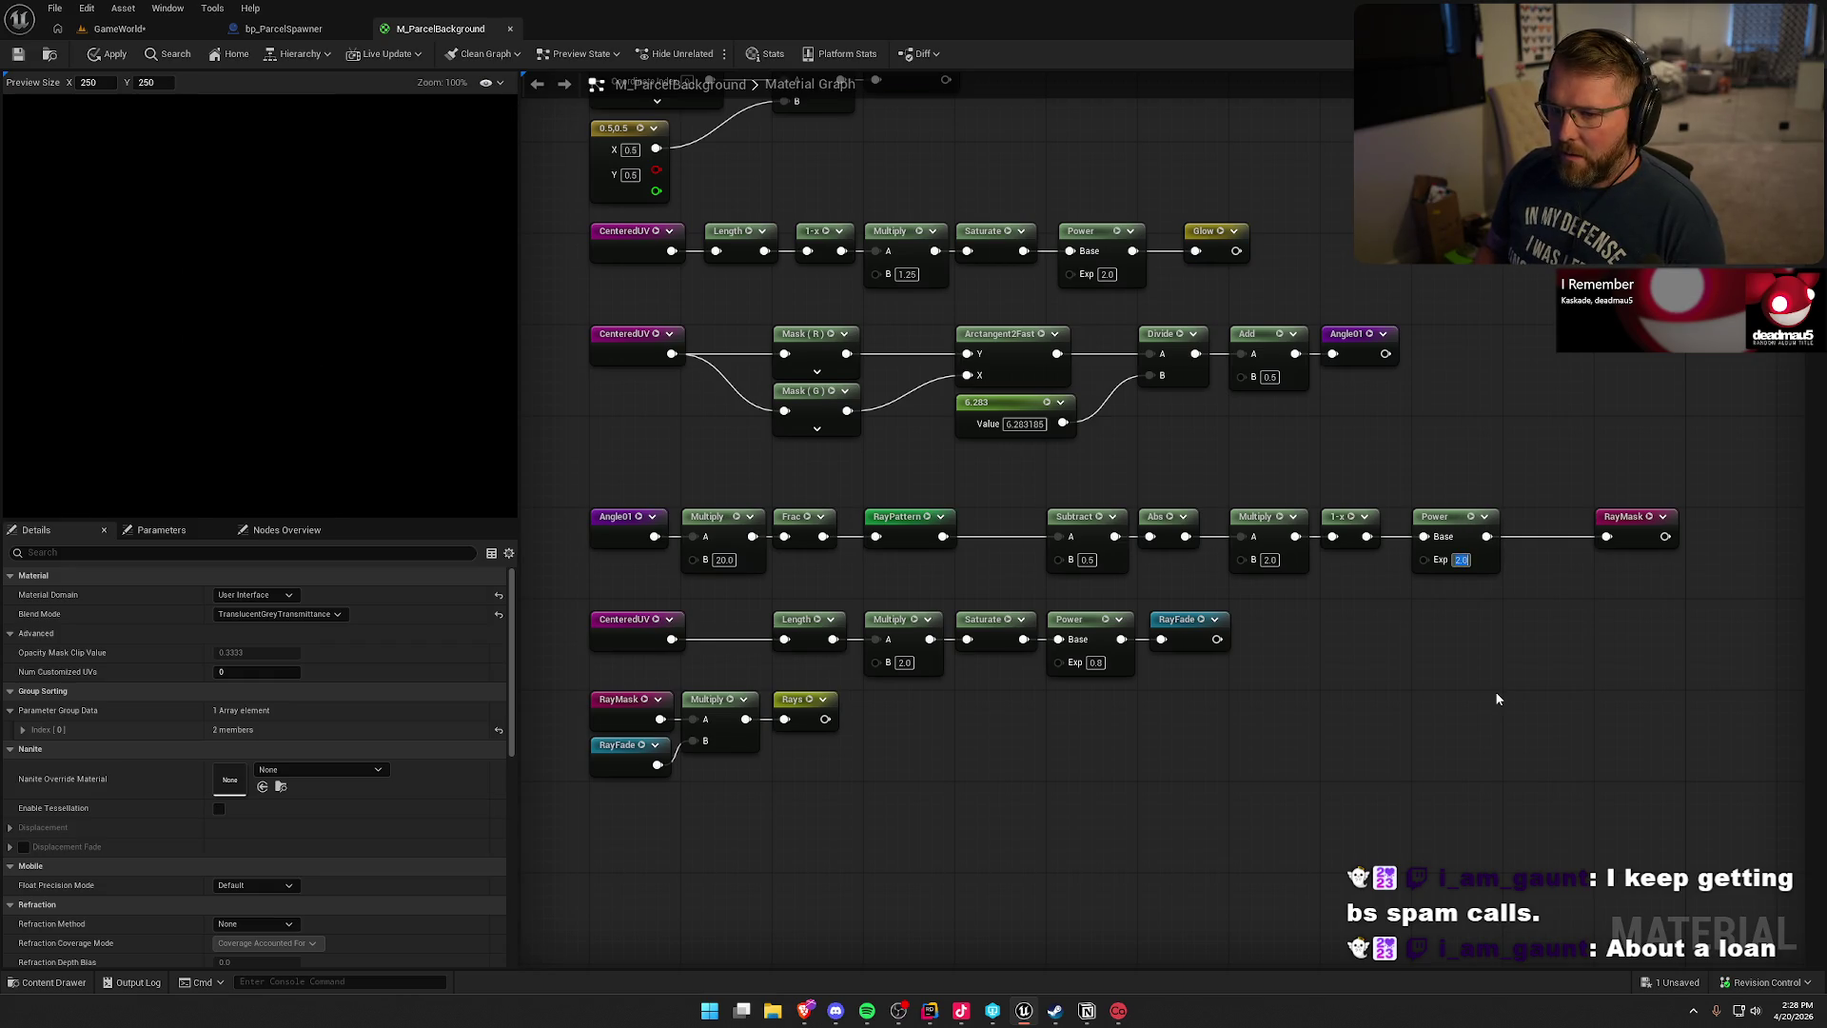
pyautogui.click(1469, 735)
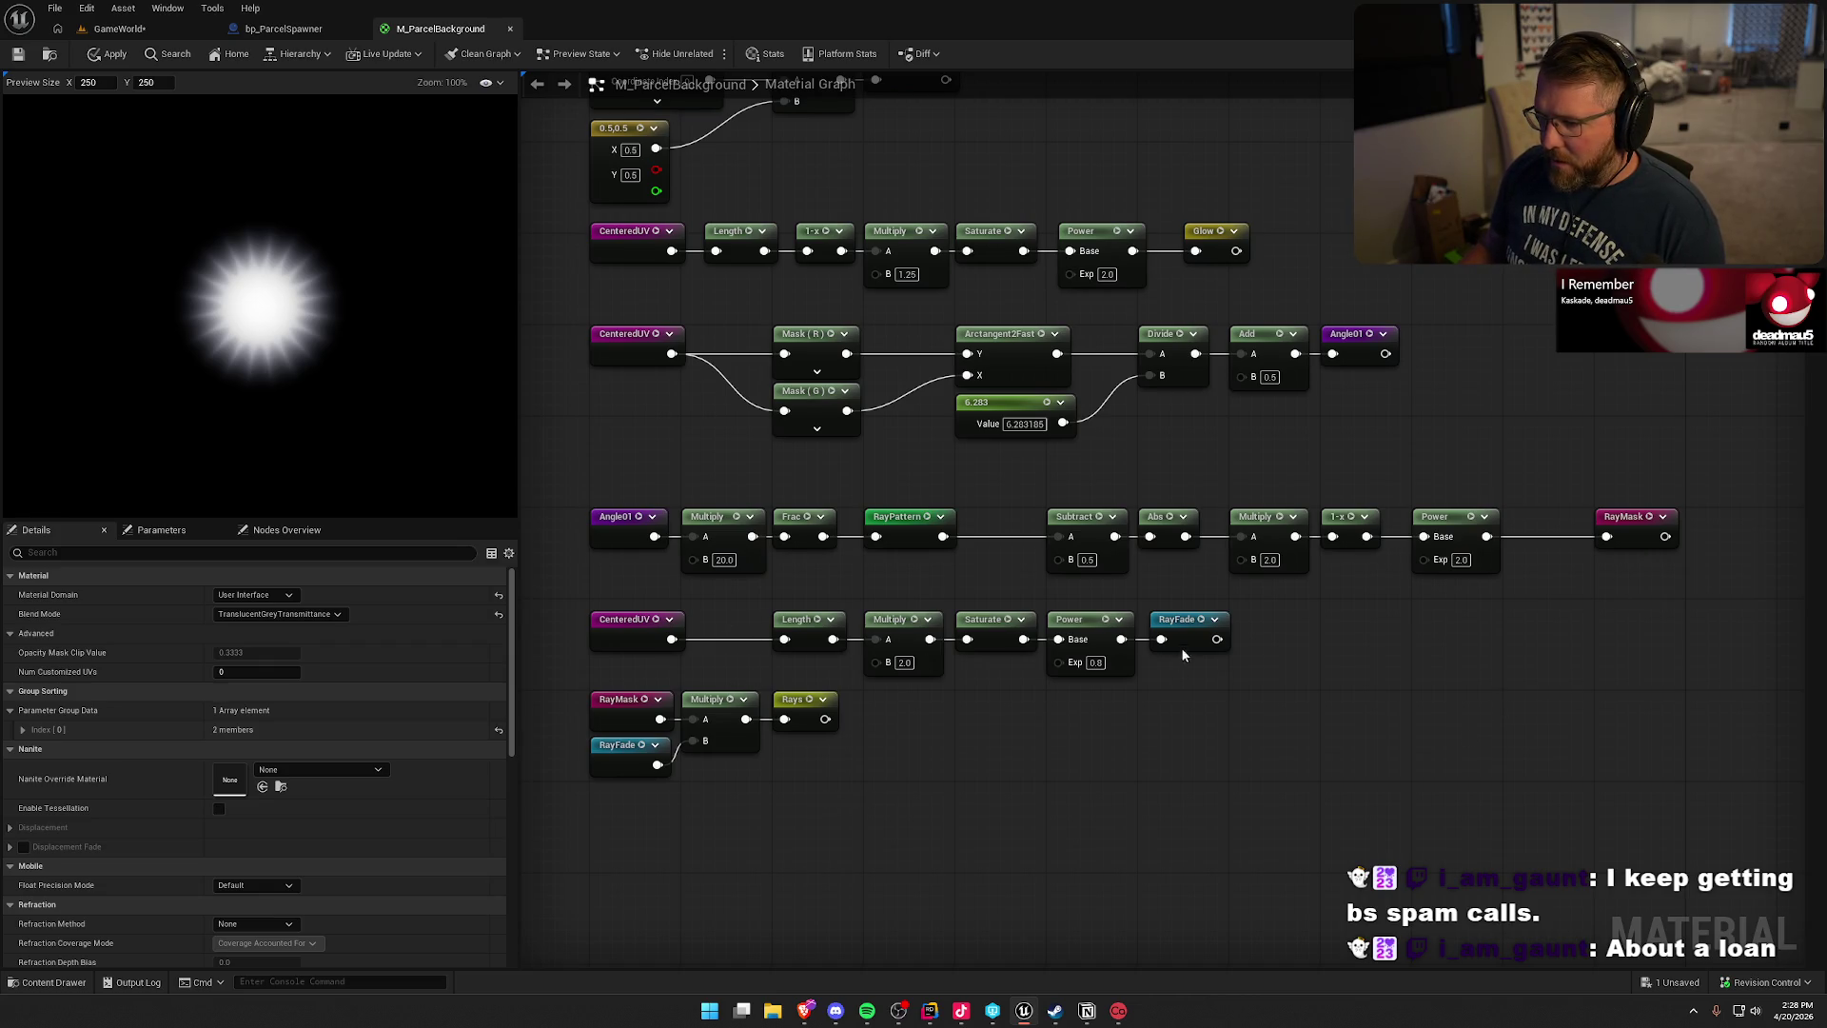
# - Try a RayFade multiplier of 5.0, then return it to 2.0
pyautogui.click(911, 661)
pyautogui.write('5')
pyautogui.press('Return')
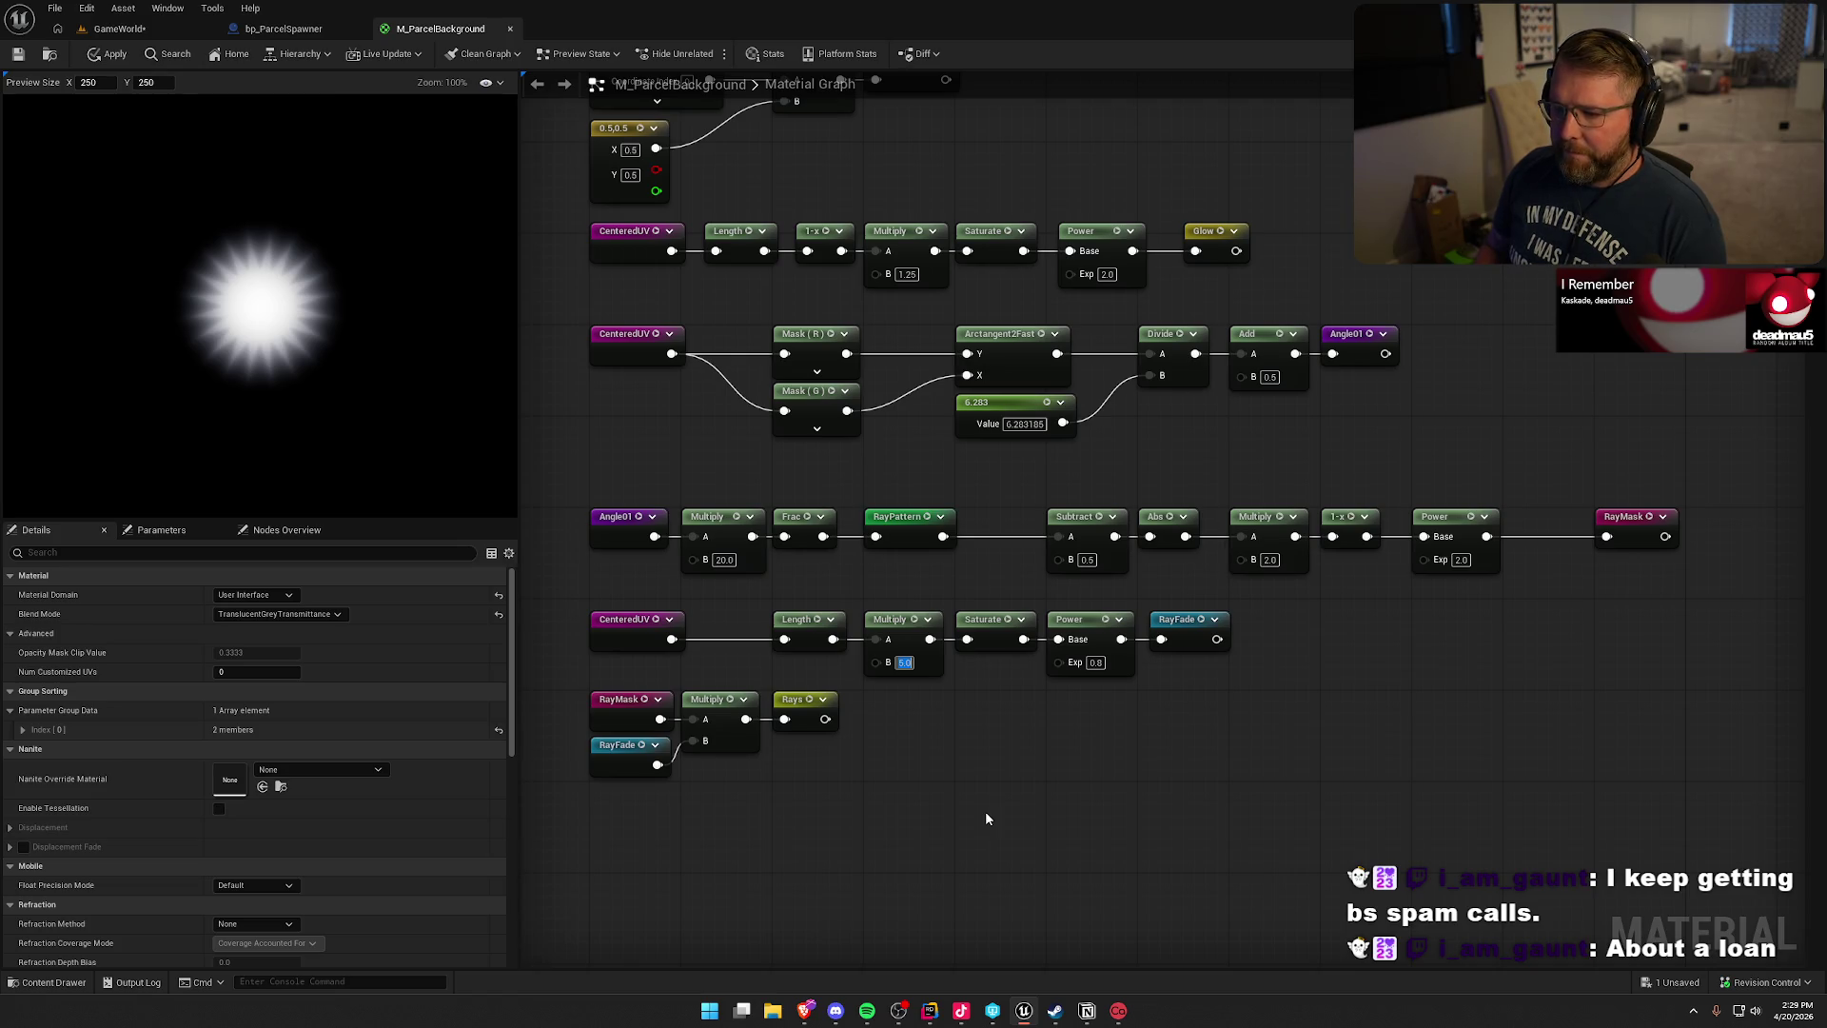
pyautogui.write('2')
pyautogui.press('Return')
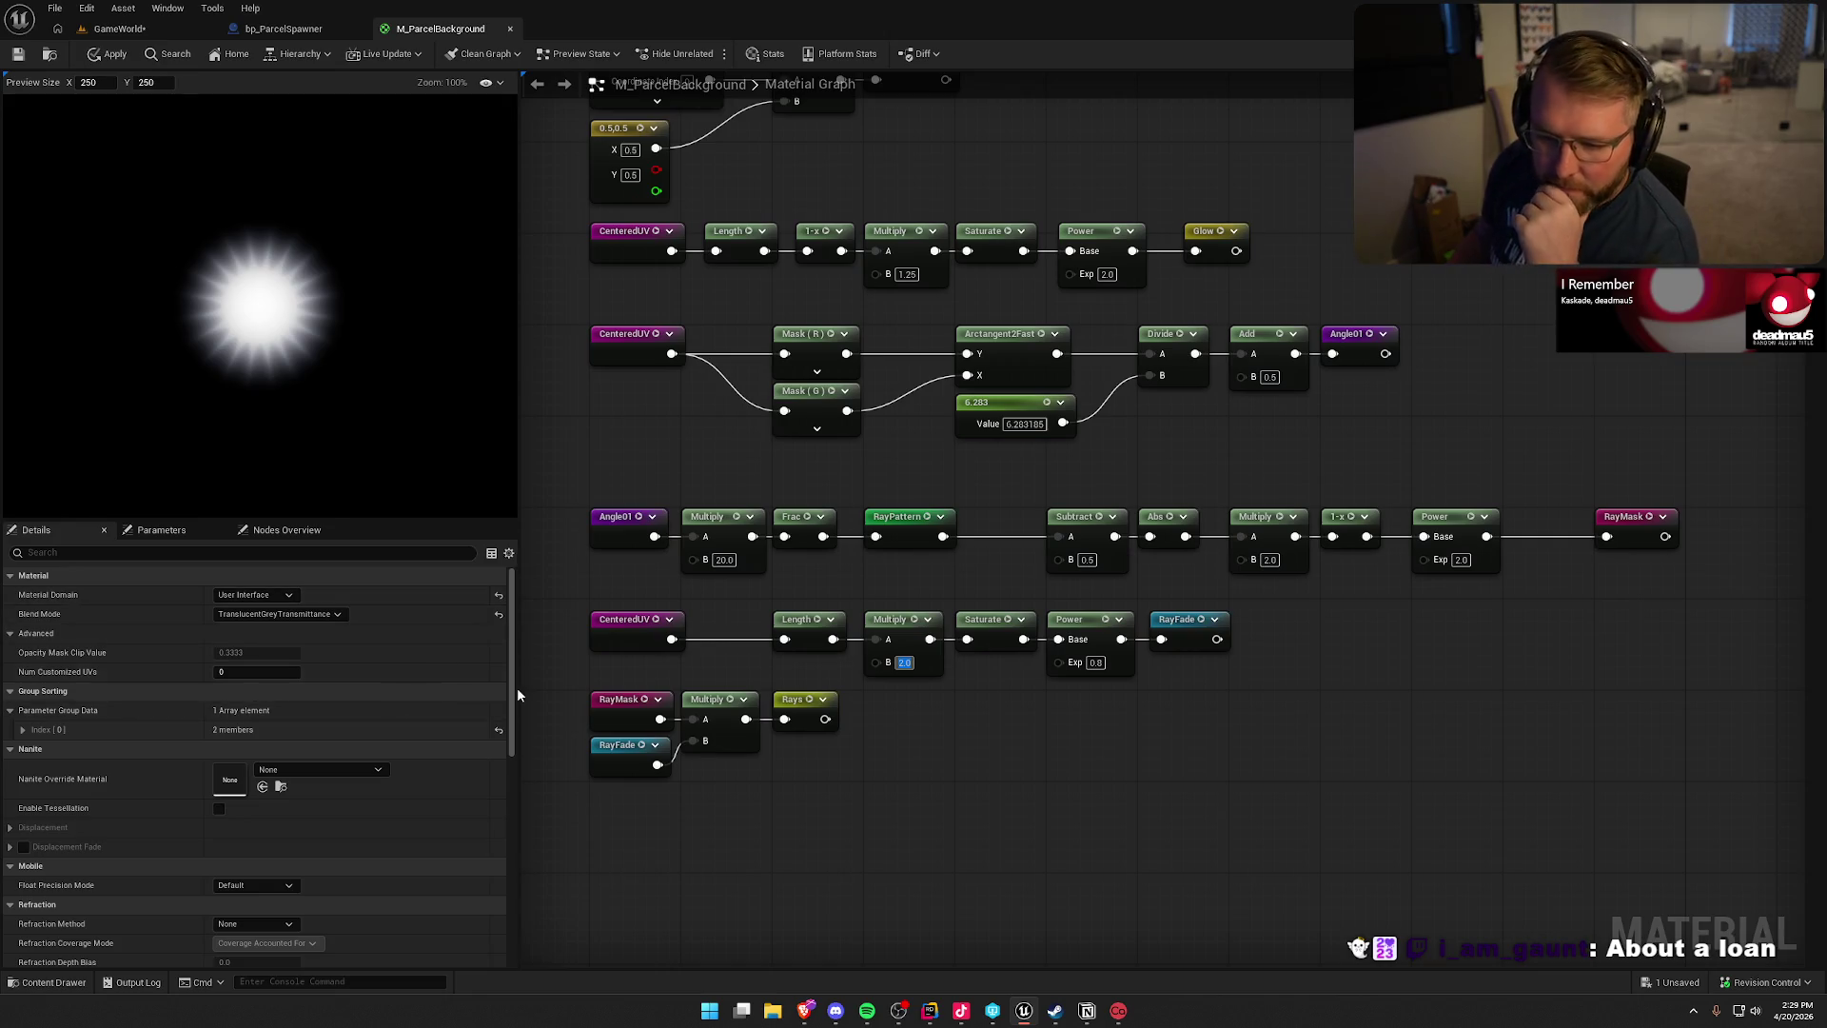
# - Bring the RayColor, Lerp and output nodes into view and jump to the Glow chain
pyautogui.click(803, 729)
pyautogui.scroll(-3, 1071, 773)
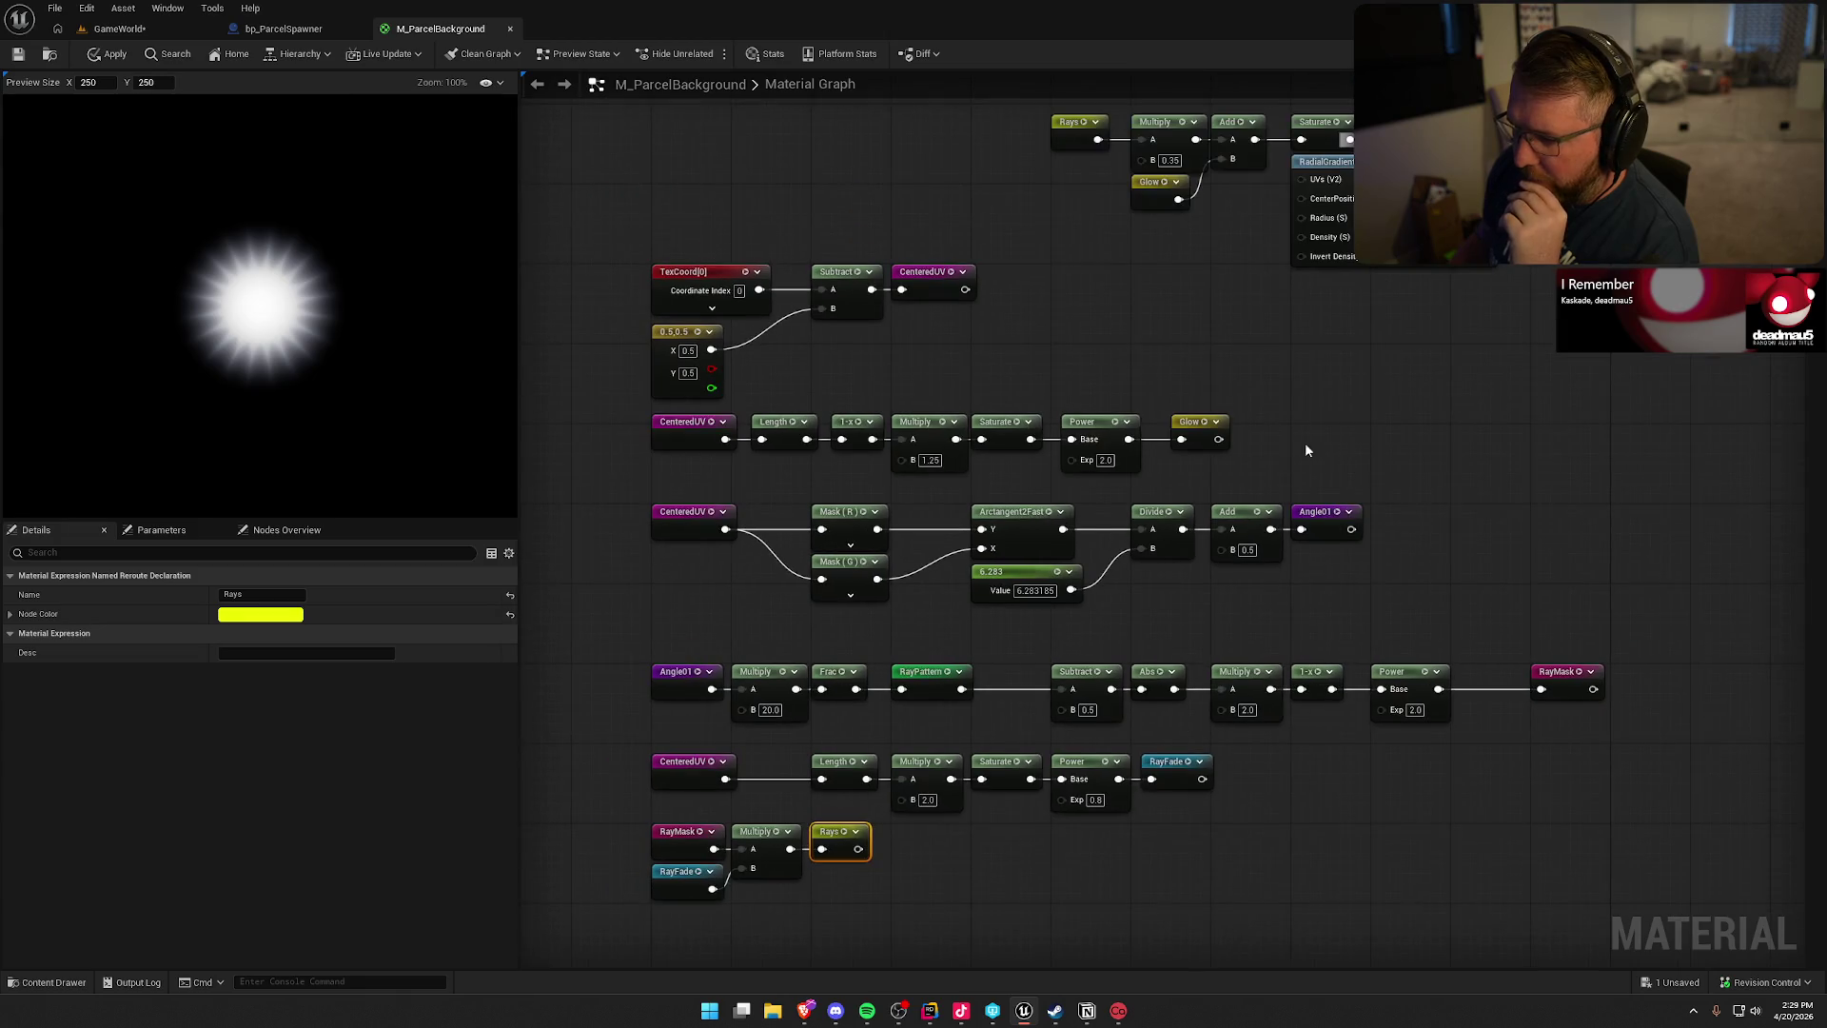
pyautogui.click(1093, 351)
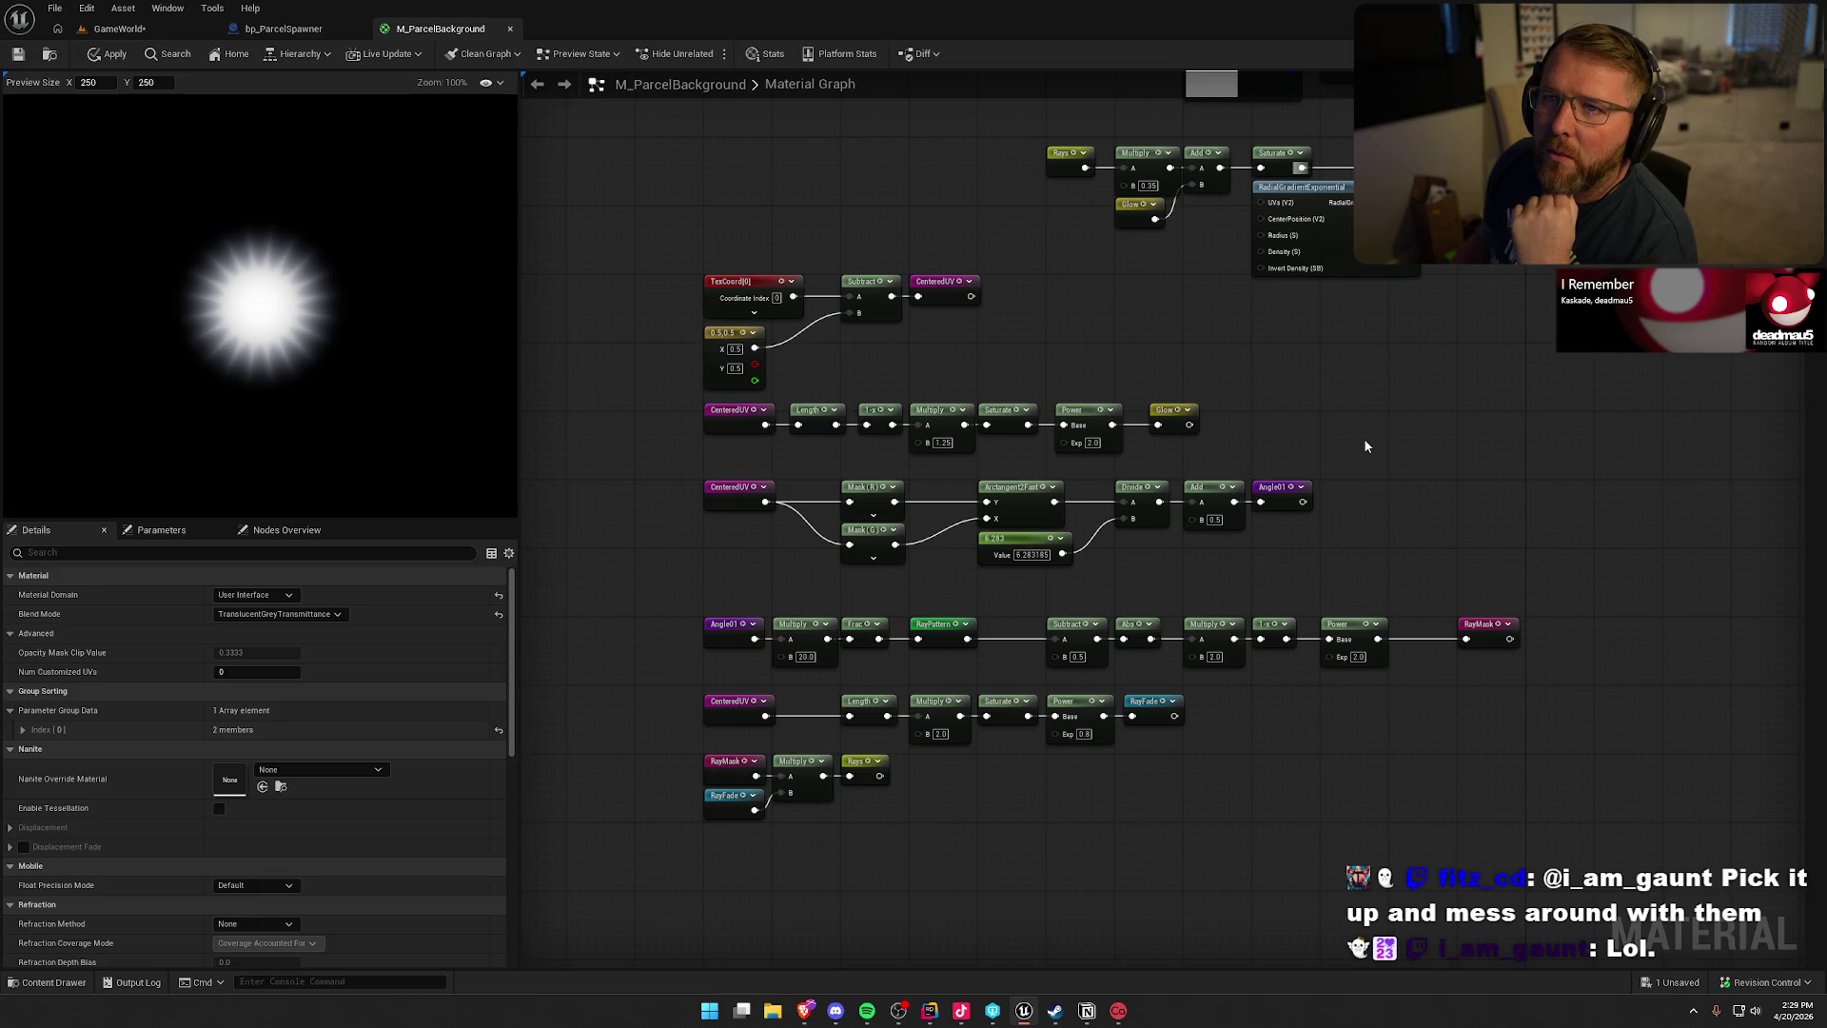
pyautogui.moveTo(1350, 375); pyautogui.dragTo(1317, 497)
pyautogui.scroll(2, 1317, 498)
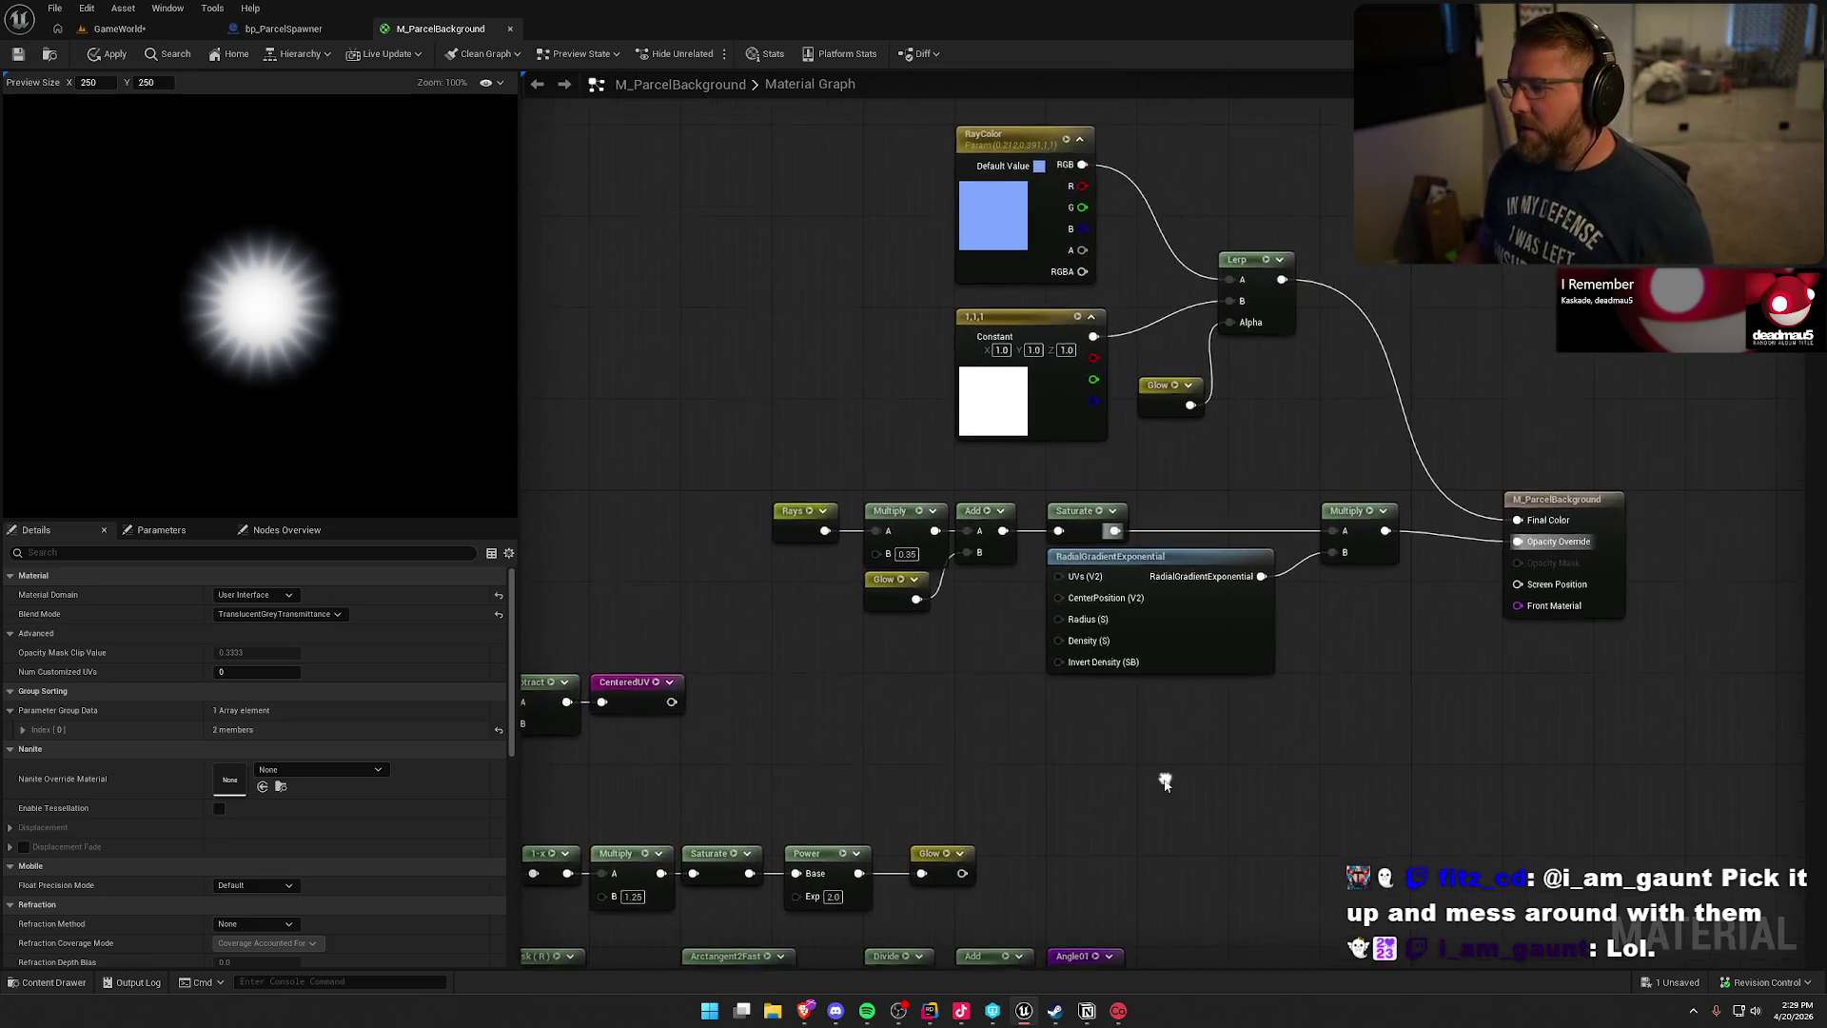
pyautogui.moveTo(1164, 780); pyautogui.dragTo(1164, 782)
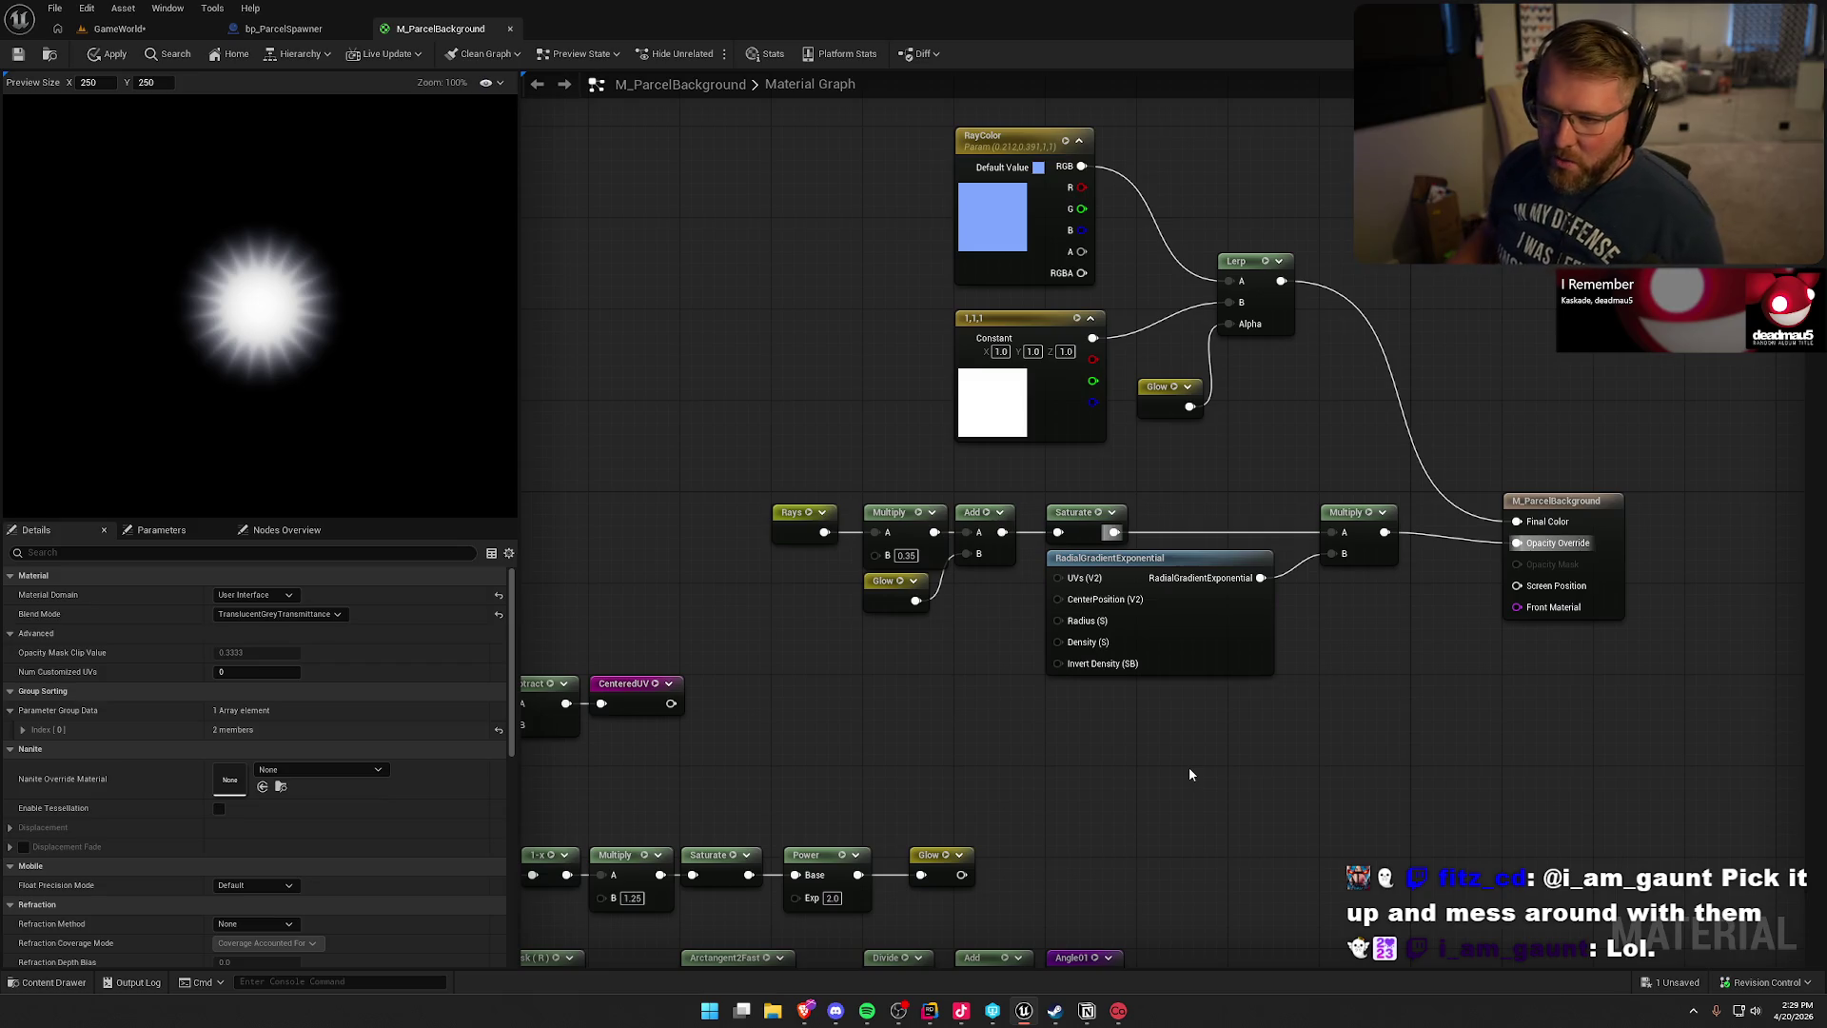
pyautogui.moveTo(1190, 767); pyautogui.dragTo(1189, 799)
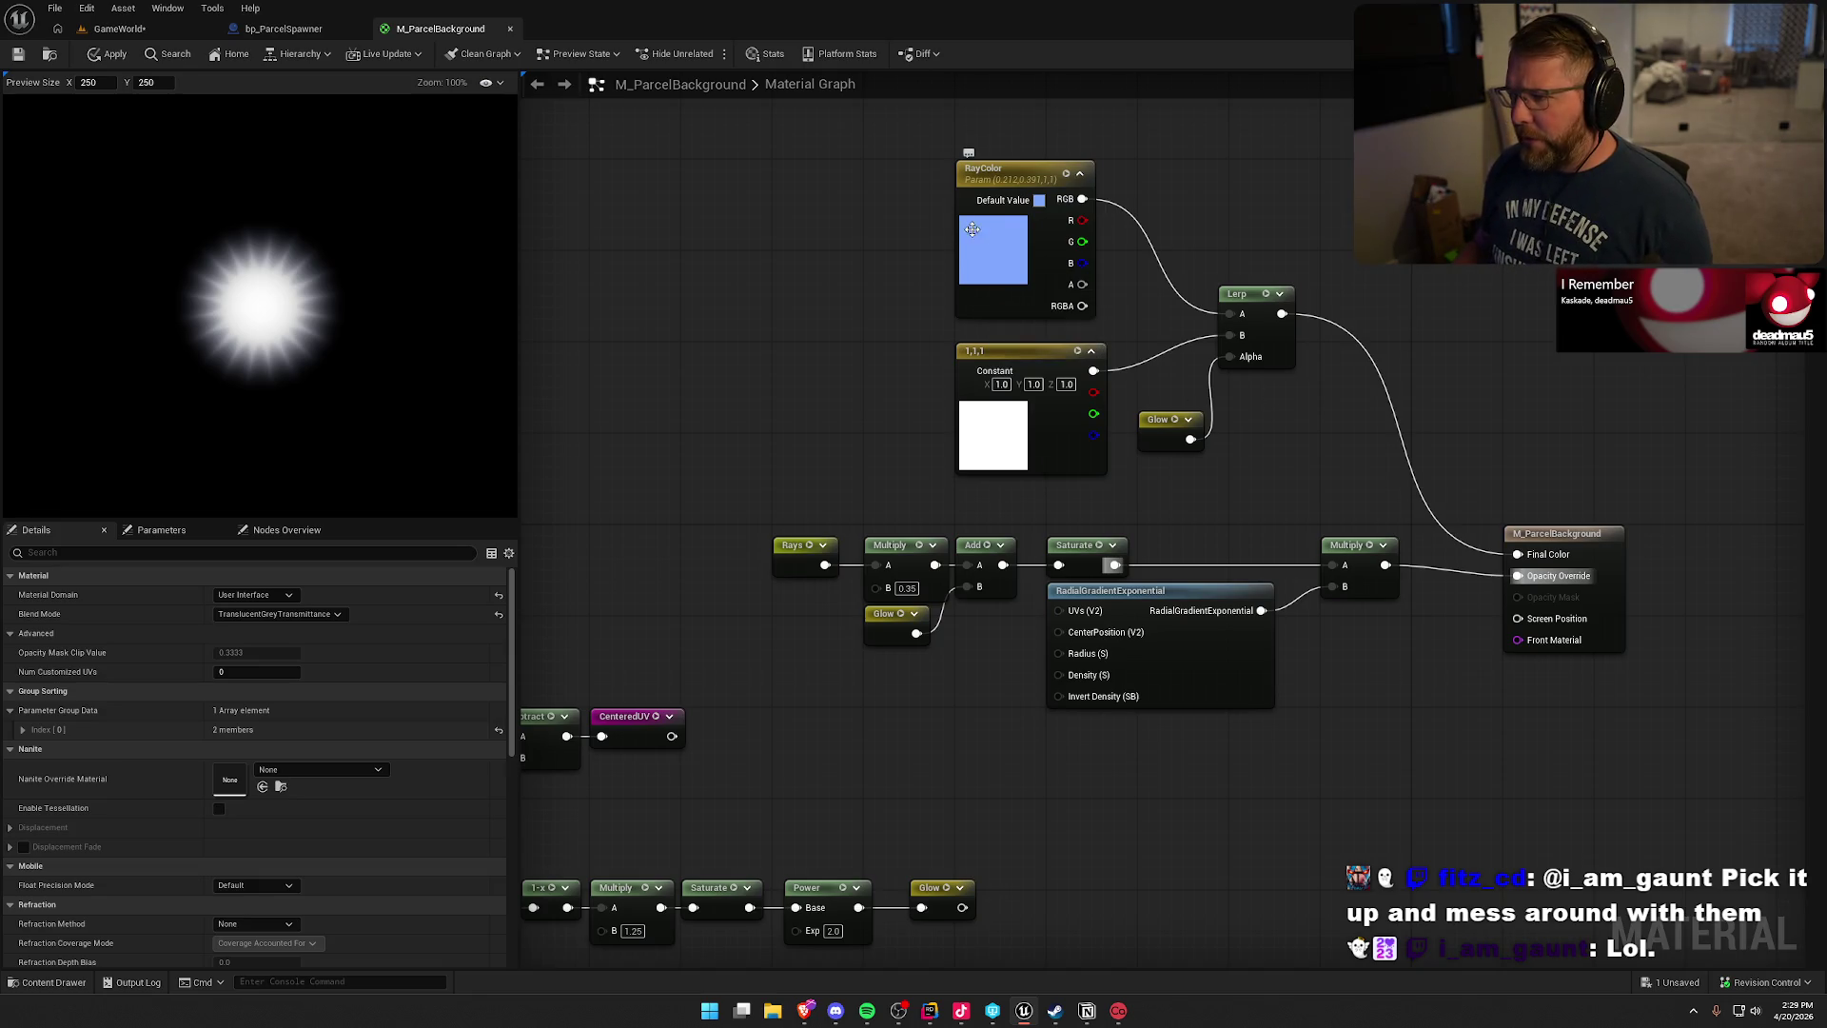
pyautogui.doubleClick(1164, 426)
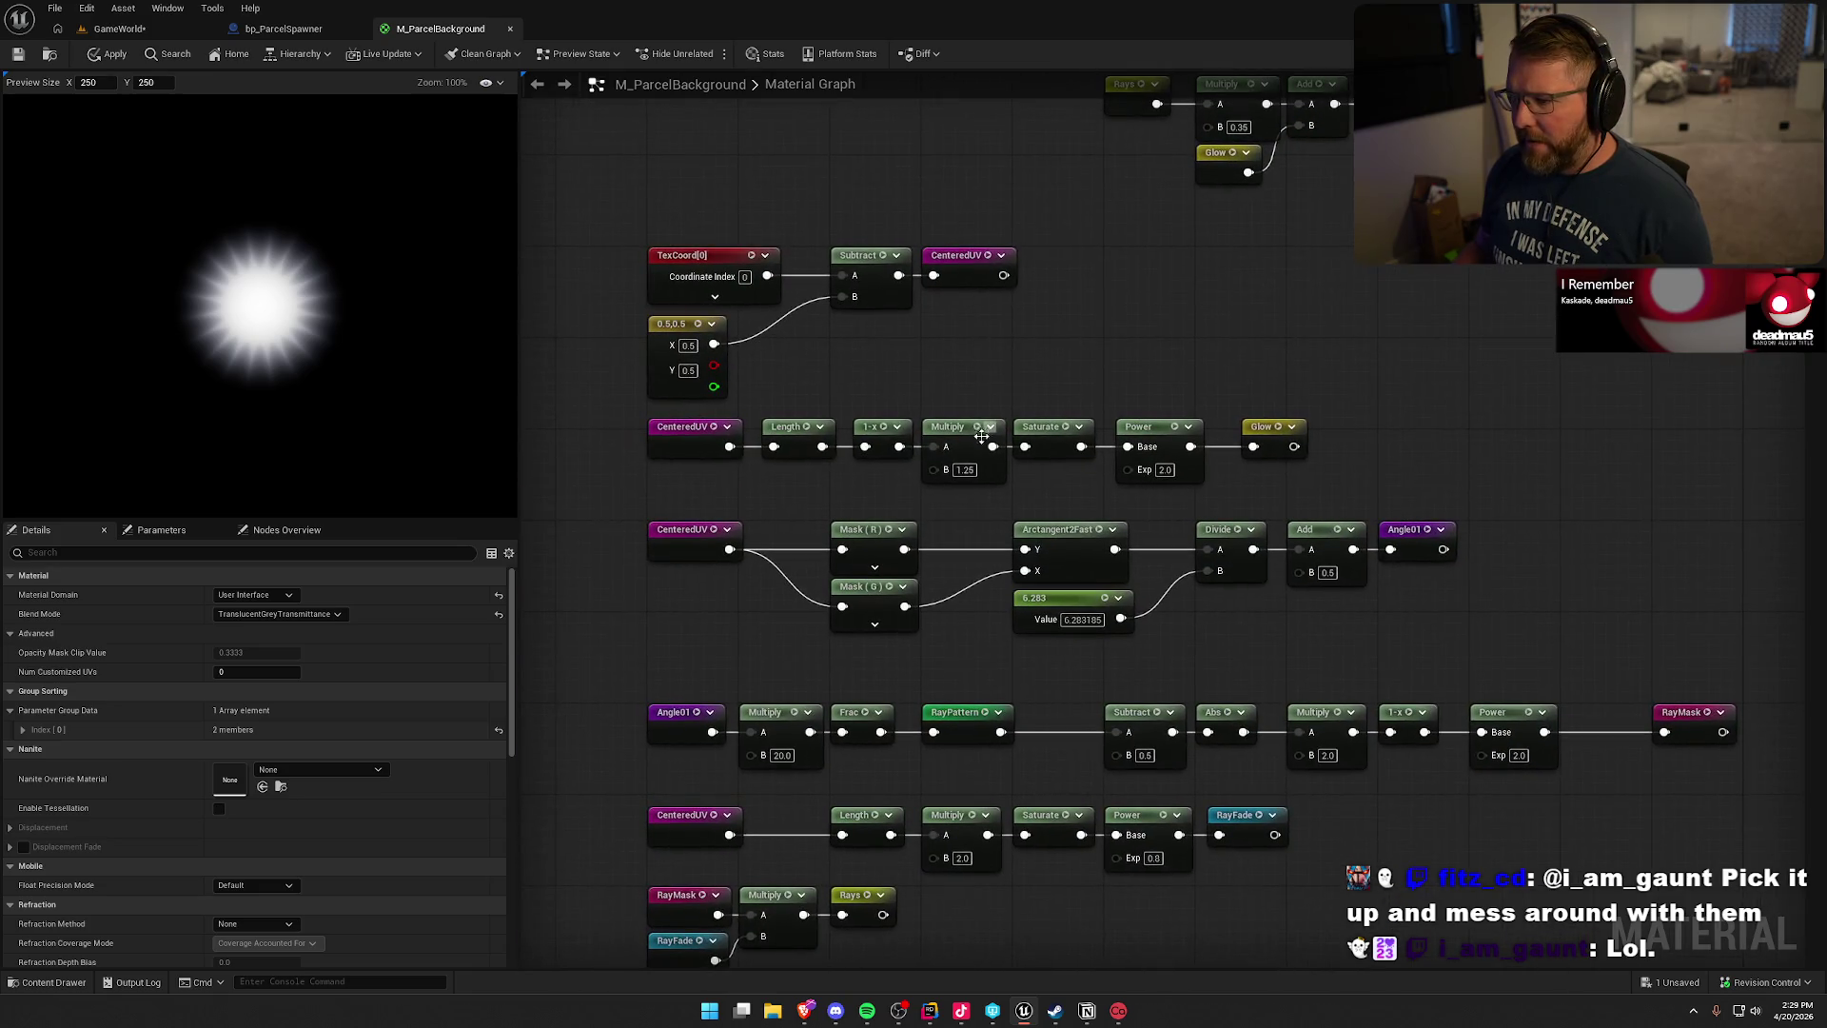
# - Try glow multipliers of 0.25, 0.5 and 1.0, settling on 0.5 for now
pyautogui.click(964, 469)
pyautogui.doubleClick(967, 469)
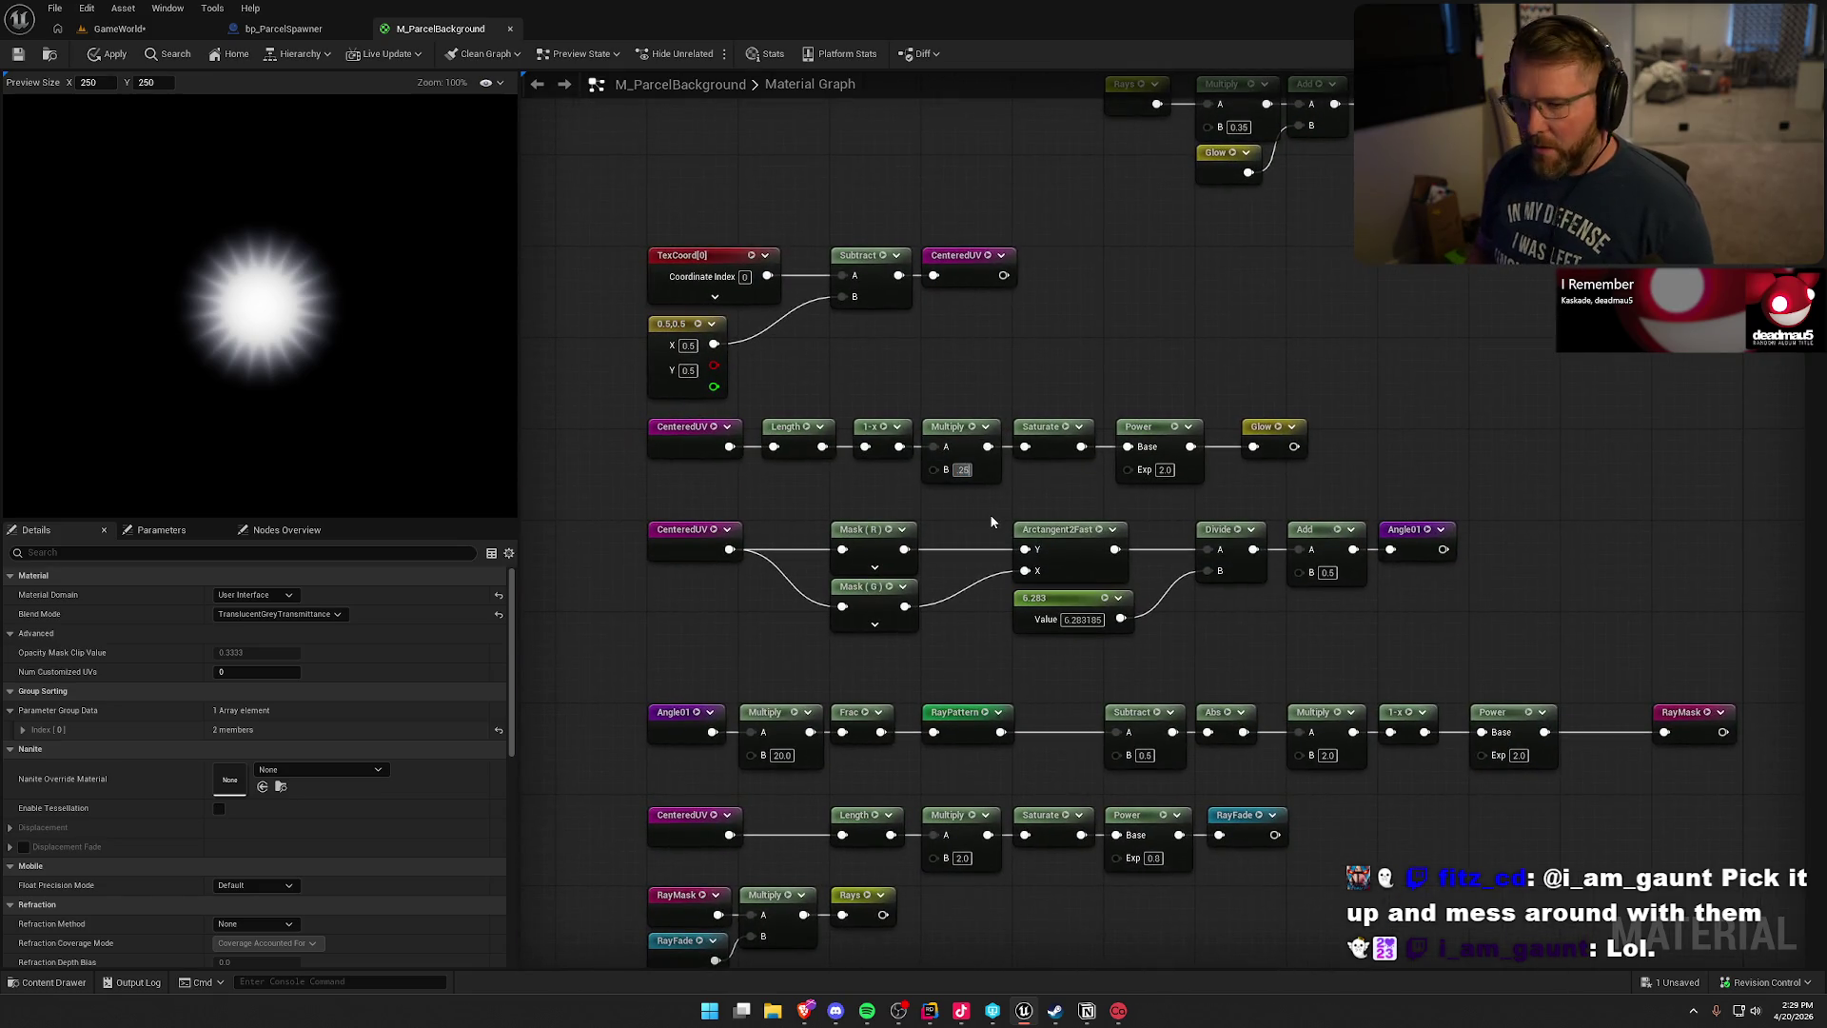
pyautogui.write('0.25')
pyautogui.press('Return')
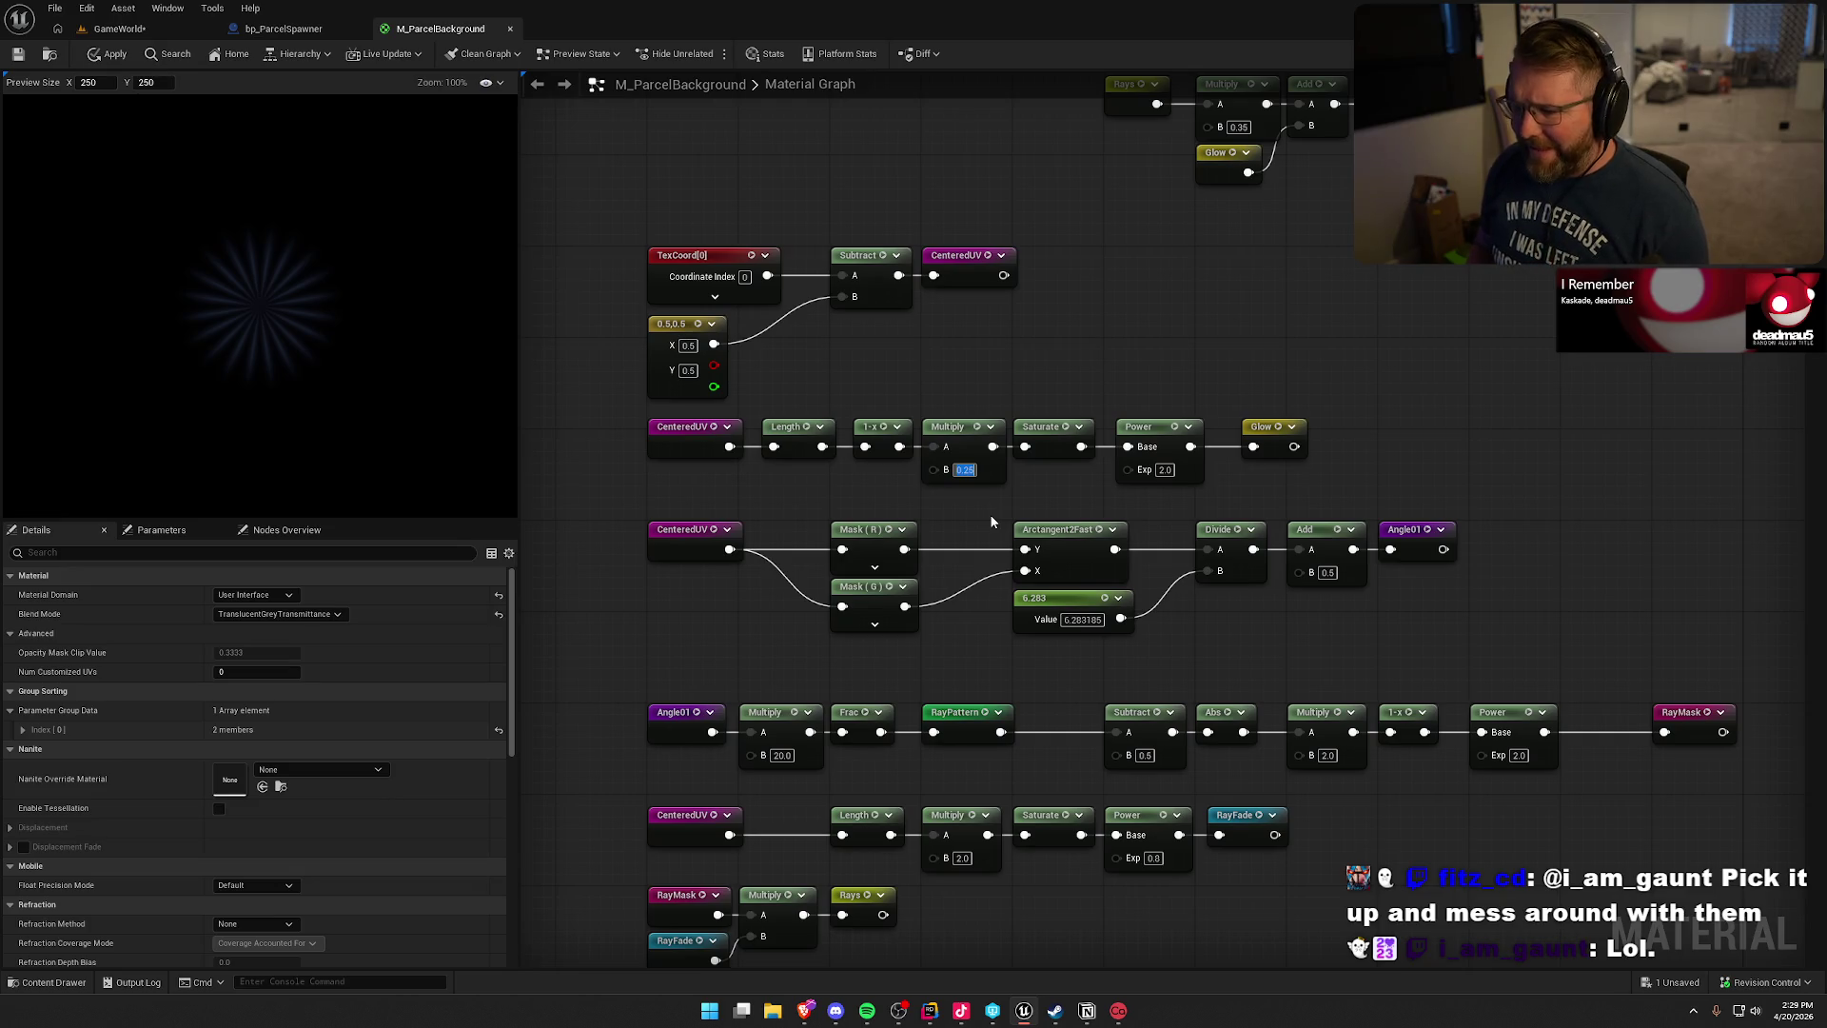
pyautogui.write('0.5')
pyautogui.press('Return')
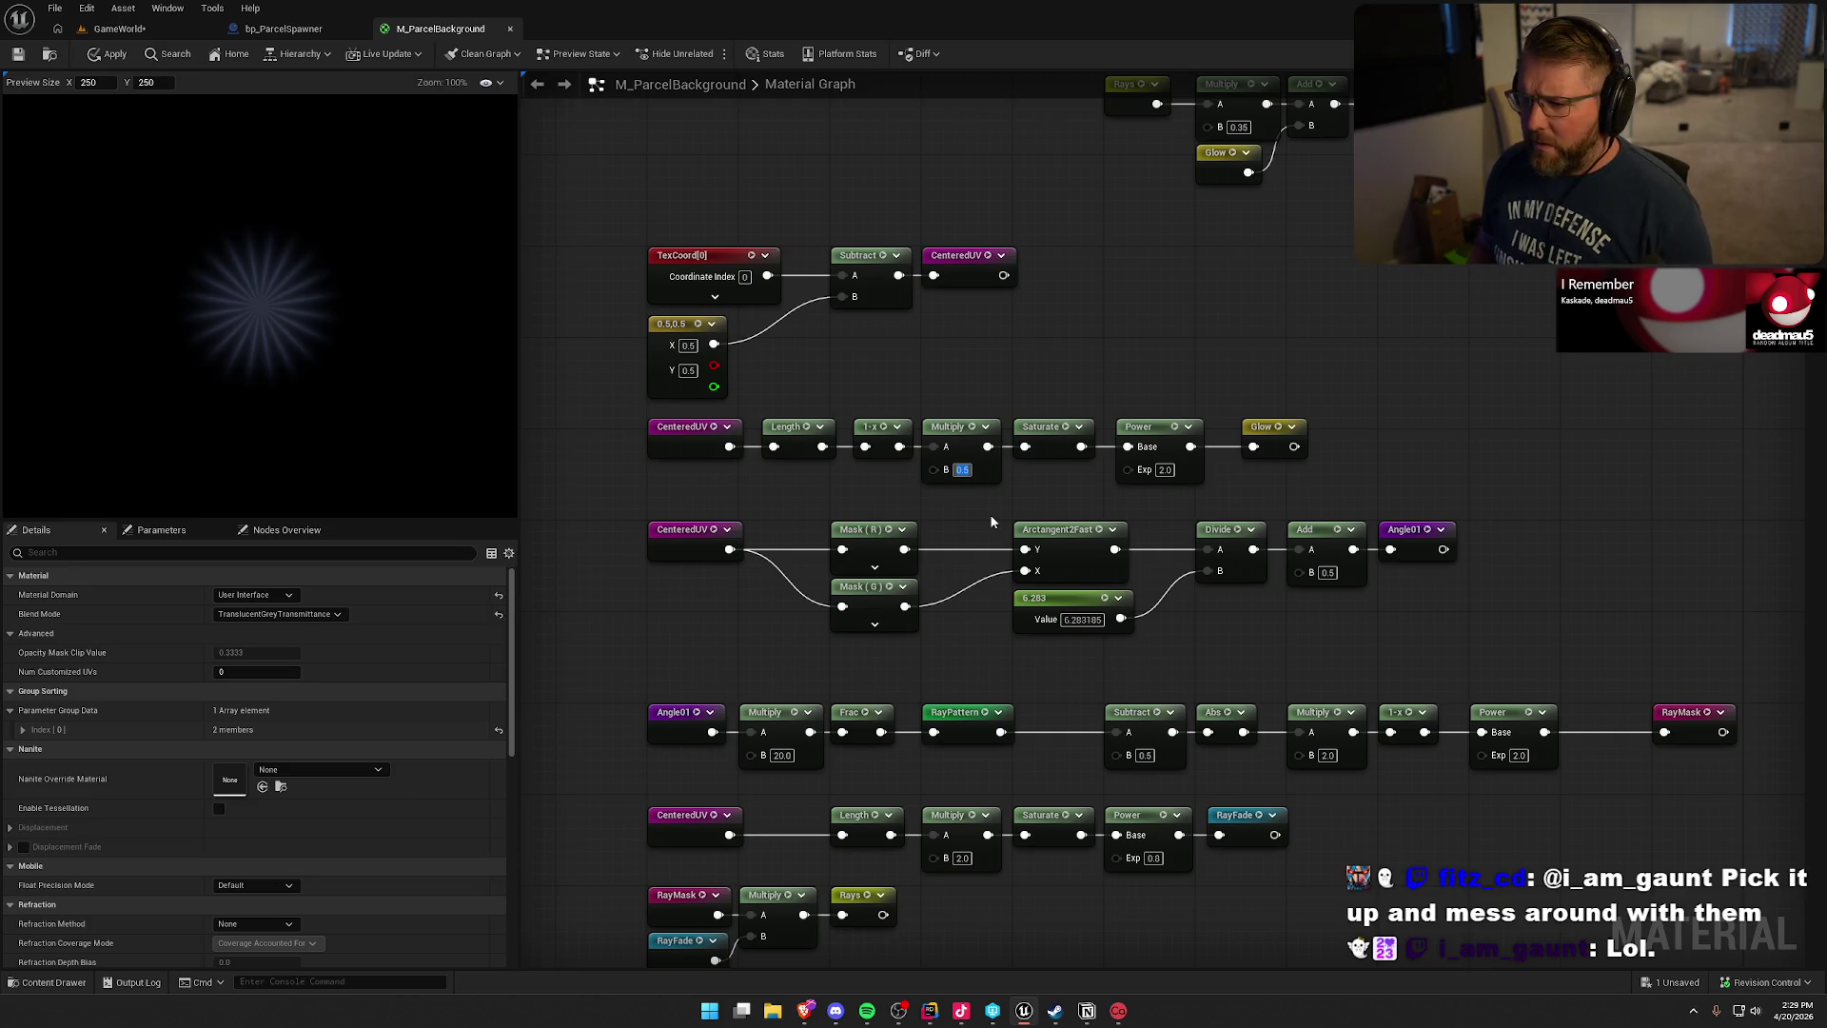
pyautogui.write('1')
pyautogui.press('Return')
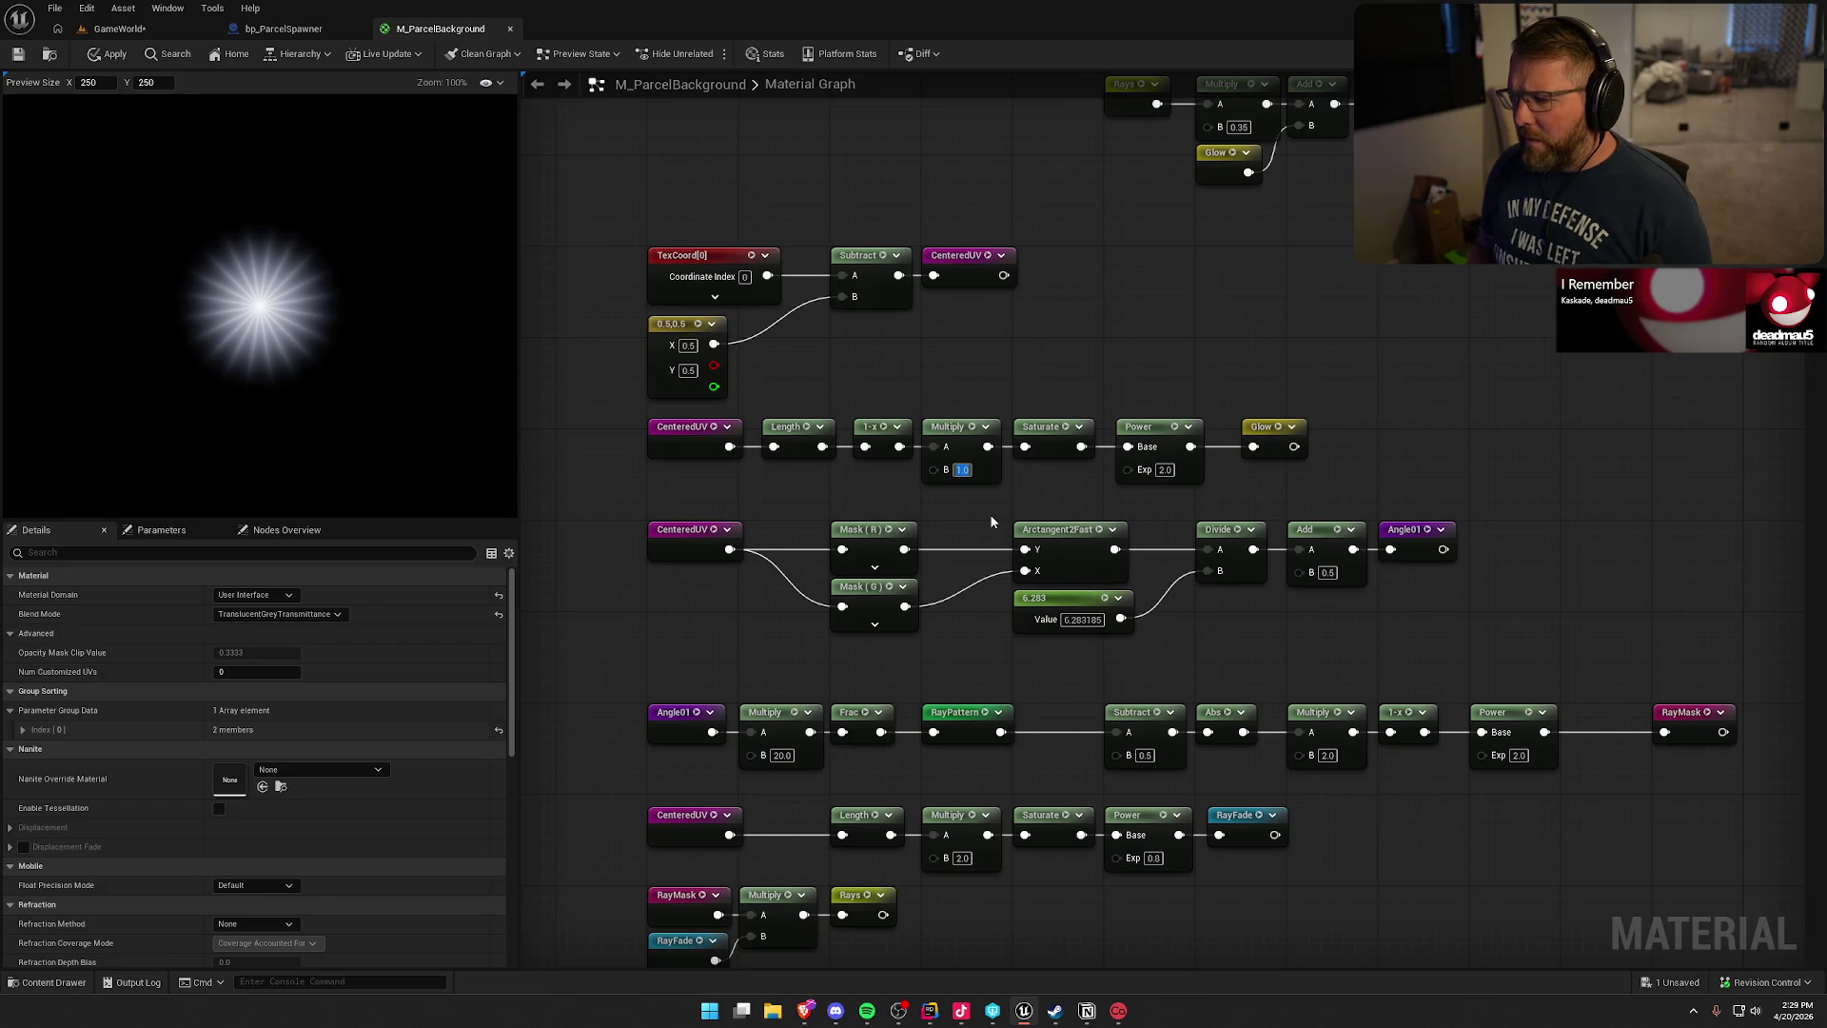
pyautogui.write('0.5')
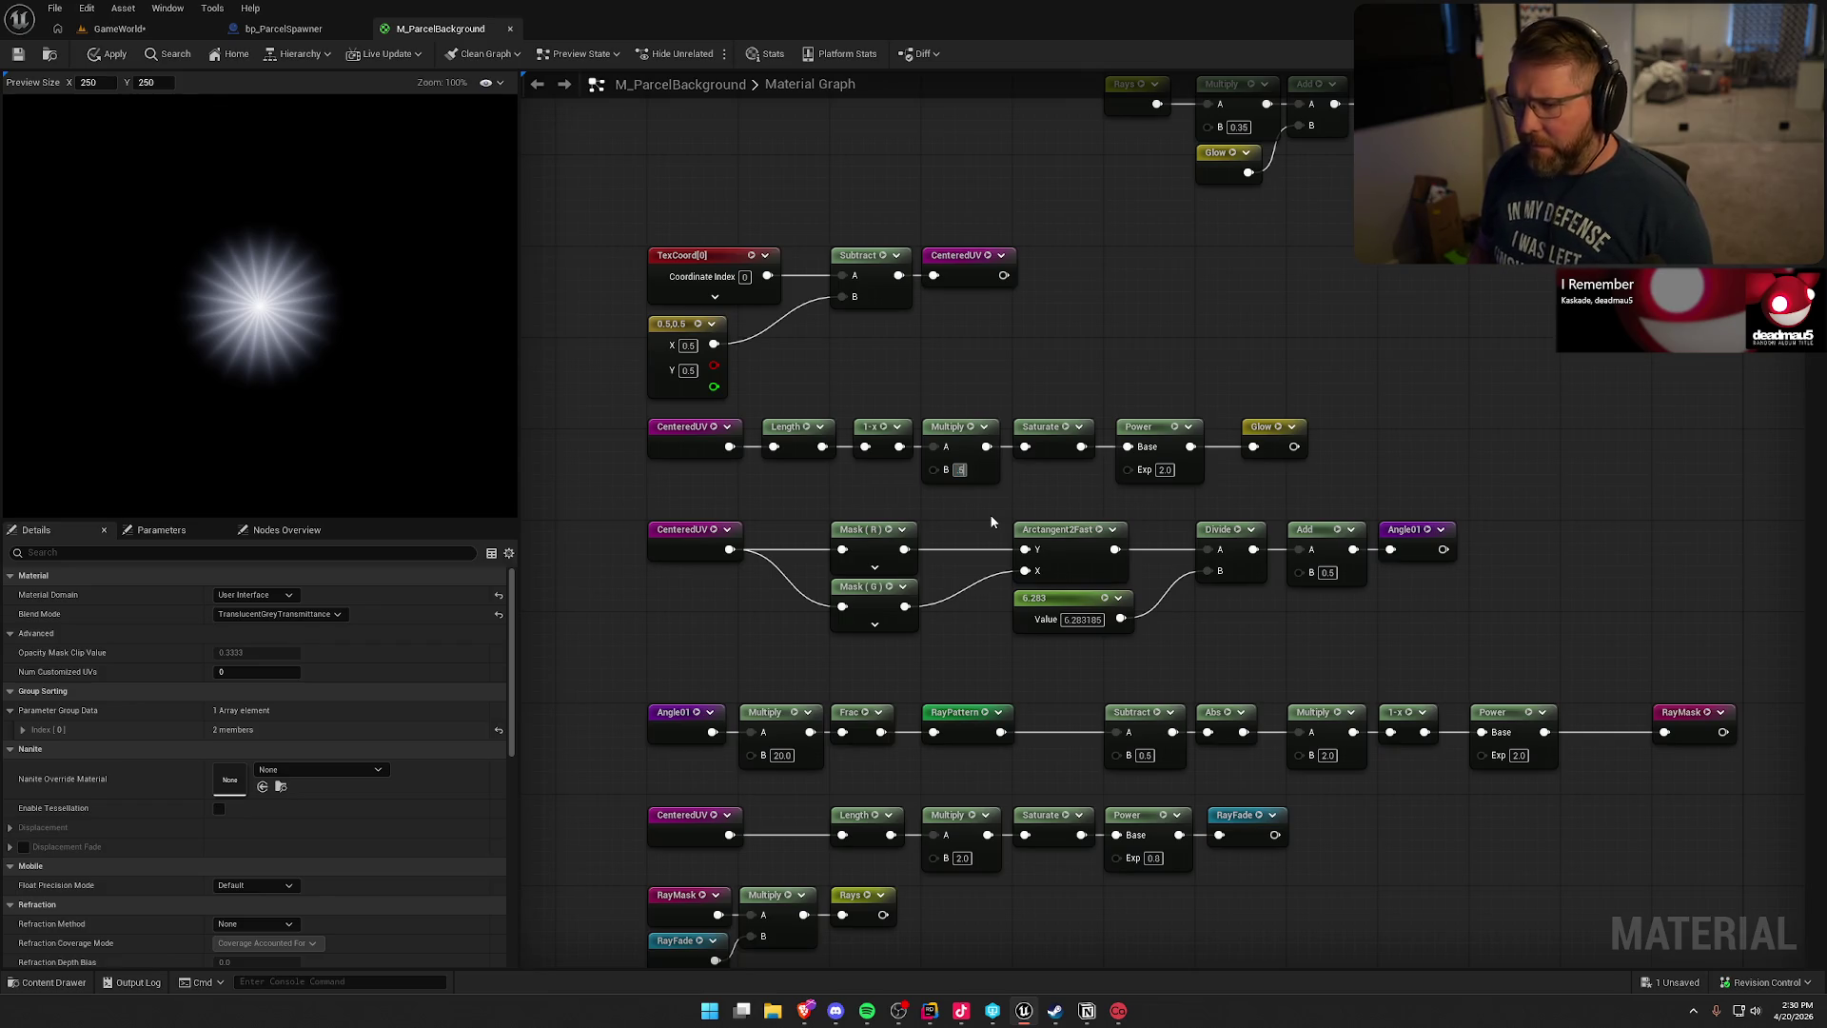
pyautogui.press('Return')
# - Test glow exponents of 8.0 and 1.0, keeping it at 2.0
pyautogui.click(1164, 470)
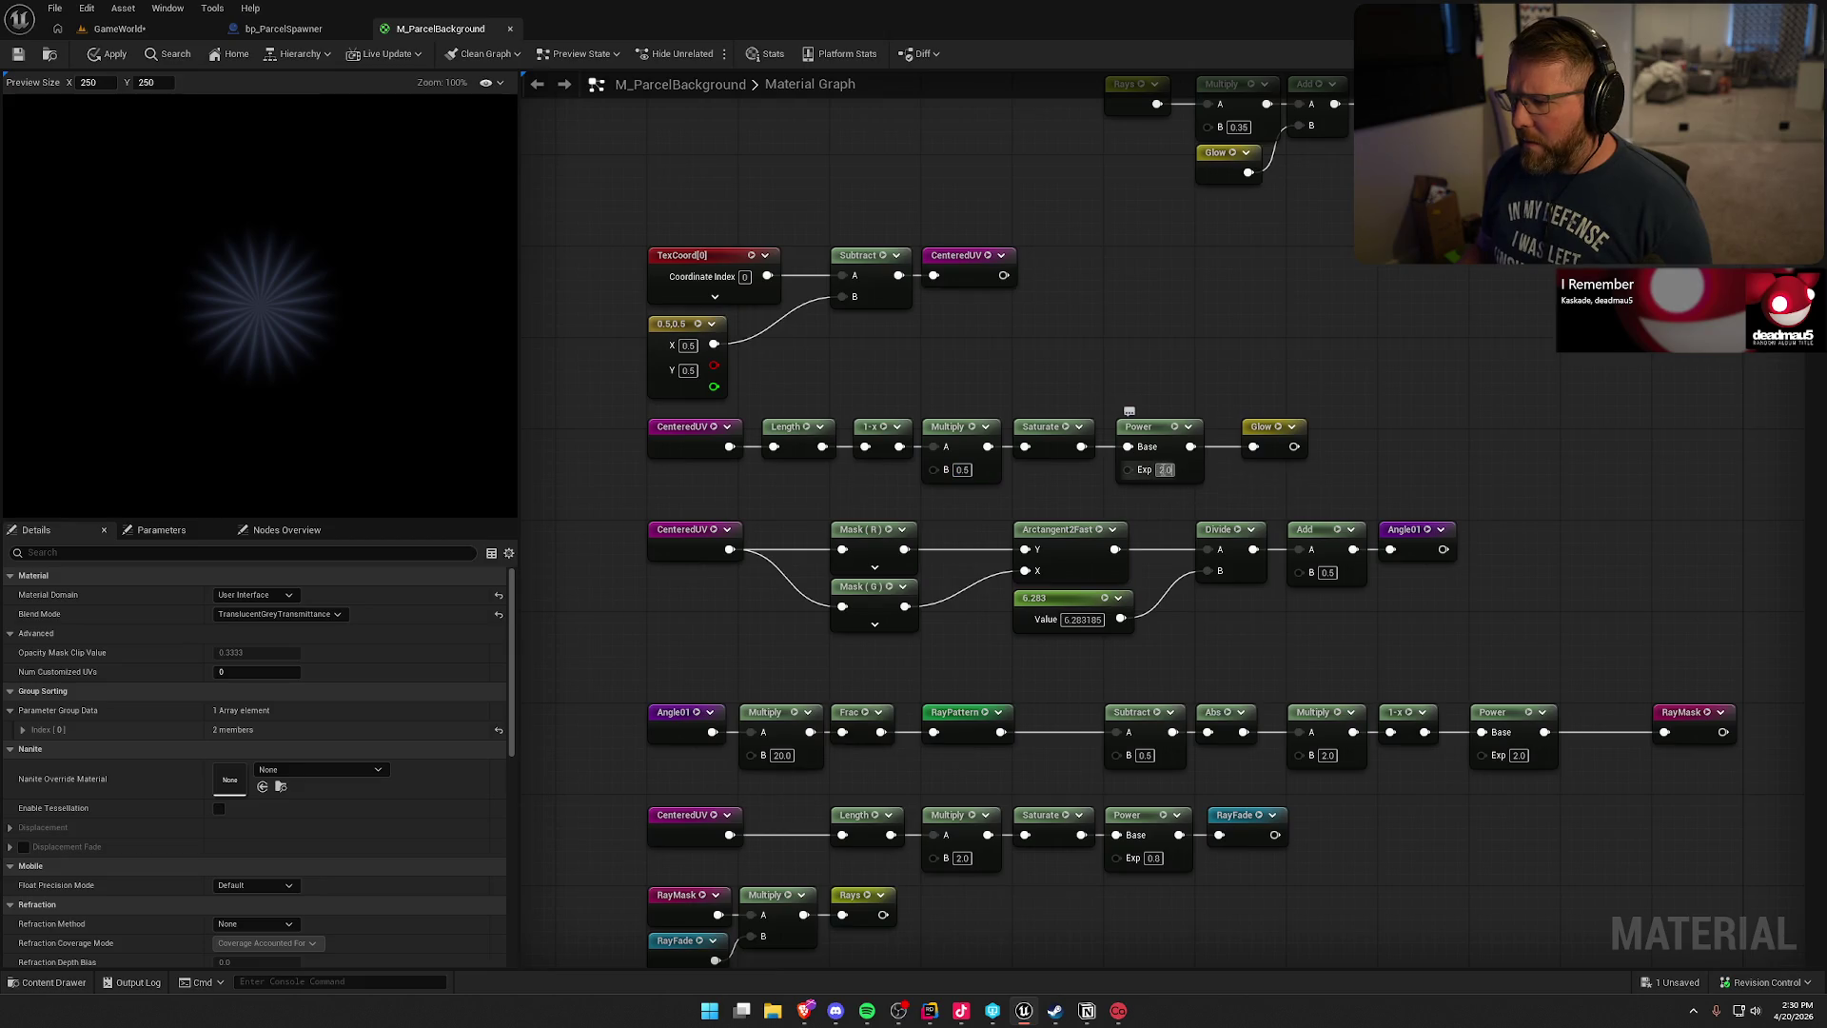
pyautogui.write('8')
pyautogui.press('Return')
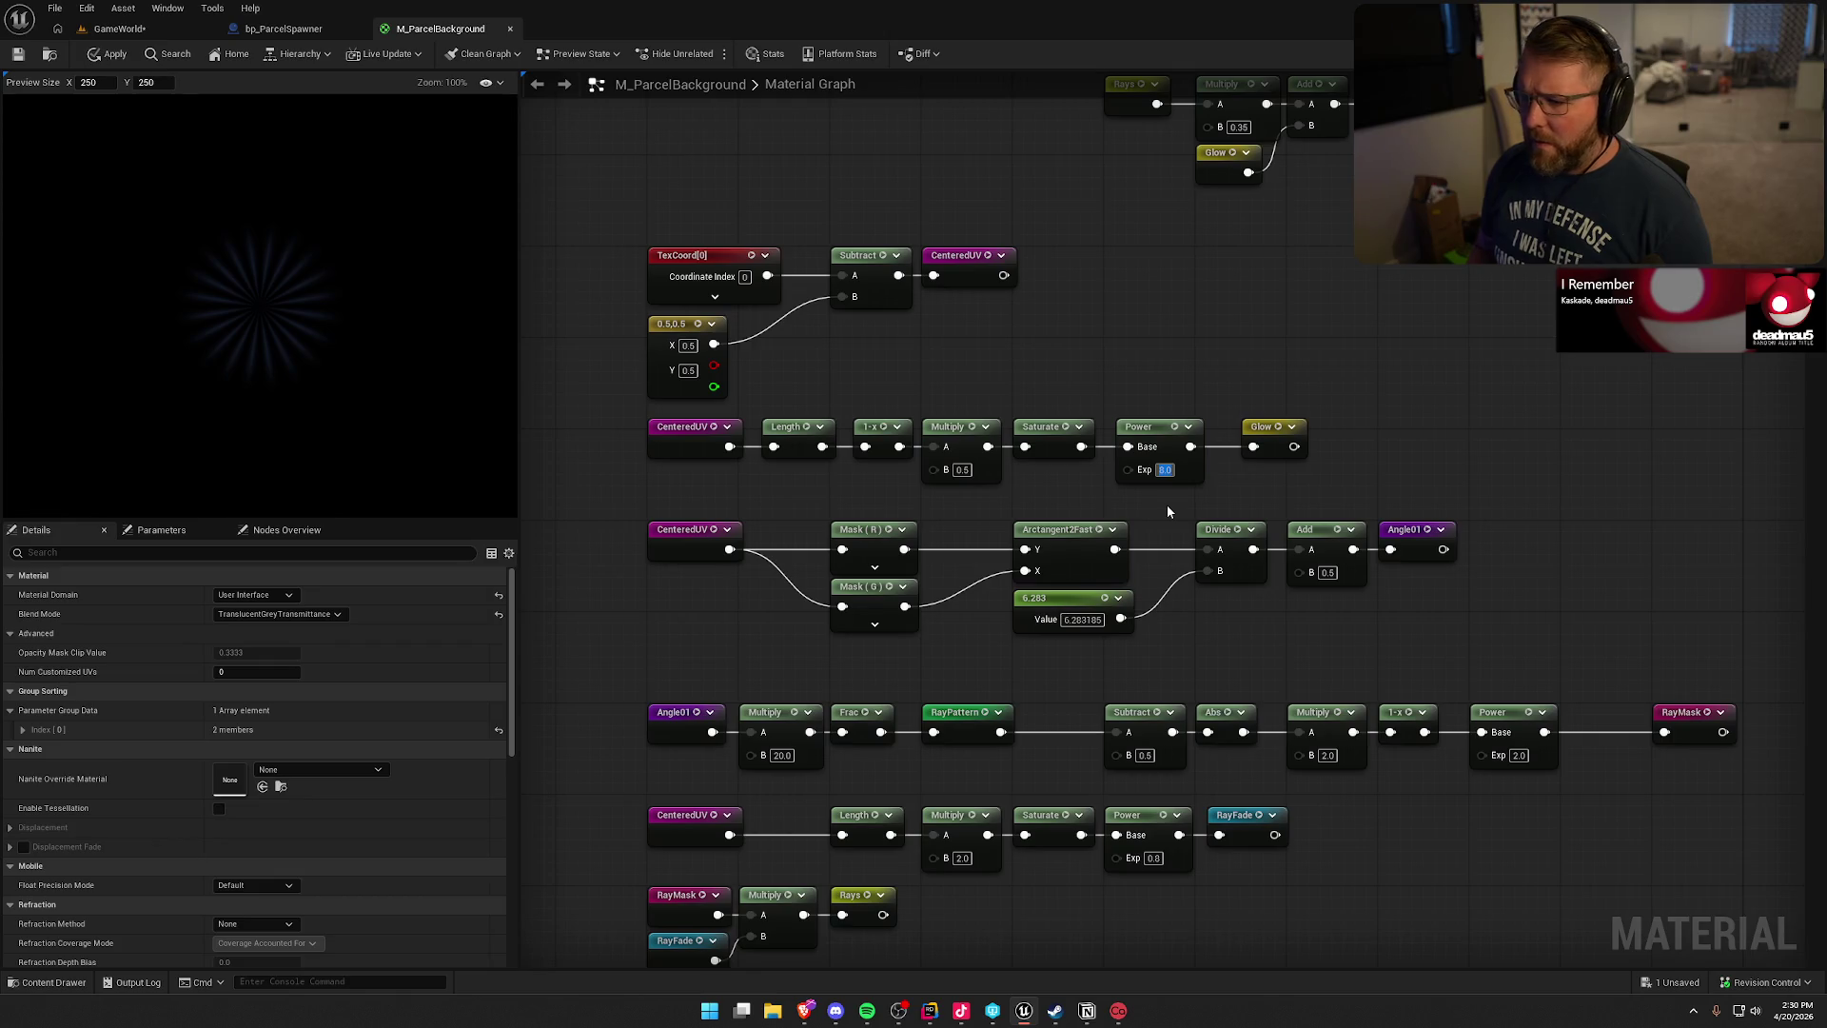
pyautogui.write('1')
pyautogui.press('Return')
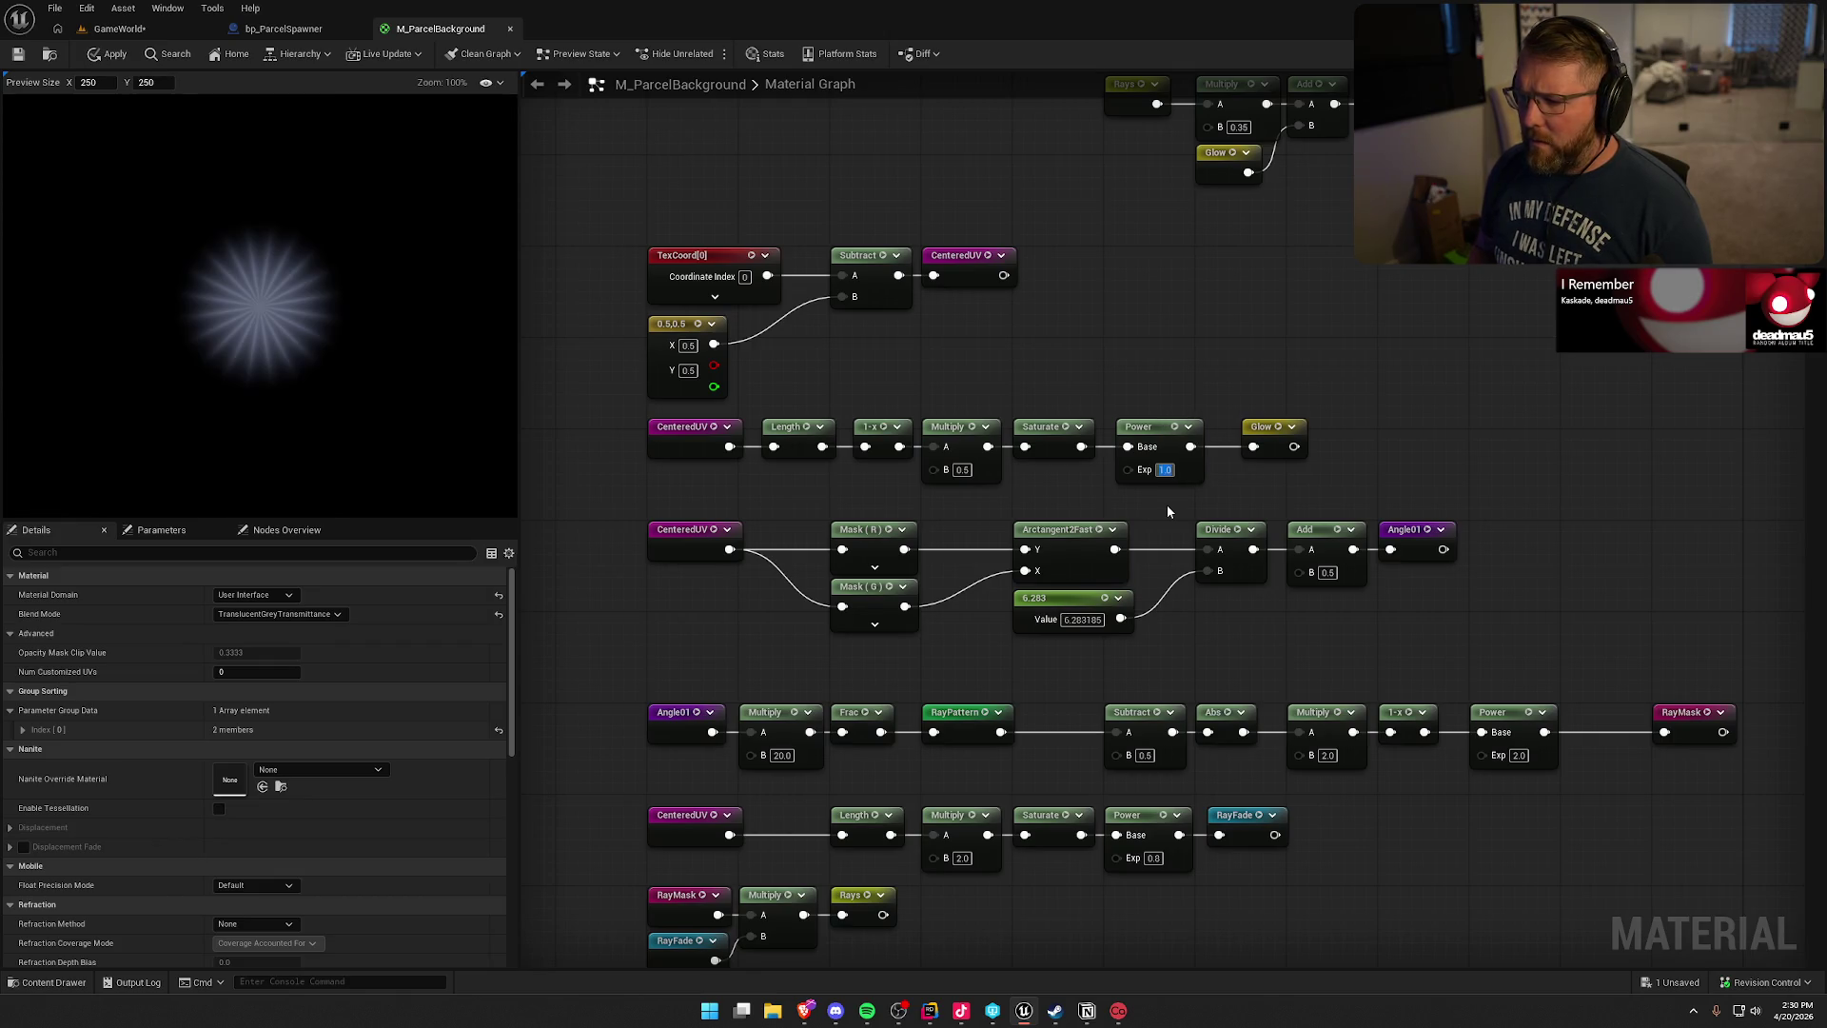
pyautogui.write('2')
pyautogui.press('Return')
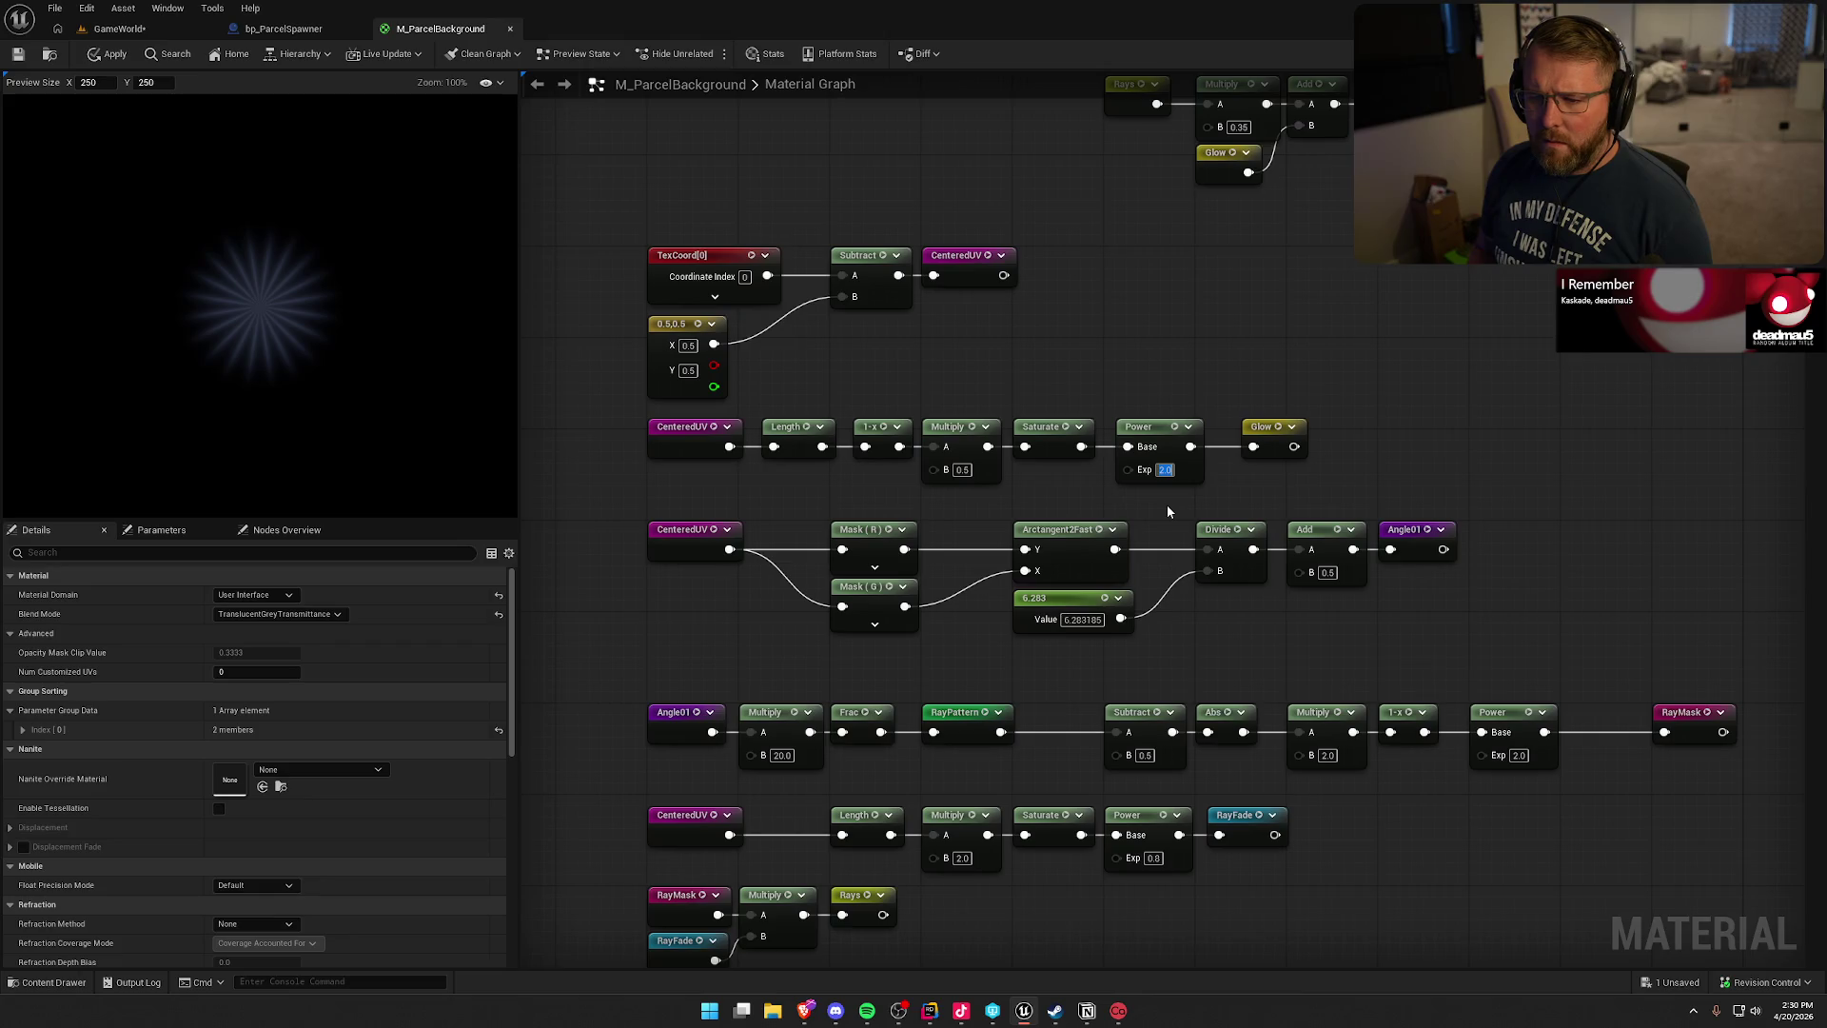
# - Set the glow multiplier to 0.75 and tidy the glow Power and Lerp node positions
pyautogui.click(1134, 434)
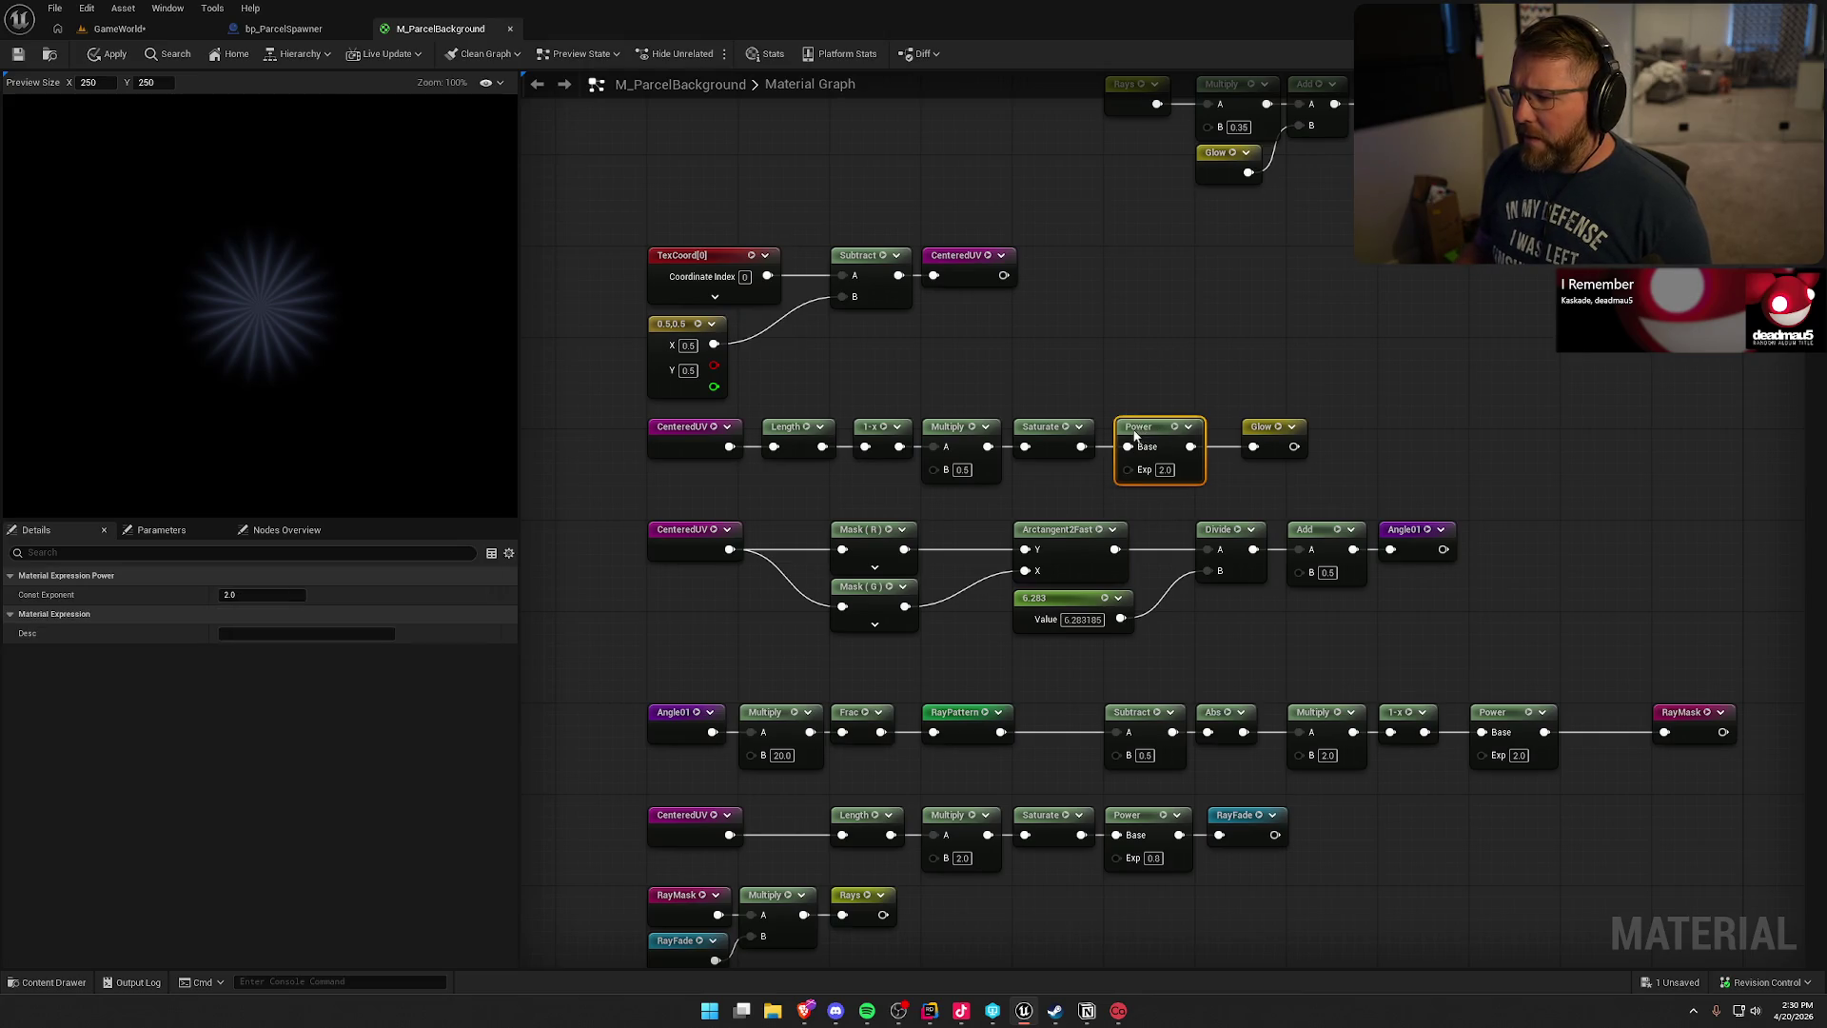
pyautogui.moveTo(1134, 434); pyautogui.dragTo(1123, 434)
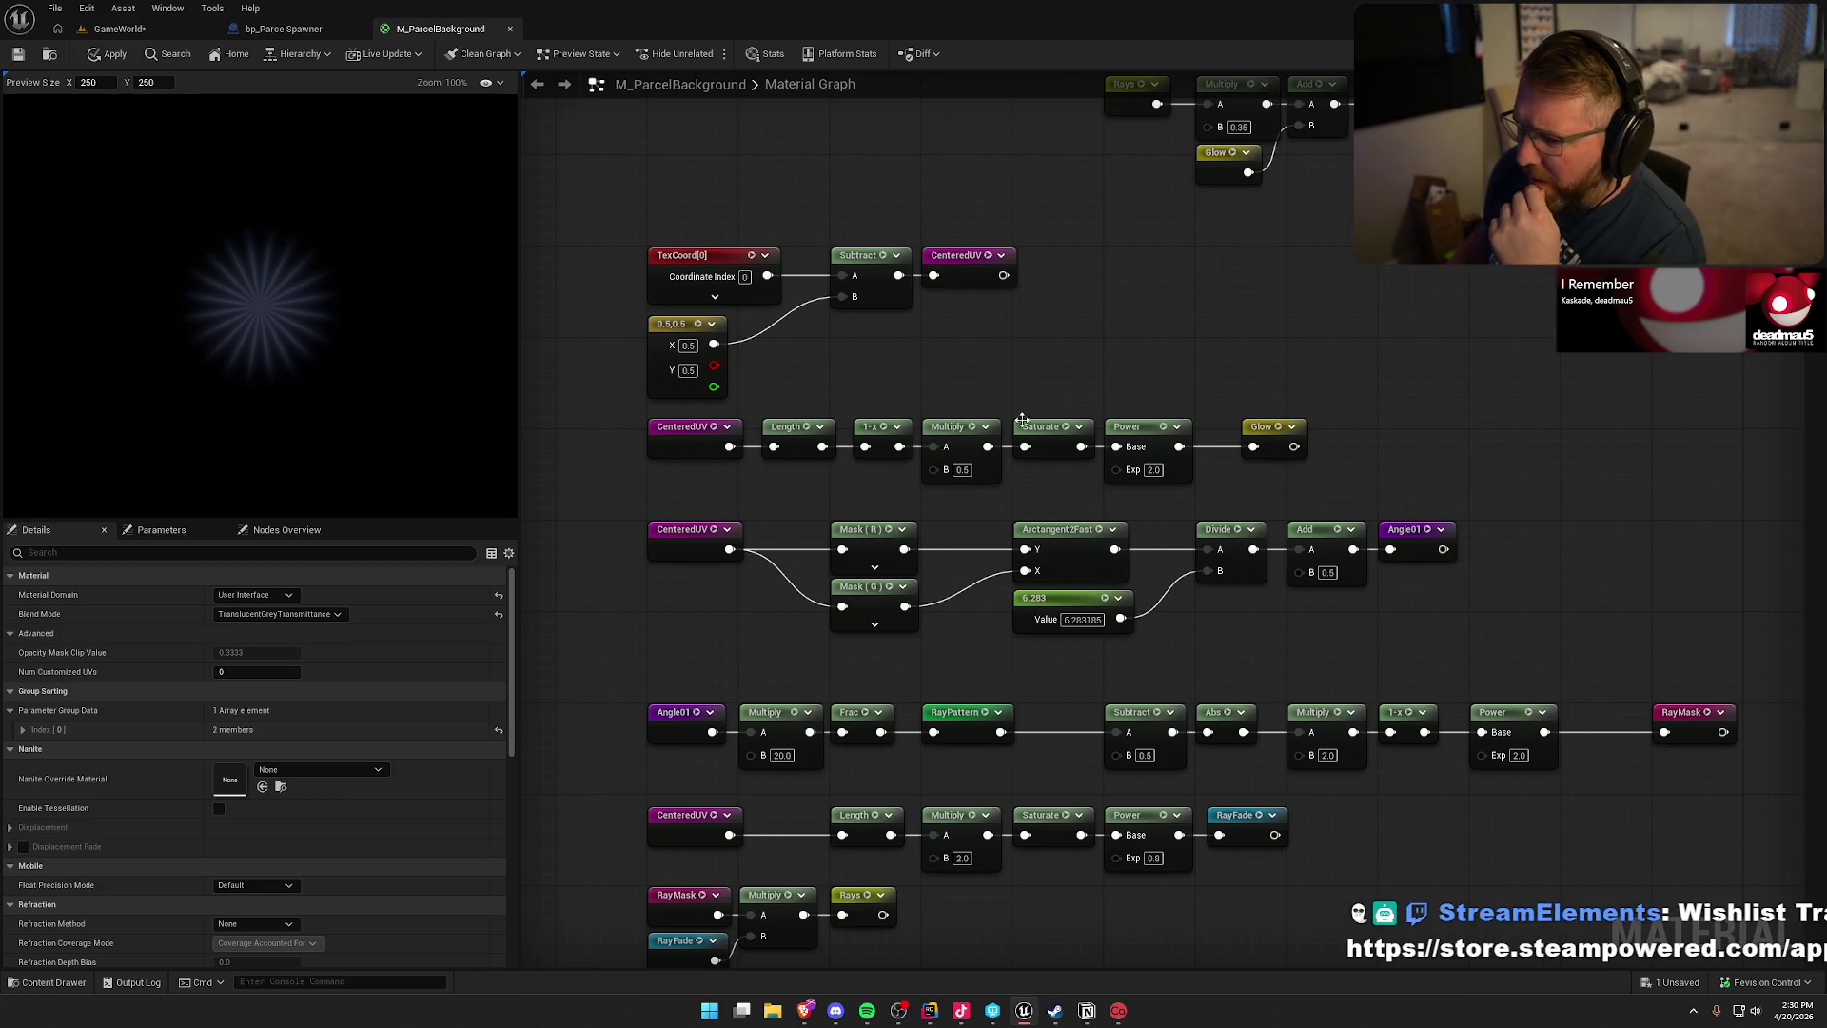
pyautogui.click(963, 469)
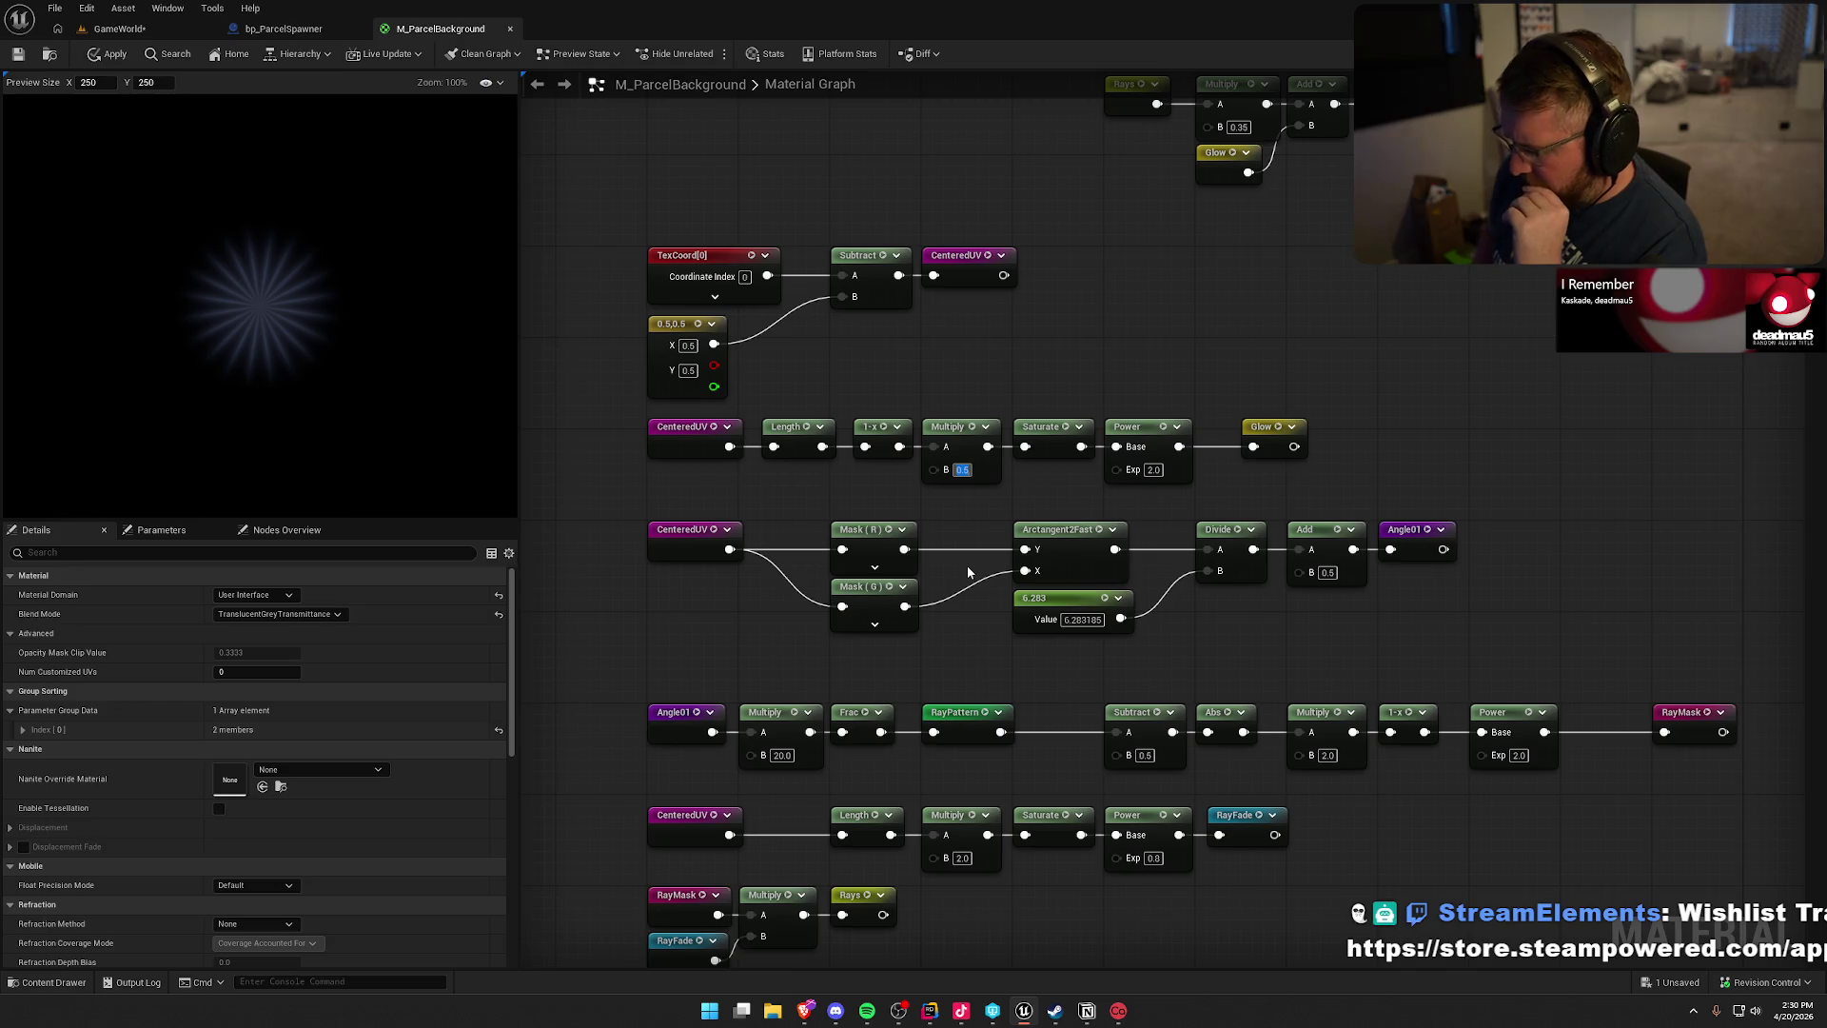
pyautogui.write('0.75')
pyautogui.press('Return')
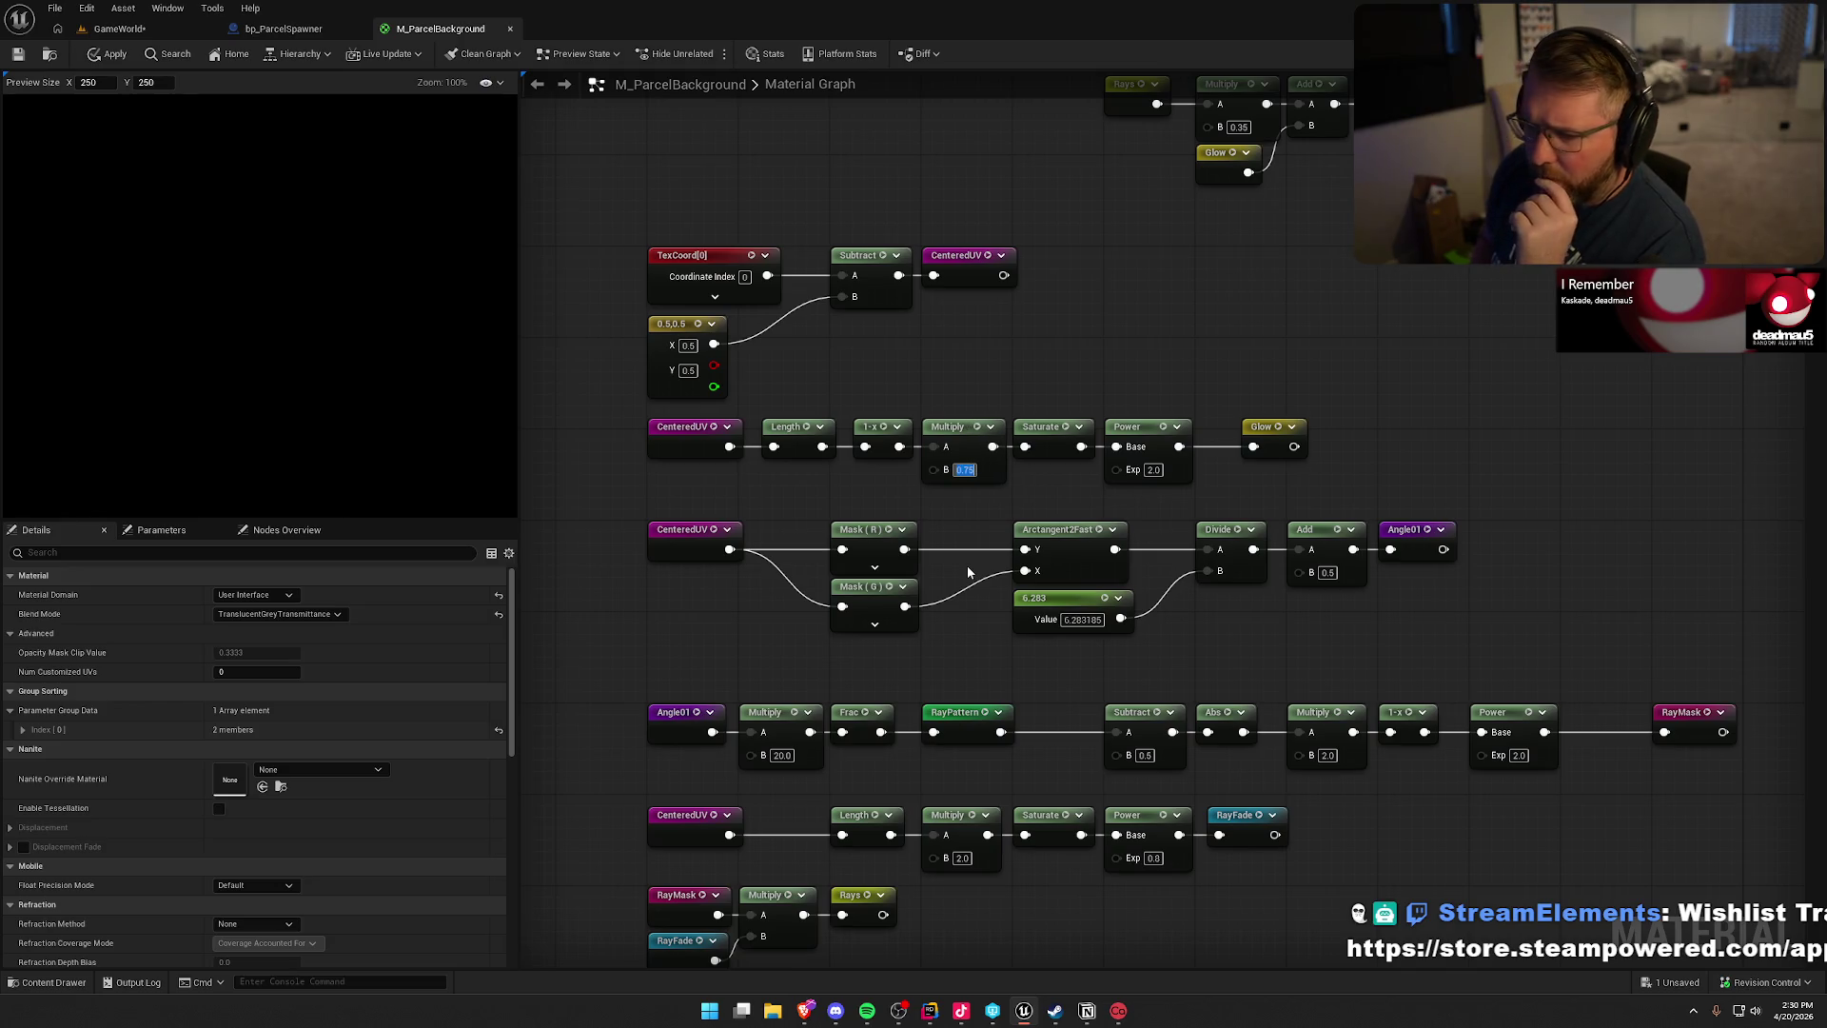
pyautogui.click(1123, 329)
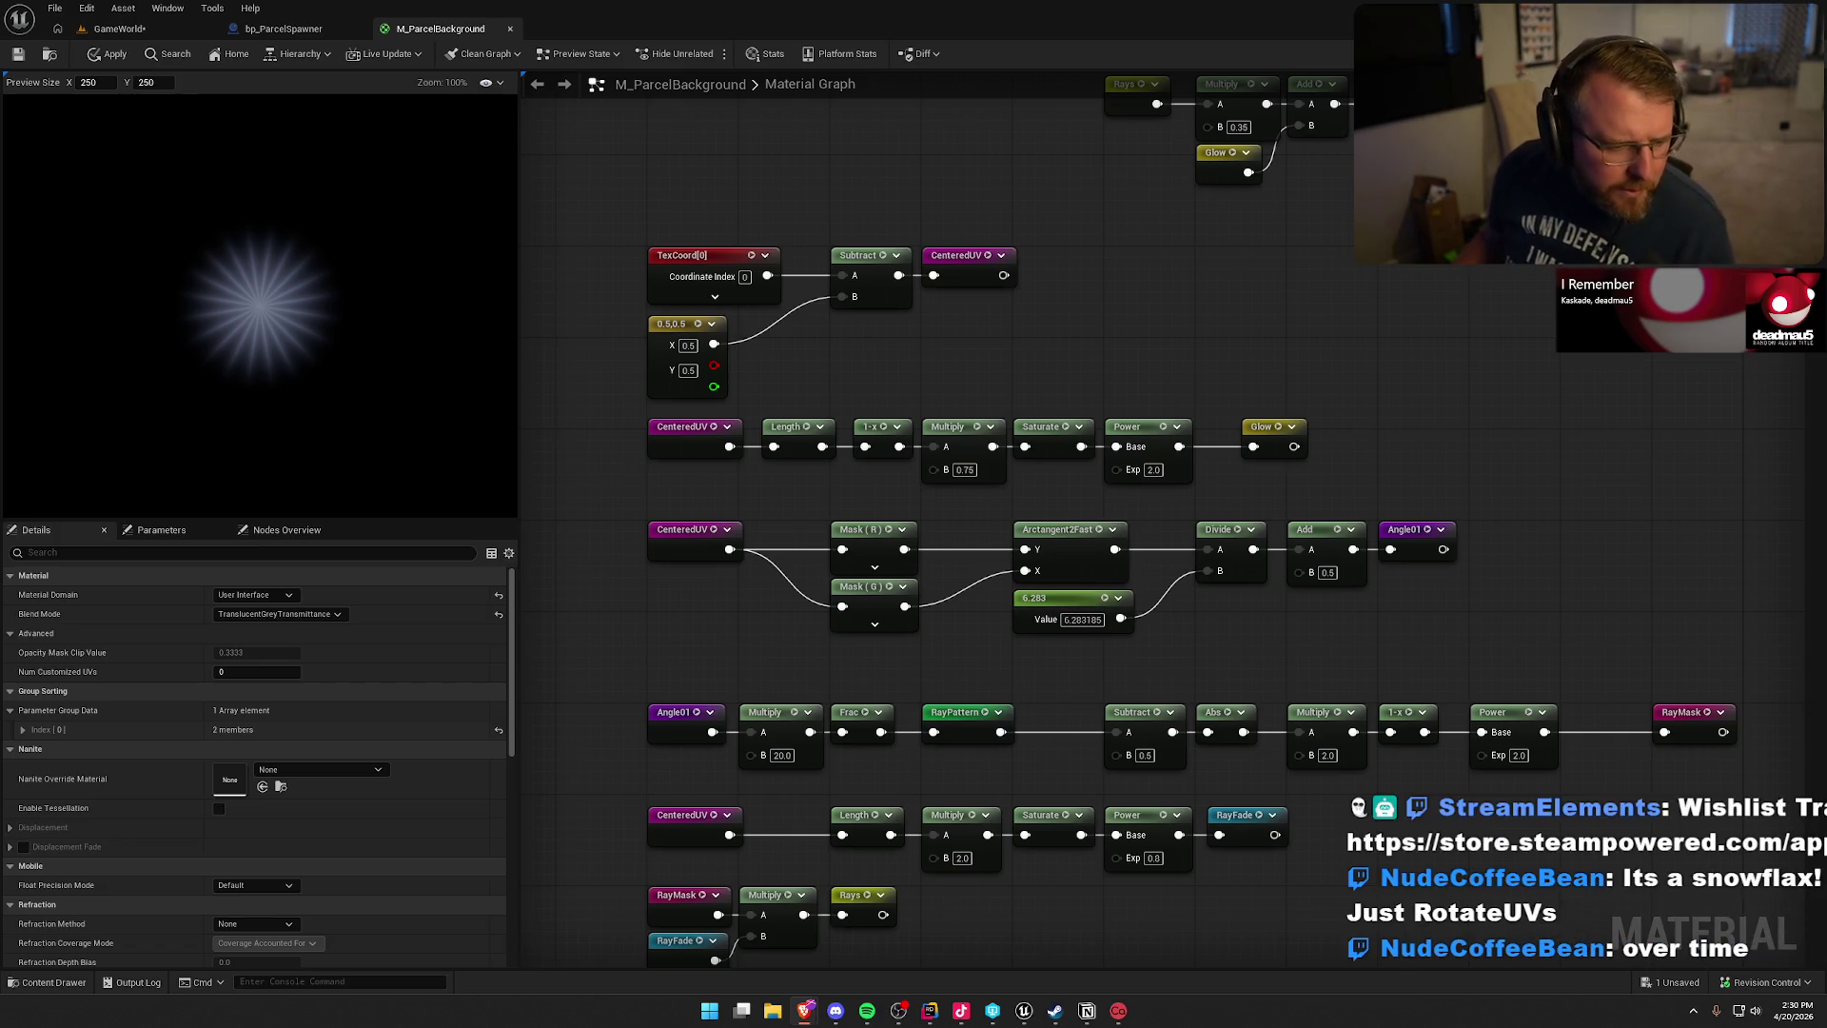
pyautogui.moveTo(1498, 341)
pyautogui.mouseDown()
pyautogui.moveTo(898, 921)
pyautogui.moveTo(1042, 415)
pyautogui.mouseUp()
pyautogui.moveTo(1021, 326); pyautogui.dragTo(1032, 326)
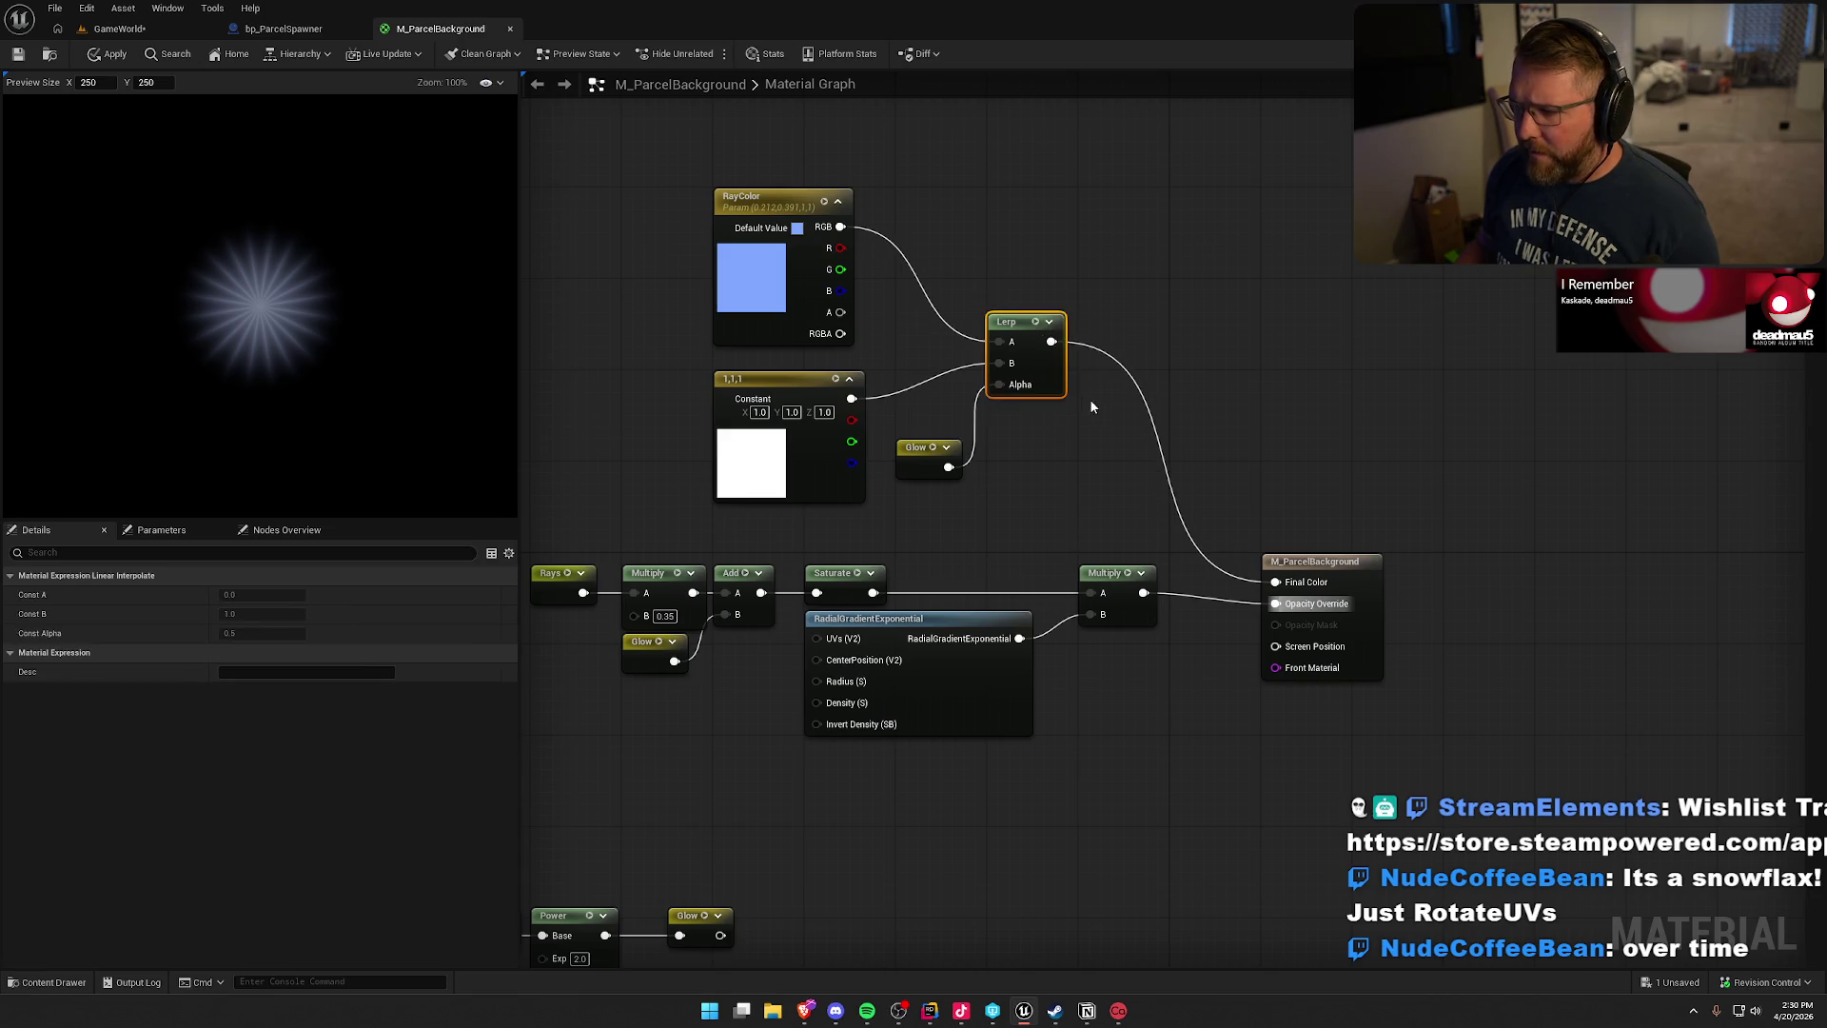